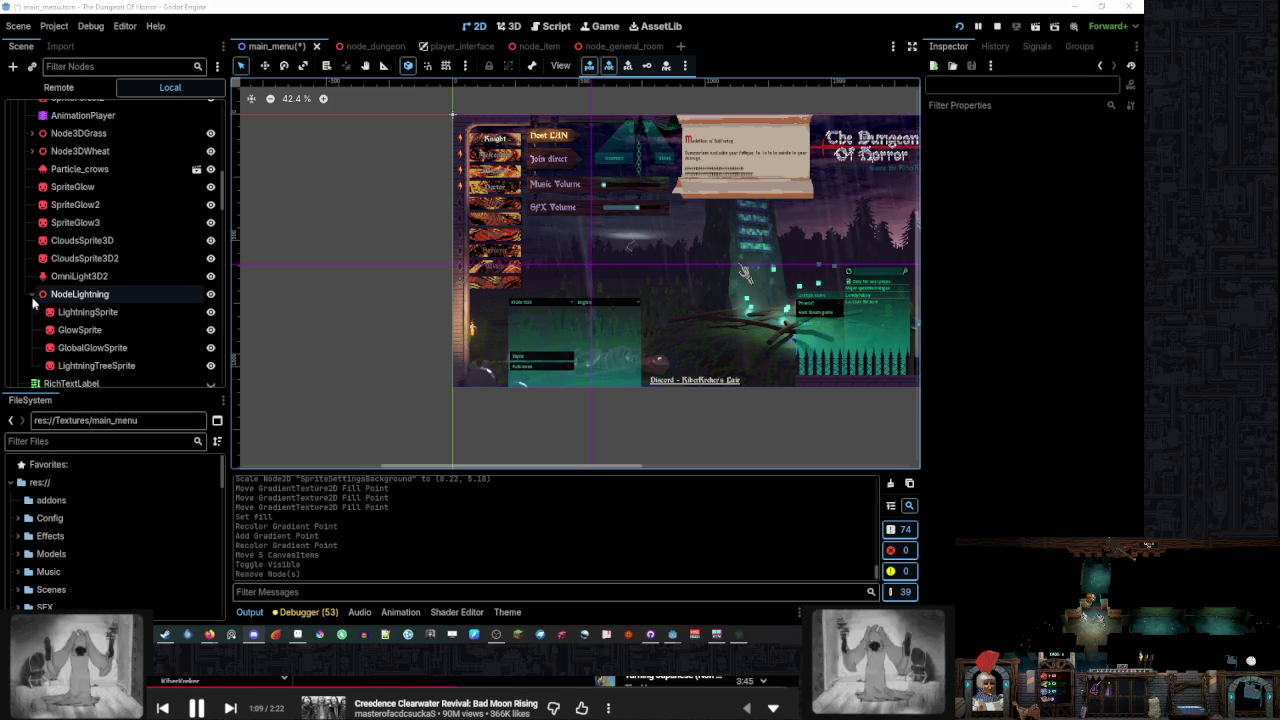
Inspect the NodeLightning node's children, then return to the 2D editor
left_click(131, 295)
key("Down")
key("Down")
key("Down")
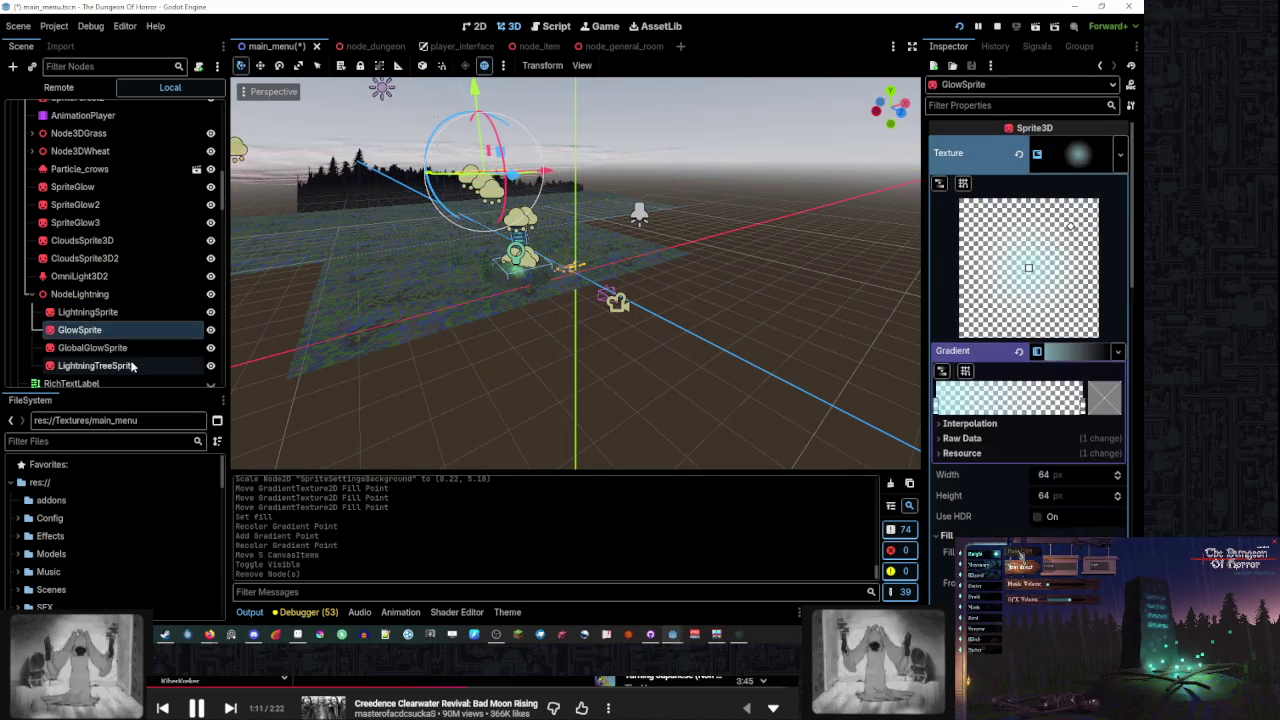
key("ctrl+F1")
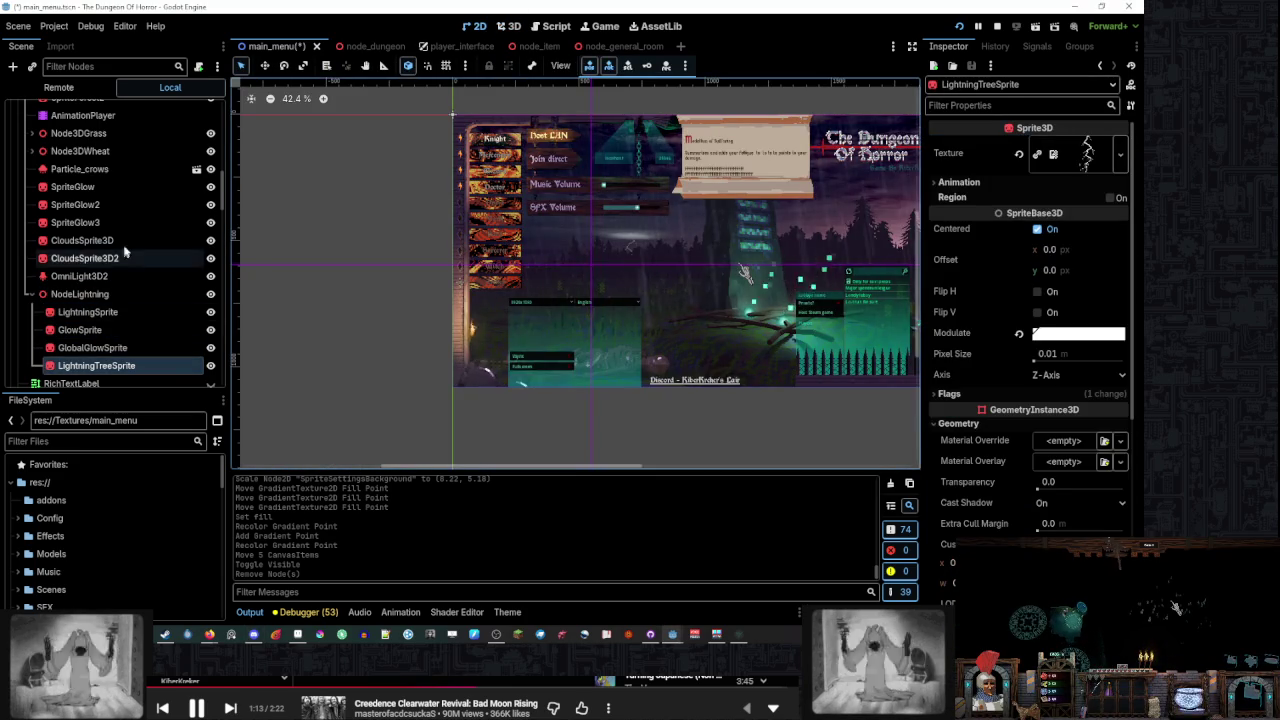
scroll(130, 240, "down", 3)
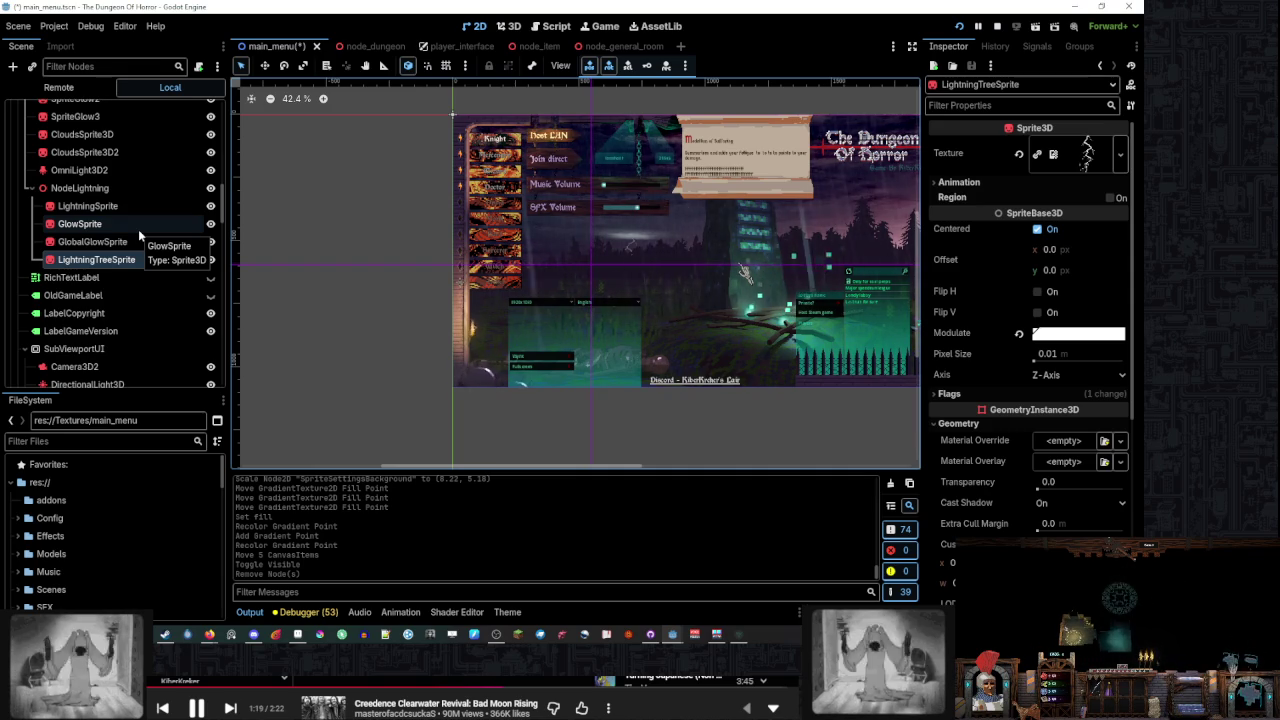
scroll(140, 229, "up", 4)
scroll(150, 230, "down", 10)
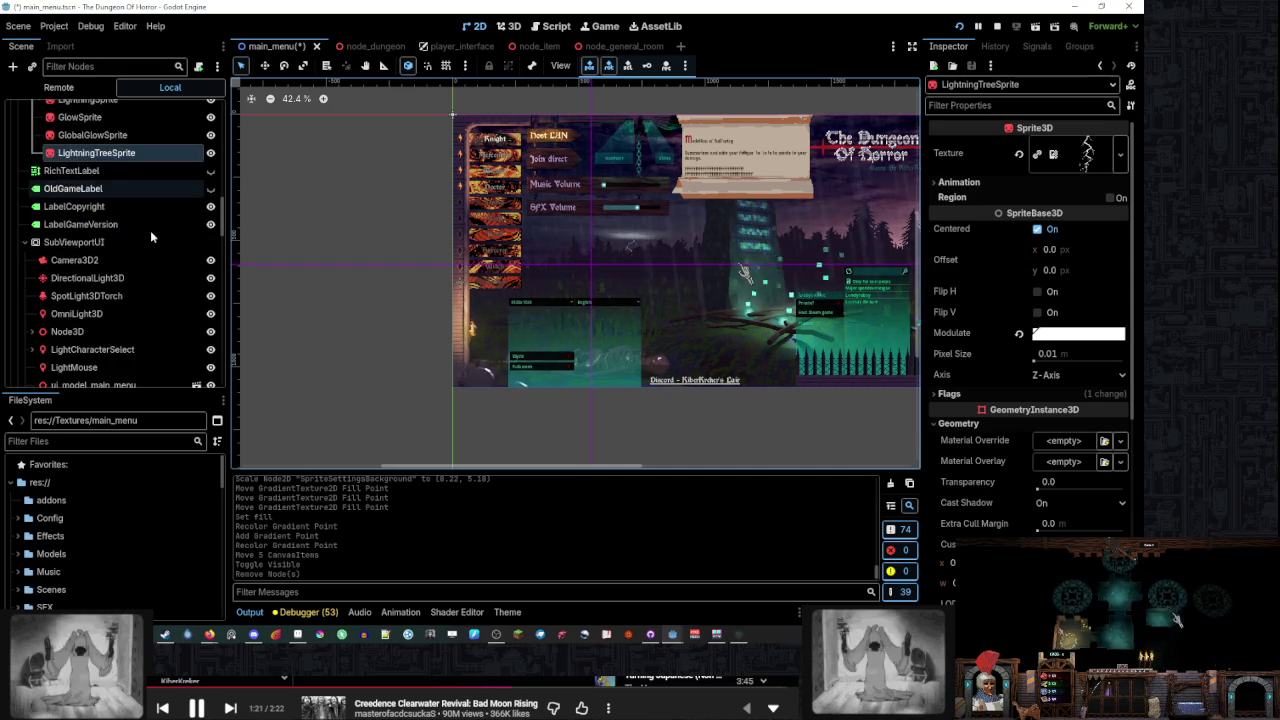
Delete the MeshSettingsMenu node with confirmation and enlarge the FileSystem dock
right_click(138, 211)
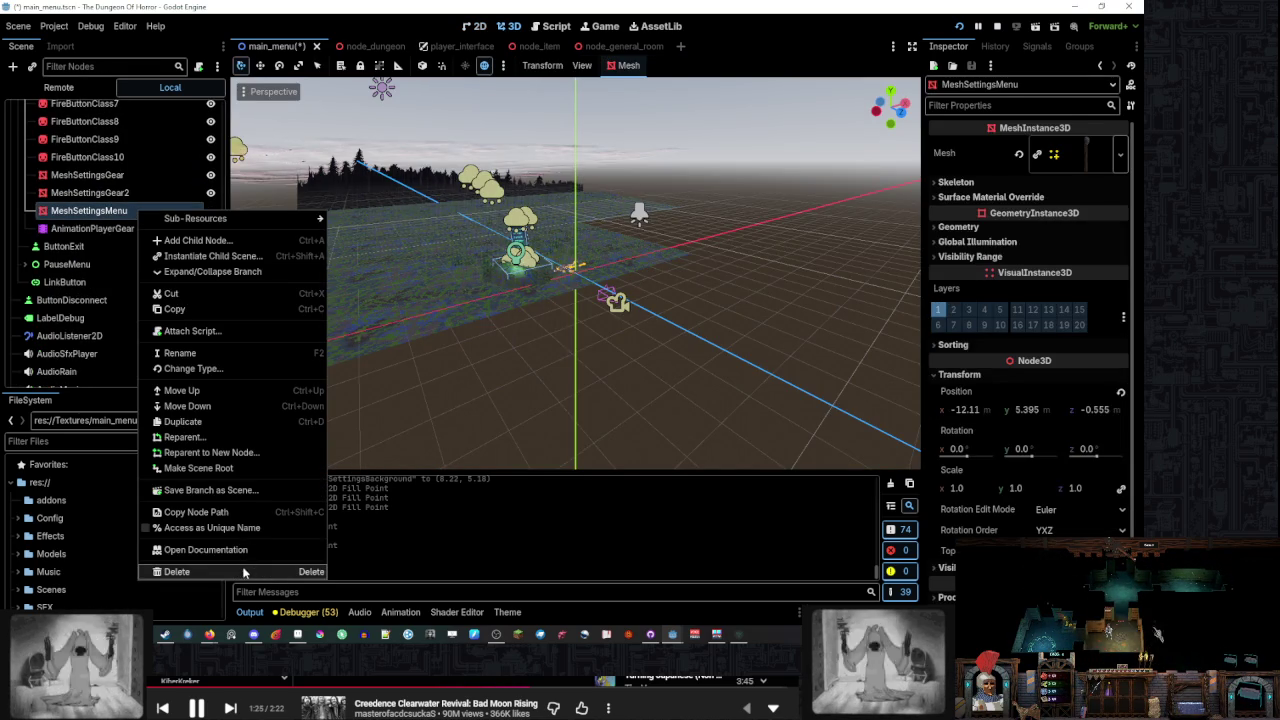
left_click(245, 571)
left_click(530, 337)
scroll(154, 229, "up", 2)
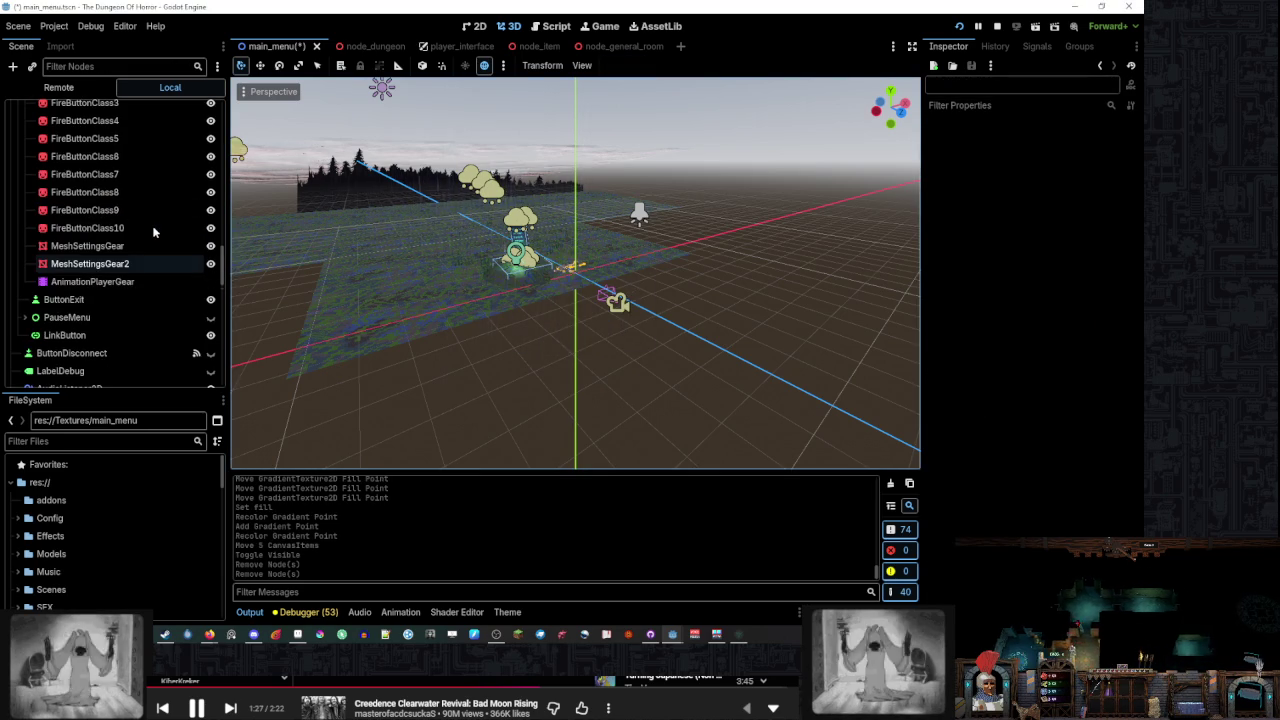
mouse_move(120, 393)
left_mouse_down()
mouse_move(150, 328)
mouse_move(168, 207)
left_mouse_up()
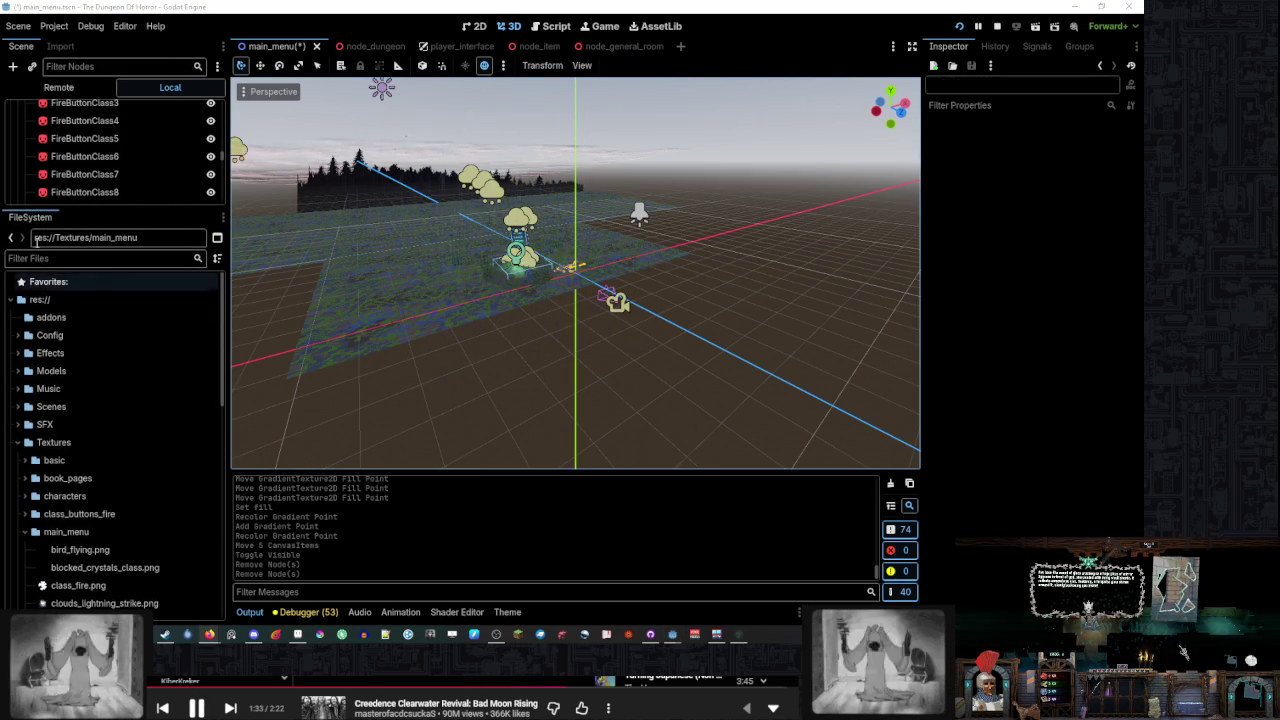
Expand the Models/main_menu_art folder in the FileSystem dock
left_click_drag(112, 208, 112, 183)
scroll(110, 350, "down", 5)
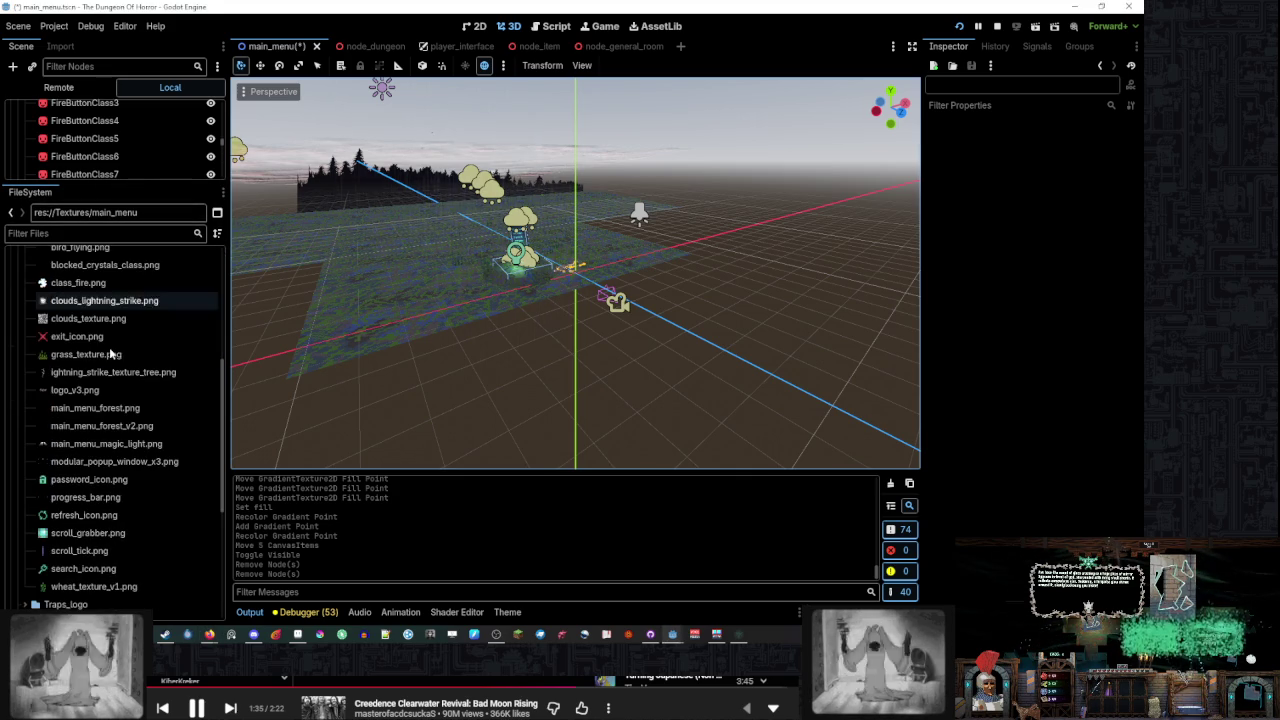
scroll(100, 355, "up", 5)
left_click(50, 346)
double_click(50, 346)
scroll(73, 356, "down", 3)
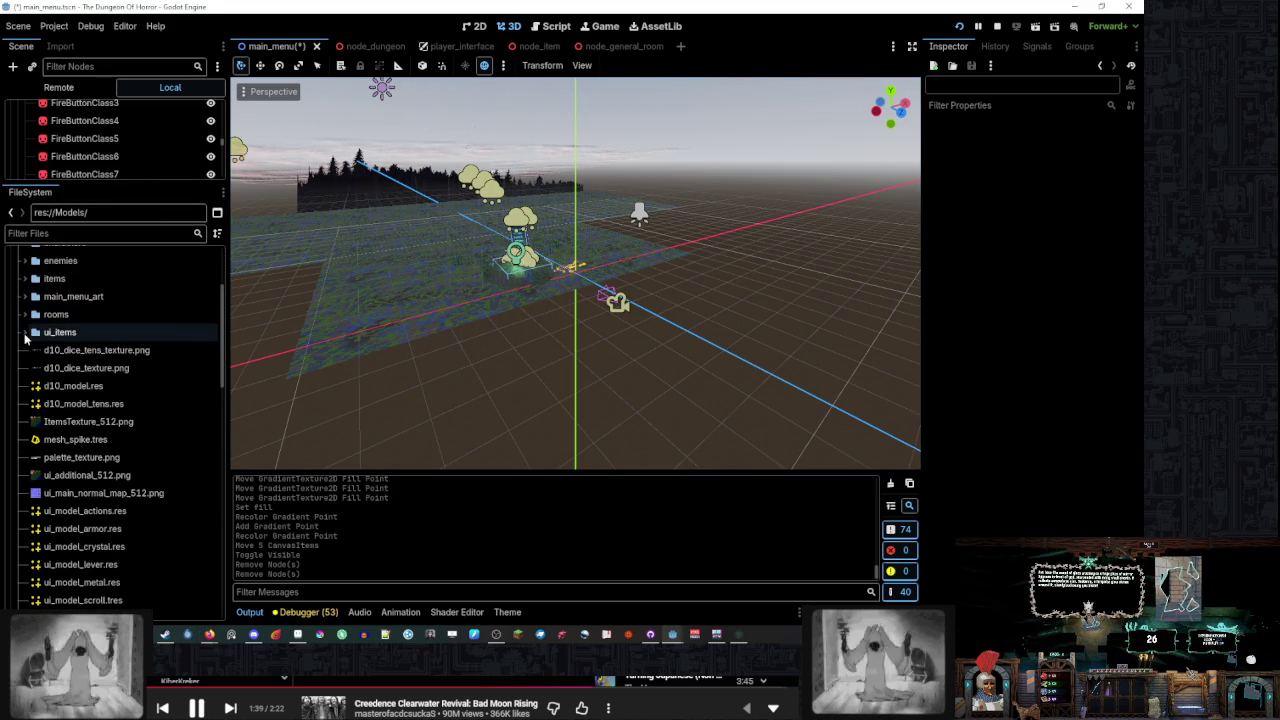
scroll(105, 343, "down", 3)
scroll(105, 343, "up", 10)
left_click(60, 417)
left_click(21, 417)
scroll(120, 403, "down", 5)
Remove ui_model_settings_menu.res from the project, then enlarge the scene tree again
left_click(155, 490)
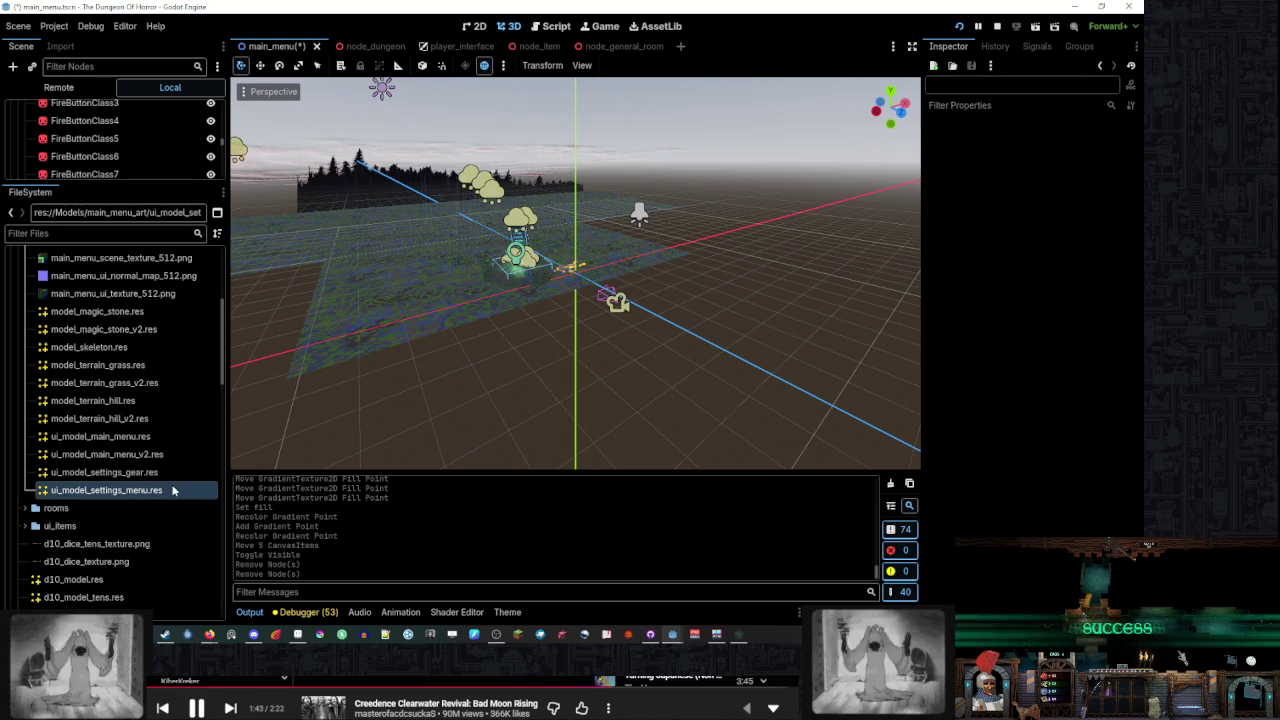
right_click(155, 490)
left_click(219, 541)
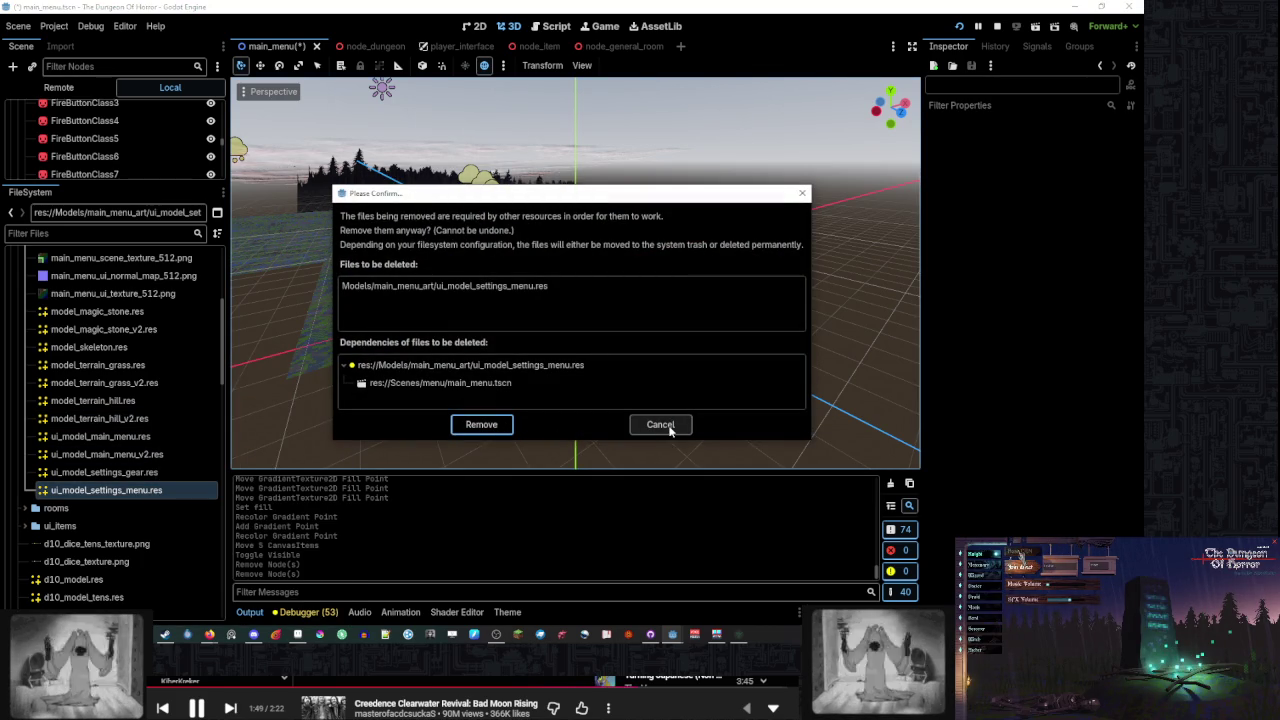
left_click(665, 426)
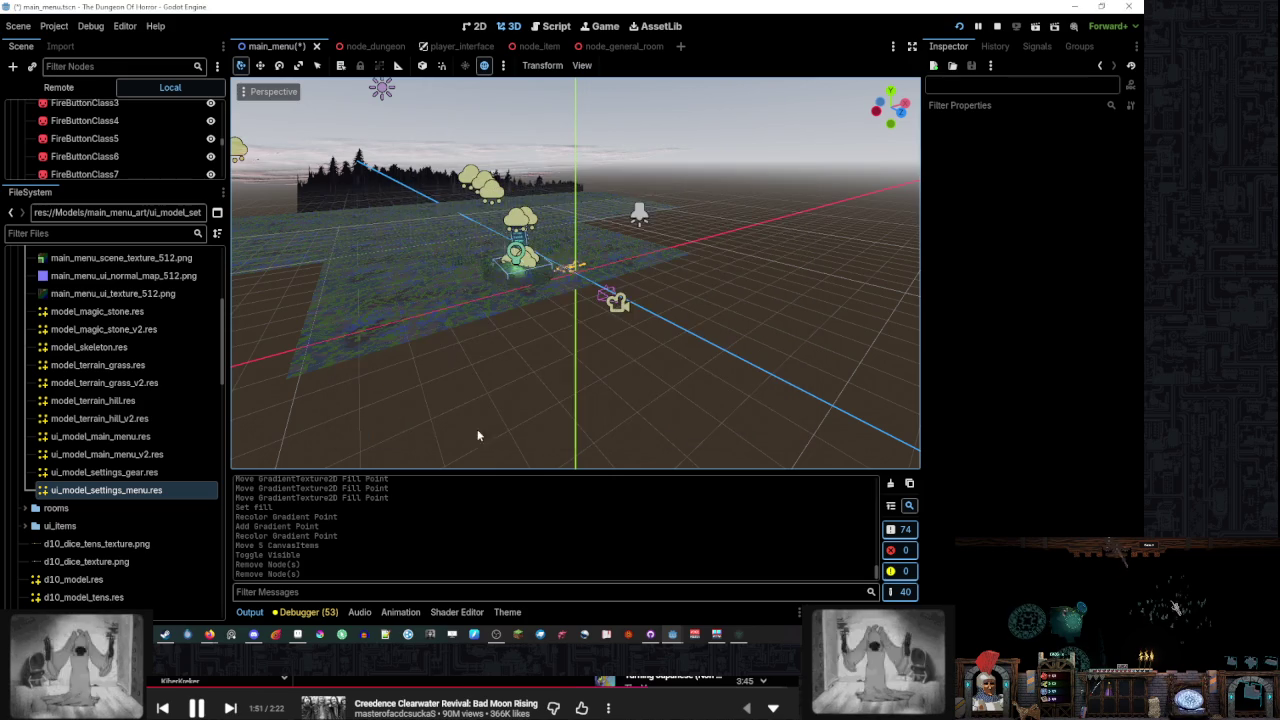
right_click(143, 492)
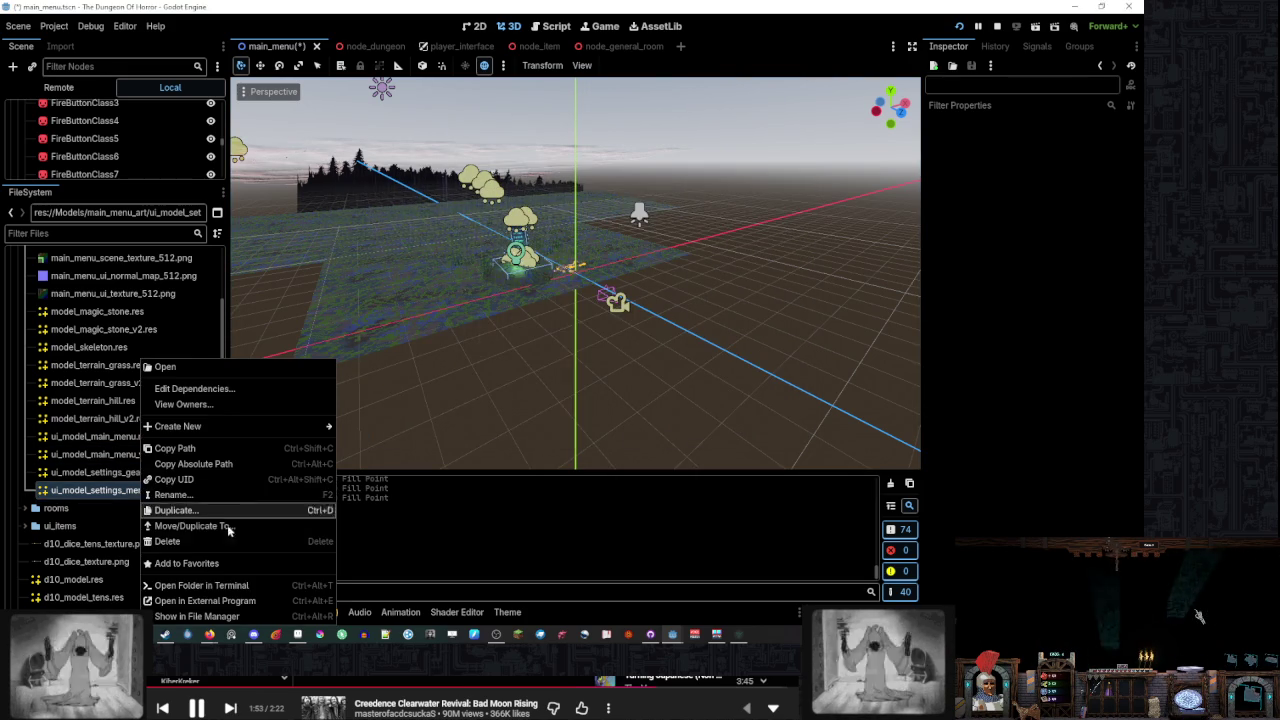
left_click(200, 541)
left_click(503, 427)
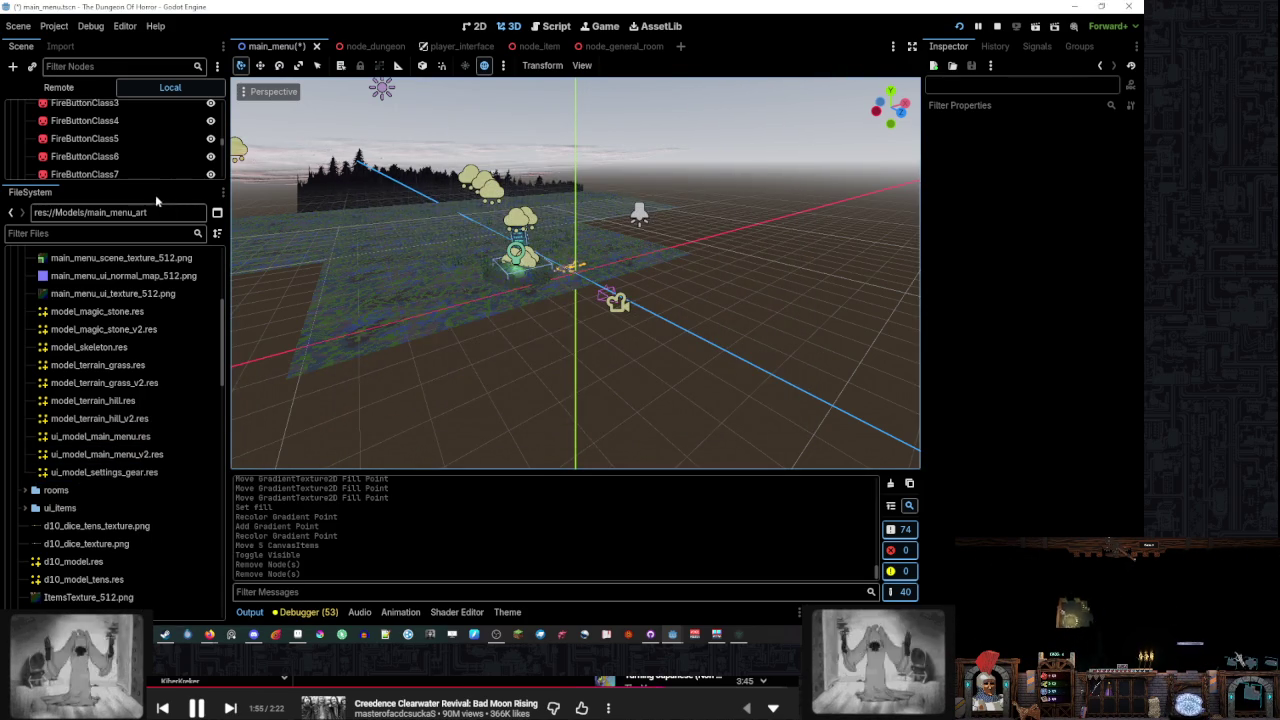
left_click_drag(148, 182, 148, 433)
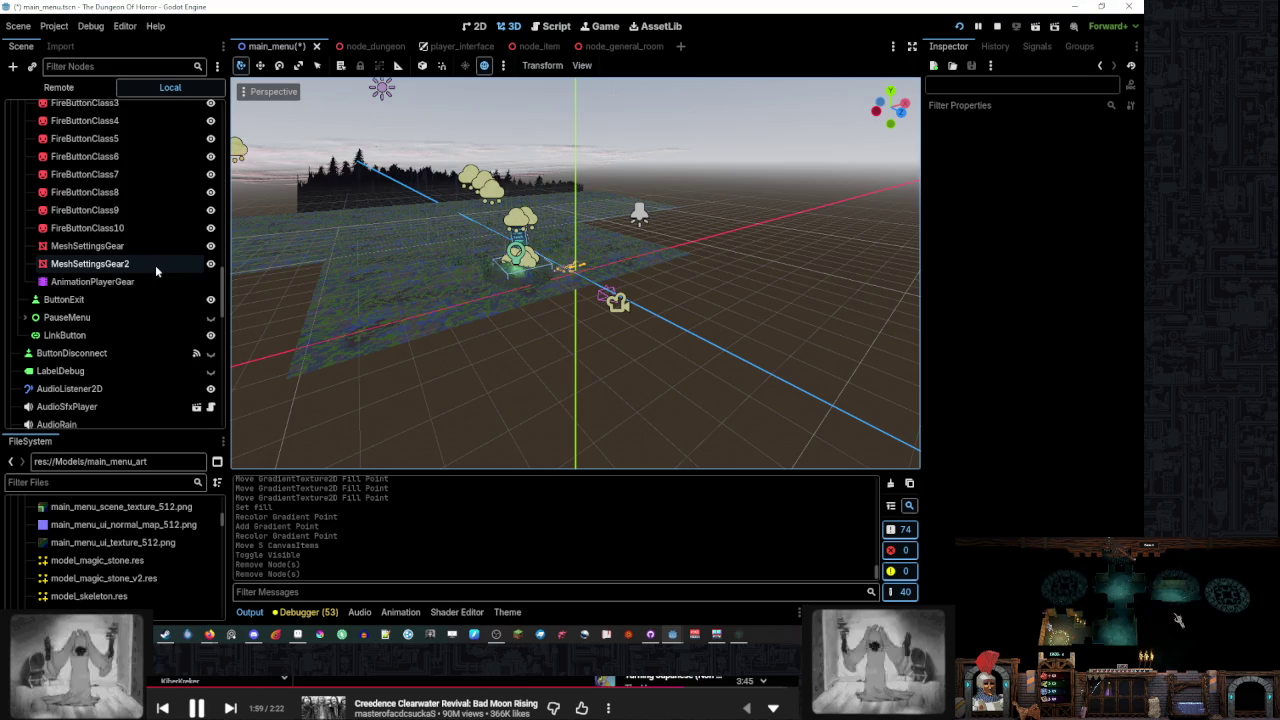
Save main_menu and zoom the 2D view onto the 1920x1080, English, Vsync, Fullscreen settings menu
scroll(155, 265, "down", 5)
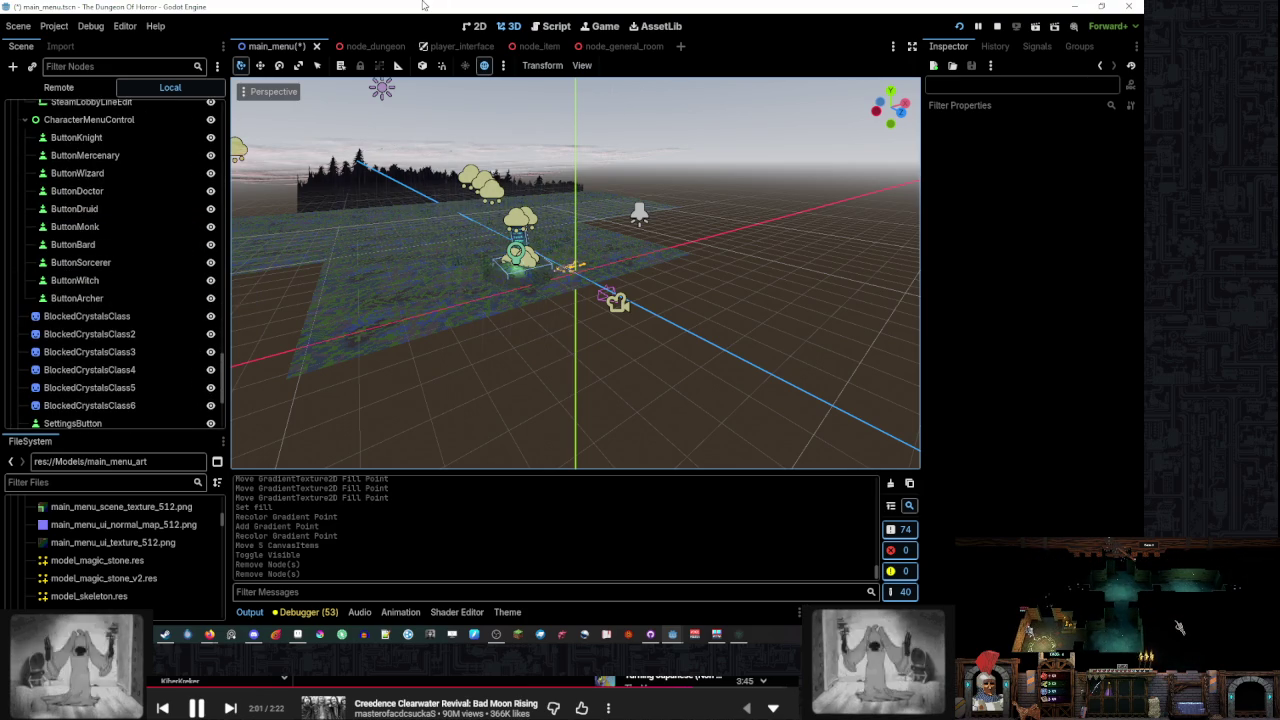
key("ctrl+s")
scroll(141, 285, "down", 3)
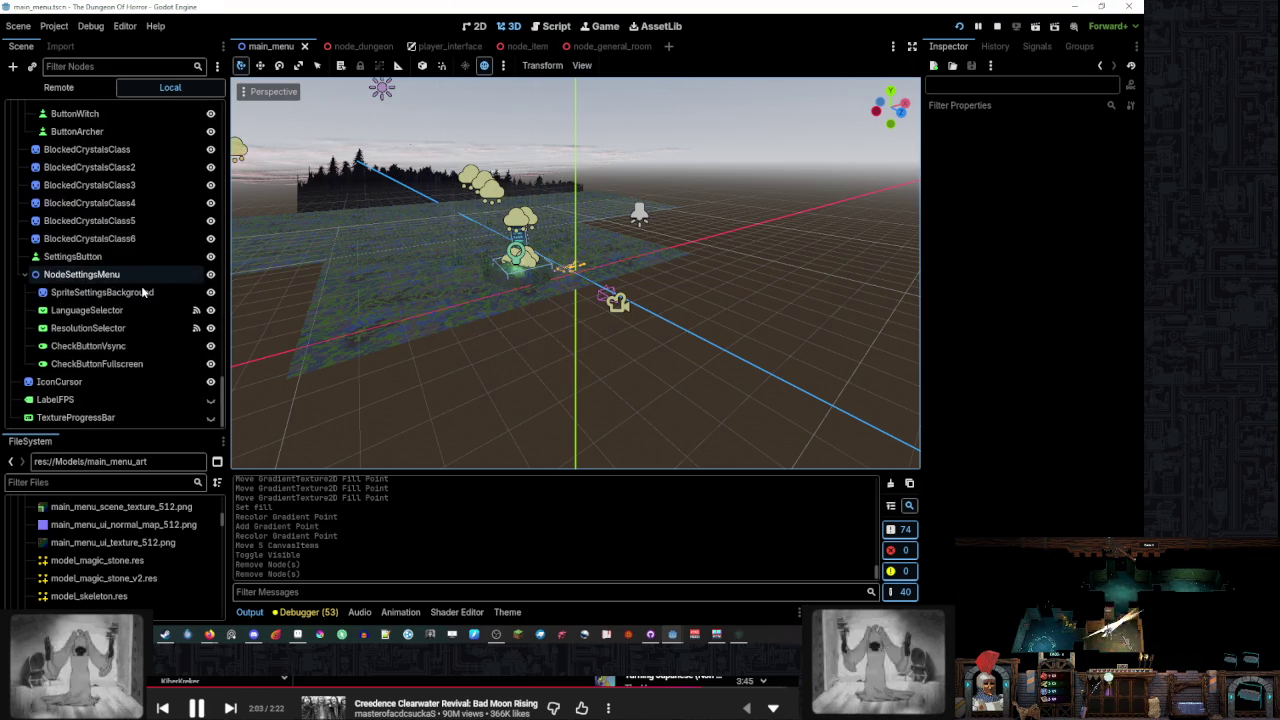
left_click(484, 22)
scroll(544, 381, "up", 3)
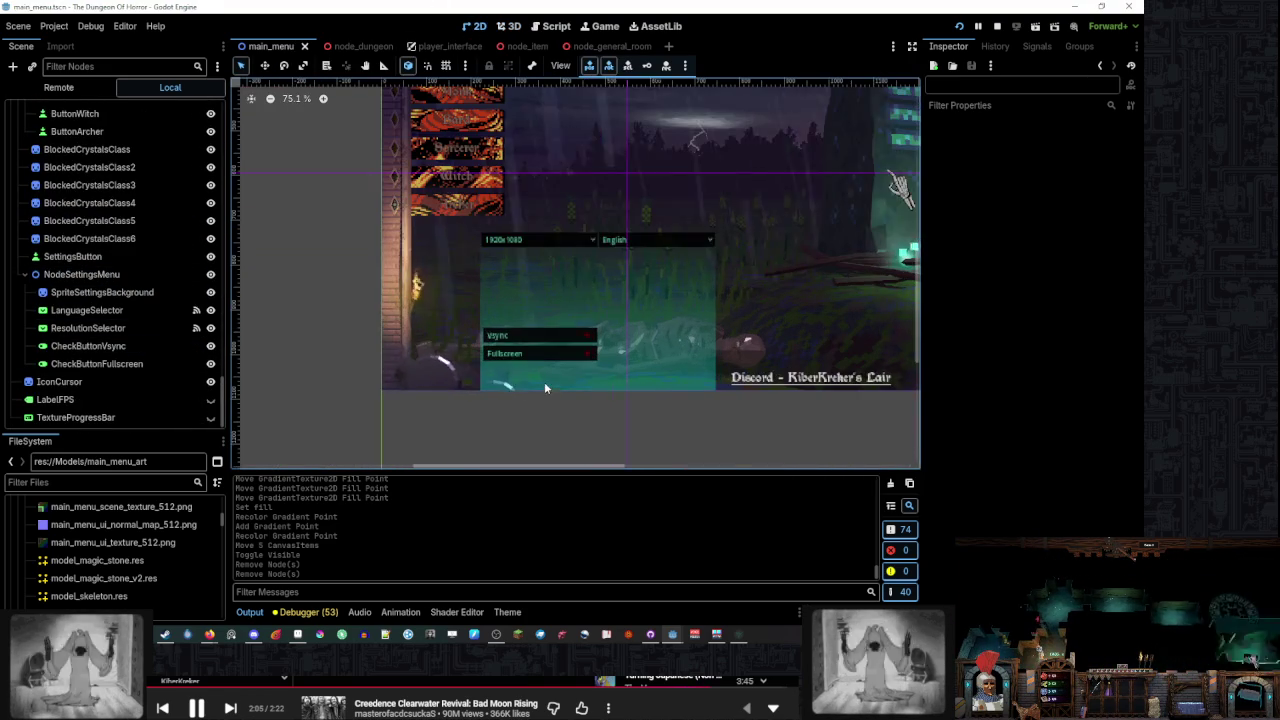
scroll(603, 290, "right", 2)
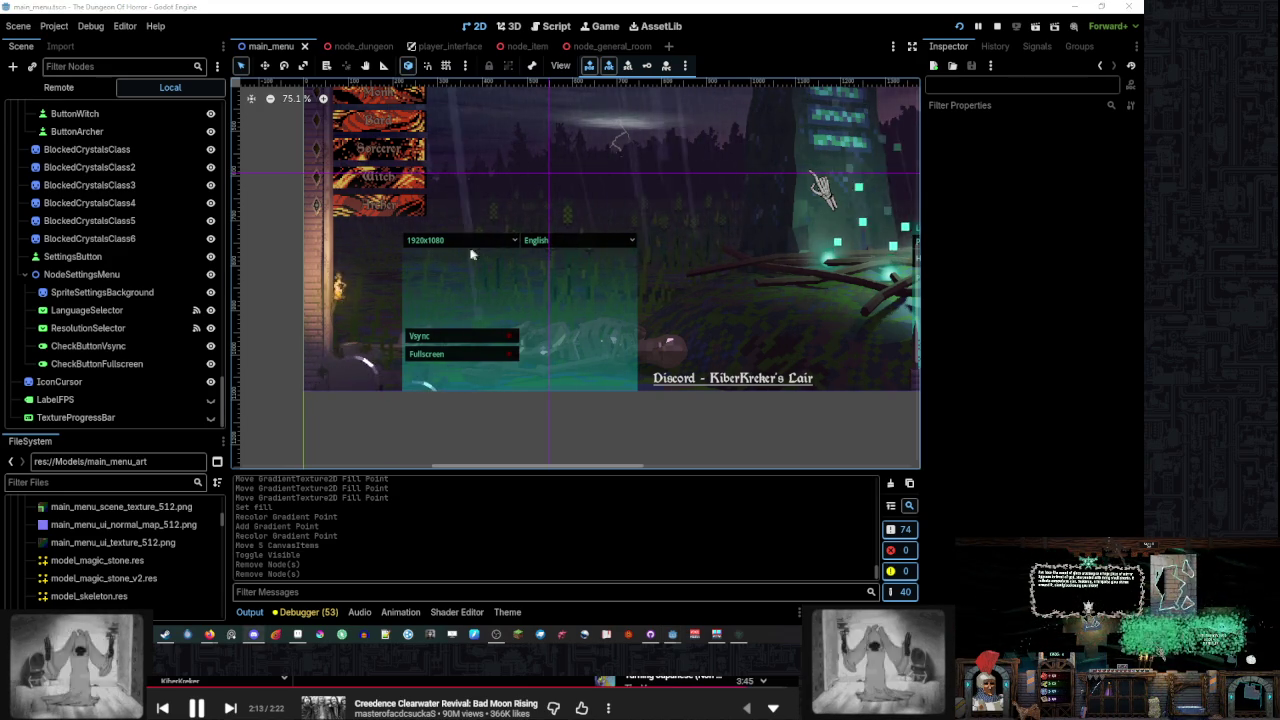
scroll(523, 229, "up", 2)
Select SettingsButton on the canvas, shift it slightly right and widen it leftward
left_click(437, 345)
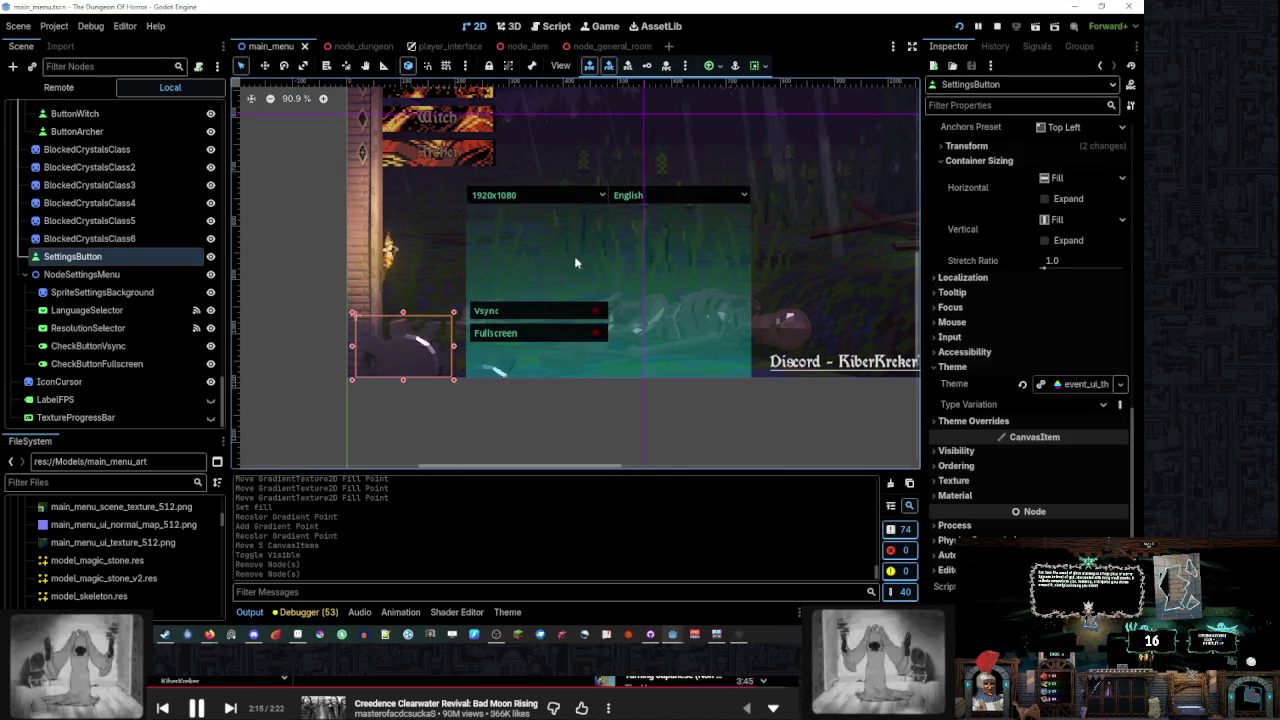
scroll(406, 352, "up", 6)
left_click_drag(432, 356, 449, 350)
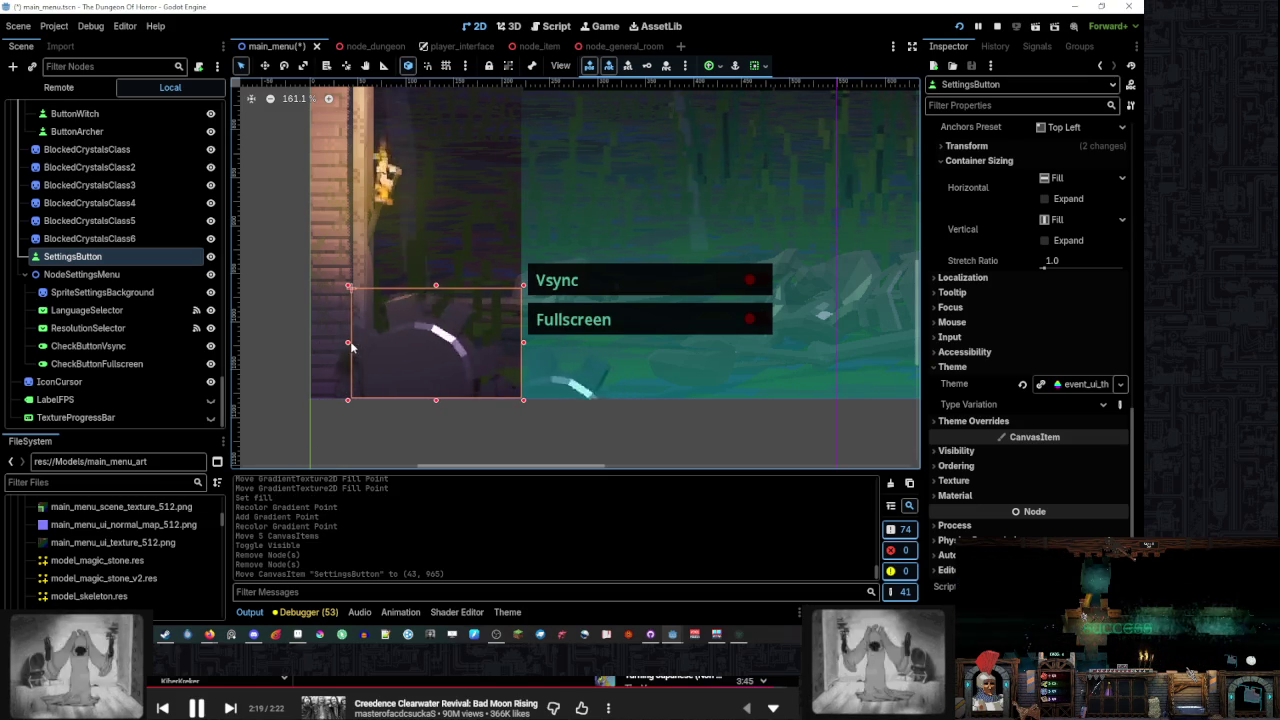
left_click_drag(344, 342, 327, 342)
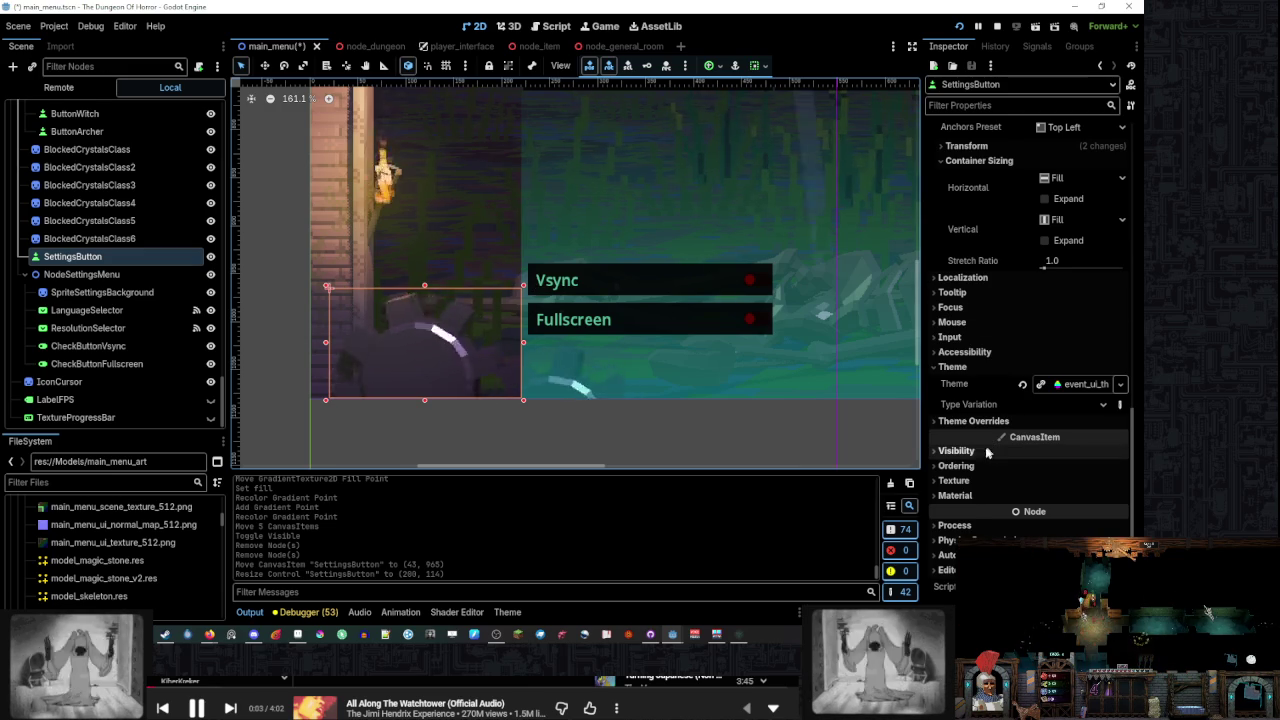
left_click(960, 526)
left_click(975, 528)
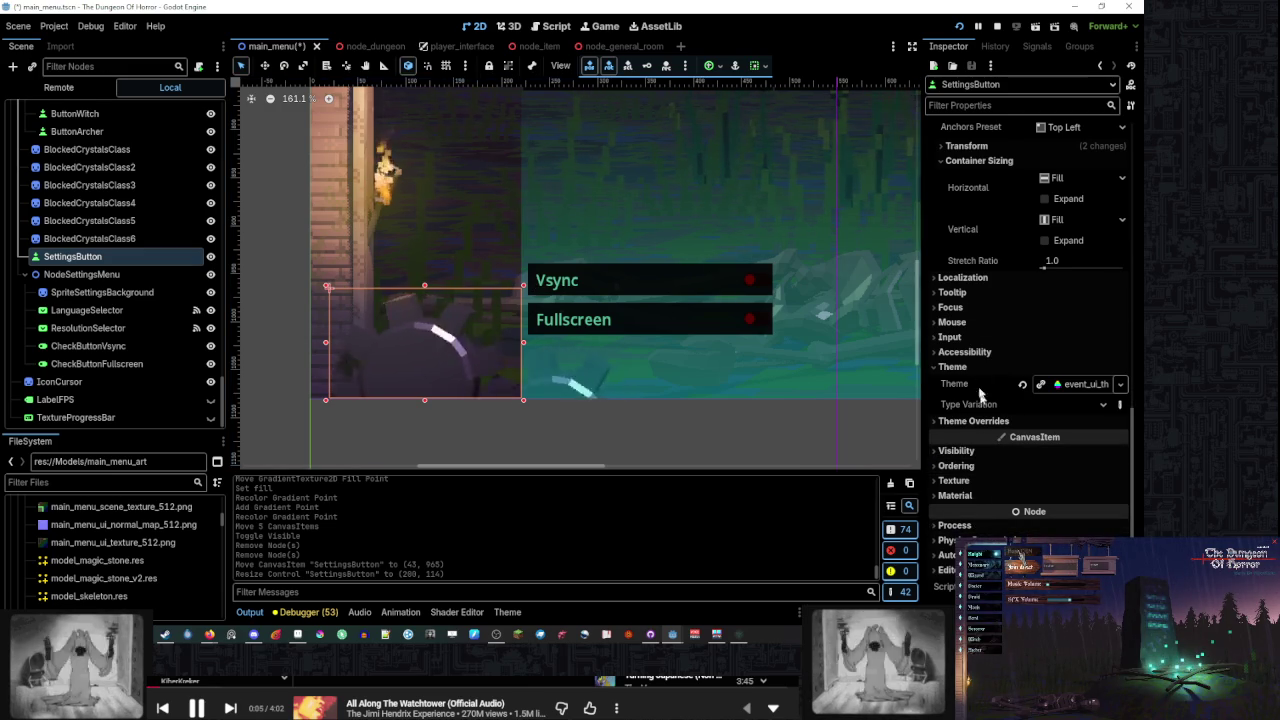
scroll(971, 305, "up", 3)
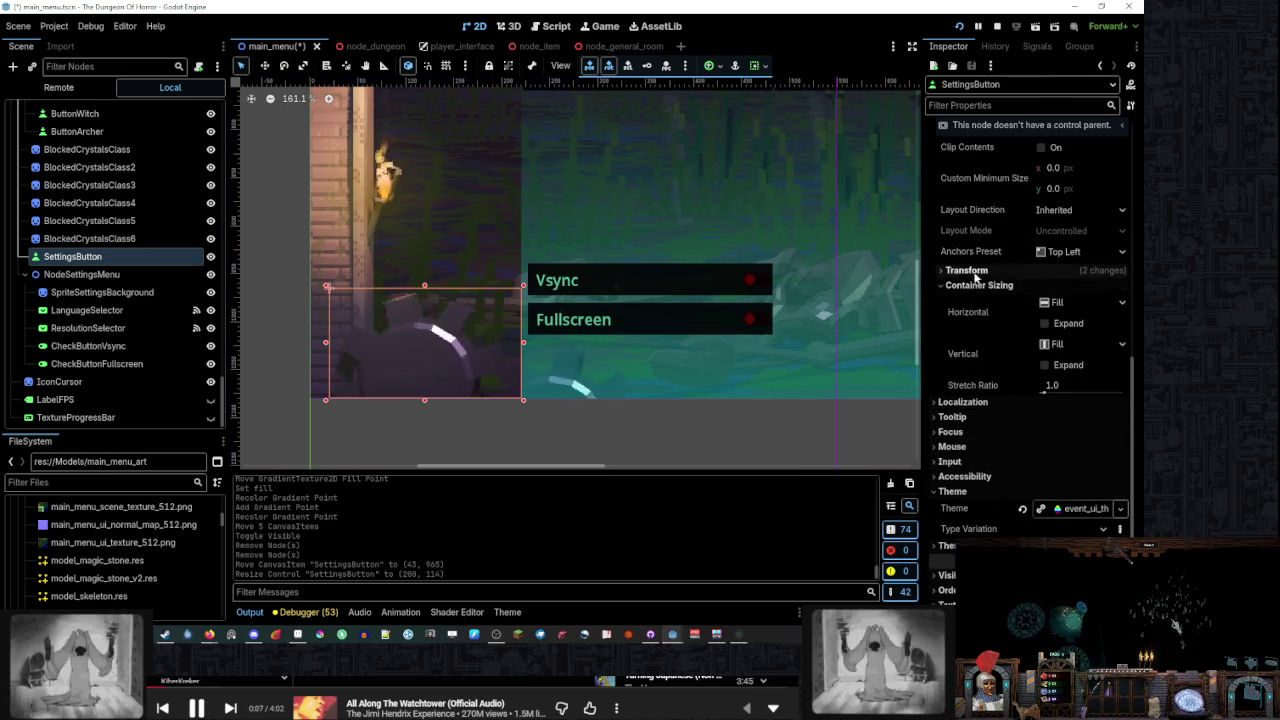
Trial Transform tweaks (14.5° rotation, position, size), then undo to 200×114 at (20, 965), rotation 0
left_click(966, 270)
left_click_drag(1050, 372, 1065, 383)
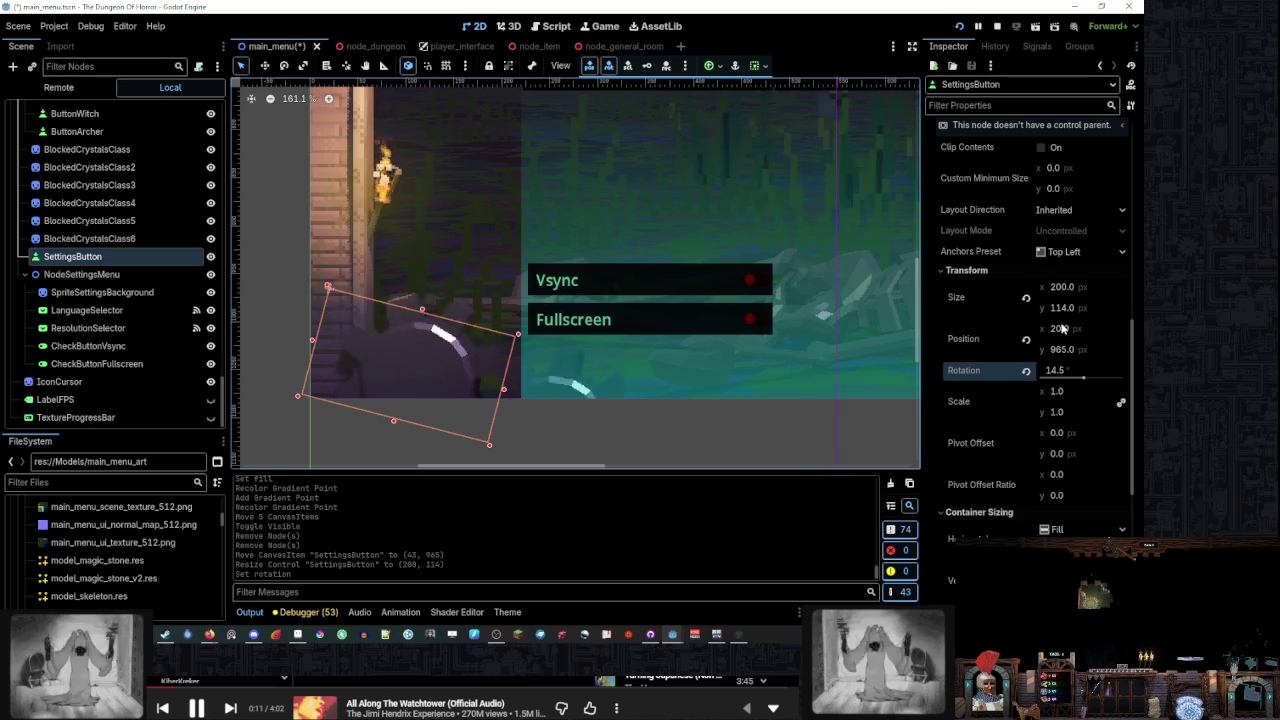
left_click_drag(1062, 335, 1064, 335)
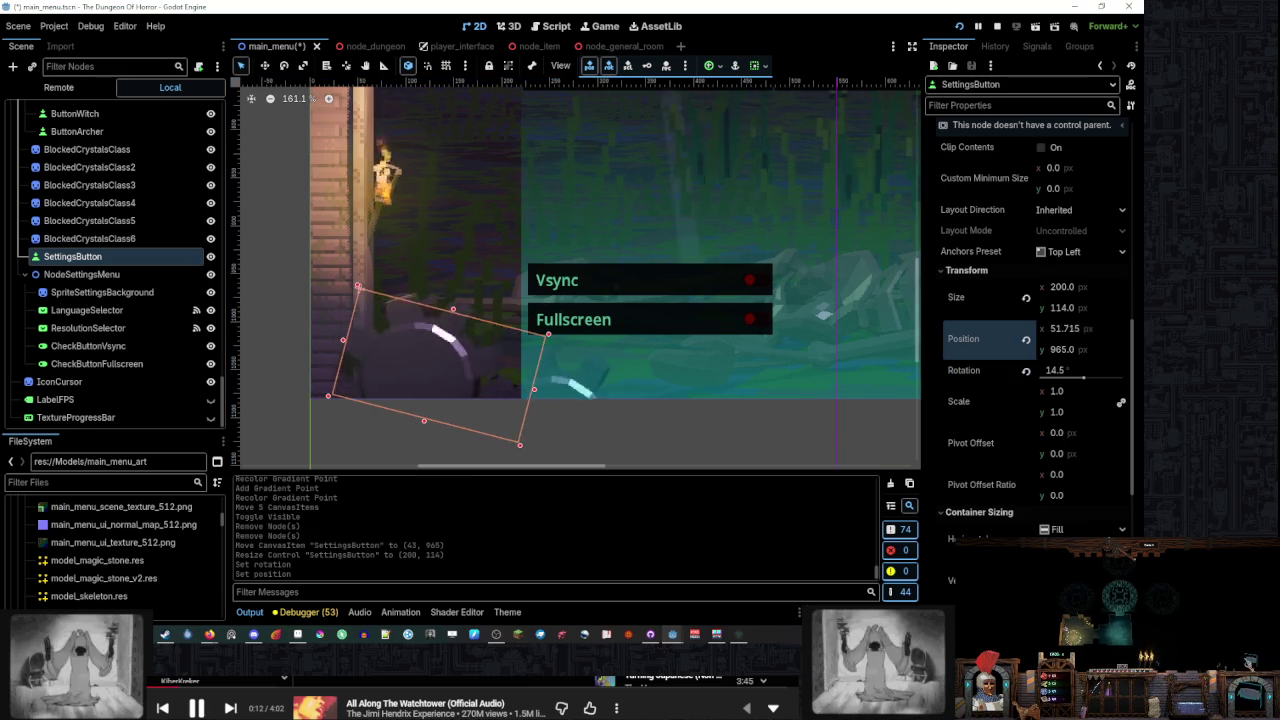
left_click_drag(1106, 352, 1108, 352)
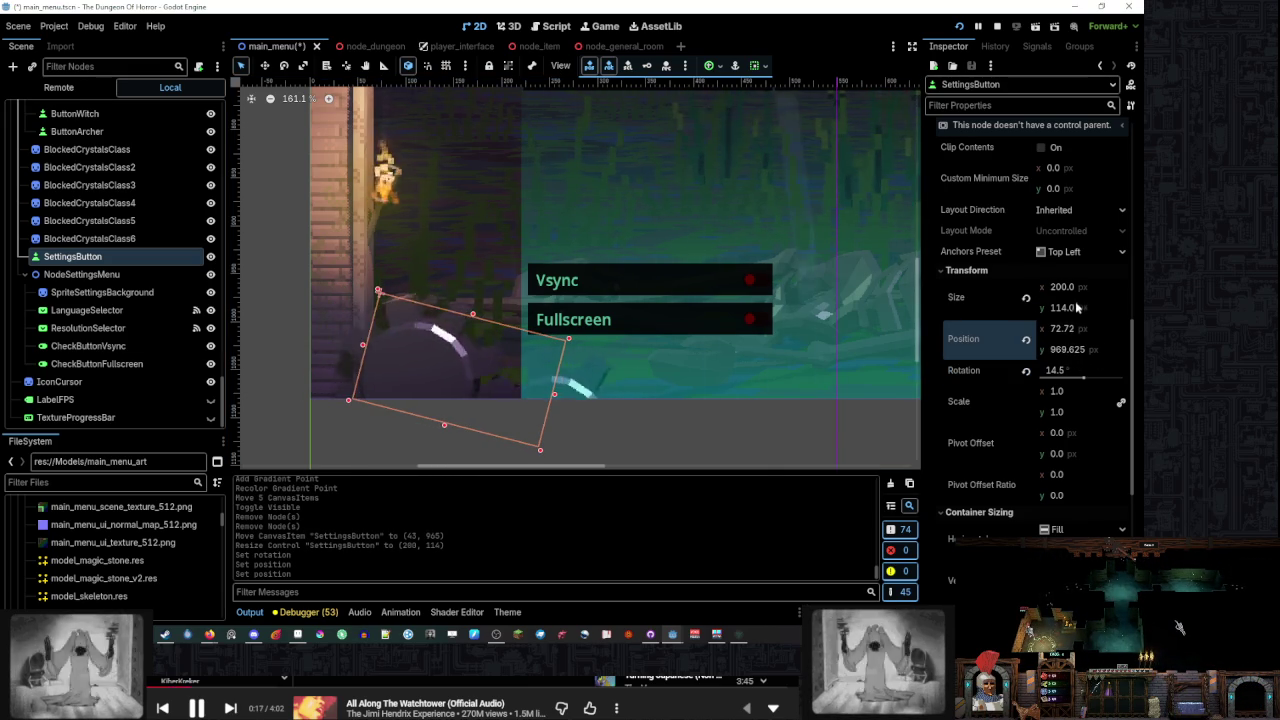
left_click_drag(1070, 312, 1086, 287)
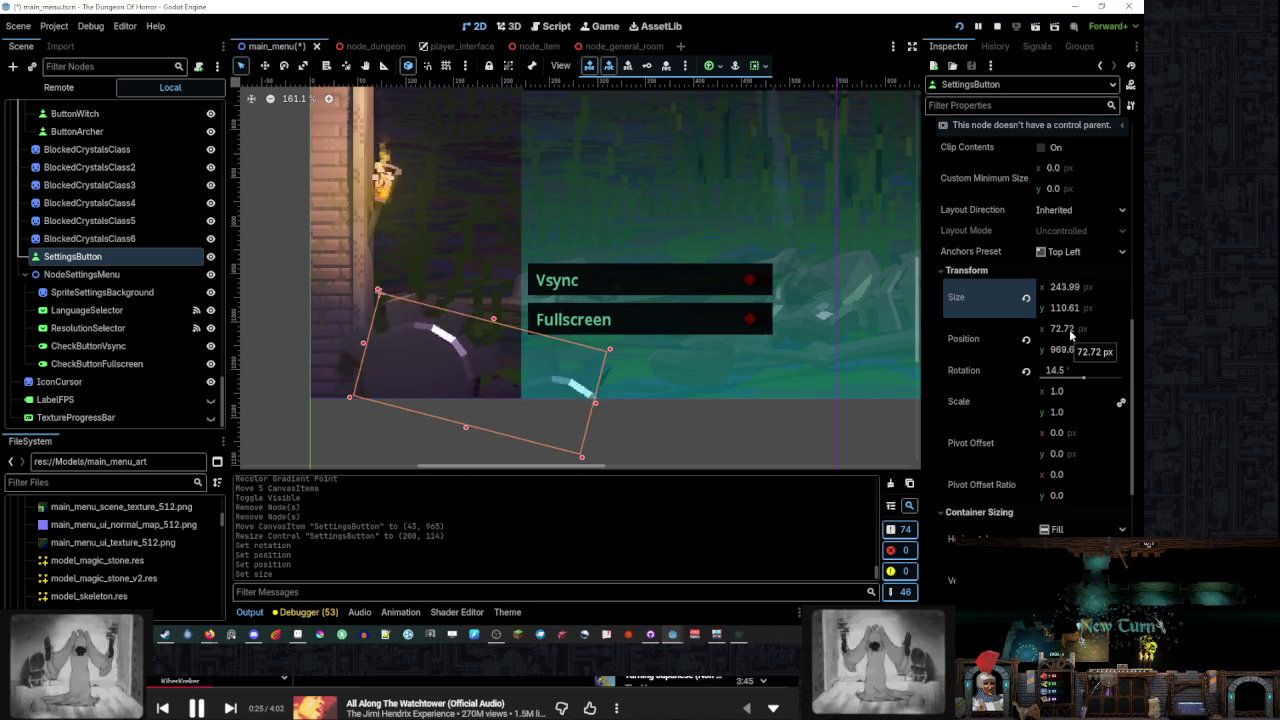
key("ctrl+z")
key("ctrl+z")
key("ctrl+z")
key("ctrl+z")
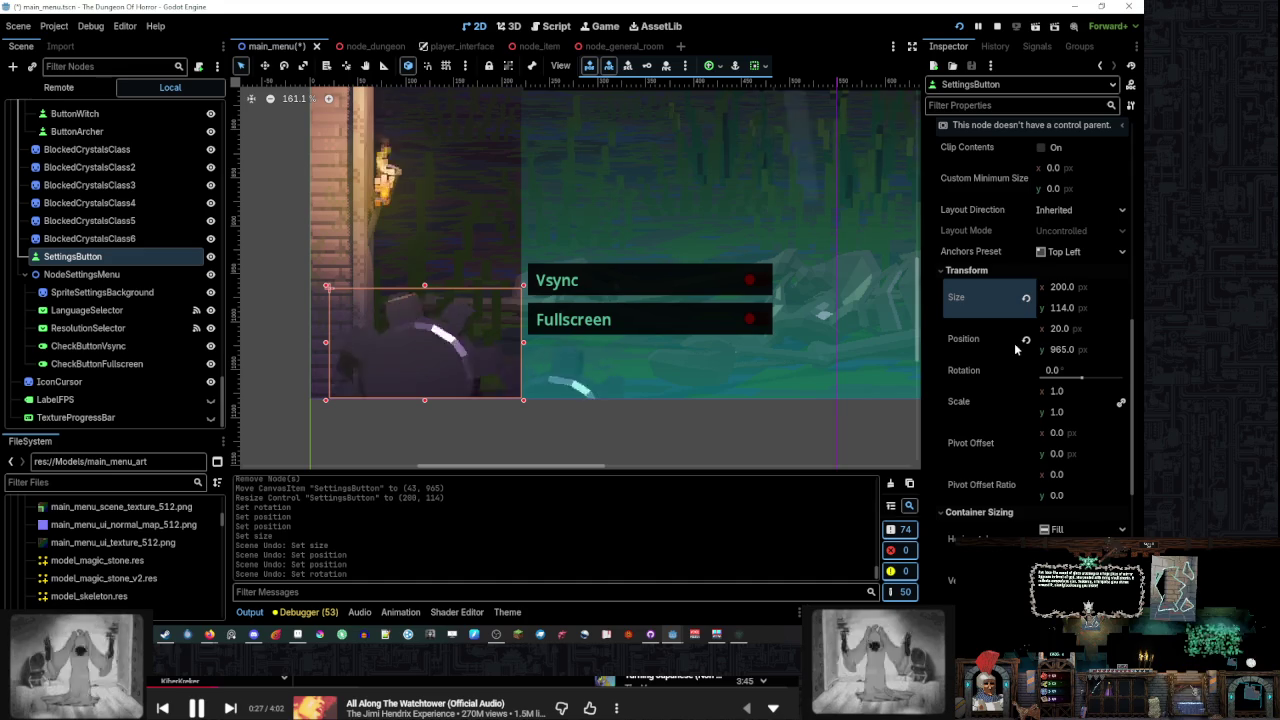
scroll(588, 291, "right", 2)
scroll(588, 291, "right", 1)
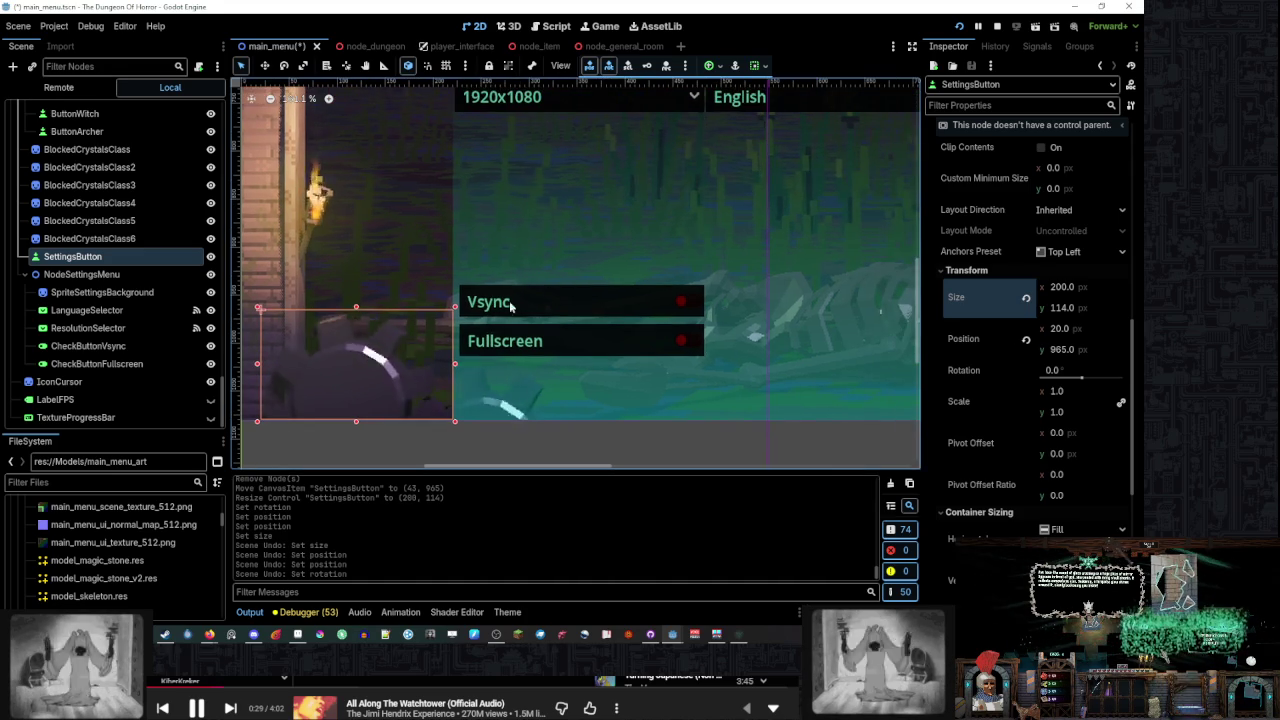
Drag SettingsButton's top and right edges to make it 182×93 at (20, 986)
scroll(507, 318, "down", 2)
left_click(596, 341)
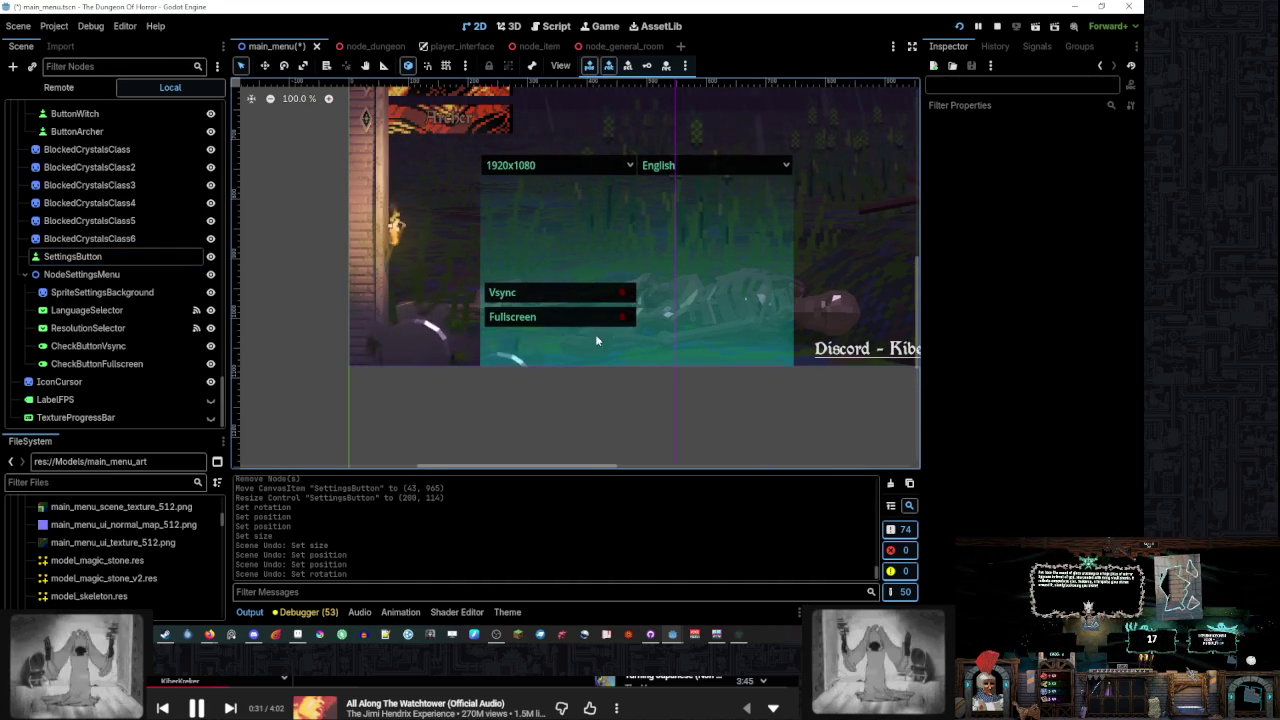
left_click(415, 338)
scroll(421, 287, "up", 2)
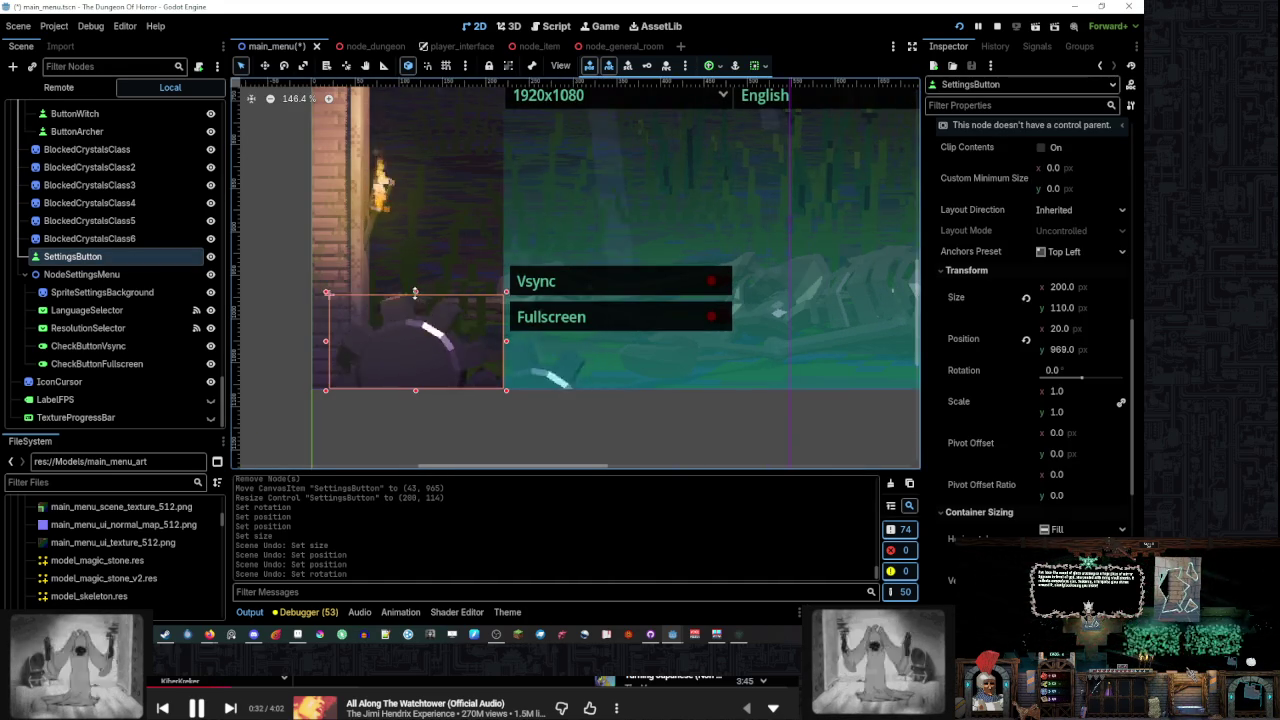
left_click_drag(415, 293, 417, 308)
left_click_drag(489, 347, 489, 347)
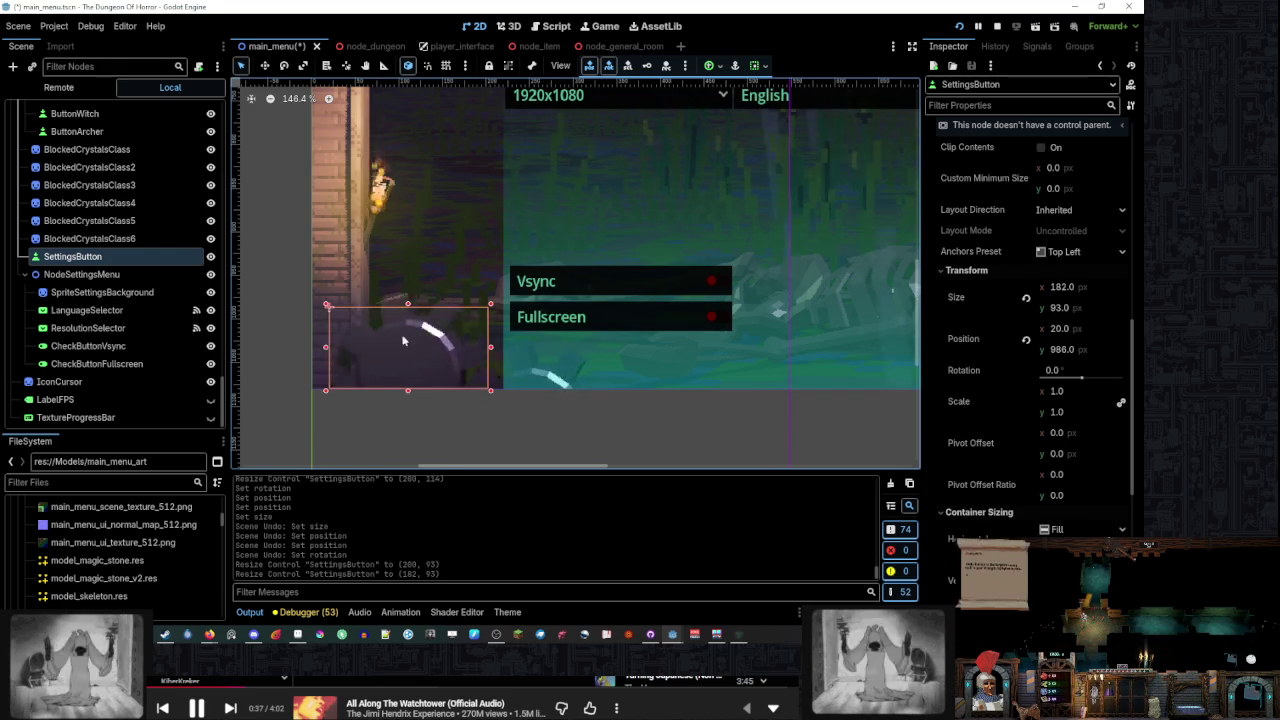
scroll(673, 403, "down", 5)
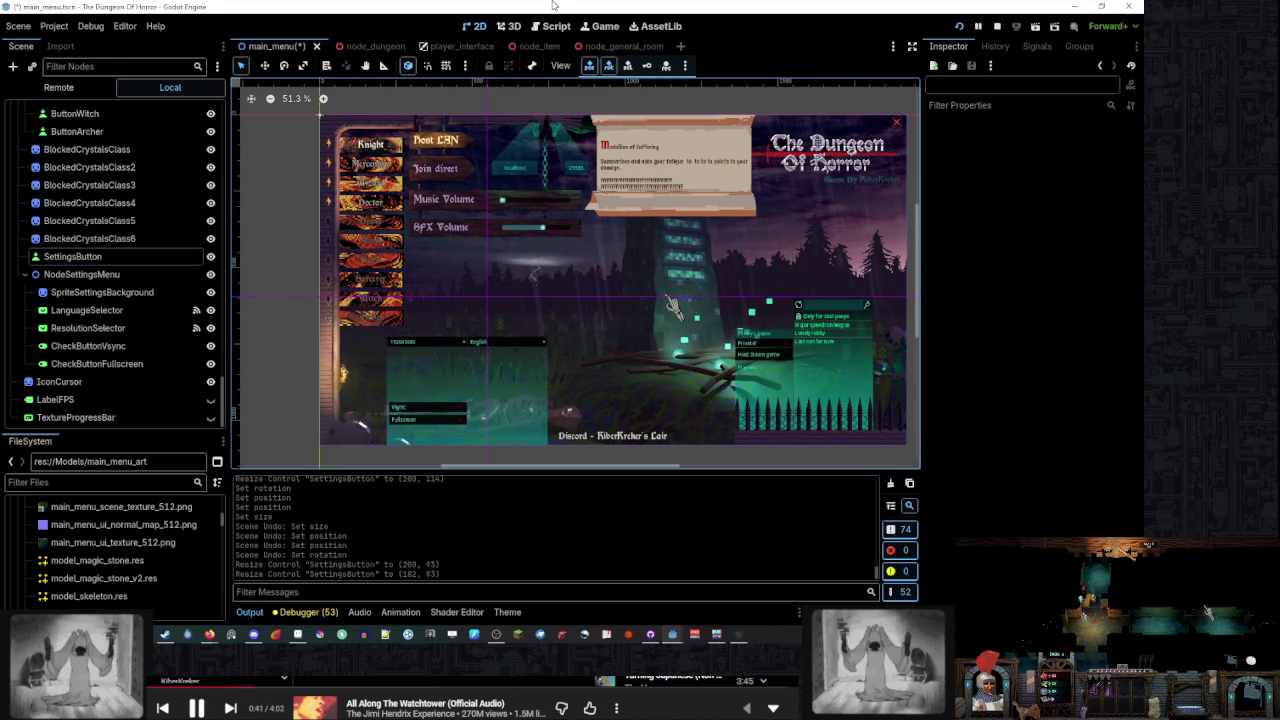
Test hosting a LAN game, save main_menu, and reselect SettingsButton in a taller scene tree
left_click(1020, 555)
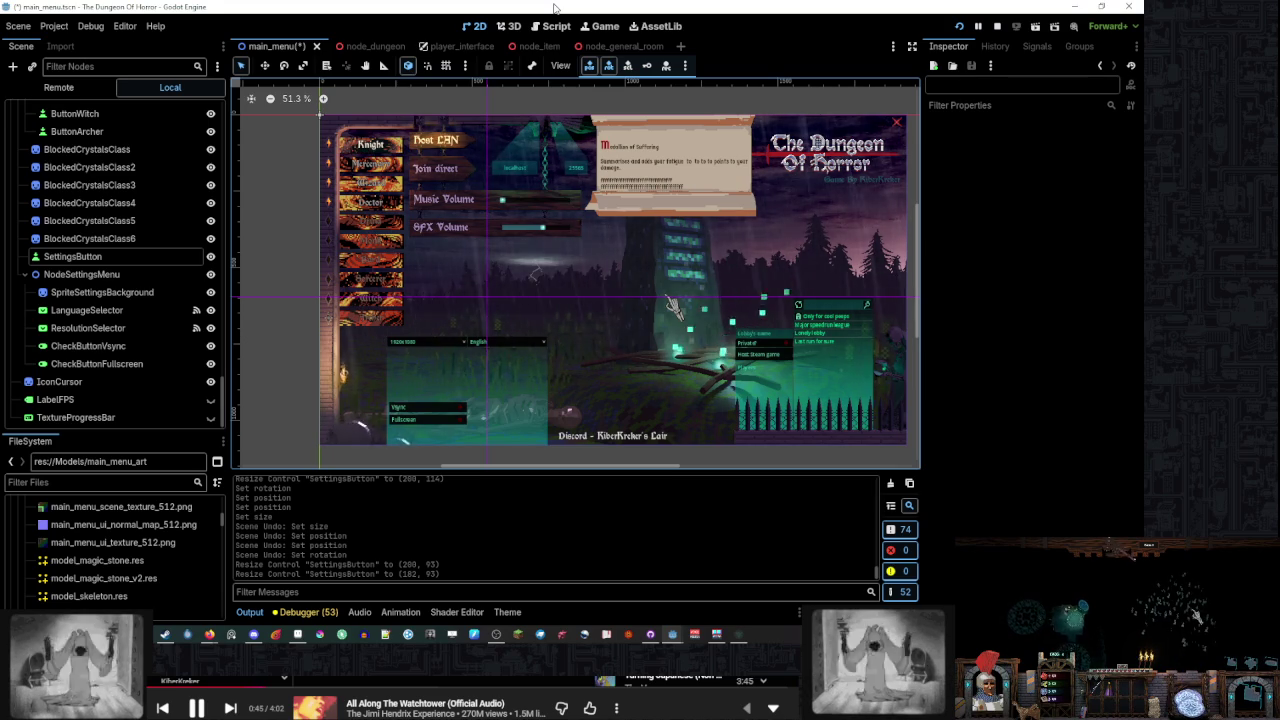
key("ctrl+s")
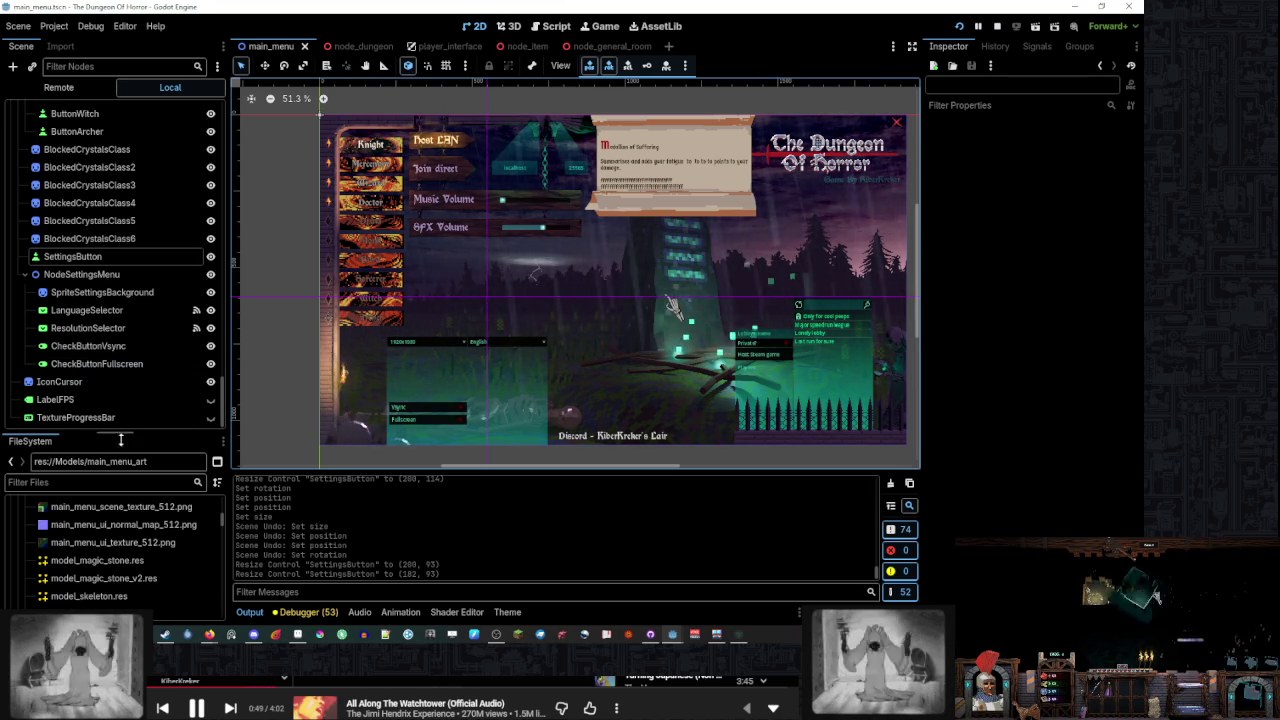
left_click_drag(119, 440, 119, 554)
left_click(137, 380)
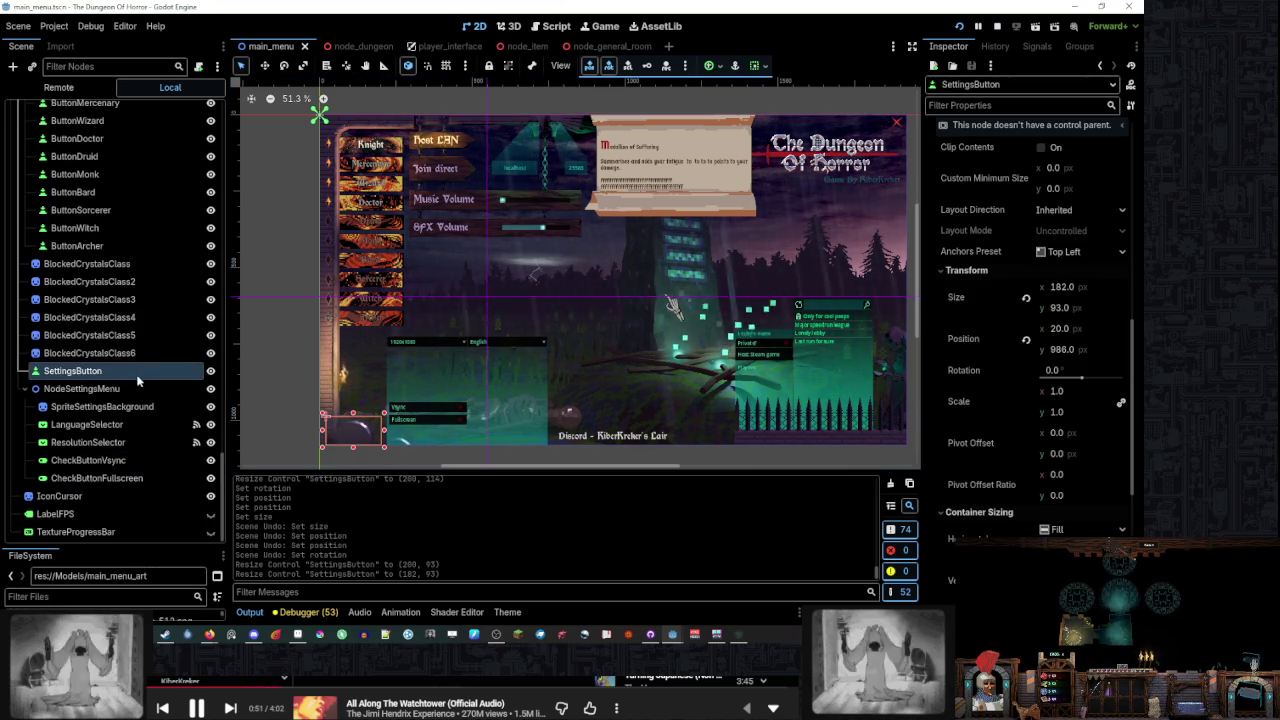
In main_menu.gd, insert blank lines after the scroll_model reference on line 55
left_click(552, 27)
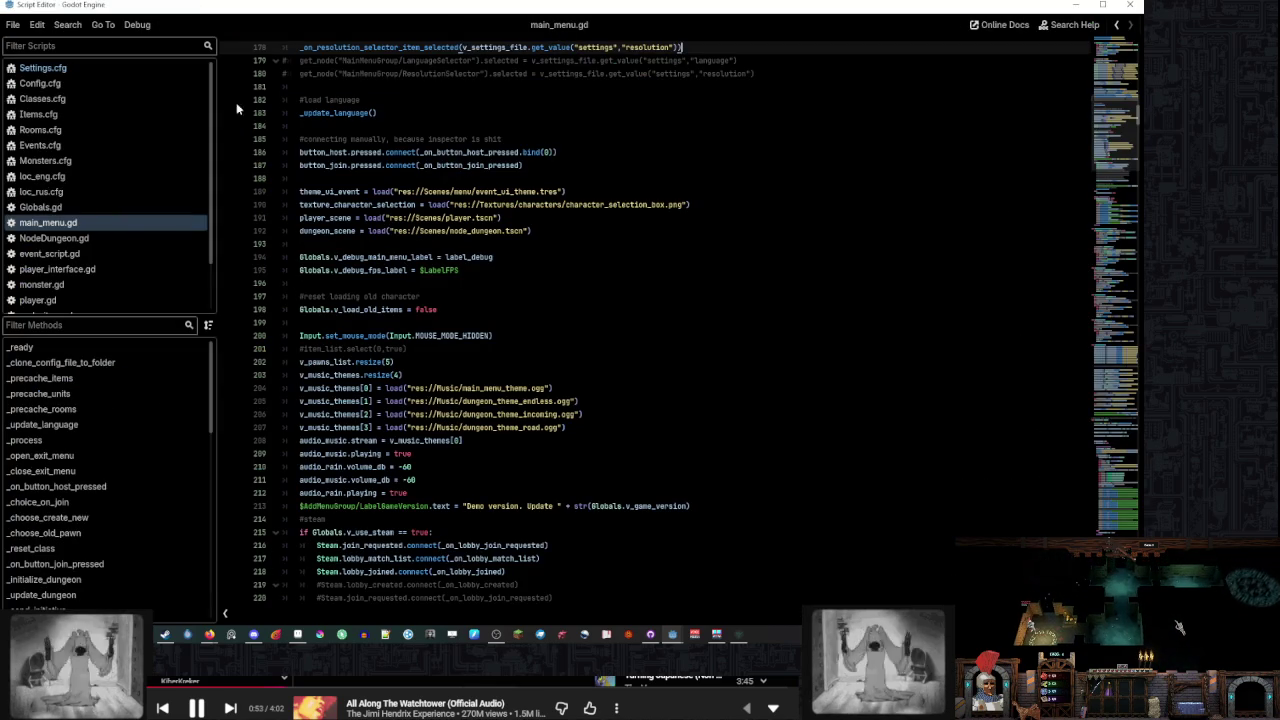
left_click(130, 234)
left_click(129, 221)
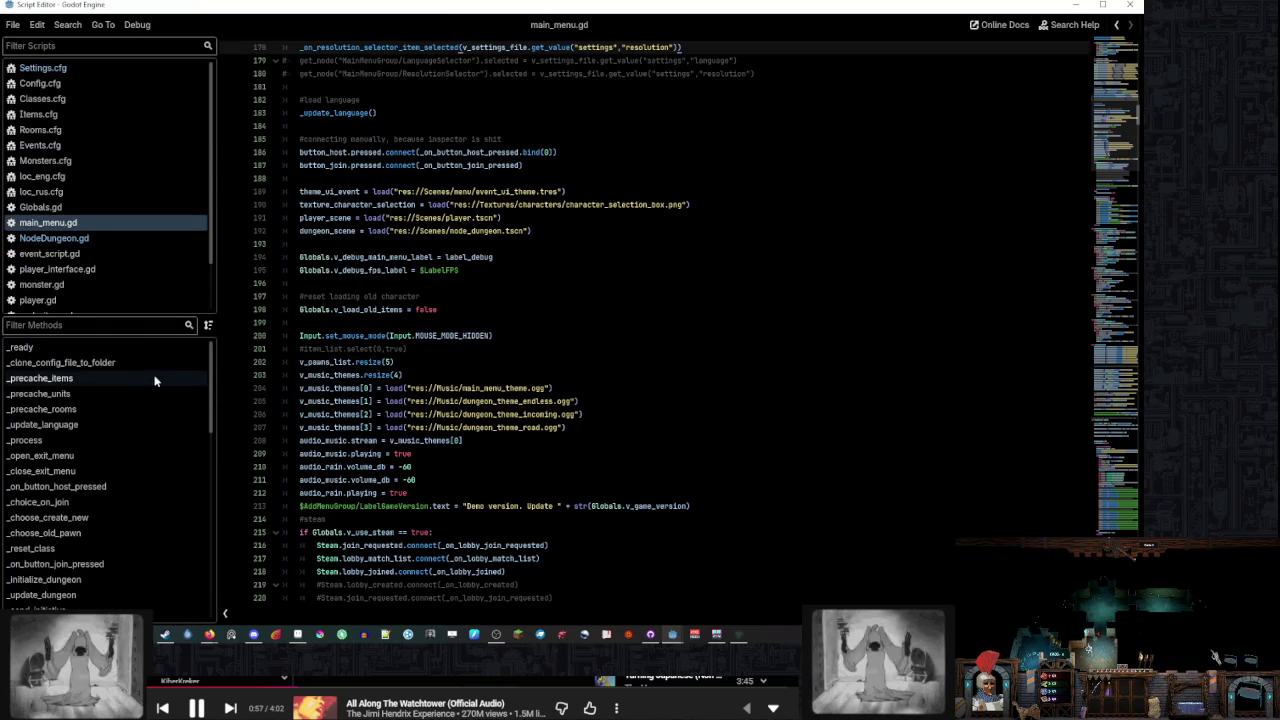
left_click(160, 348)
scroll(405, 289, "up", 15)
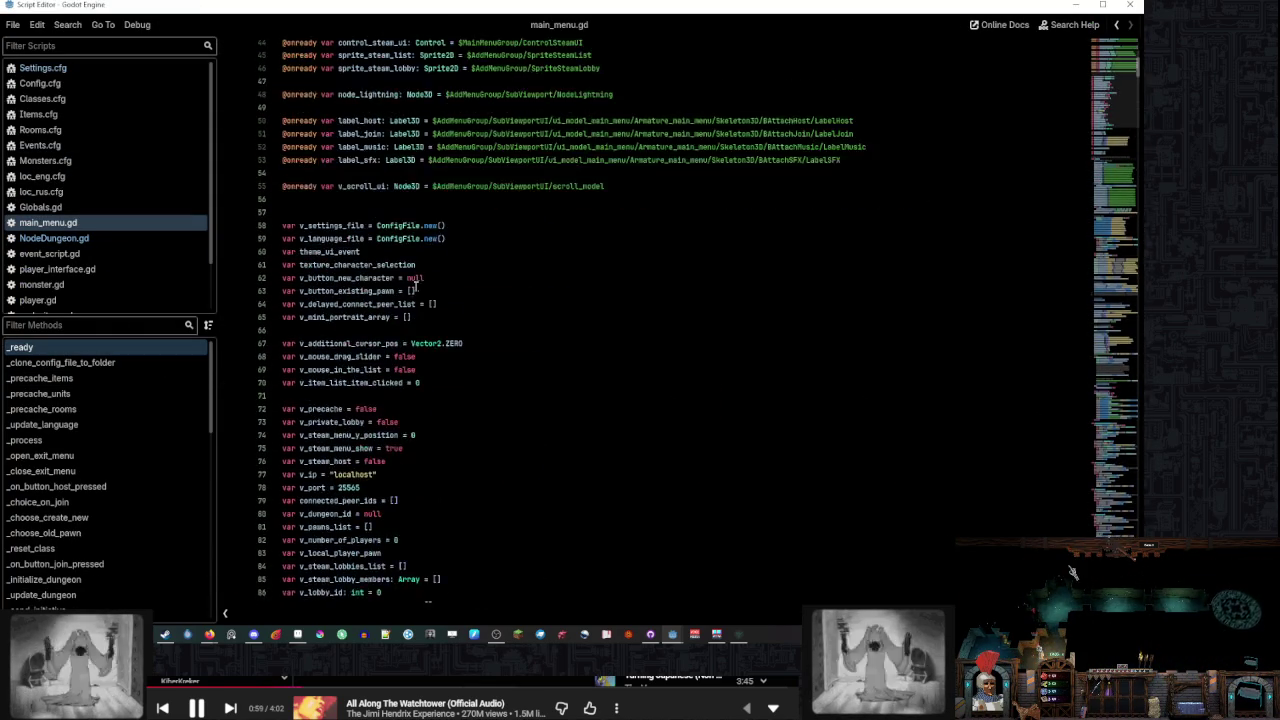
left_click(637, 386)
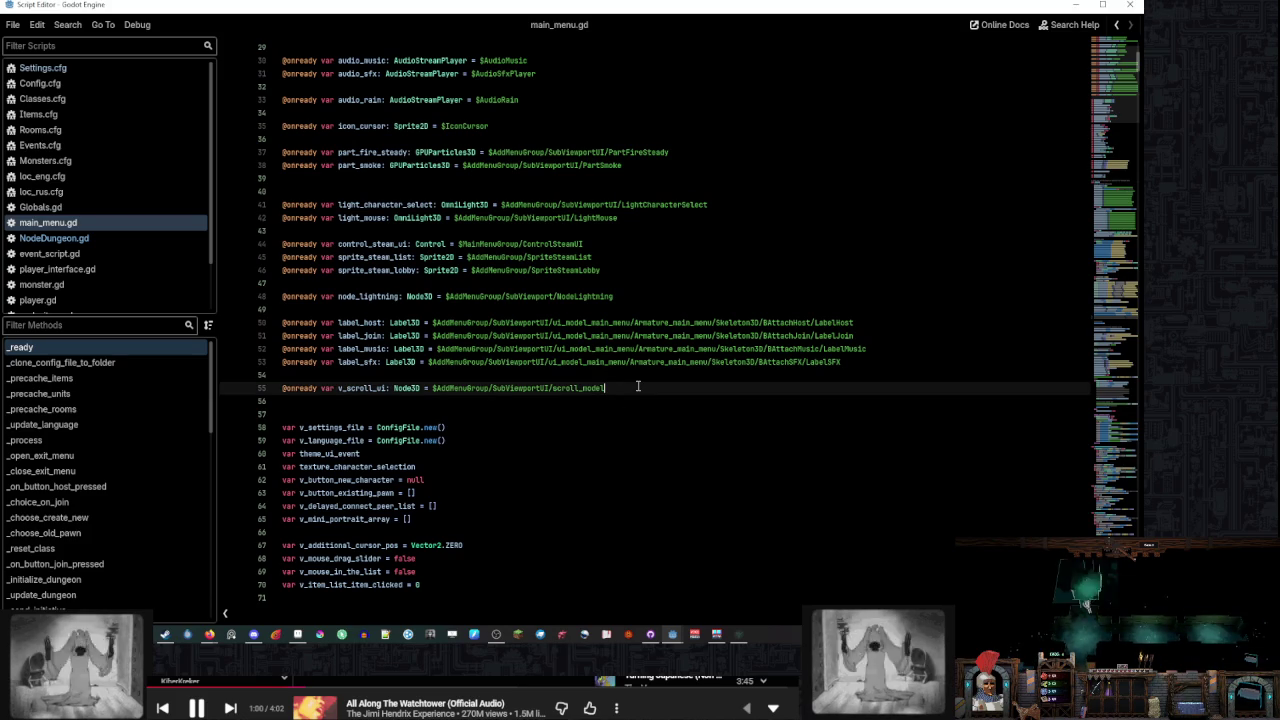
key("Return")
key("Return")
mouse_move(672, 634)
left_click(620, 578)
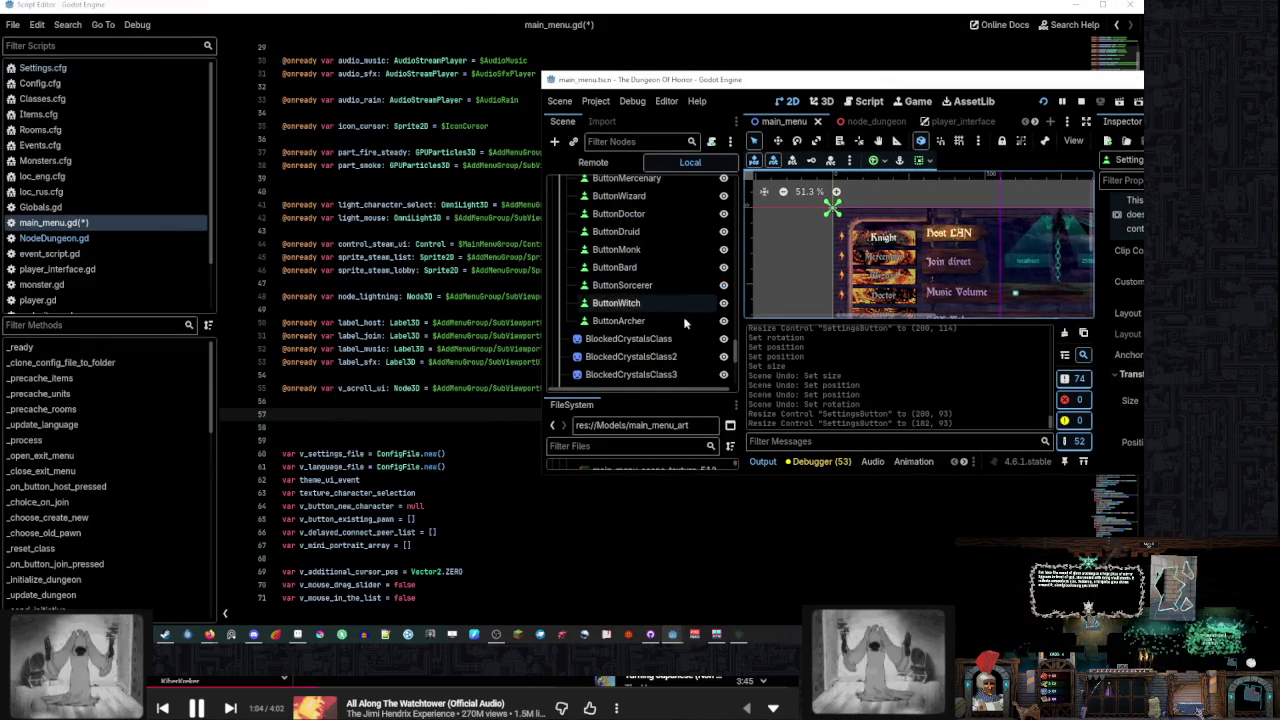
scroll(686, 323, "down", 3)
mouse_move(614, 317)
left_mouse_down()
mouse_move(388, 404)
mouse_move(393, 416)
left_mouse_up()
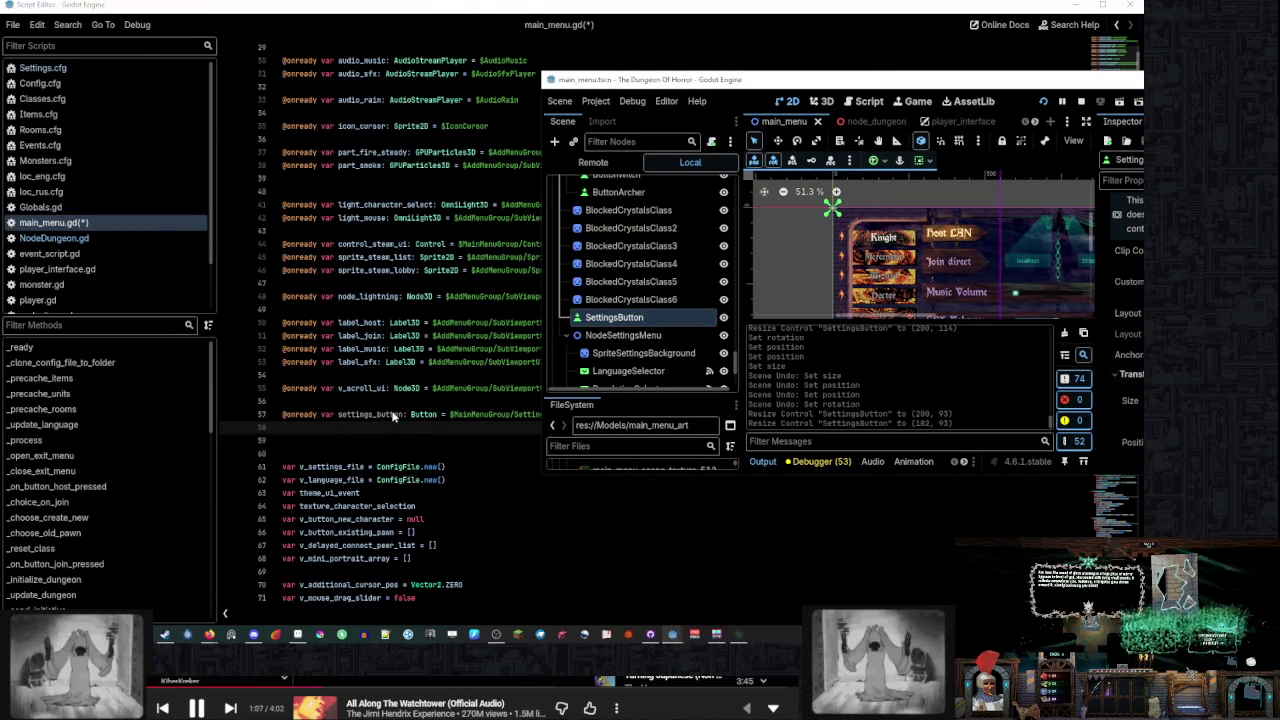
scroll(665, 288, "down", 1)
left_click_drag(650, 285, 541, 333)
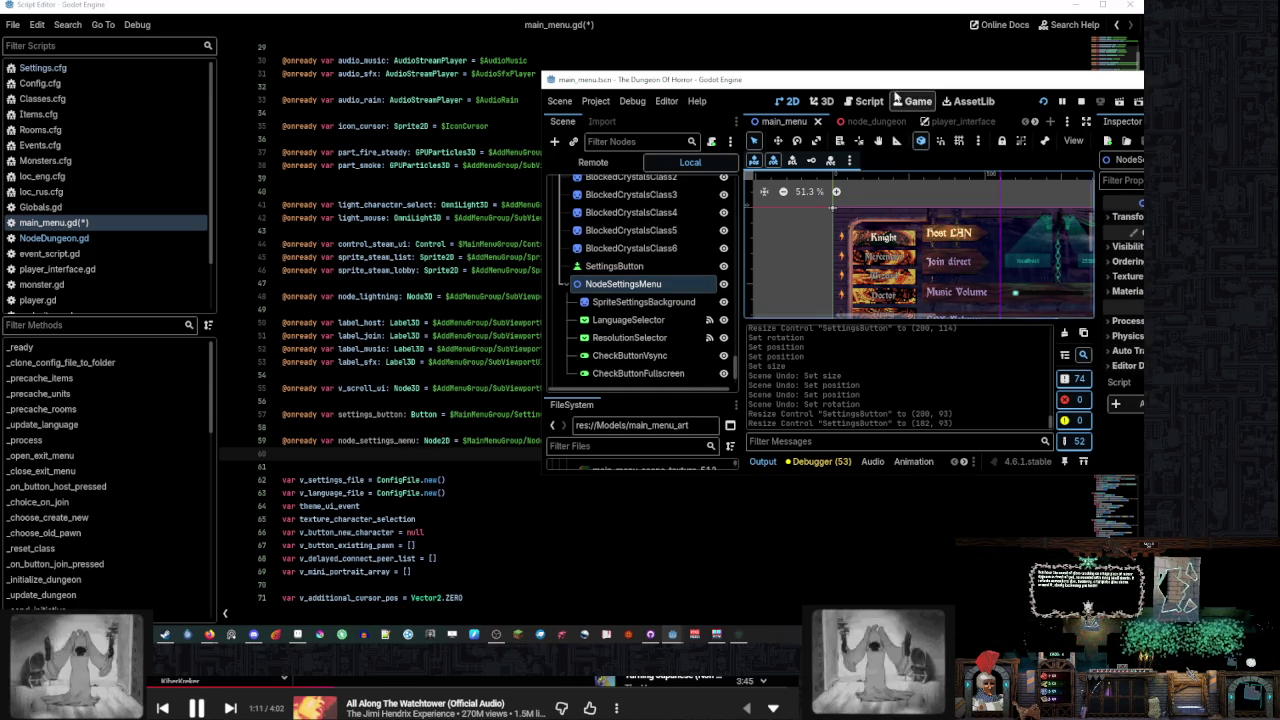
double_click(910, 79)
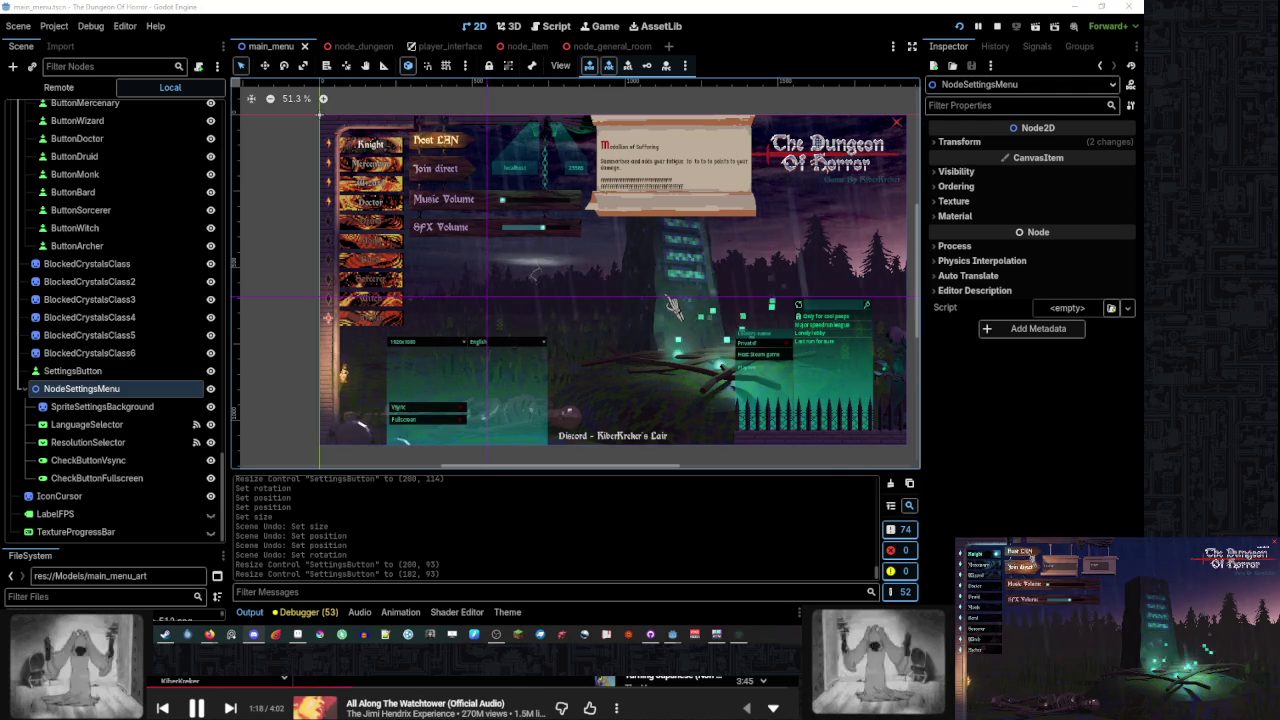
Test Join direct in the running game, view the settings menu, and raise the Scene/FileSystem splitter
left_click(1020, 556)
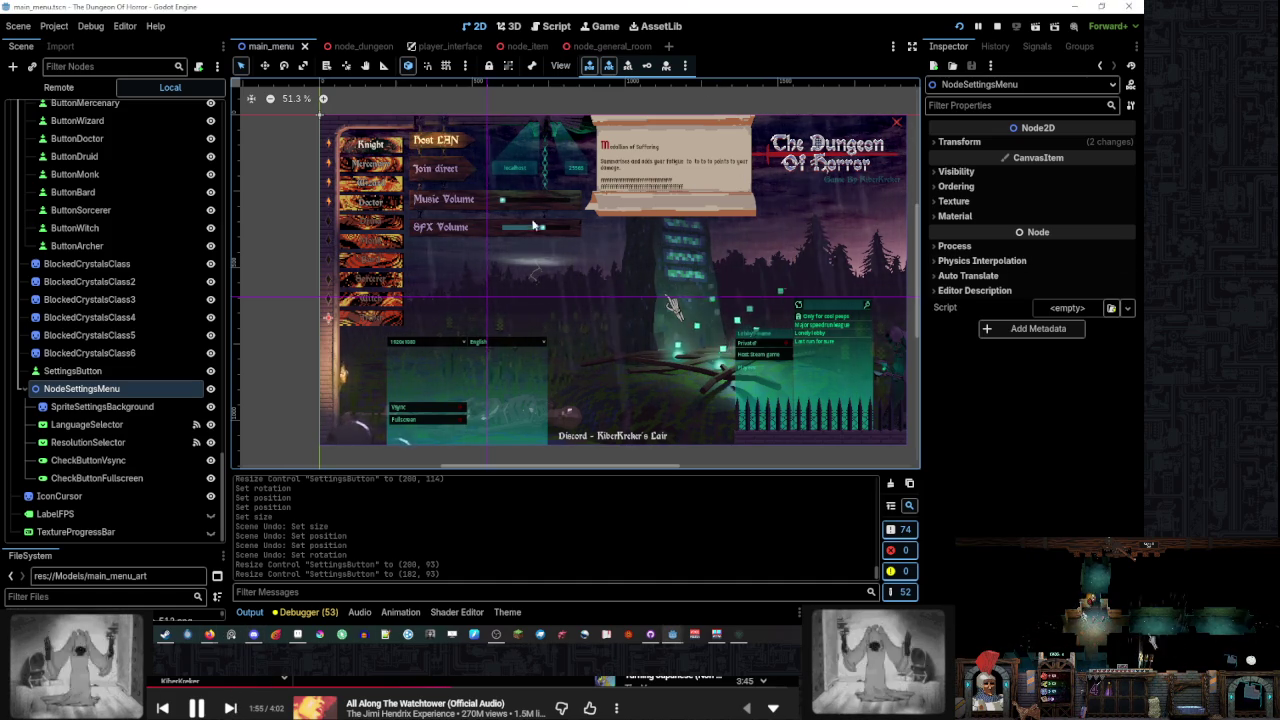
scroll(504, 334, "up", 3)
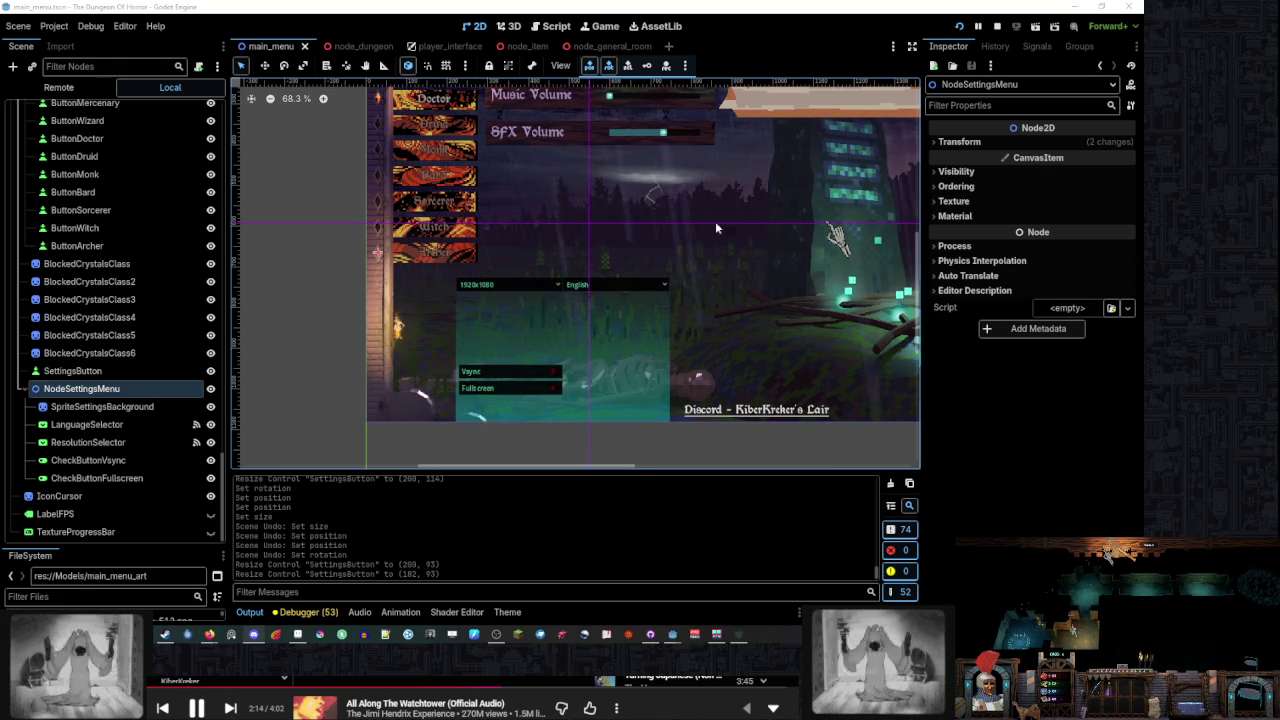
scroll(715, 221, "down", 2)
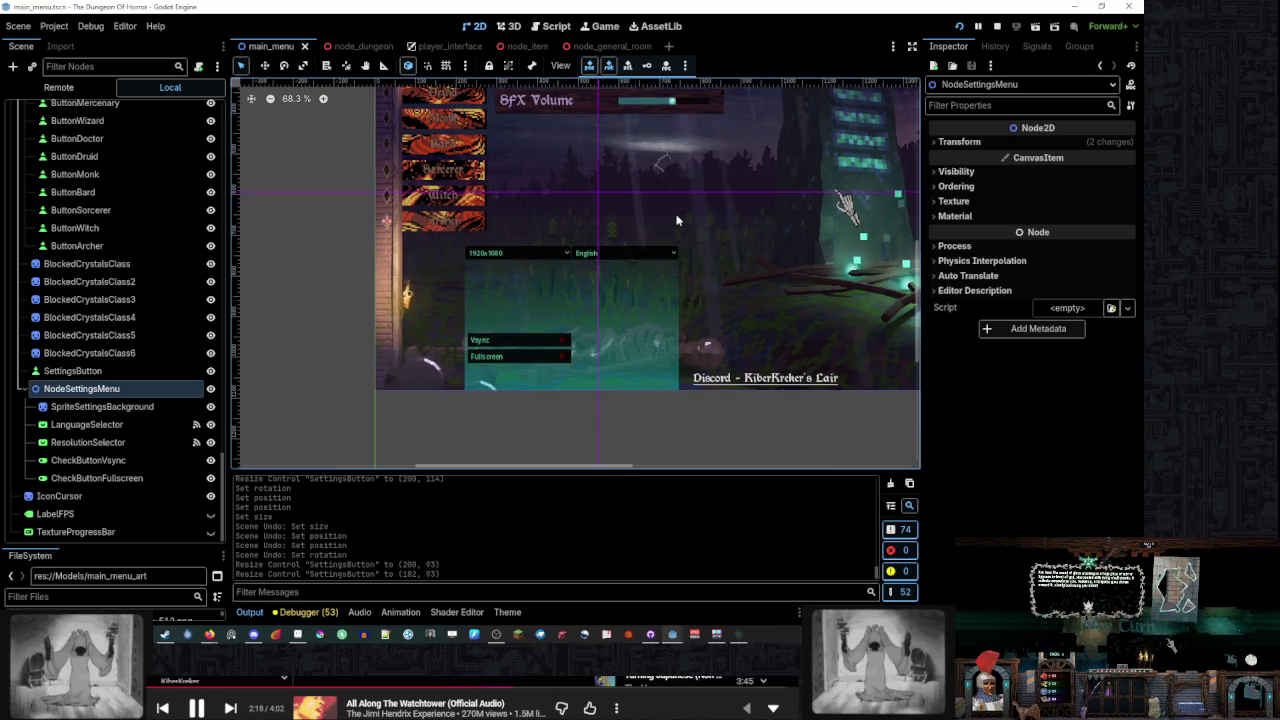
scroll(670, 216, "down", 1)
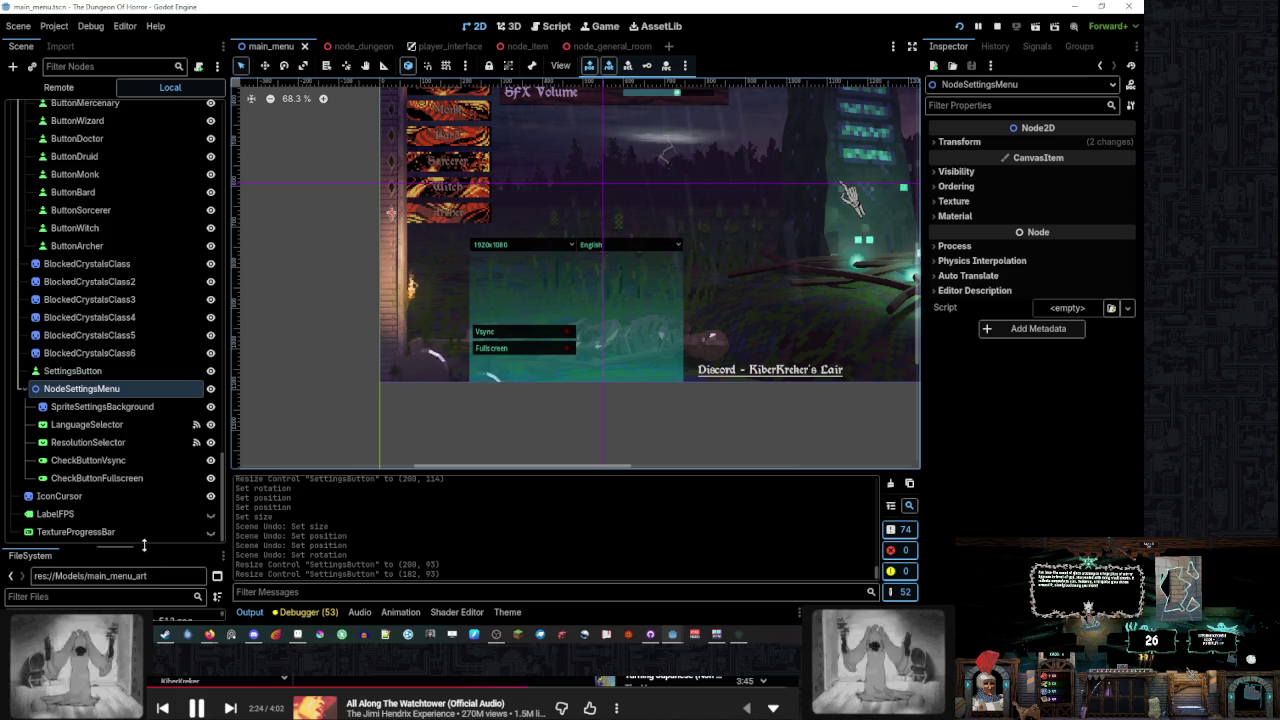
left_click_drag(147, 547, 147, 436)
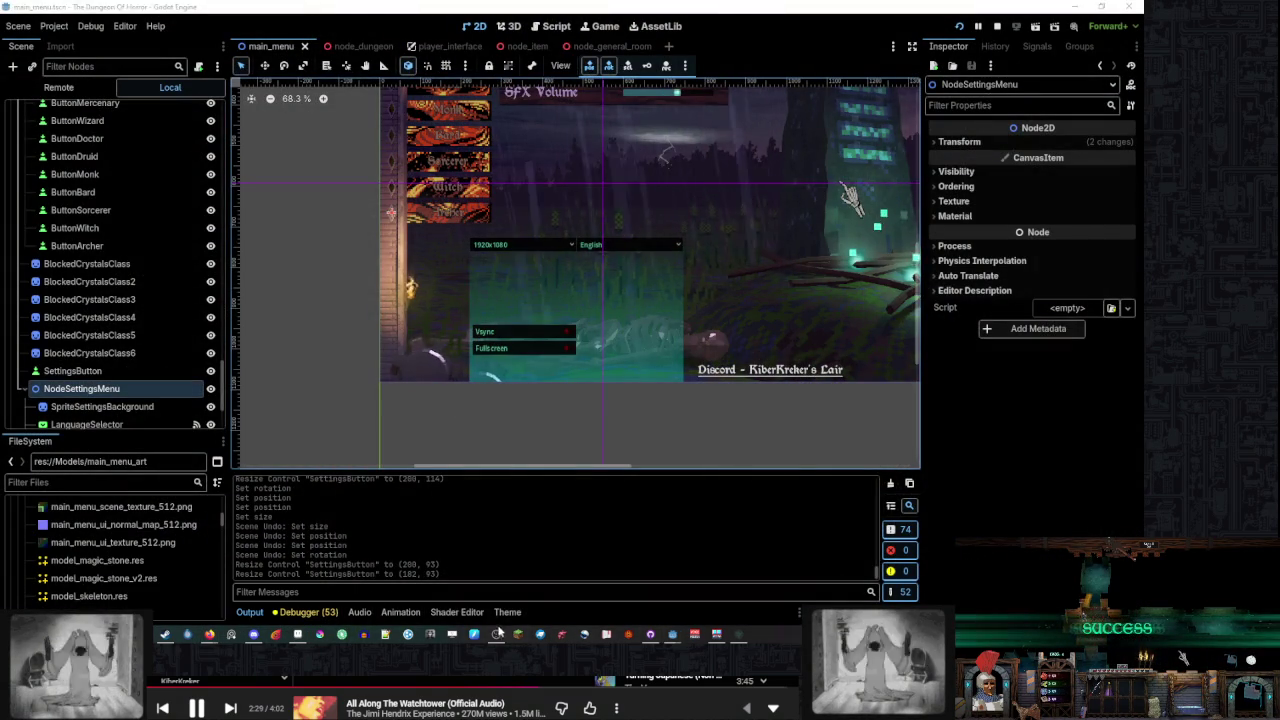
In the Script Editor, check the settings_button declaration on line 57 and scroll down
mouse_move(672, 634)
left_click(740, 598)
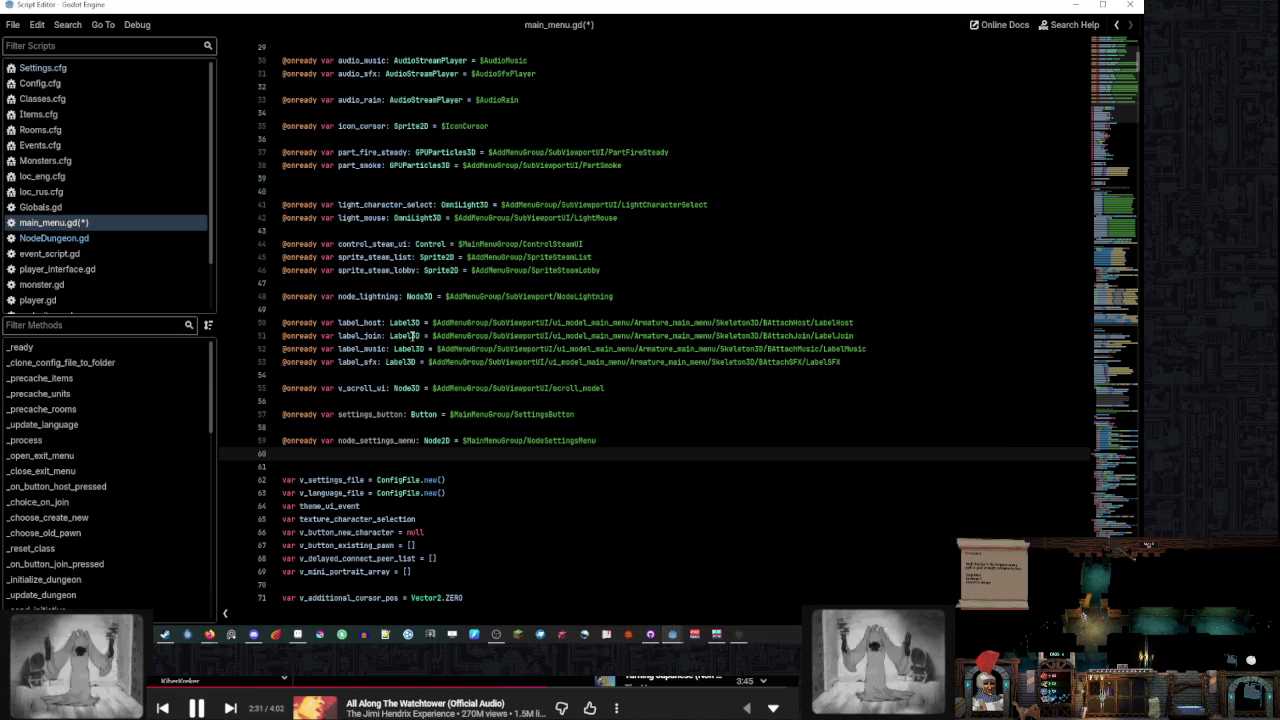
left_click(370, 427)
double_click(372, 414)
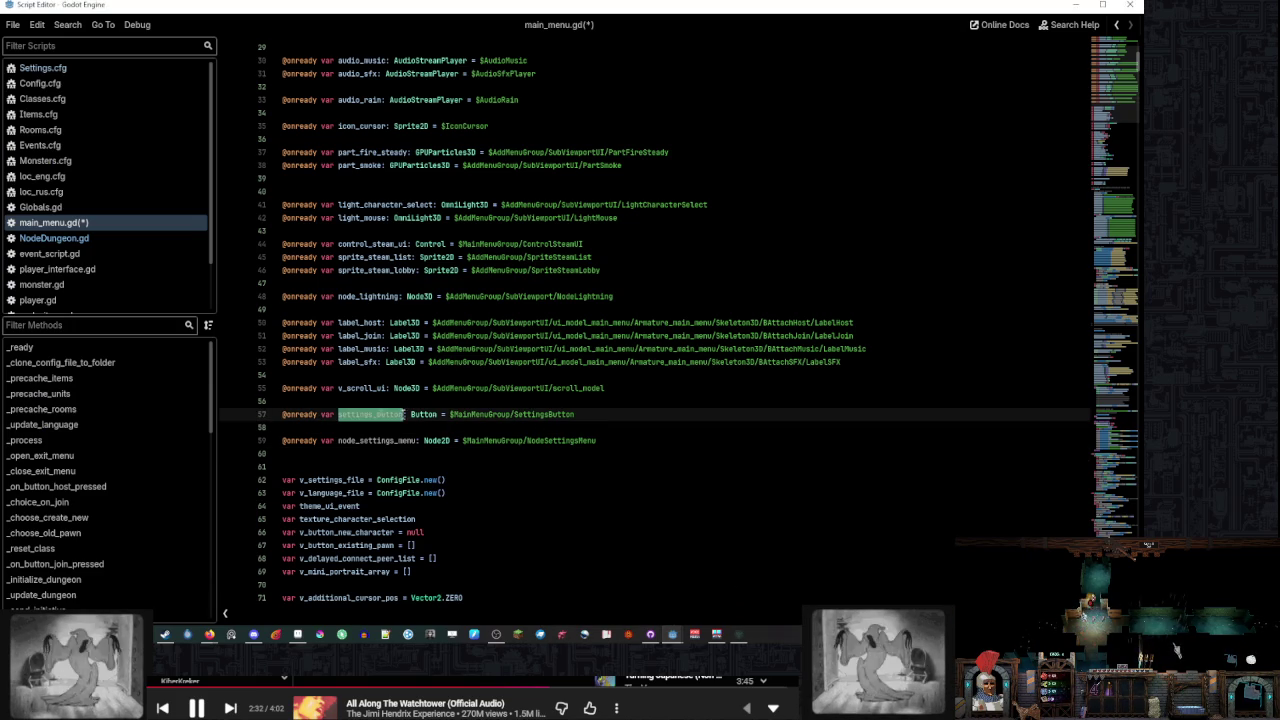
left_click(650, 440)
scroll(470, 350, "down", 15)
scroll(456, 337, "down", 18)
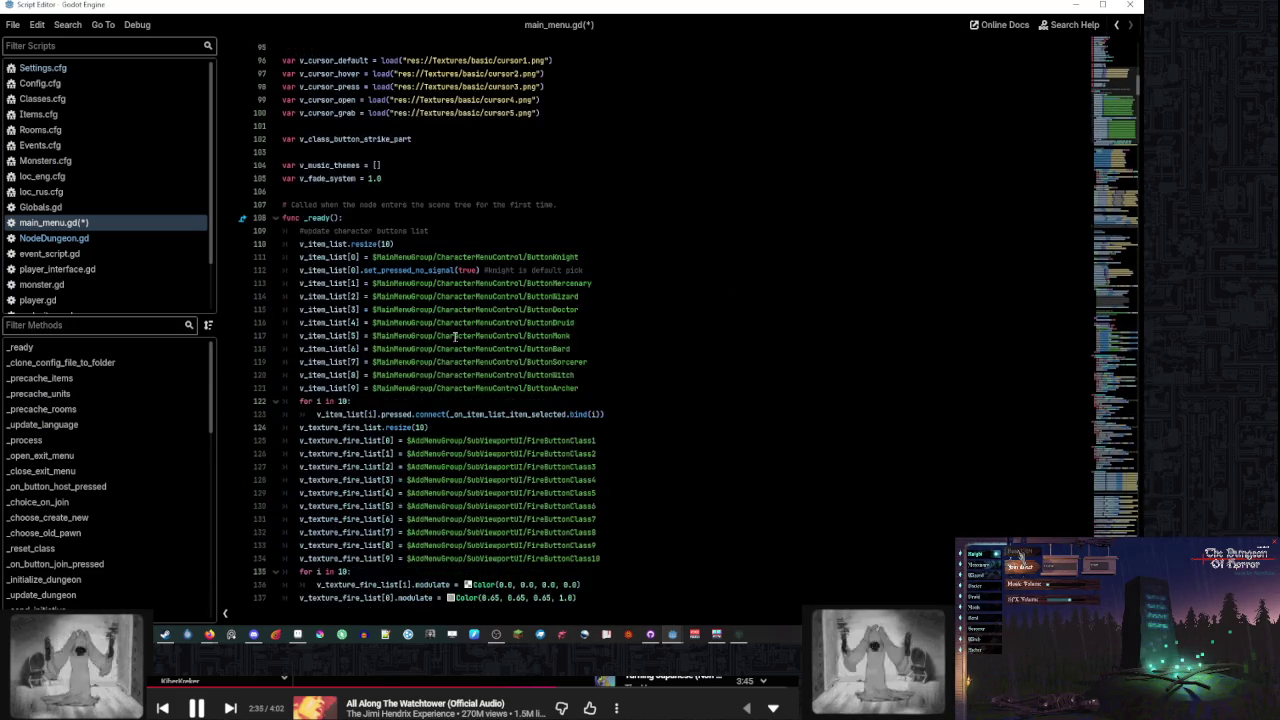
scroll(456, 337, "down", 10)
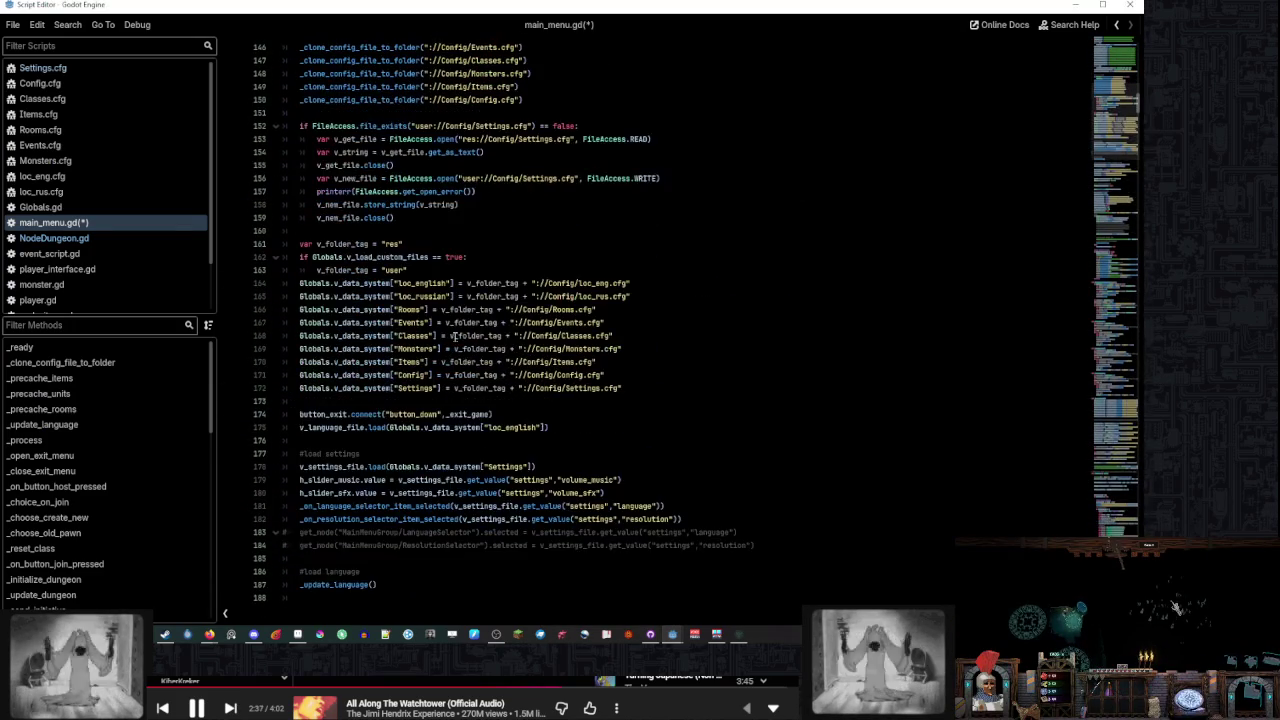
Under the manual signal connections comment, add settings_button.pressed.connect(_on_button_settings_pressed)
left_click(625, 191)
left_click(788, 363)
left_click(607, 389)
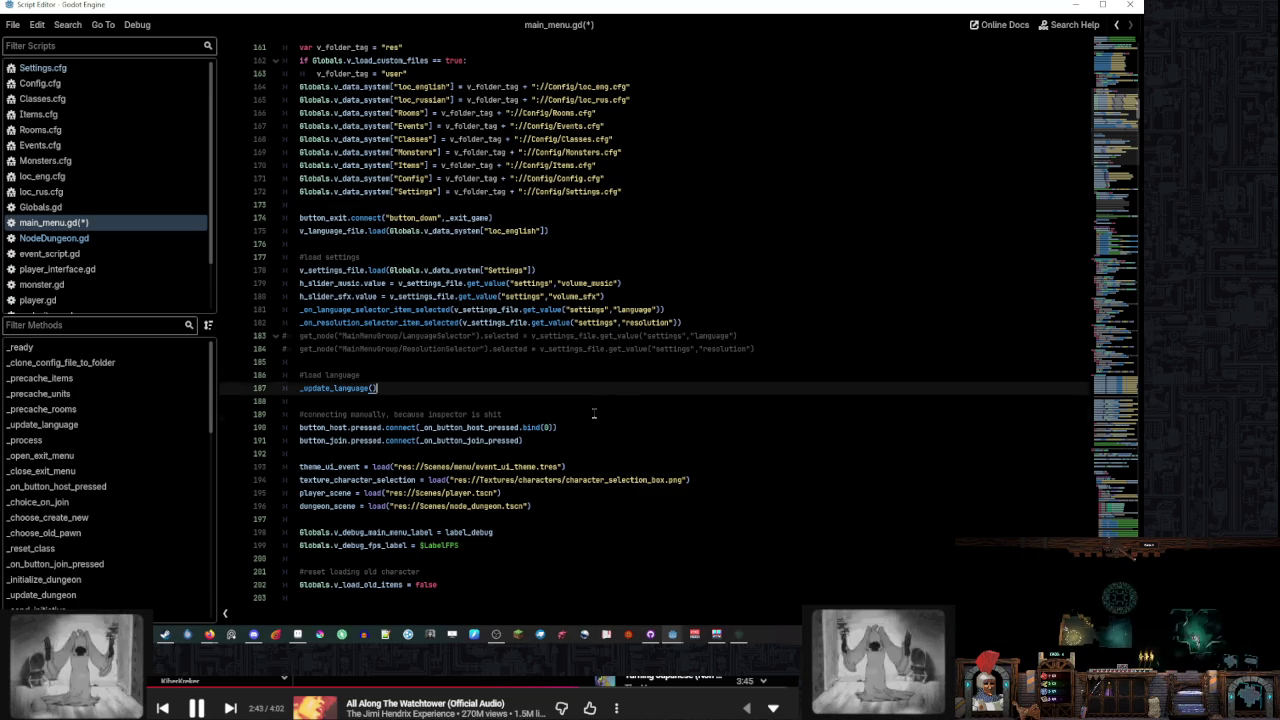
left_click(594, 413)
key("Return")
type("settings_button")
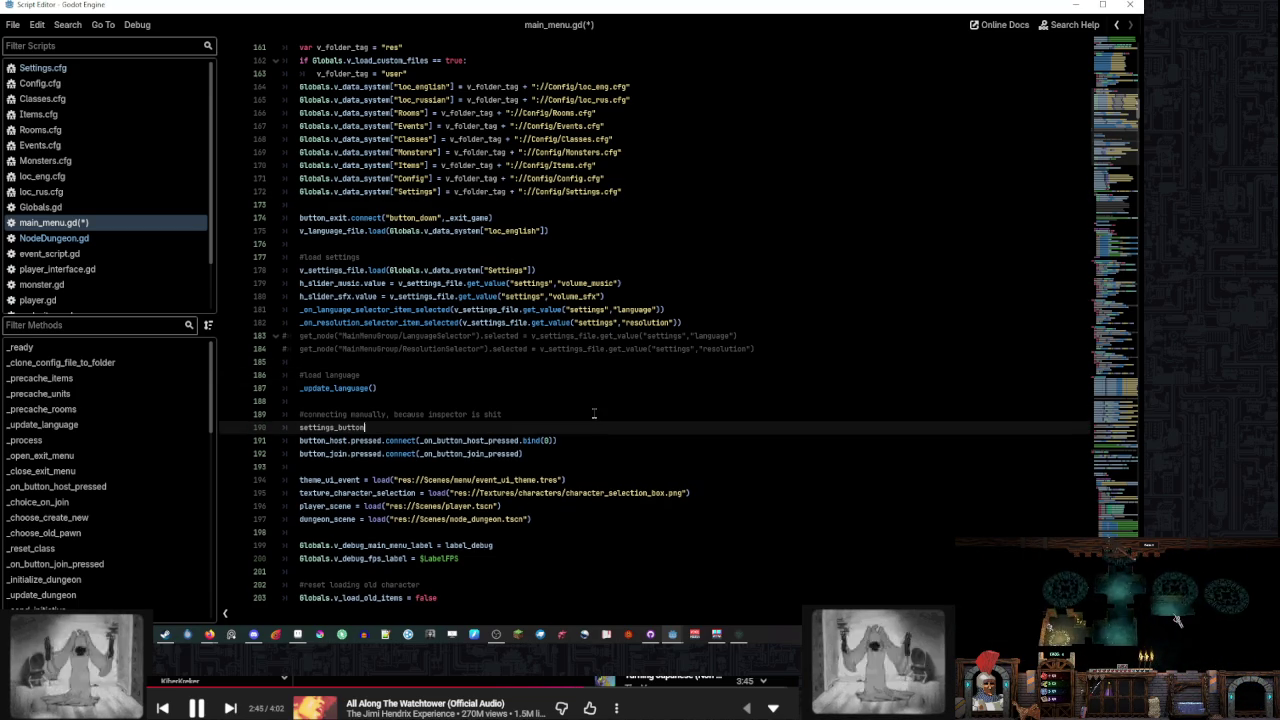
type(".pres")
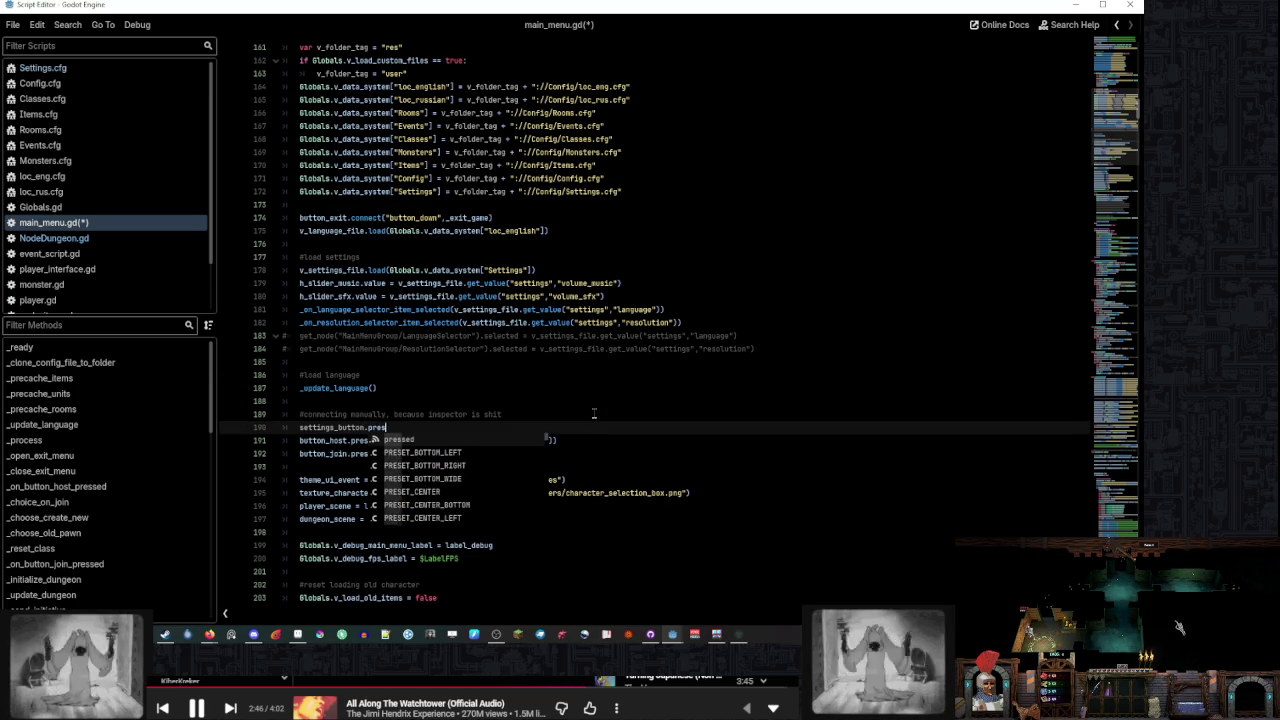
type("sed.connect(_on")
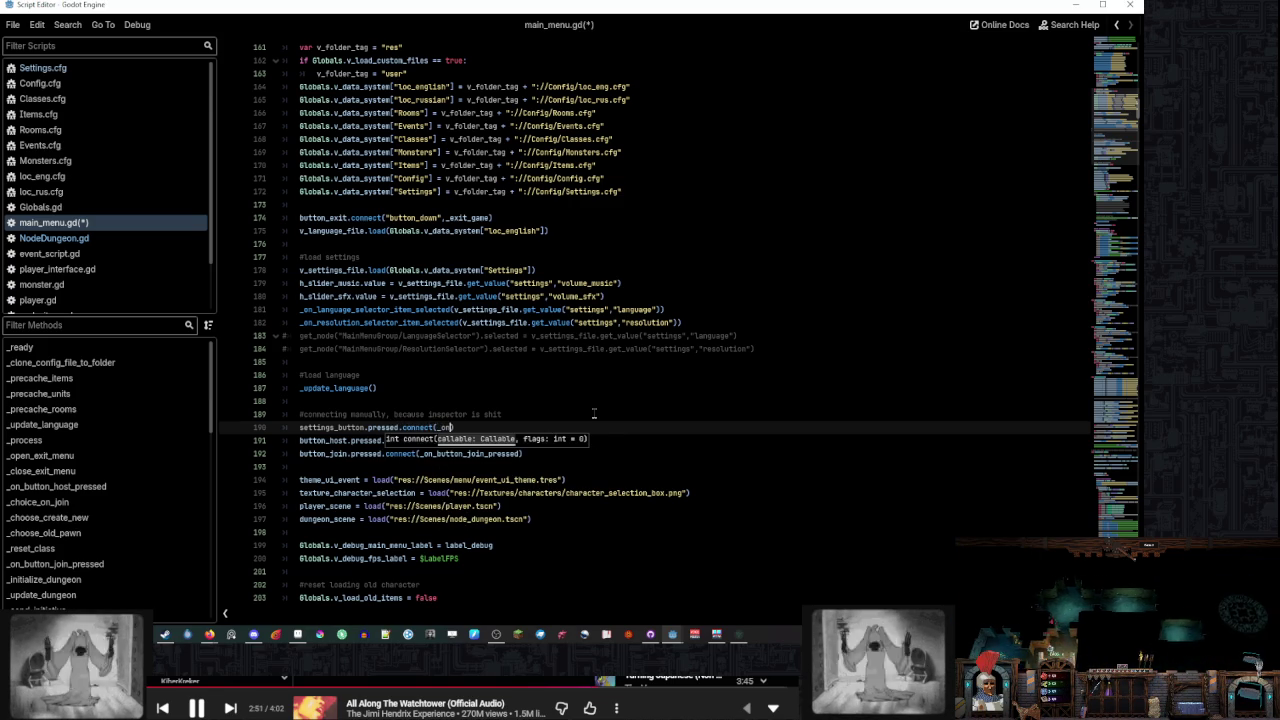
type("_button_")
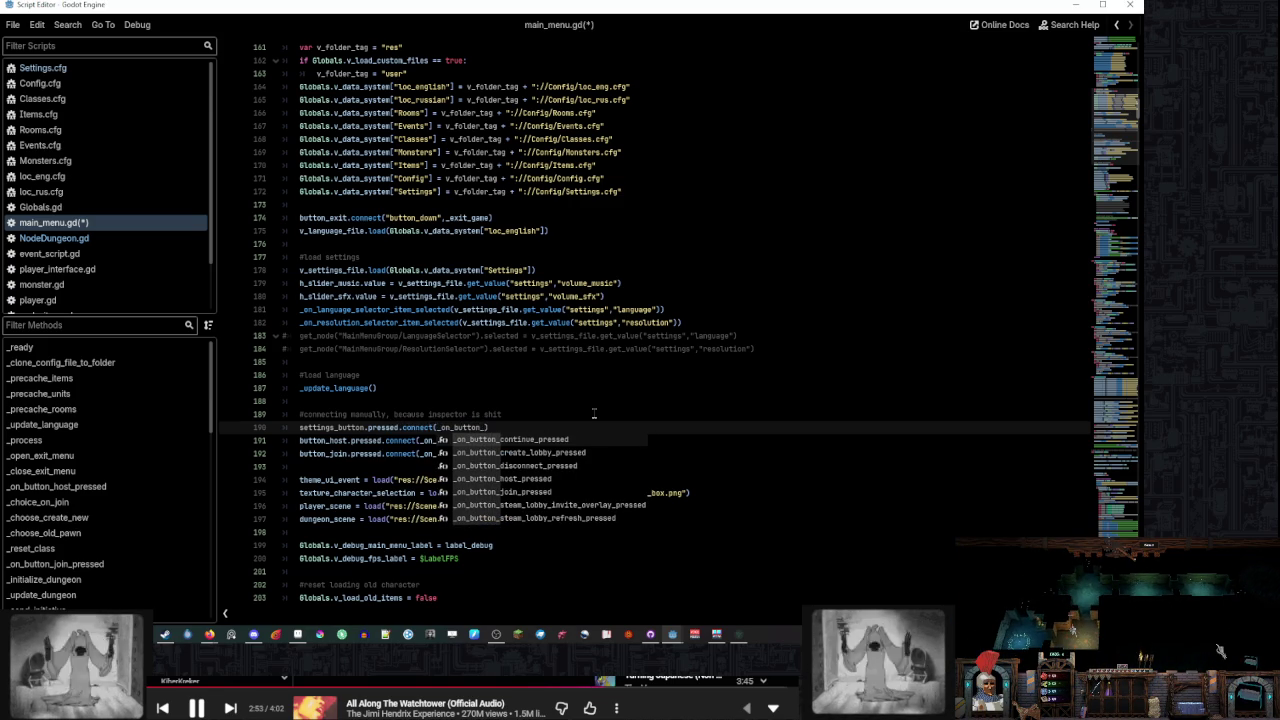
type("settings_pressed")
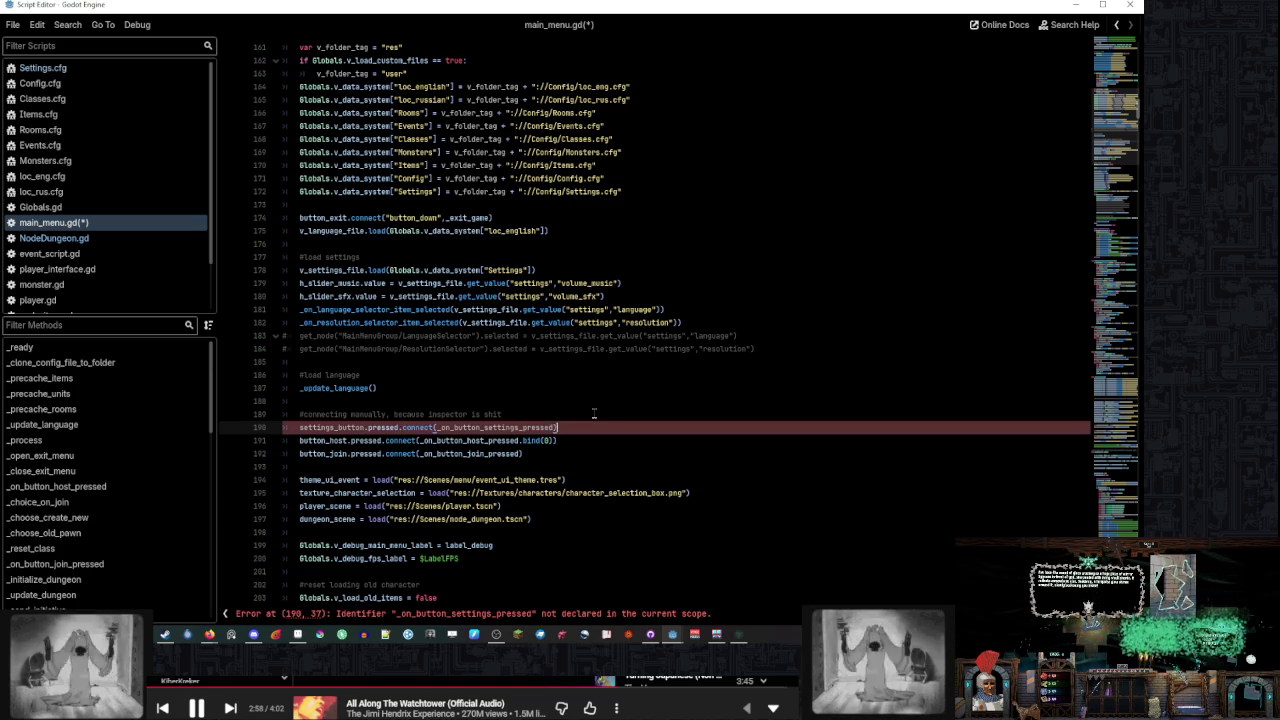
Recheck the _on_button_settings_pressed name on line 190, then jump to the script's end
double_click(513, 427)
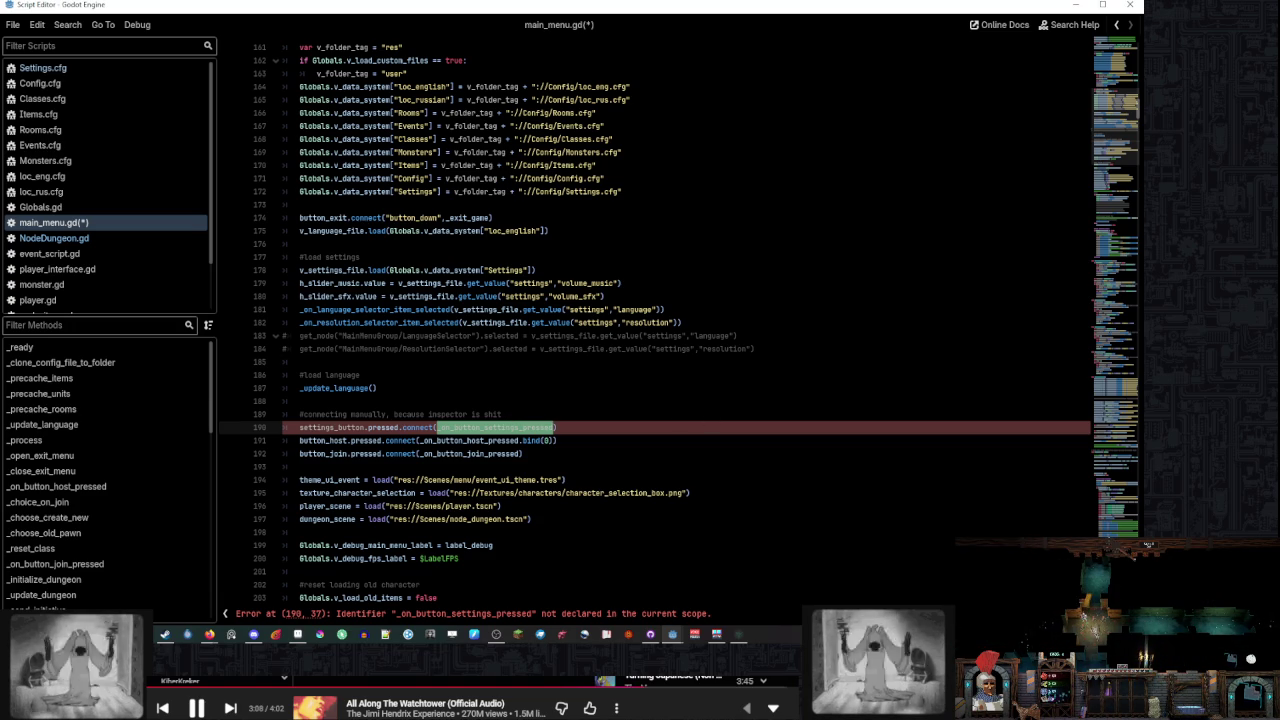
left_click(404, 440)
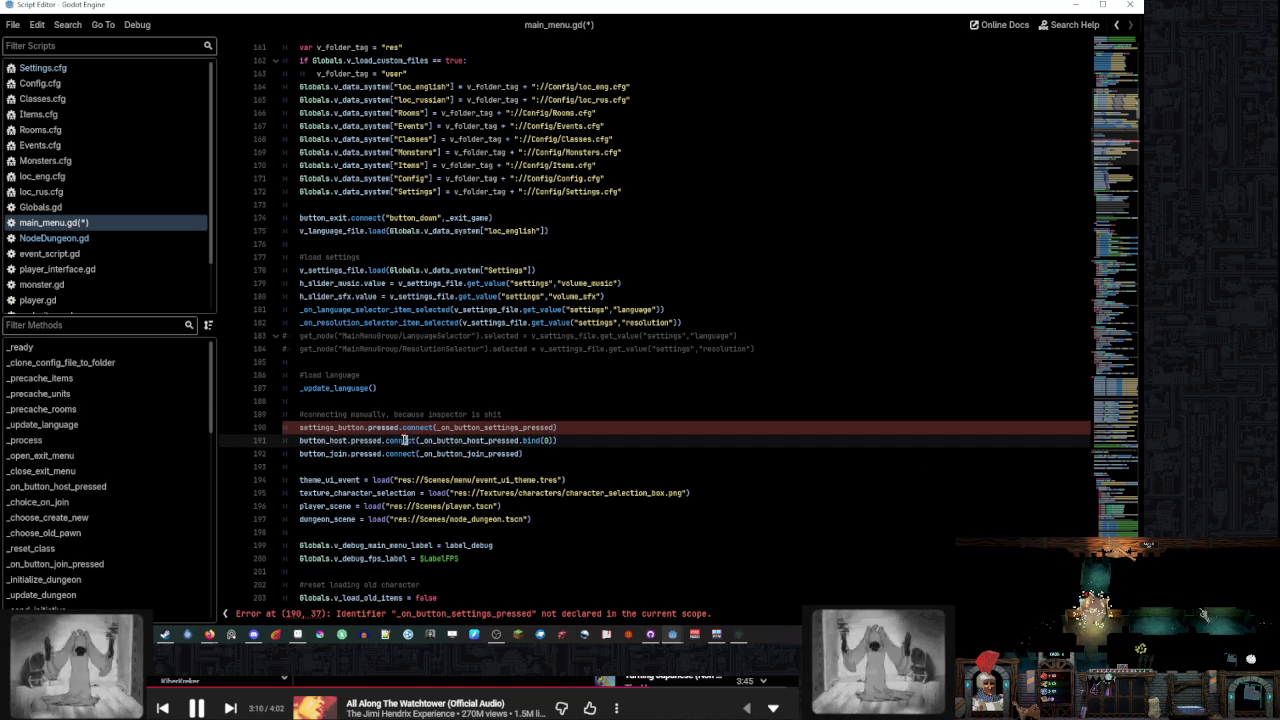
double_click(500, 427)
left_click(602, 427)
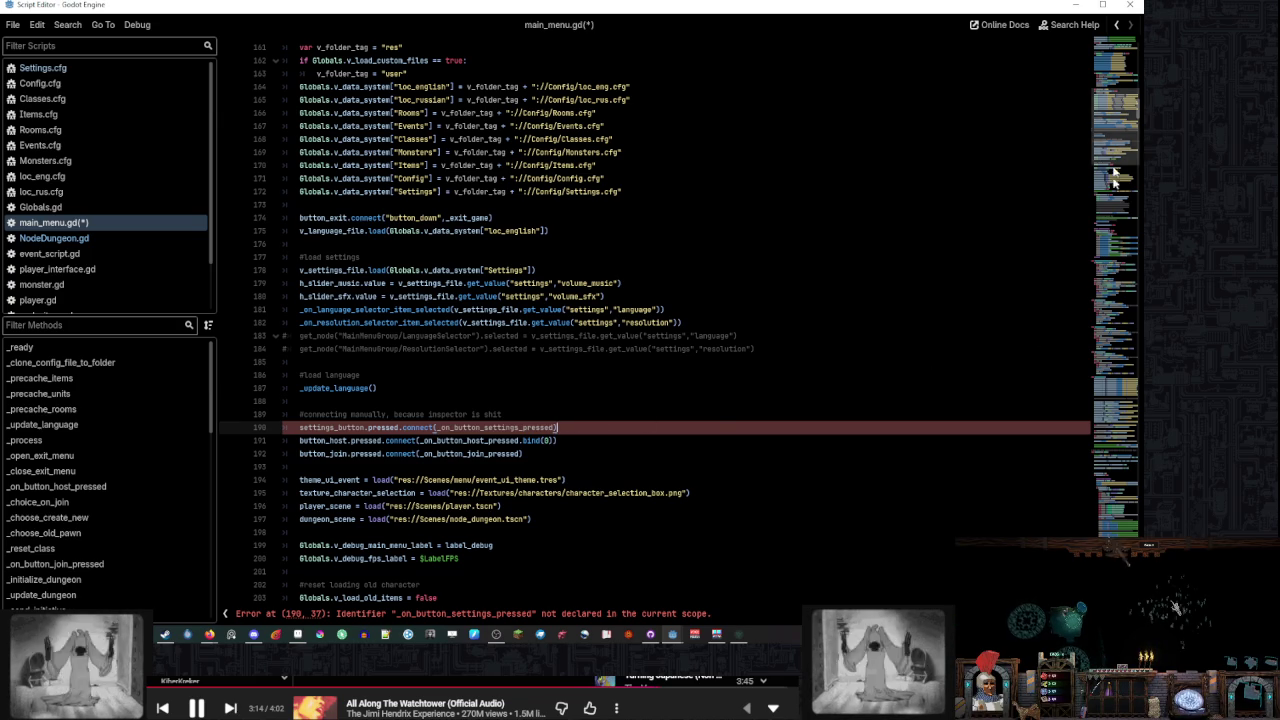
left_click(1118, 383)
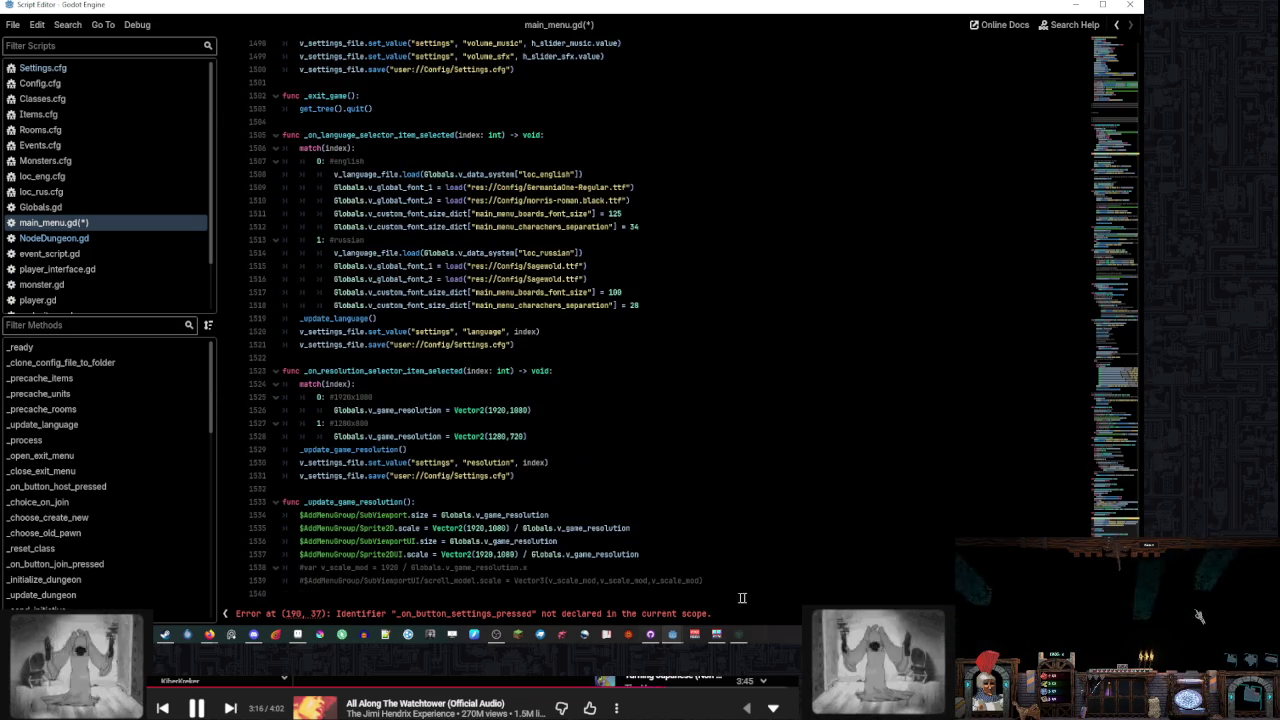
Add the header func _on_button_settings_pressed(): below line 1540
left_click(780, 593)
key("Return")
type("nc _on_button_settings_pressed()")
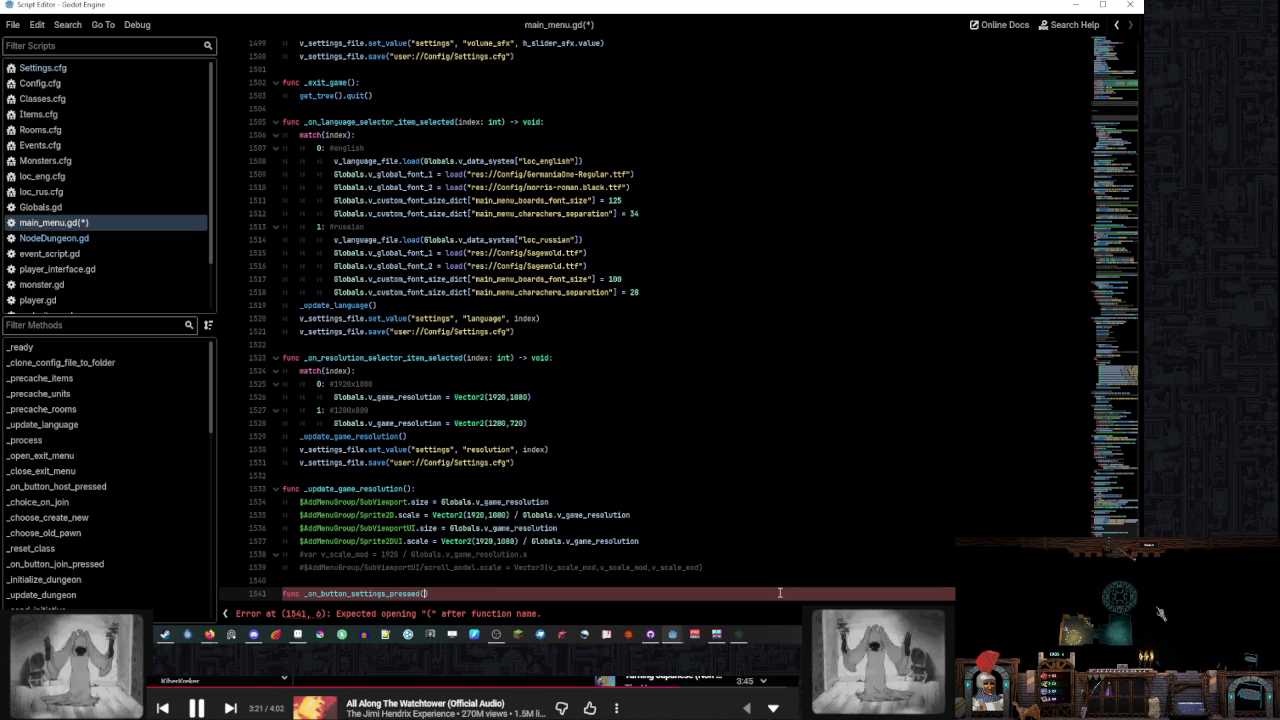
type(":")
key("Return")
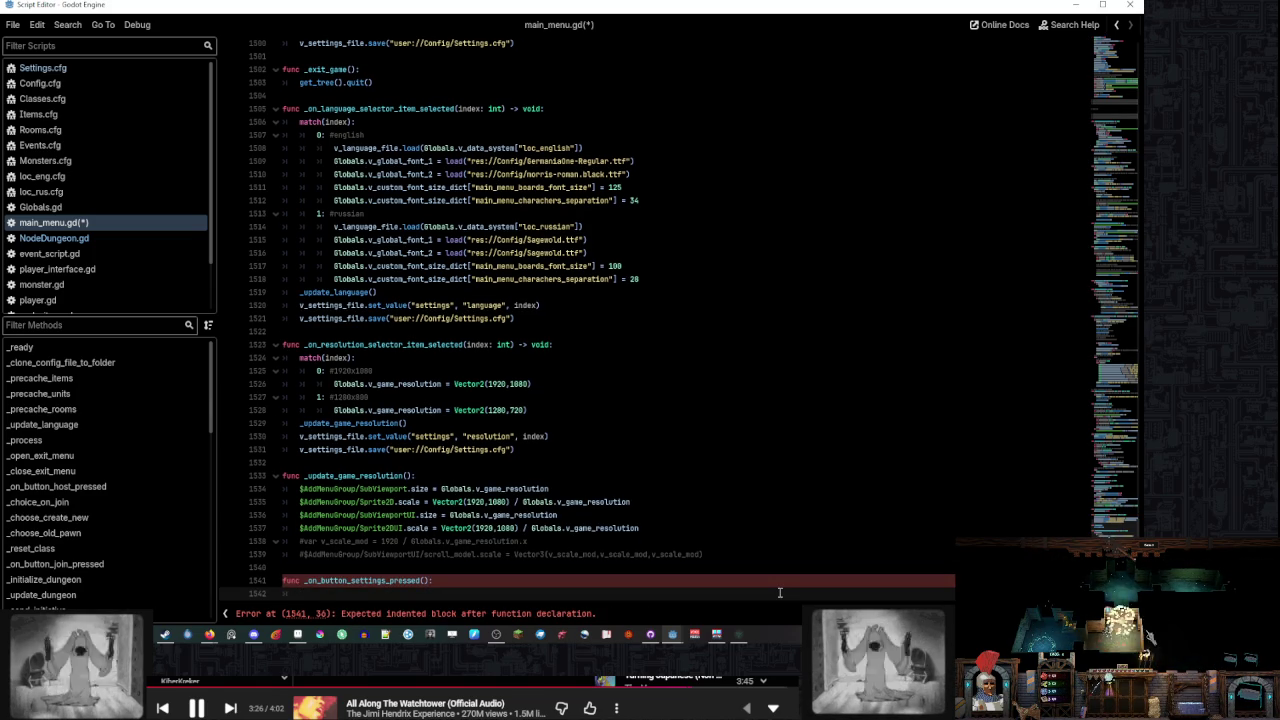
Write the body v_settings_state = fmod(v_settings_state+1,2), fixing an autocomplete slip
type("v_setti")
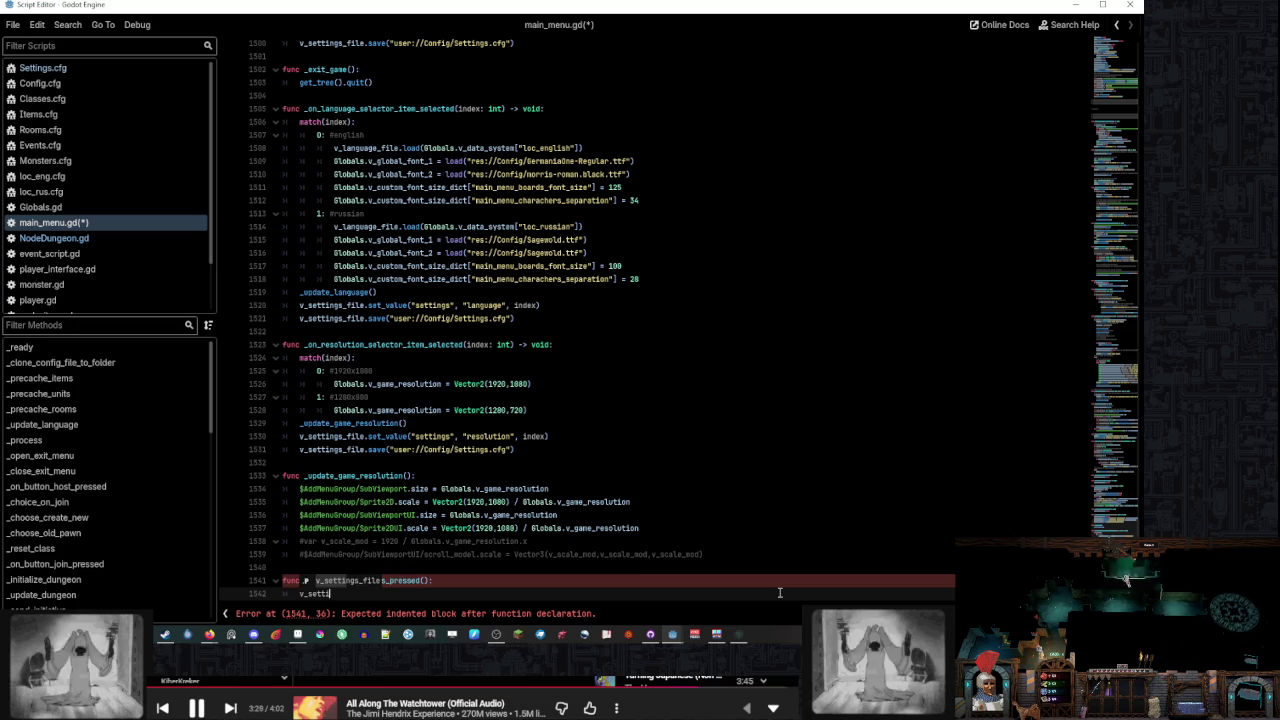
type("_state =")
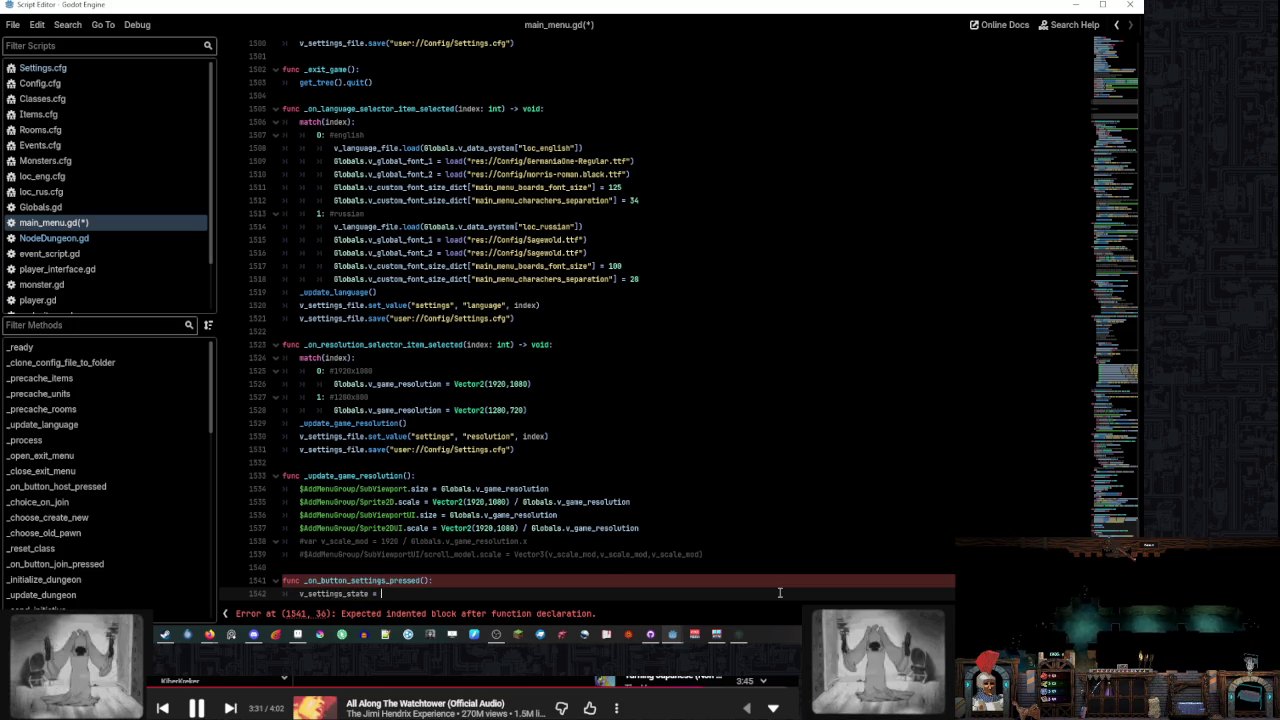
type("0")
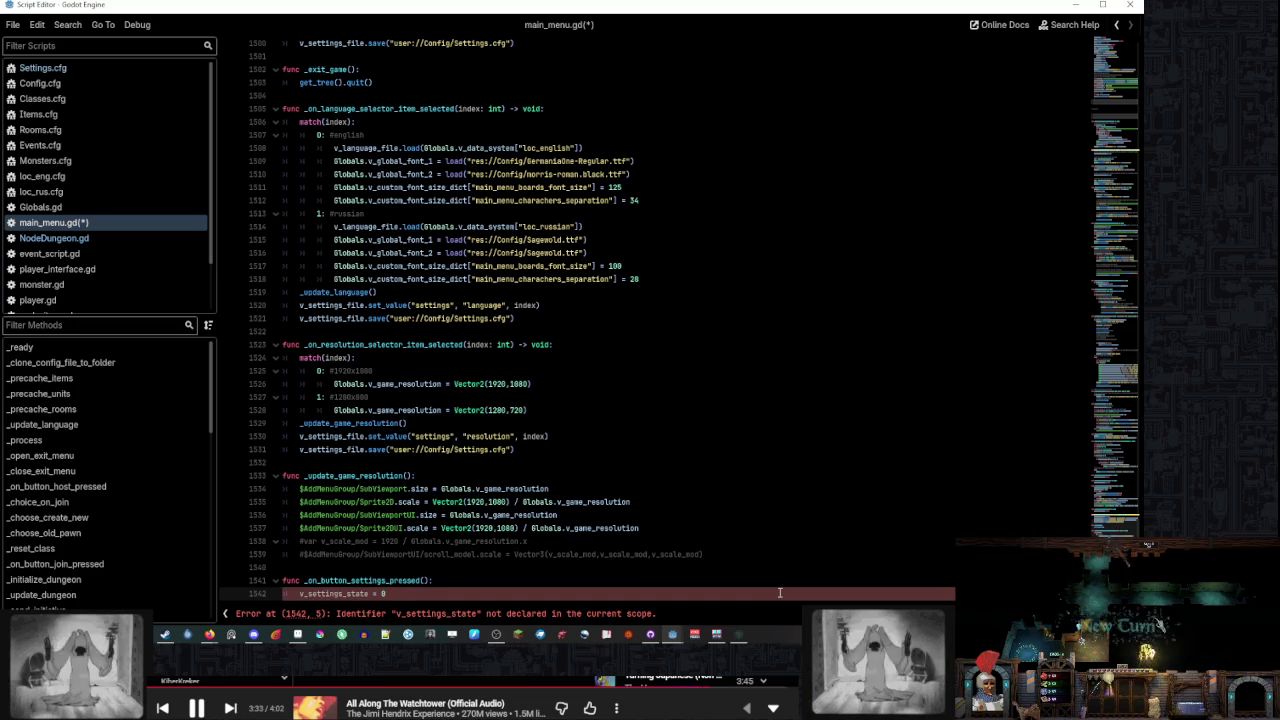
key("BackSpace")
type("_on_button_settings_pressed")
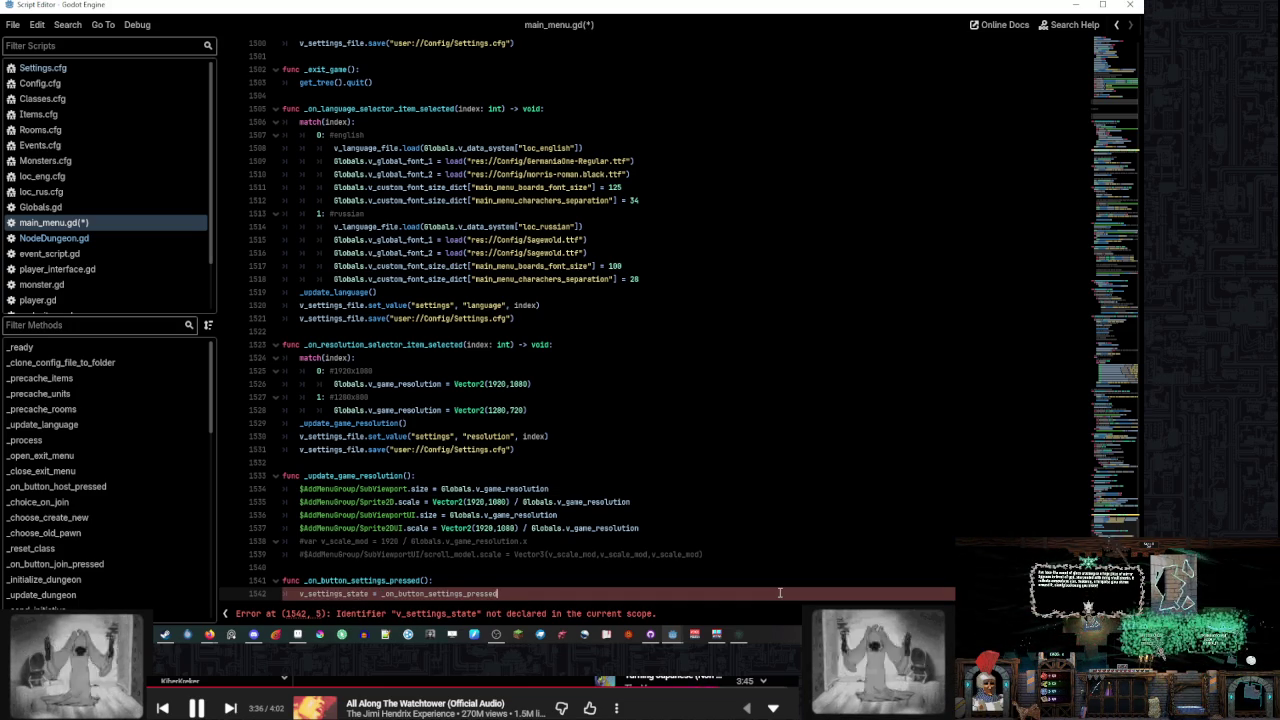
key("ctrl+BackSpace")
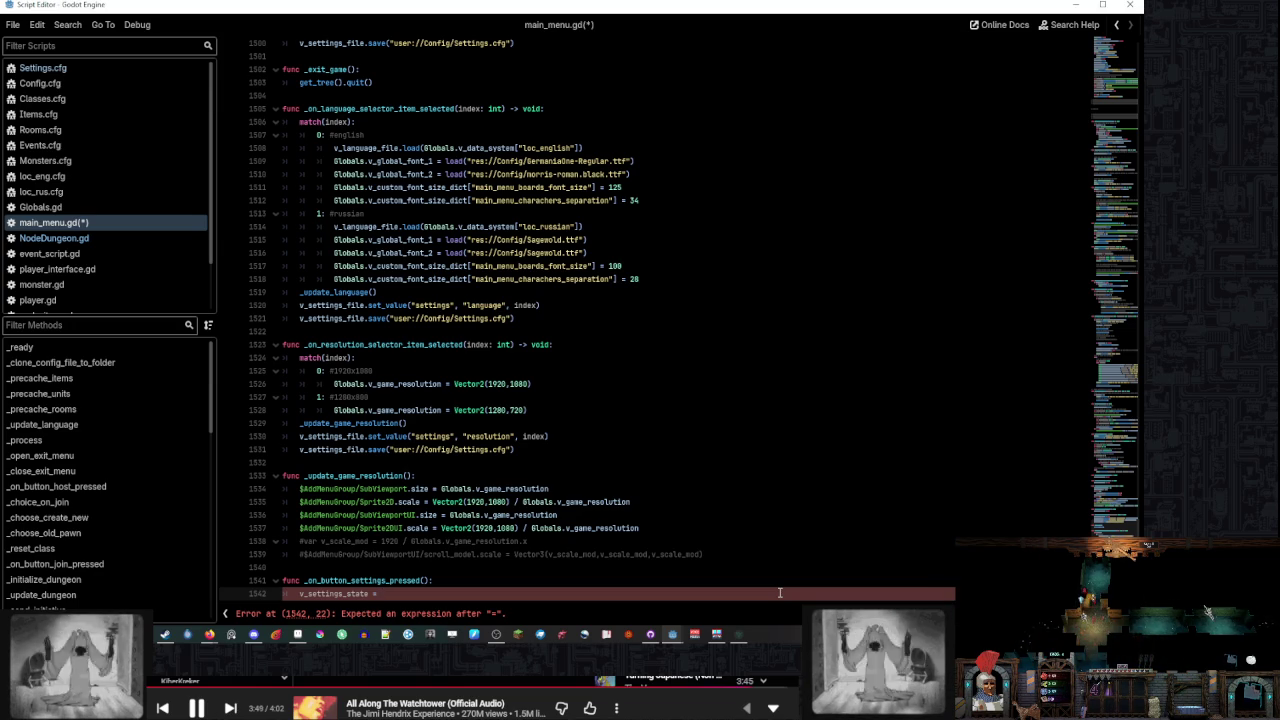
type("fmo")
key("Return")
key("Return")
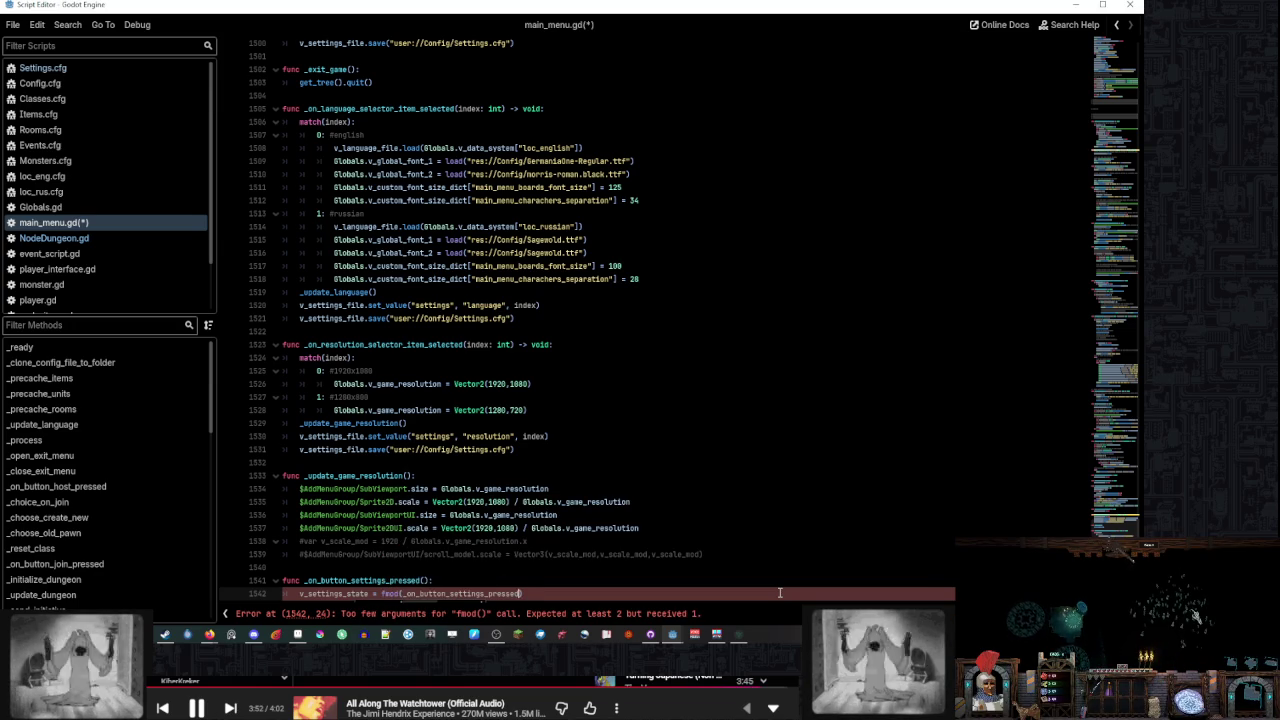
type("+1,2")
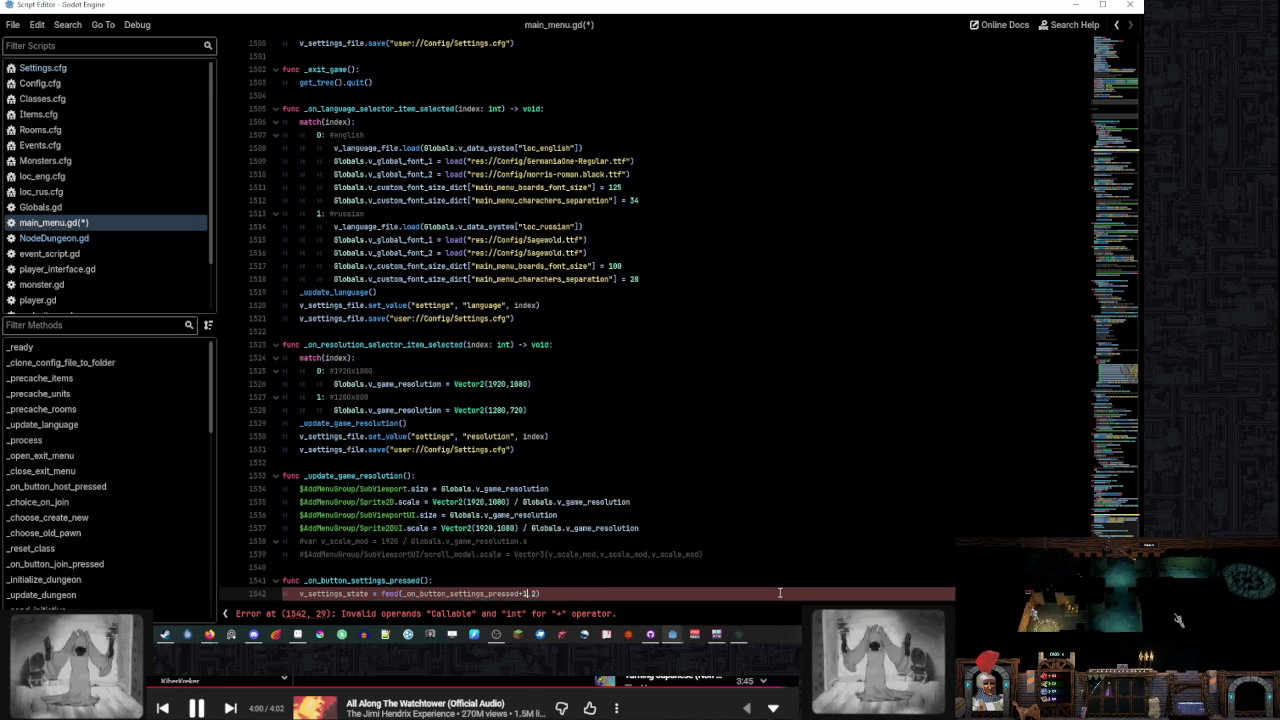
double_click(352, 596)
key("ctrl+c")
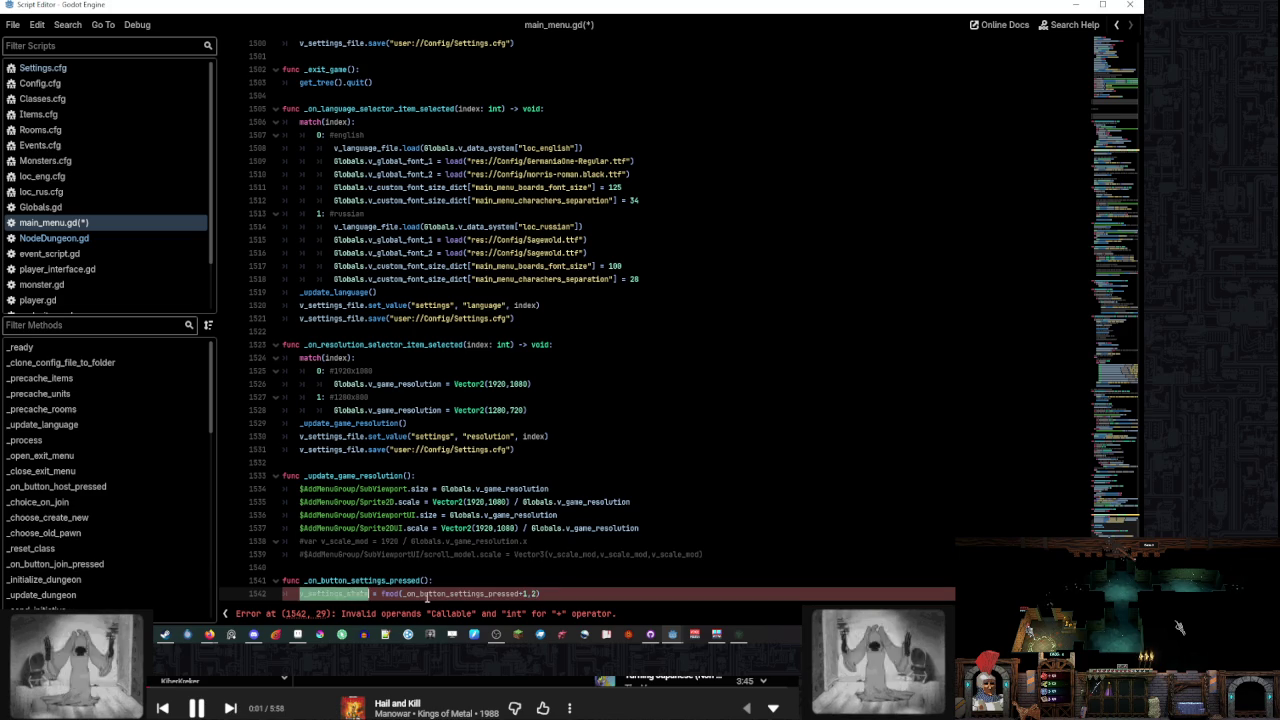
double_click(470, 594)
key("ctrl+v")
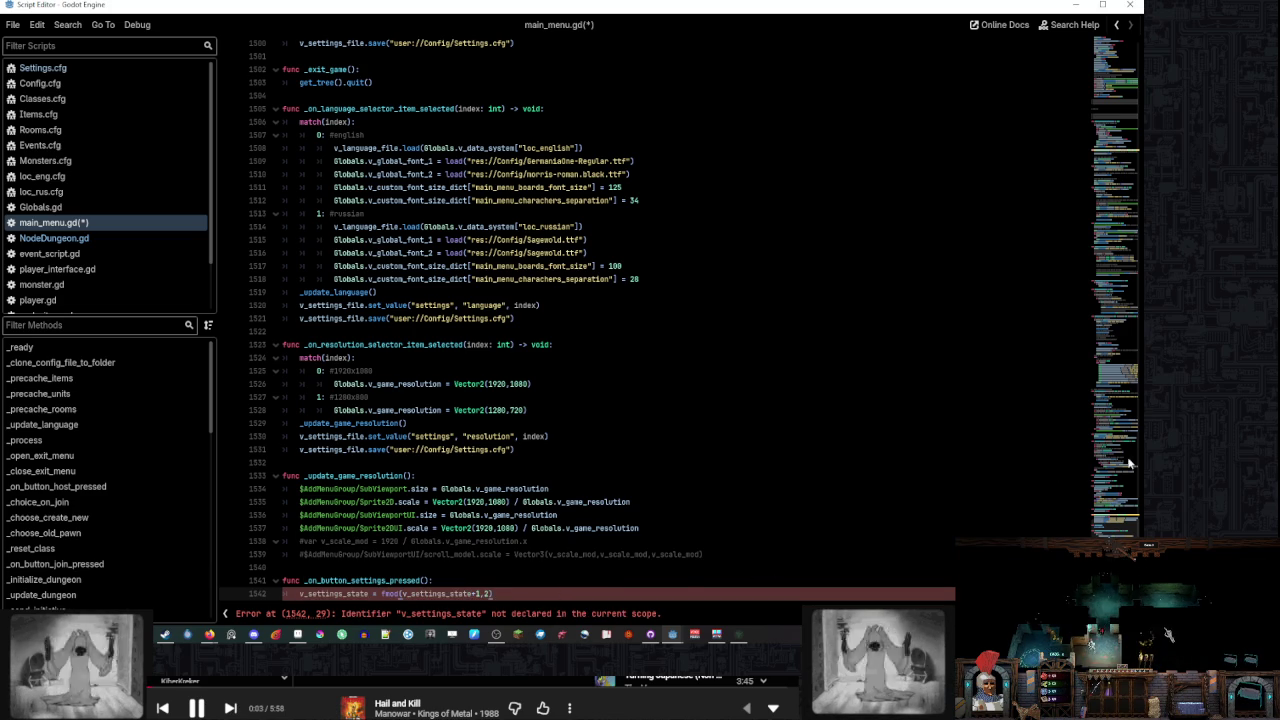
left_click(20, 347)
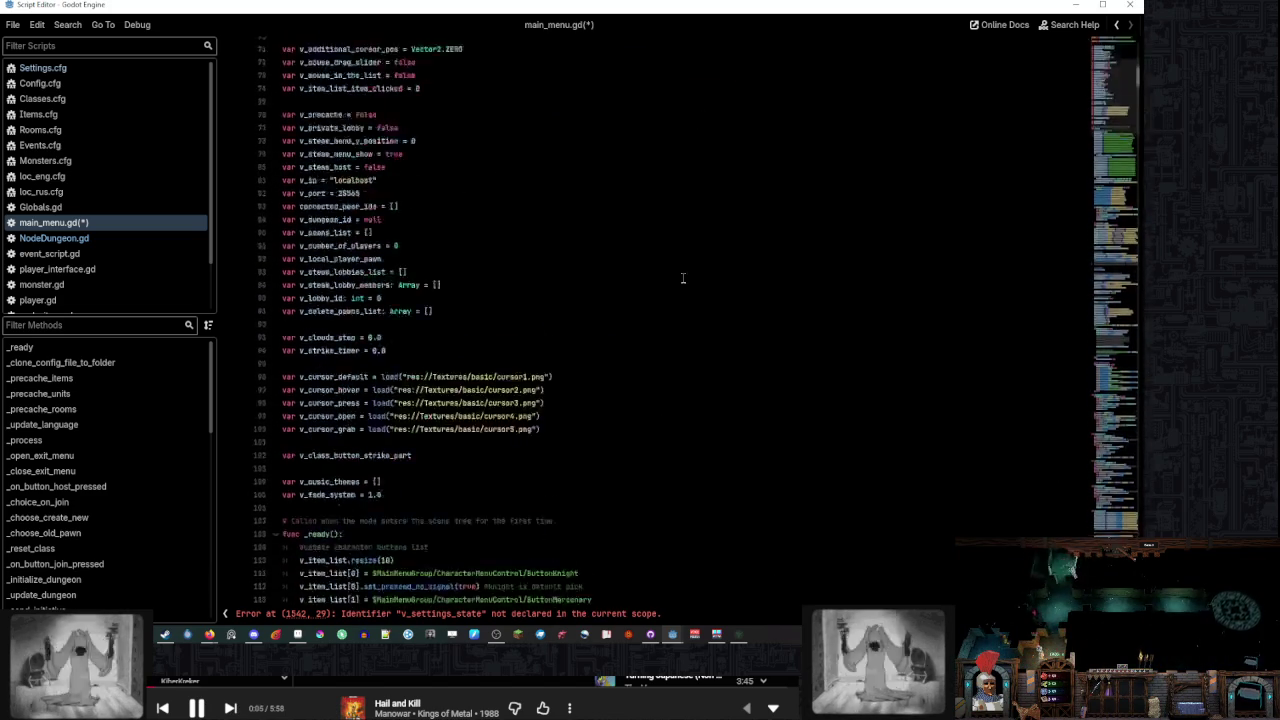
Add var v_settings_state = 0 after line 63 beside the ConfigFile variables
scroll(683, 278, "down", 20)
scroll(685, 282, "up", 12)
scroll(685, 282, "up", 20)
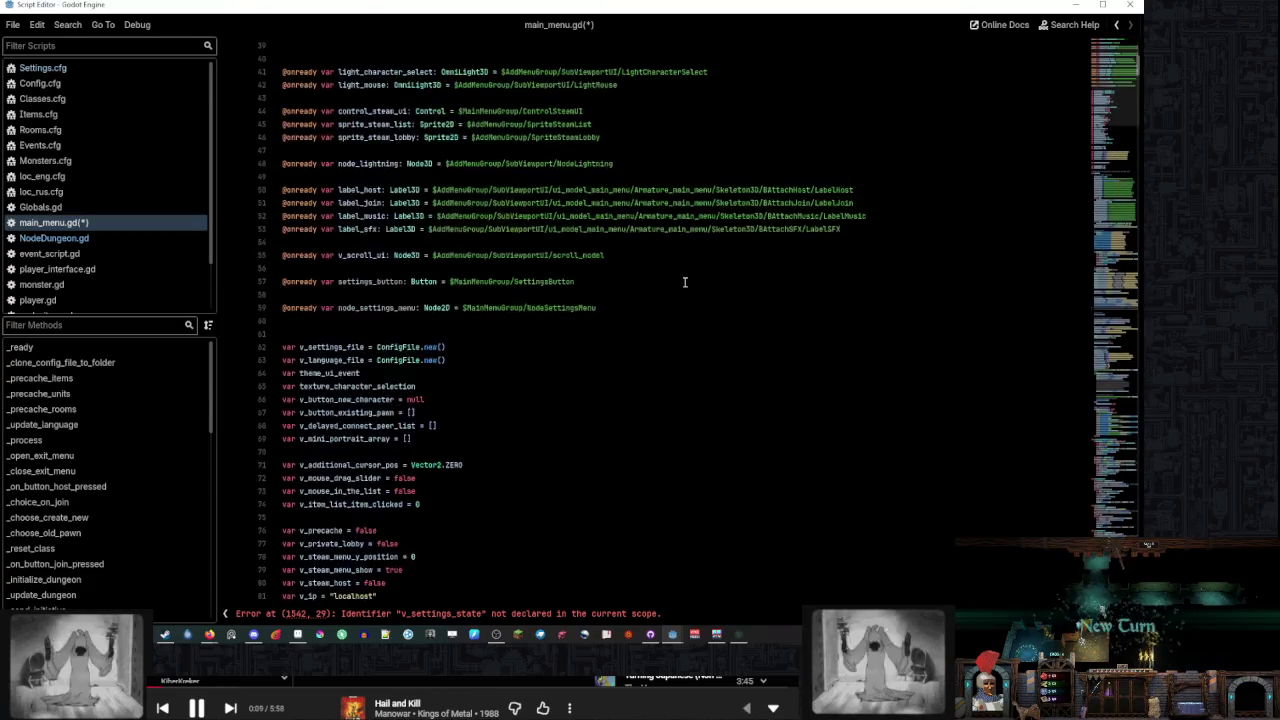
scroll(685, 282, "down", 7)
left_click(470, 163)
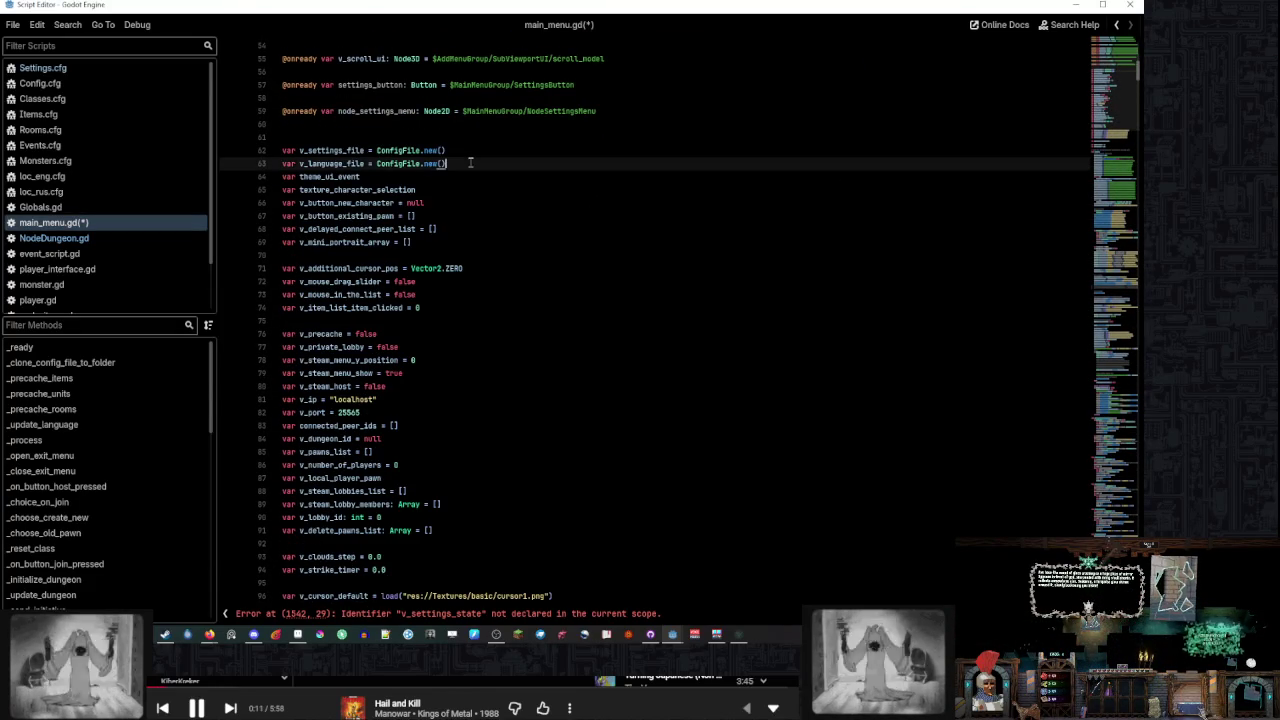
key("Return")
type("var v_settings_state = 0")
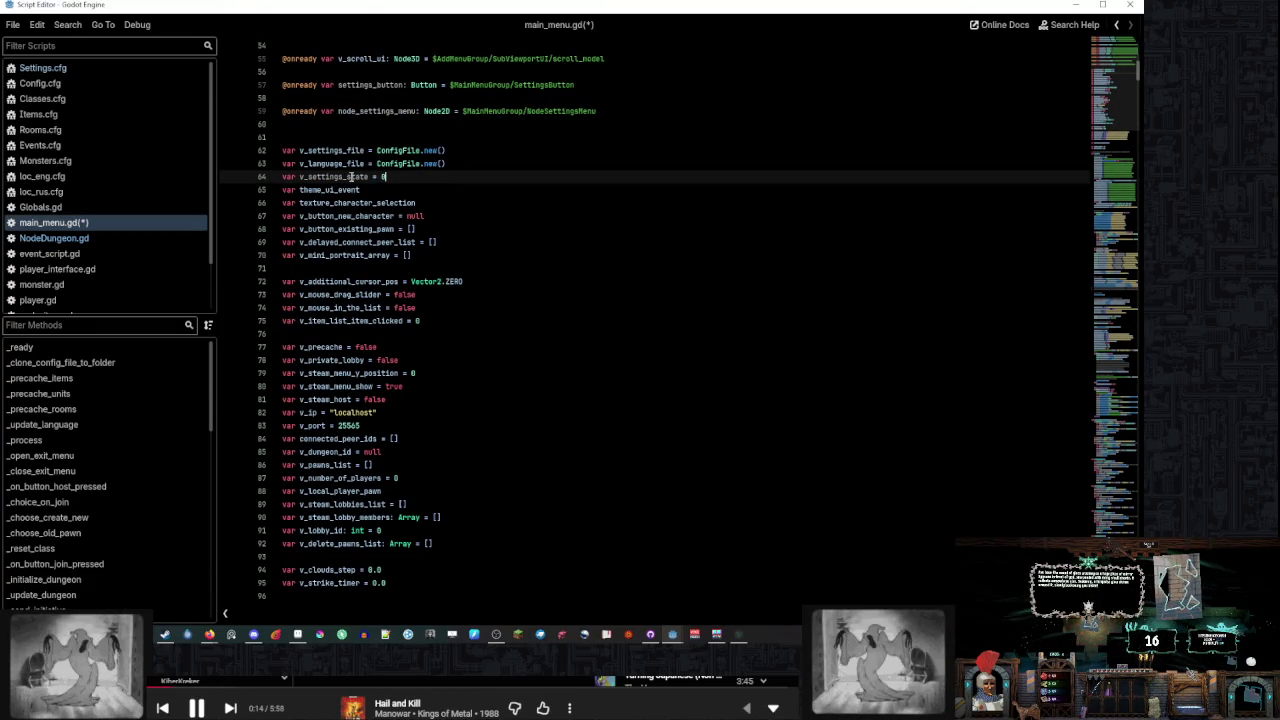
scroll(351, 176, "down", 1)
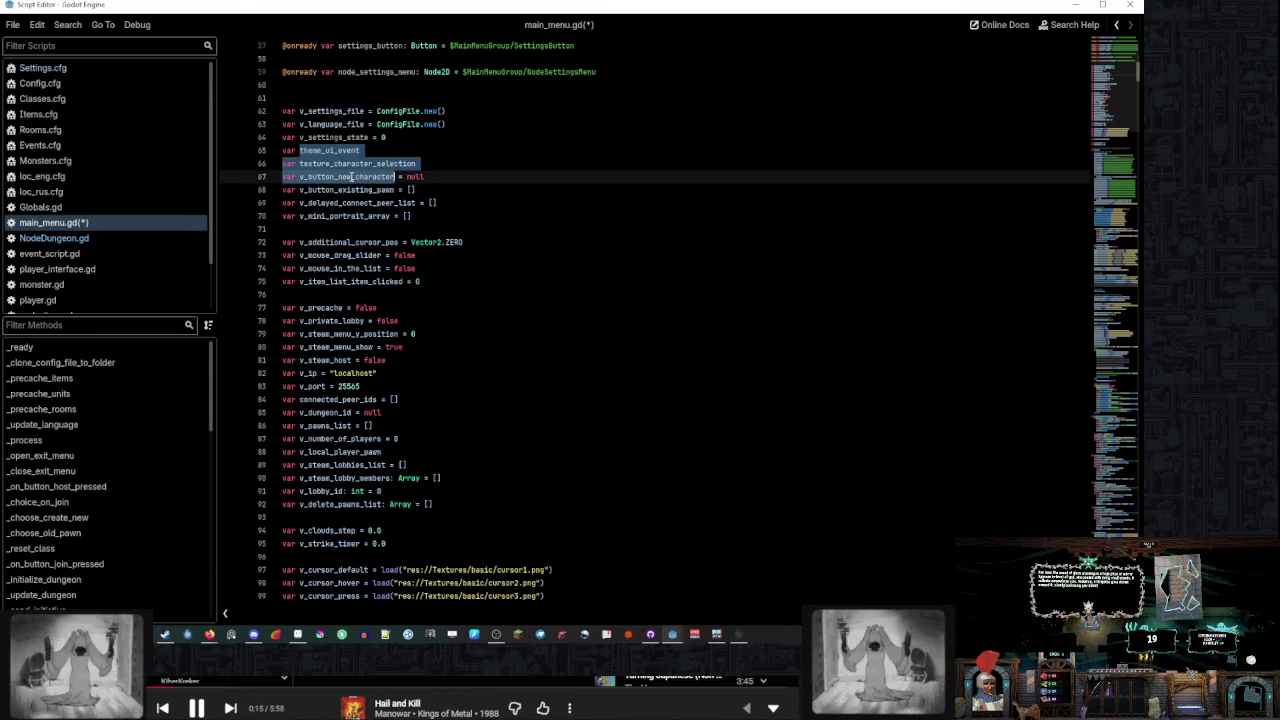
double_click(364, 138)
Return via the minimap to the settings handler, caret at the end of line 1543
left_click_drag(1139, 98, 1125, 525)
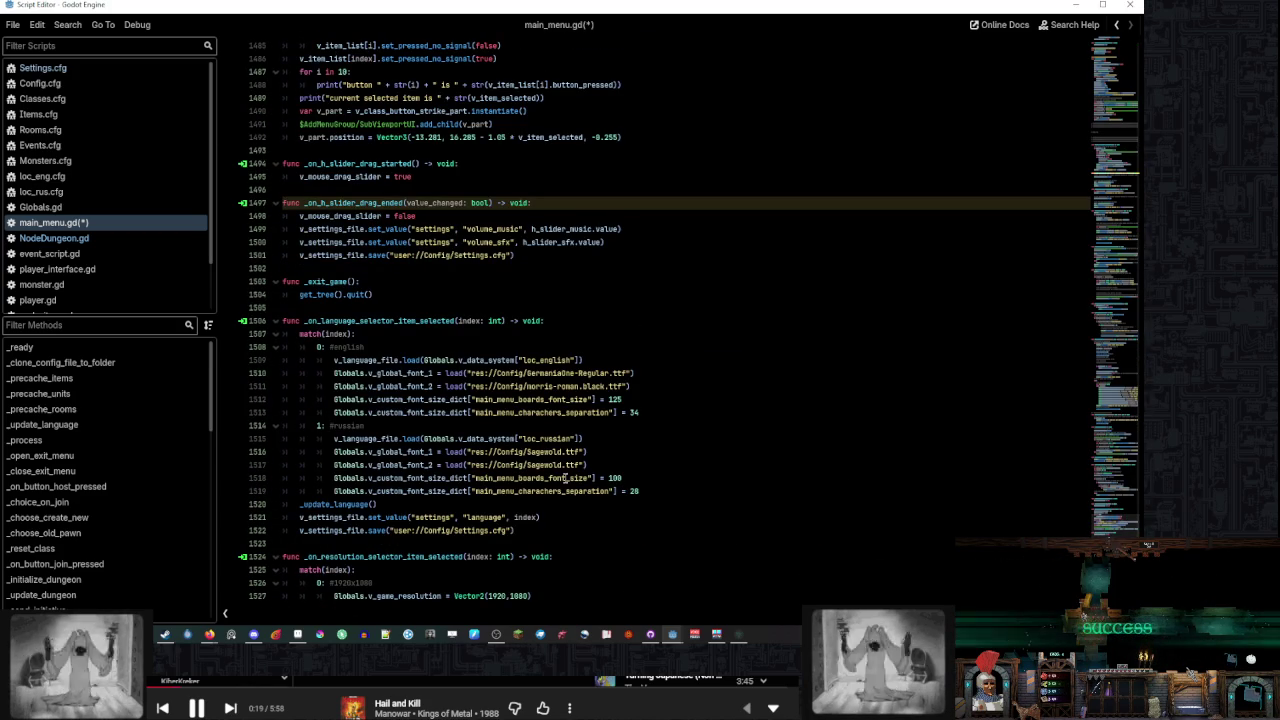
scroll(545, 260, "down", 4)
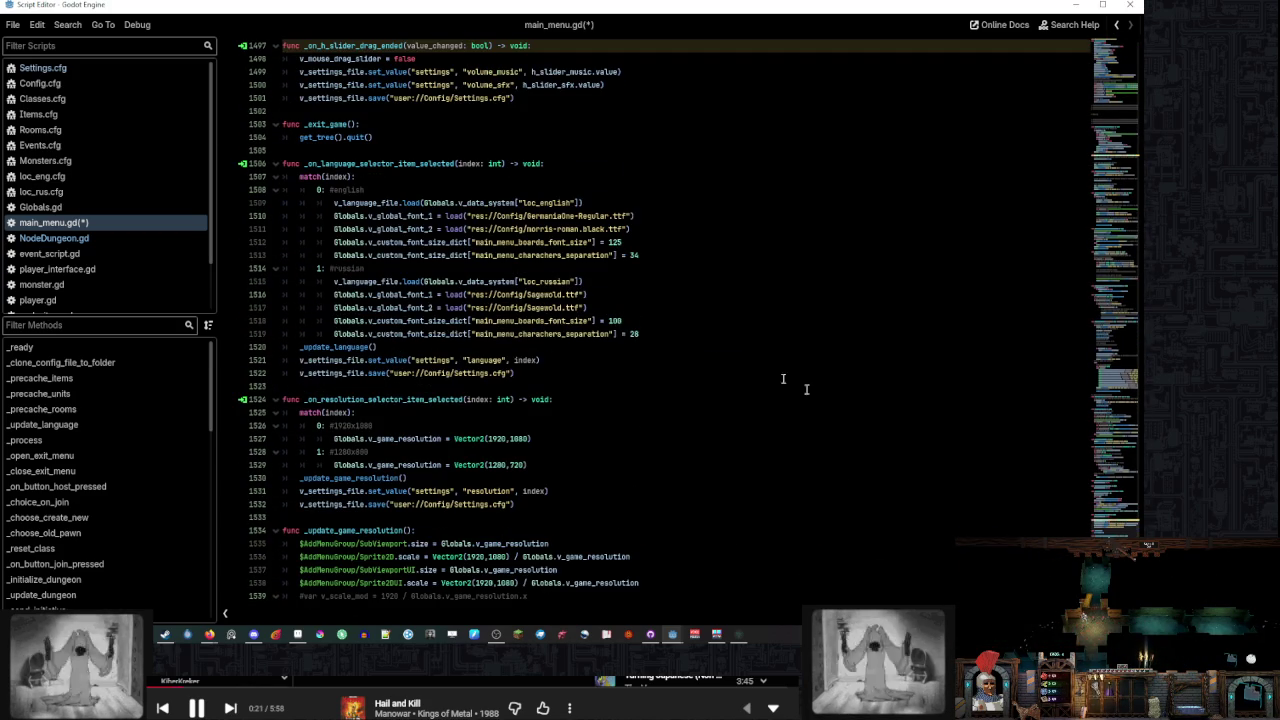
scroll(784, 379, "down", 1)
left_click(536, 596)
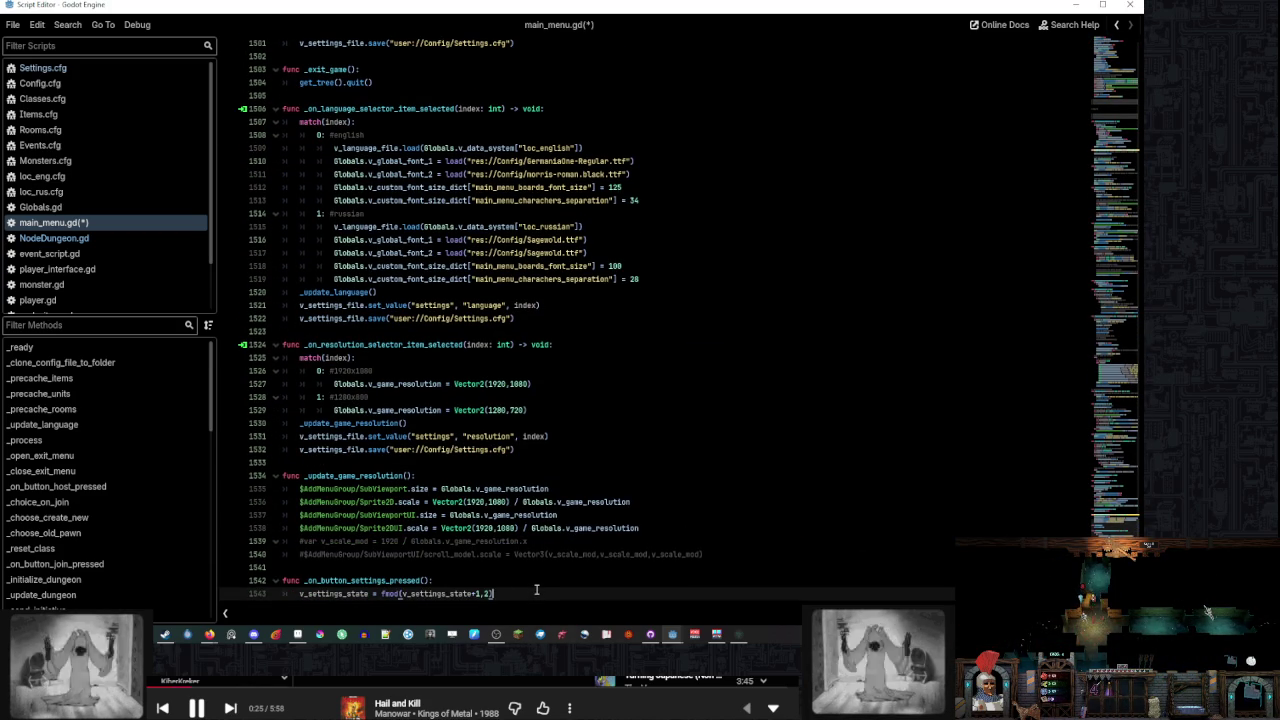
Write match(v_settings_state): with cases 0: and 1: in the settings handler
key("Return")
type("matc")
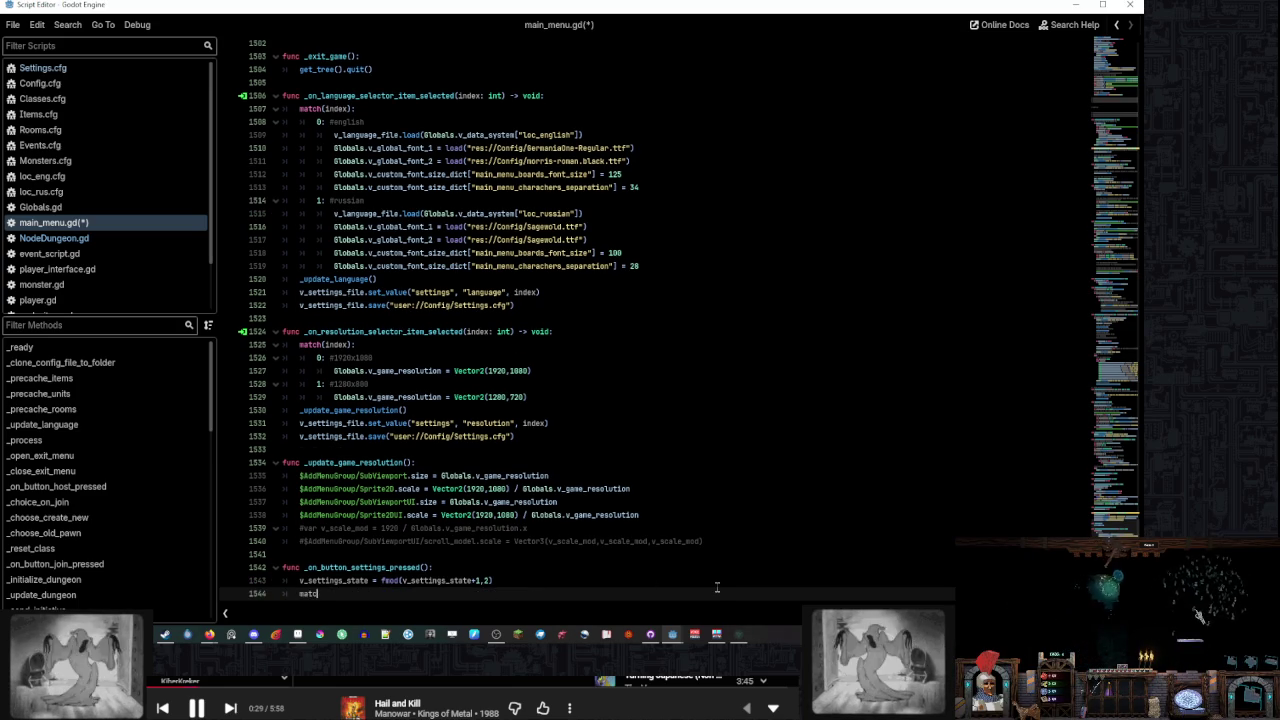
type("h(")
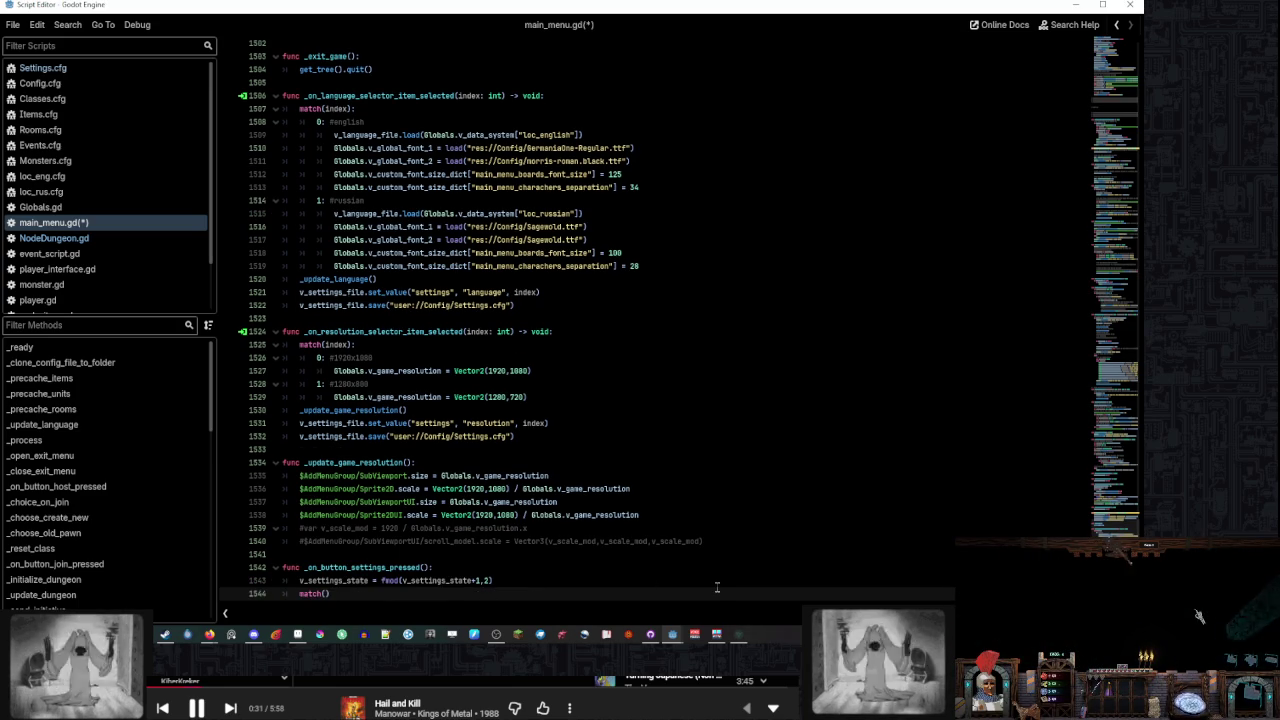
left_click_drag(298, 594, 353, 594)
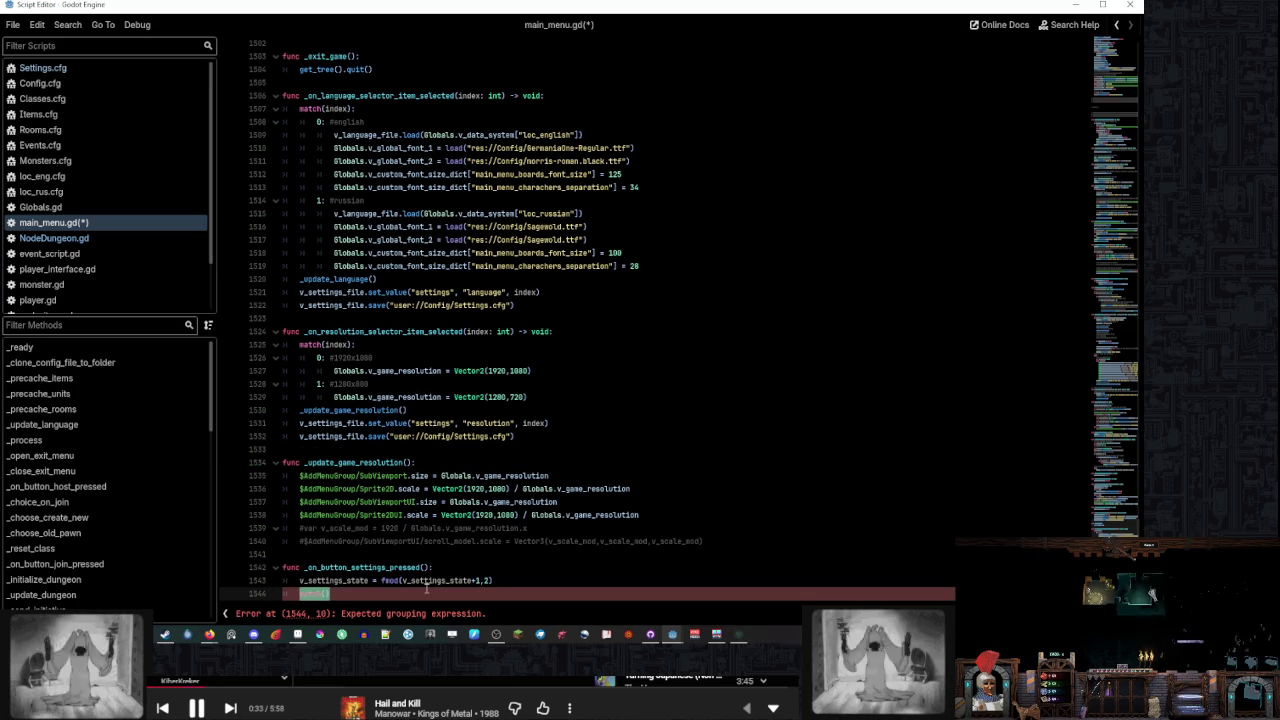
type("v_settings_state)")
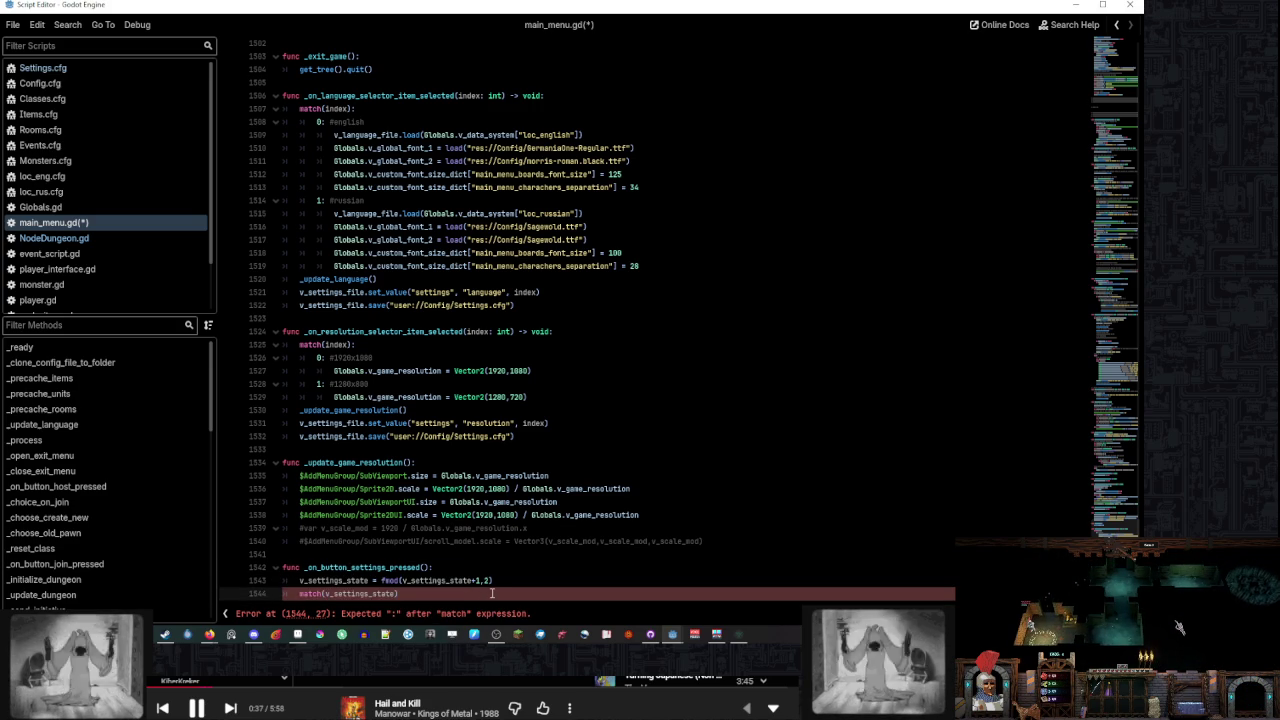
type(":")
key("Return")
type("0:")
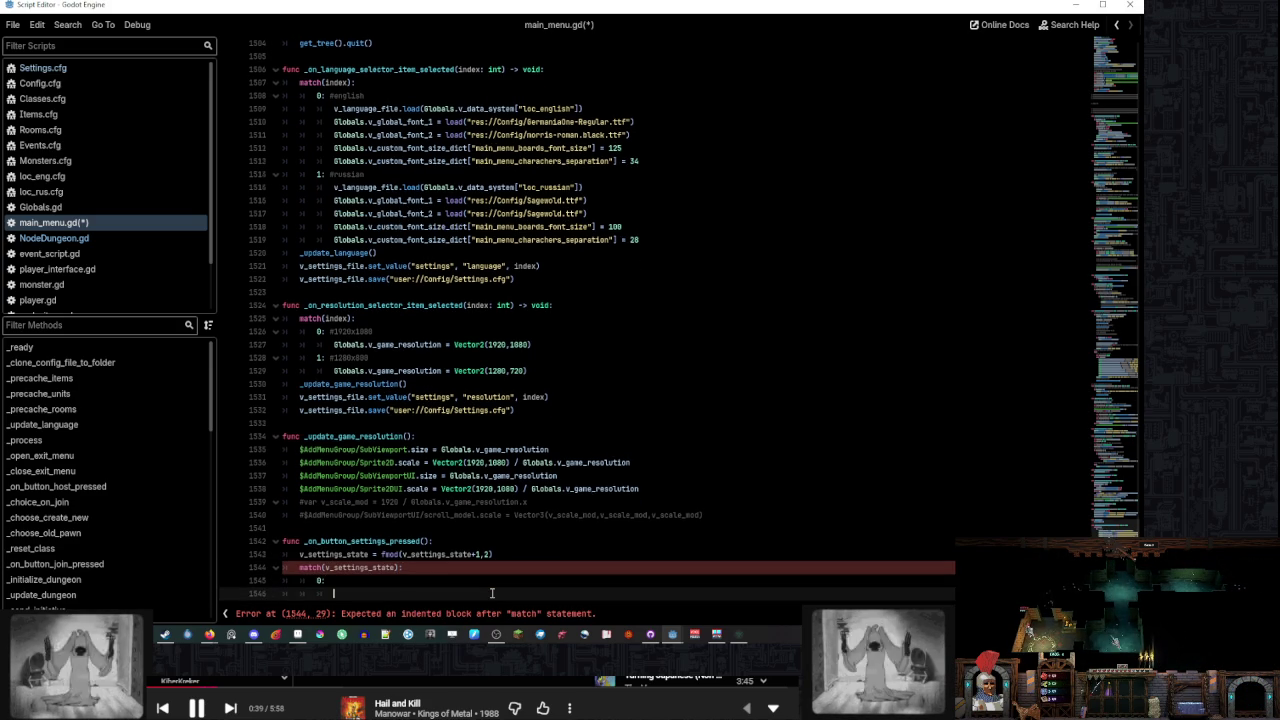
key("Return")
key("Return")
key("BackSpace")
type("1:")
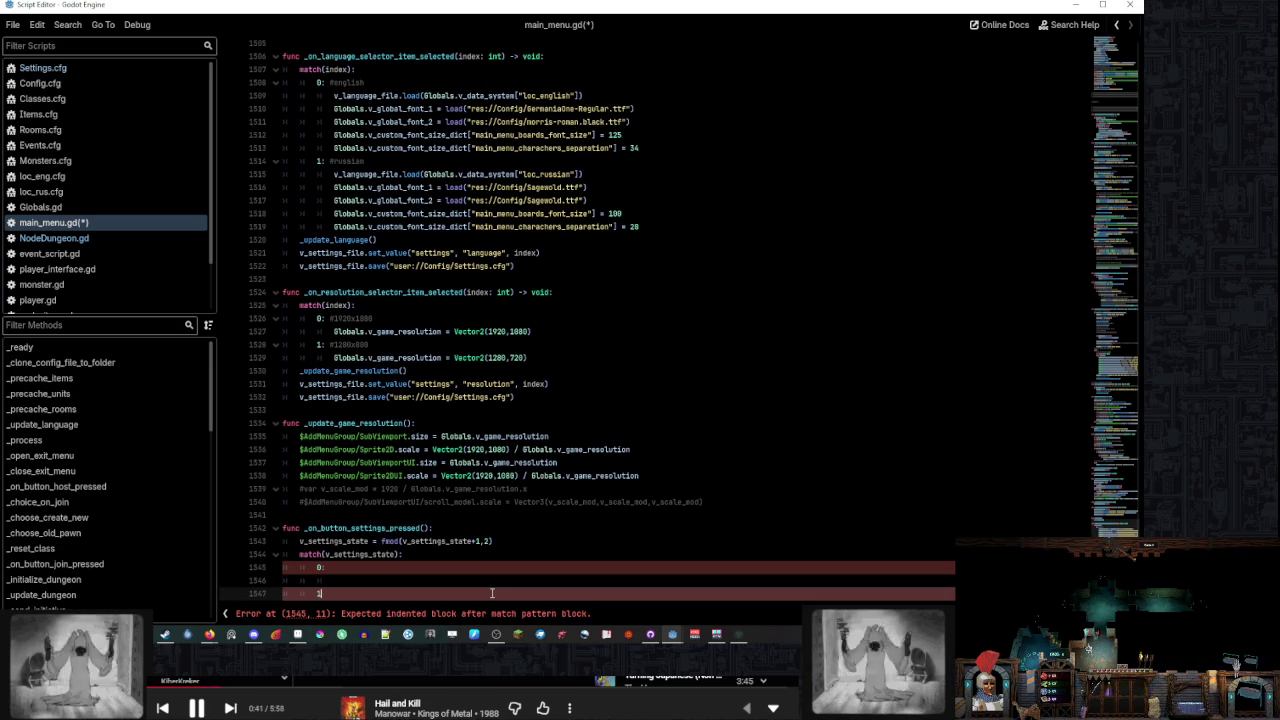
key("Return")
type("ss")
key("Up")
key("Up")
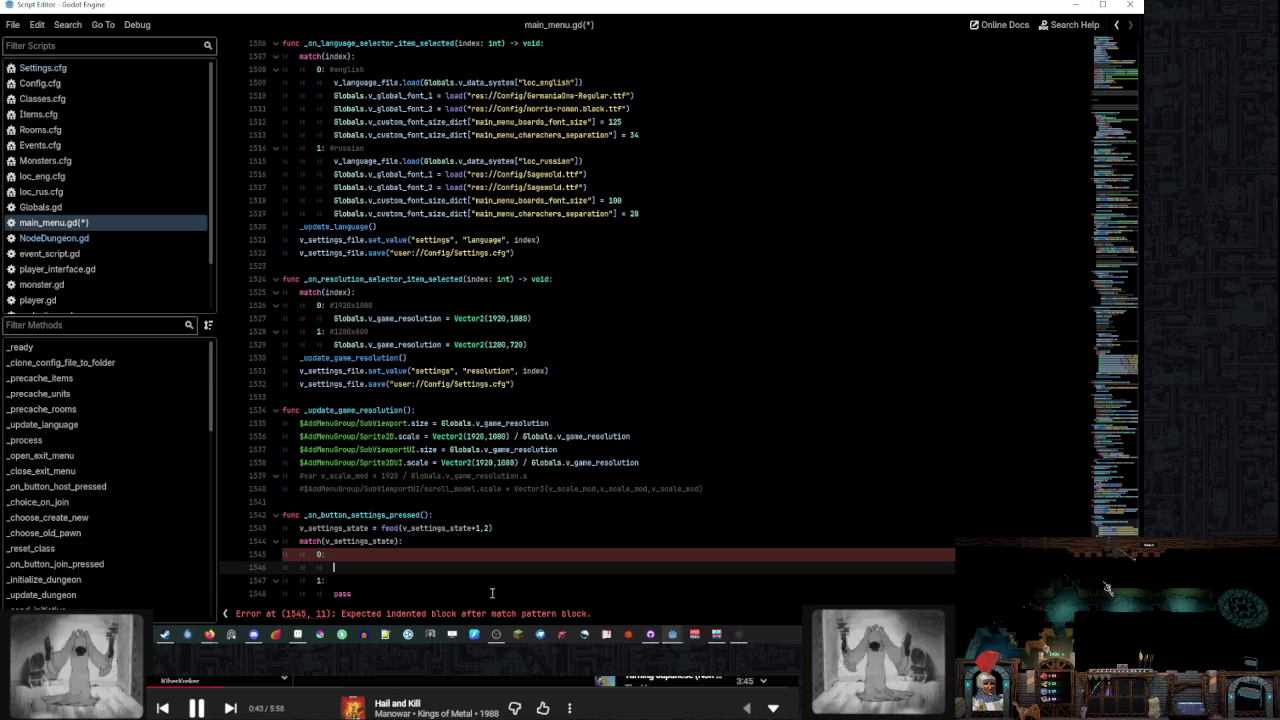
type("pass")
key("Down")
key("Down")
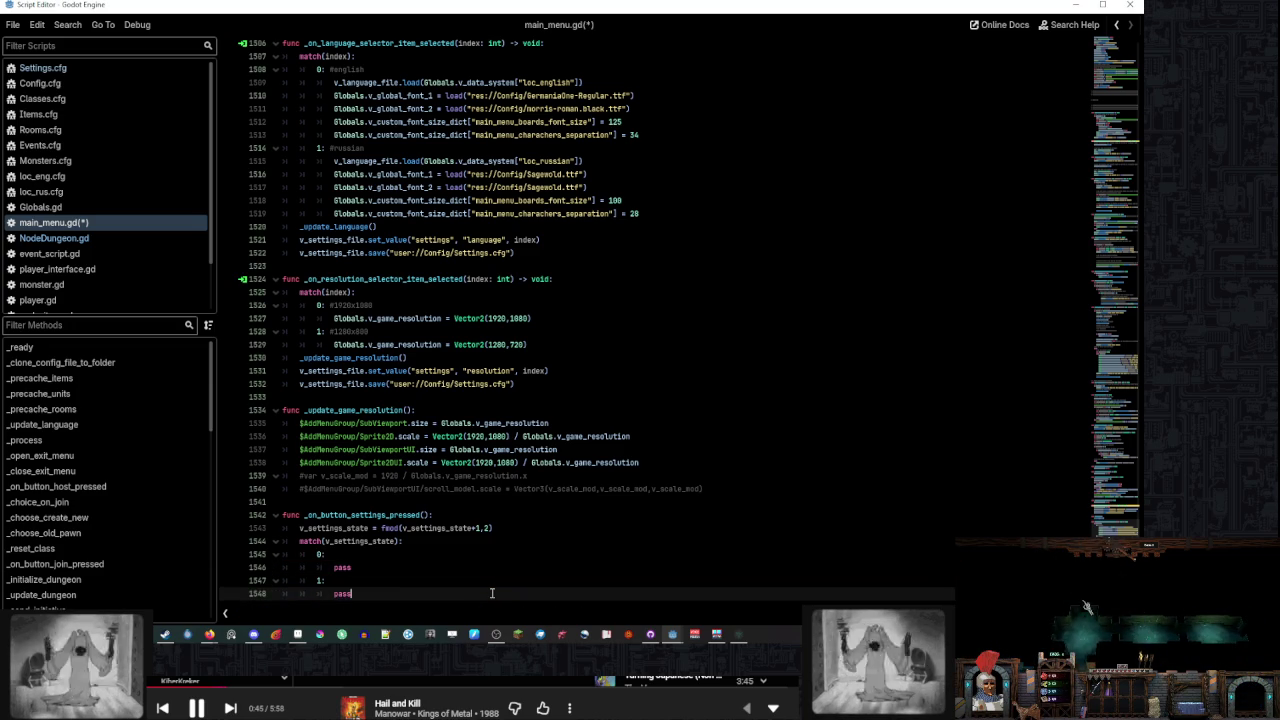
key("Up")
key("Up")
key("Up")
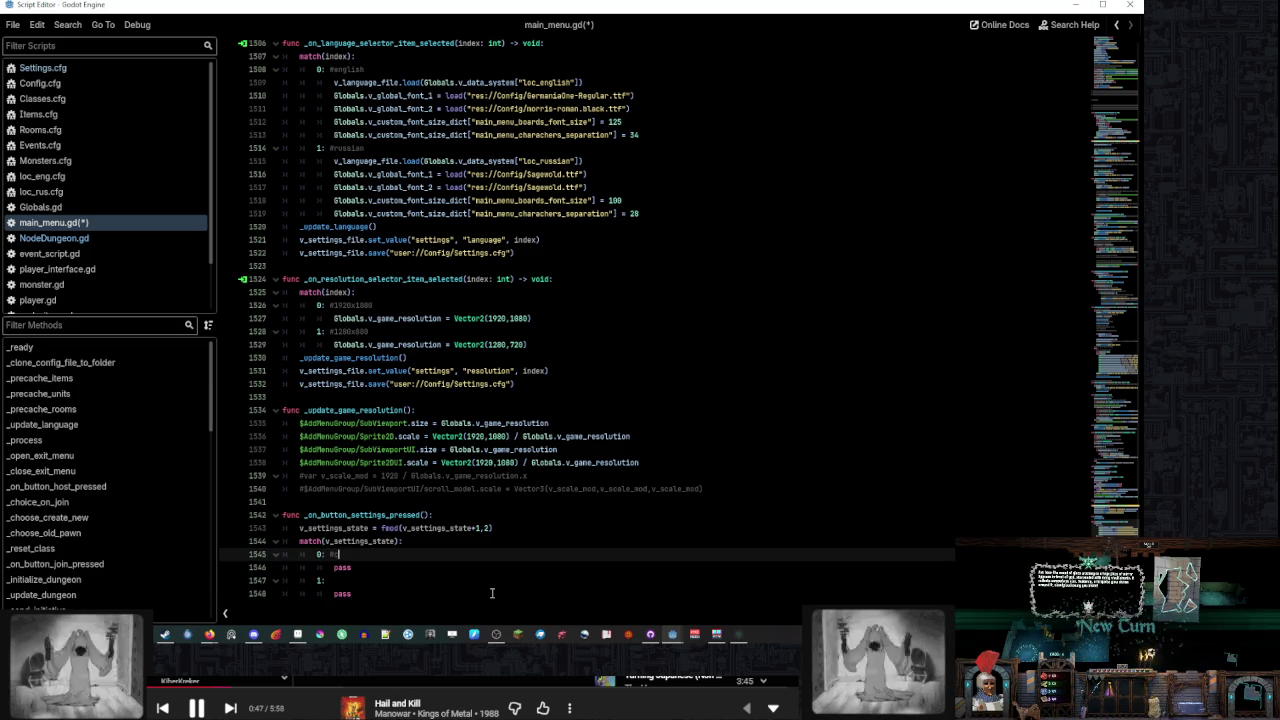
key("Down")
key("Down")
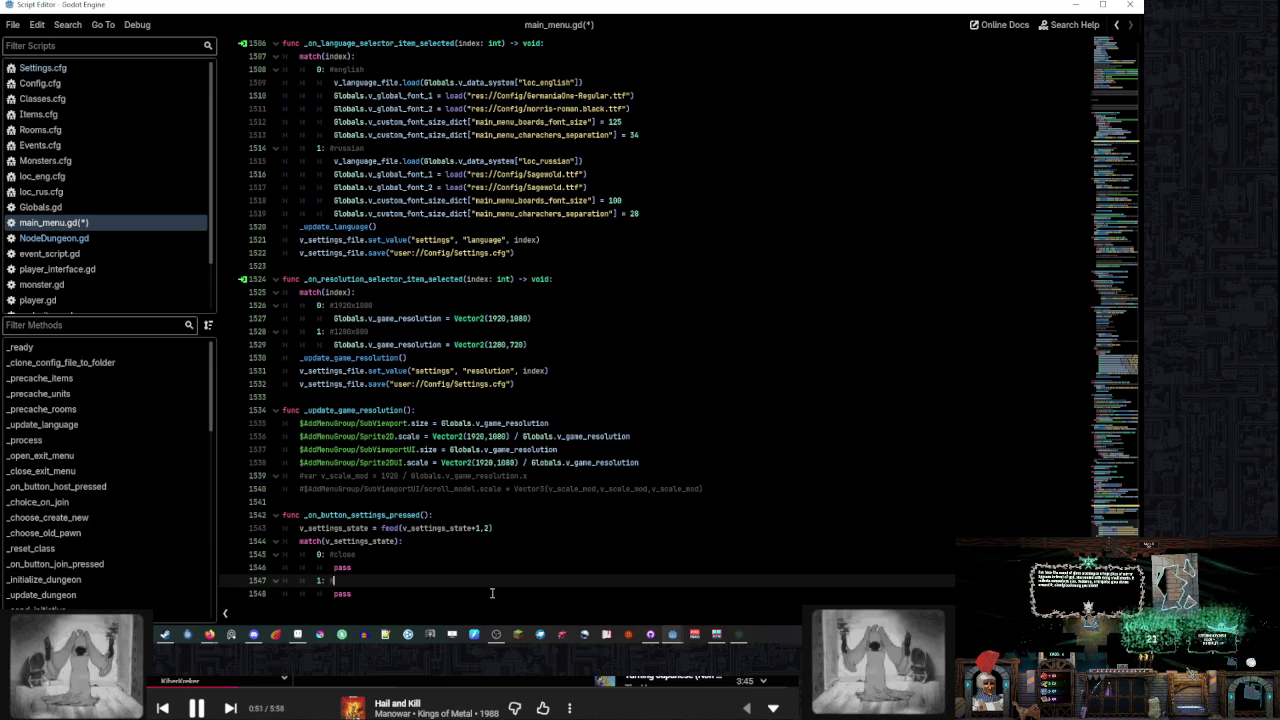
key("Up")
key("Up")
key("Down")
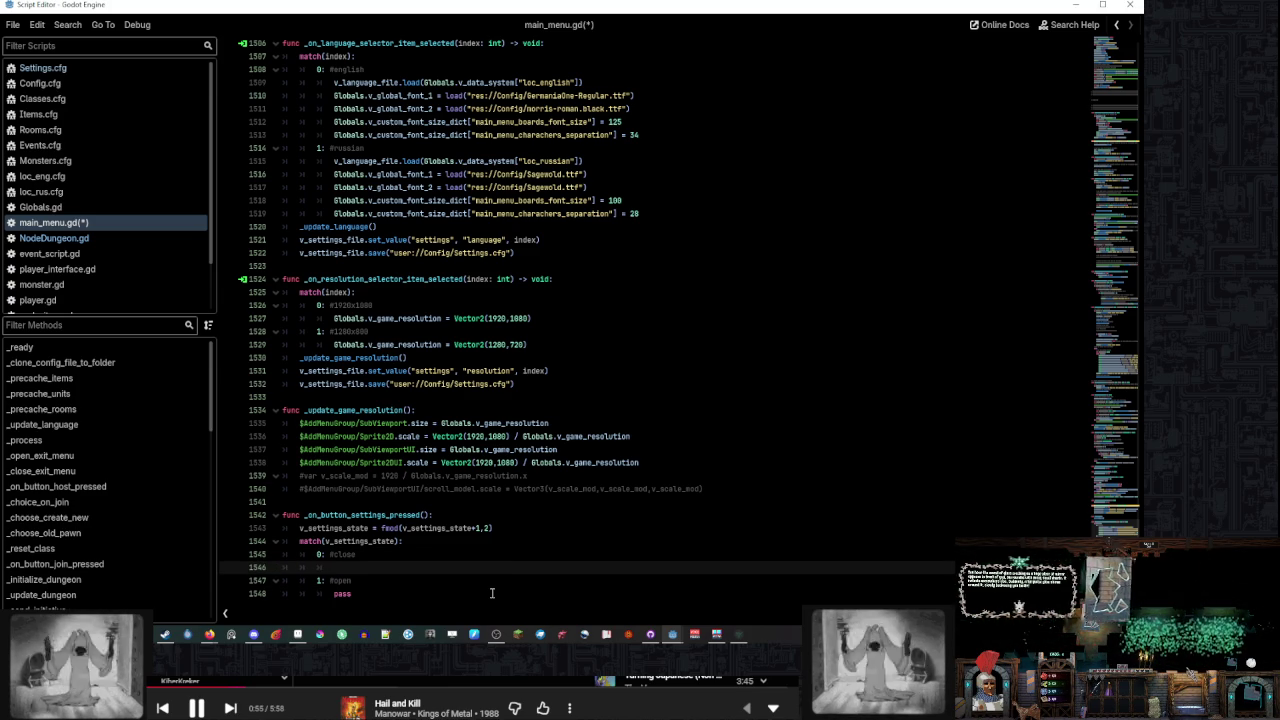
Make case 0 set node_settings_menu.visible = false and case 1 true, then save and run
scroll(1124, 502, "up", 6)
left_click_drag(1124, 502, 1116, 90)
scroll(654, 266, "up", 10)
scroll(591, 291, "down", 9)
scroll(618, 304, "up", 8)
scroll(618, 304, "up", 15)
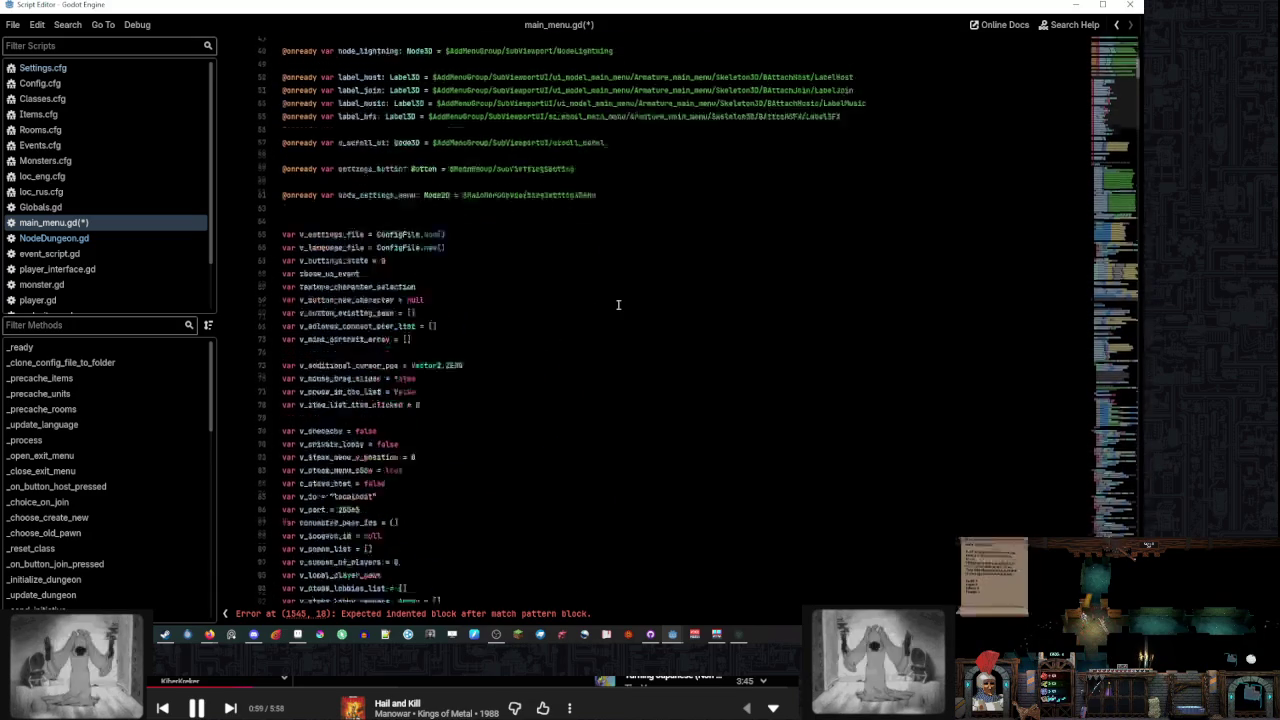
double_click(376, 404)
left_click(440, 613)
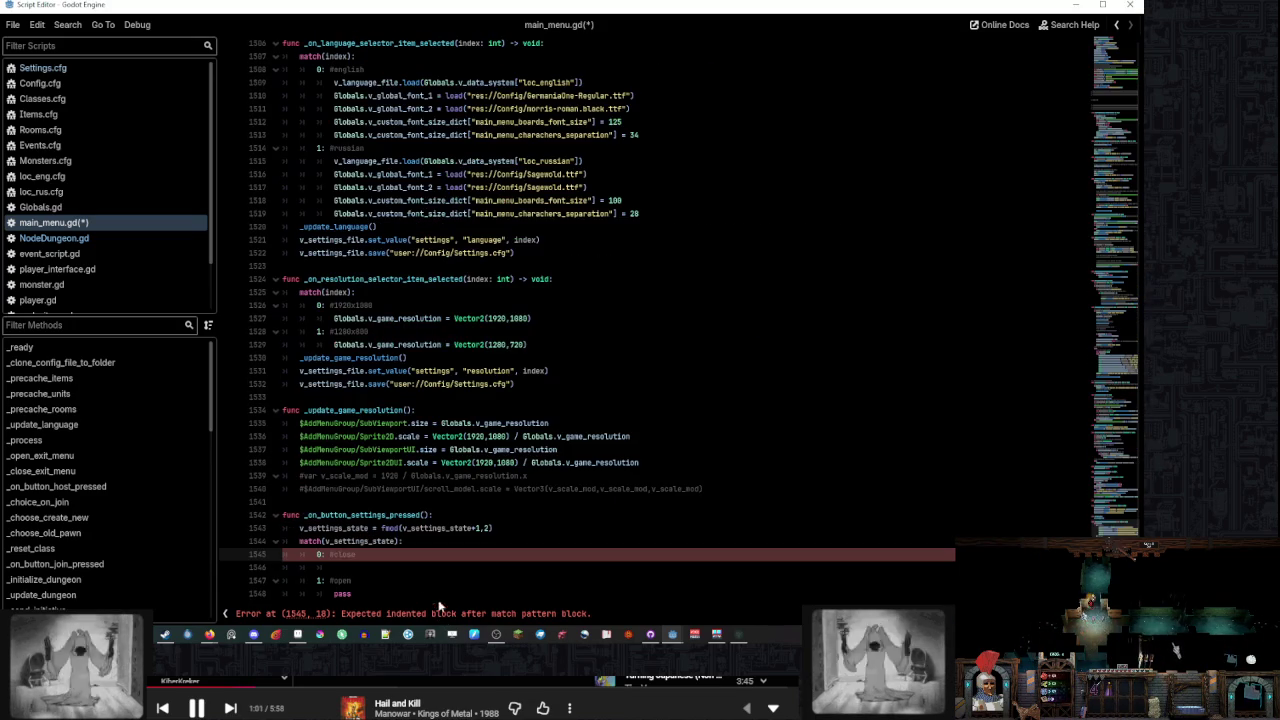
left_click(387, 567)
type(".v")
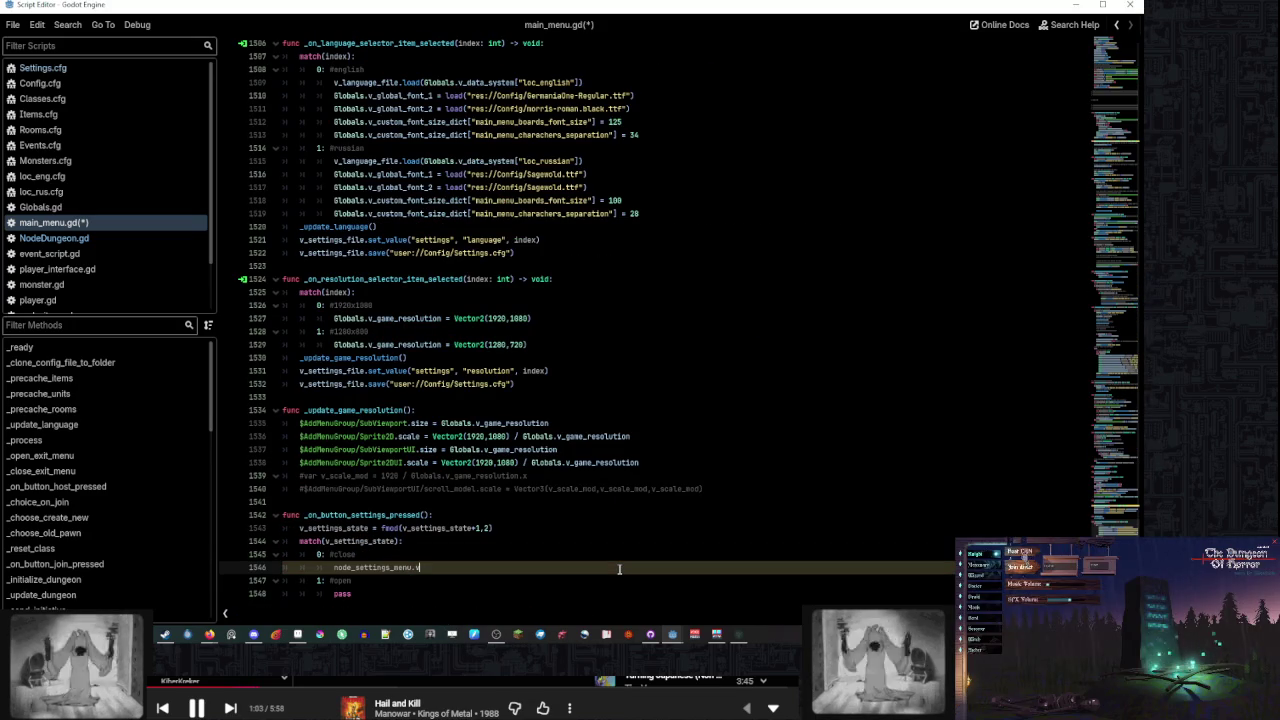
type("isible = false")
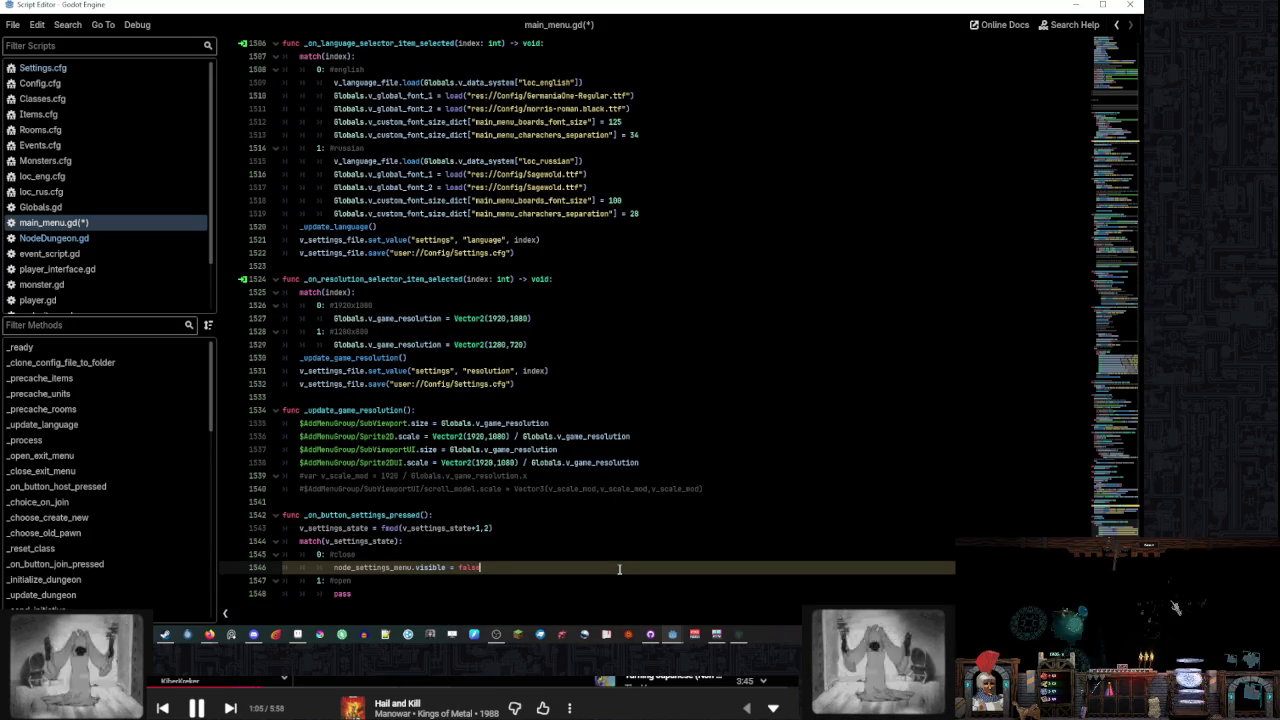
triple_click(480, 567)
key("ctrl+c")
triple_click(471, 593)
key("ctrl+v")
double_click(471, 594)
type("t")
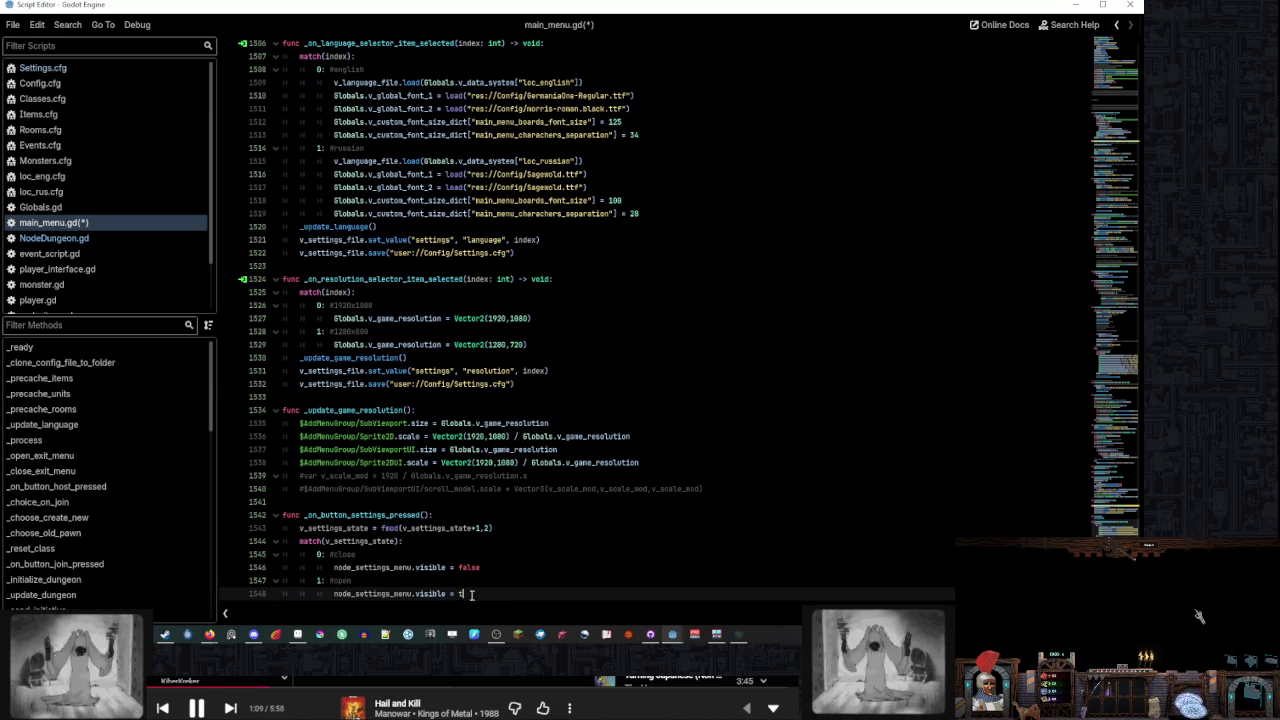
left_click(499, 568)
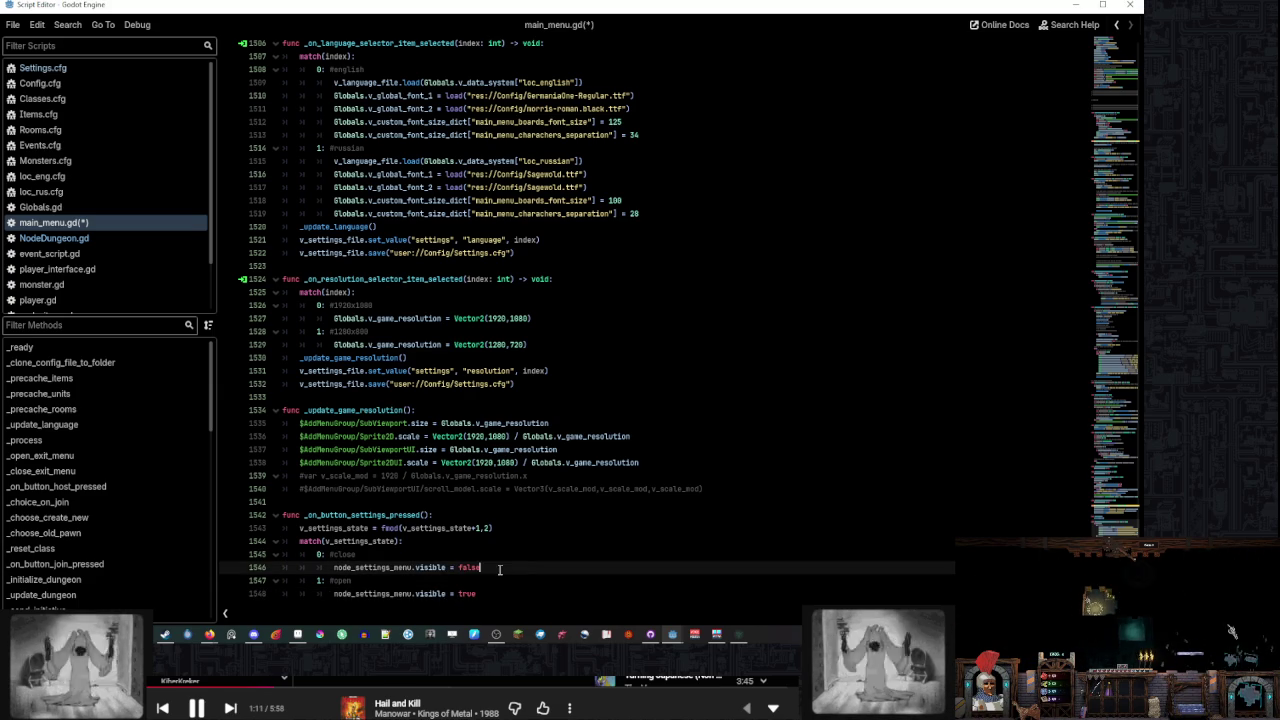
key("F5")
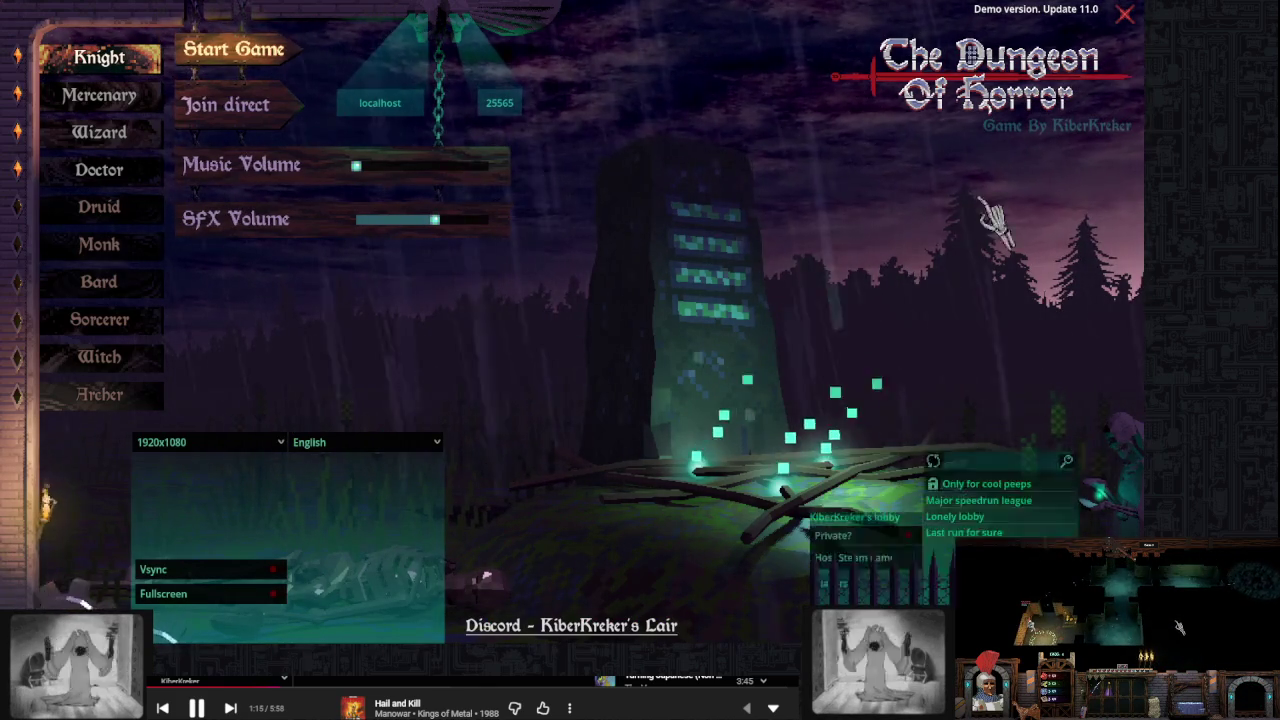
Close the game, rerun it from the main_menu scene, then close it and return to main_menu.gd
left_click(1126, 14)
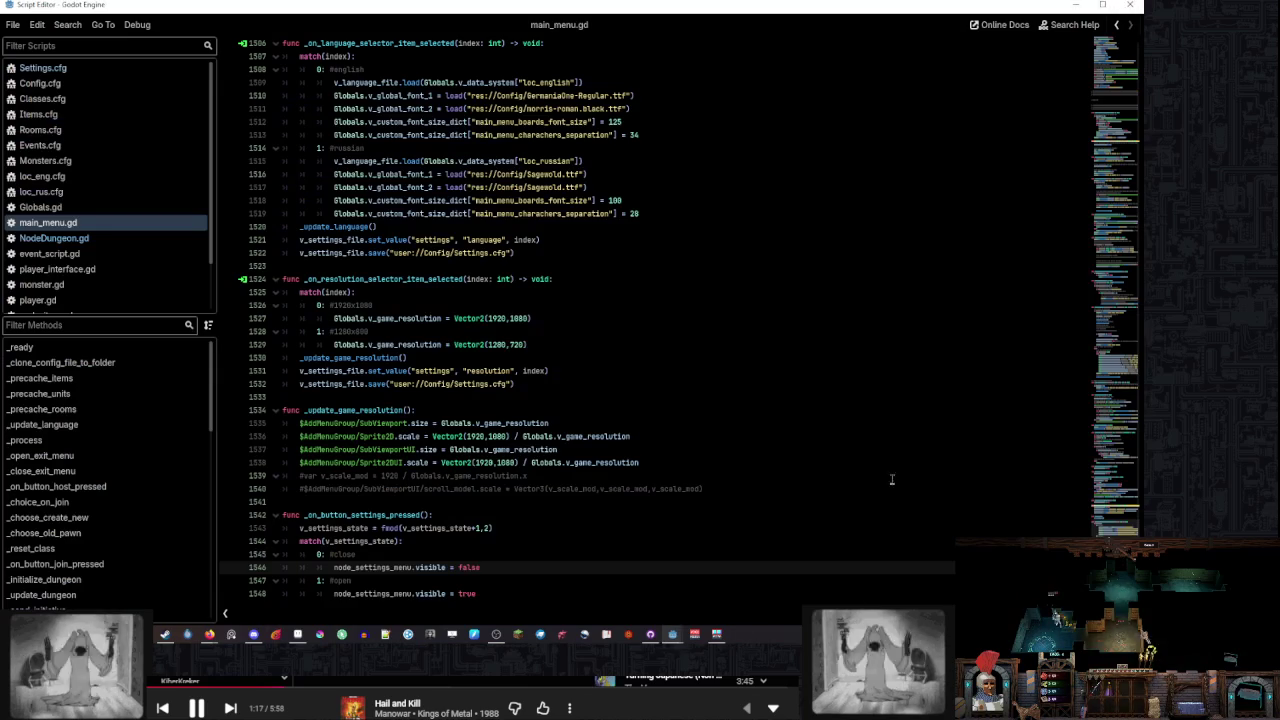
left_click(672, 636)
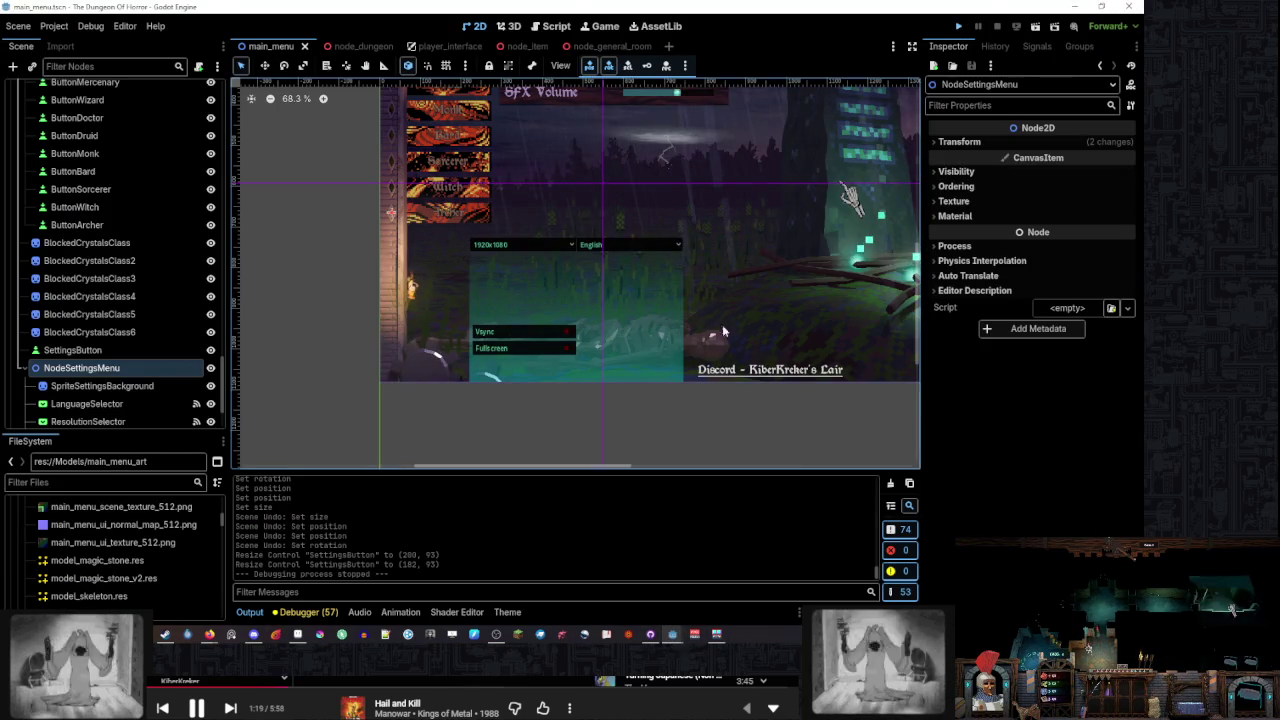
key("F5")
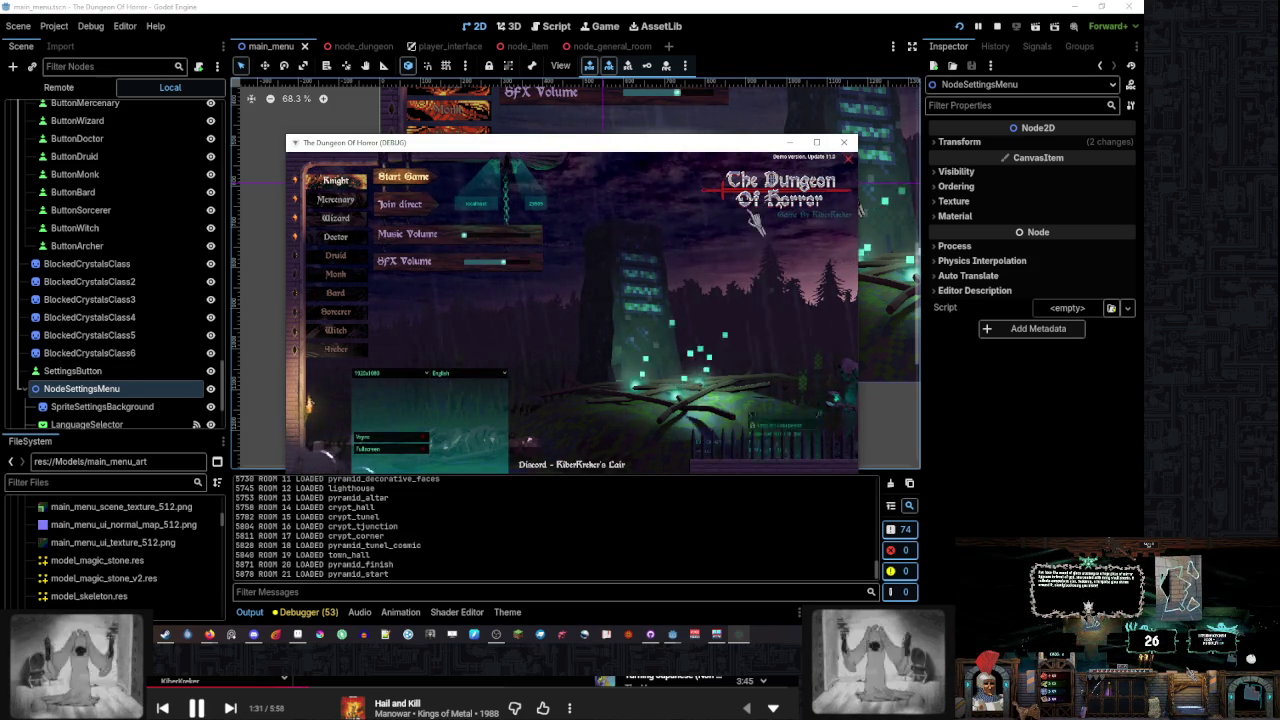
left_click(997, 26)
left_click(560, 26)
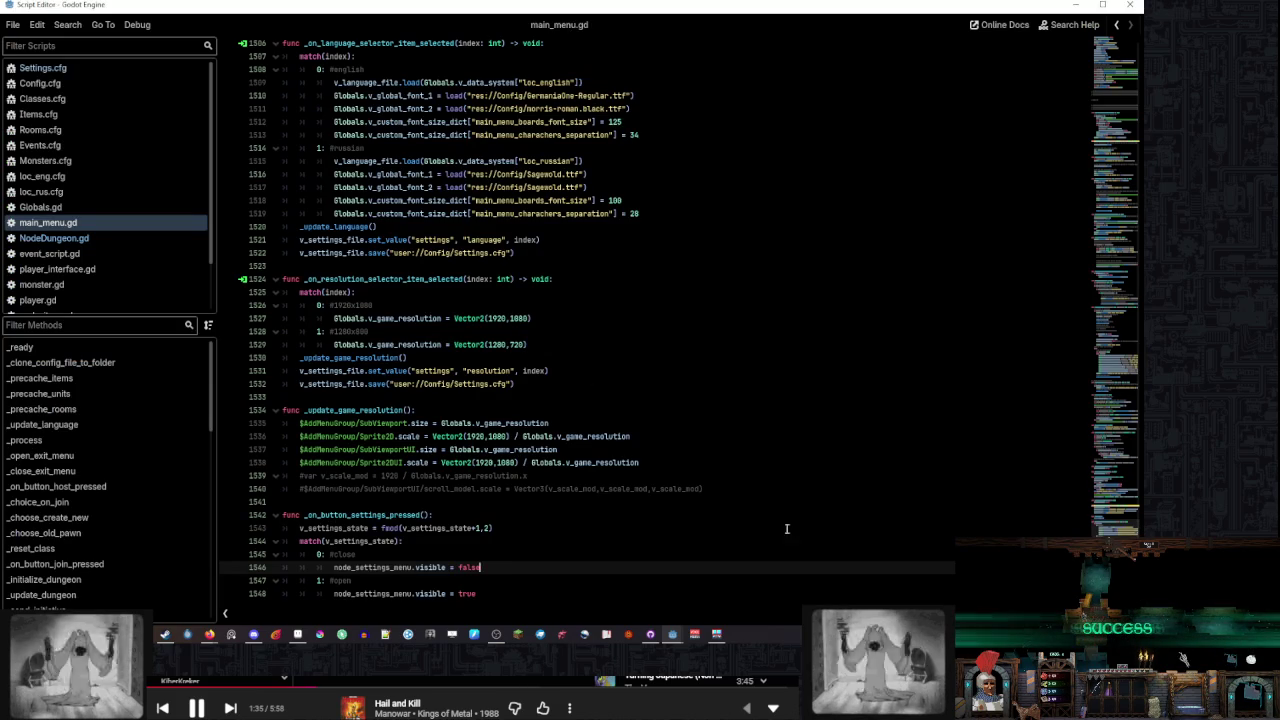
Change the toggle to fmod(v_settings_state+1,1) and run the game with F5
double_click(333, 528)
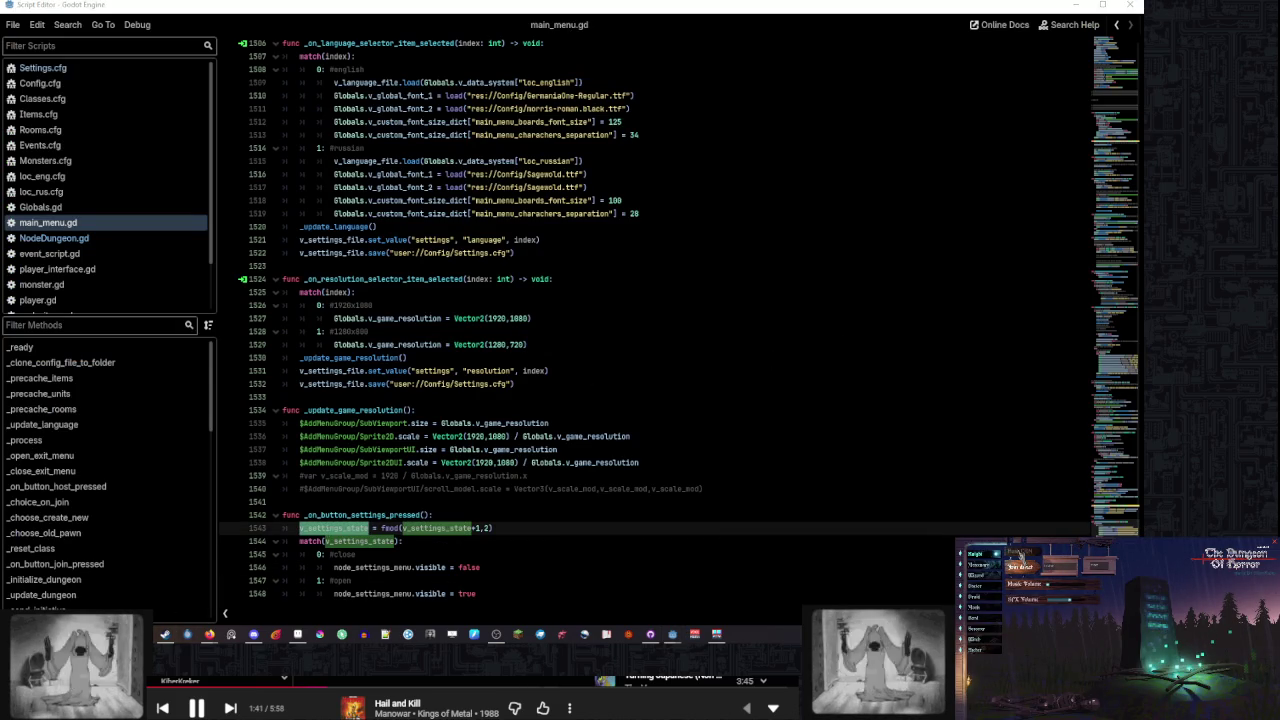
left_click(1020, 557)
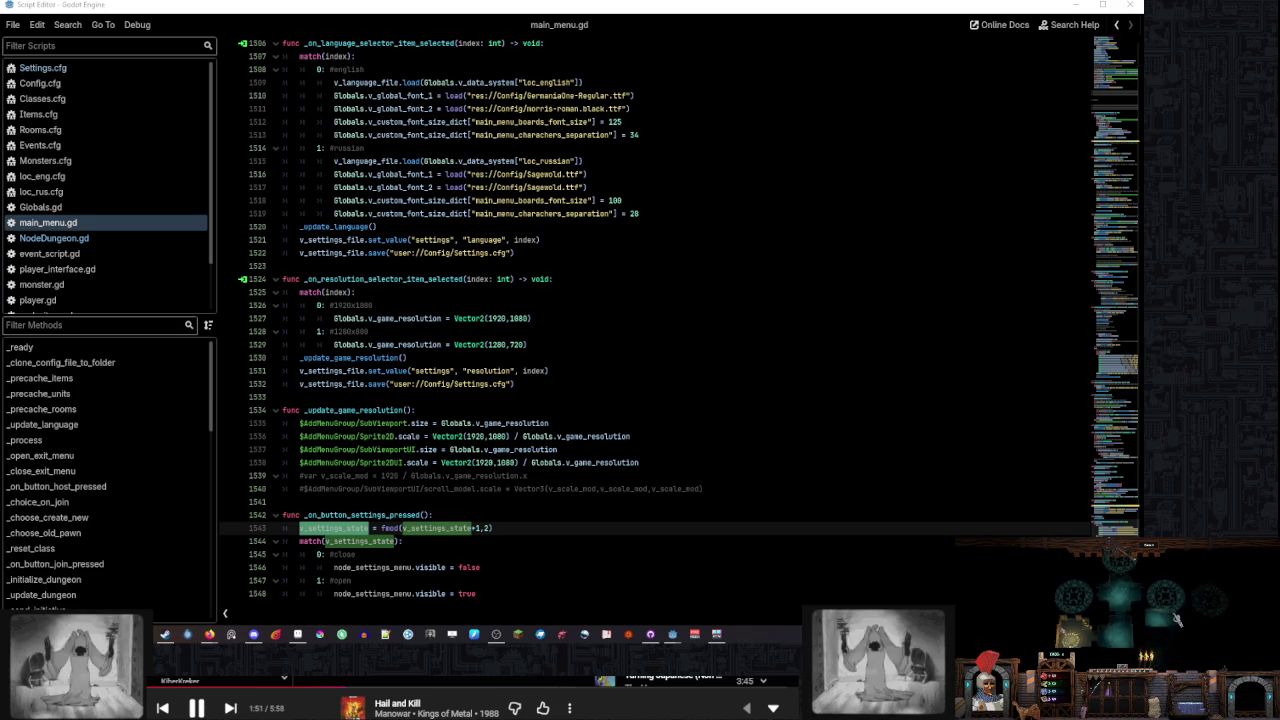
left_click(490, 528)
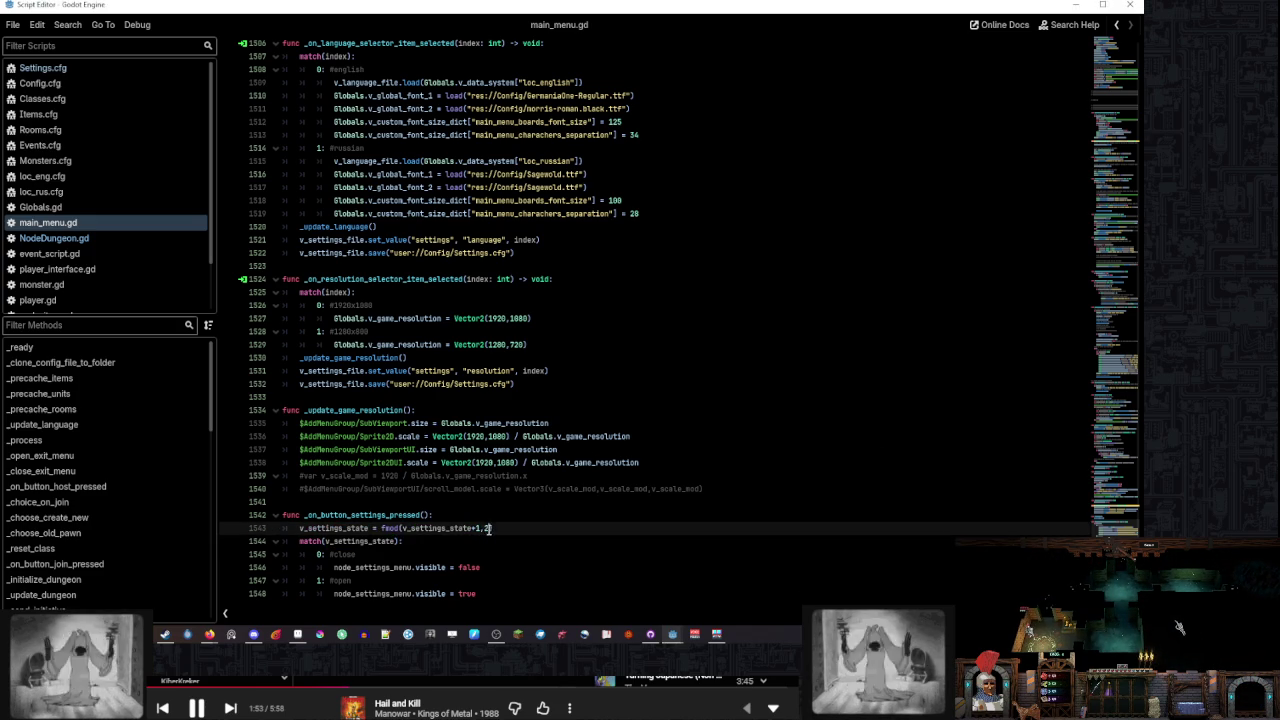
key("BackSpace")
type("1")
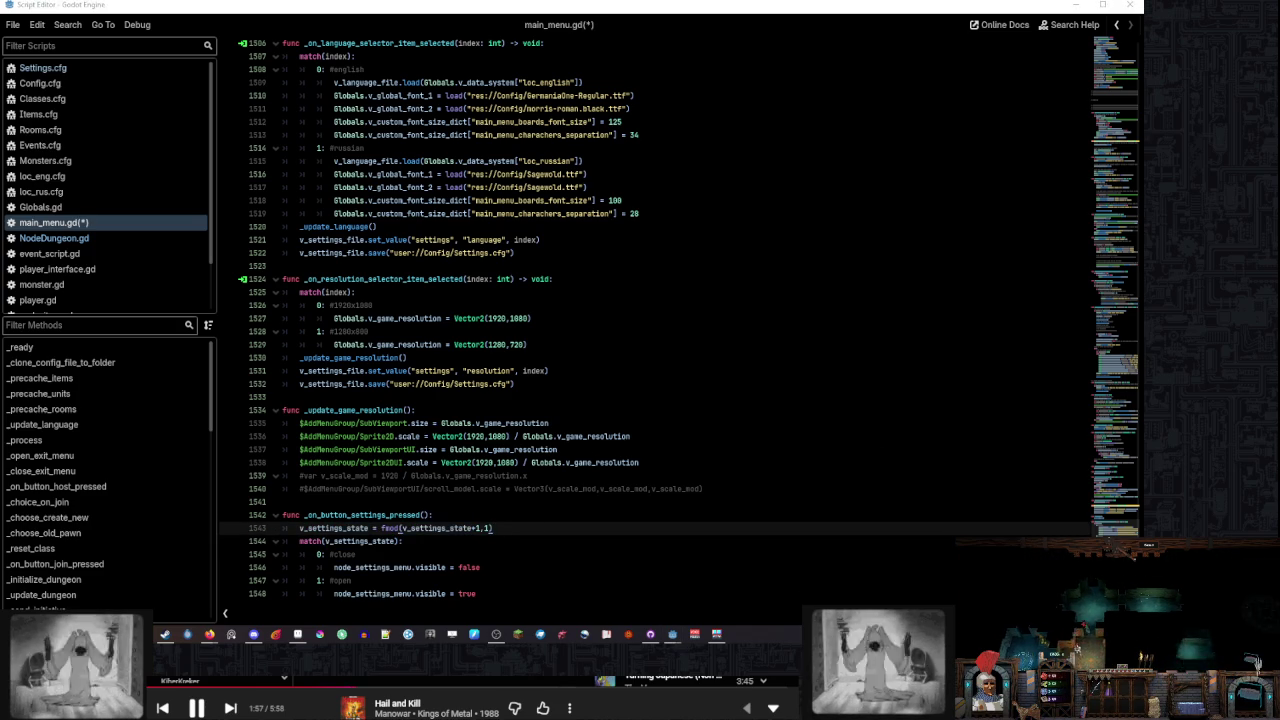
left_click(644, 450)
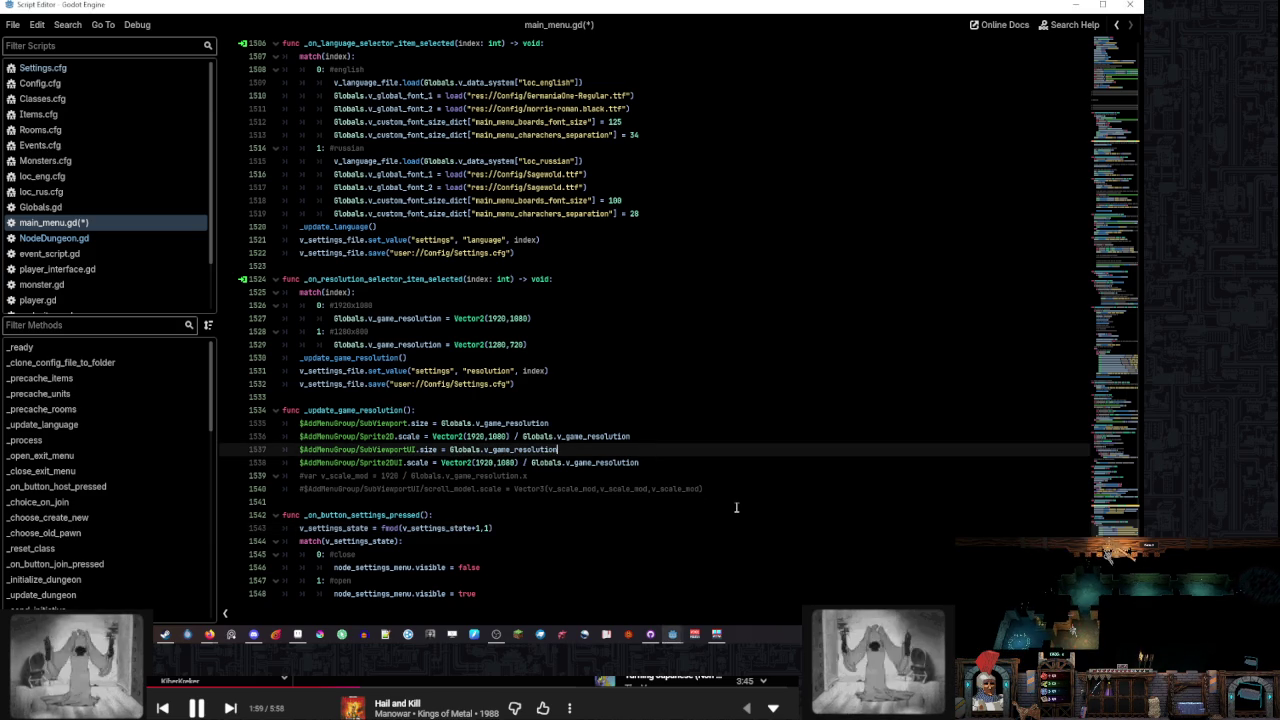
key("F5")
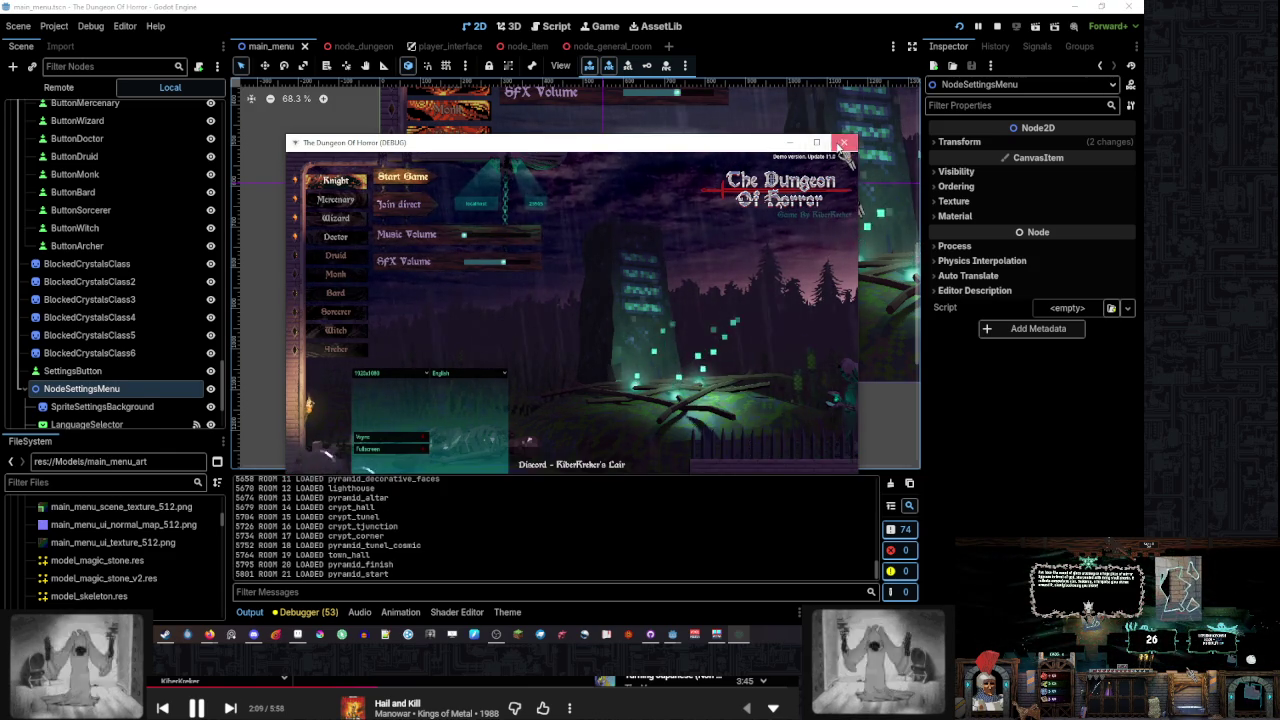
Close the test game and put the caret at the end of the toggle line
left_click(843, 143)
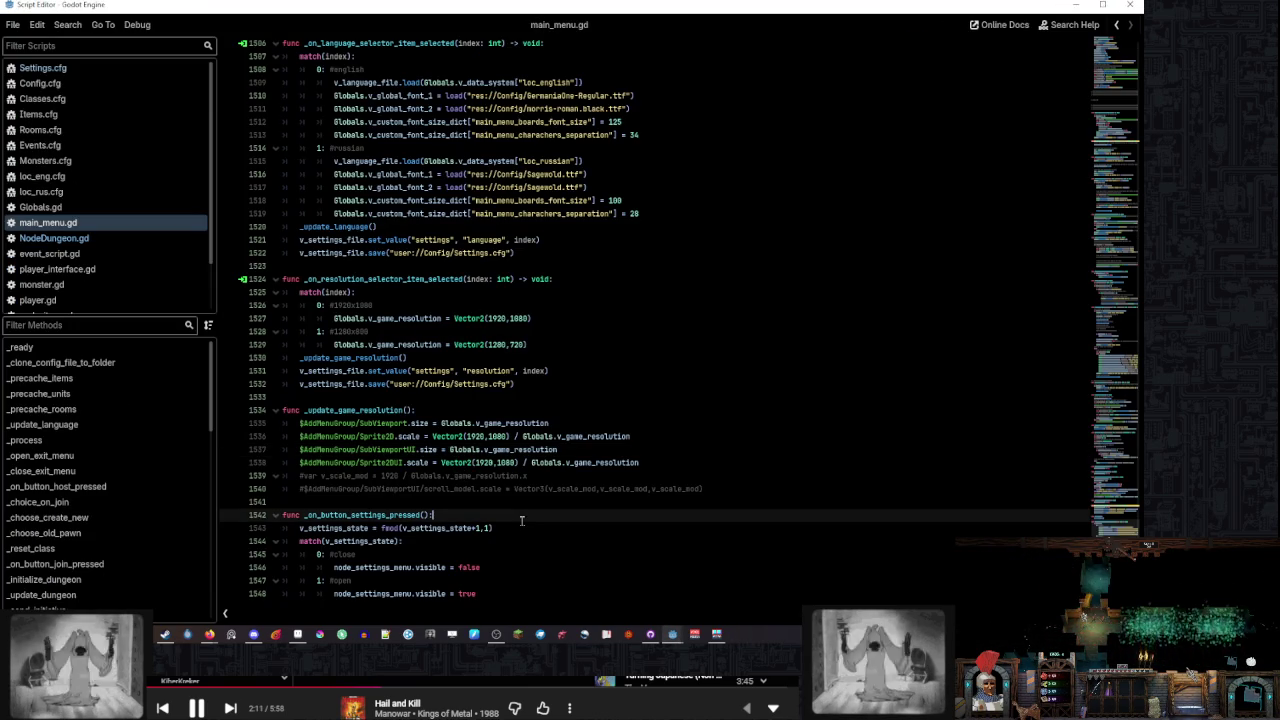
left_click(521, 526)
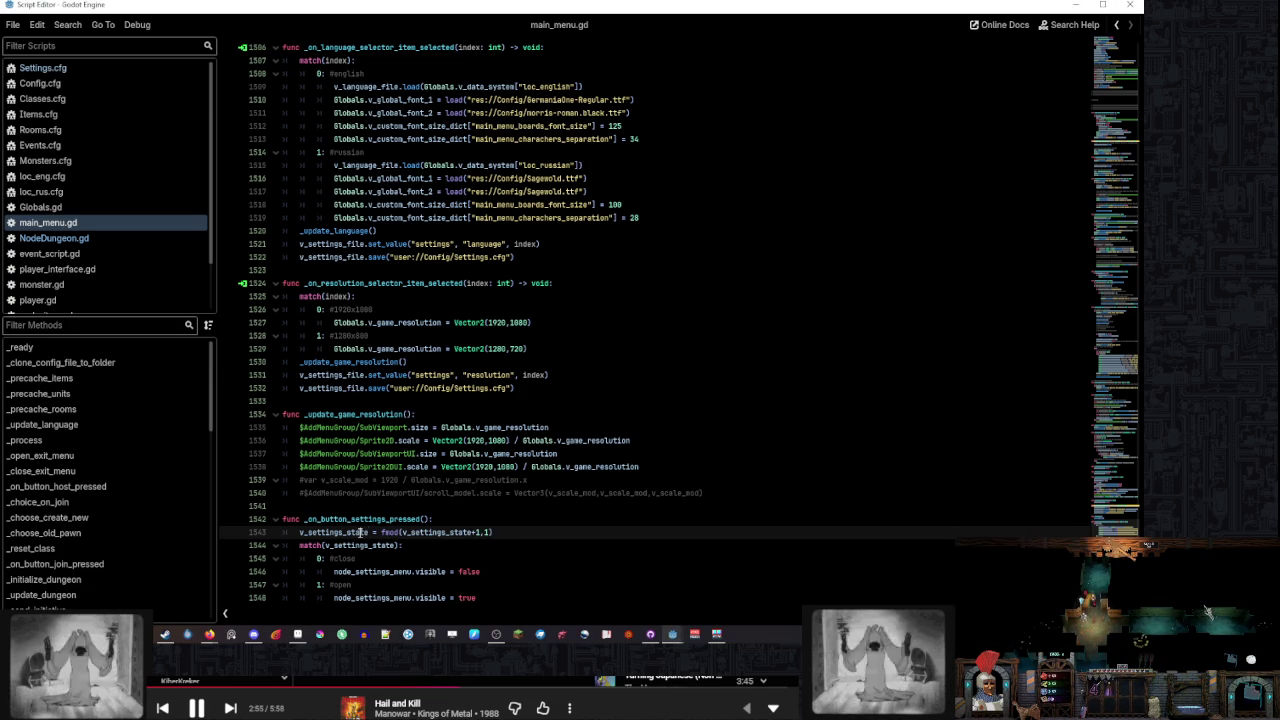
Hide the NodeSettingsMenu node in the main_menu scene and save the scene
double_click(425, 533)
scroll(445, 533, "down", 1)
left_click(464, 533)
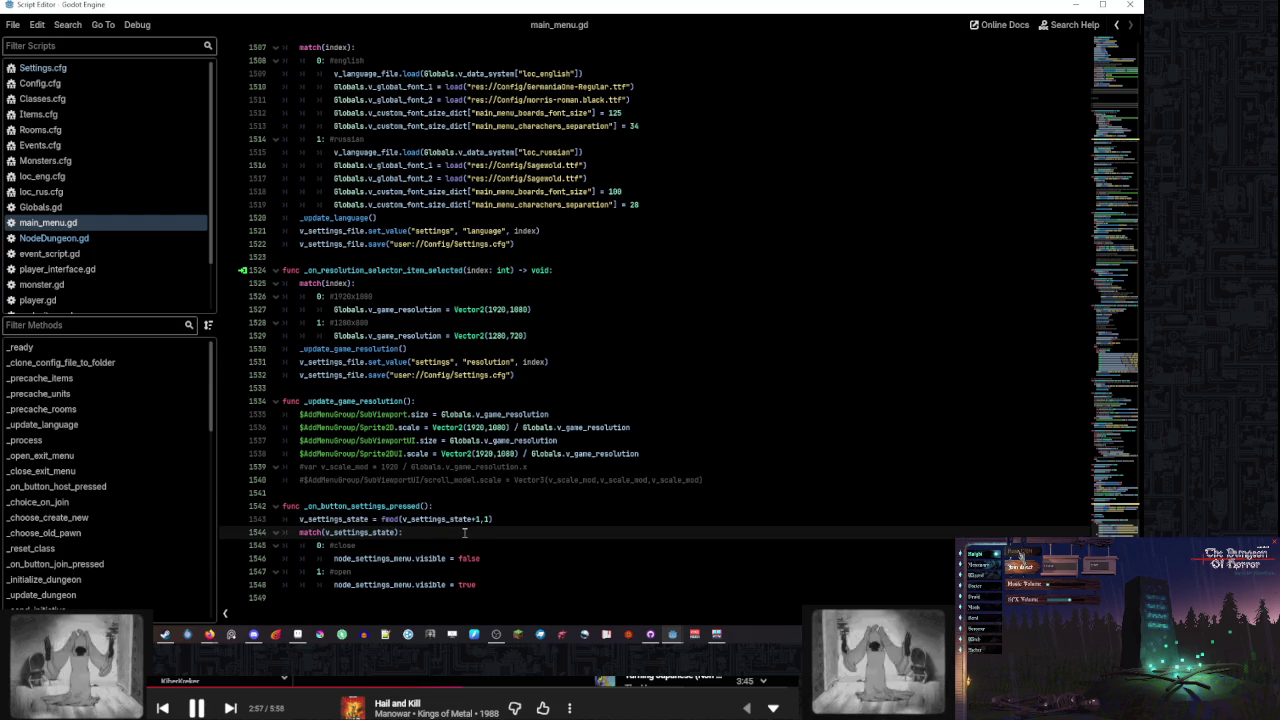
double_click(388, 558)
mouse_move(672, 634)
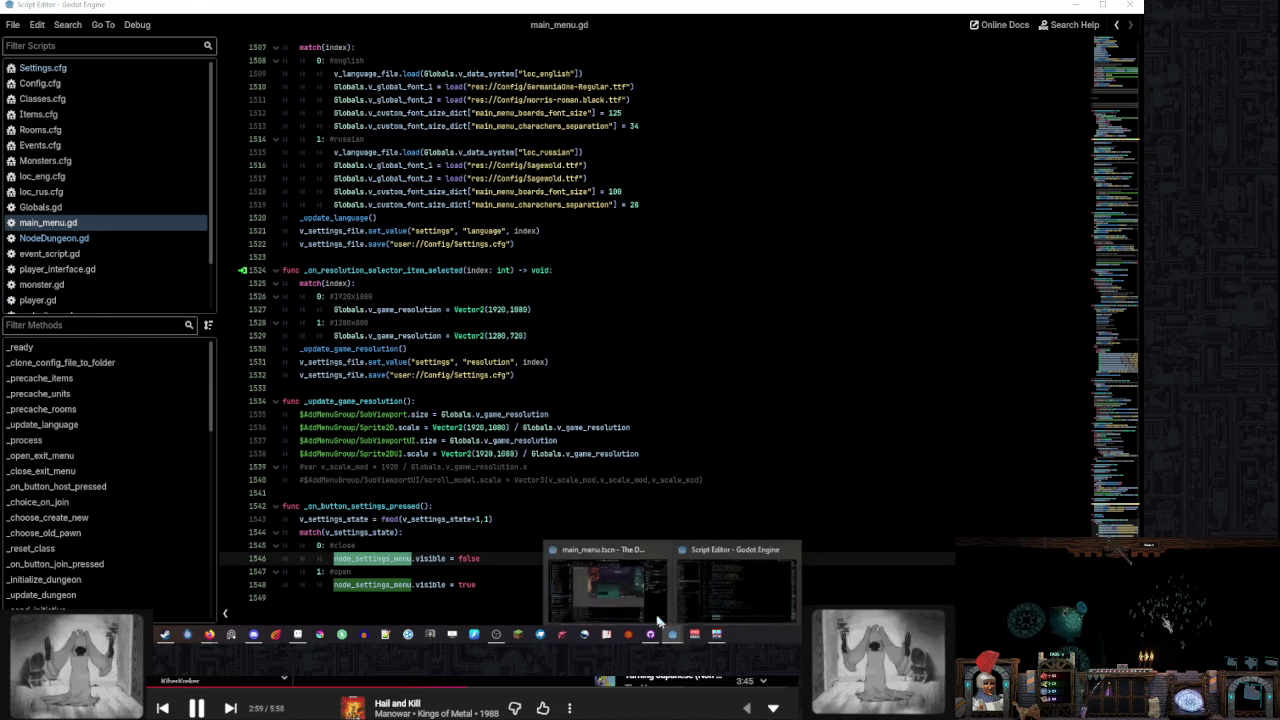
left_click(607, 585)
left_click(150, 386)
left_click(150, 368)
scroll(150, 366, "down", 3)
left_click(210, 274)
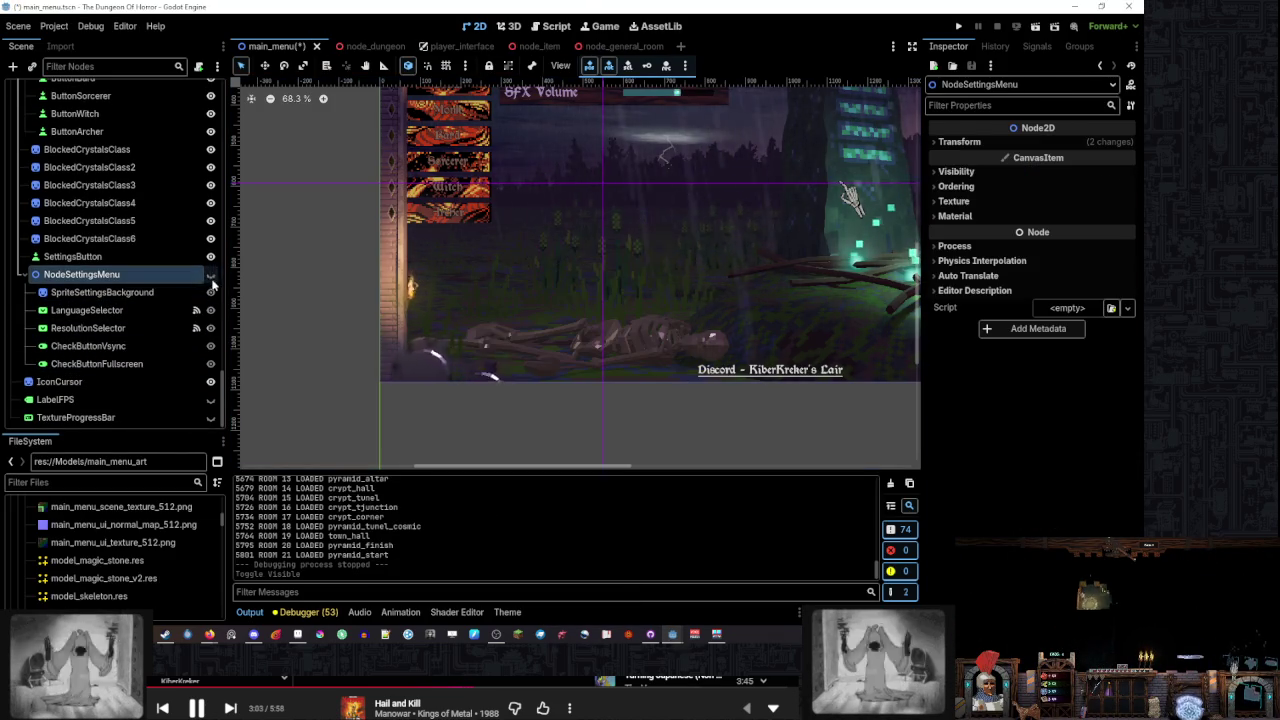
key("ctrl+s")
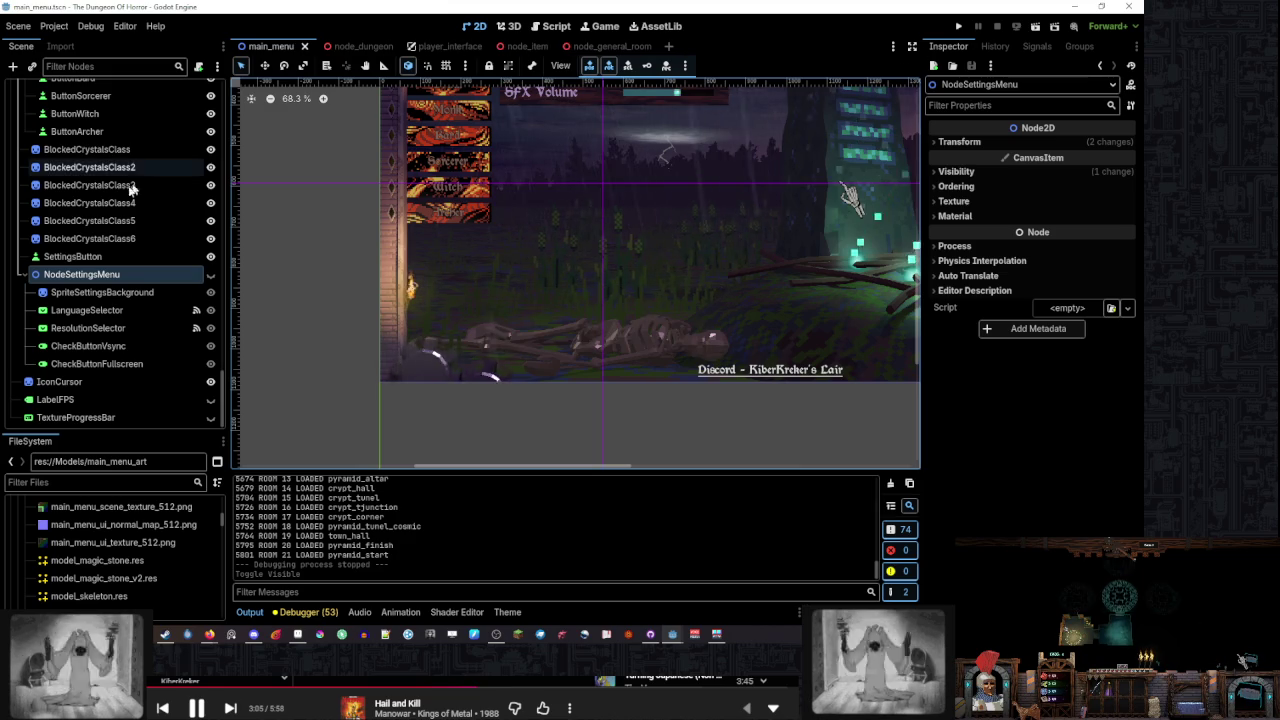
Select SettingsButton, test-run the game full screen, then stop it with Alt+F4
left_click(138, 256)
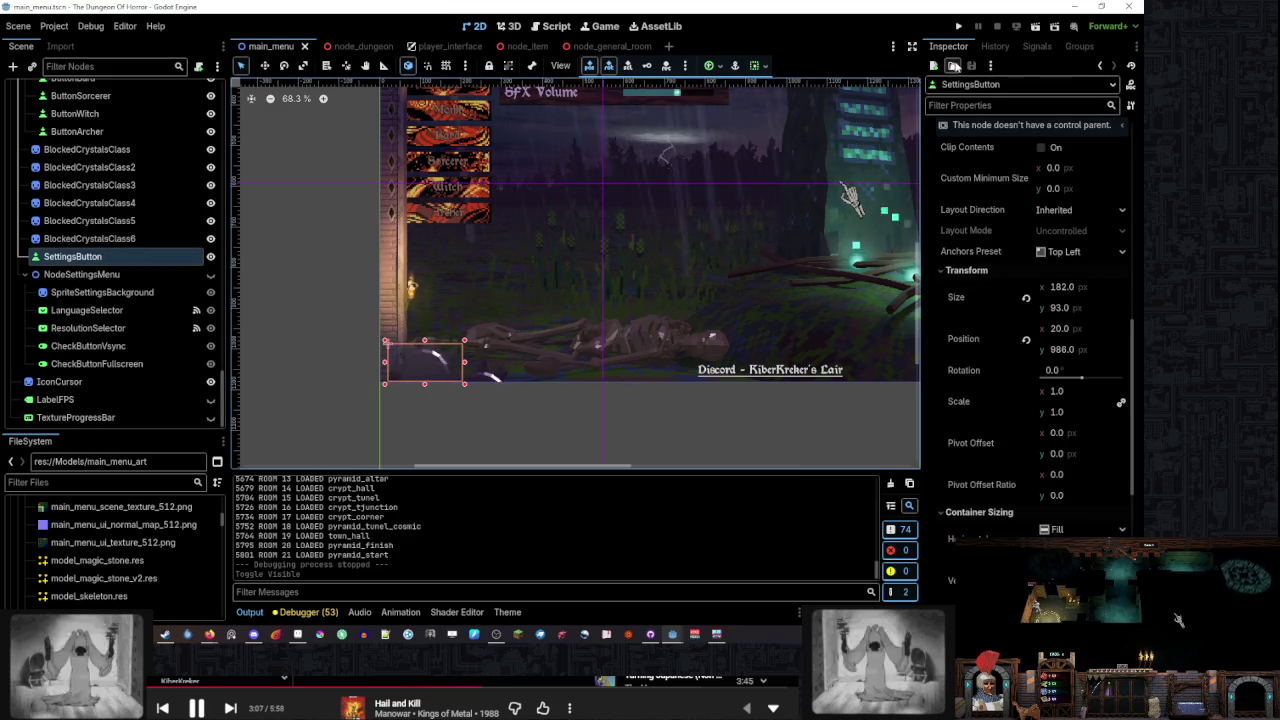
key("F5")
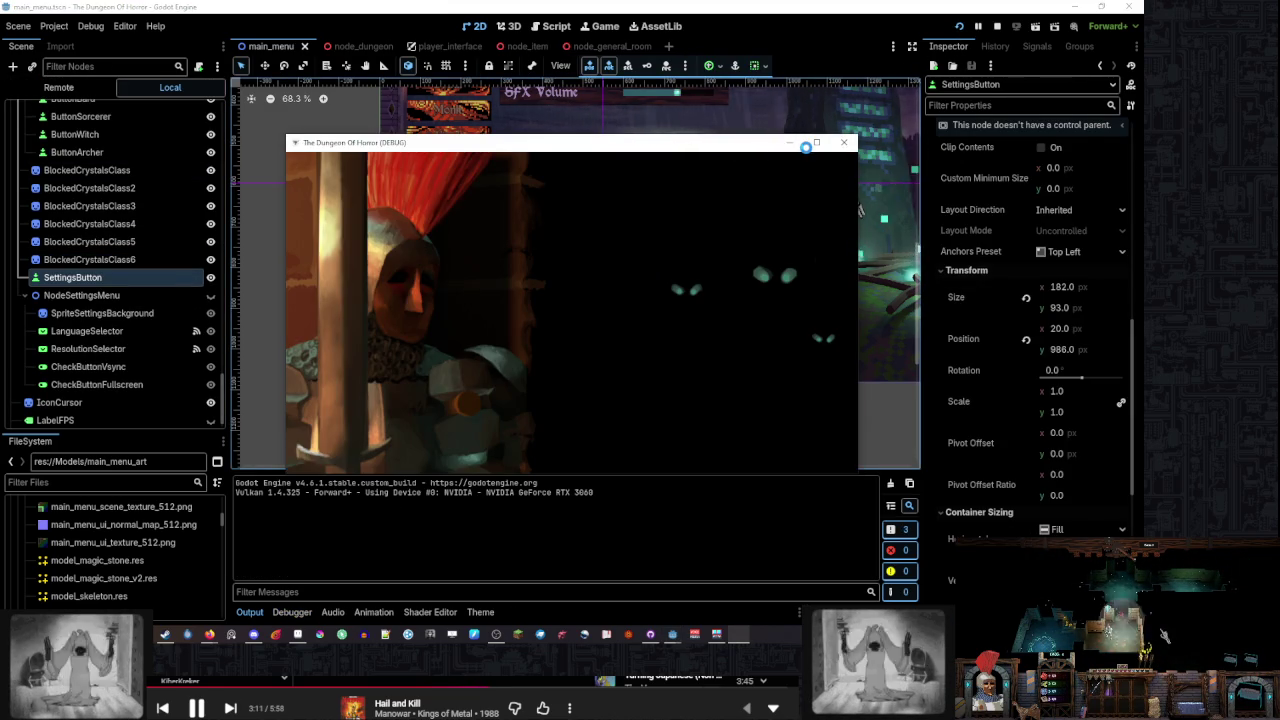
left_click(814, 145)
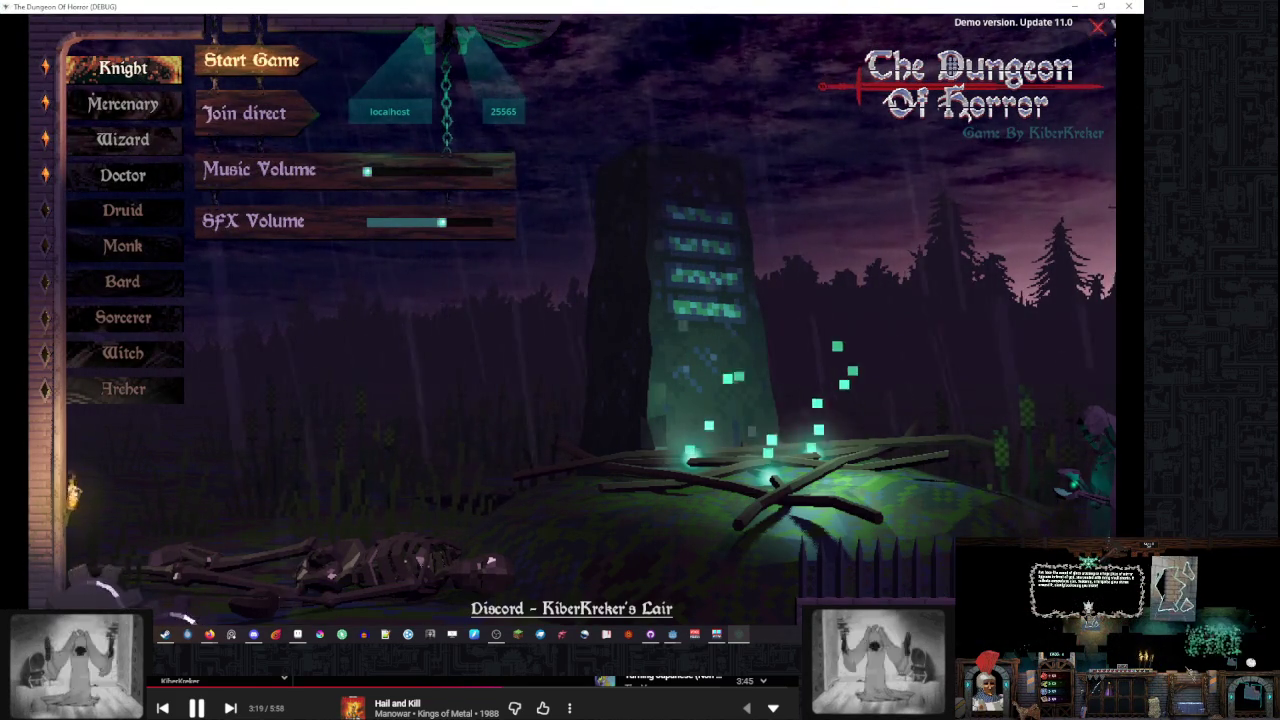
key("alt+F4")
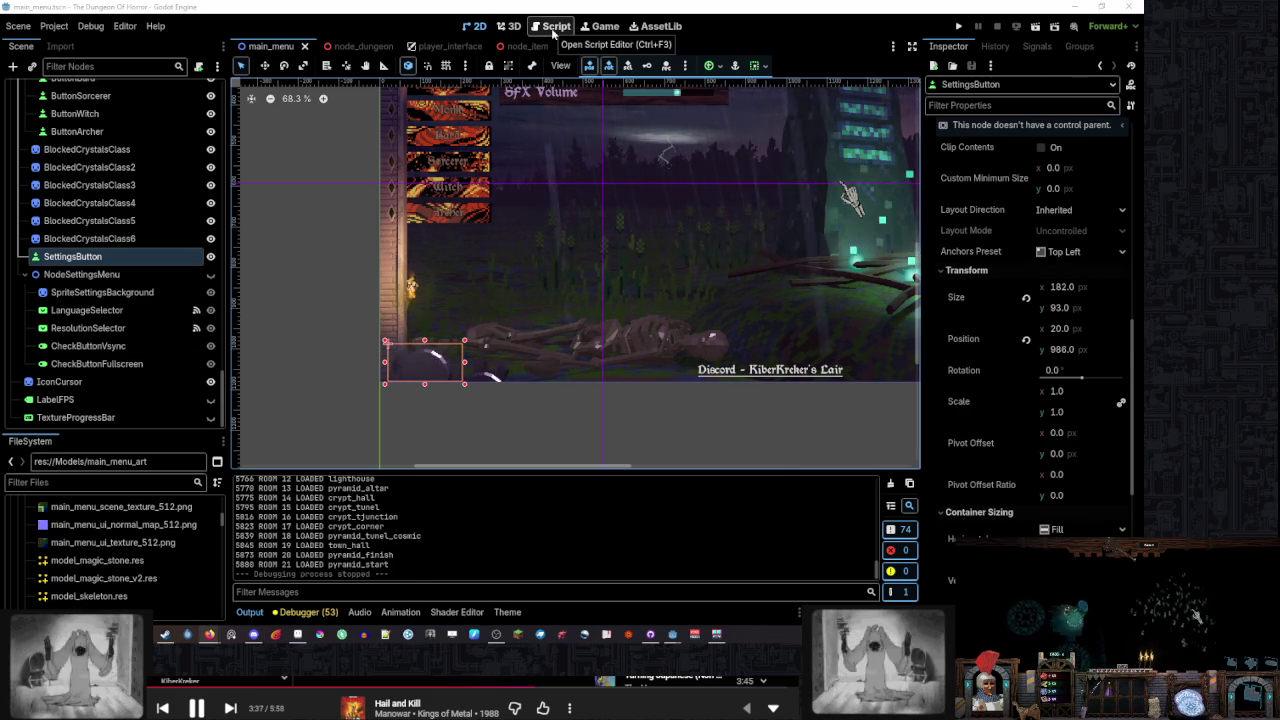
Add Globals._mega_print(v_settings_state) under the fmod line, then run the game from the main_menu scene
left_click(552, 26)
left_click(550, 518)
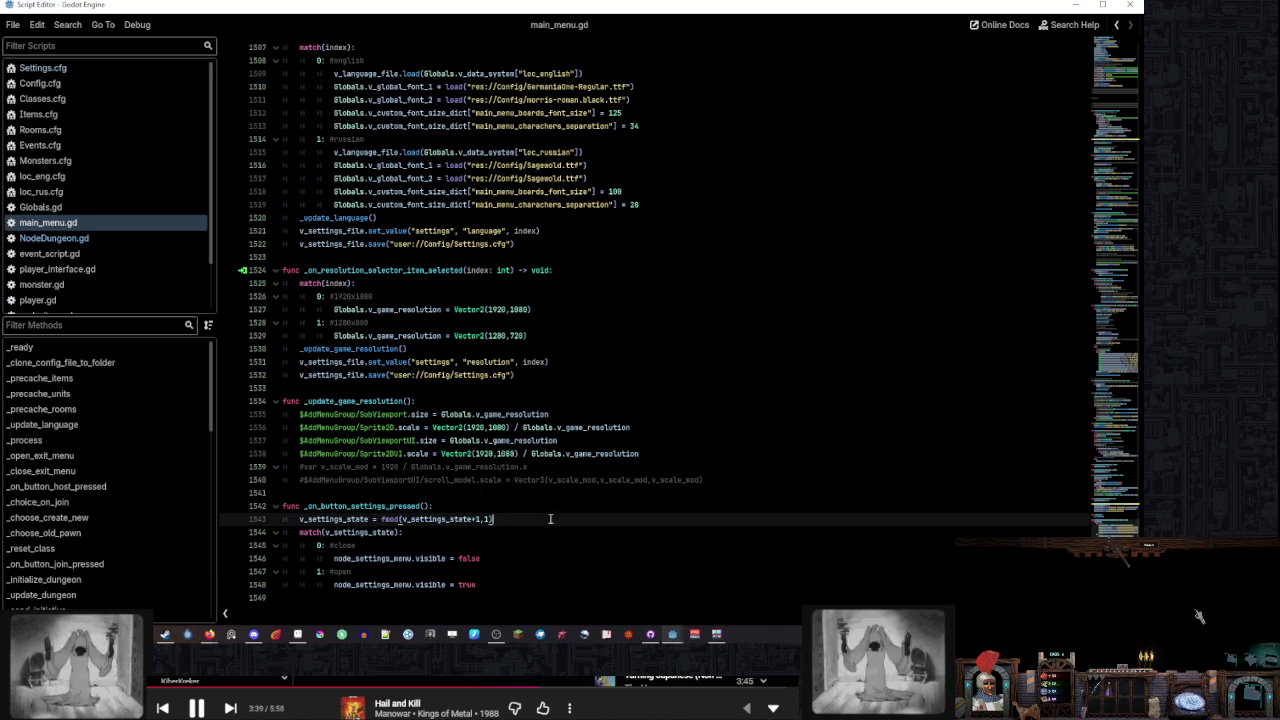
key("Return")
type("Globa")
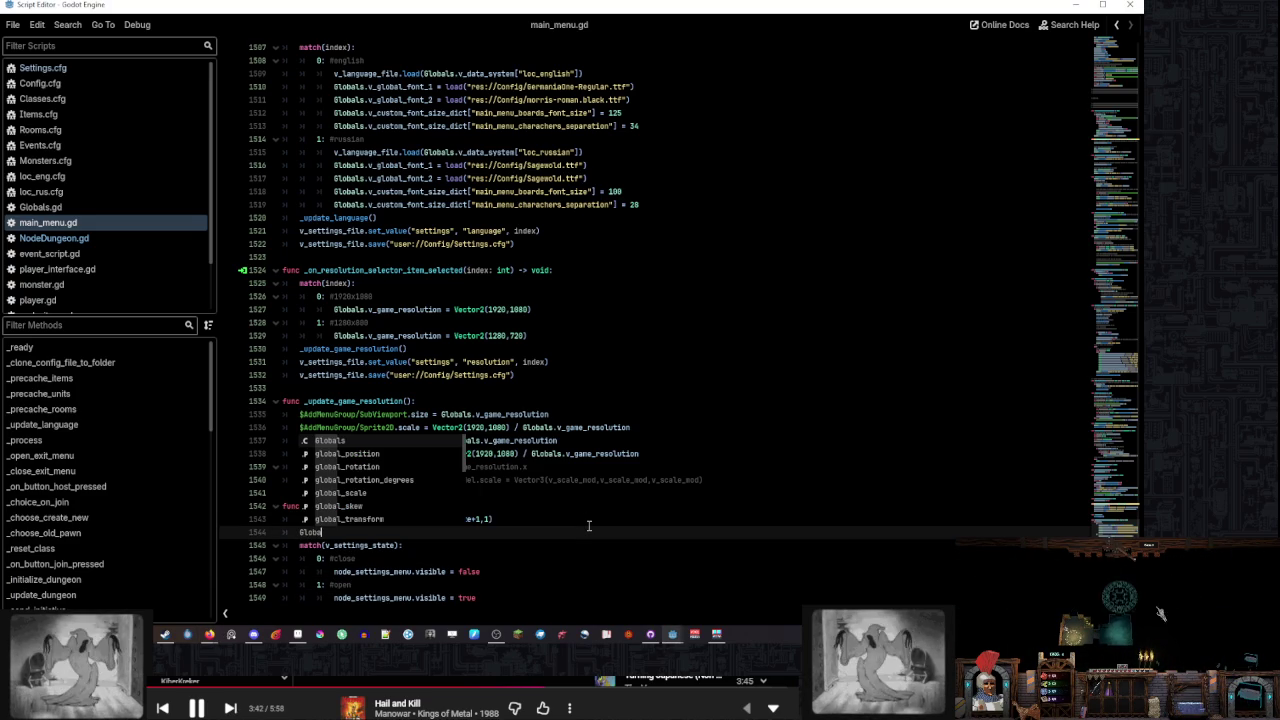
type("ls.me")
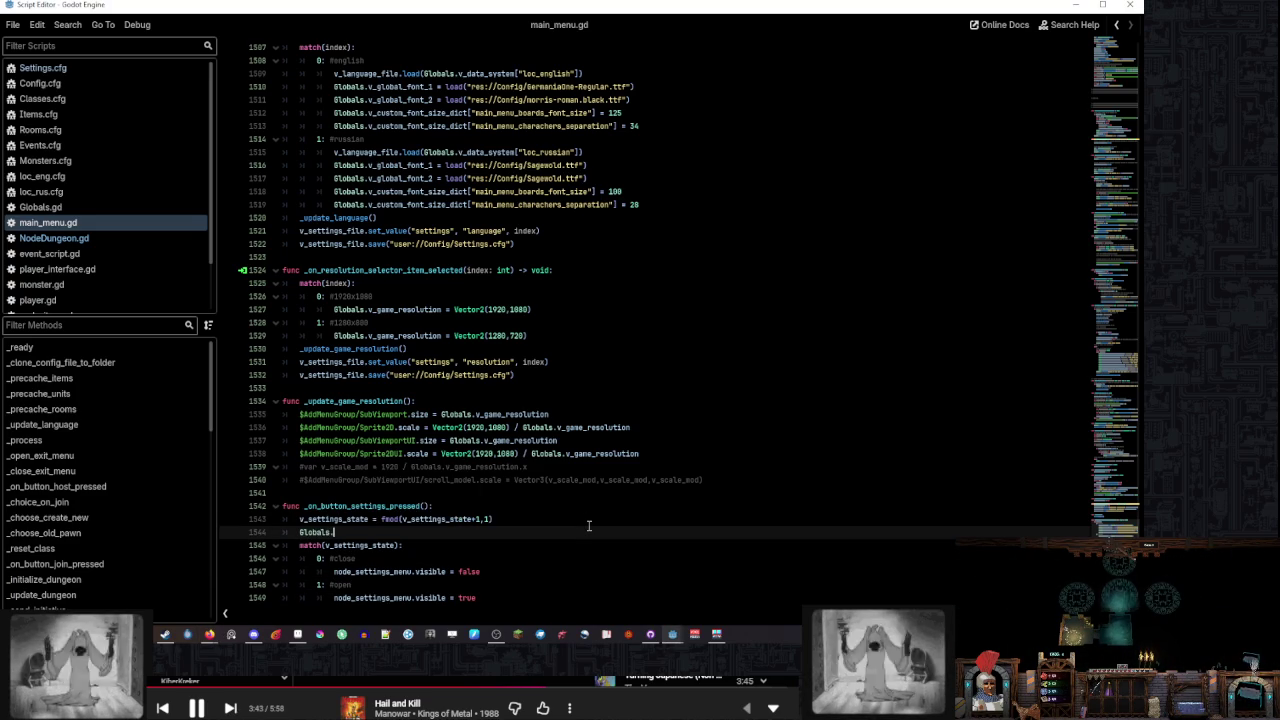
key("Return")
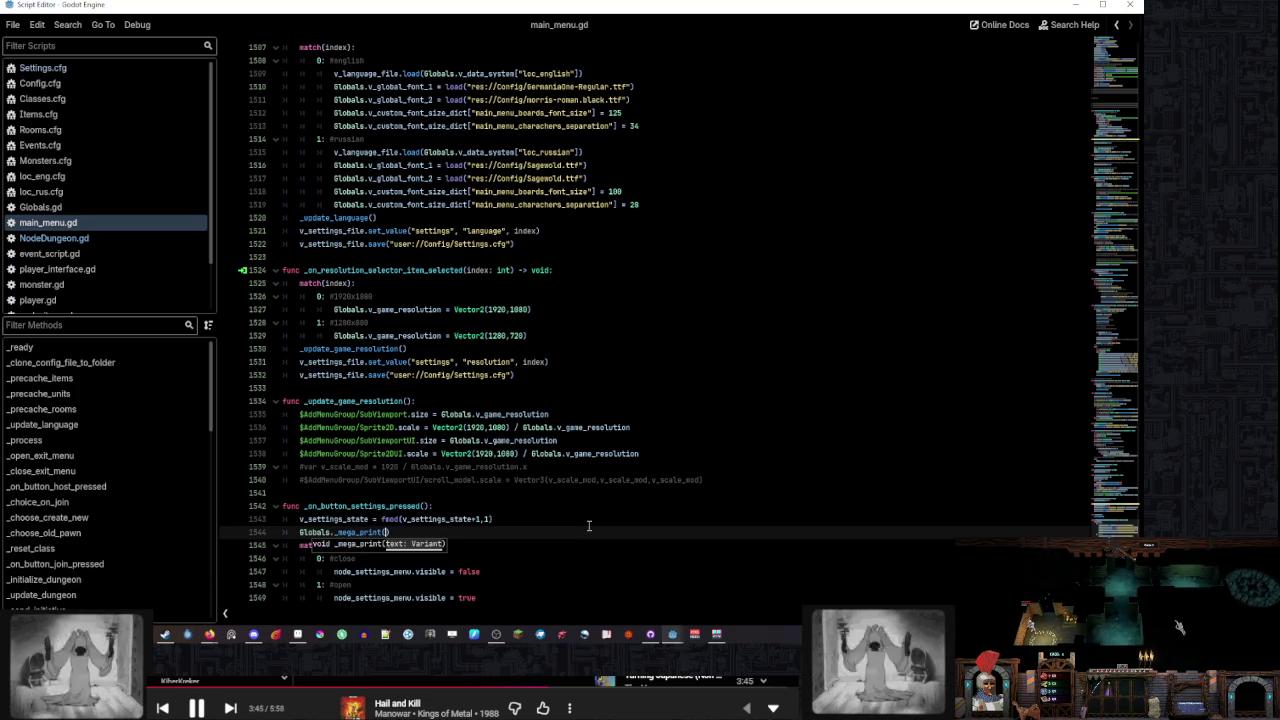
double_click(334, 519)
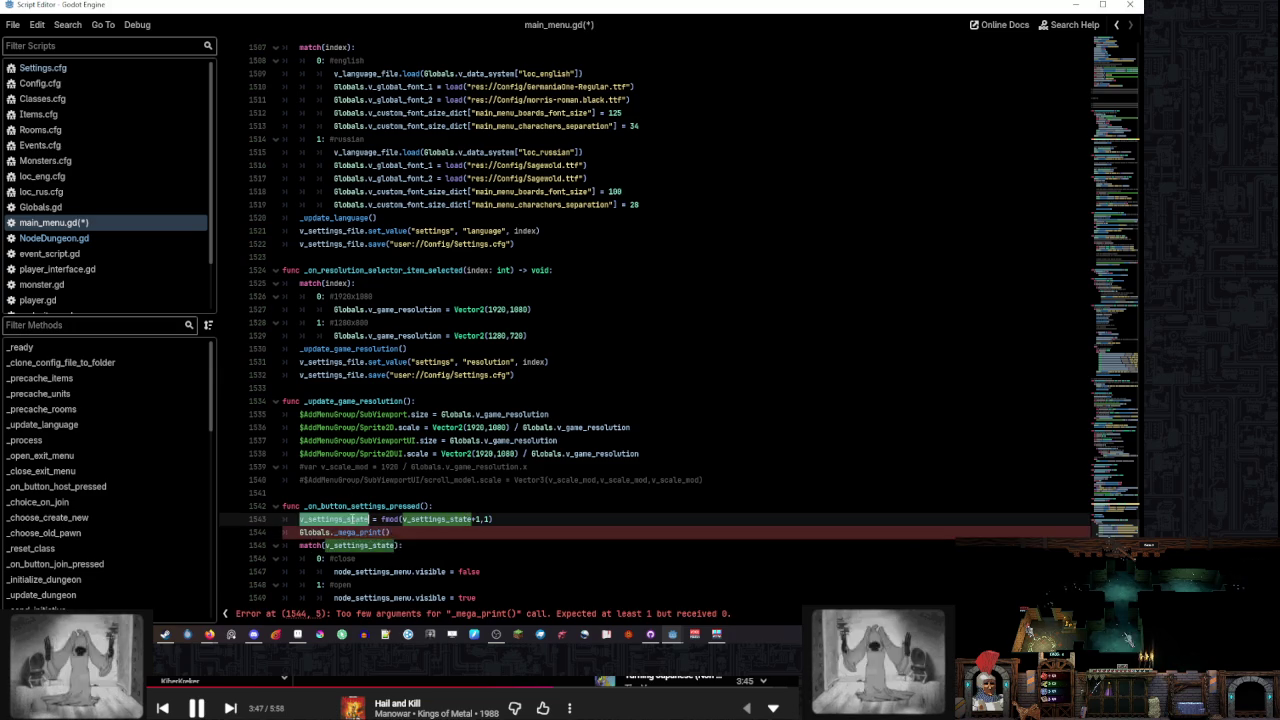
key("ctrl+c")
left_click(388, 532)
key("ctrl+v")
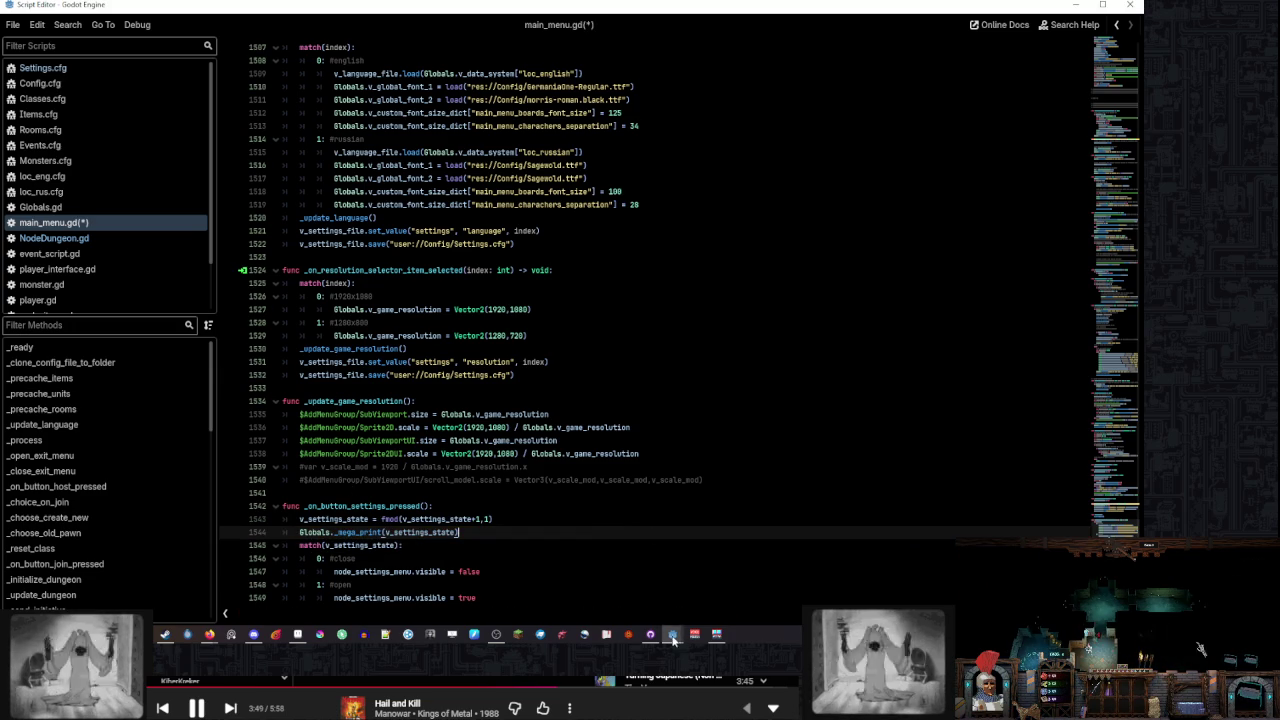
left_click(673, 636)
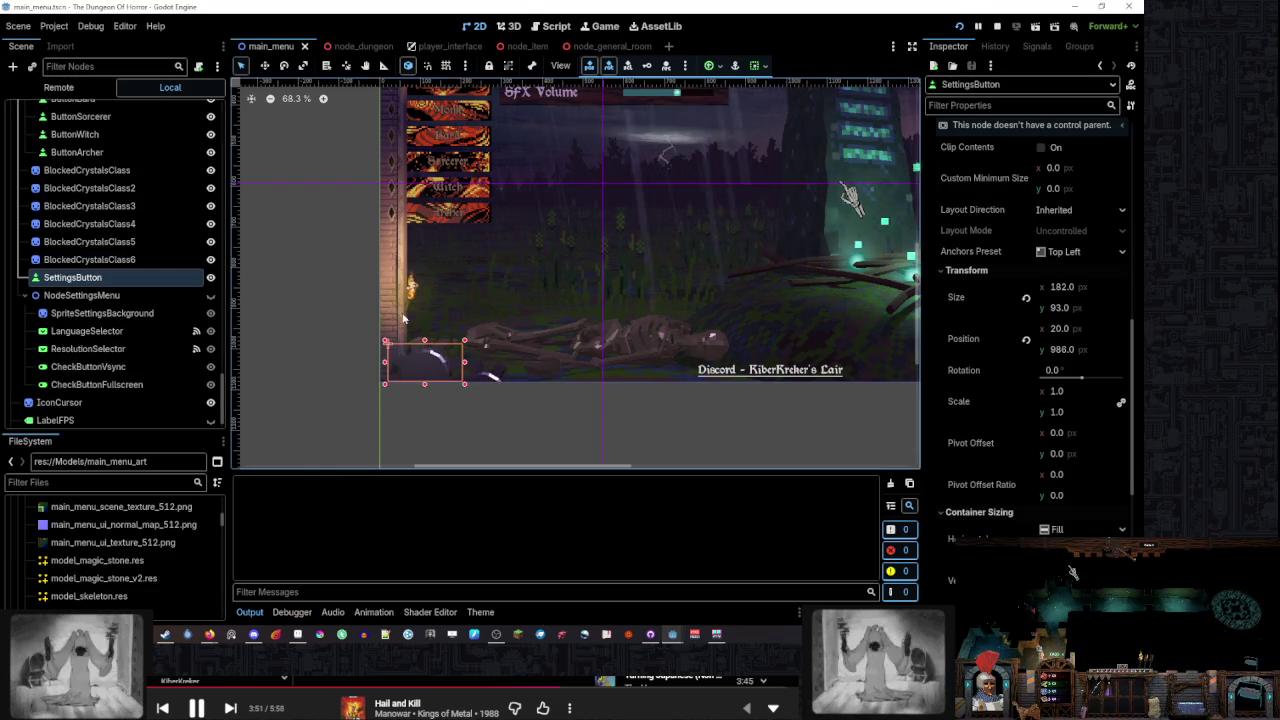
key("F5")
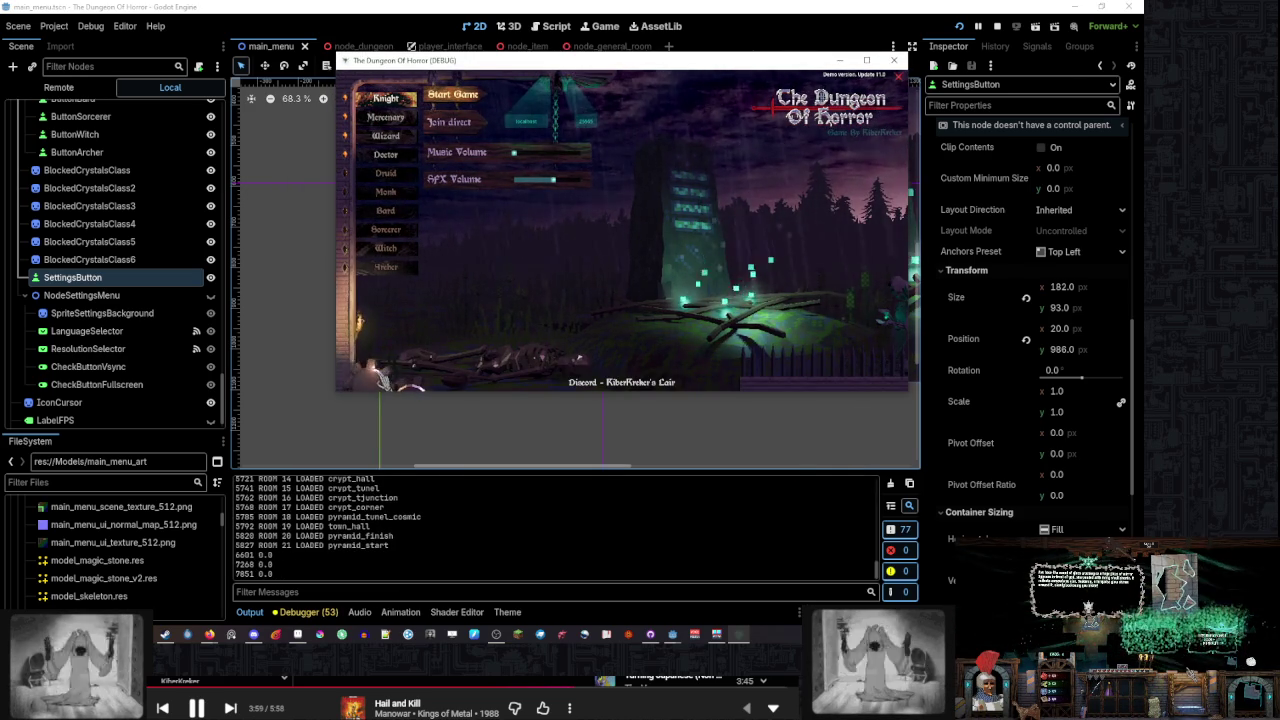
Change the toggle back to fmod(v_settings_state+1,2) and run the game to test it
left_click(667, 637)
left_click(485, 519)
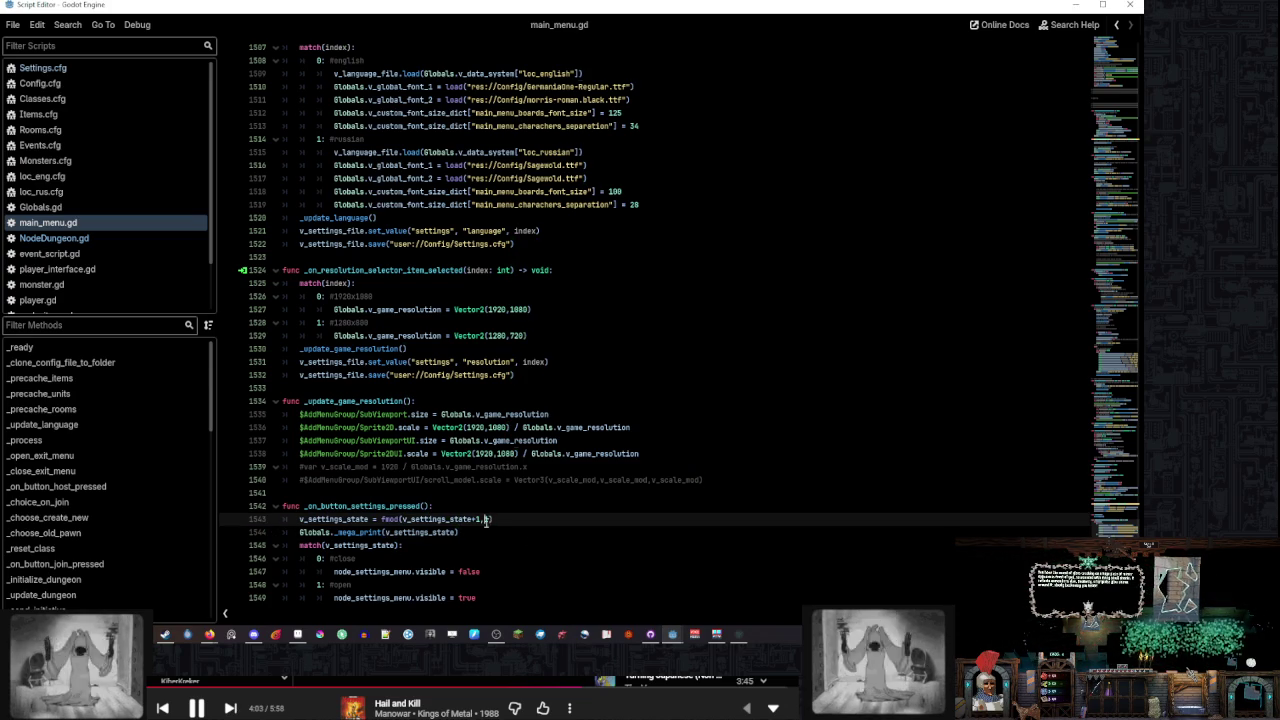
type("2")
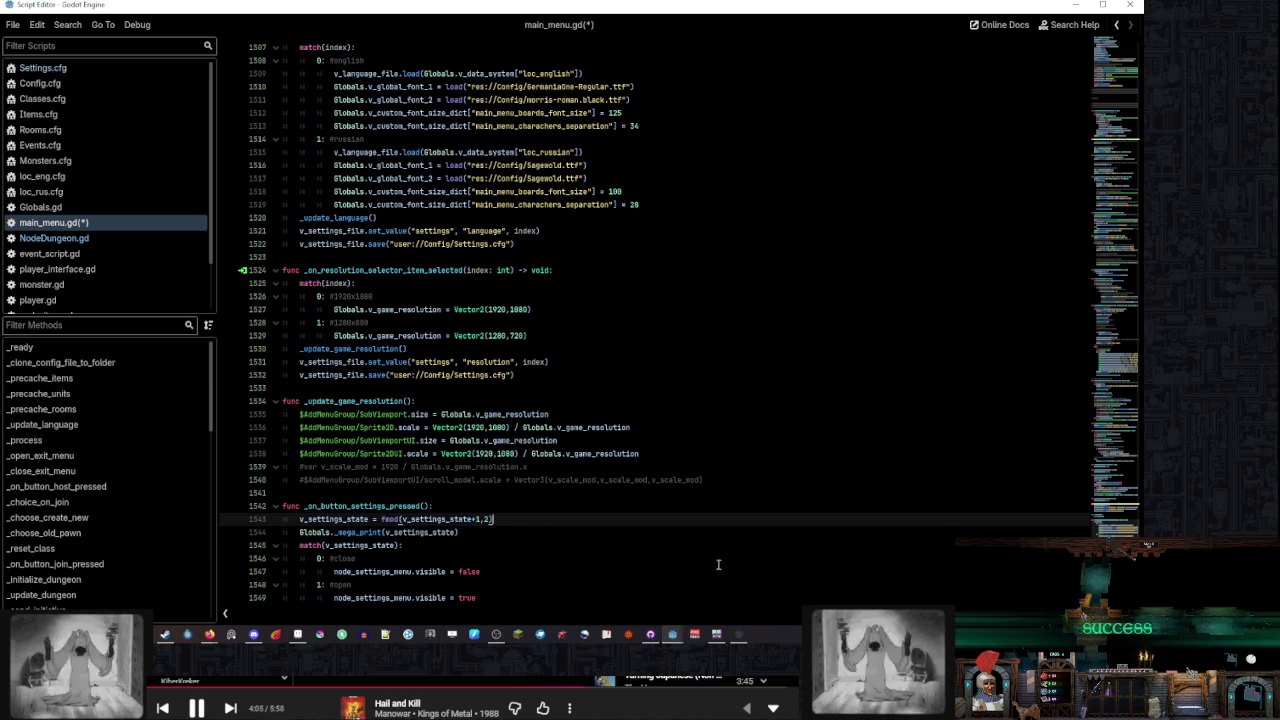
key("F5")
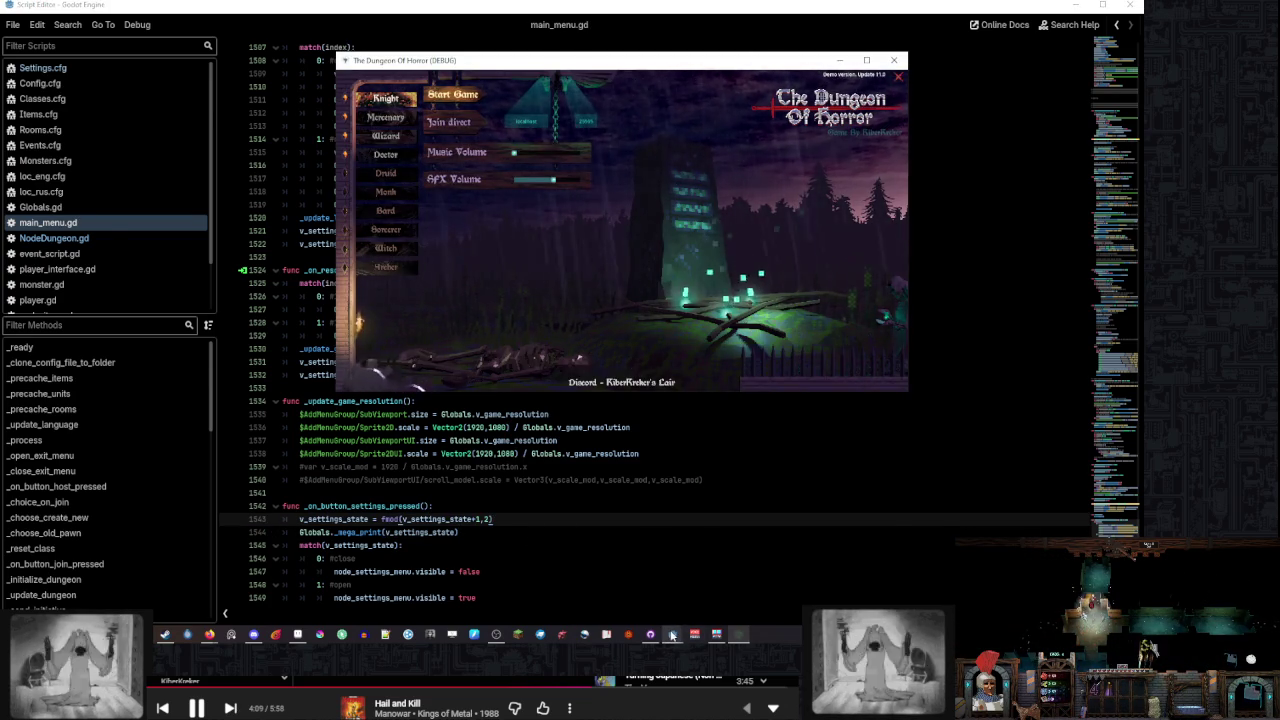
left_click(760, 628)
left_click(760, 628)
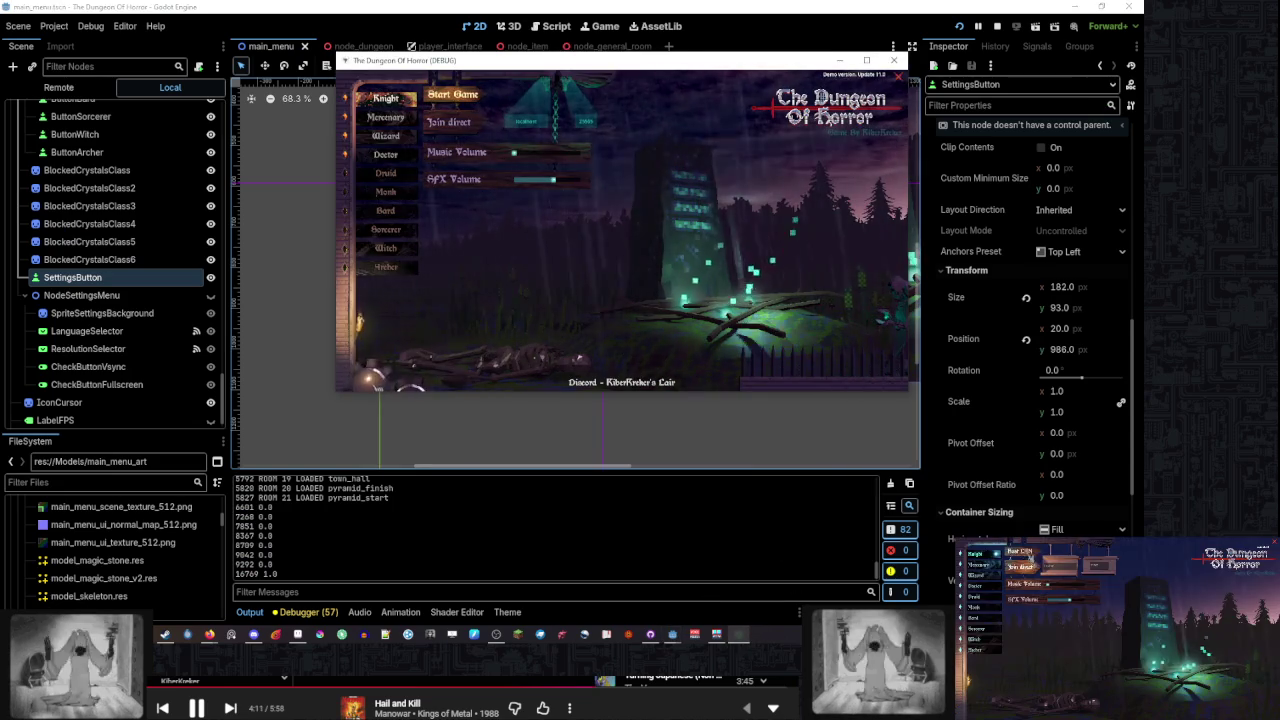
left_click(1020, 554)
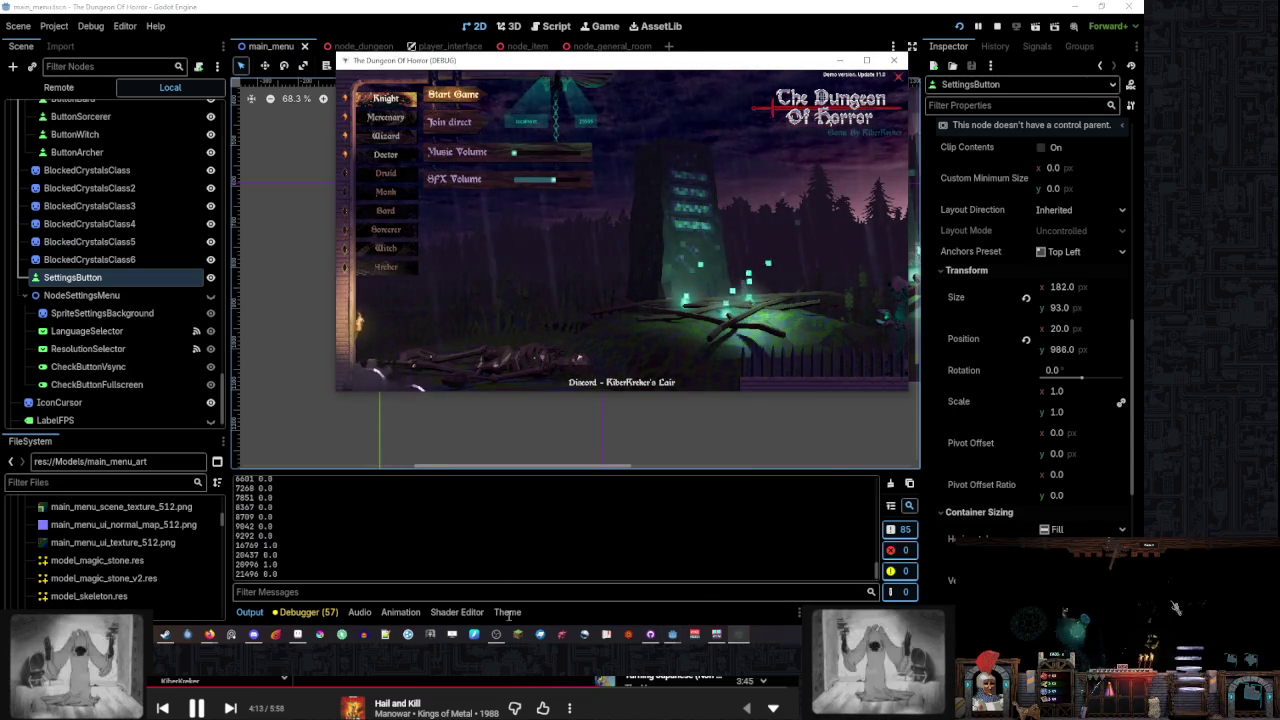
Rewrite the match cases as 0.0 and 1.0 and recheck the running game
left_click(670, 634)
left_click(368, 559)
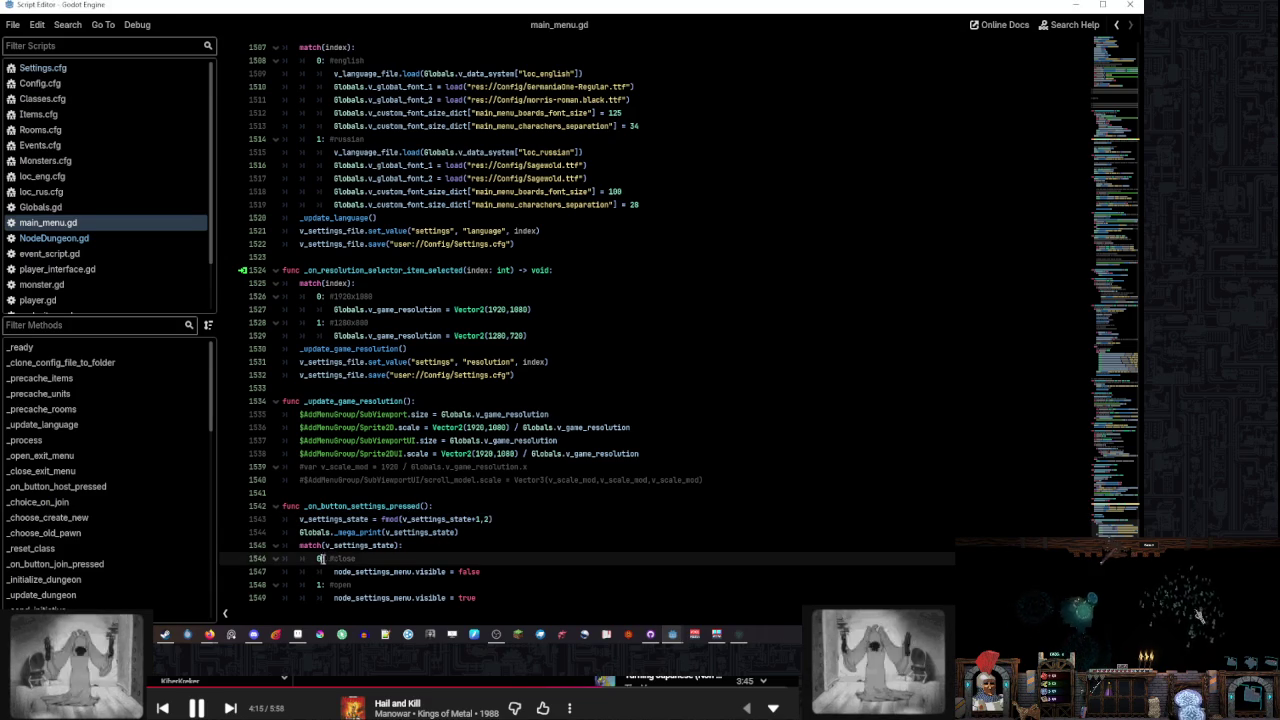
type("0.")
key("ctrl+z")
left_click(559, 527)
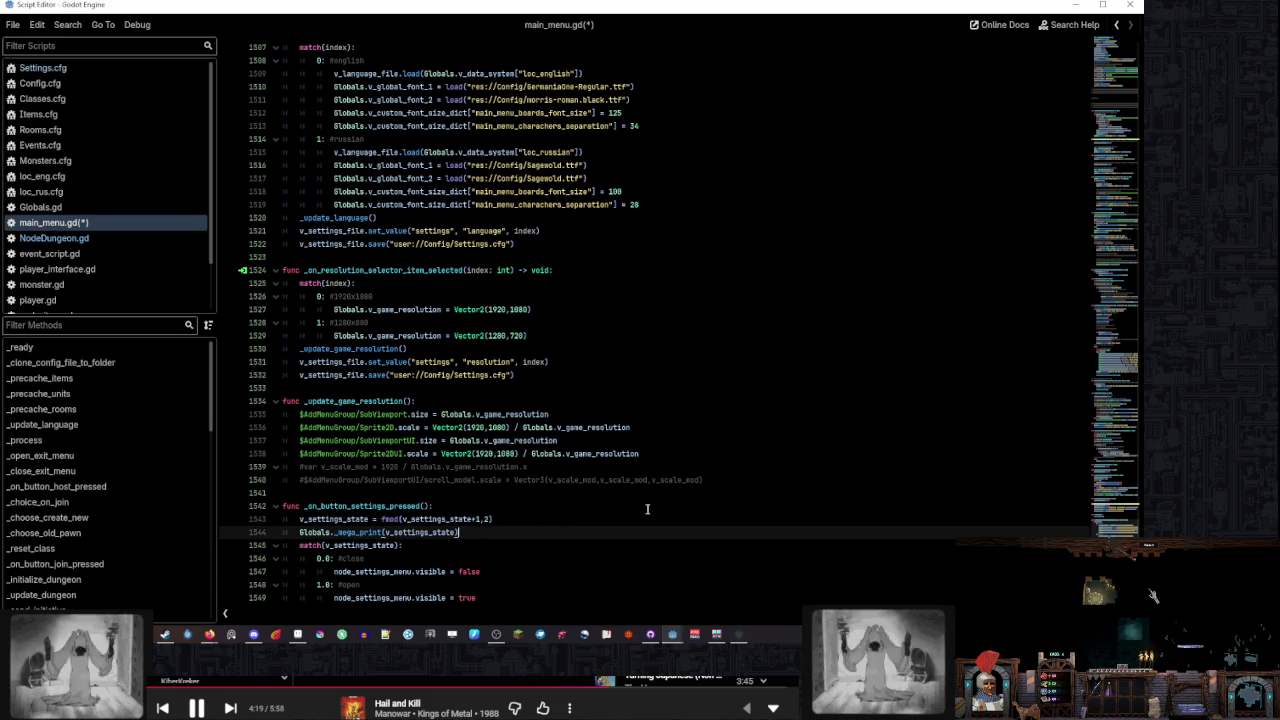
left_click(745, 637)
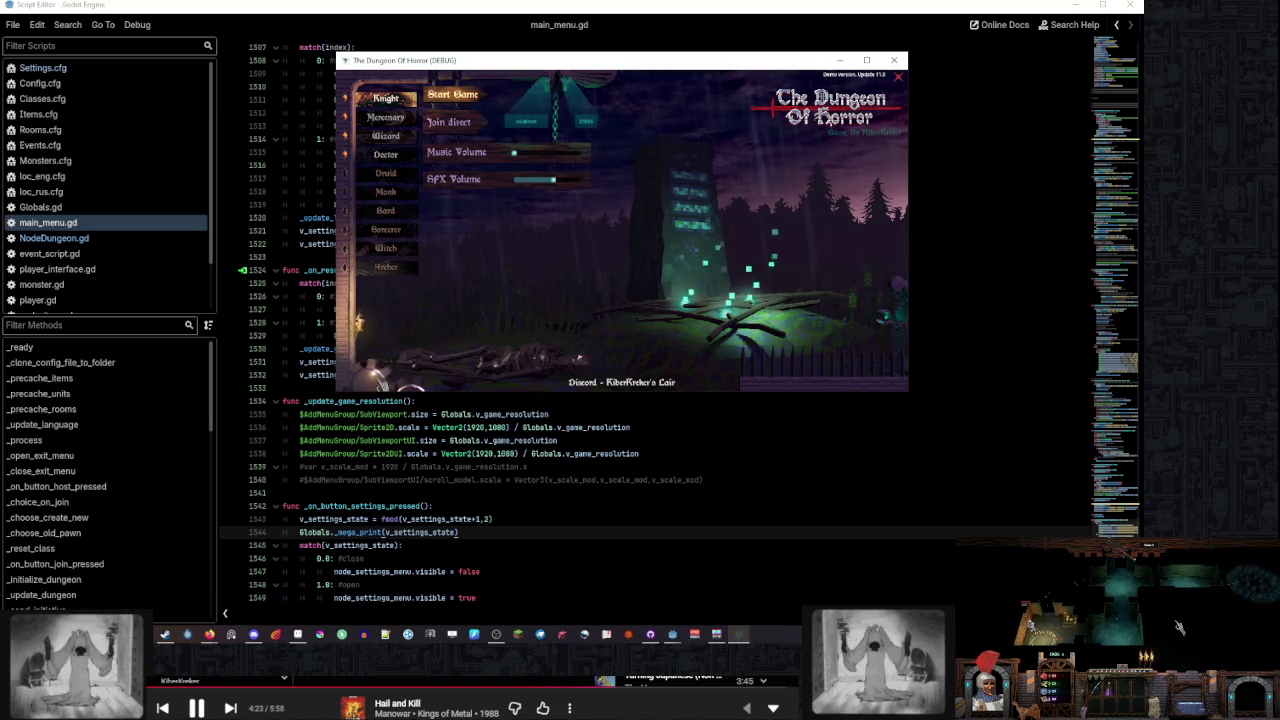
left_click(494, 553)
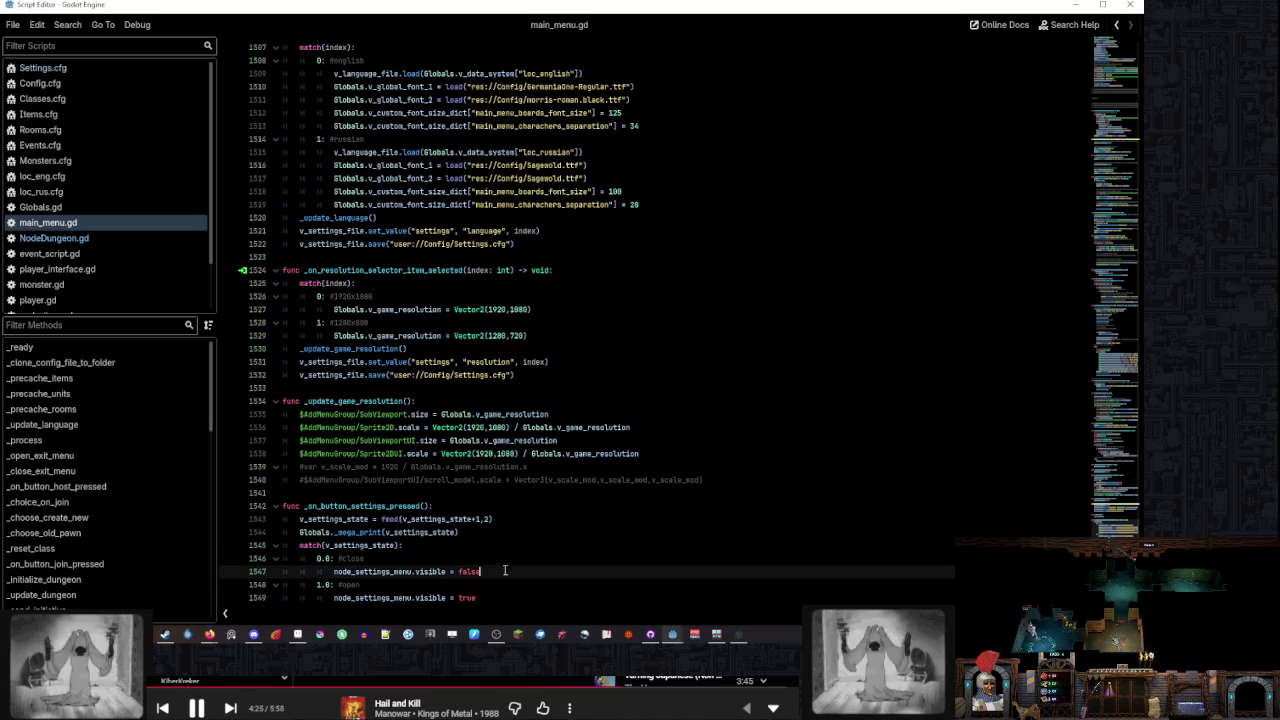
left_click(510, 560)
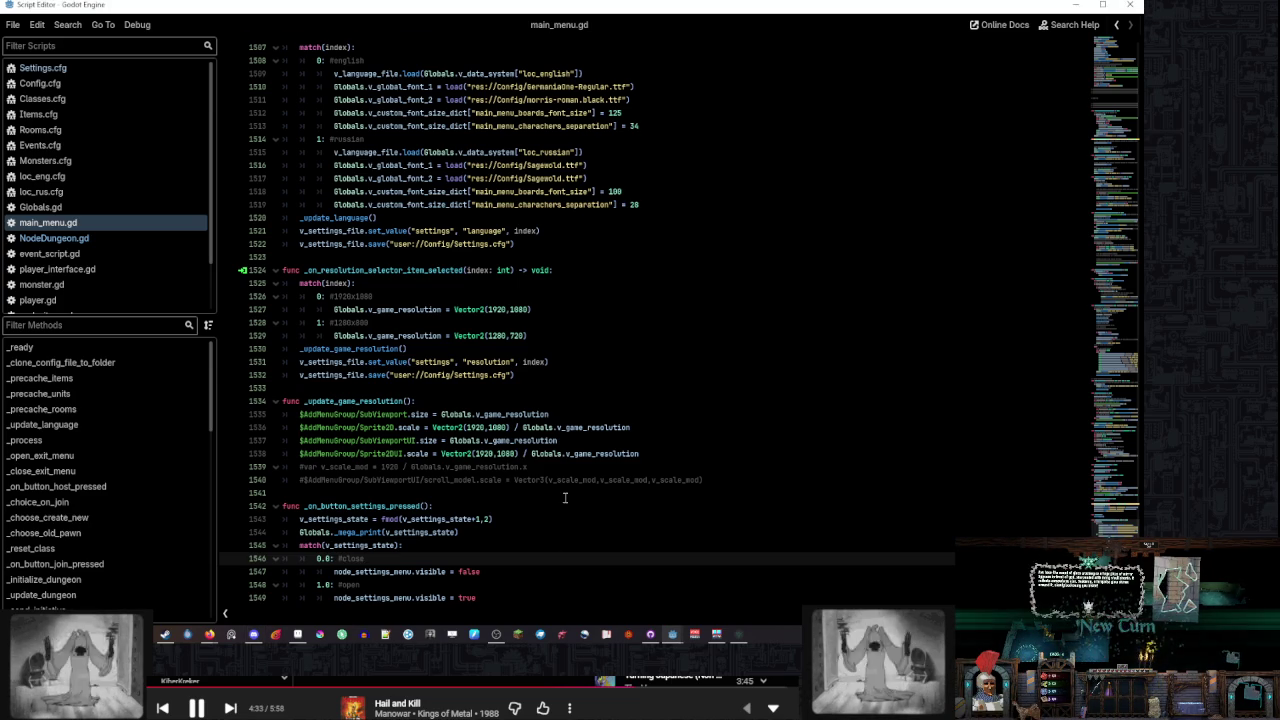
scroll(565, 497, "down", 1)
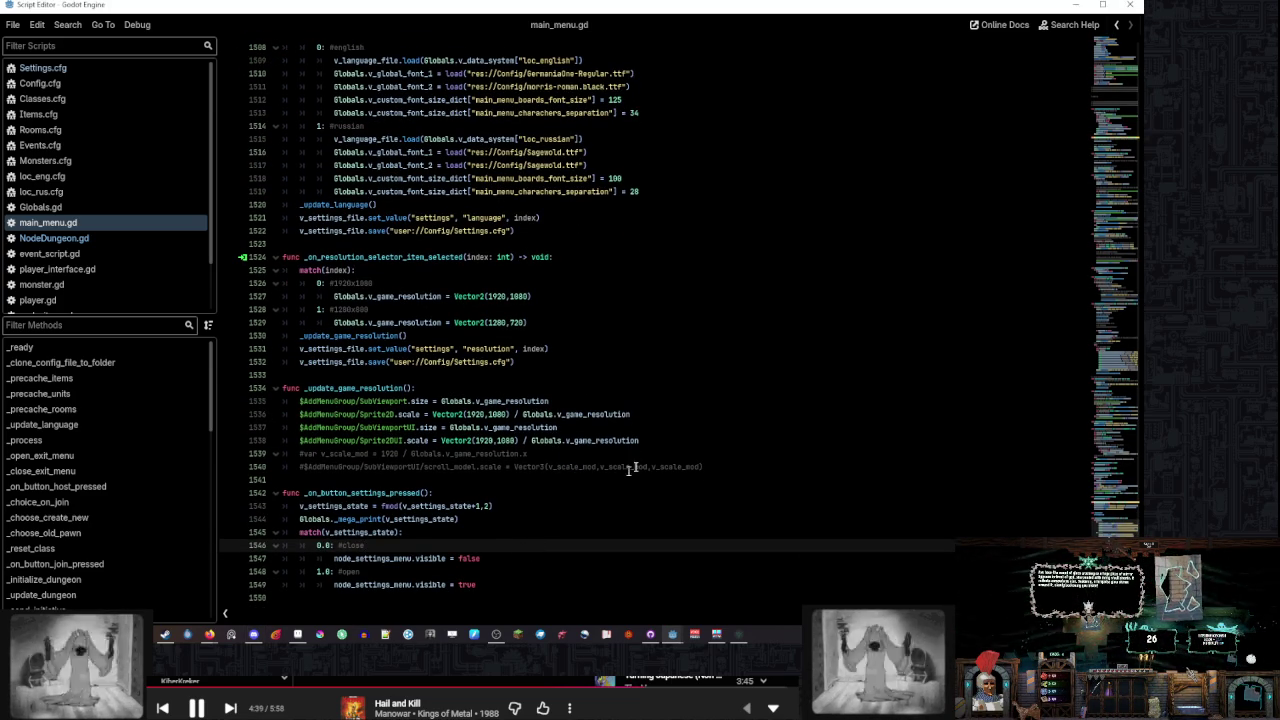
left_click_drag(1105, 505, 1097, 128)
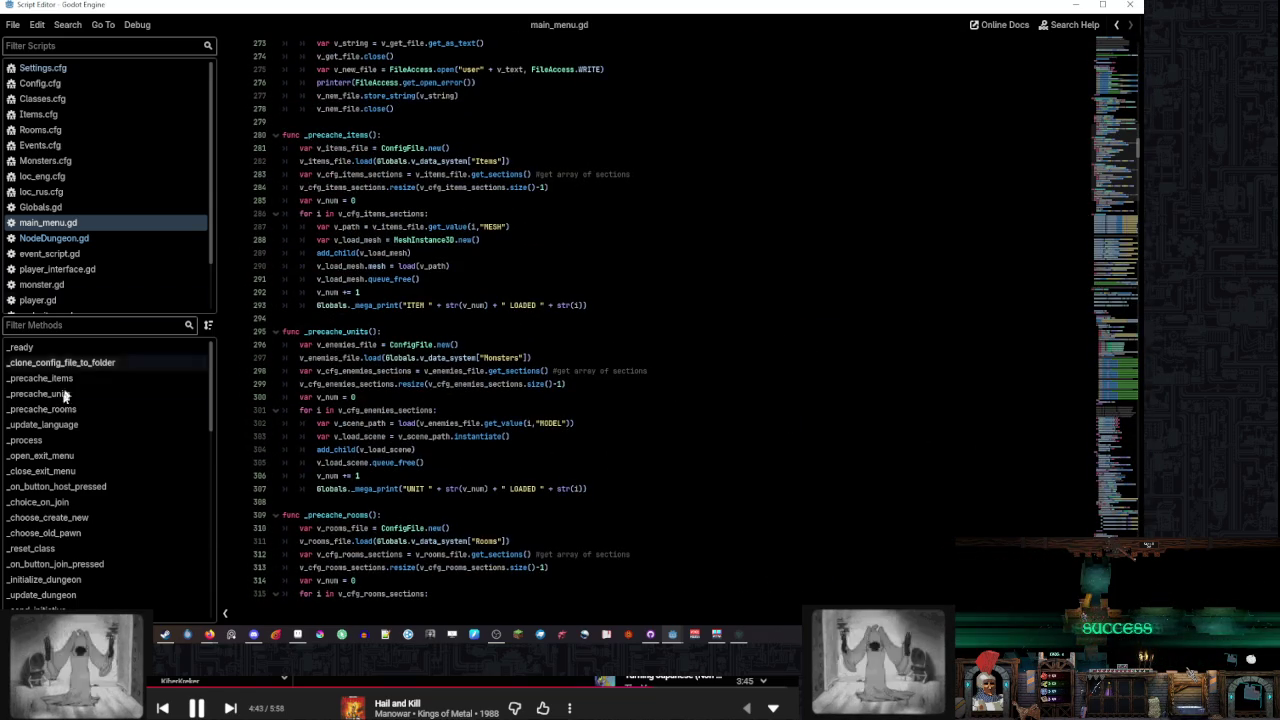
Scroll through main_menu.gd down to the steam menu region
left_click(127, 446)
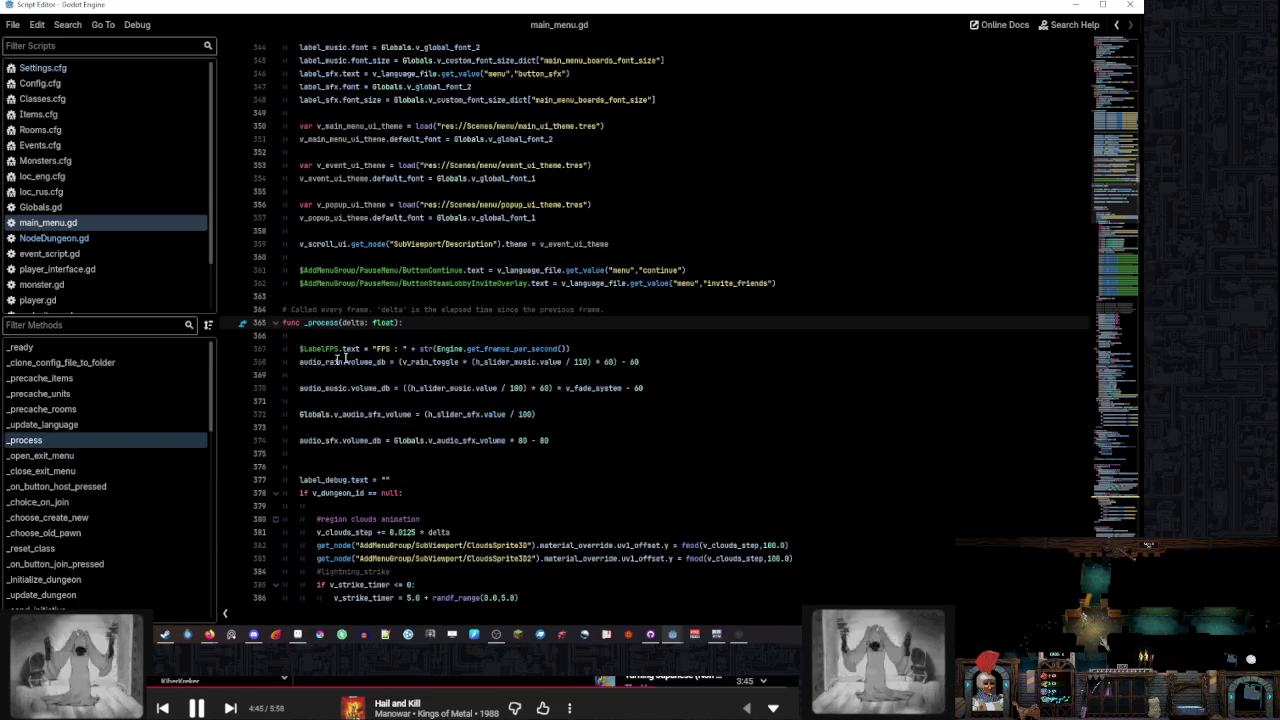
scroll(383, 349, "down", 5)
scroll(383, 349, "down", 3)
scroll(384, 349, "up", 3)
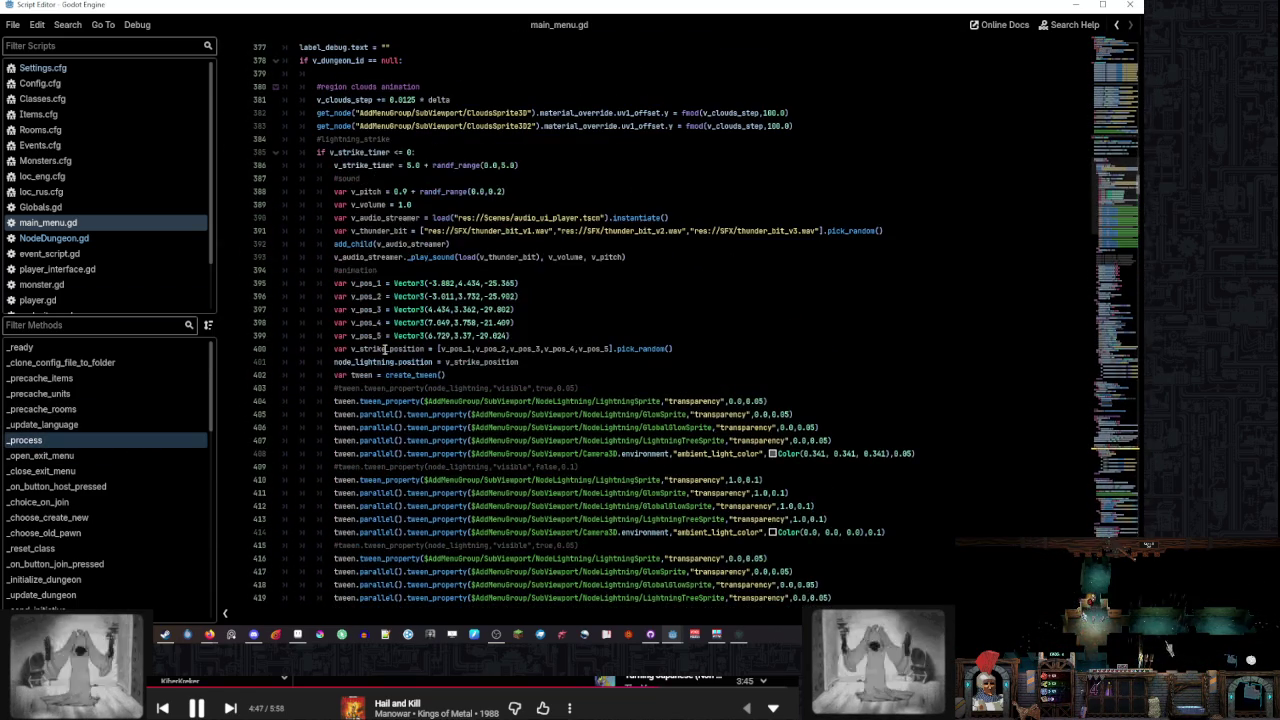
scroll(355, 112, "up", 1)
scroll(355, 112, "up", 3)
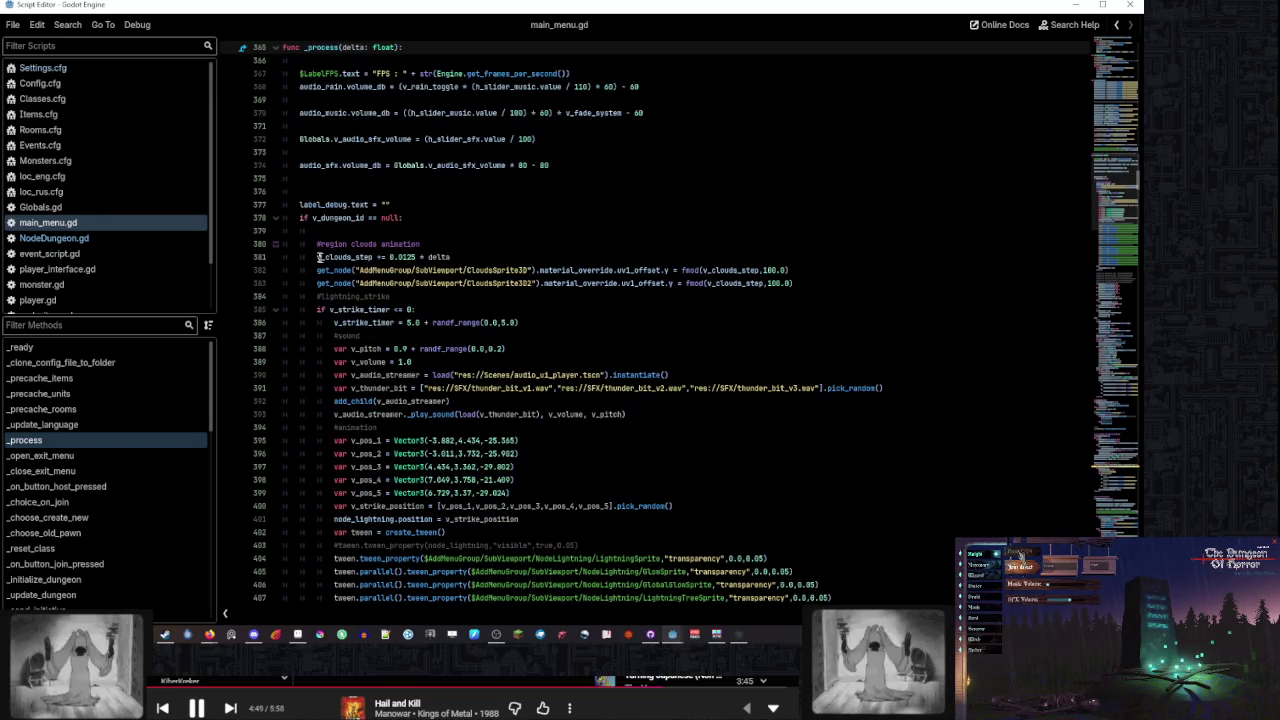
scroll(400, 244, "down", 20)
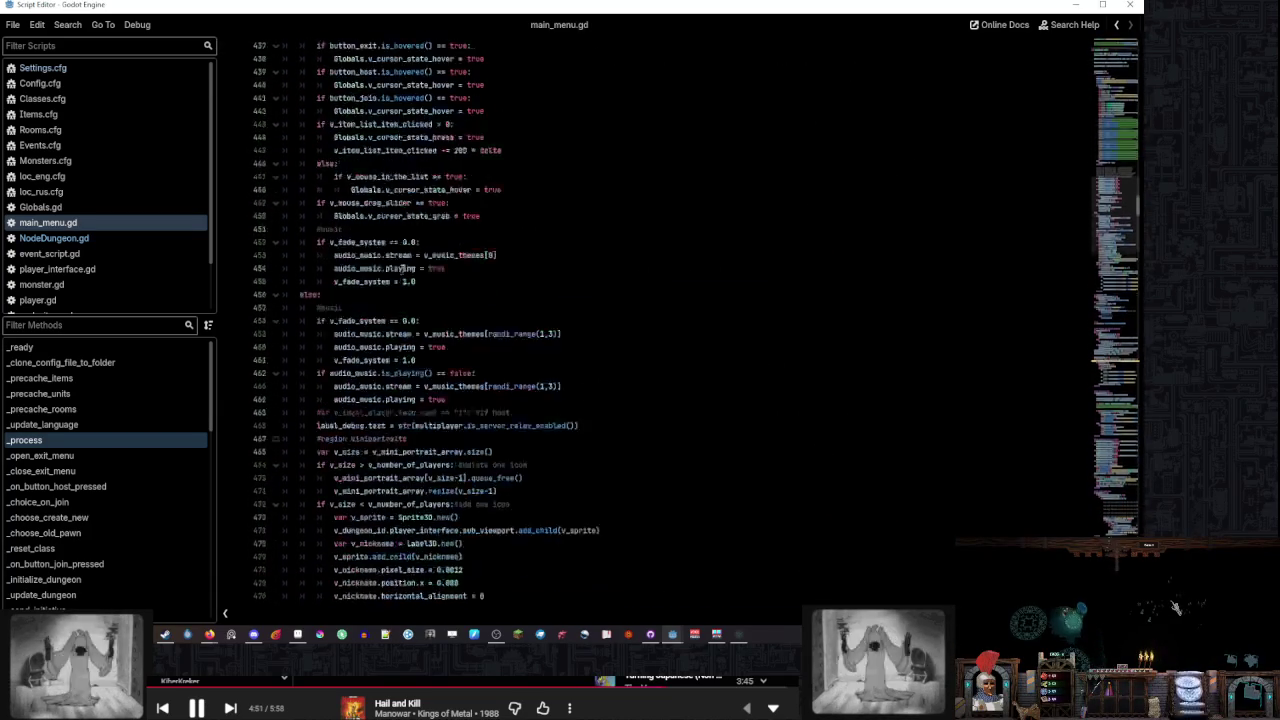
scroll(404, 262, "down", 14)
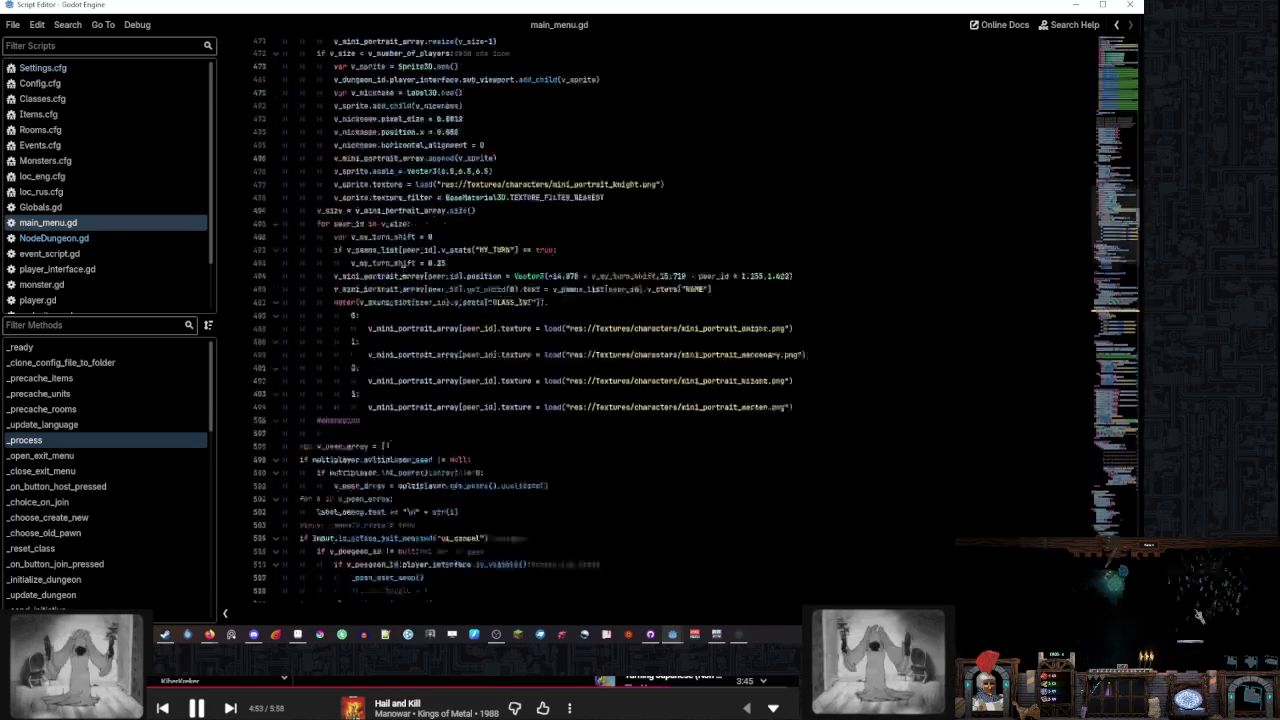
scroll(402, 270, "down", 5)
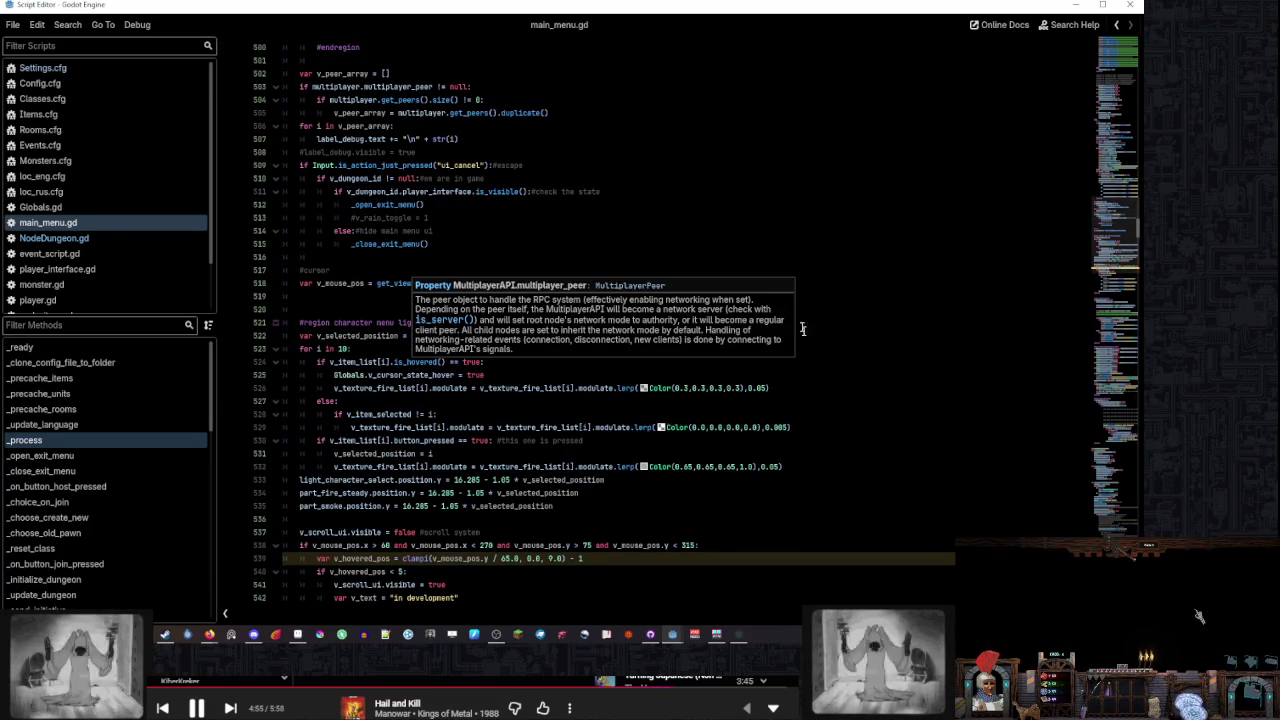
left_click(275, 323)
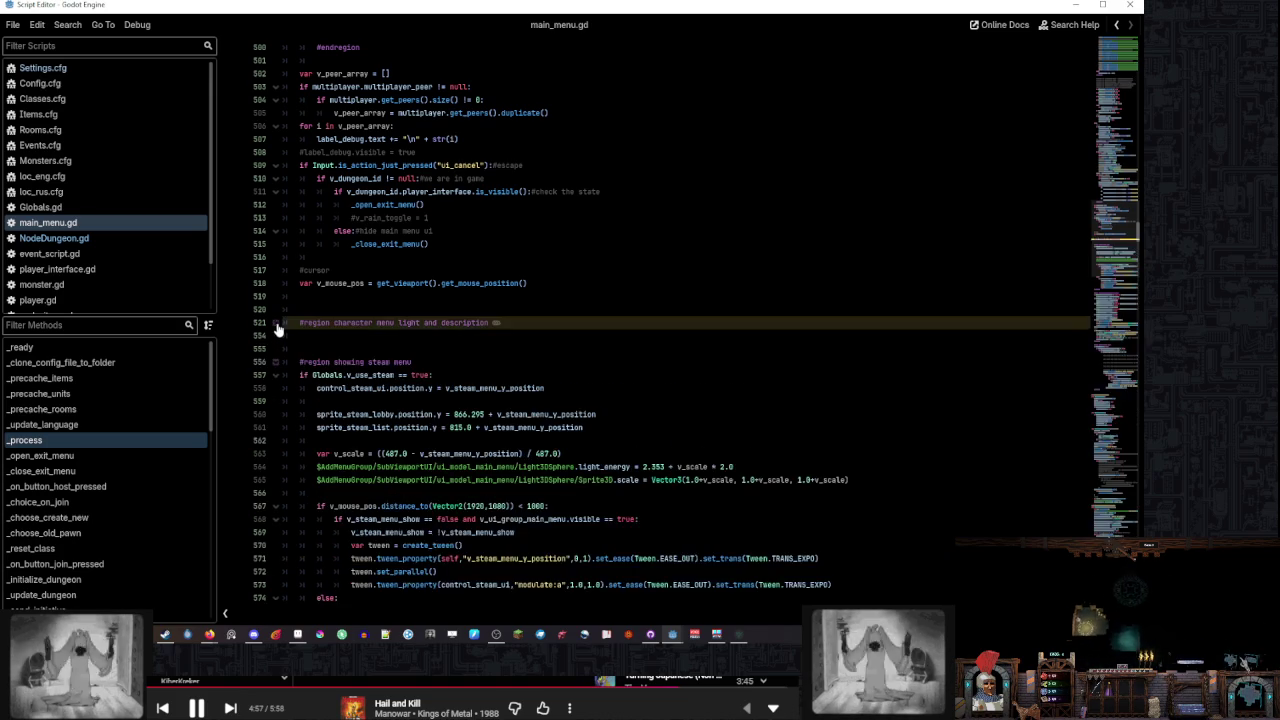
left_click(275, 323)
scroll(416, 352, "down", 1)
scroll(416, 352, "down", 8)
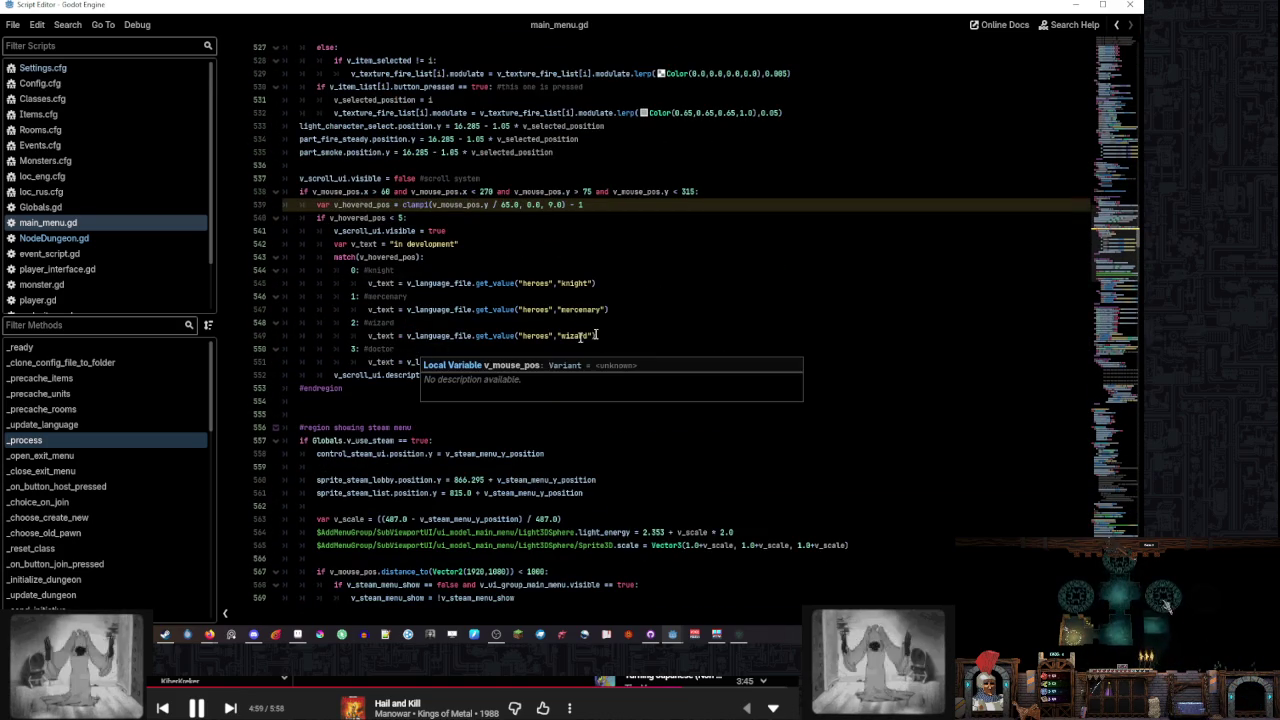
scroll(720, 300, "down", 6)
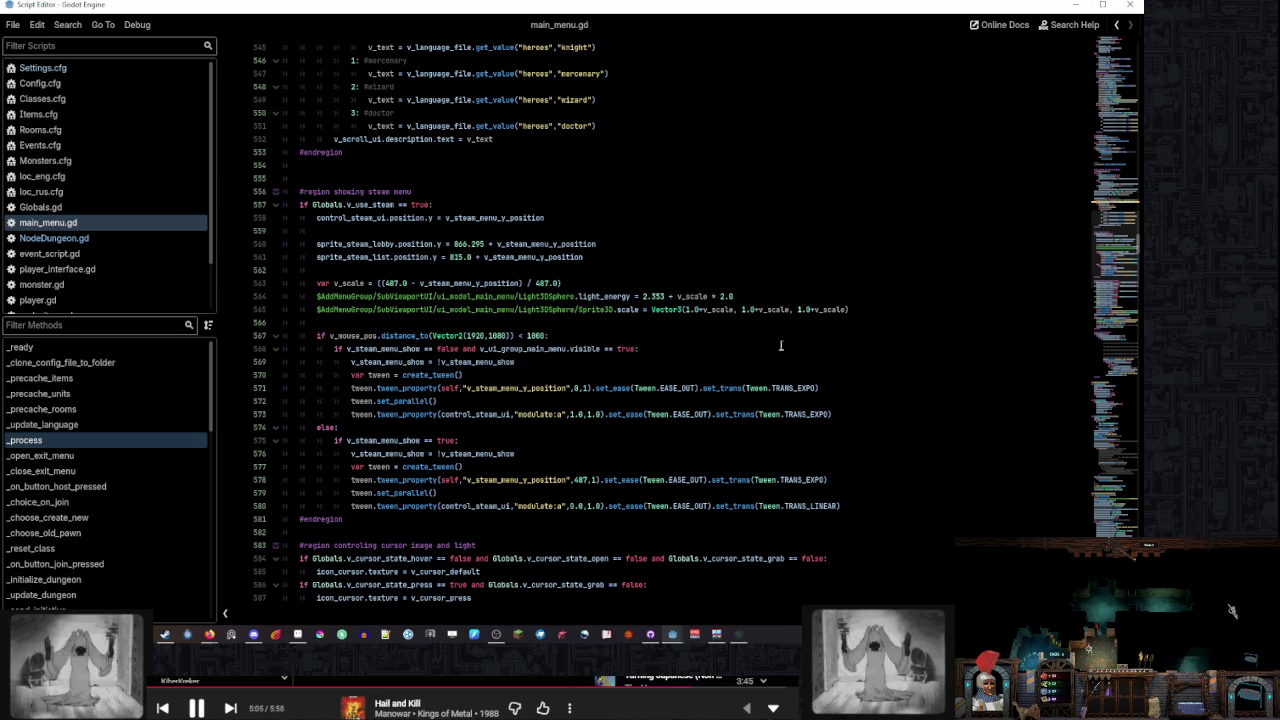
Select the steam menu's show-tween lines and jump to the end of the script
left_click_drag(838, 413, 846, 364)
key("ctrl+c")
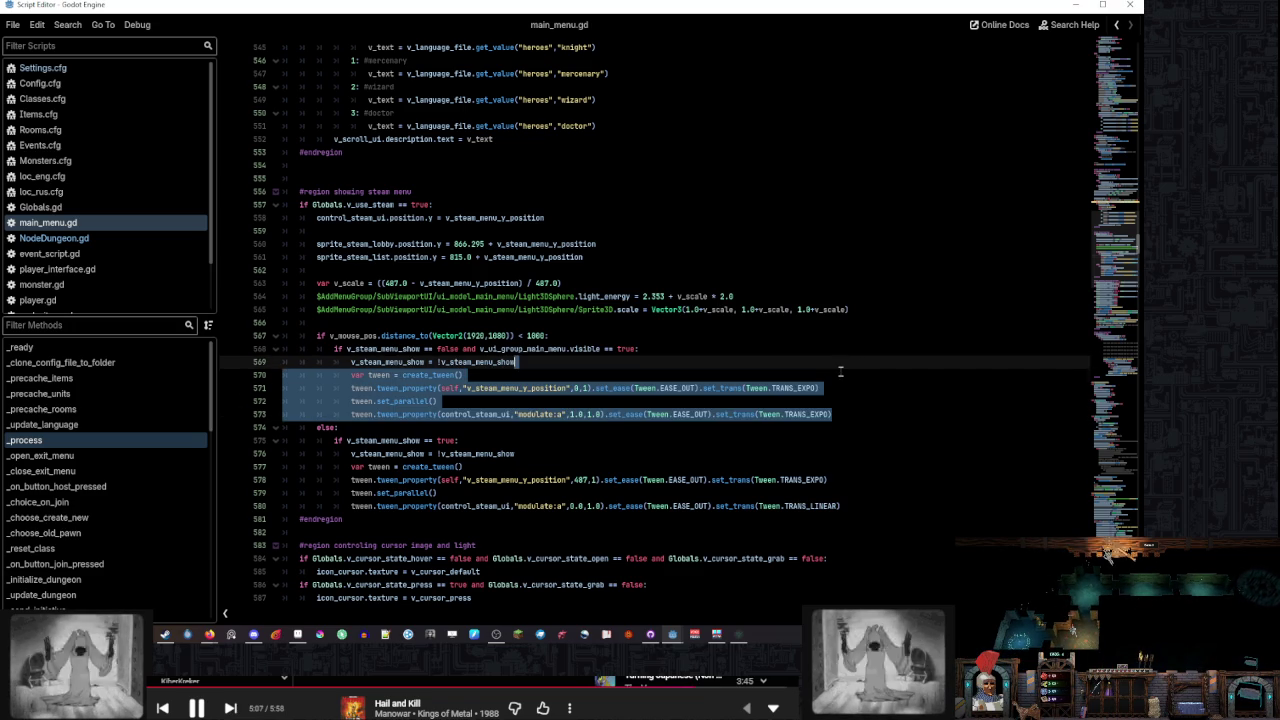
left_click(840, 371)
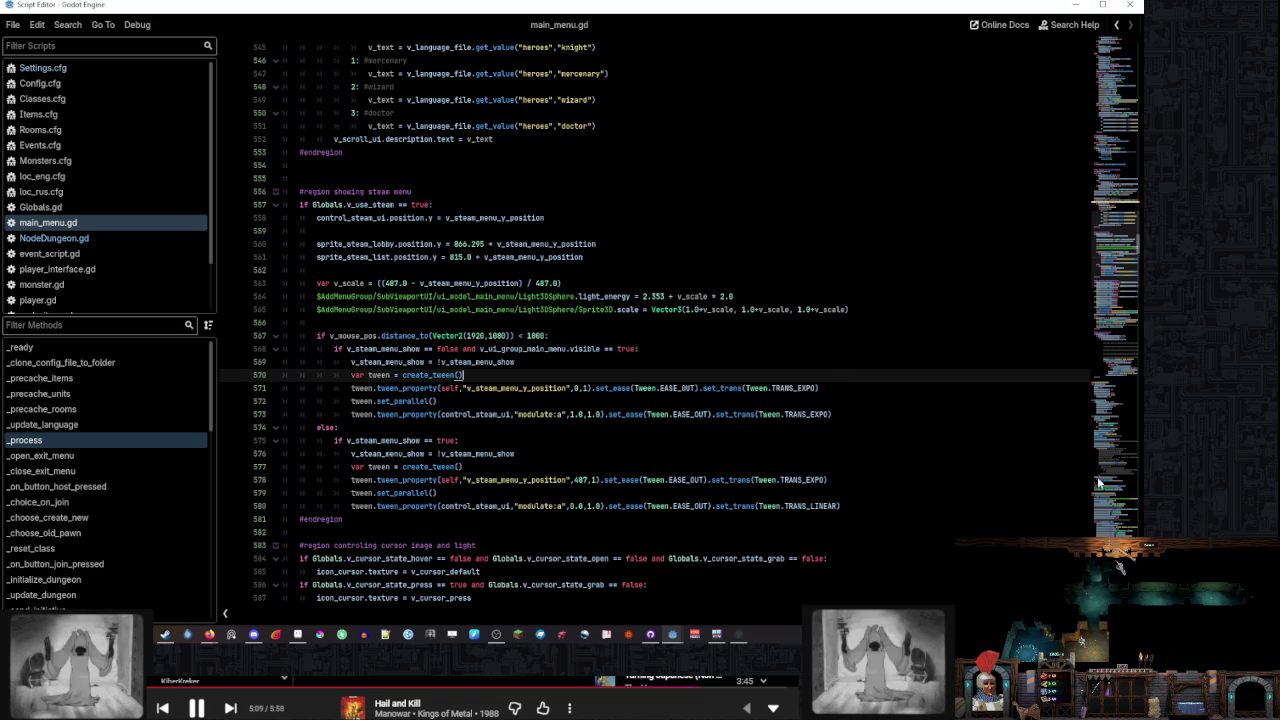
left_click_drag(1112, 250, 1112, 530)
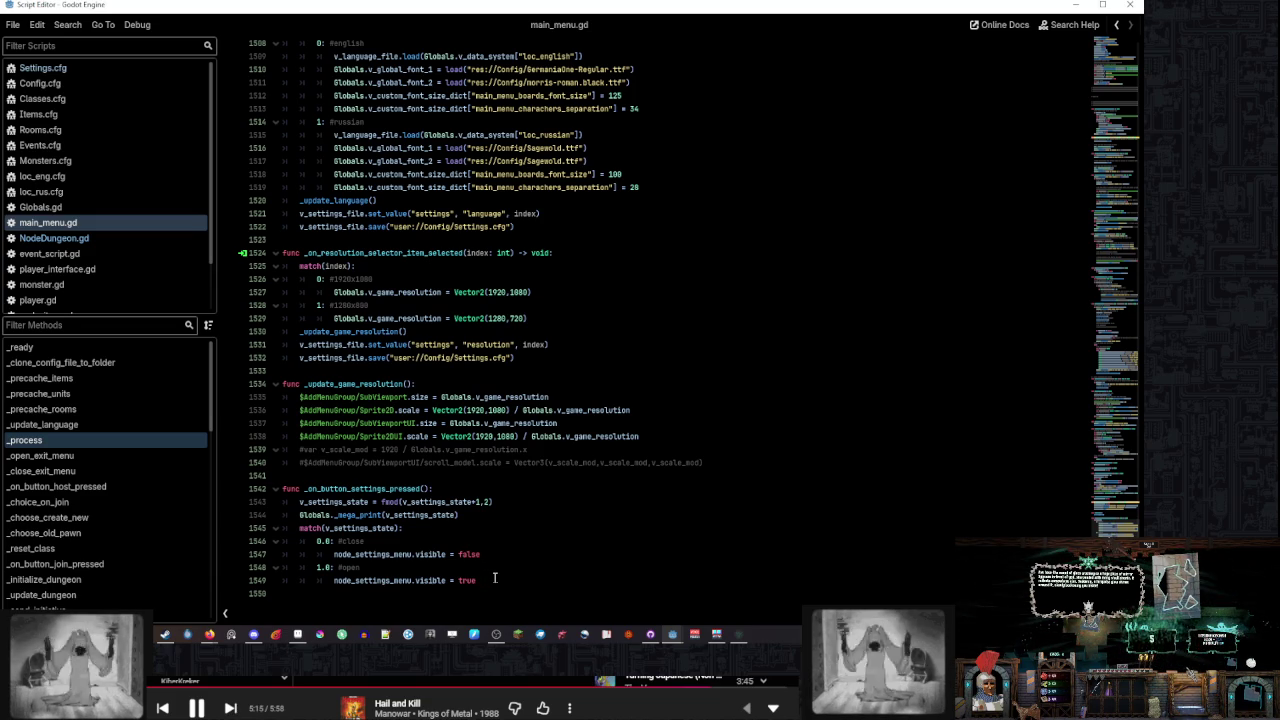
Paste the tween lines under 1.0: #open and place visible = true below them
key("ctrl+v")
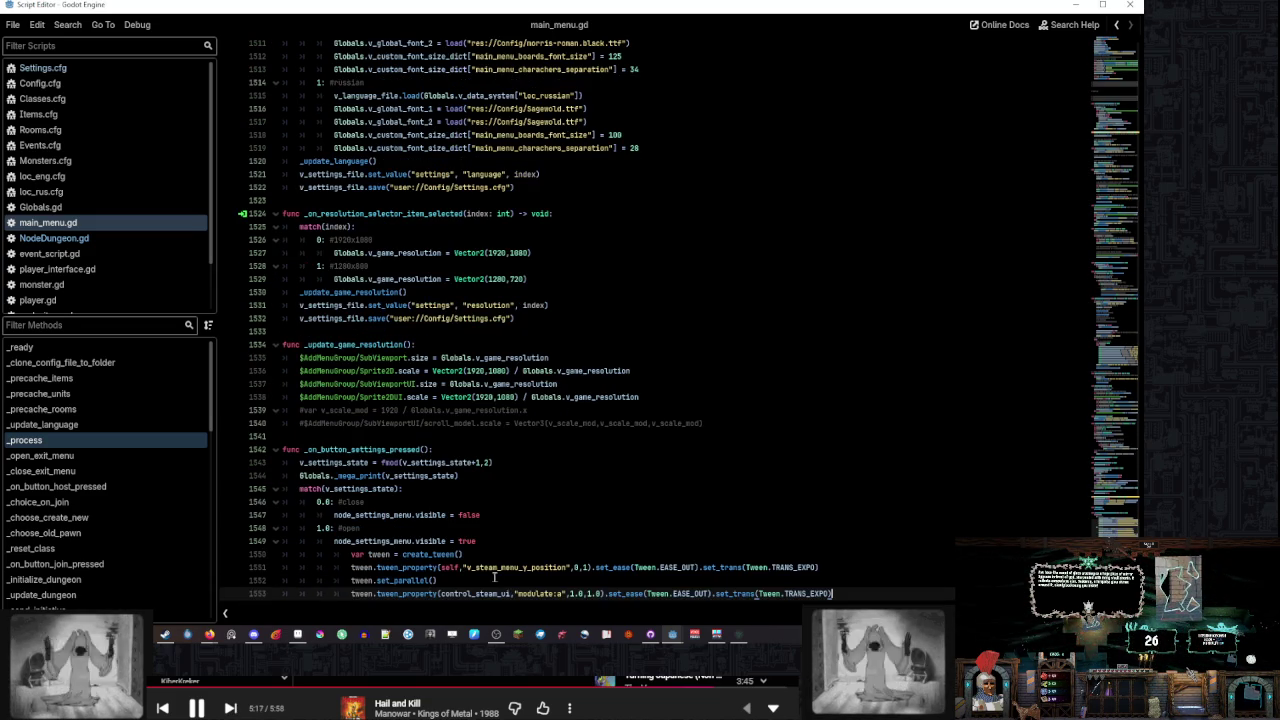
key("shift+Up")
key("shift+Up")
key("shift+Up")
key("shift+Tab")
left_click(491, 541)
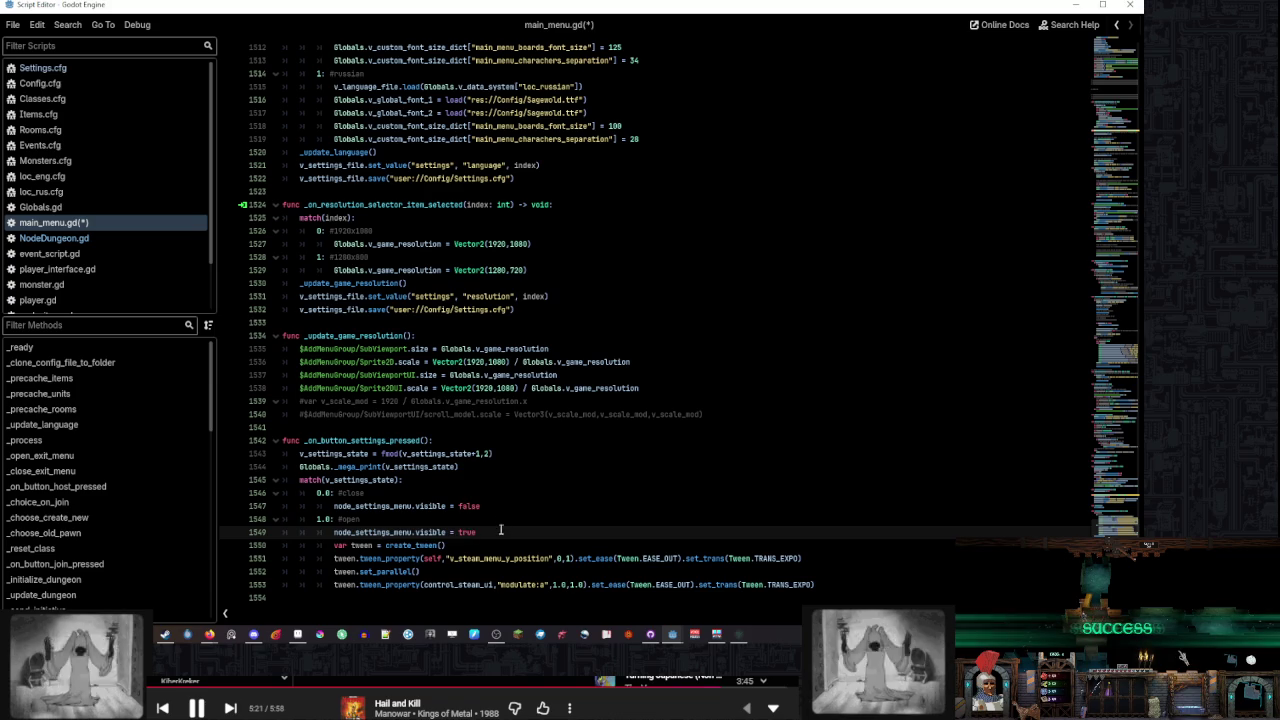
key("alt+Down")
key("alt+Down")
key("alt+Down")
Wrap the tween and visible lines in 'if node_settings_menu.visible == false:'
left_click(443, 515)
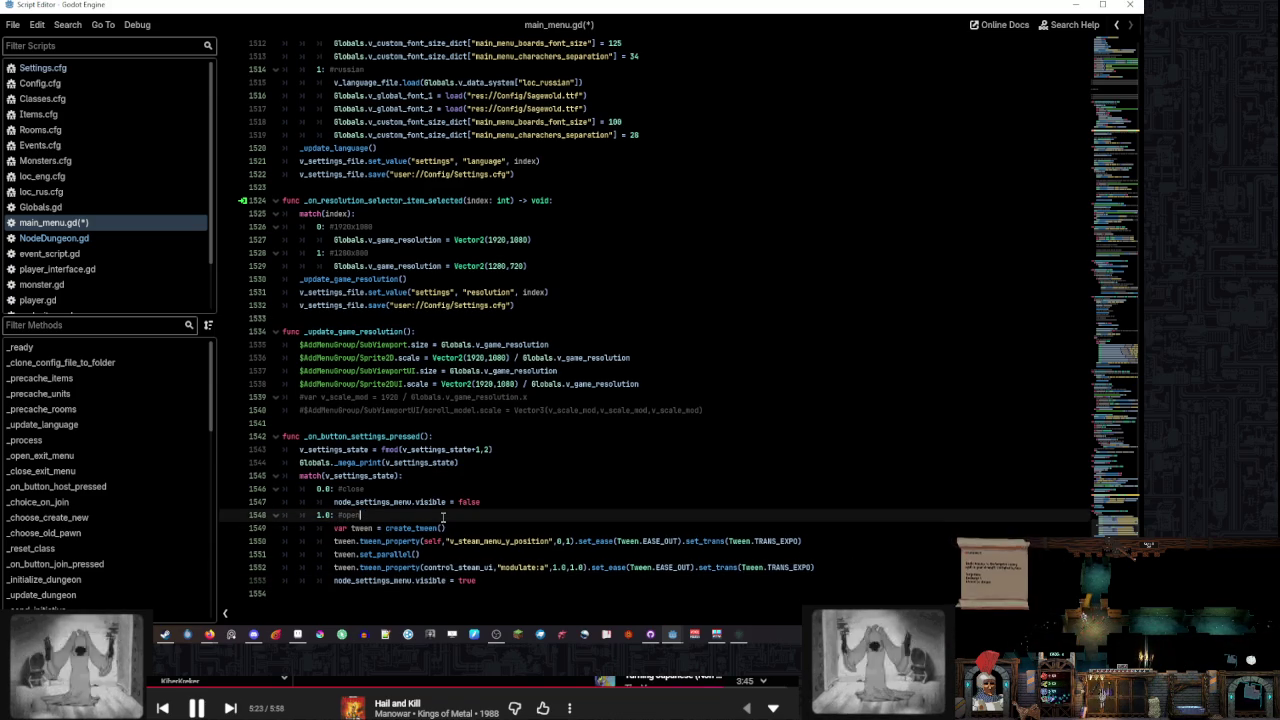
key("Return")
type("if")
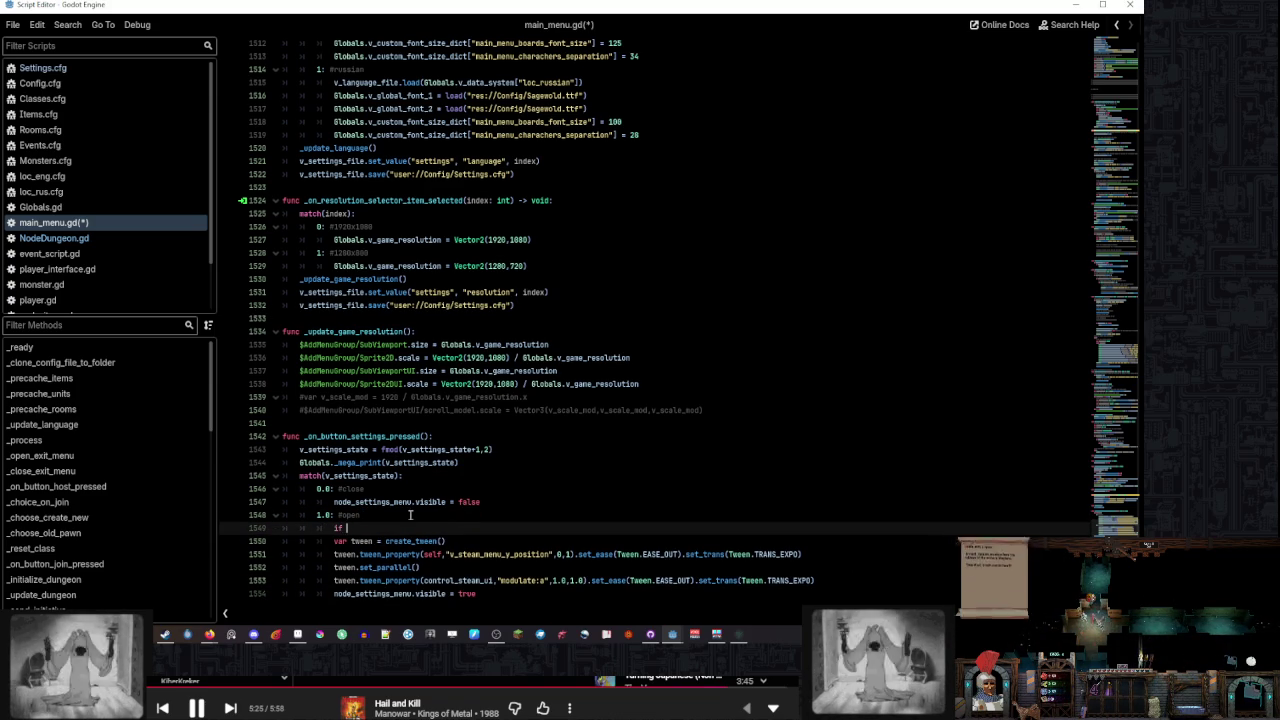
left_click(477, 593)
key("alt+Up")
key("alt+Up")
key("alt+Up")
scroll(383, 535, "down", 1)
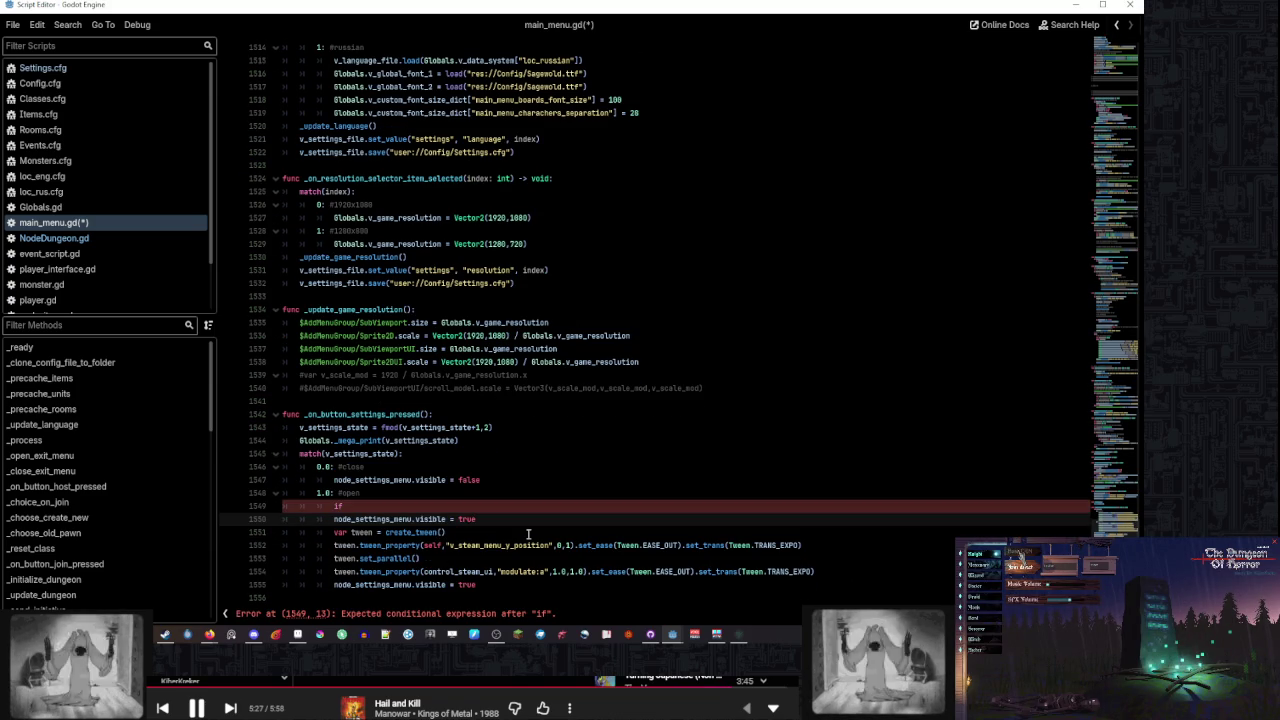
key("ctrl+shift+k")
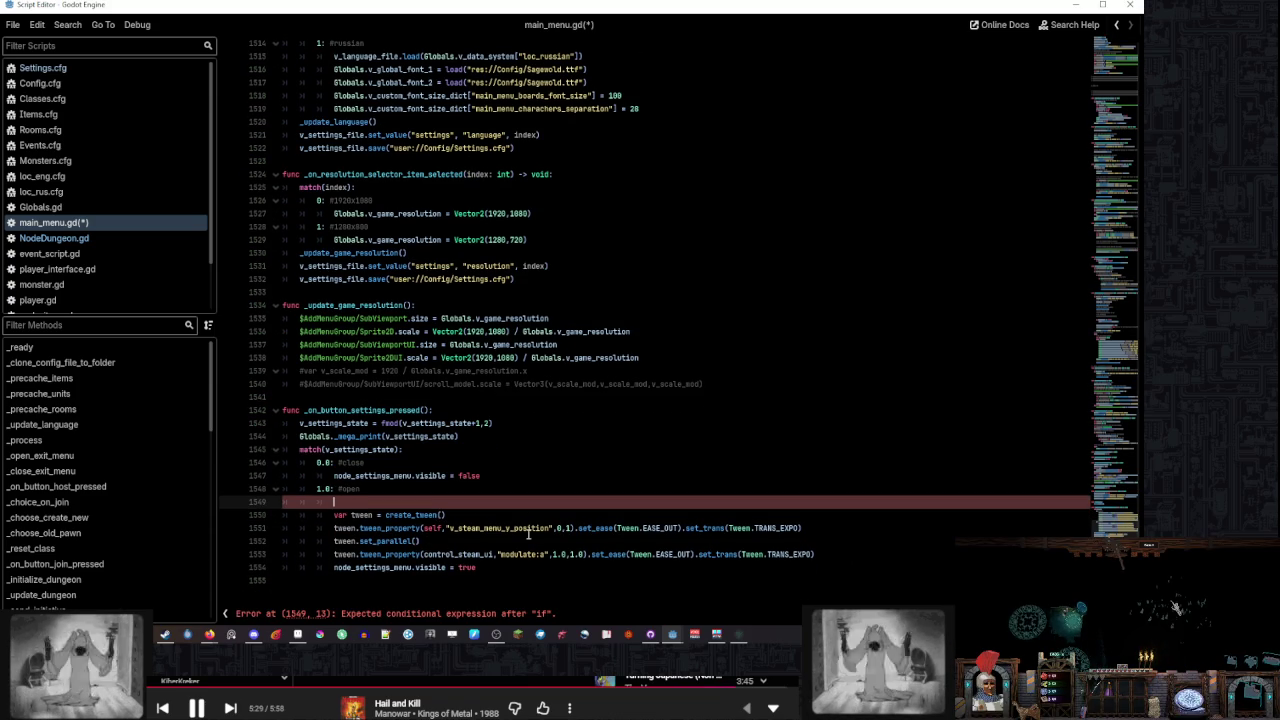
key("ctrl+z")
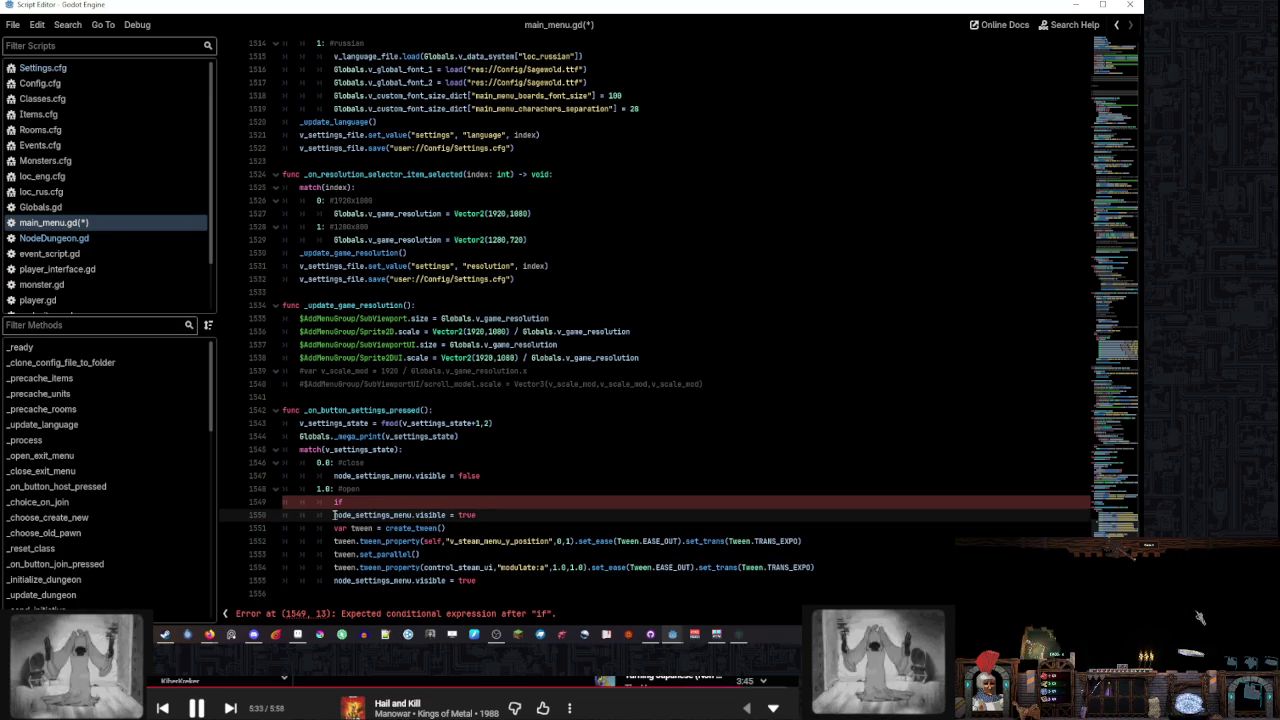
left_click_drag(335, 514, 377, 502)
key("Delete")
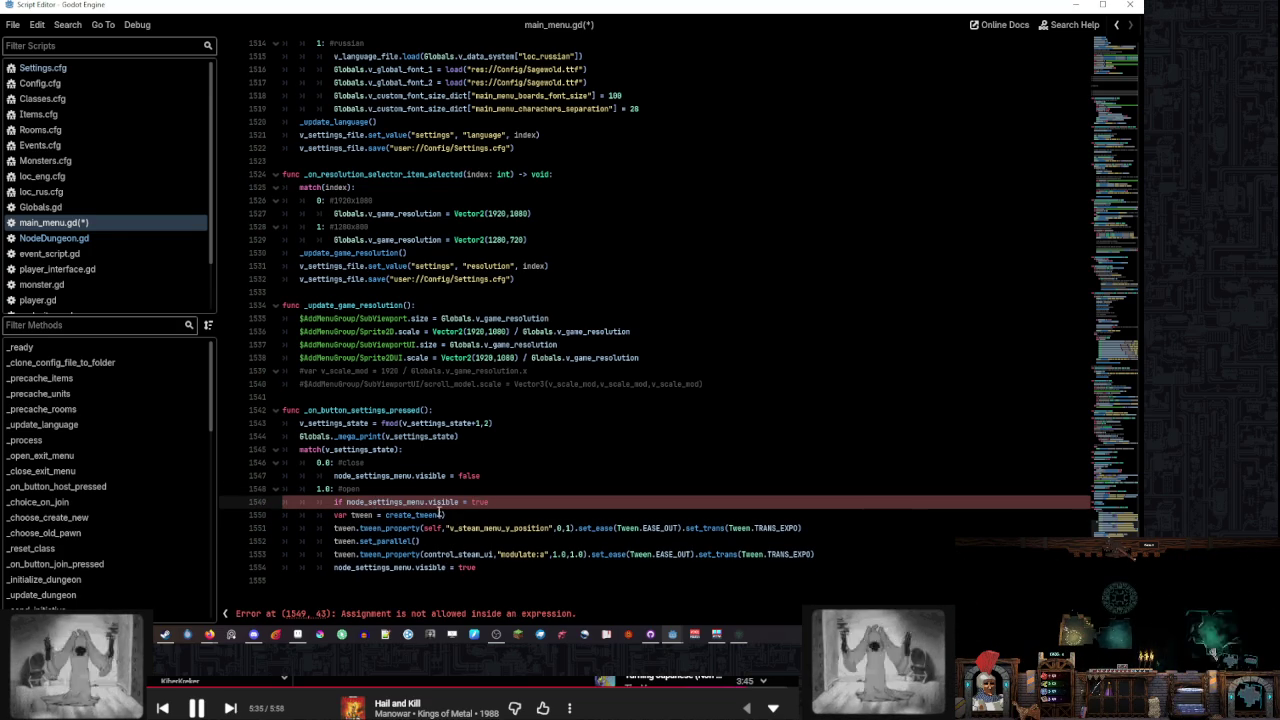
type("=")
key("ctrl+shift+Left")
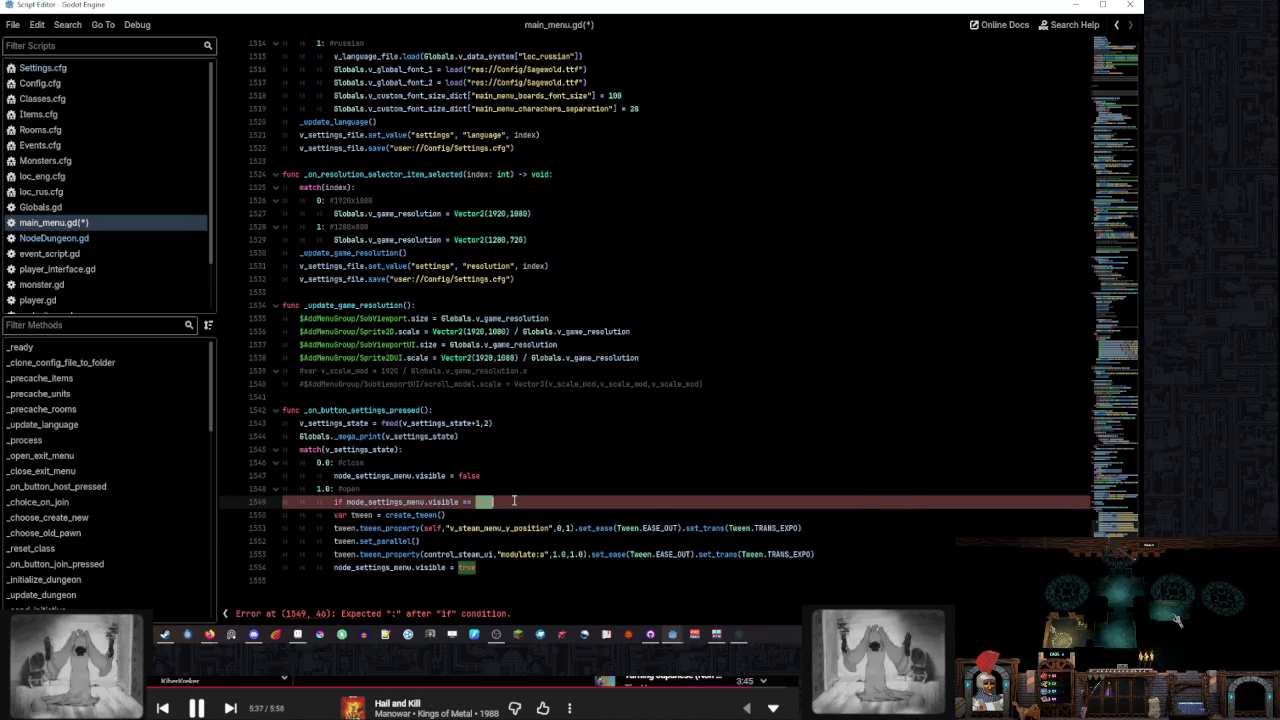
type("fa")
key("Down")
key("shift+Down")
key("shift+Down")
key("shift+Down")
key("Tab")
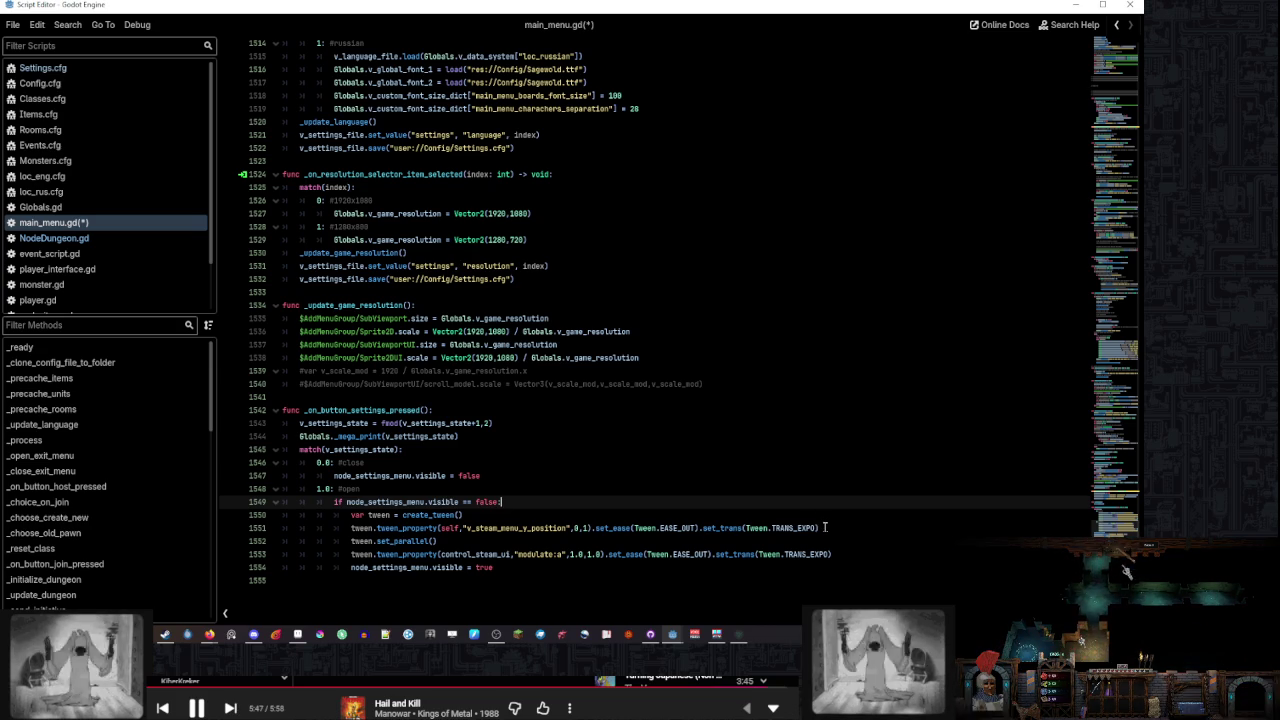
Select the node_settings_menu and v_steam_menu_y_position names, then switch to Aseprite
mouse_move(515, 526)
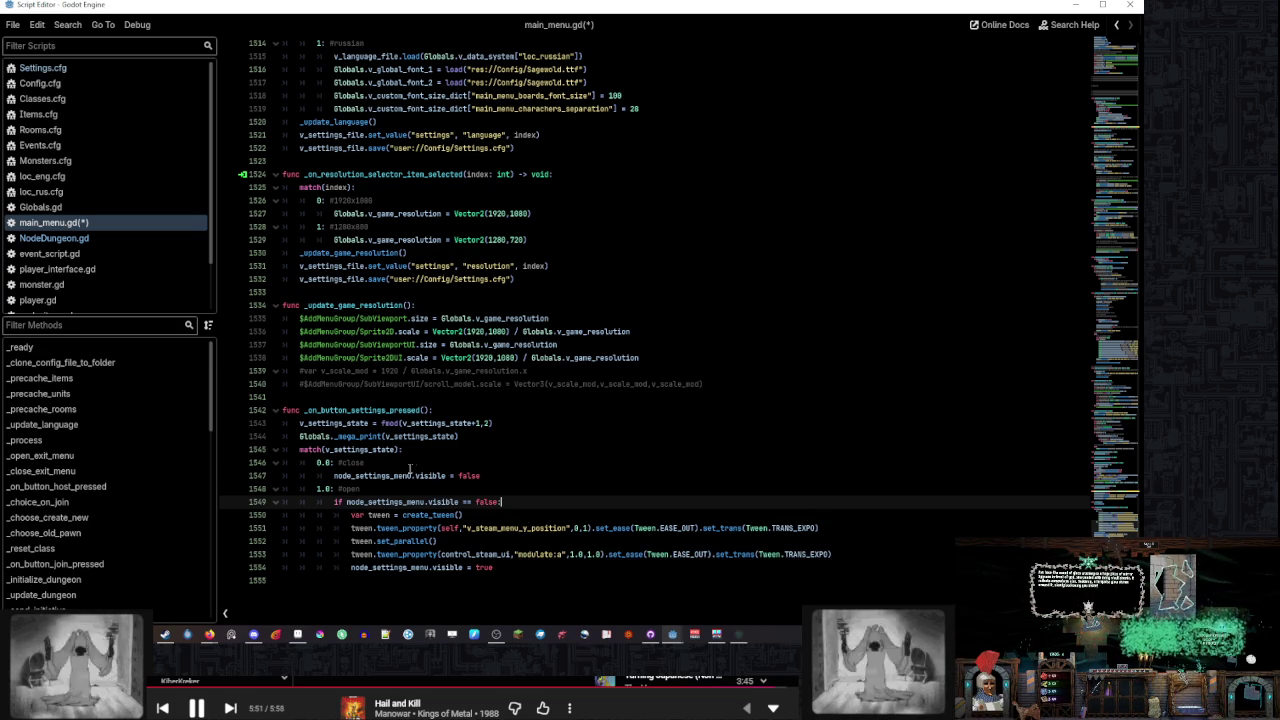
double_click(397, 501)
double_click(515, 527)
key("alt+Tab")
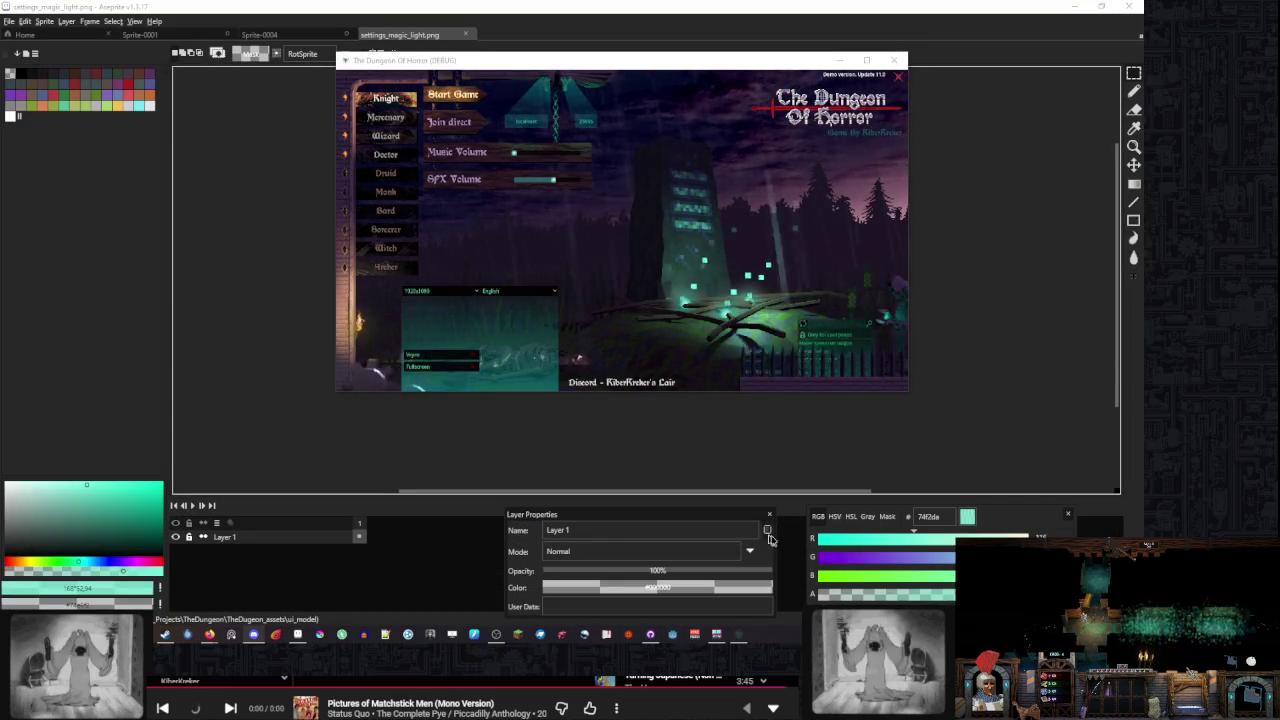
Launch Godot and open The Dungeon Of Horror from the Project Manager
left_click(676, 633)
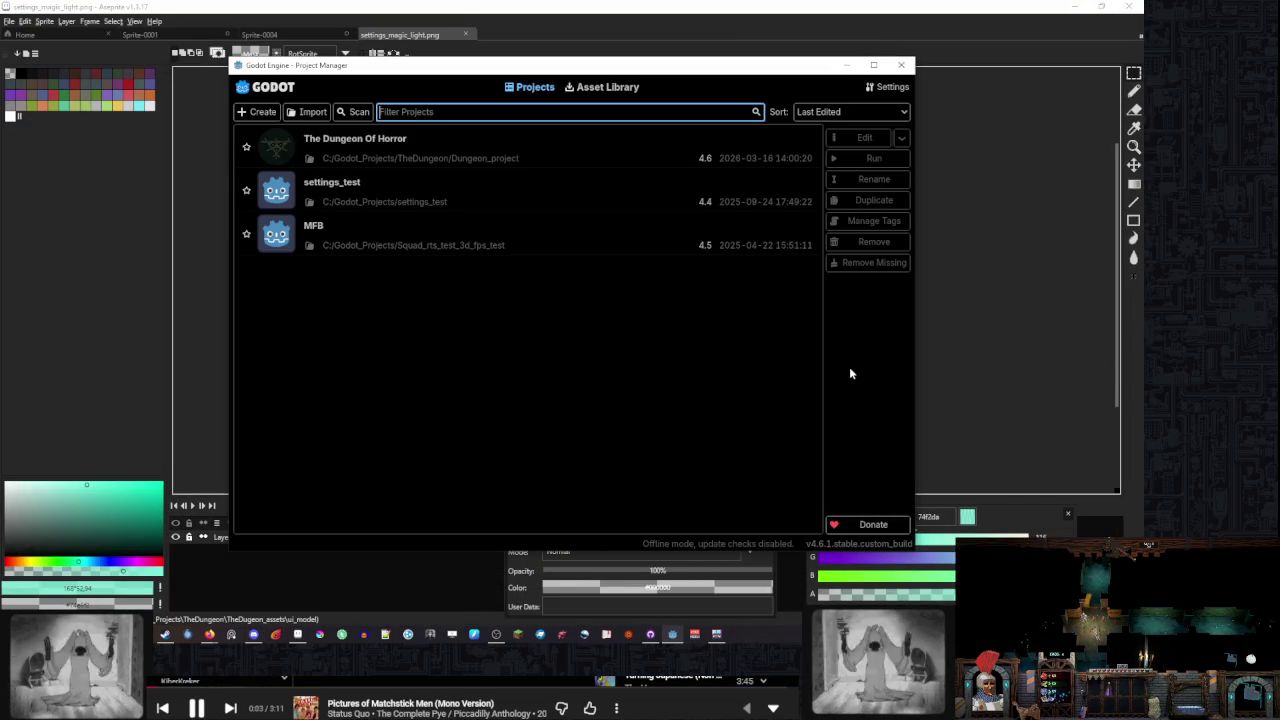
double_click(631, 159)
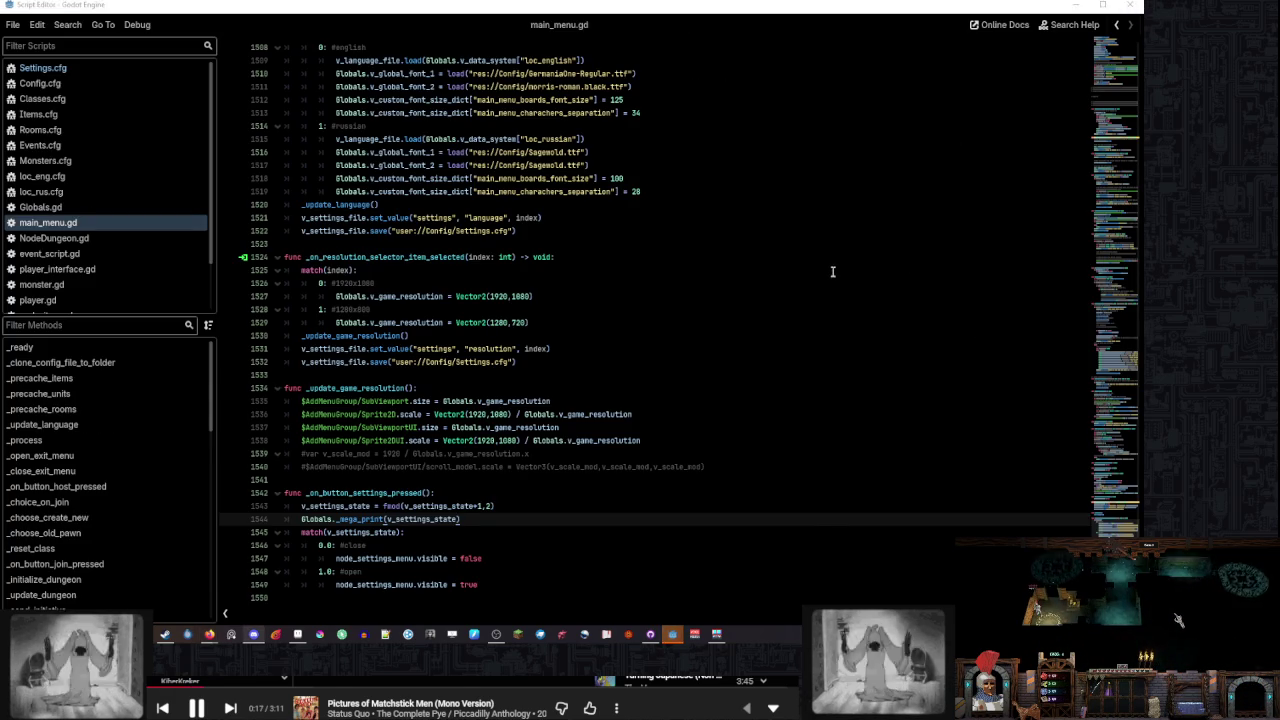
Find the steam menu's opening tween lines in main_menu.gd near _open_exit_menu
left_click(628, 347)
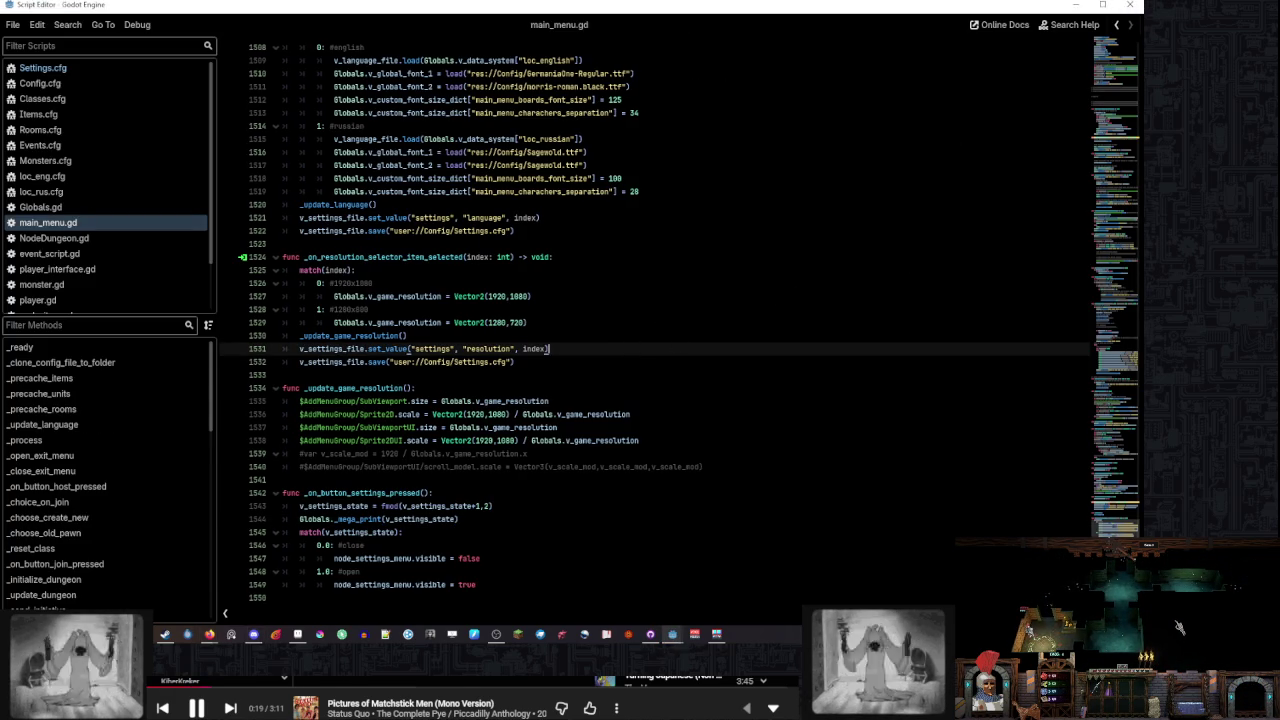
left_click(486, 580)
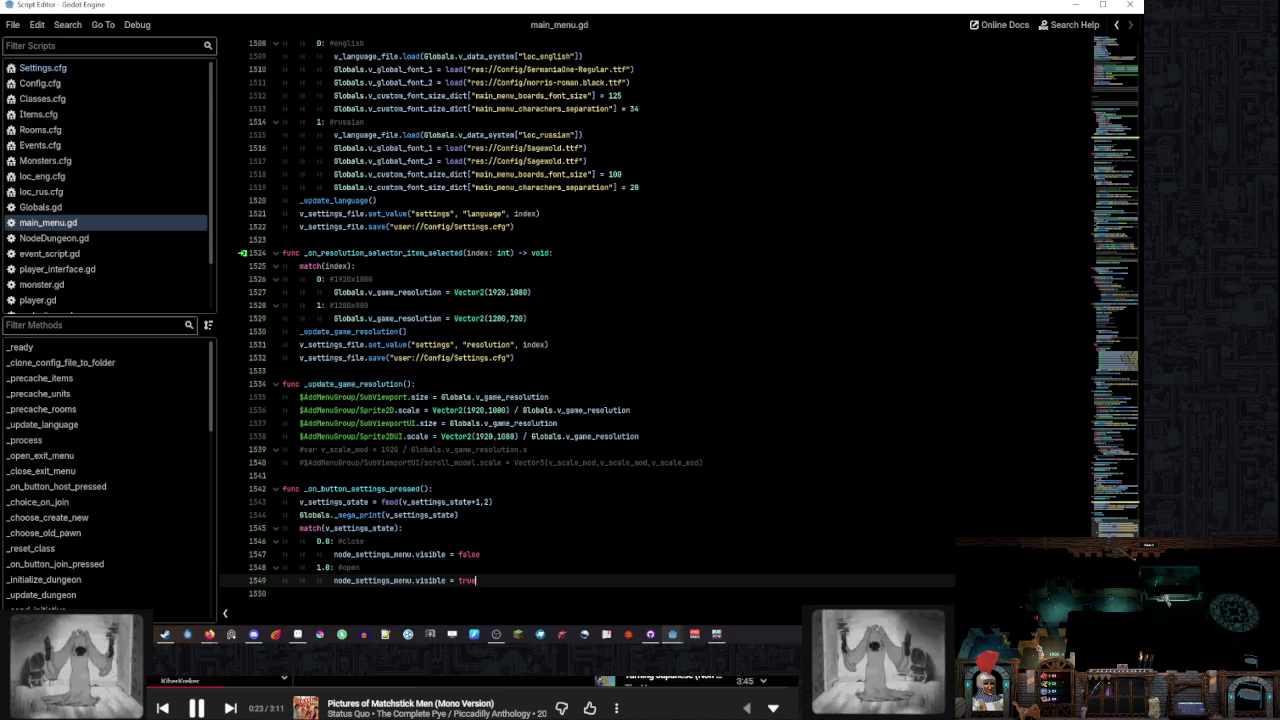
mouse_move(1123, 525)
left_mouse_down()
mouse_move(1085, 291)
mouse_move(1122, 82)
mouse_move(1131, 105)
left_mouse_up()
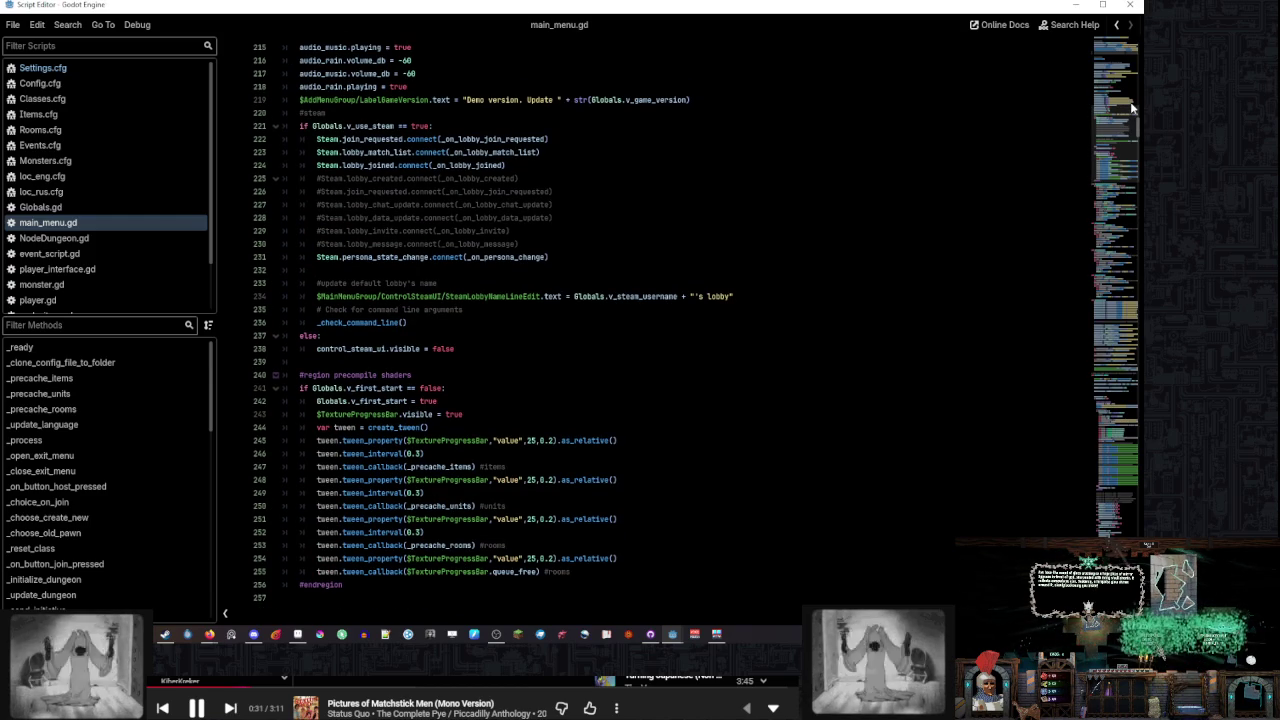
scroll(1079, 119, "up", 6)
left_click(646, 234)
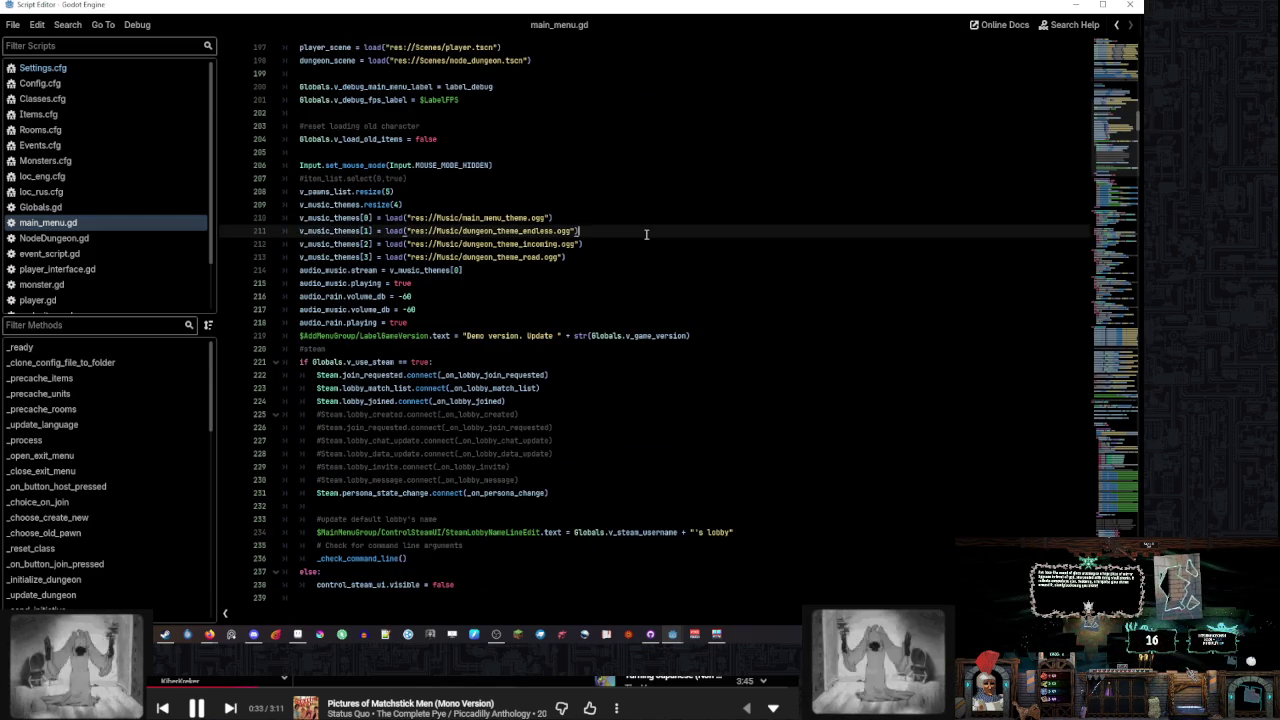
scroll(646, 234, "up", 13)
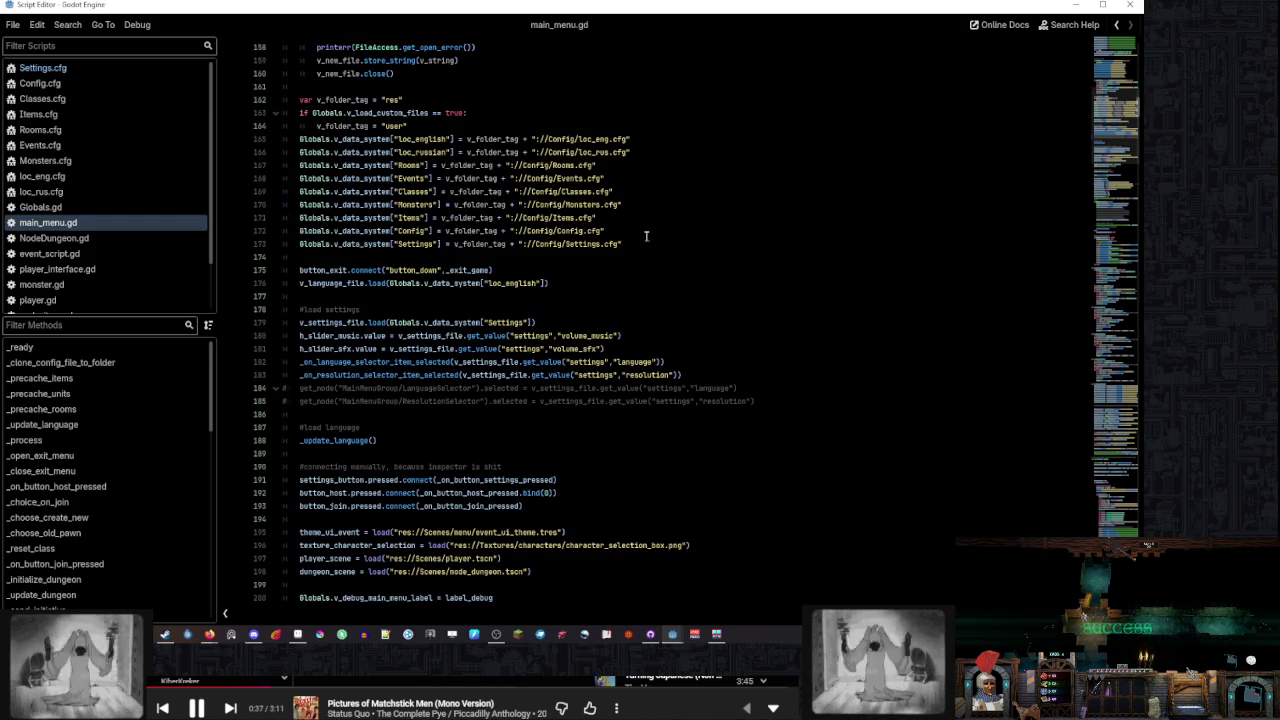
scroll(646, 236, "down", 20)
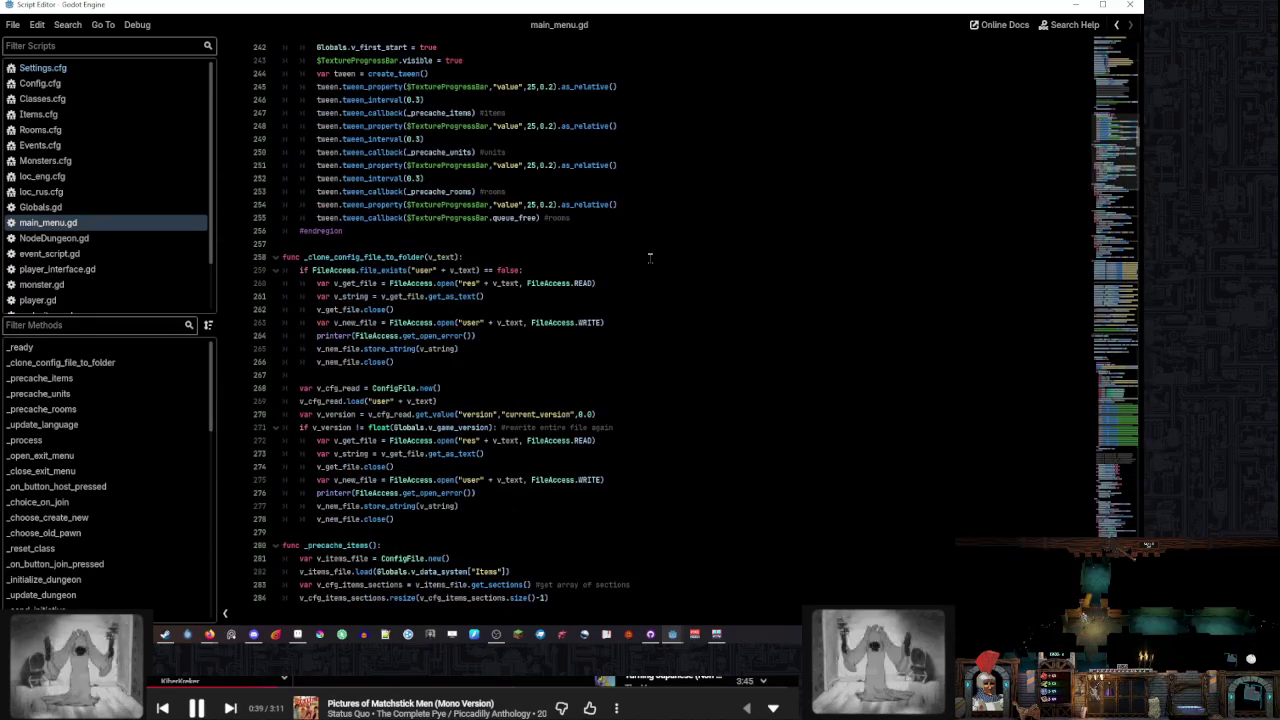
left_click(100, 438)
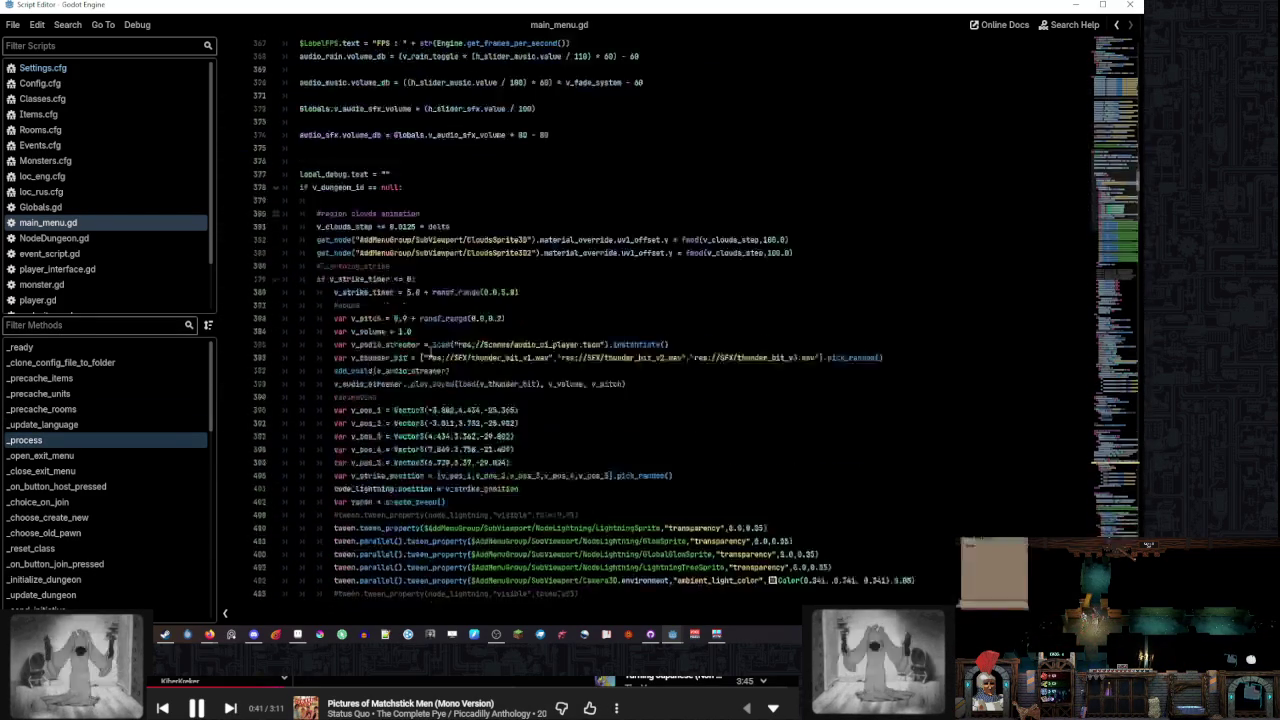
left_click(94, 455)
scroll(446, 329, "up", 20)
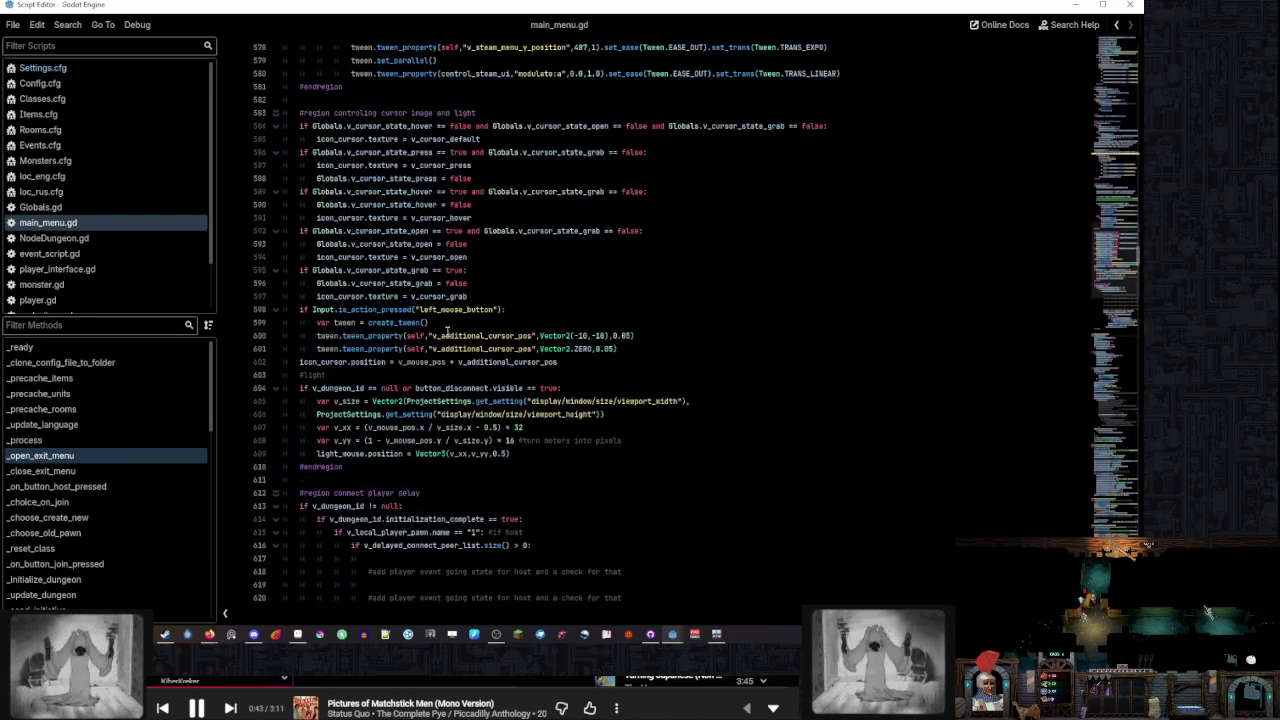
scroll(446, 330, "up", 11)
Copy the four steam menu tween lines and paste them under line 1549 in the settings handler
left_click_drag(862, 414, 866, 362)
key("ctrl+c")
left_click(865, 362)
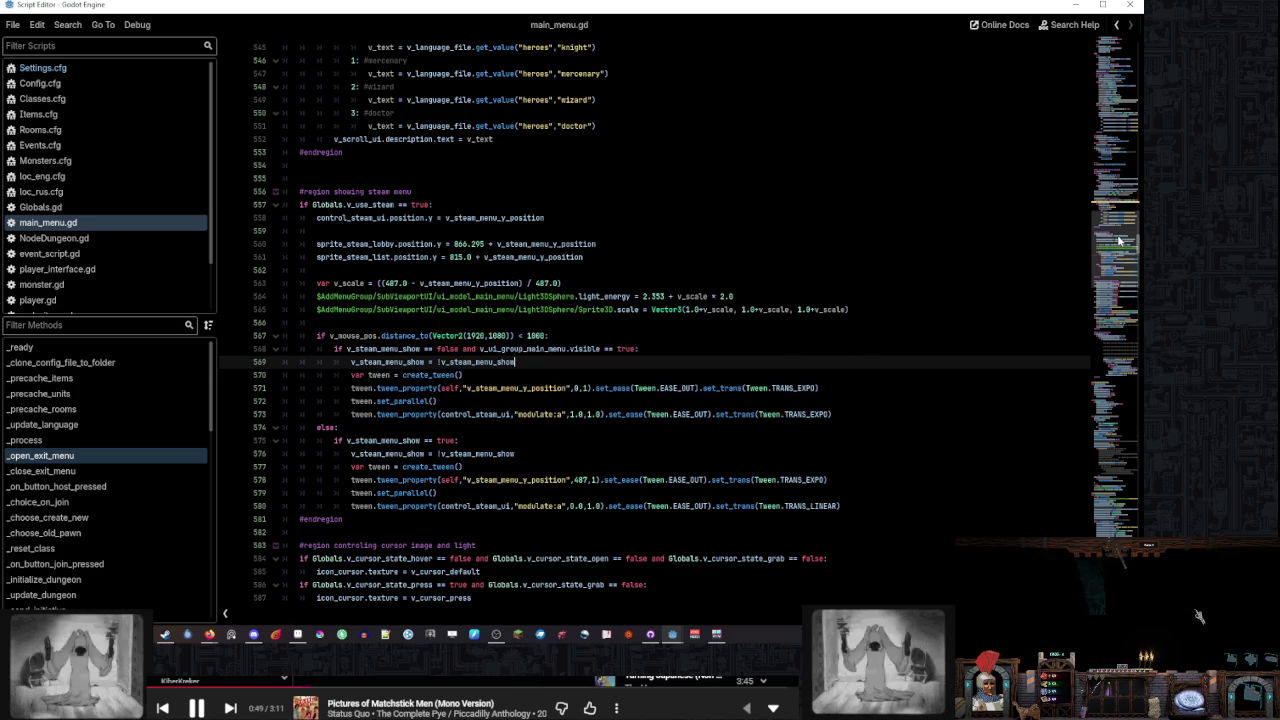
left_click_drag(1118, 240, 1130, 559)
key("ctrl+v")
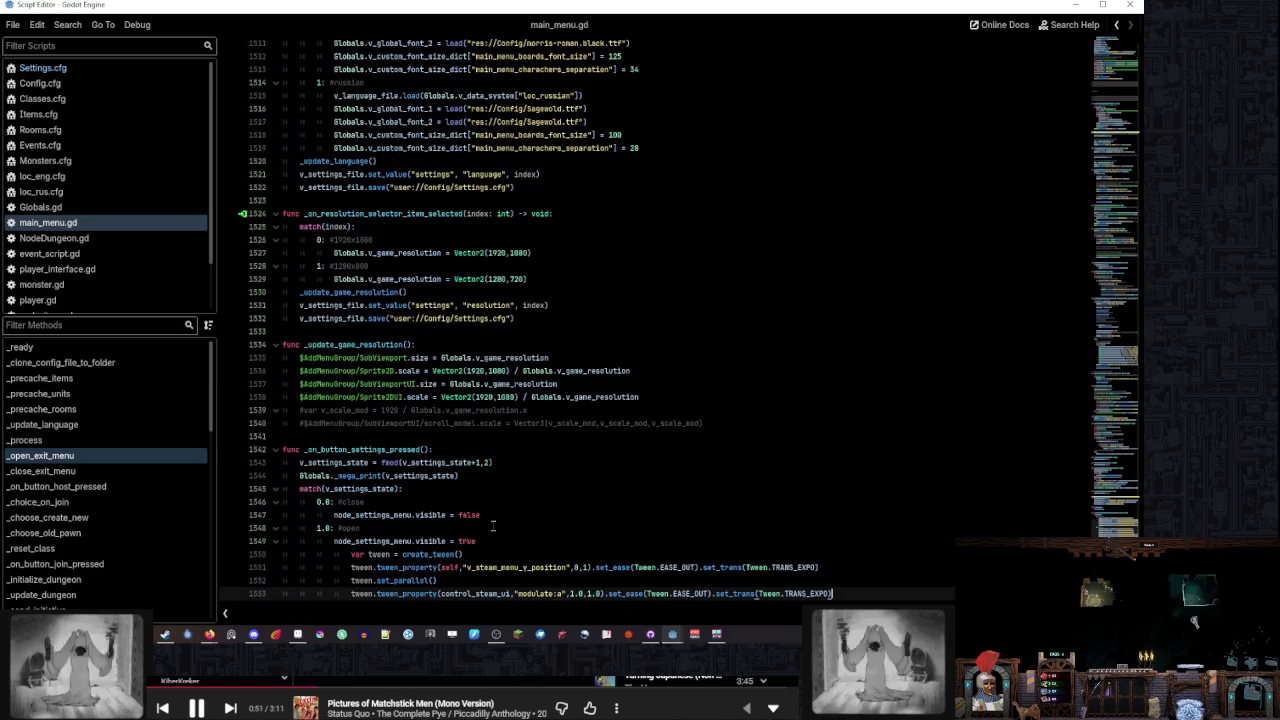
Turn line 1549 into an if node_settings_menu.visible check and indent the pasted tween lines under it
left_click_drag(815, 584, 410, 543)
left_click(483, 531)
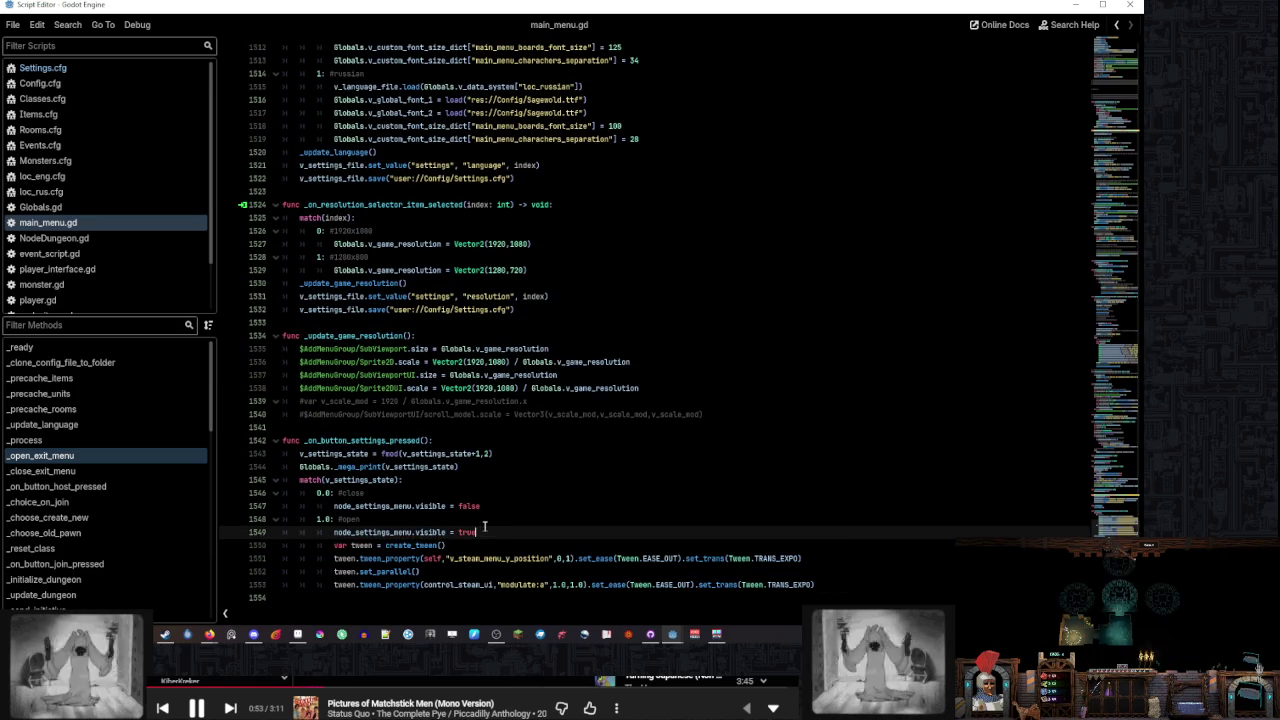
left_click(325, 531)
type("if")
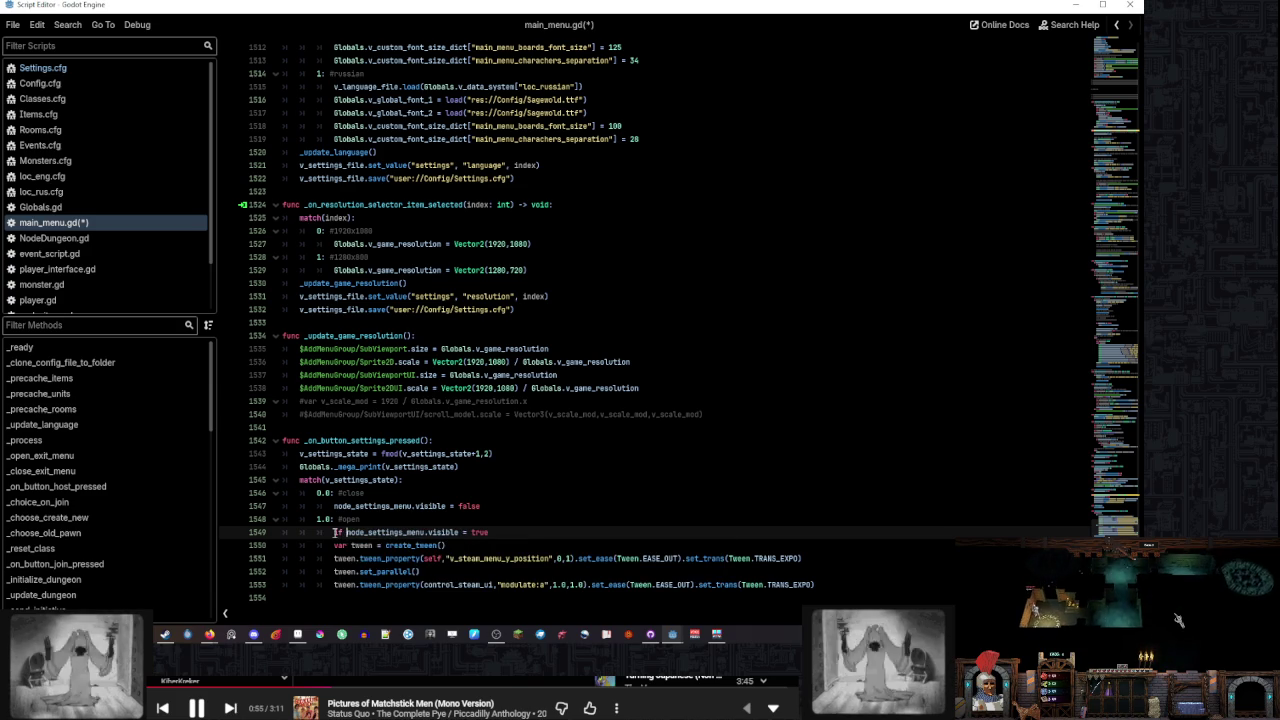
left_click(466, 532)
type("=")
left_click(508, 533)
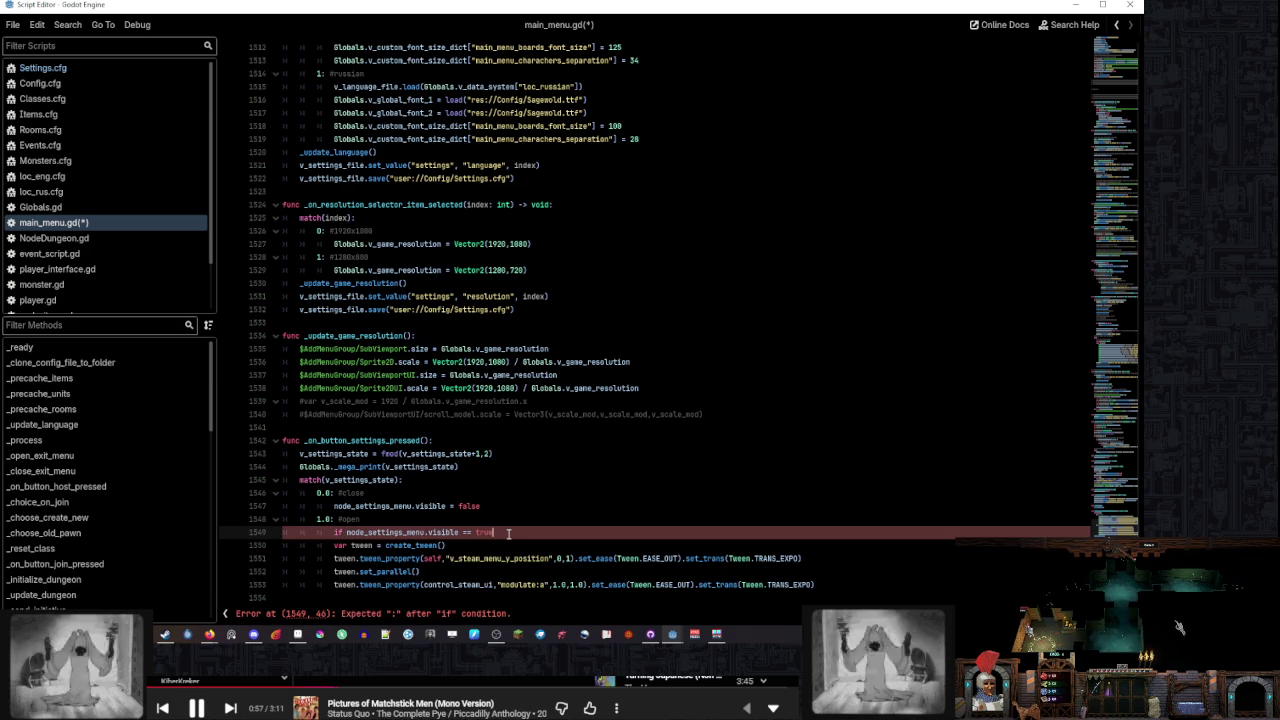
key("BackSpace")
key("BackSpace")
key("BackSpace")
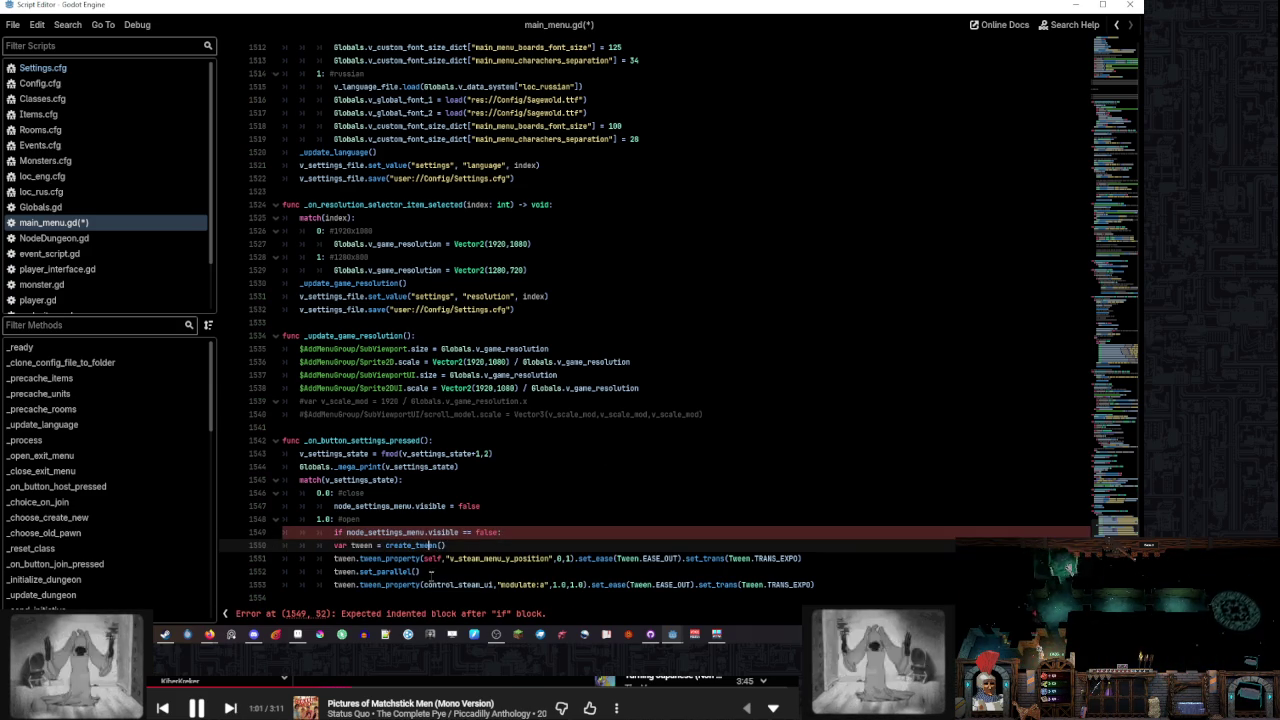
left_click_drag(431, 584, 290, 545)
key("Tab")
left_click(529, 526)
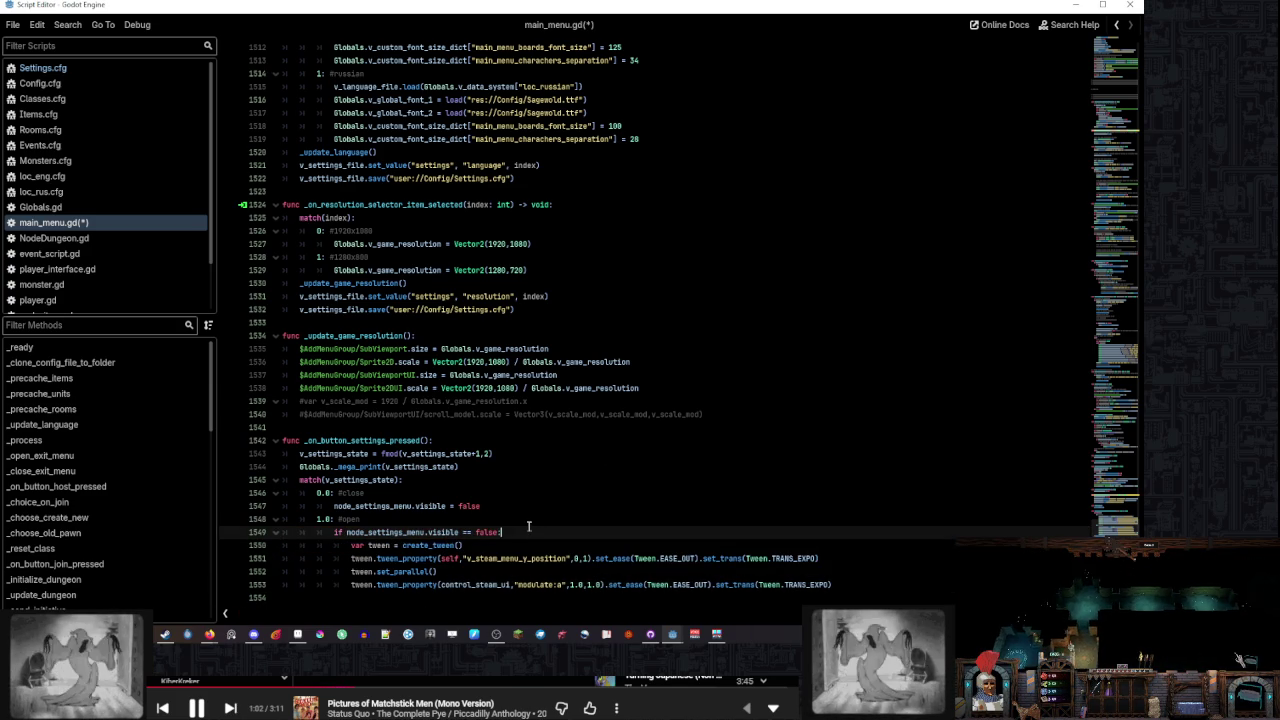
Add an 'if node_settings_menu.visible == true:' check to the close case and indent the hide line under it
double_click(422, 532)
left_click(872, 586)
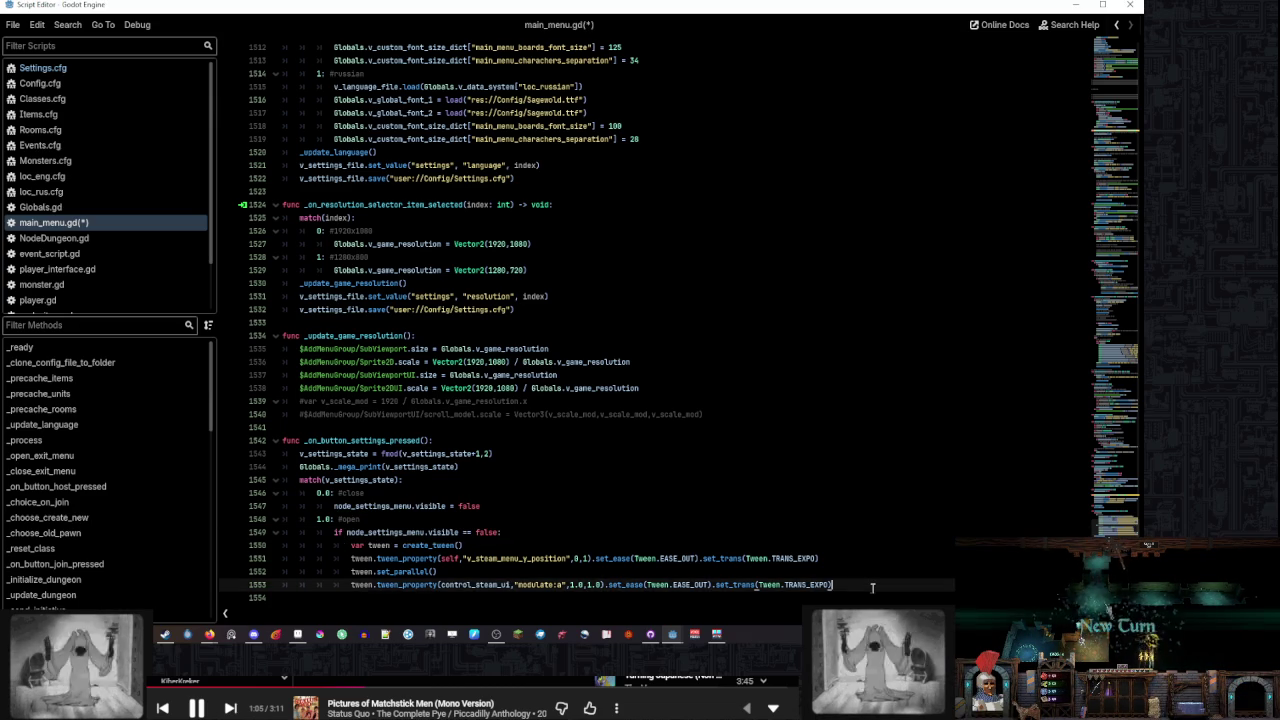
key("Return")
type("node_settings_menu.visible == fals")
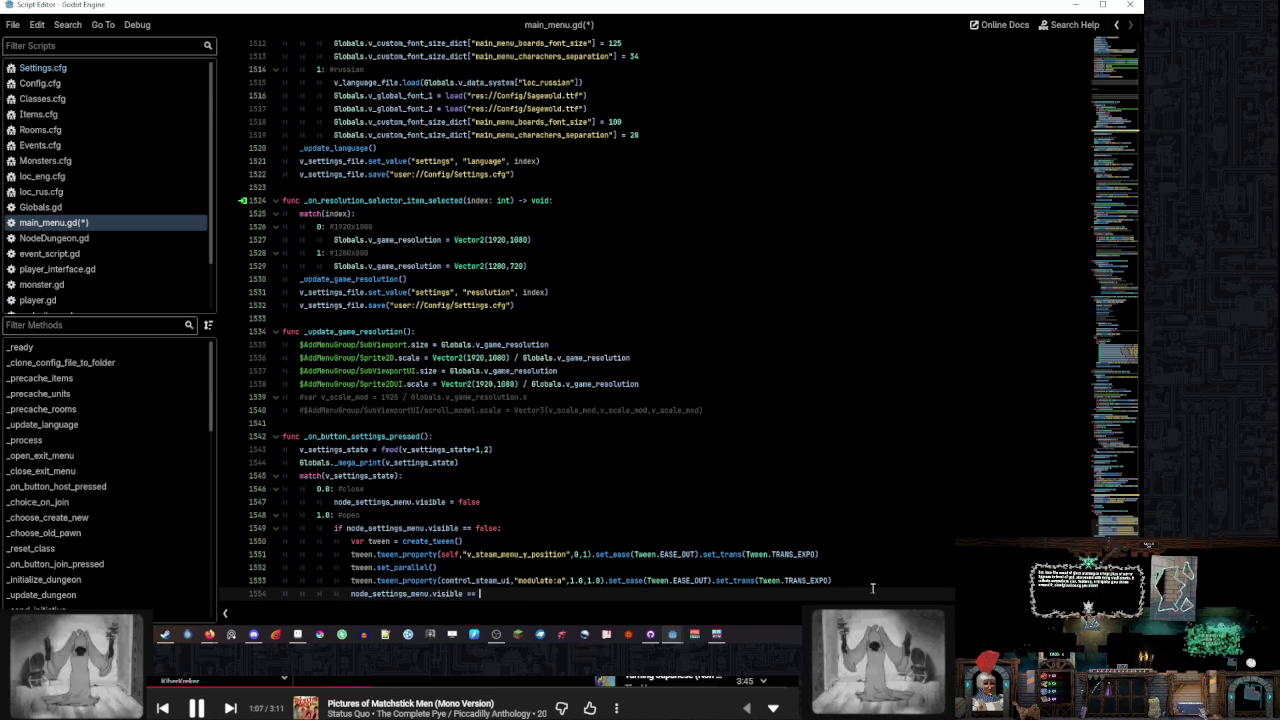
left_click_drag(491, 515, 505, 520)
key("ctrl+c")
left_click(457, 494)
key("ctrl+v")
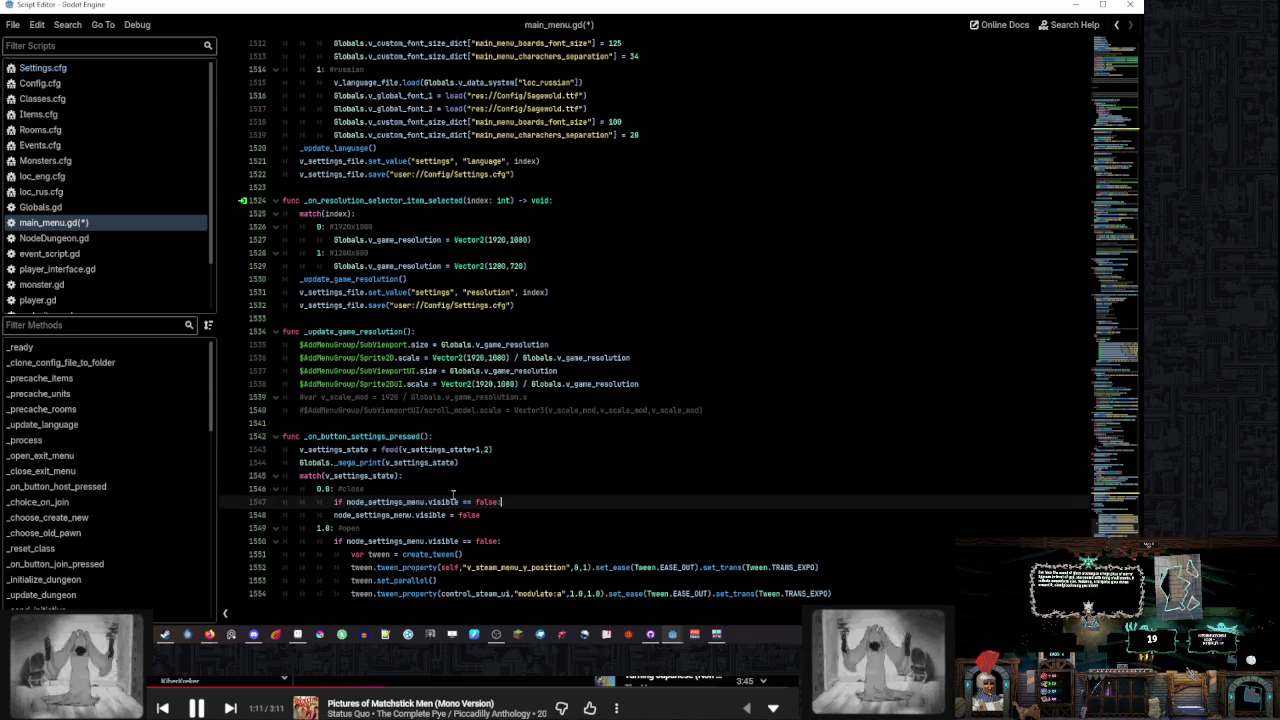
double_click(488, 502)
type("tru")
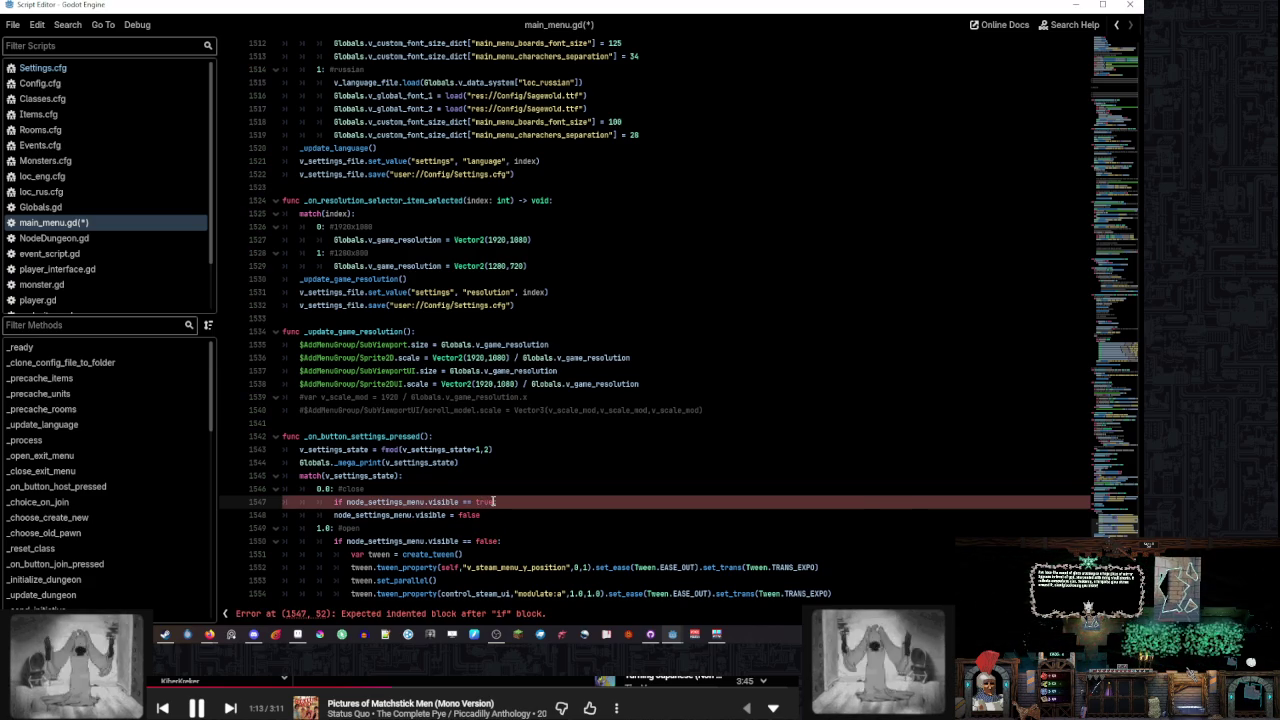
type("e:")
key("Down")
key("Home")
key("Tab")
left_click(533, 490)
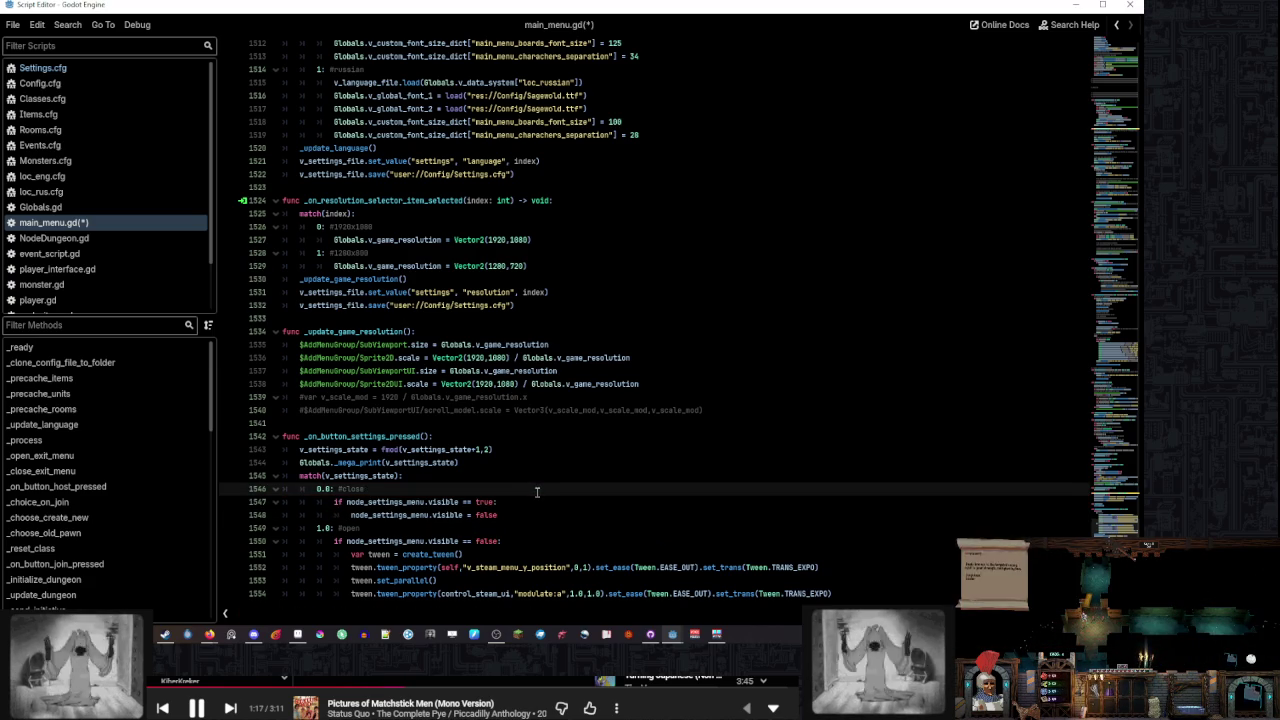
Save, retarget the first tween to node_settings_menu, and add node_settings_menu.visible = true after the tweens
left_click(589, 504)
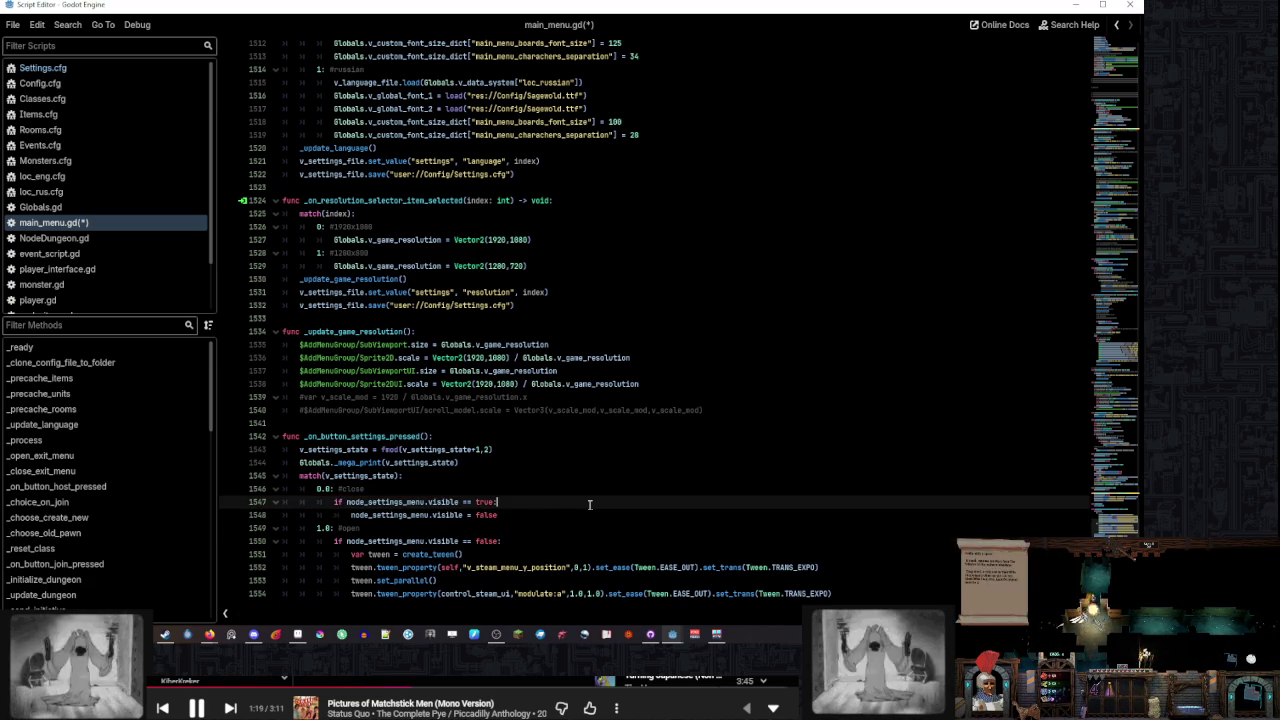
key("ctrl+s")
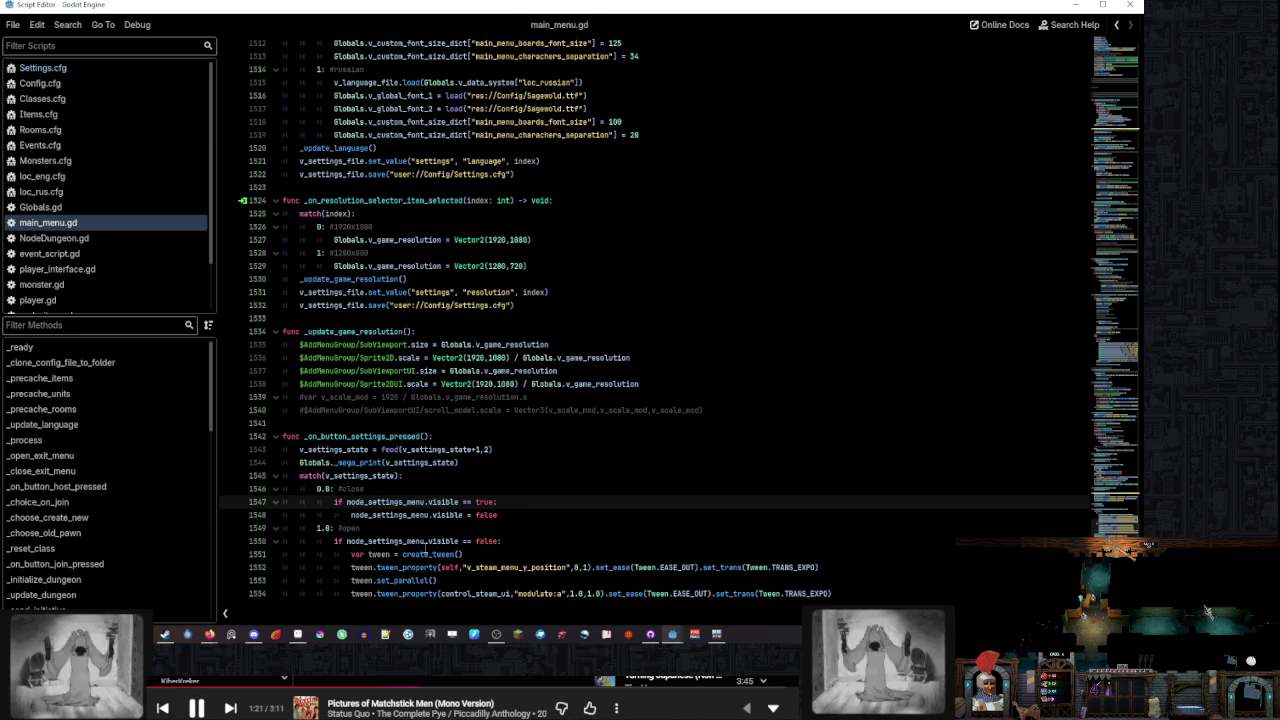
double_click(418, 541)
key("ctrl+c")
double_click(522, 567)
key("ctrl+v")
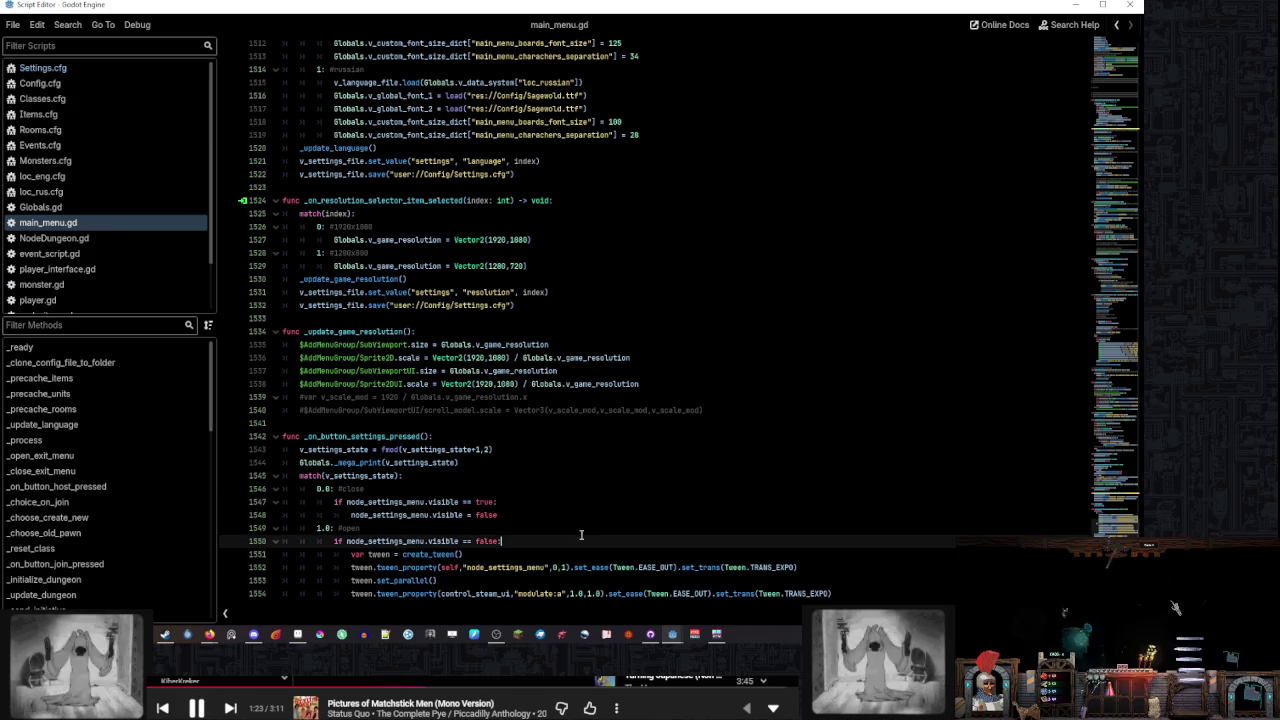
key("Down")
key("Down")
key("End")
key("Return")
type("node_settings_menu.visible = true")
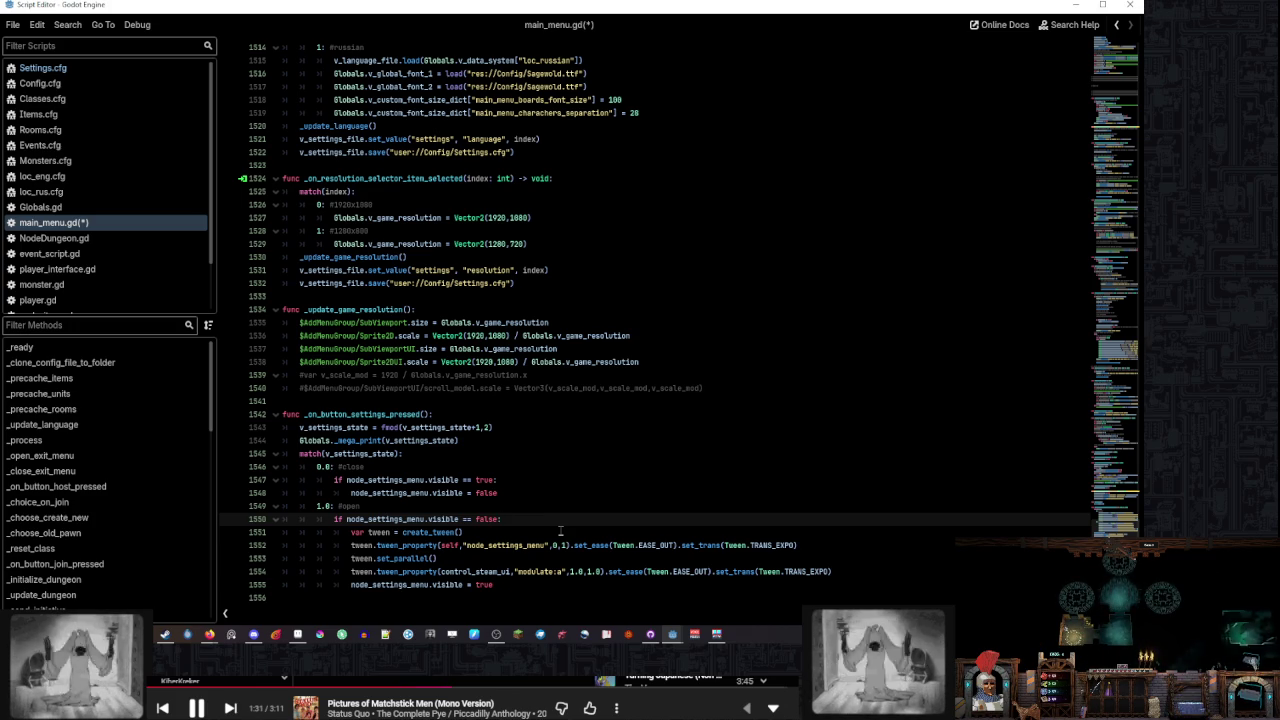
Undo, rename the line 1552 tween target to v_settings_menu_y_position, and return to the main editor window
key("ctrl+z")
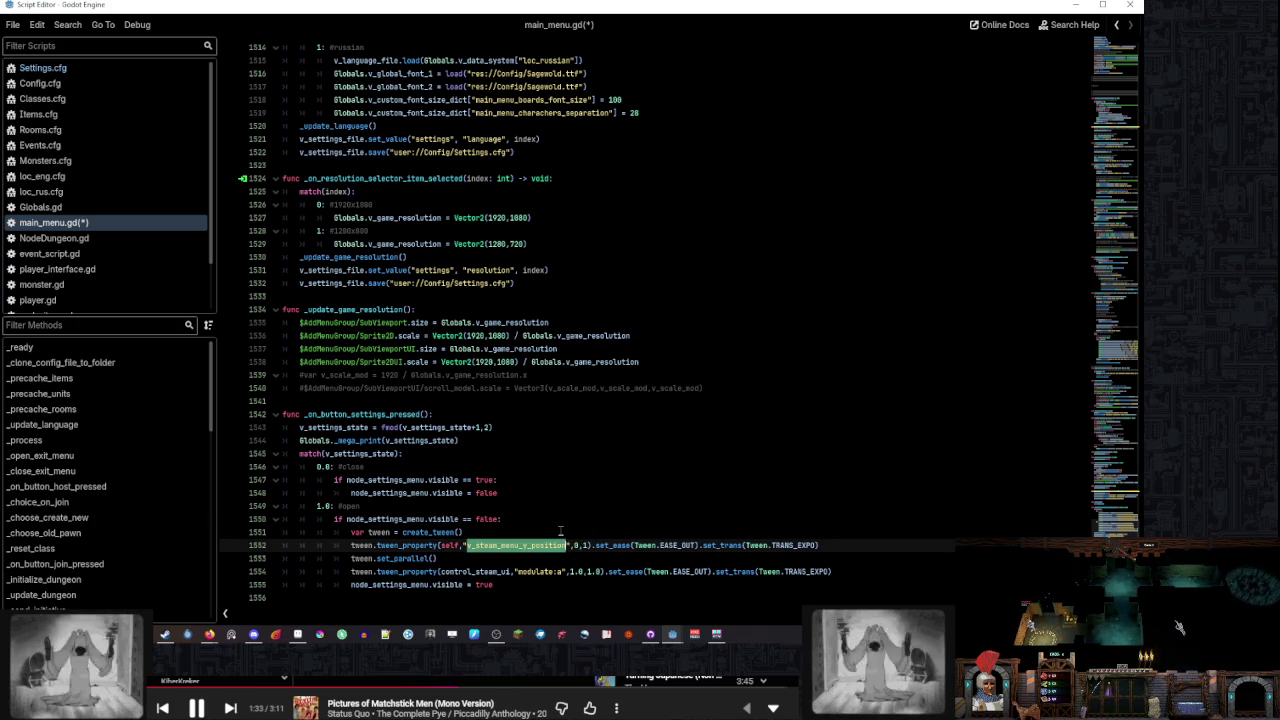
left_click(500, 545)
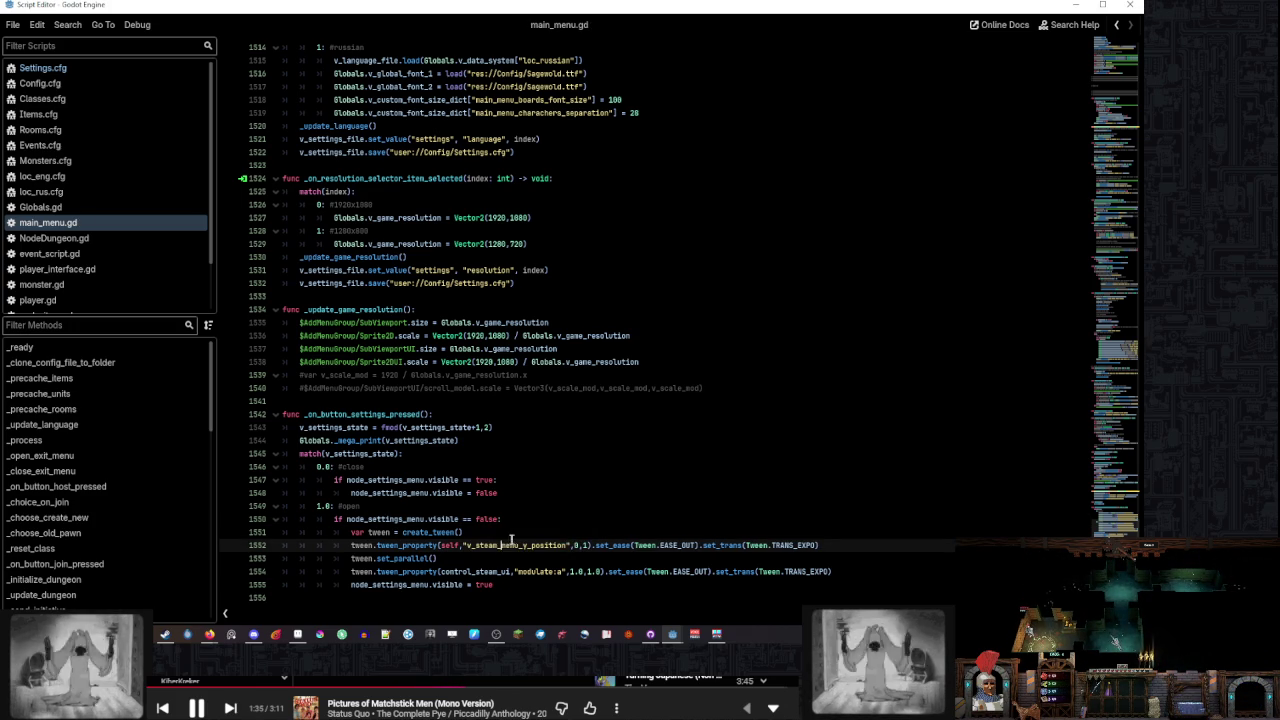
key("BackSpace")
key("BackSpace")
key("BackSpace")
type("sett")
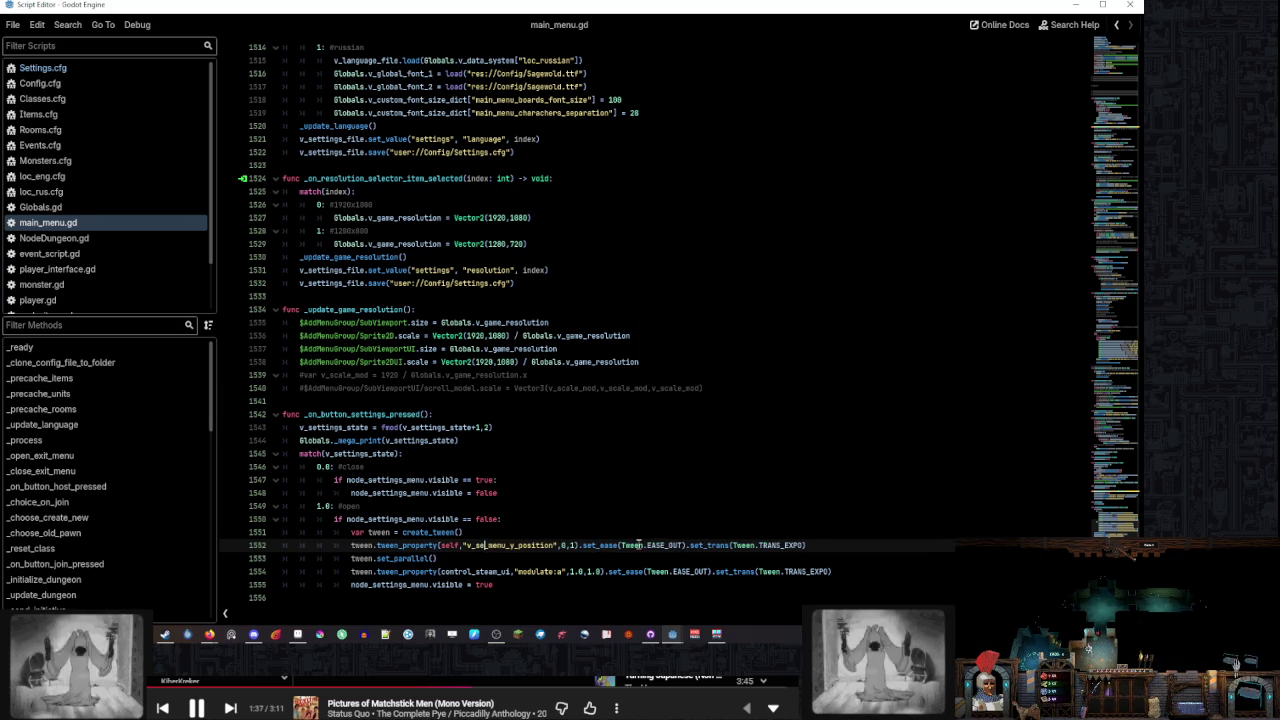
type("ings")
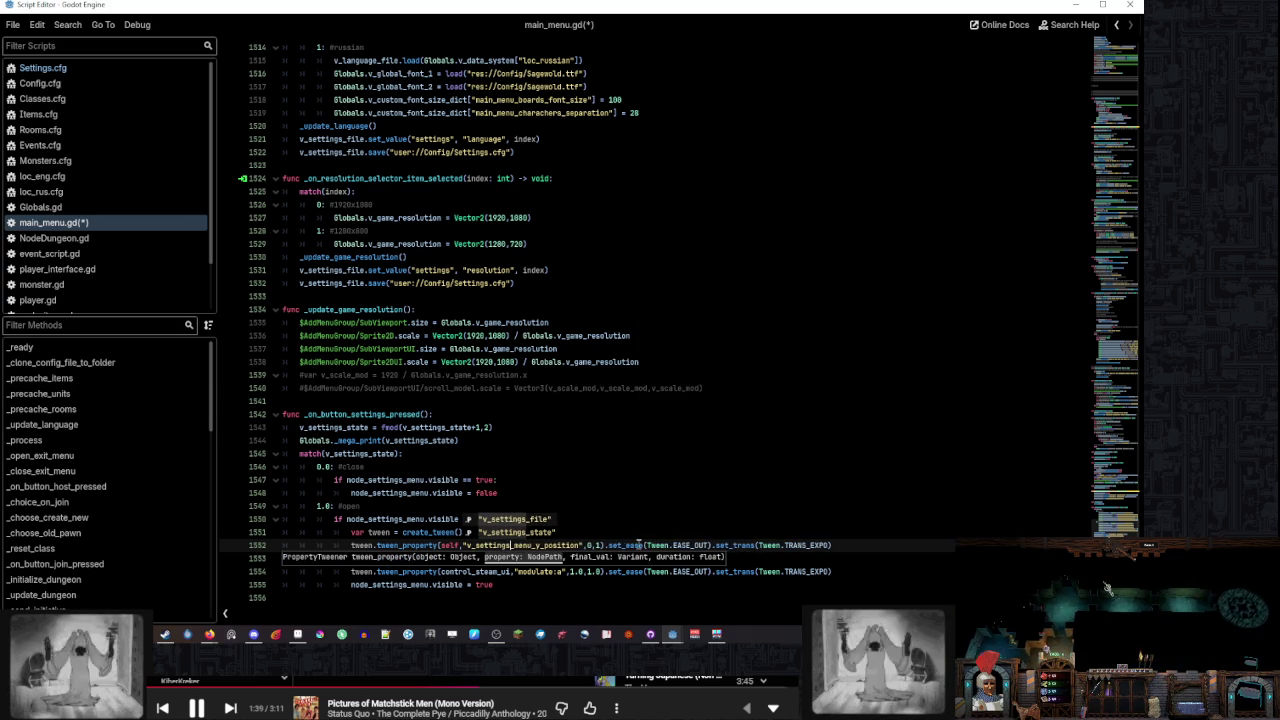
left_click(643, 522)
double_click(561, 545)
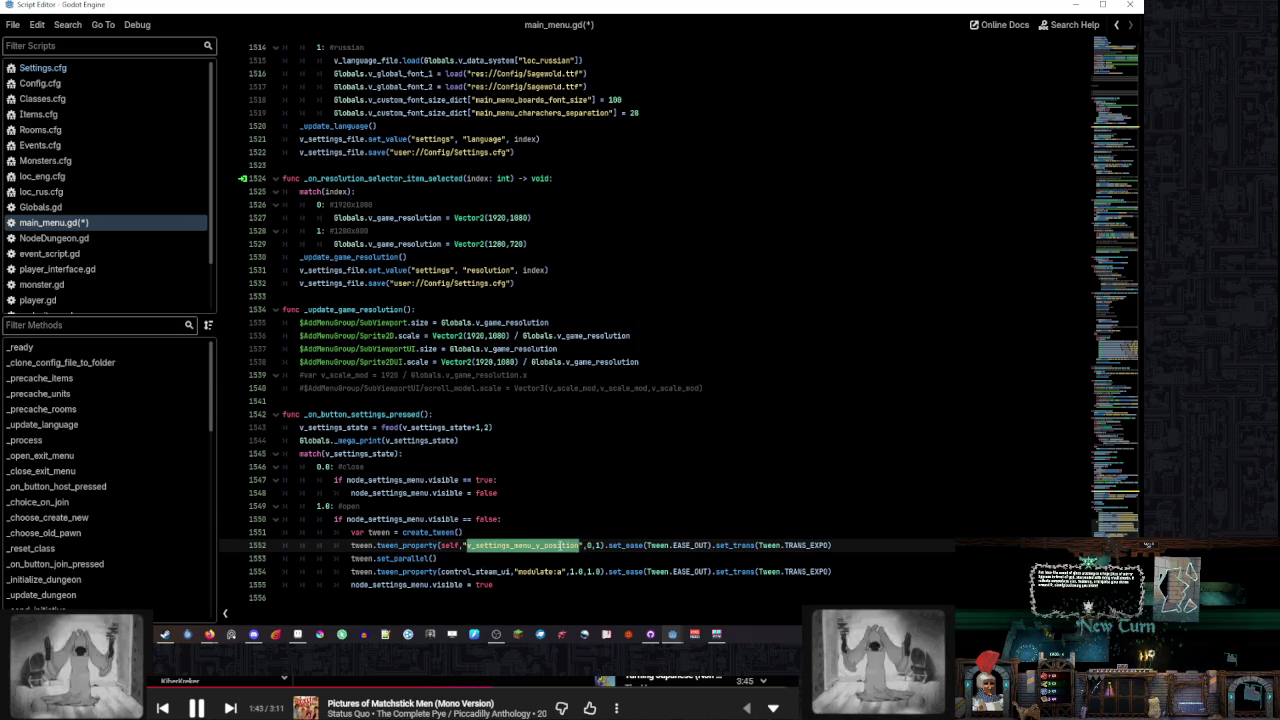
mouse_move(679, 630)
left_click(605, 580)
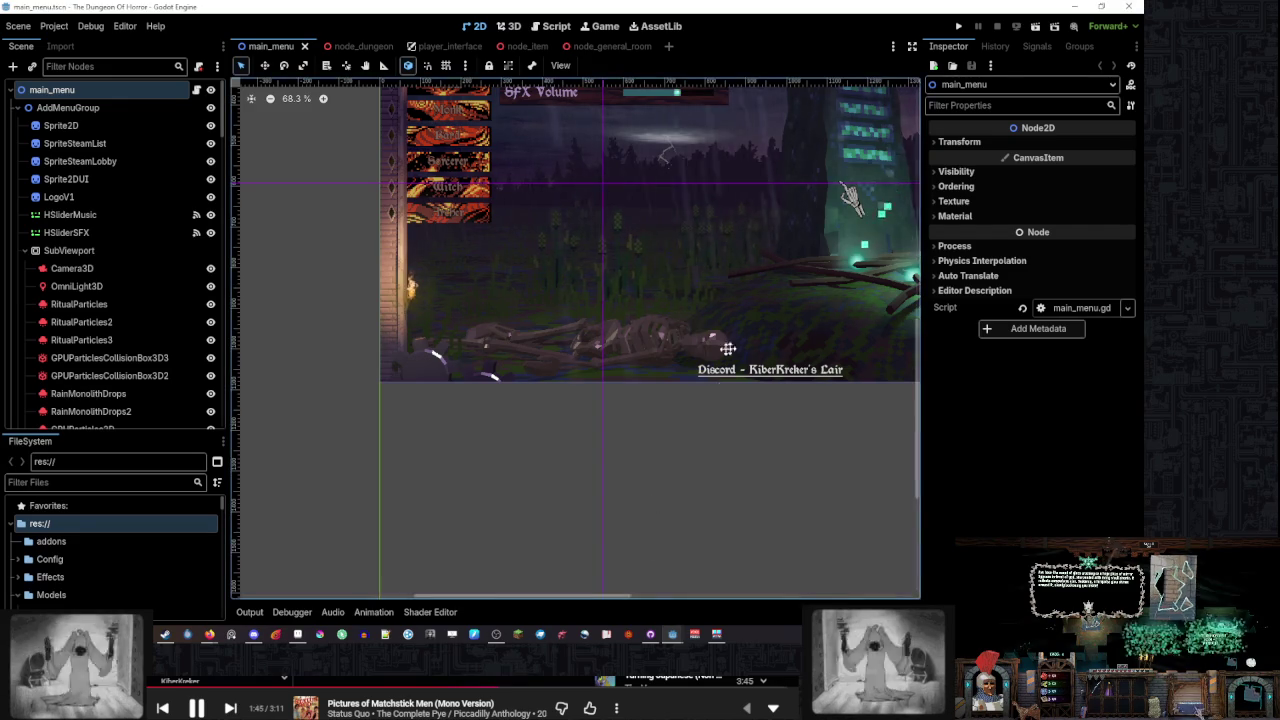
Enlarge the scene tree and toggle the ControlSteamUI node's visibility
mouse_move(120, 433)
left_mouse_down()
mouse_move(120, 370)
mouse_move(120, 548)
left_mouse_up()
scroll(110, 428, "down", 10)
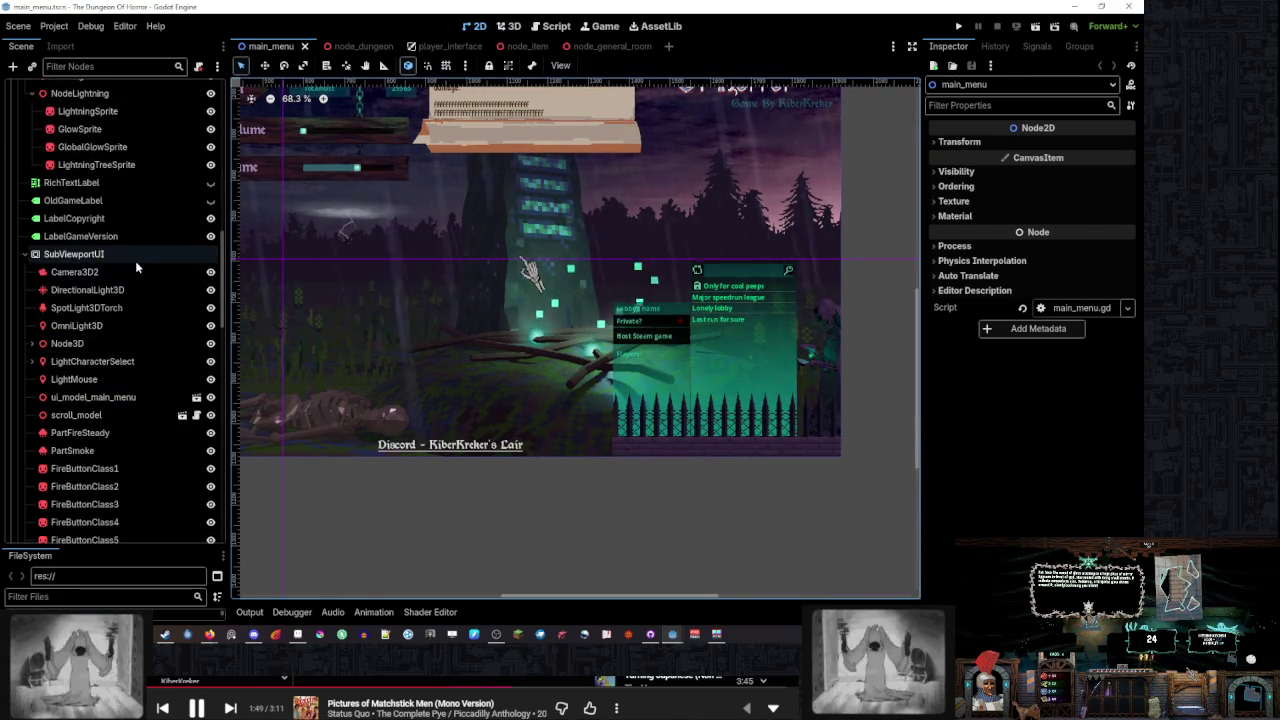
scroll(130, 320, "down", 5)
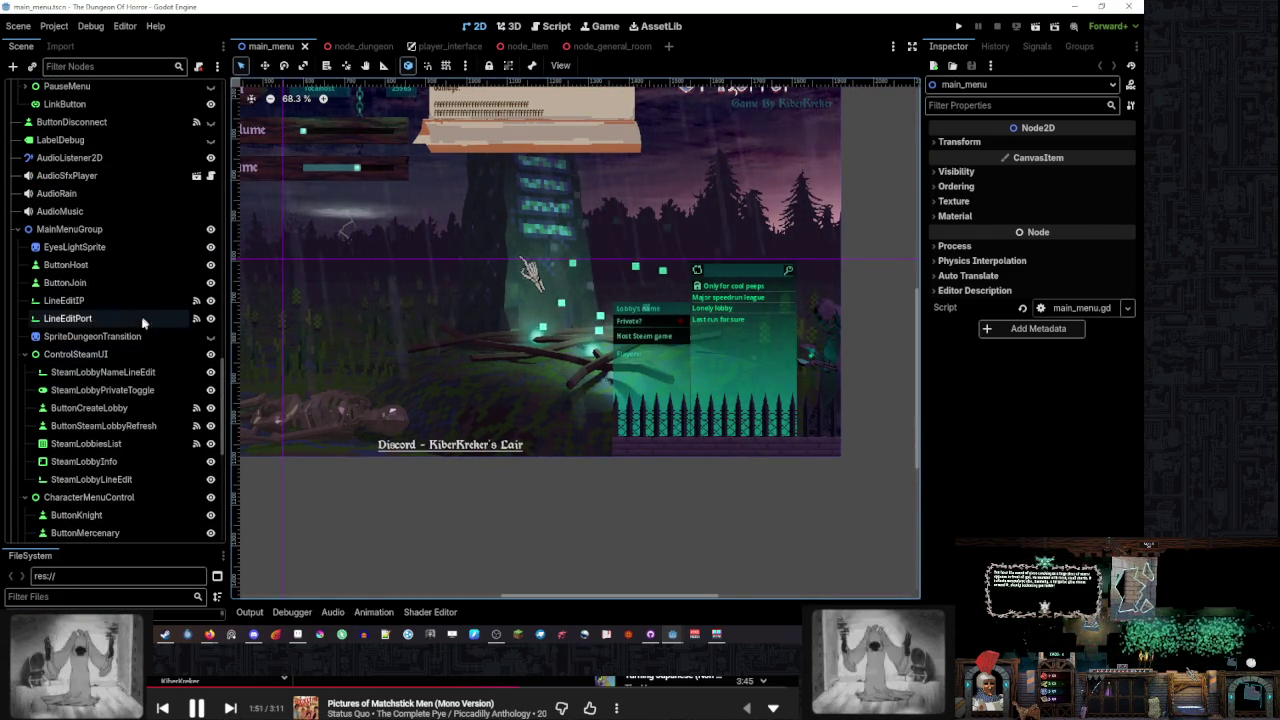
left_click(120, 354)
left_click(210, 354)
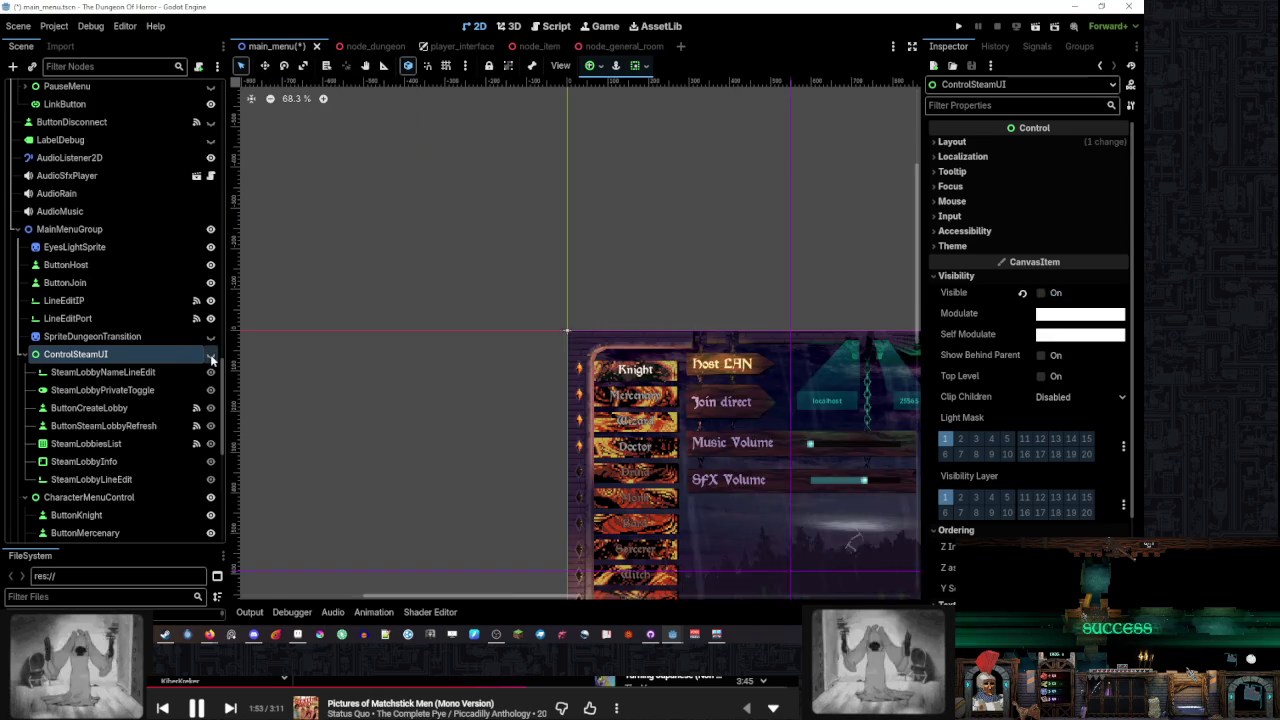
scroll(478, 193, "down", 2)
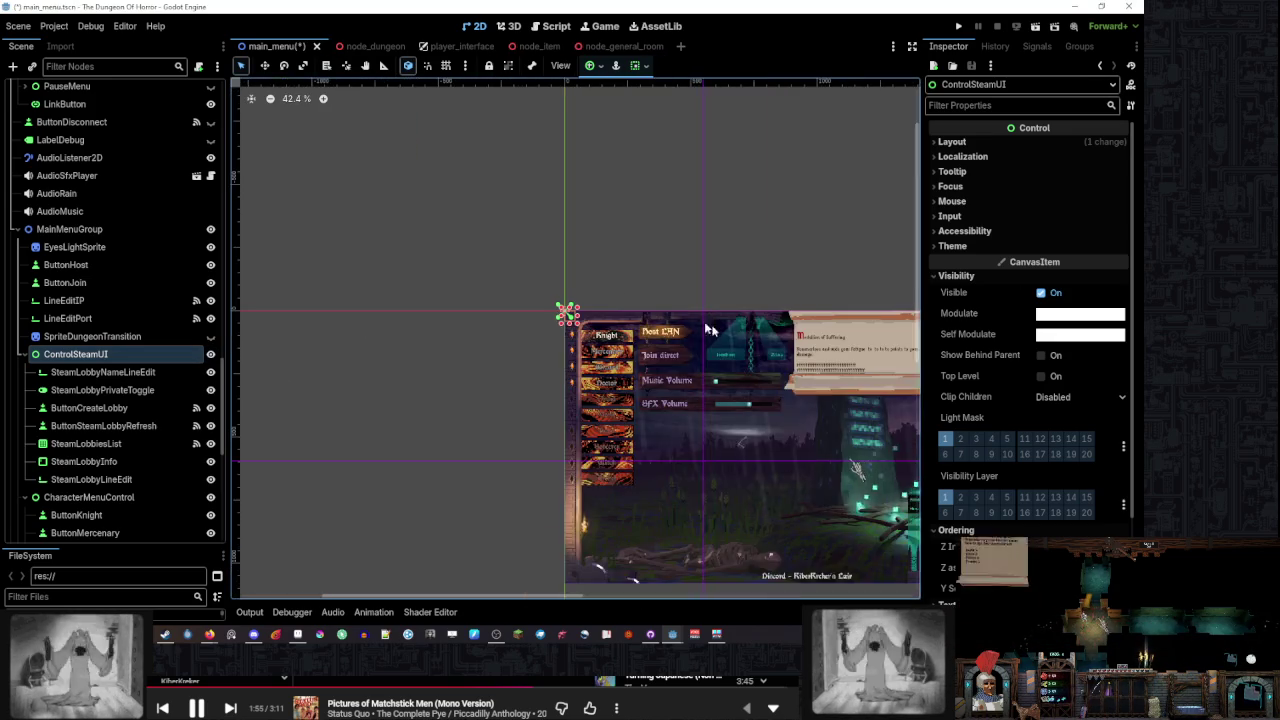
scroll(150, 305, "down", 5)
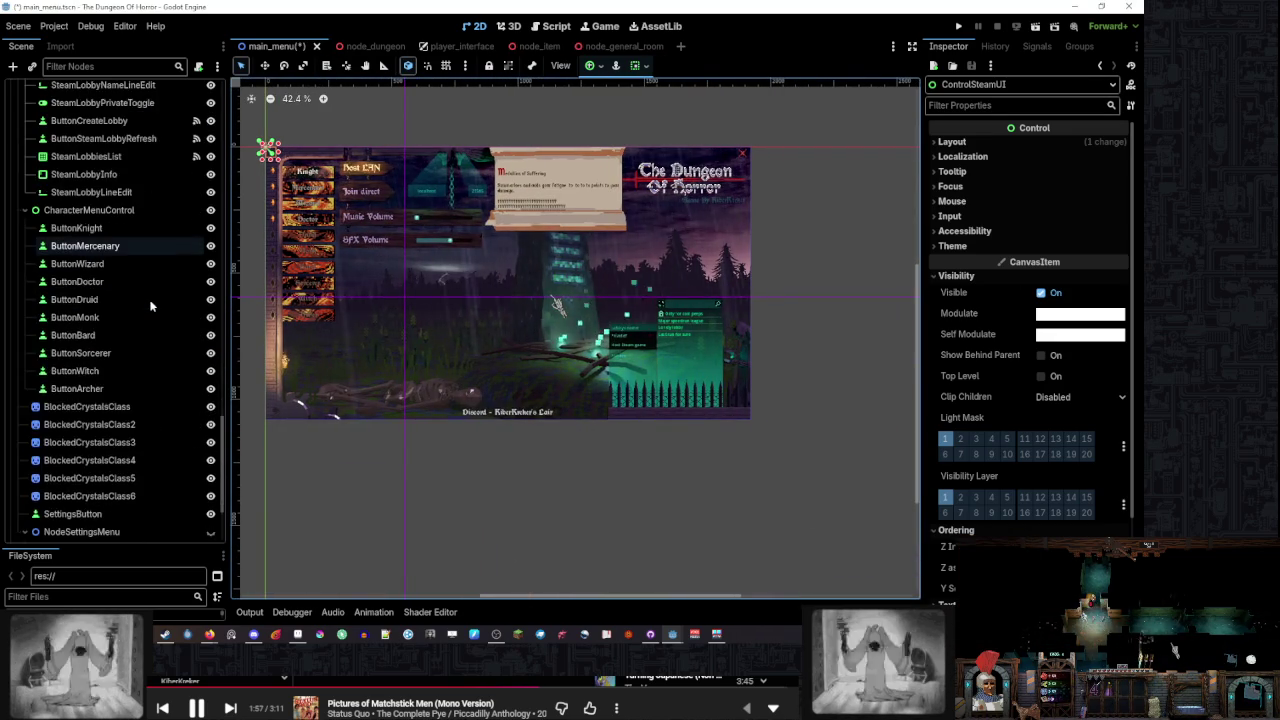
Change NodeSettingsMenu's type from Node2D to Control and return to main_menu.gd
right_click(116, 390)
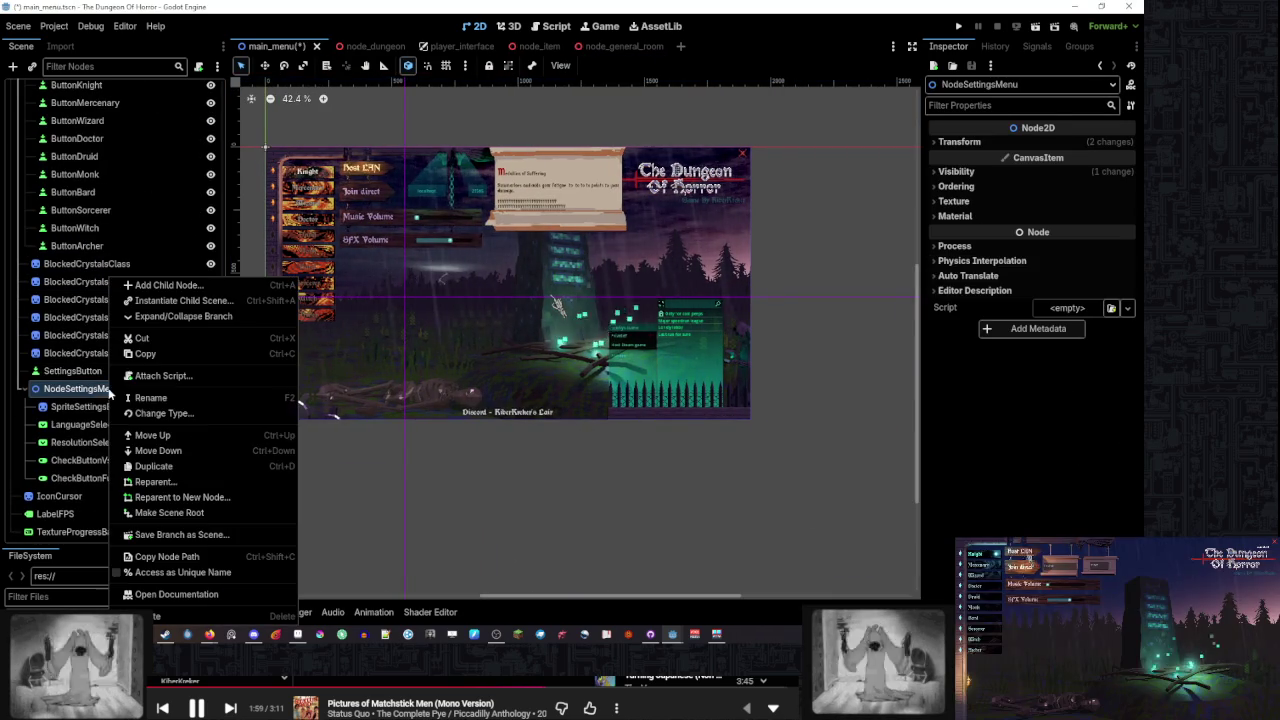
left_click(210, 413)
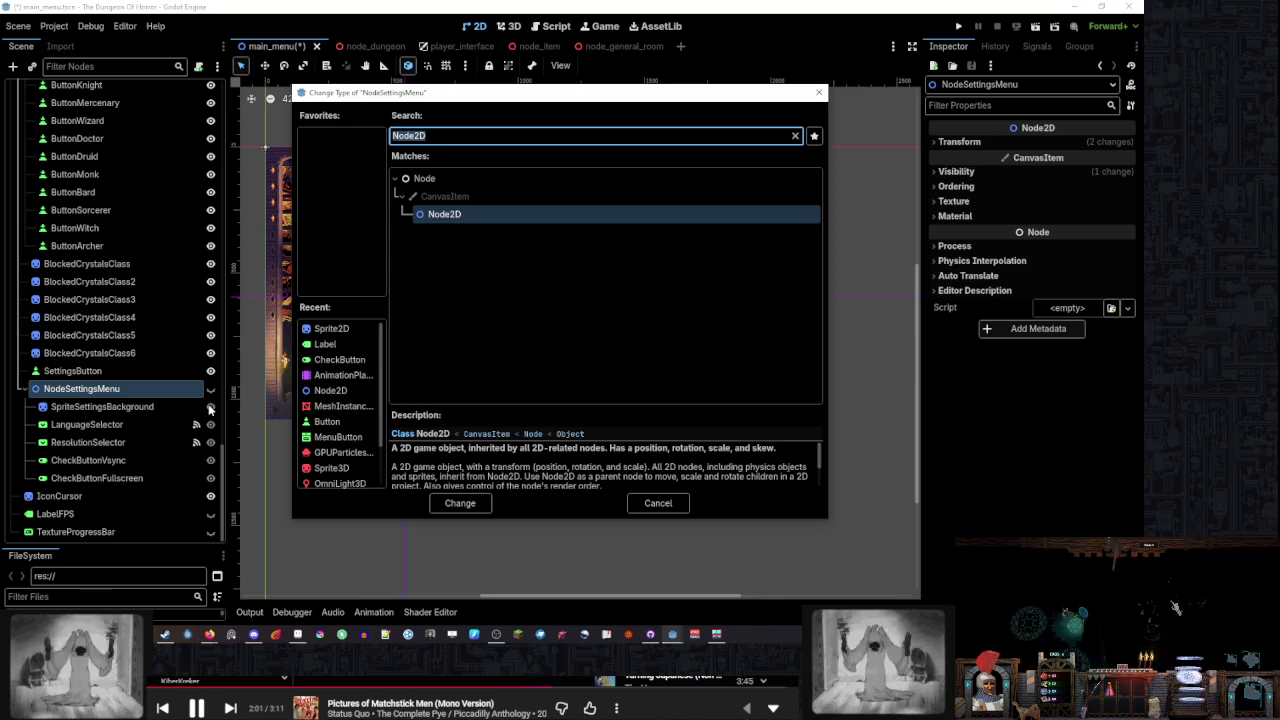
type("Contro")
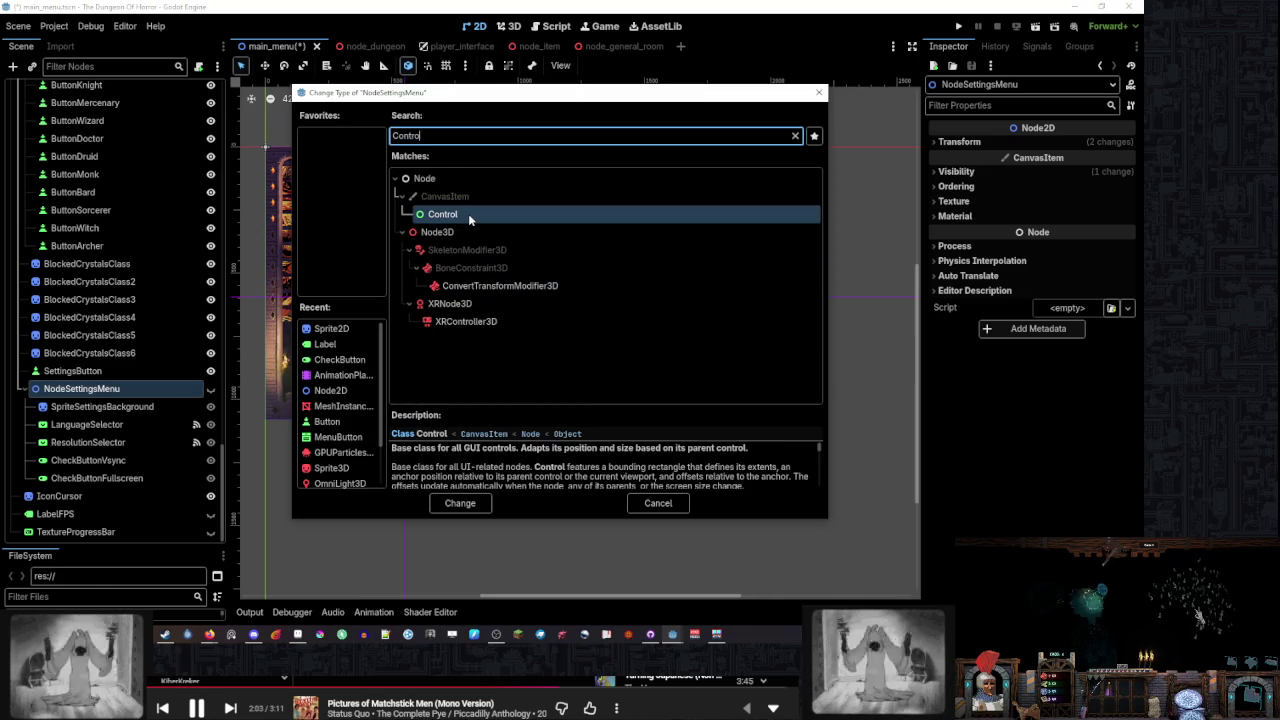
double_click(468, 213)
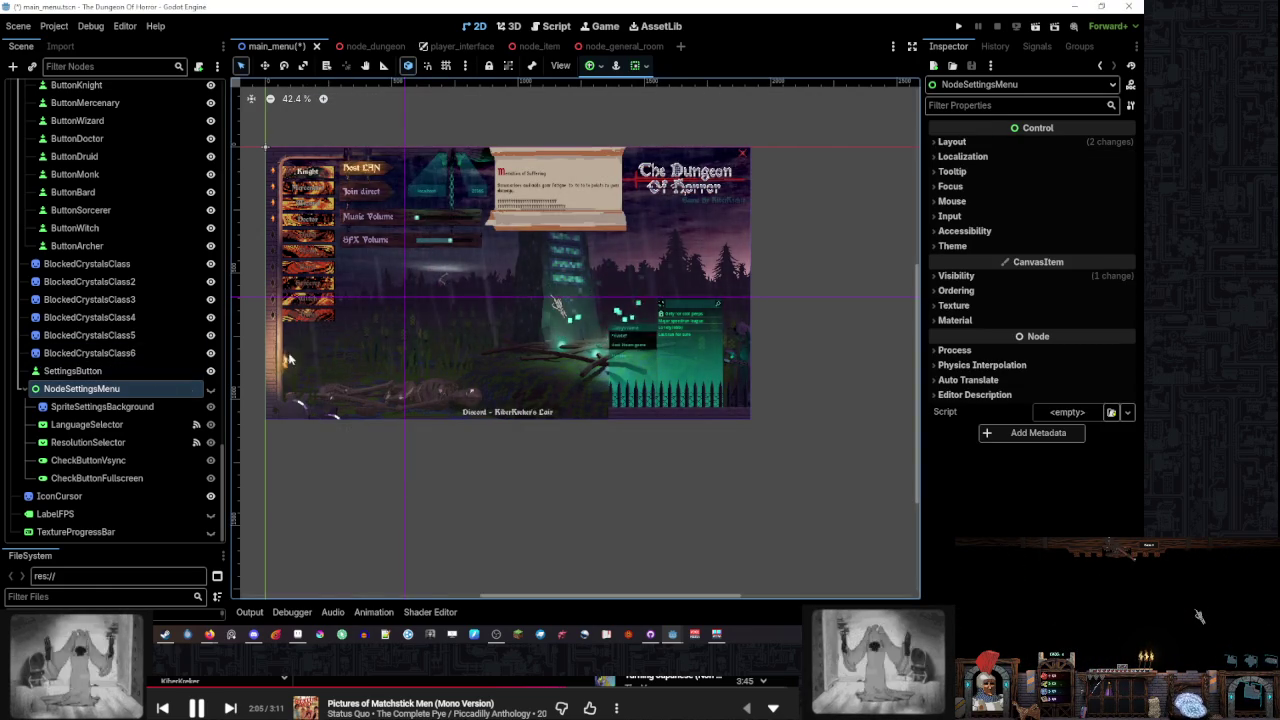
left_click(548, 26)
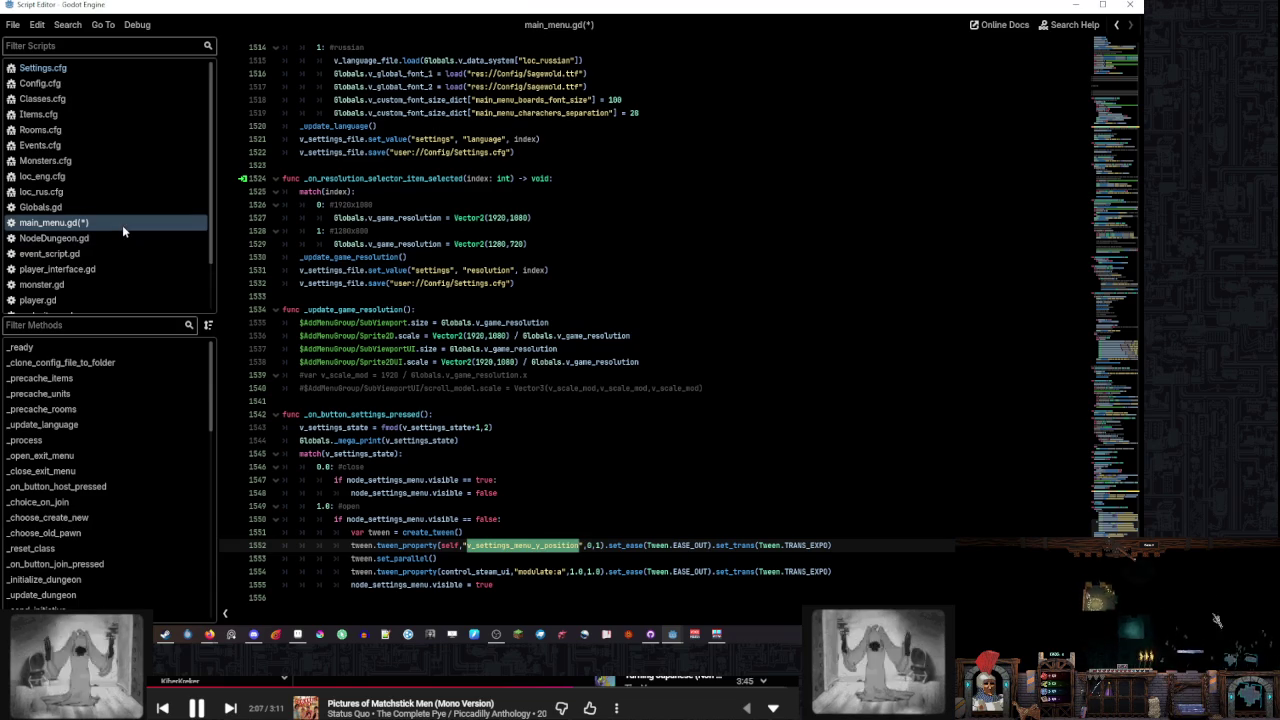
Change node_settings_menu's declared type from Node2D to Control and save main_menu.gd
left_click(100, 347)
scroll(318, 344, "up", 10)
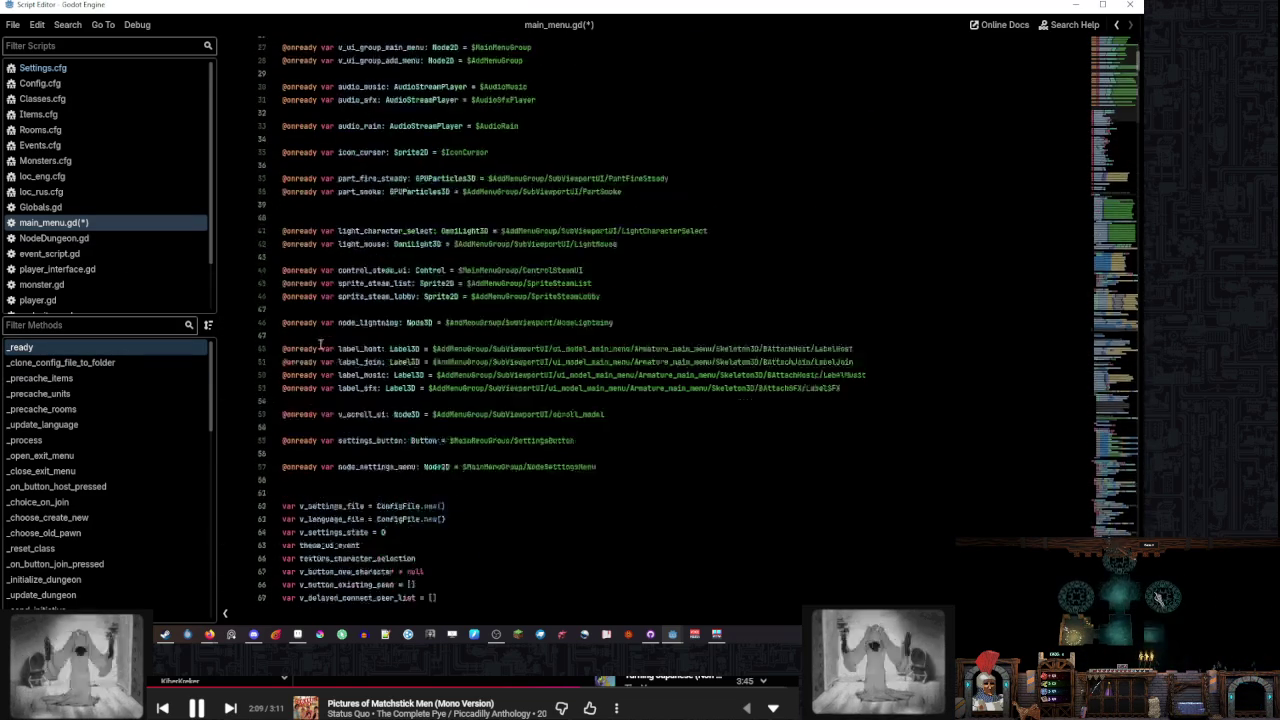
double_click(436, 493)
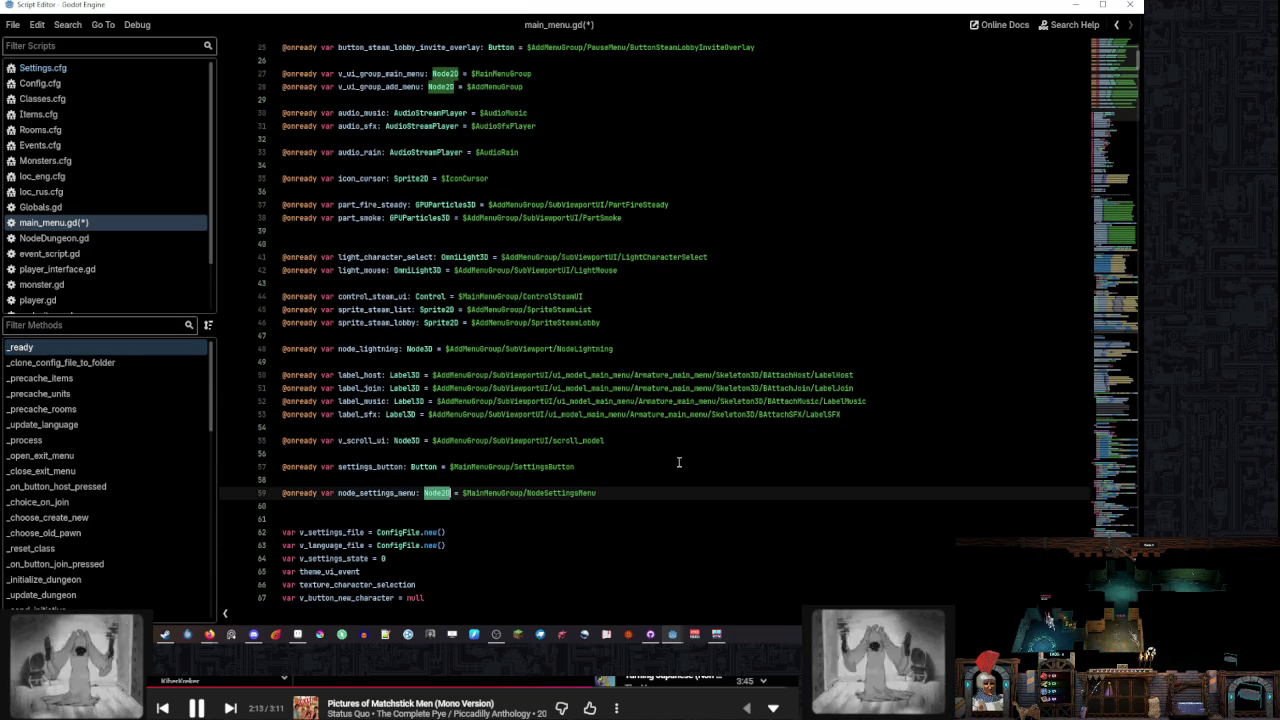
type("Control")
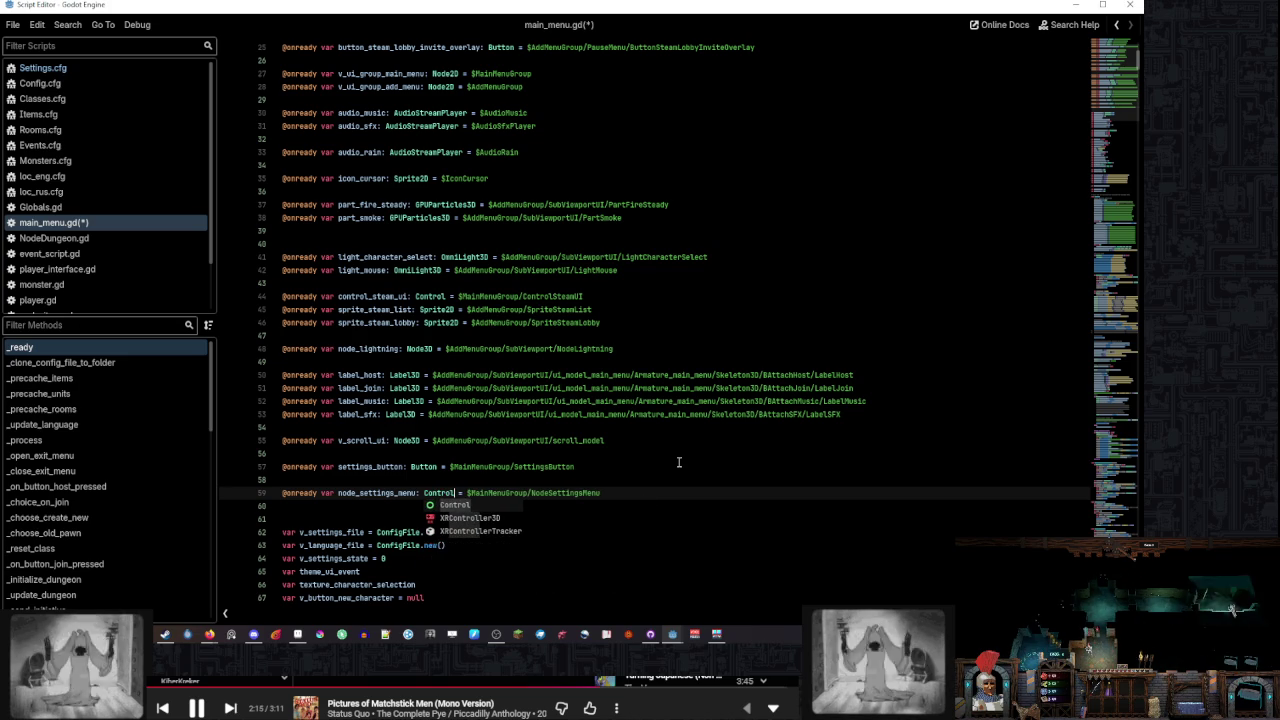
left_click(678, 462)
scroll(678, 470, "up", 2)
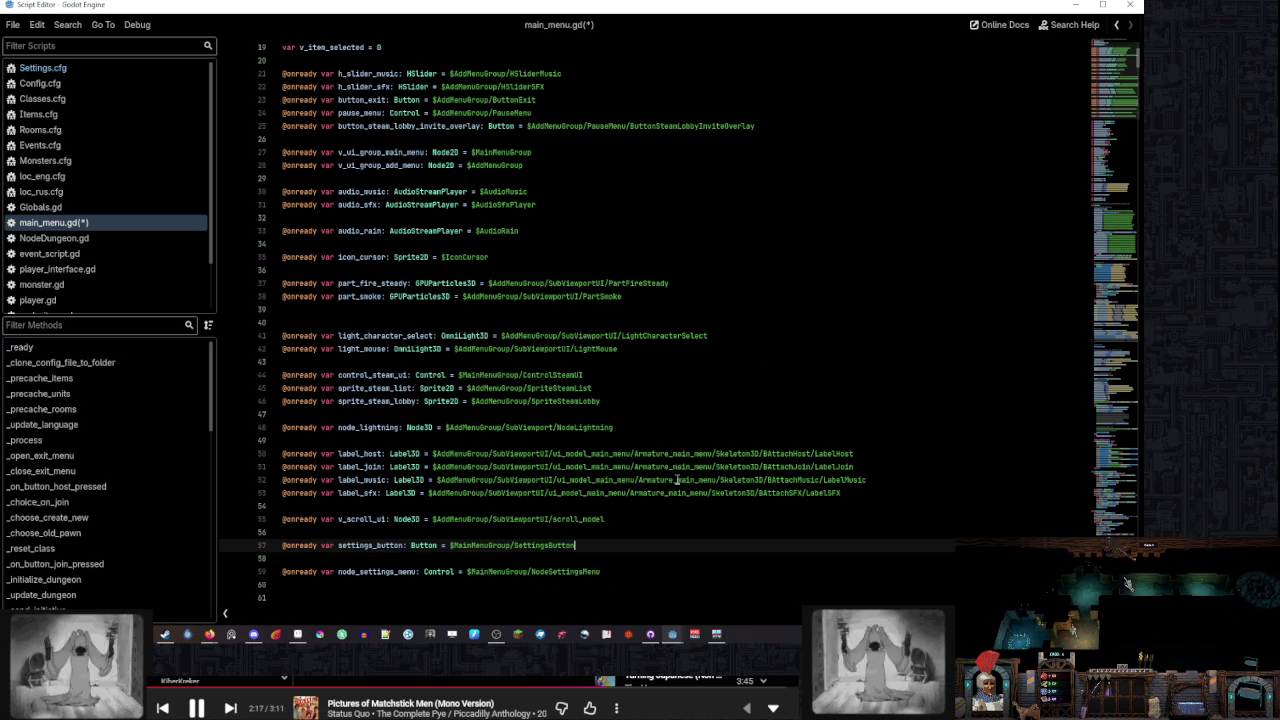
key("ctrl+s")
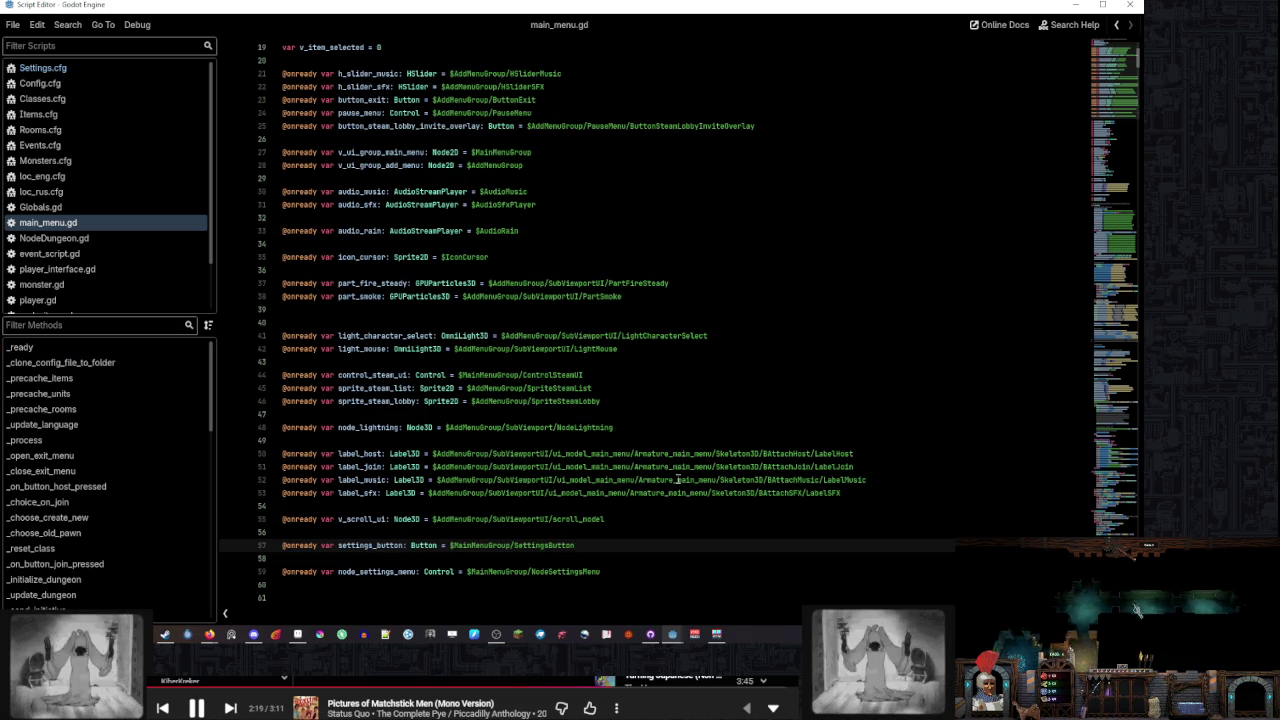
scroll(700, 510, "down", 3)
mouse_move(1119, 199)
left_mouse_down()
mouse_move(1110, 480)
mouse_move(1101, 92)
left_mouse_up()
Duplicate the v_settings_state line and rename the copy to v_settings_menu_y_position = 0.0
scroll(1101, 92, "up", 4)
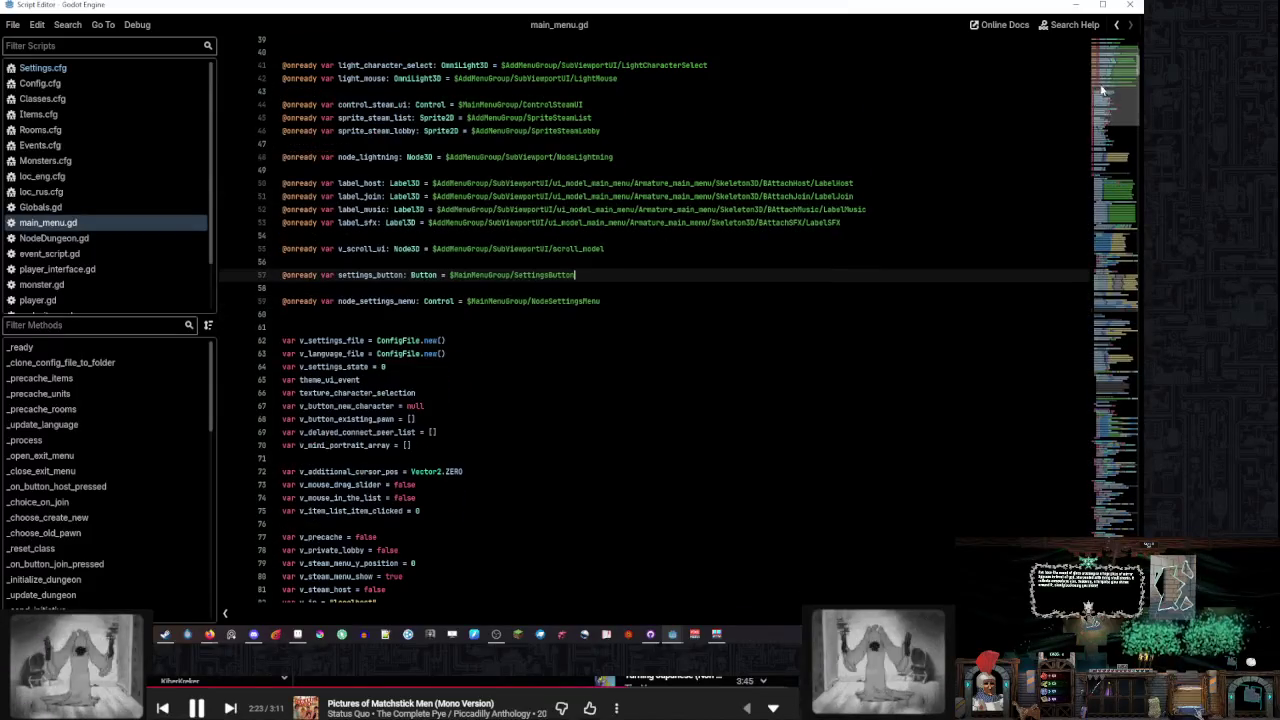
left_click(442, 366)
key("ctrl+shift+d")
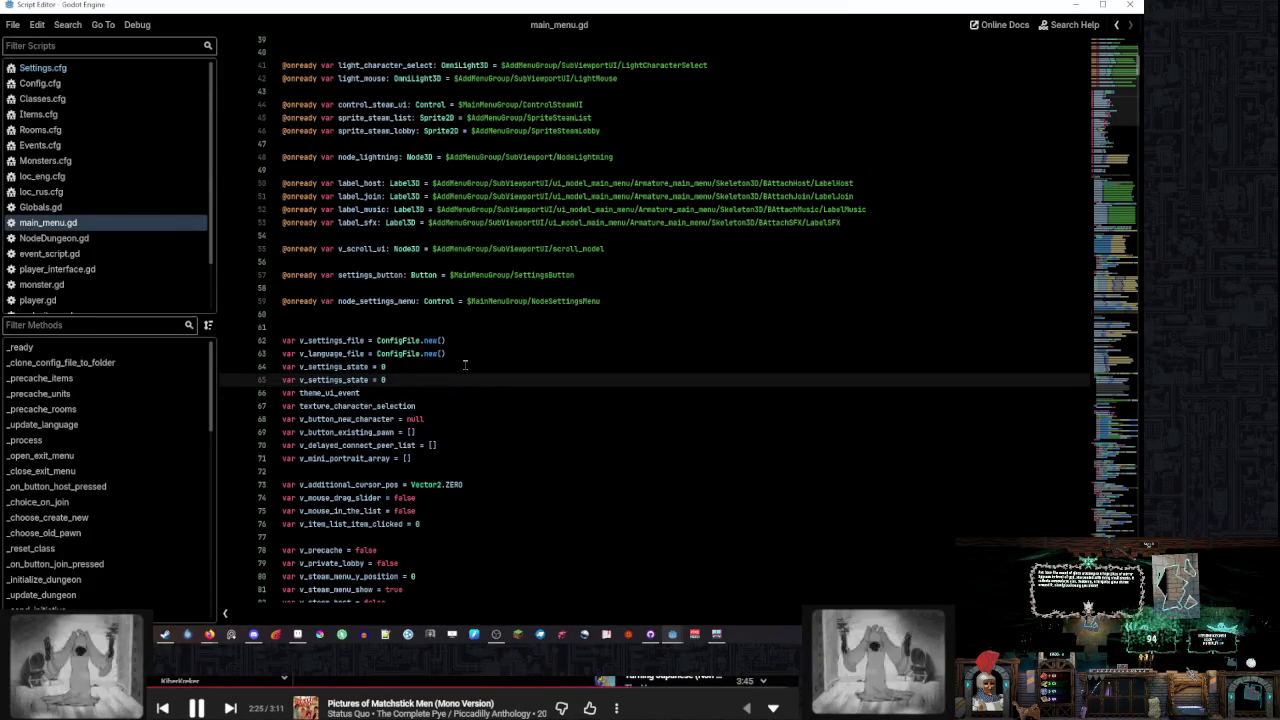
left_click(465, 365)
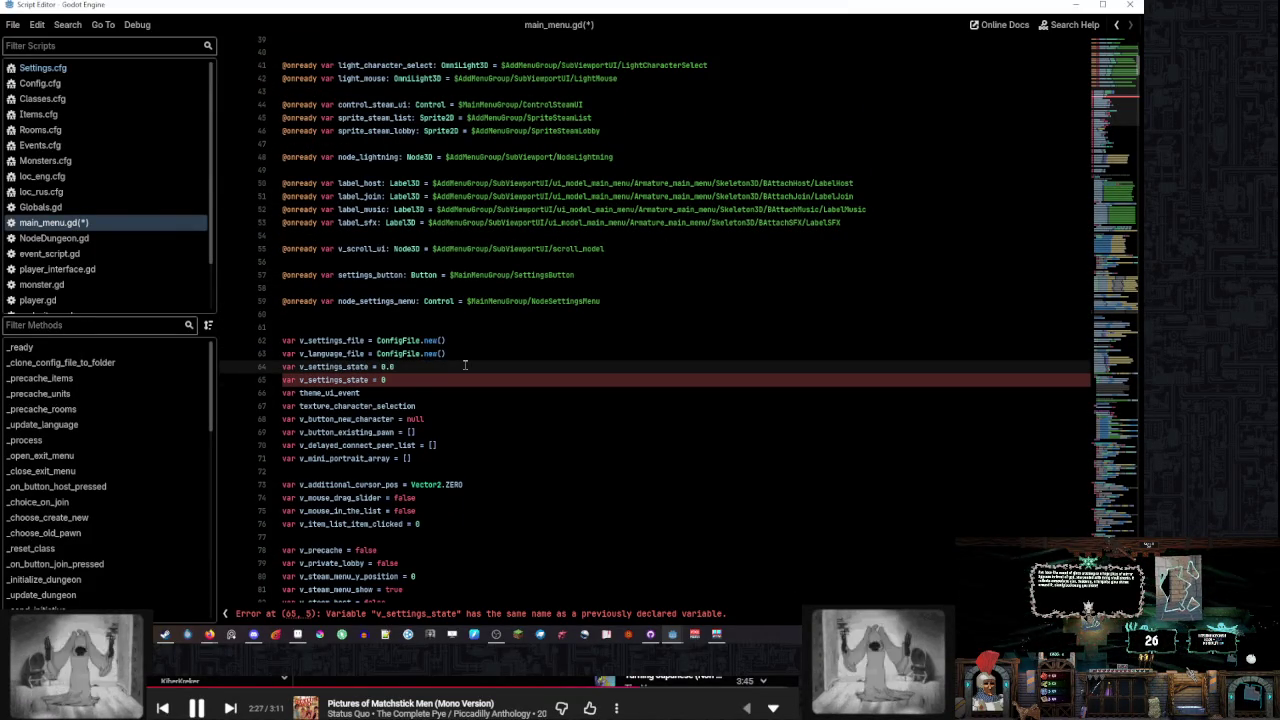
key("Down")
key("BackSpace")
key("BackSpace")
key("BackSpace")
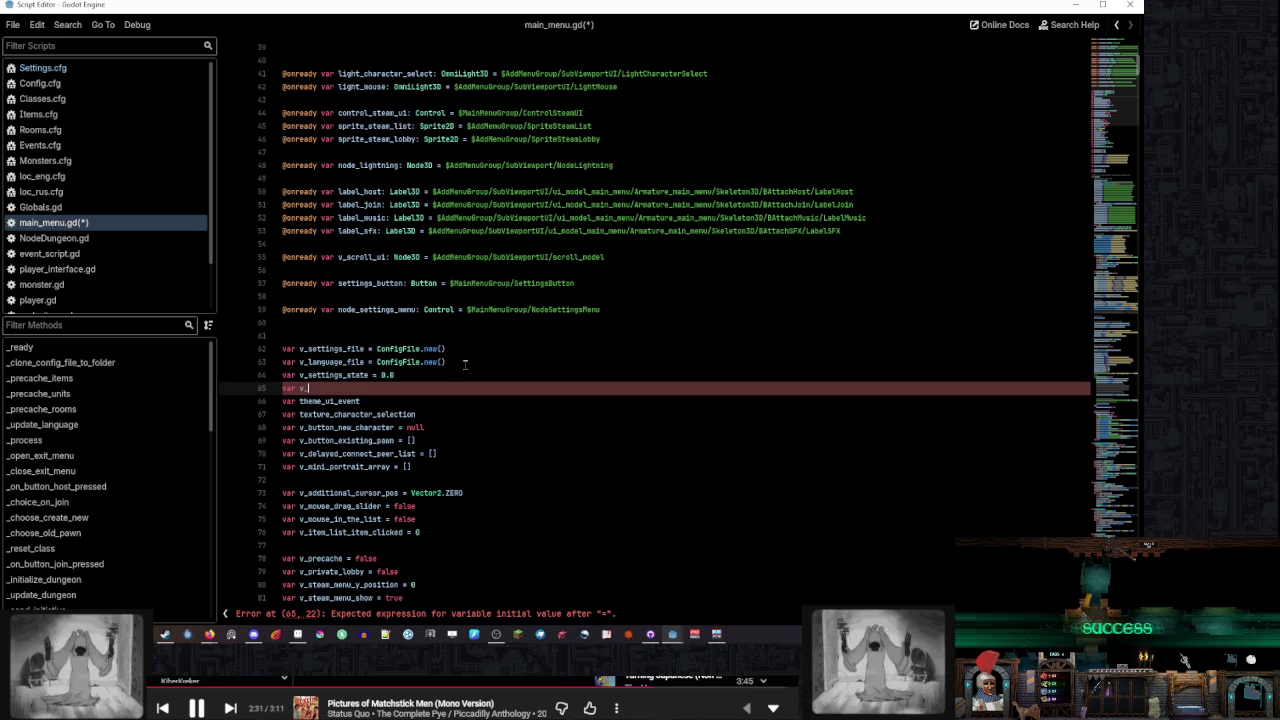
type("setting_")
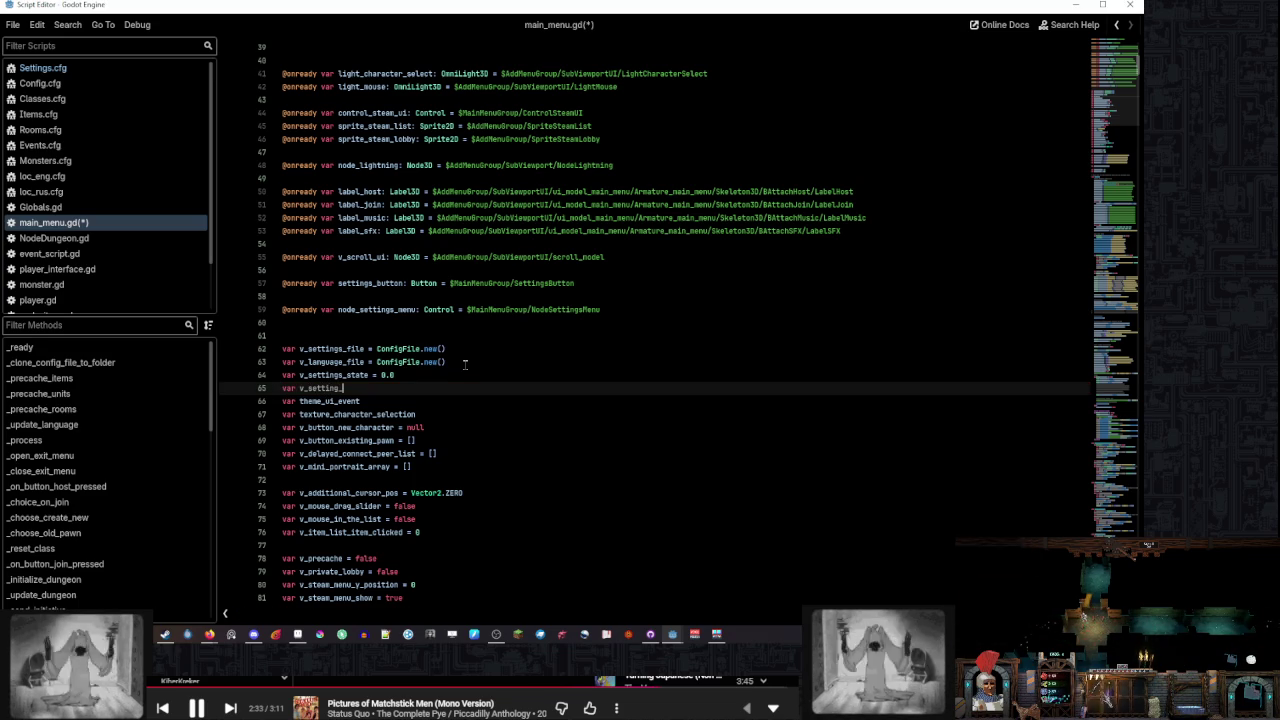
key("BackSpace")
type("s_")
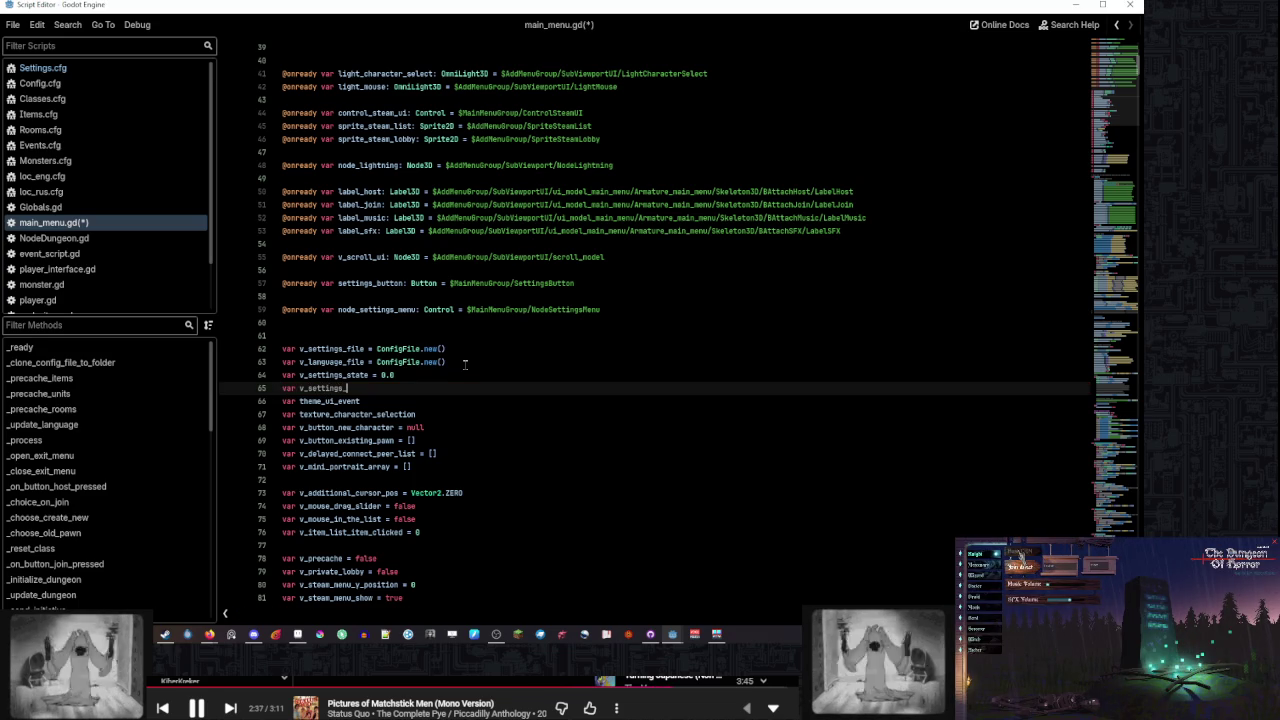
type("menu_y_position = 0.0")
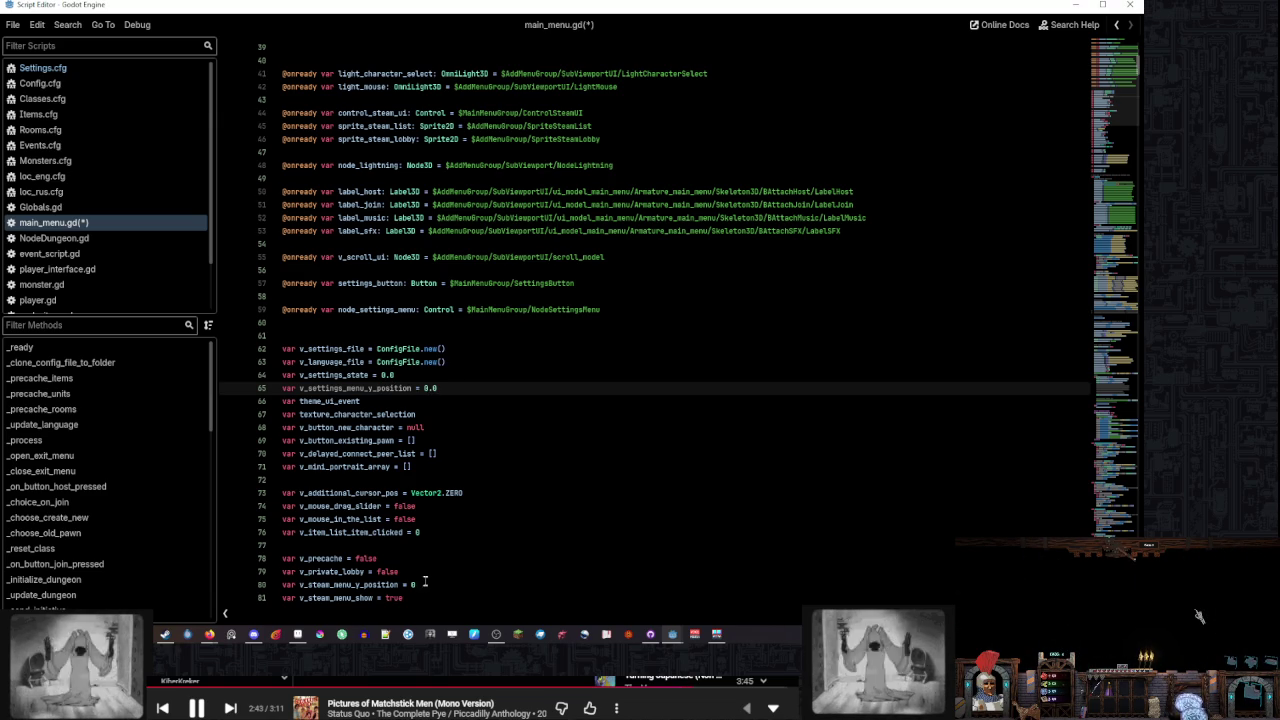
Make v_steam_menu_y_position's value 0.0 and save main_menu.gd
left_click(425, 584)
type(".0")
left_click(447, 389)
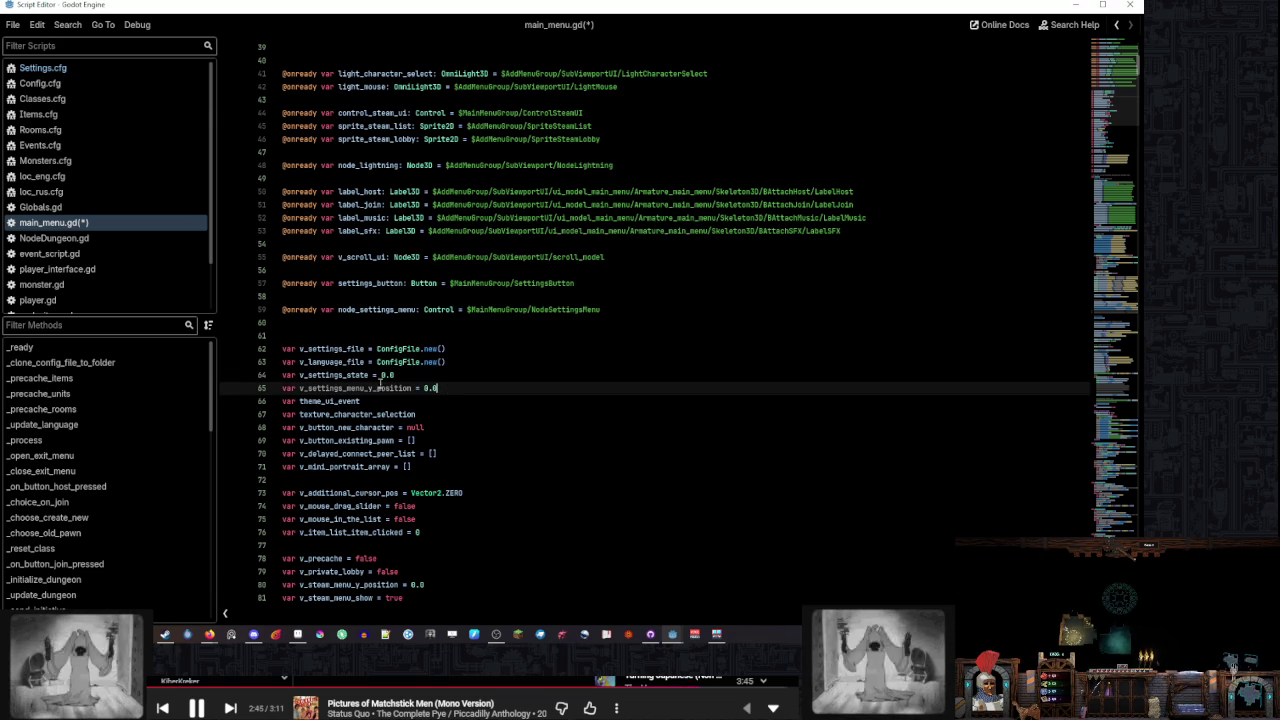
key("ctrl+s")
double_click(380, 388)
key("Up")
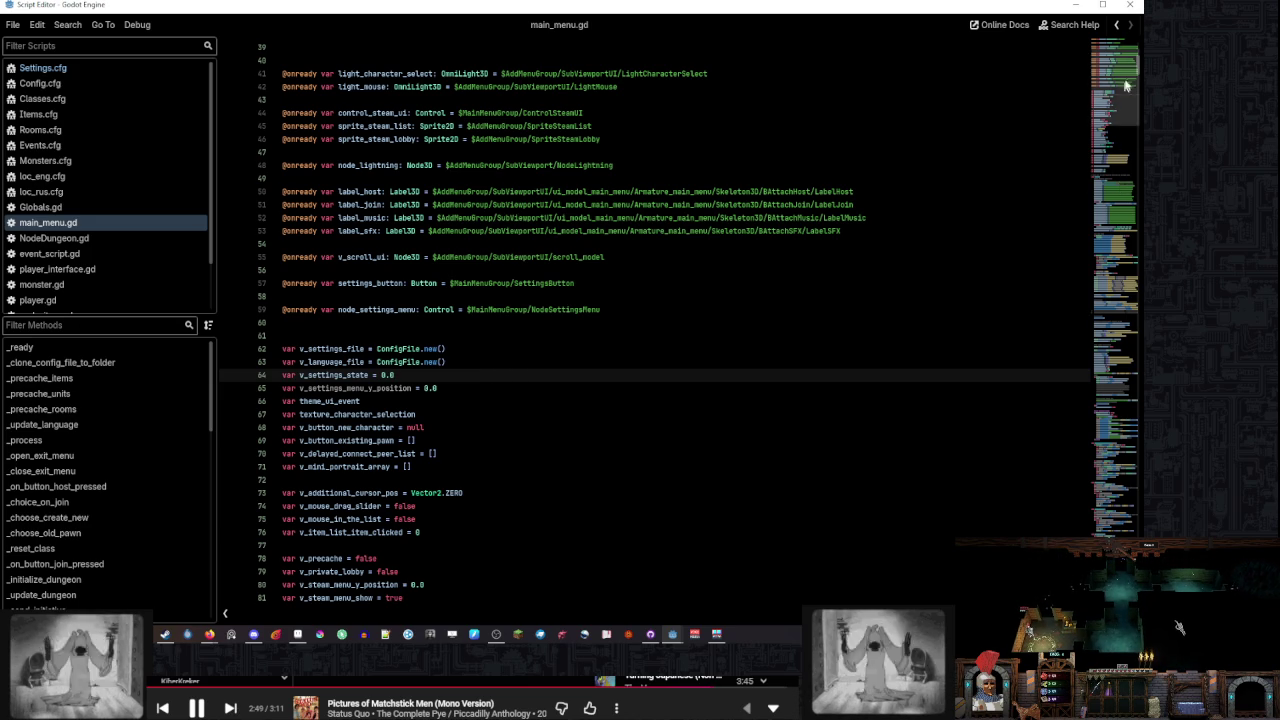
left_click(1115, 505)
Review the close branch, stepping between the visibility check on line 1548 and the hide line on 1549
left_click(619, 471)
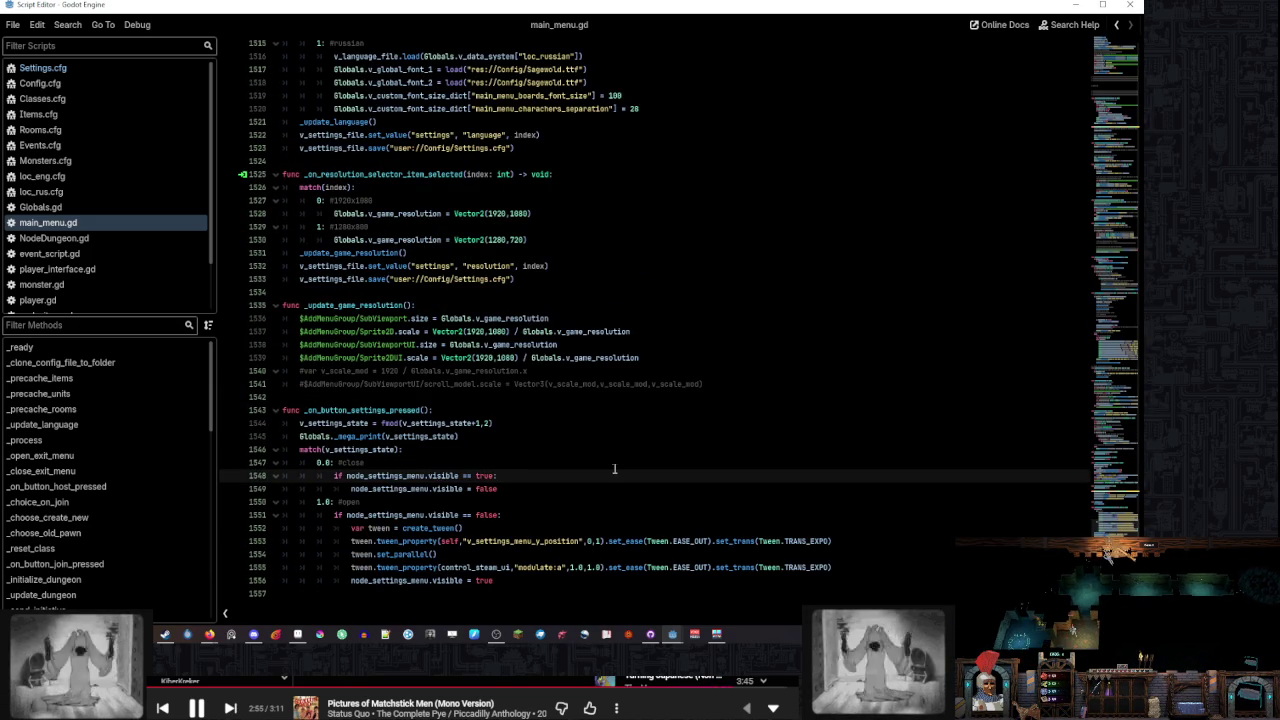
key("Down")
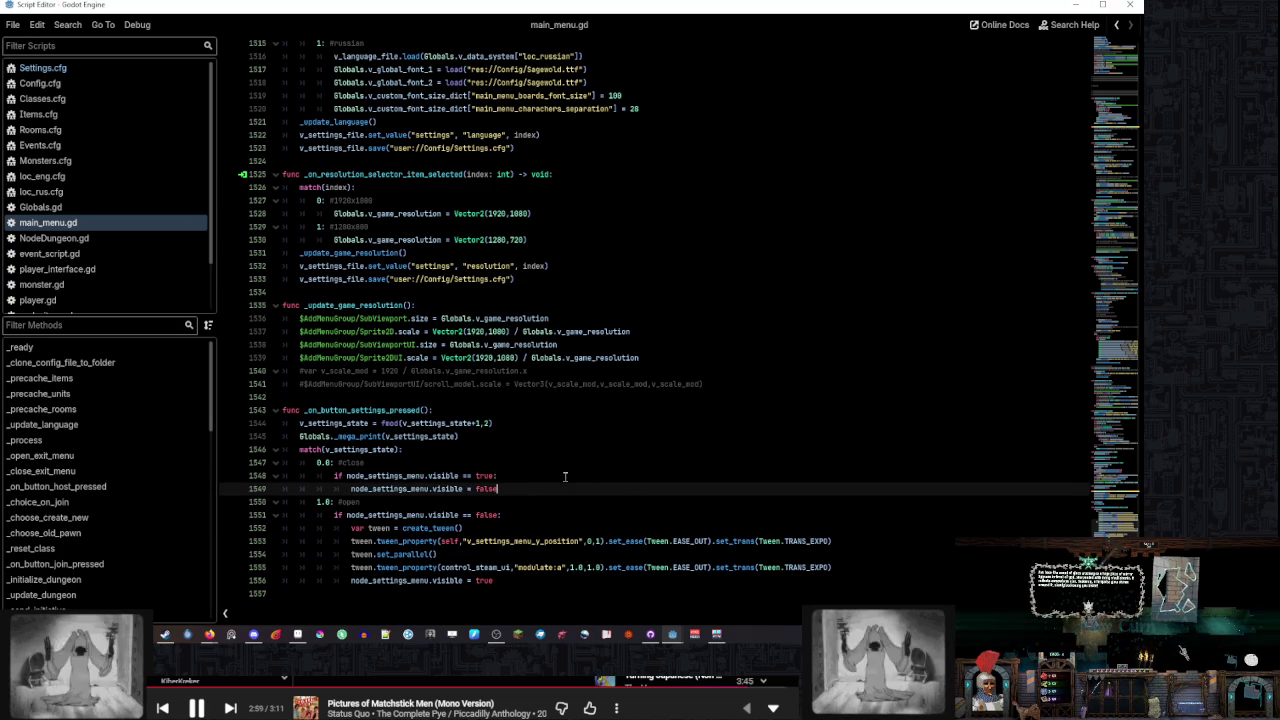
key("Up")
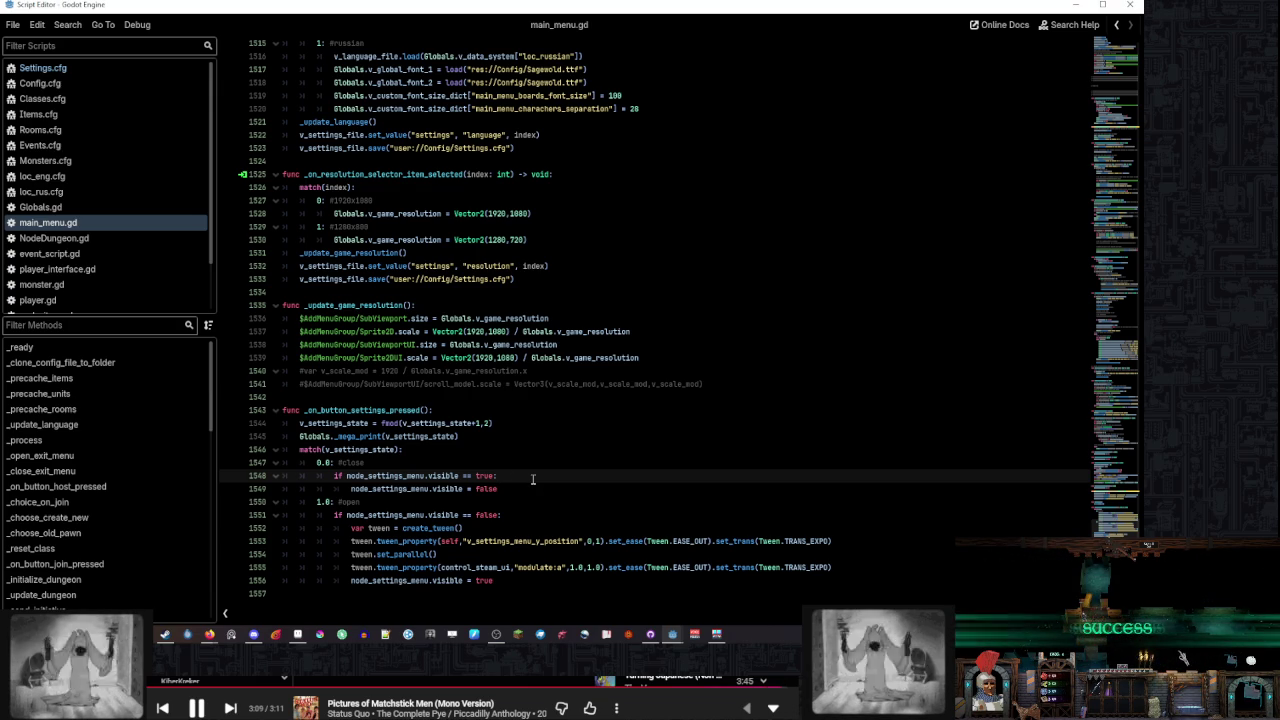
mouse_move(209, 634)
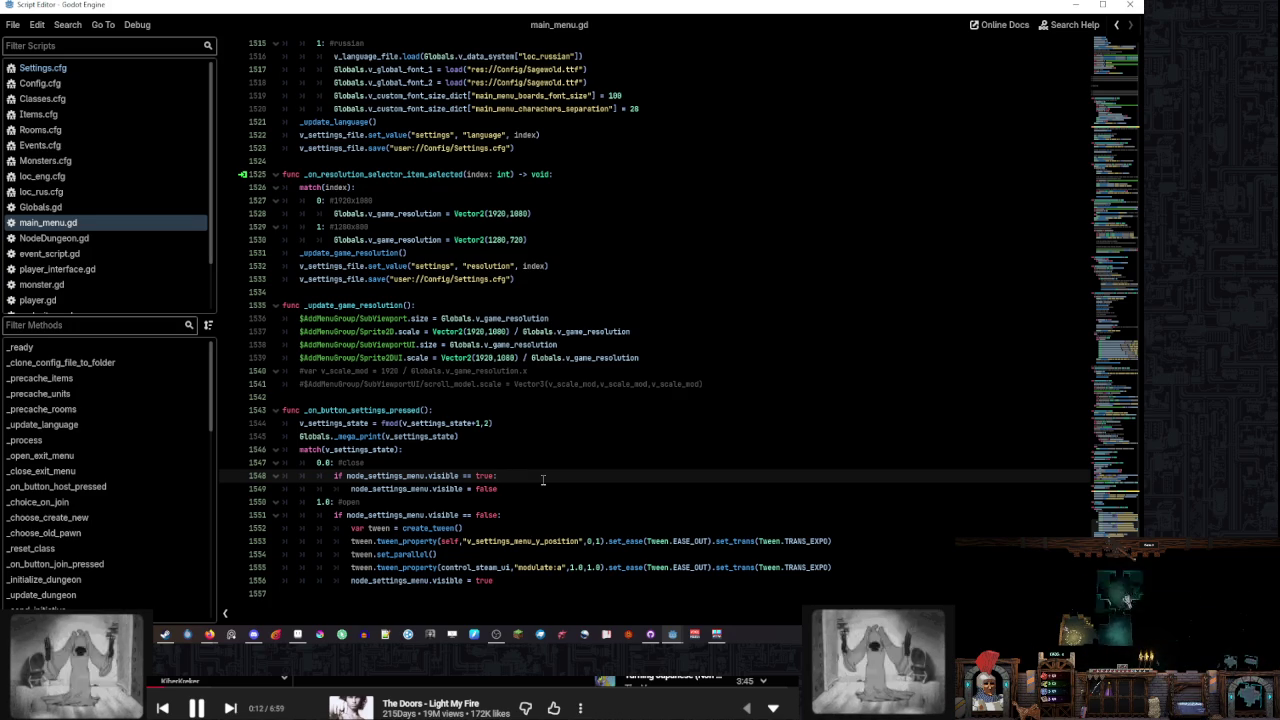
key("Down")
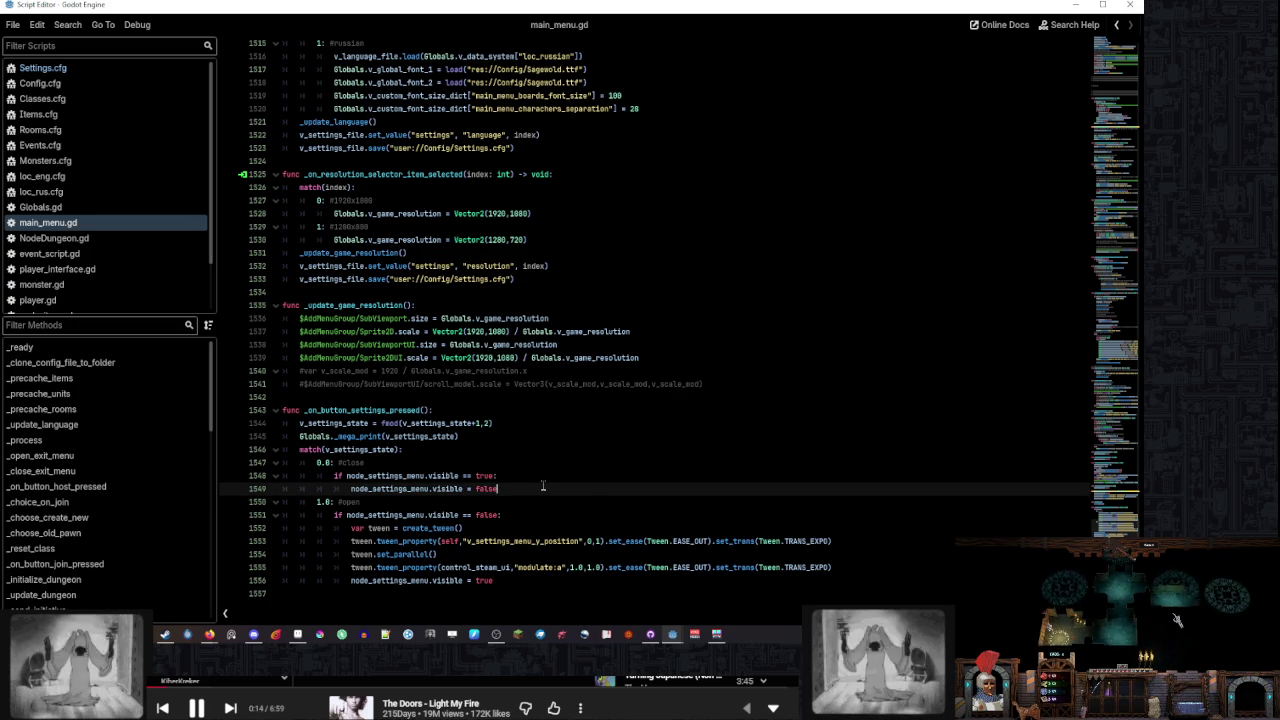
key("Up")
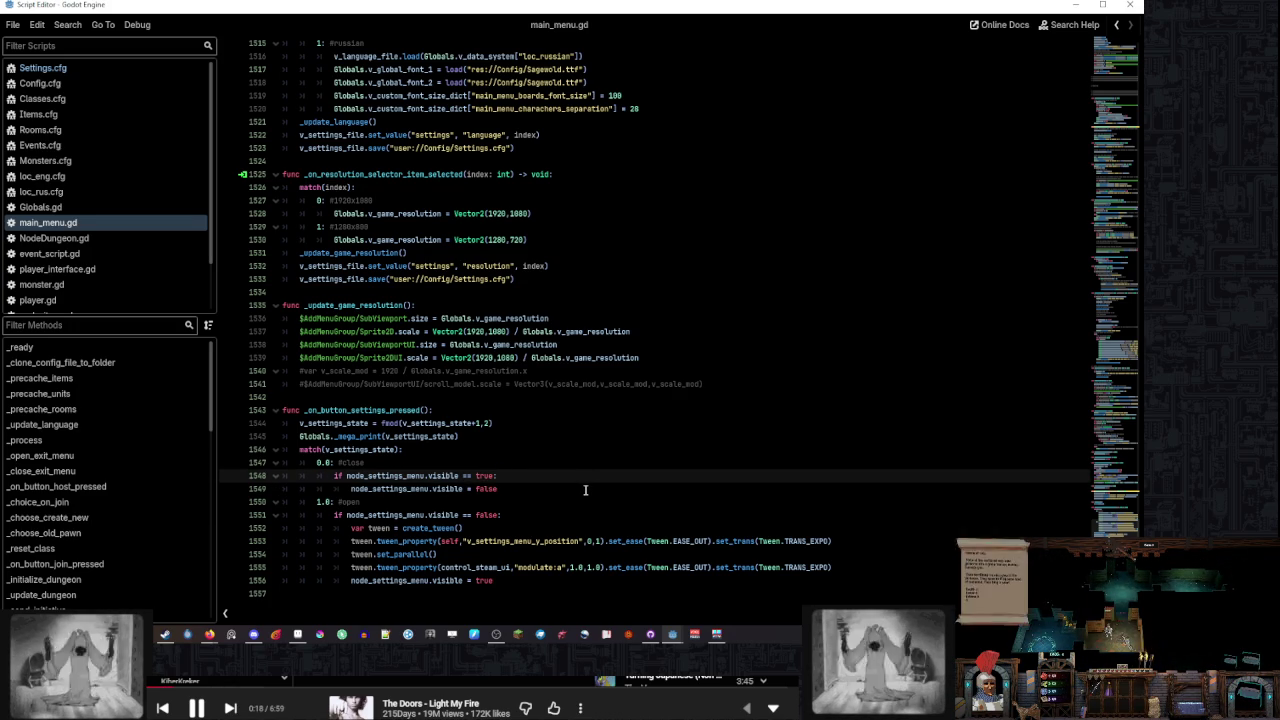
key("Down")
key("Up")
key("Down")
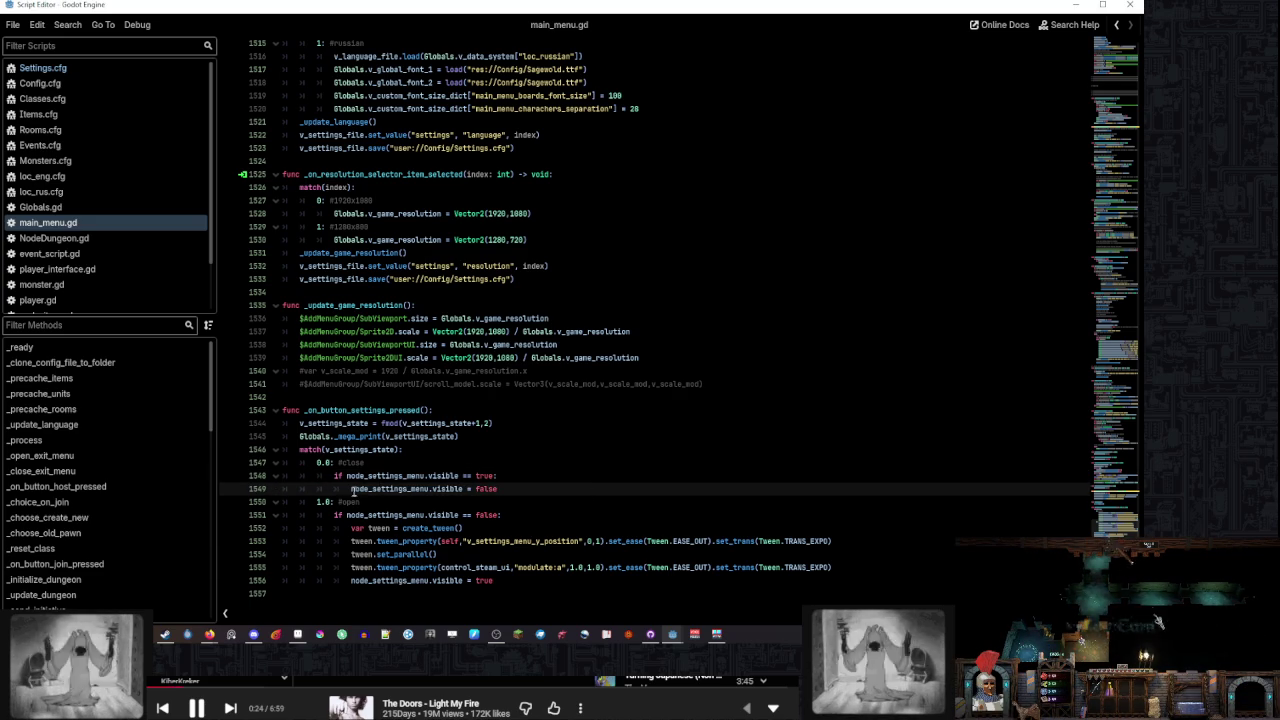
mouse_move(352, 490)
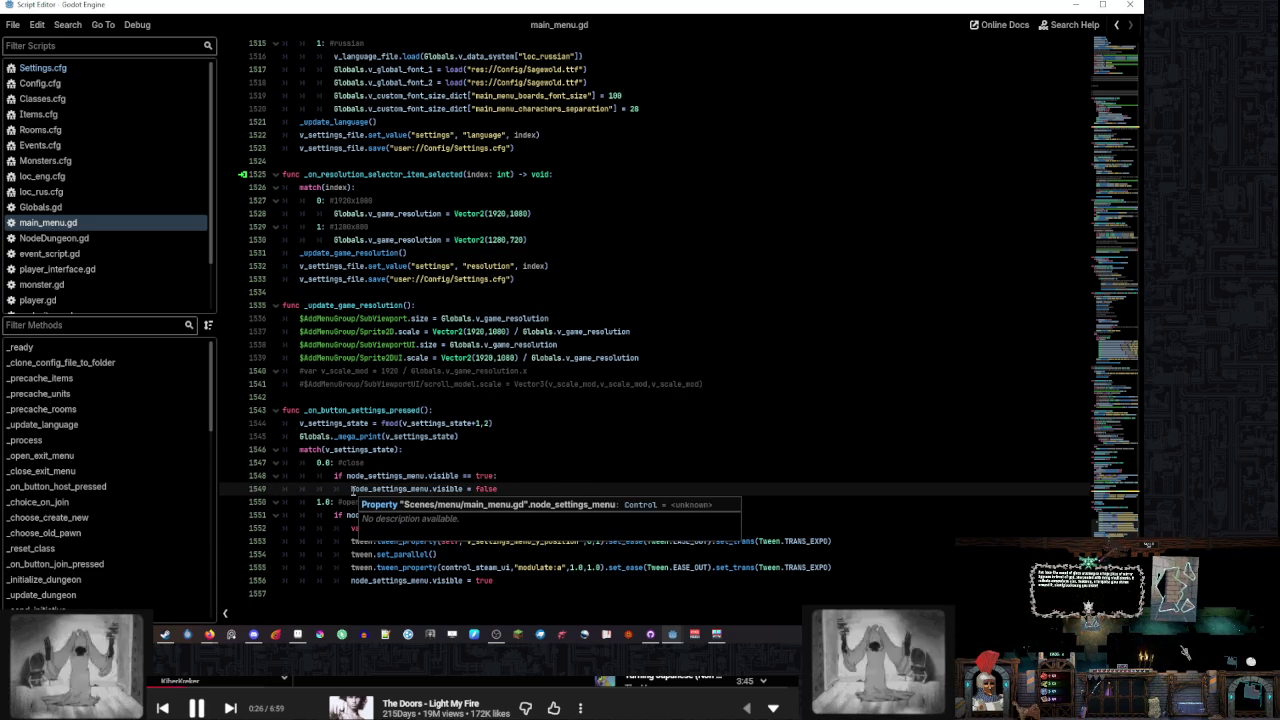
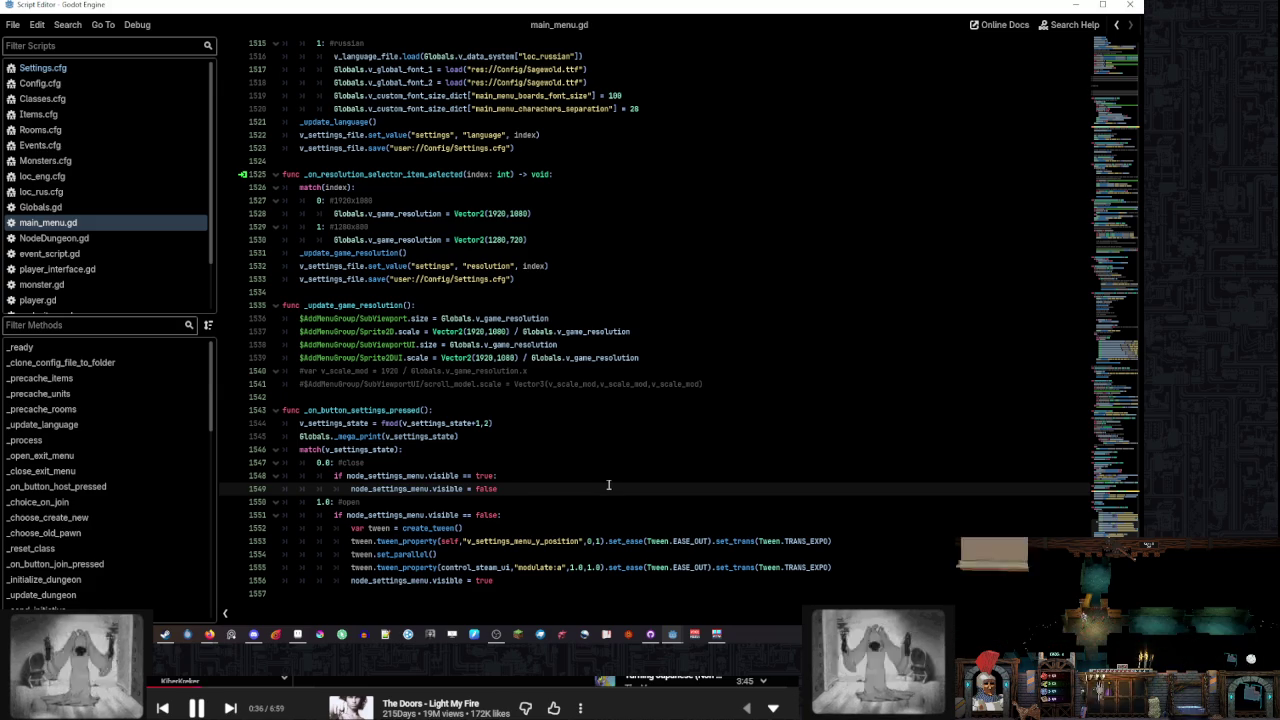
Locate the open-branch tween lines 1552–1556 in main_menu.gd
left_click(530, 515)
scroll(553, 500, "up", 1)
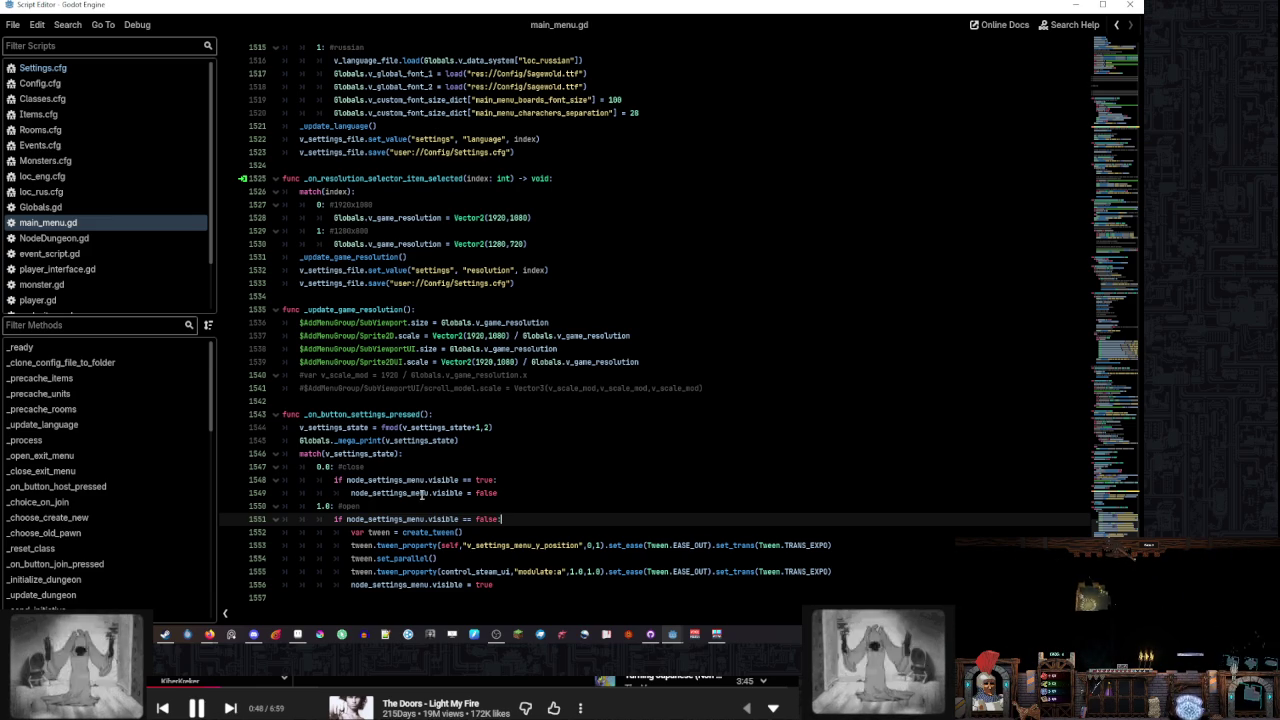
mouse_move(412, 493)
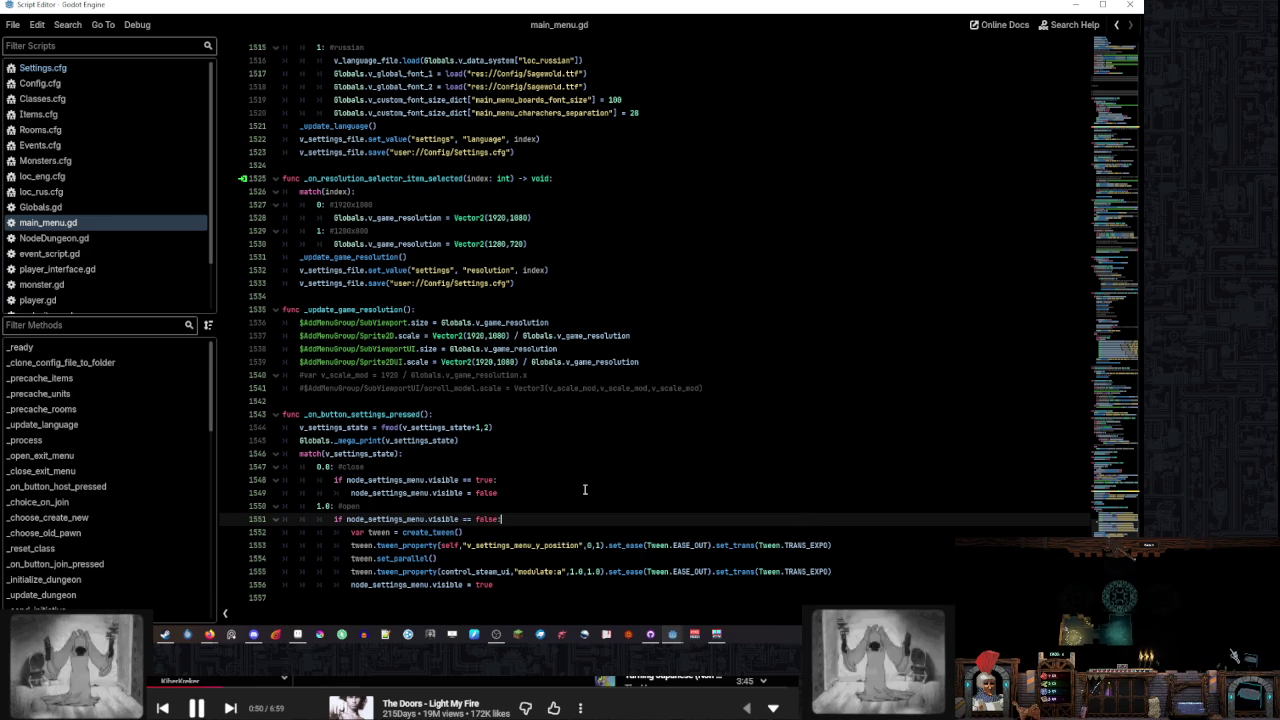
left_click(581, 491)
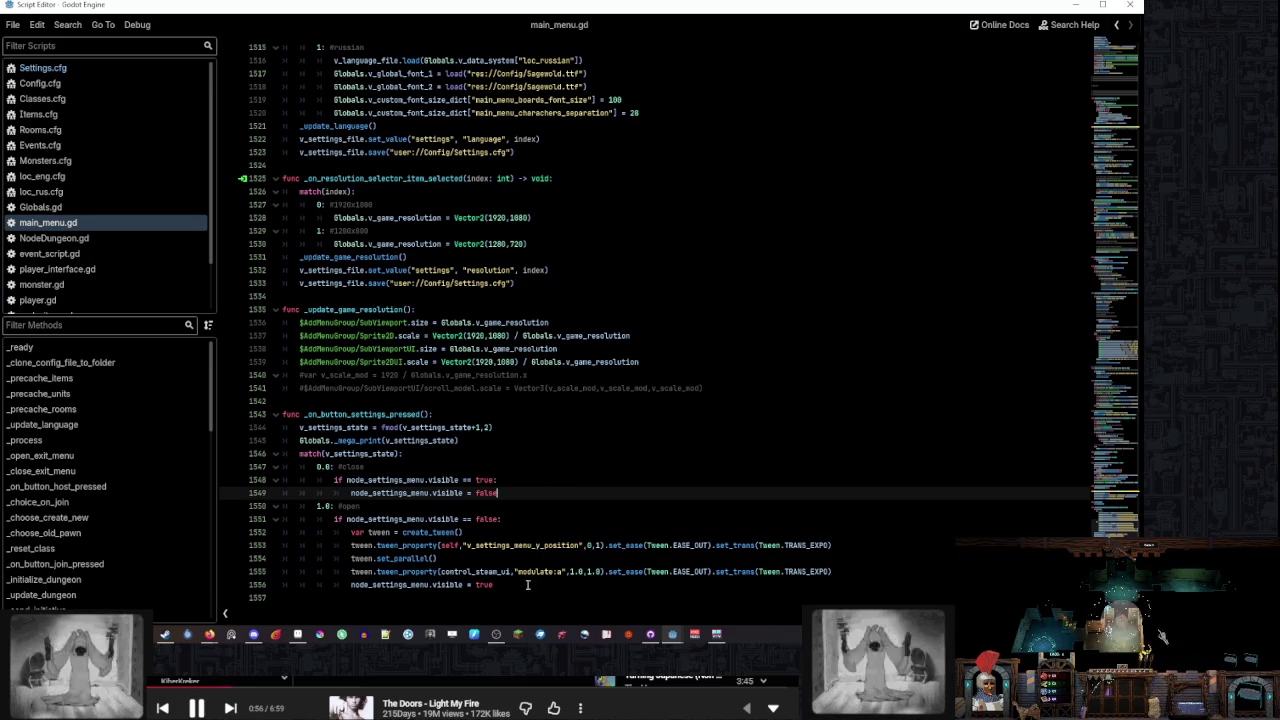
left_click_drag(531, 588, 531, 513)
left_click(531, 543)
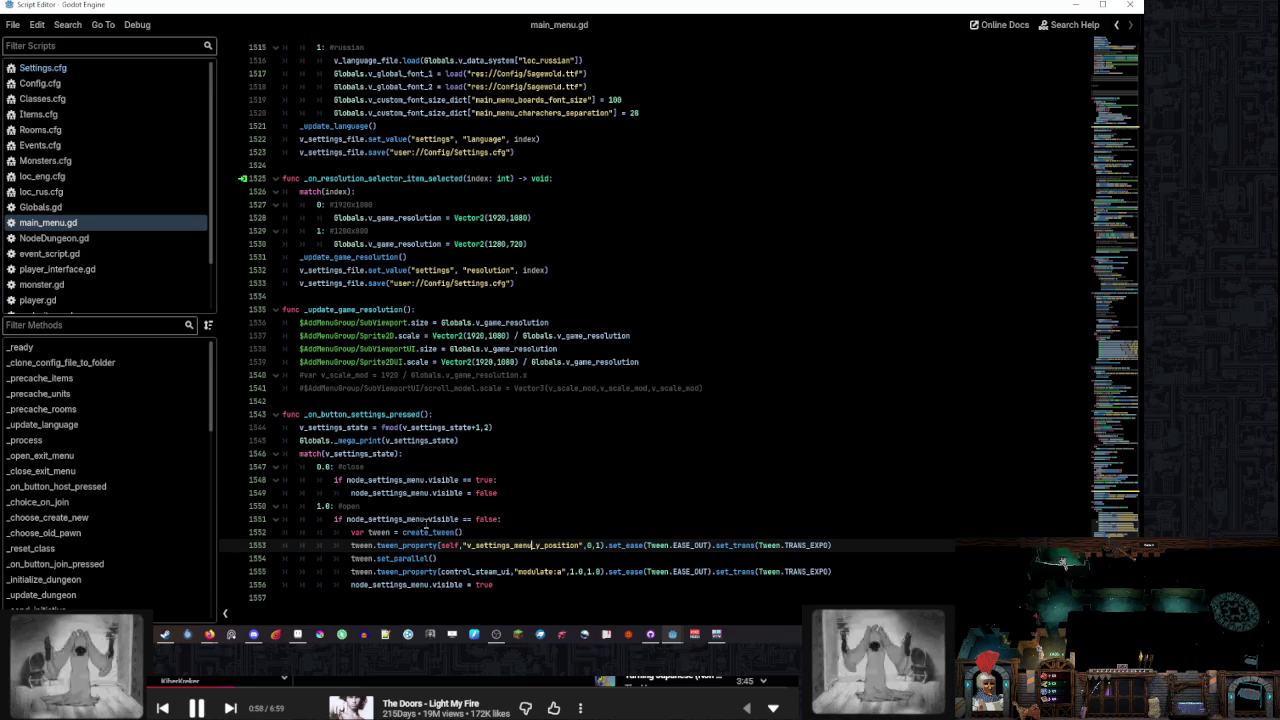
Change the line-1555 modulate tween target from control_steam_ui to node_settings_menu, then search for 'control'
double_click(395, 519)
key("ctrl+c")
double_click(475, 571)
key("ctrl+v")
key("ctrl+z")
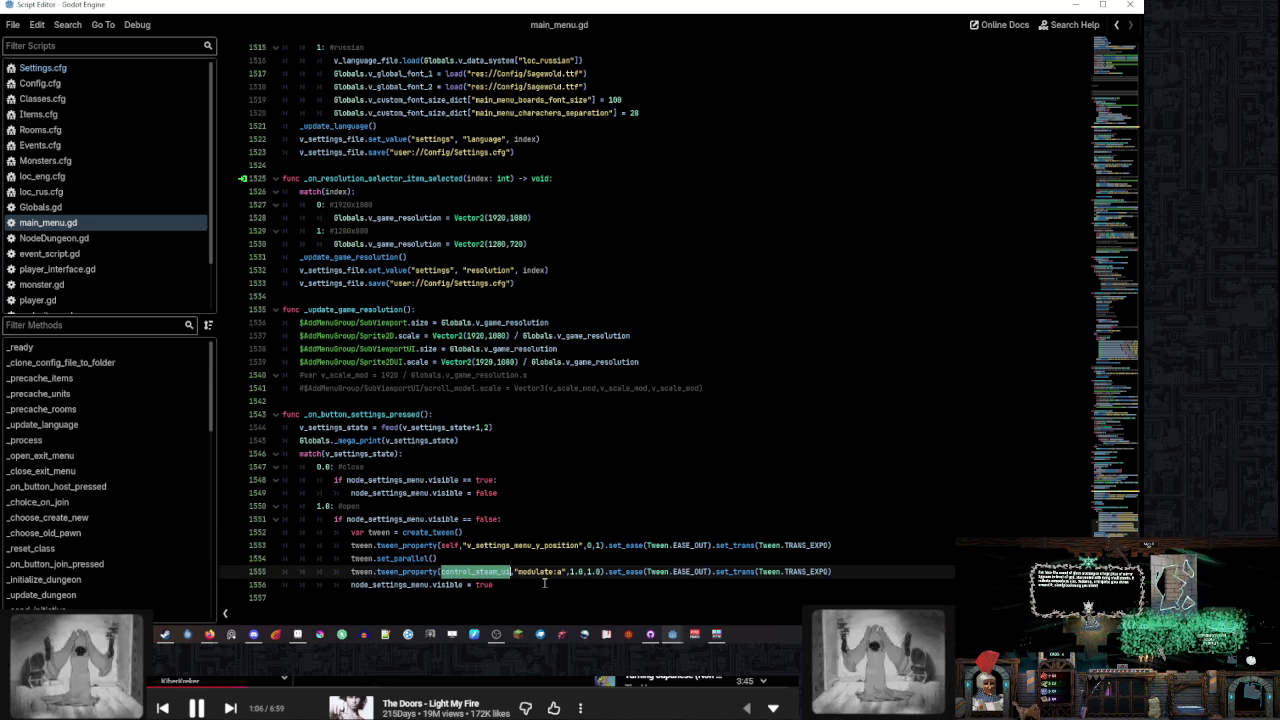
key("ctrl+v")
key("ctrl+f")
type("control")
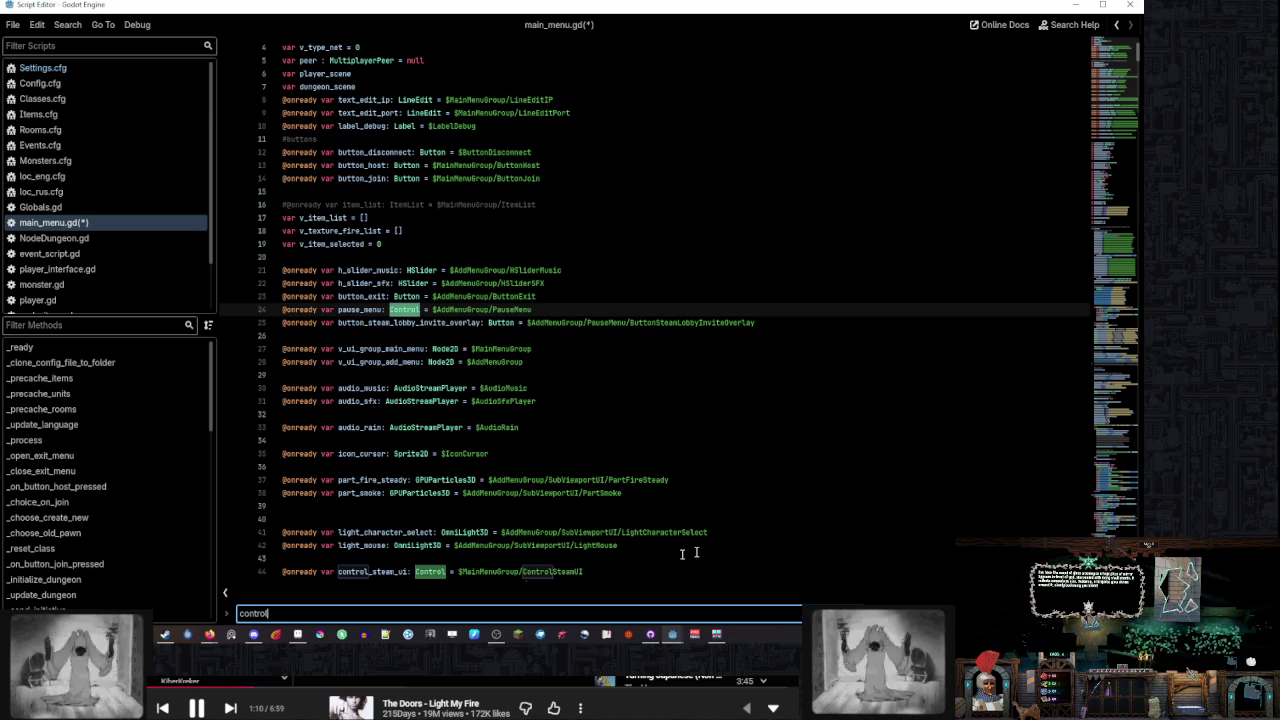
Close the search, return to the settings handler, and save main_menu.gd
key("Escape")
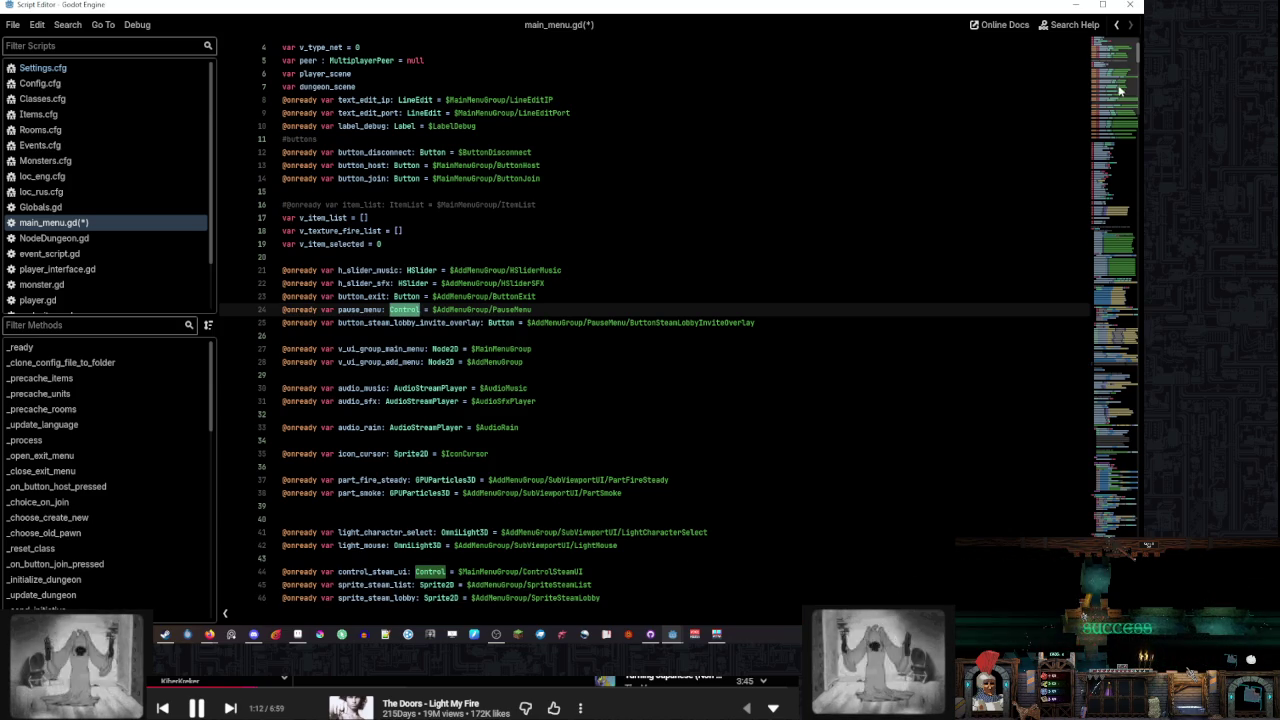
left_click(1115, 525)
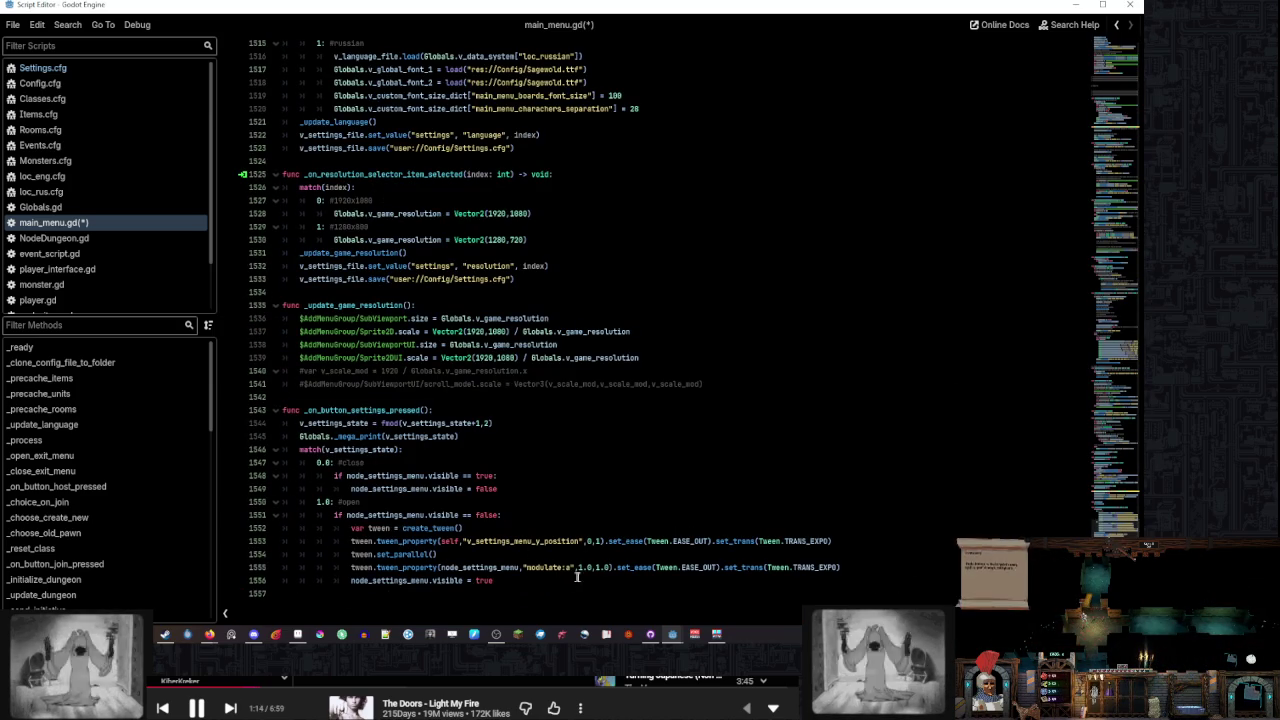
left_click(585, 580)
key("ctrl+s")
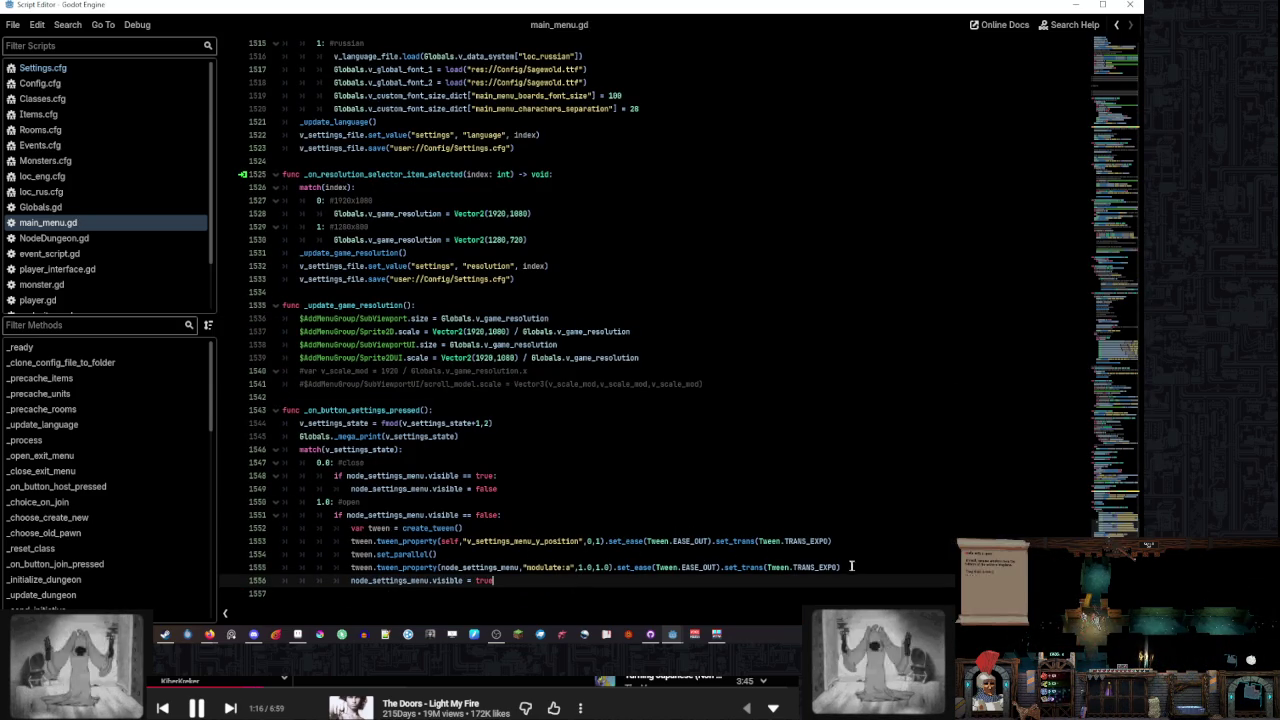
Try chaining tween_parallel() onto the line-1555 modulate tween, then remove it and save
left_click(852, 567)
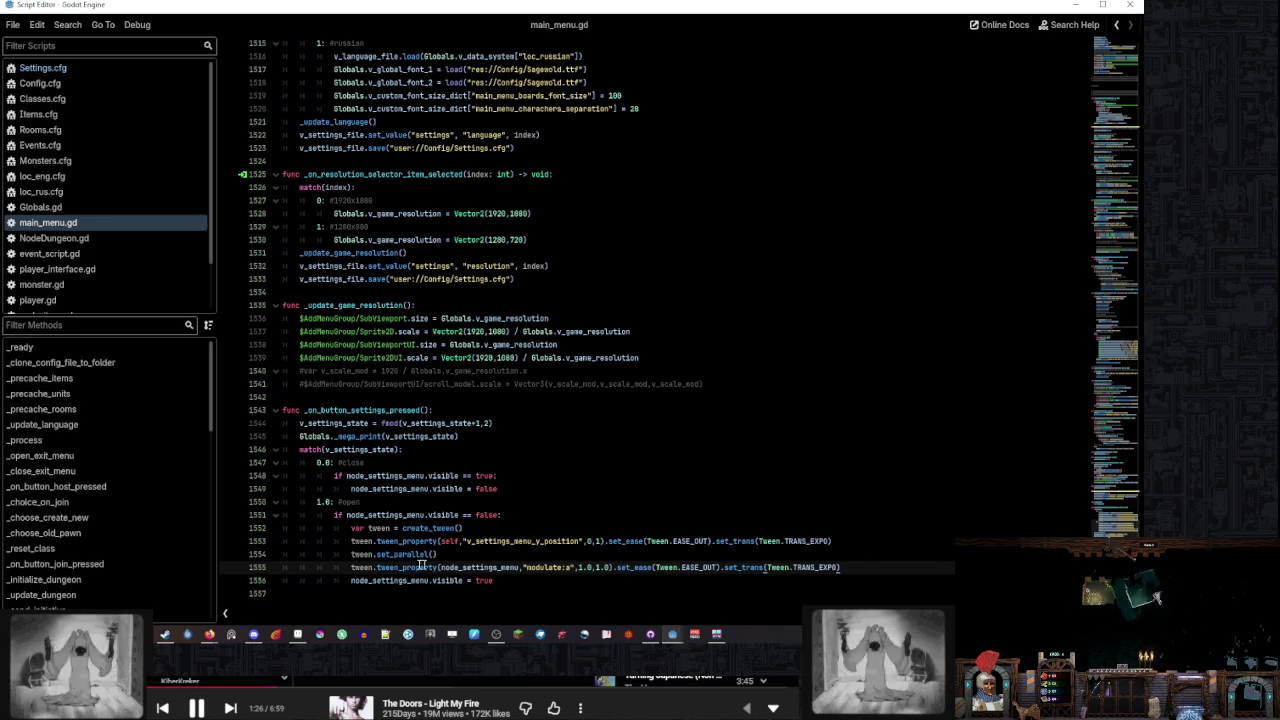
type("tween_")
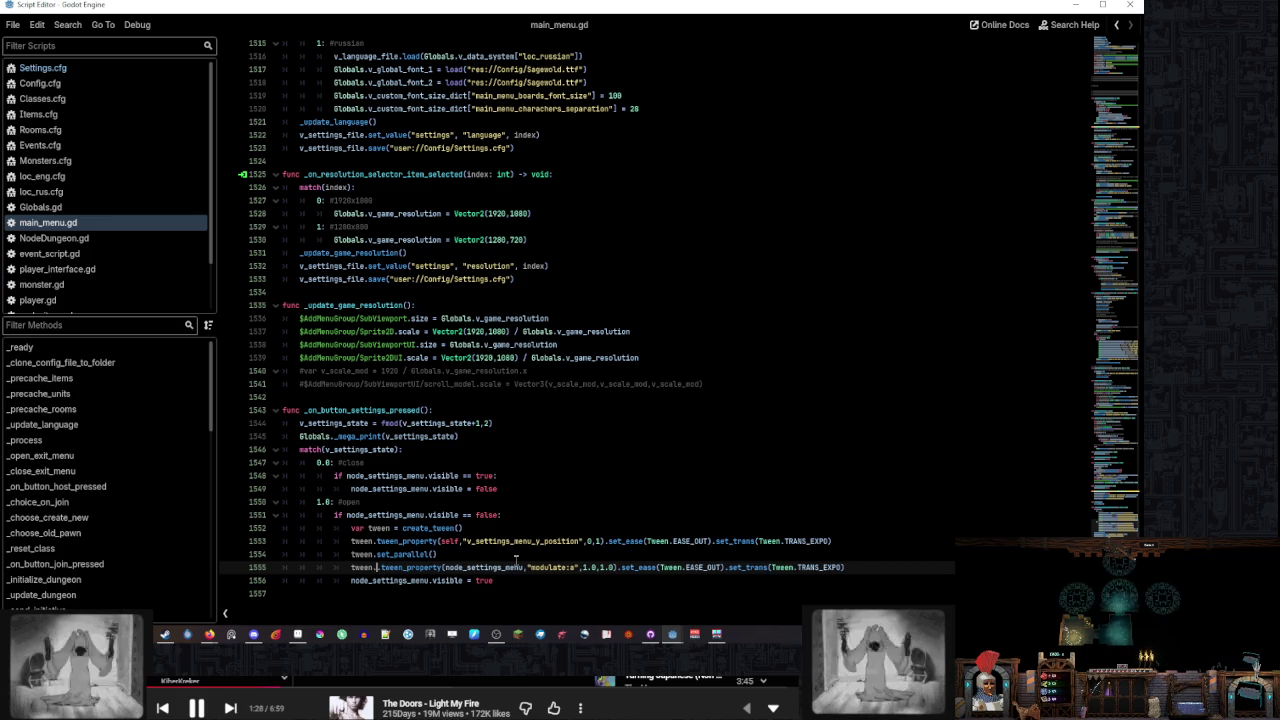
type("para")
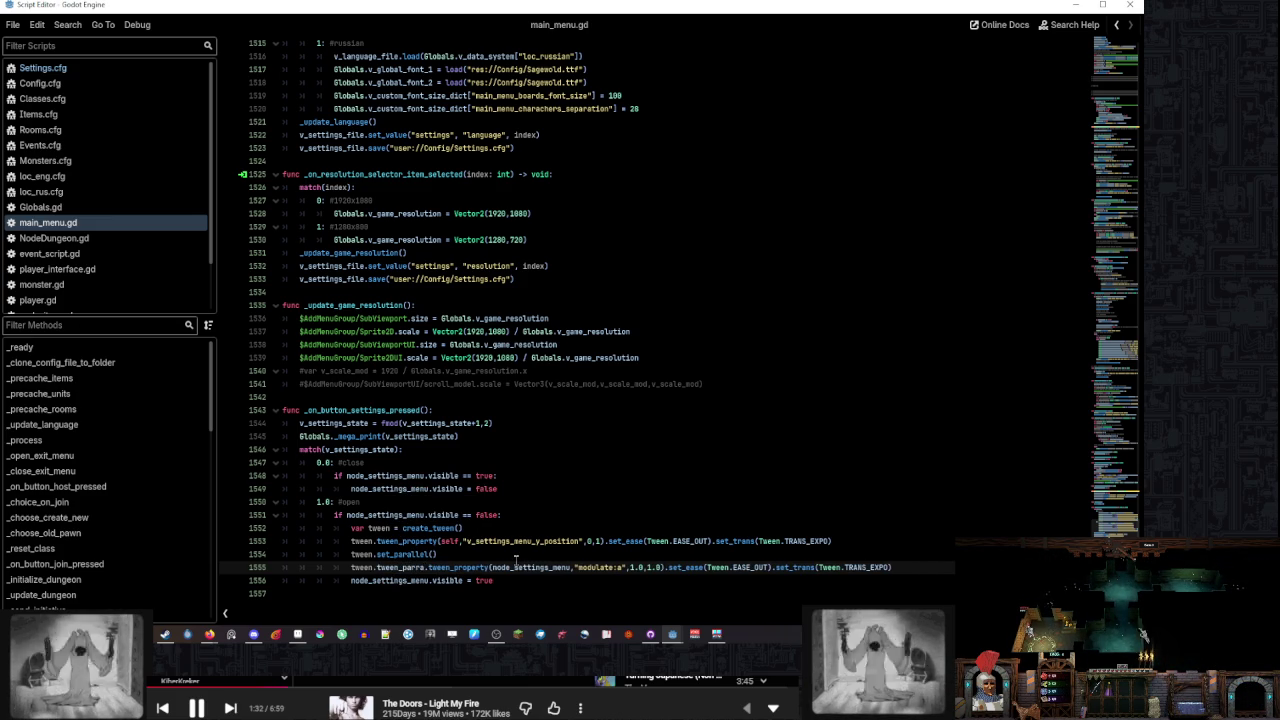
type("llel().")
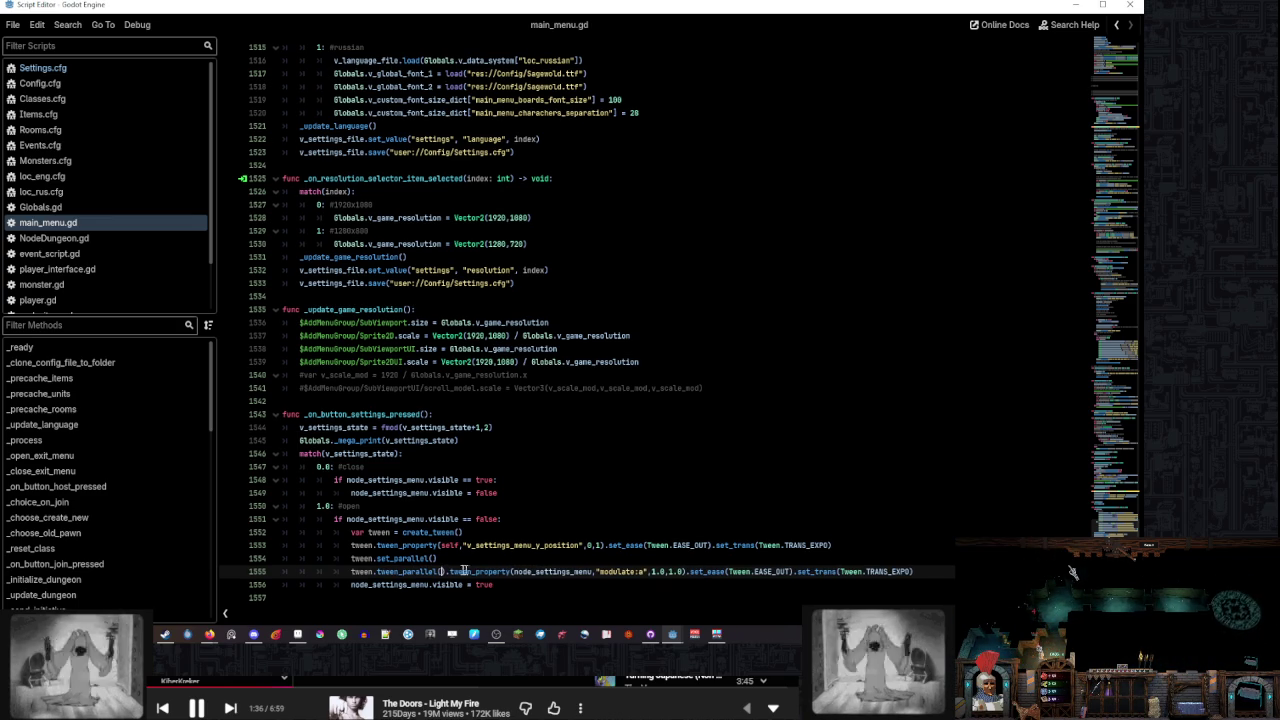
left_click_drag(446, 572, 374, 573)
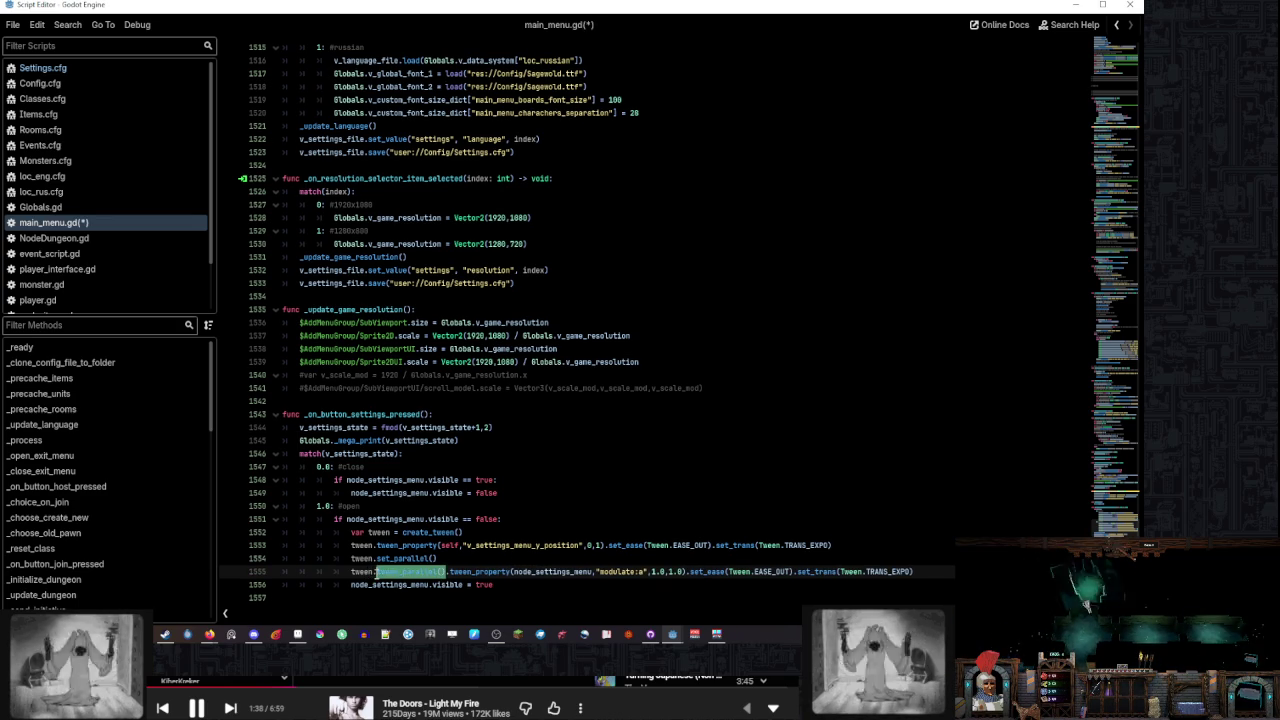
left_click(469, 563)
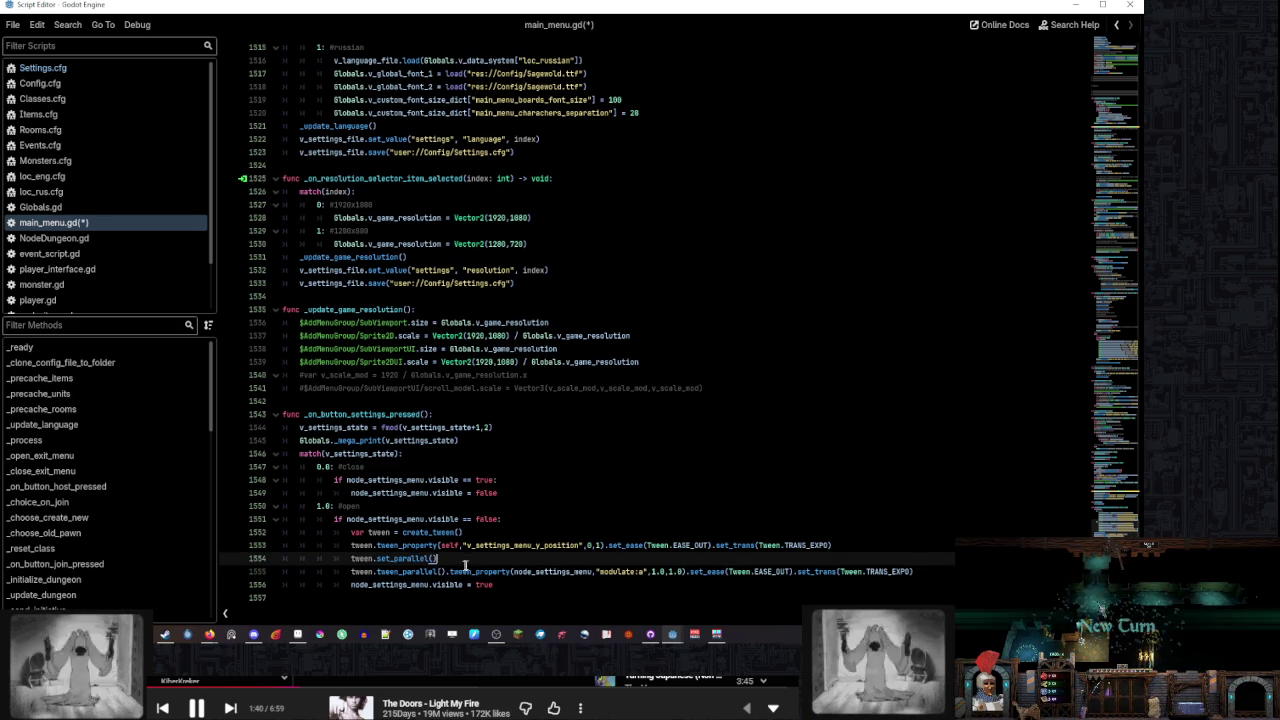
right_click(420, 573)
key("Escape")
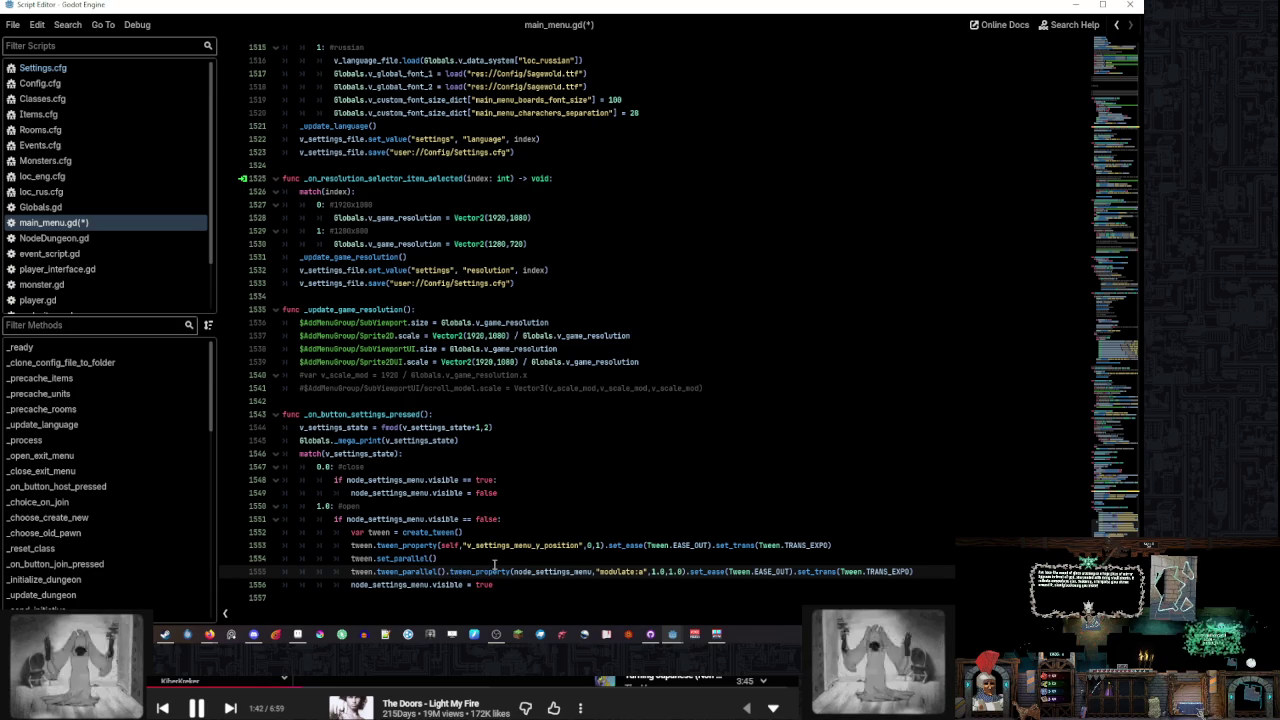
type("r")
key("Delete")
left_click(489, 560)
key("ctrl+s")
Select the open-branch tween block for reuse in the close branch
left_click(514, 585)
mouse_move(516, 585)
left_mouse_down()
mouse_move(528, 545)
mouse_move(504, 518)
left_mouse_up()
key("ctrl+c")
left_click(520, 480)
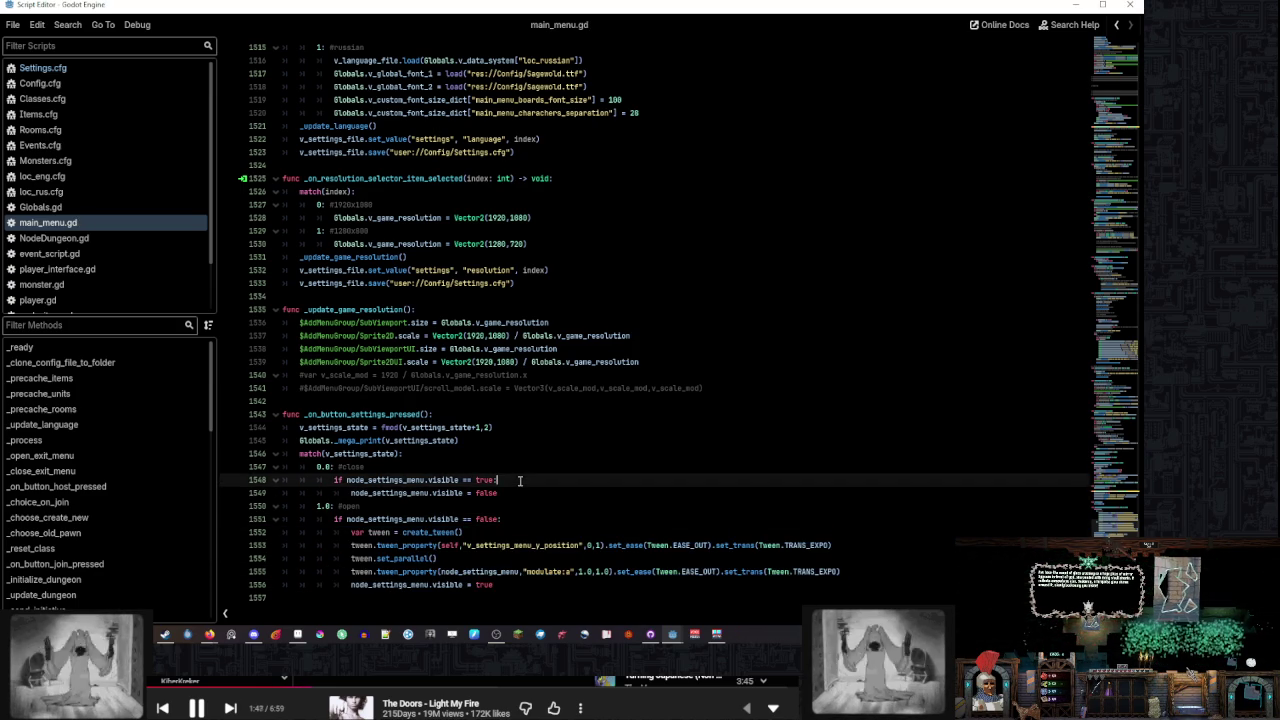
Paste the tween block into the close branch without visible = true, targeting position 1
key("ctrl+v")
left_click_drag(789, 548, 845, 533)
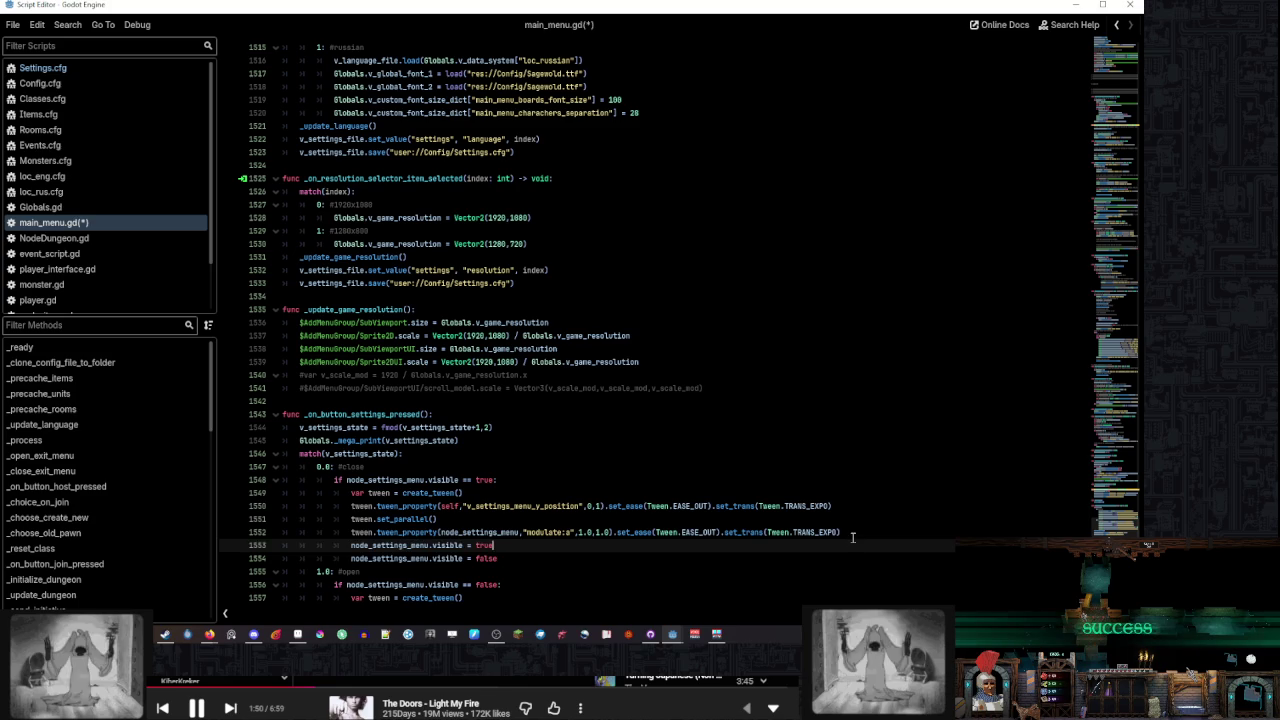
key("BackSpace")
double_click(594, 506)
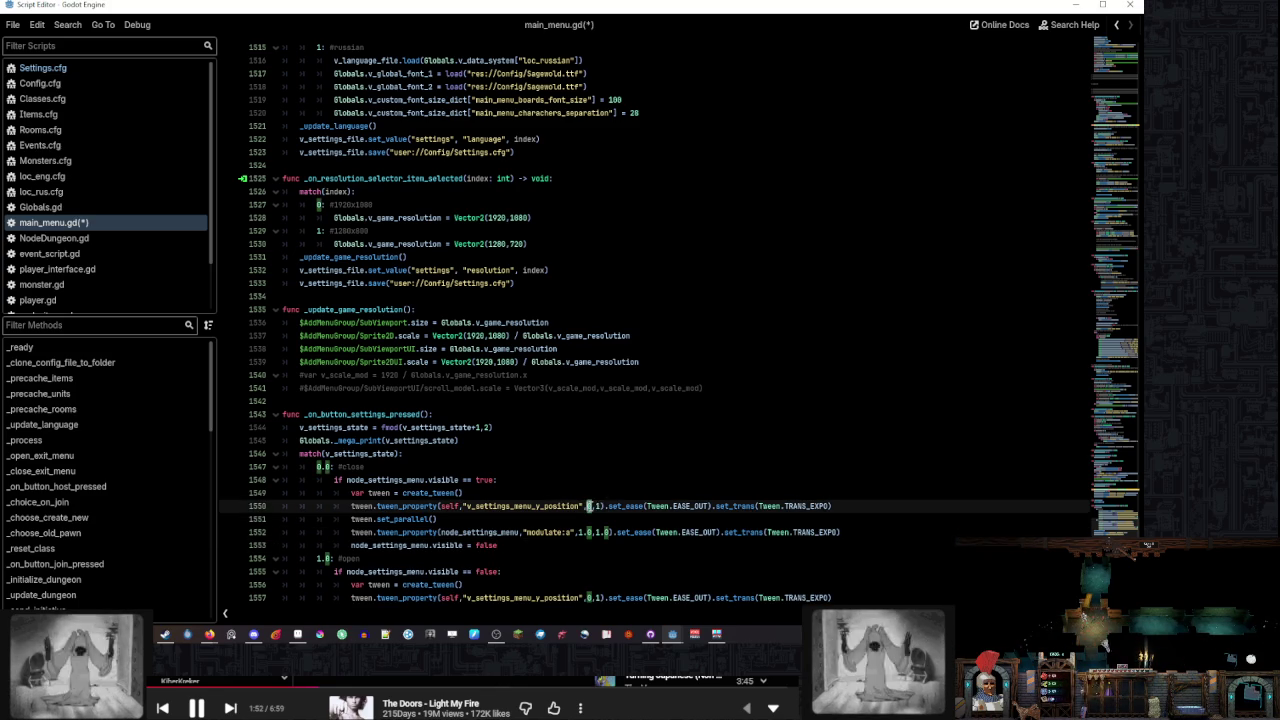
type("1")
left_click(603, 518)
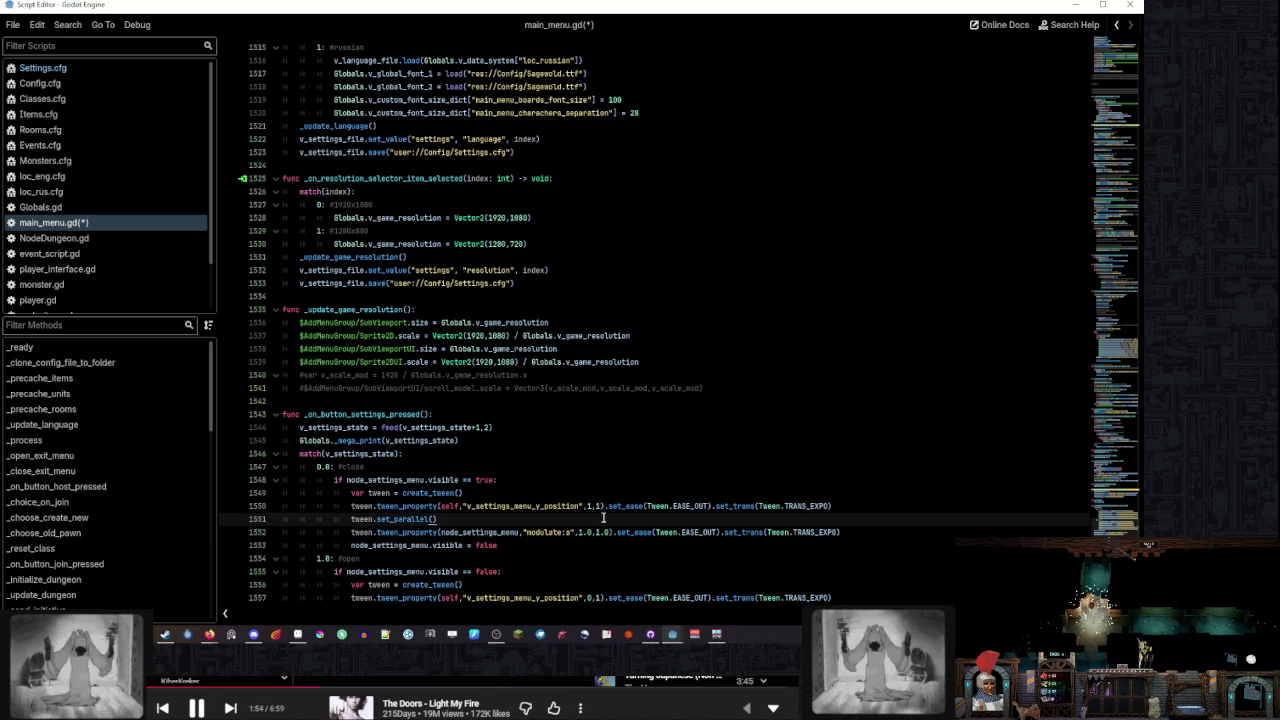
scroll(603, 518, "down", 2)
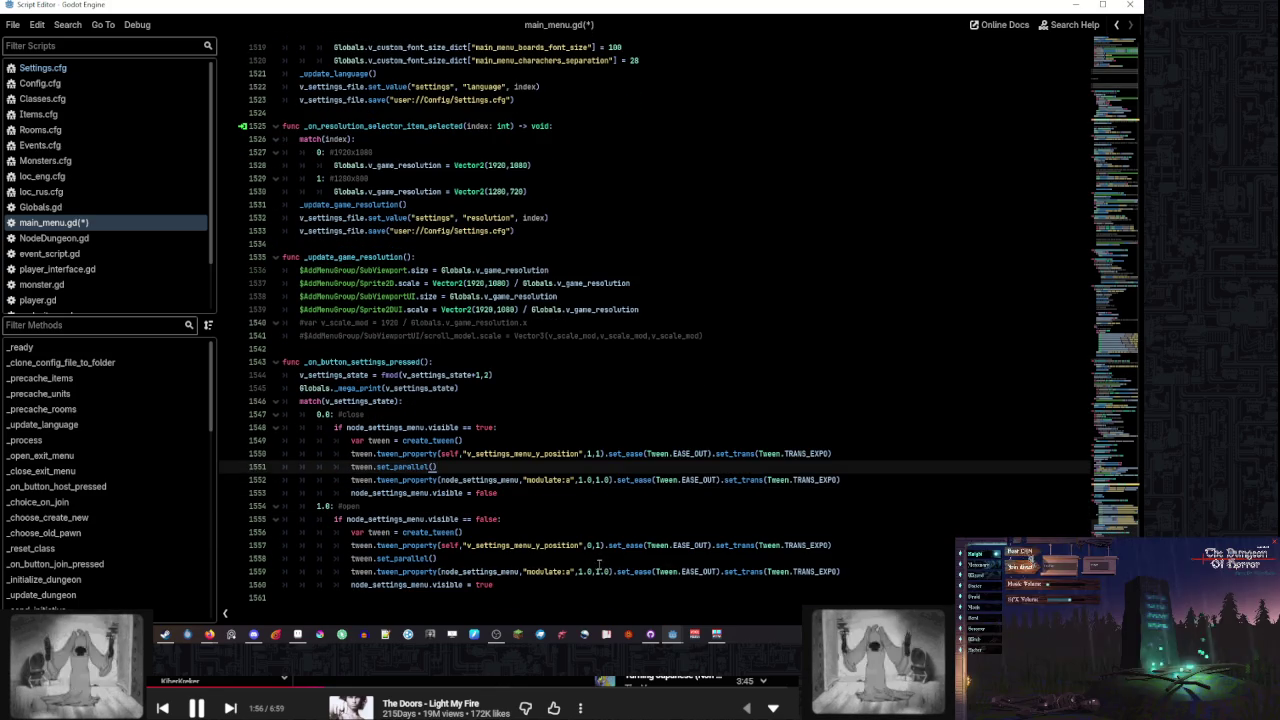
Make the close-branch modulate tween fade alpha to 0.0 and save main_menu.gd
left_click(599, 480)
double_click(580, 480)
type("0")
left_click(587, 493)
key("ctrl+s")
In the main_menu scene, reveal the NodeSettingsMenu panel on the canvas and save the scene
mouse_move(670, 632)
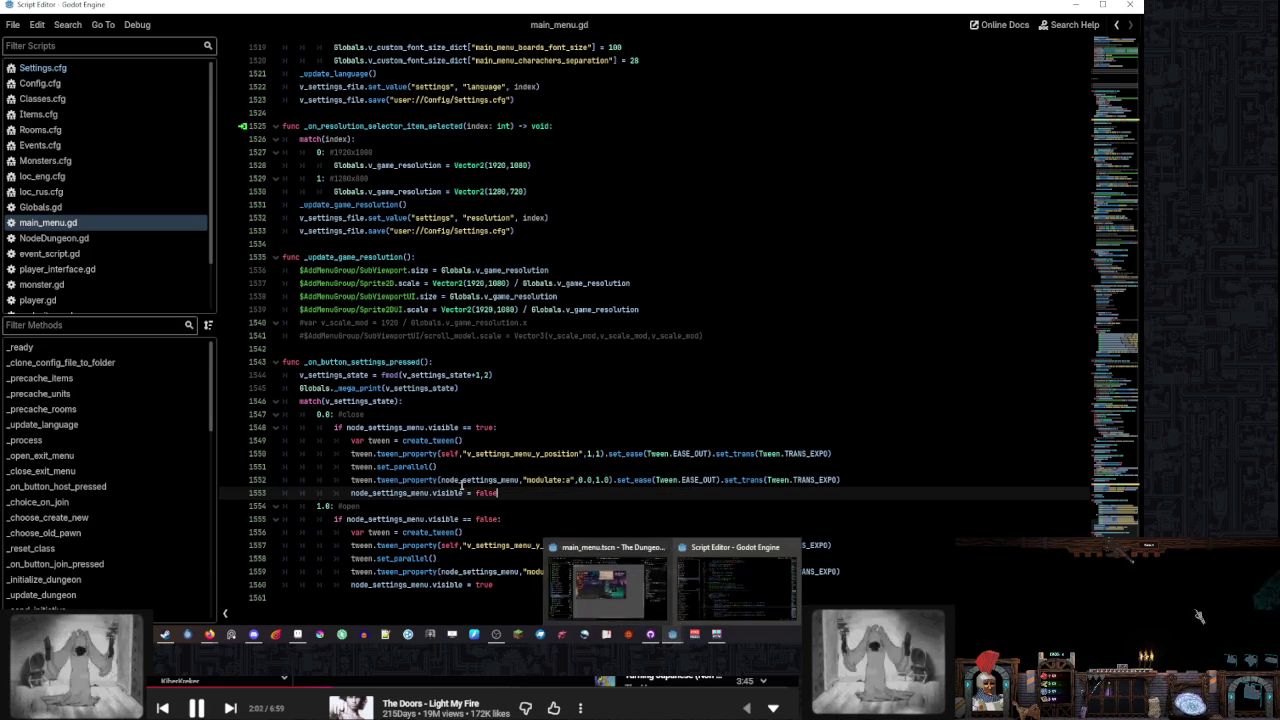
left_click(606, 580)
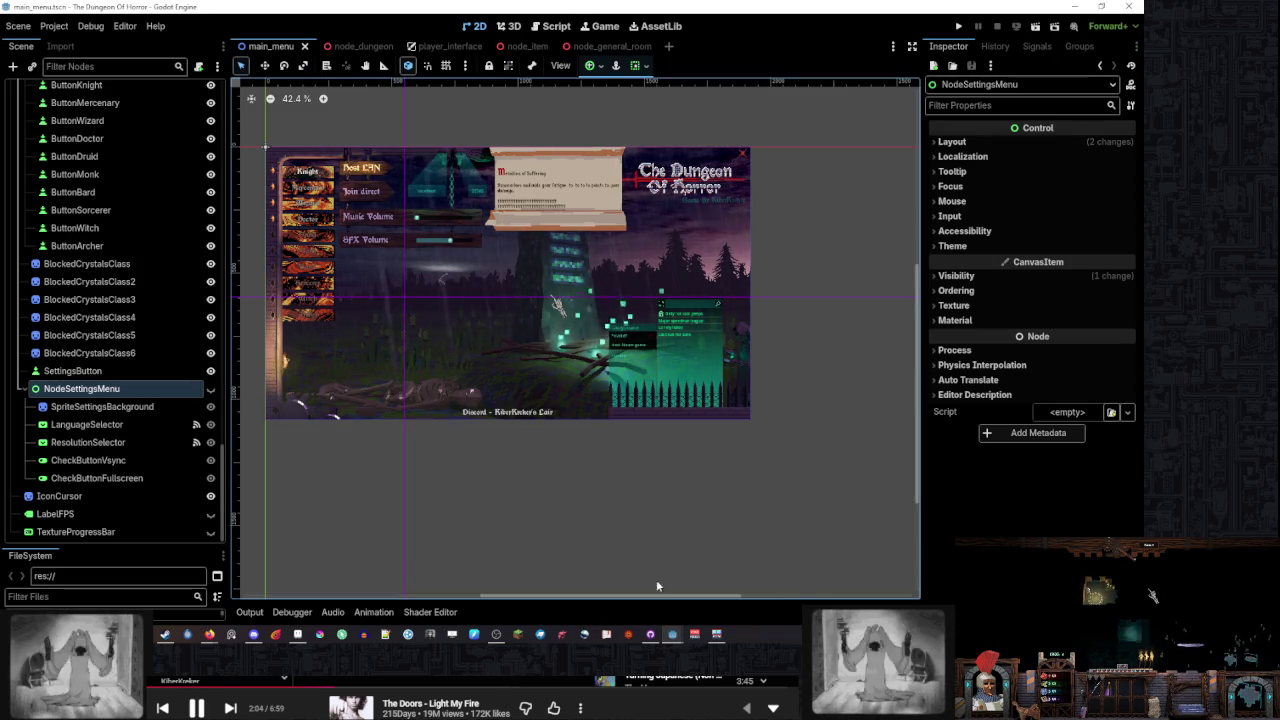
left_click(735, 585)
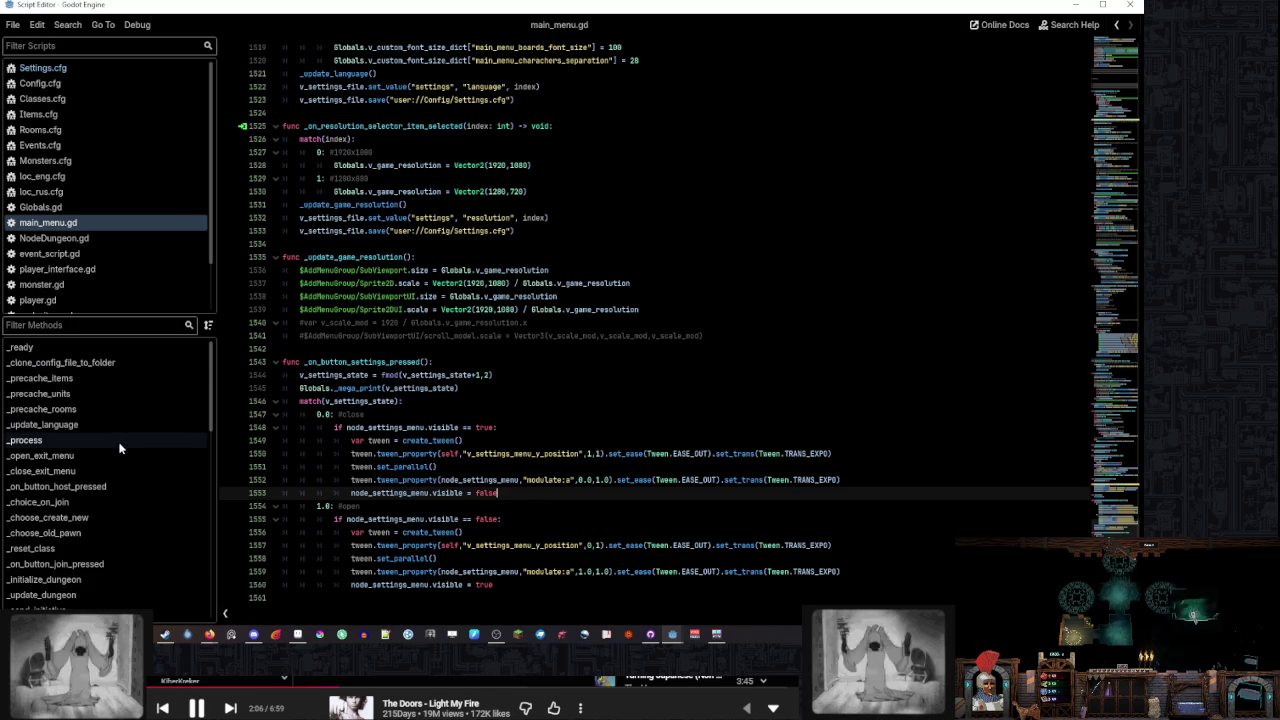
mouse_move(672, 634)
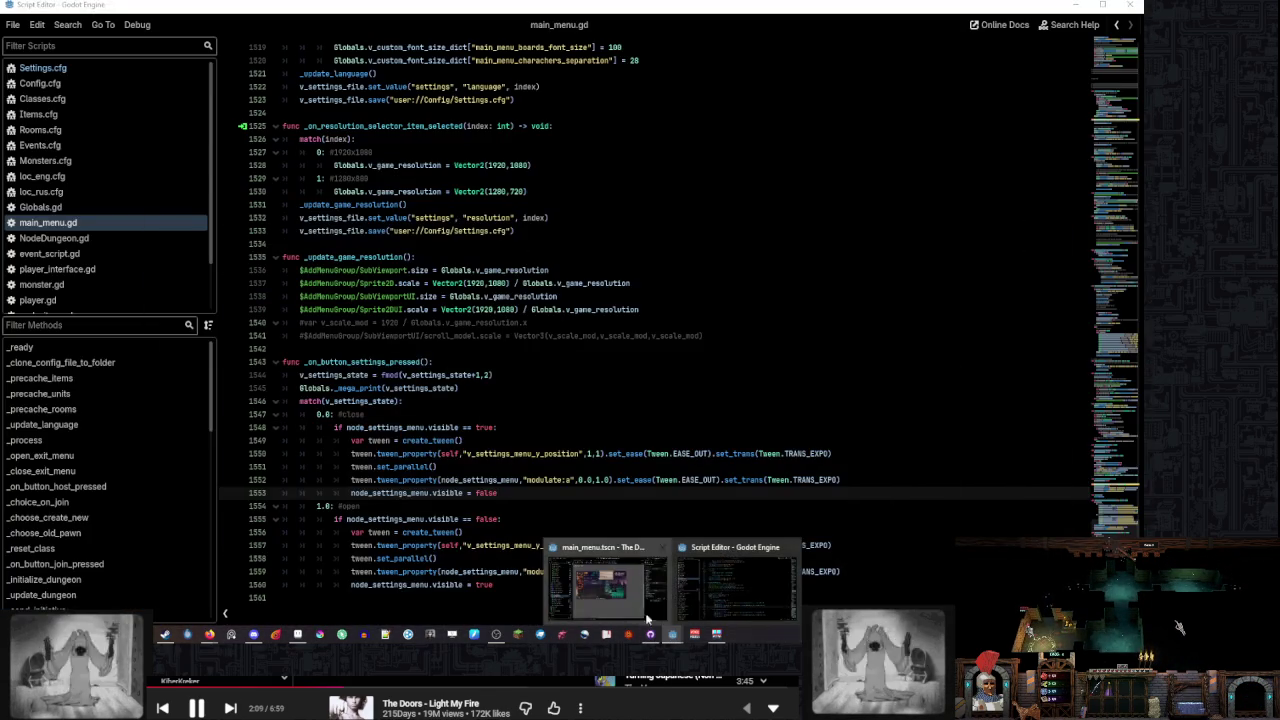
left_click(600, 580)
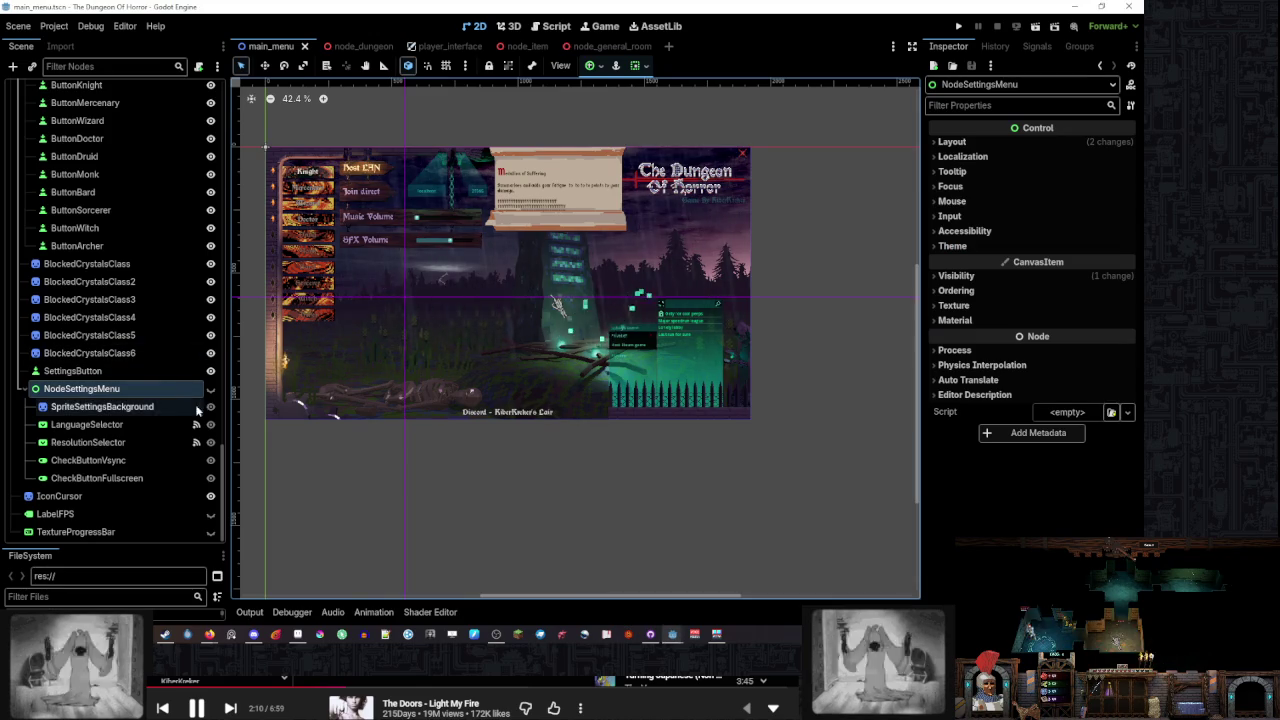
left_click(210, 388)
scroll(450, 351, "up", 2)
left_click(506, 497)
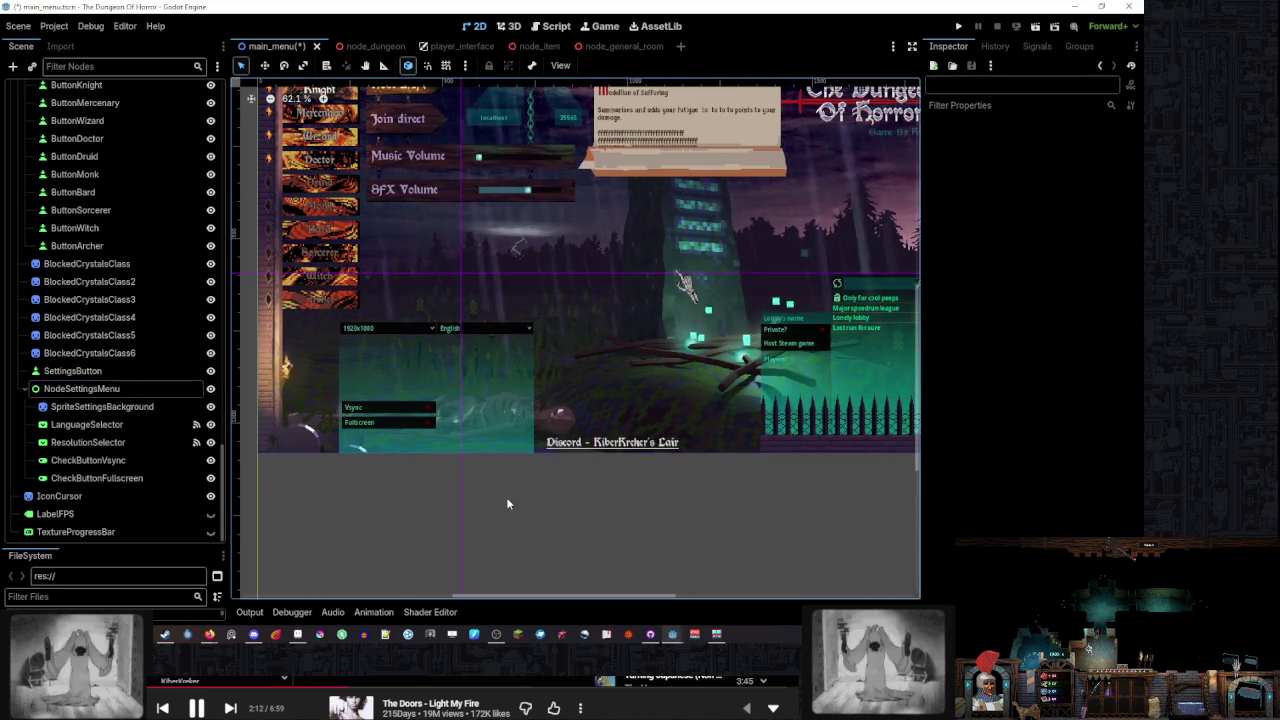
key("ctrl+s")
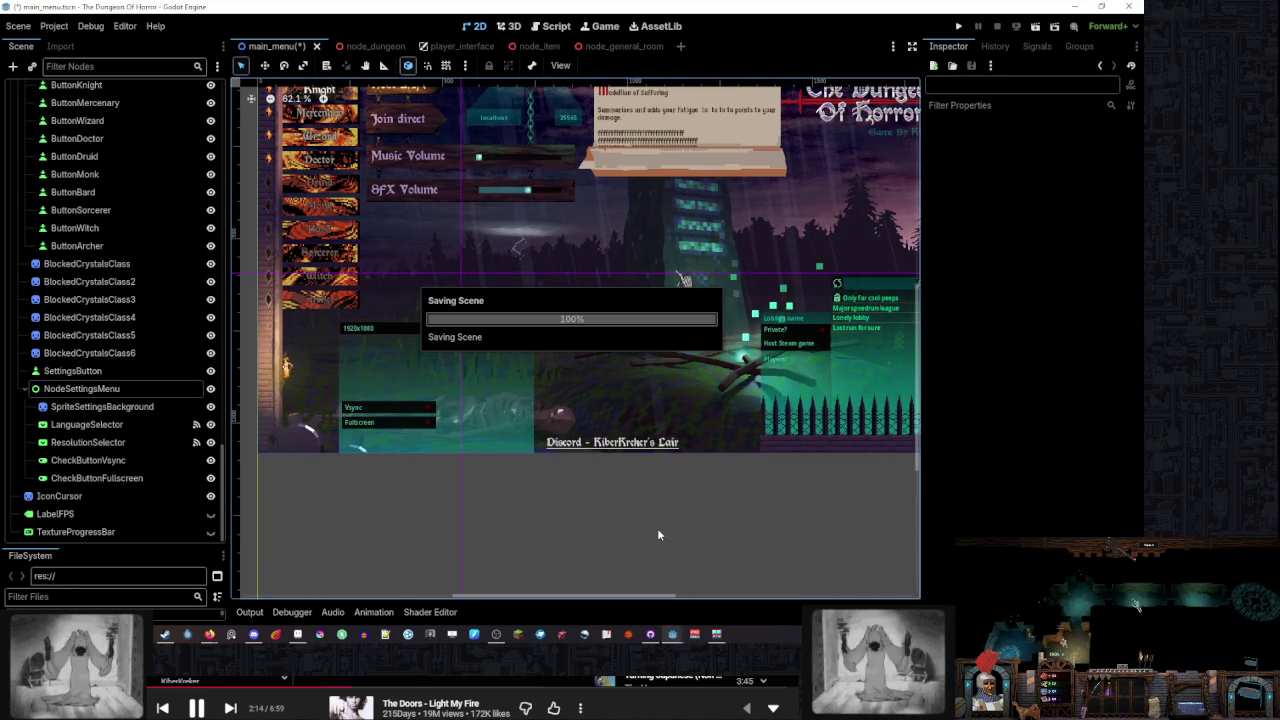
Hide NodeSettingsMenu again, check main_menu.gd, and return to the scene view
left_click(210, 388)
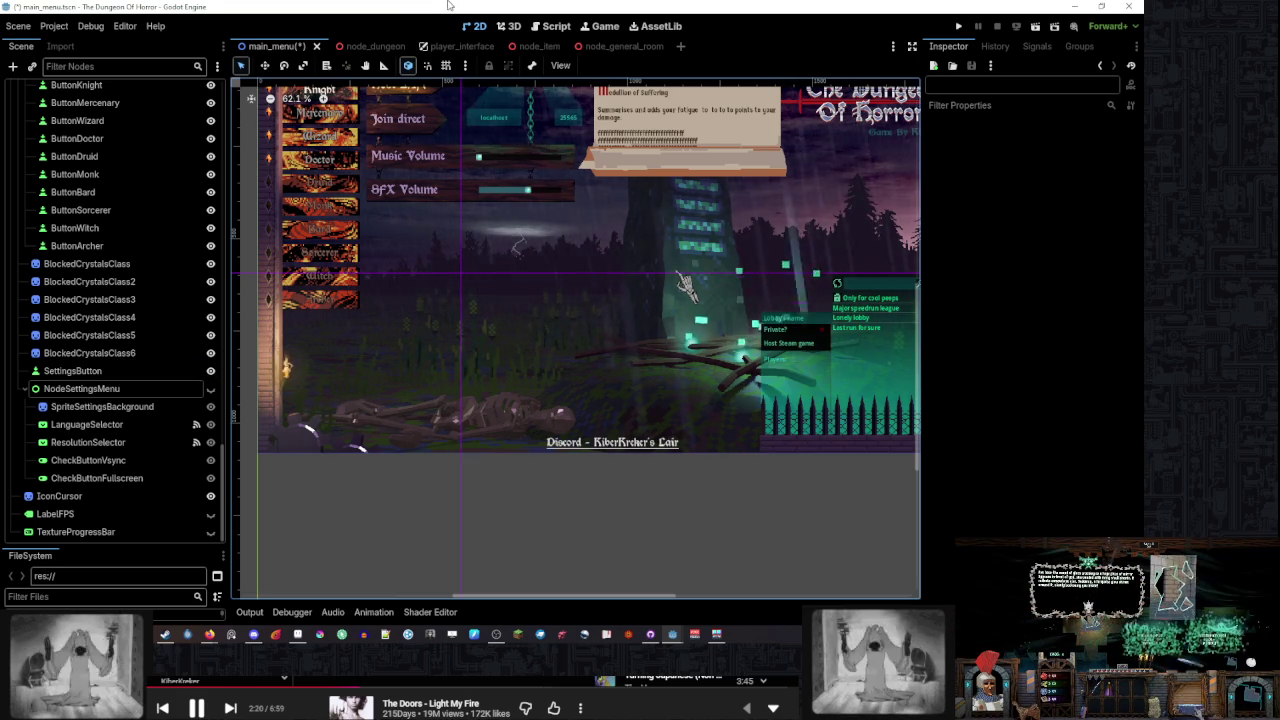
key("alt+Tab")
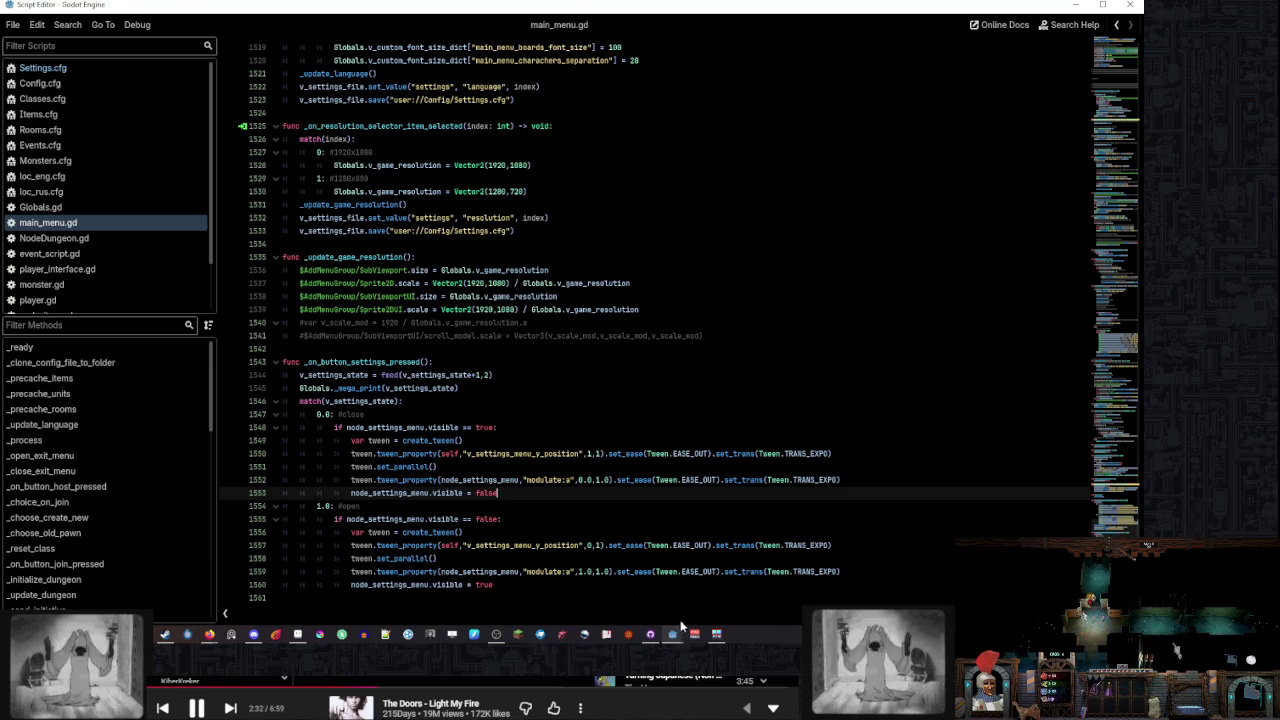
mouse_move(680, 625)
left_click(640, 575)
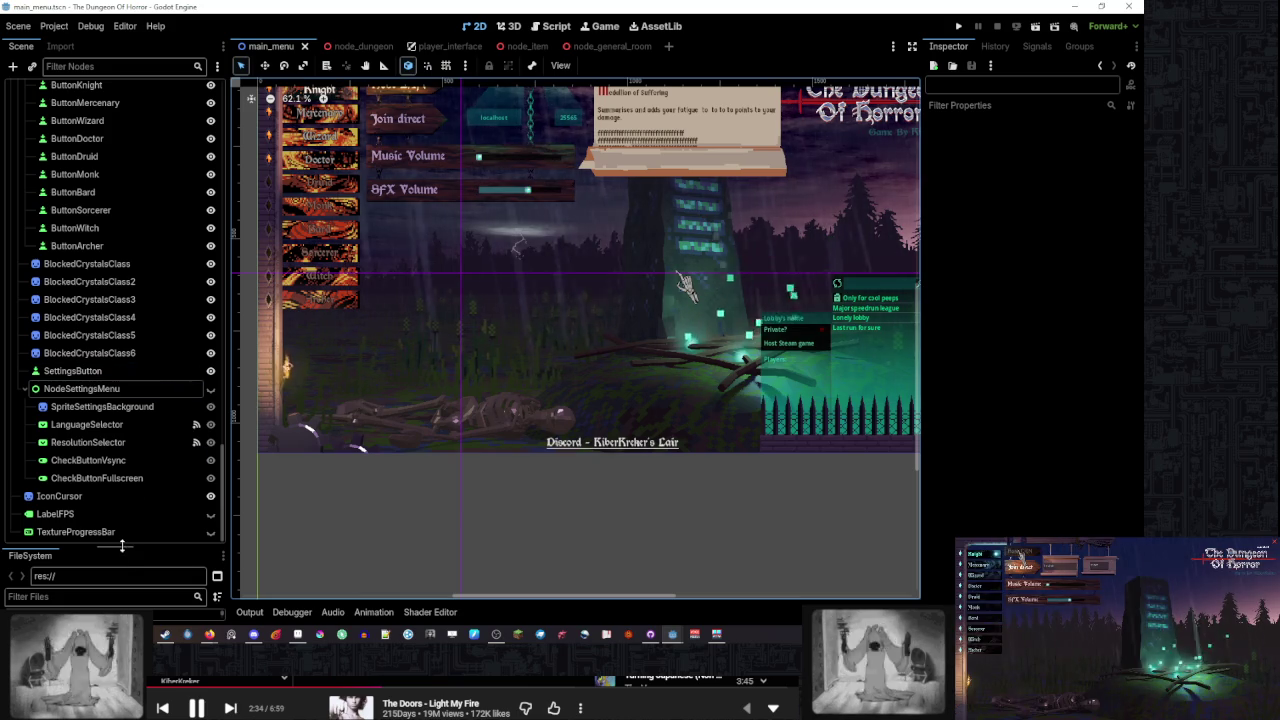
Filter the FileSystem for the gear and open ui_model_settings_gear.res
left_click_drag(121, 545, 121, 420)
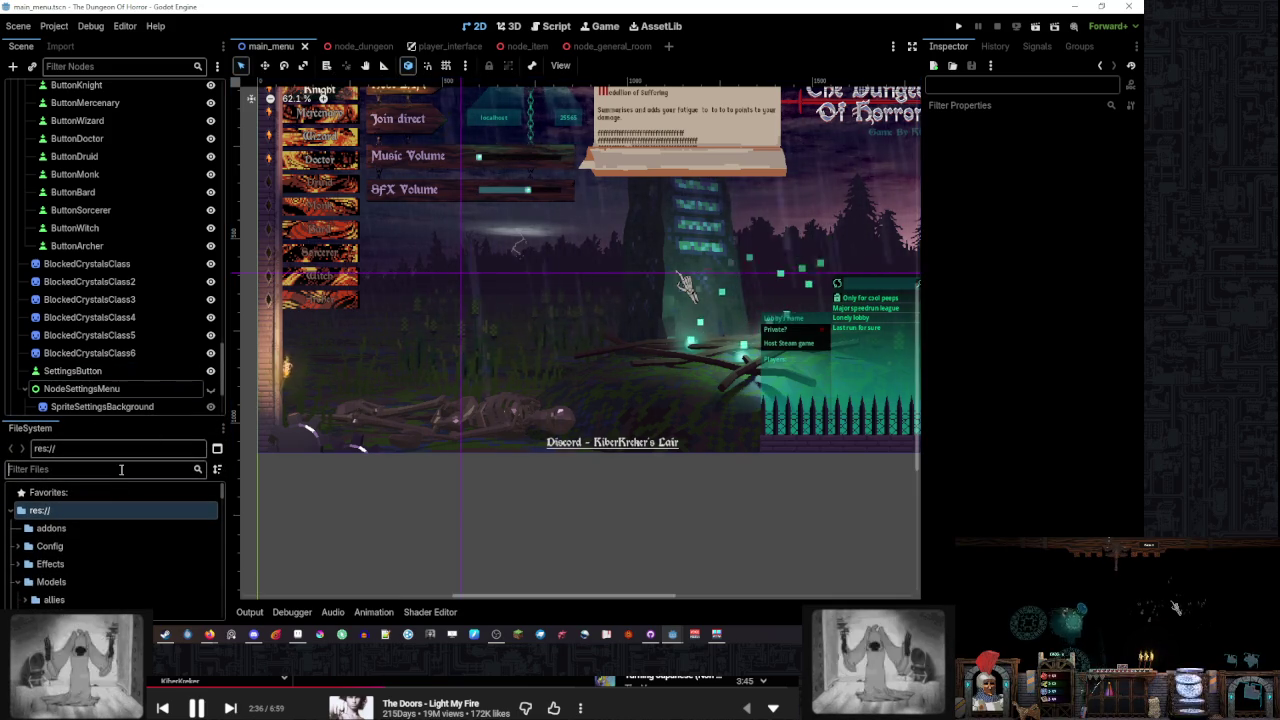
type("sear")
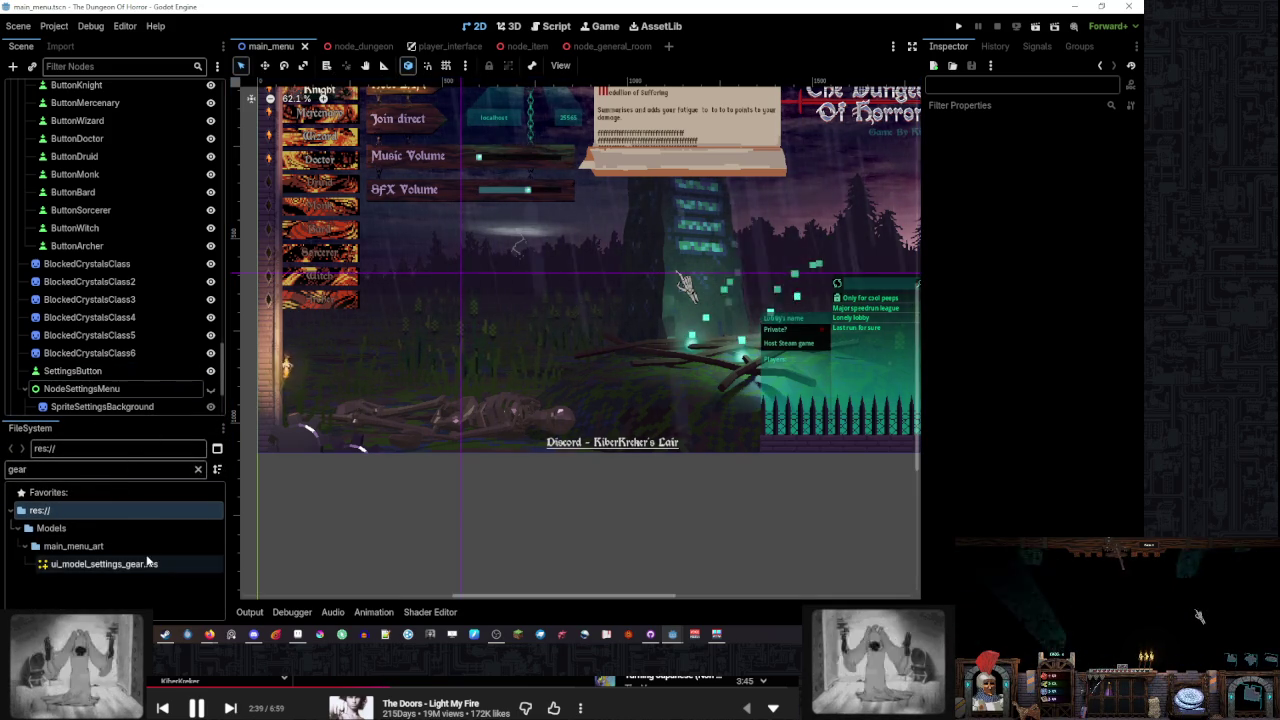
double_click(104, 564)
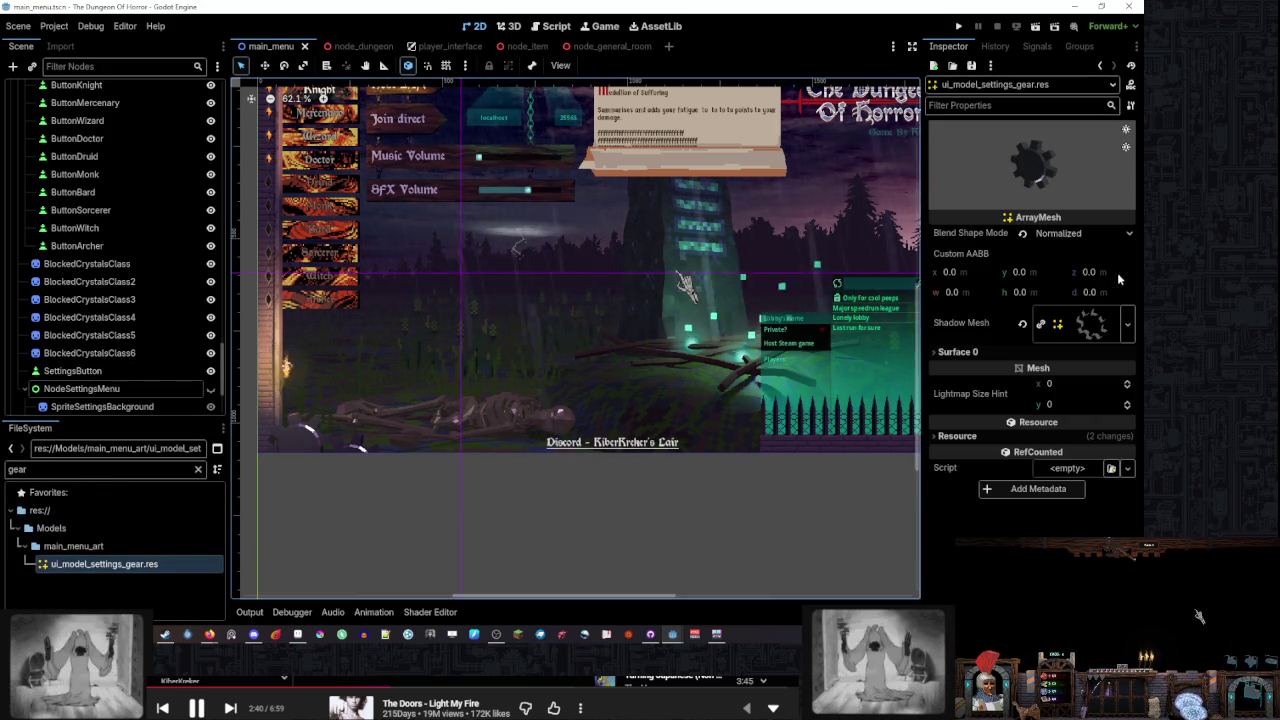
Darken the Albedo Color of Surface 0's metal material
left_click(957, 352)
left_click(1085, 340)
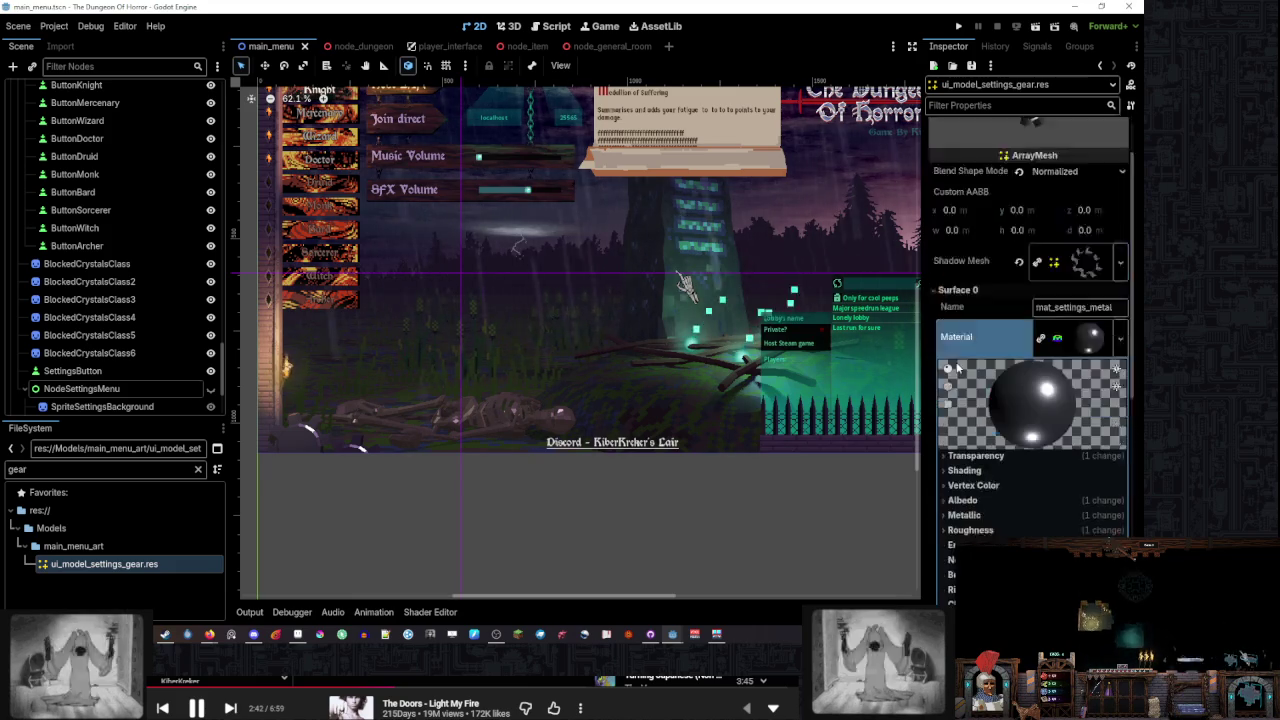
scroll(978, 348, "down", 4)
scroll(1004, 318, "down", 3)
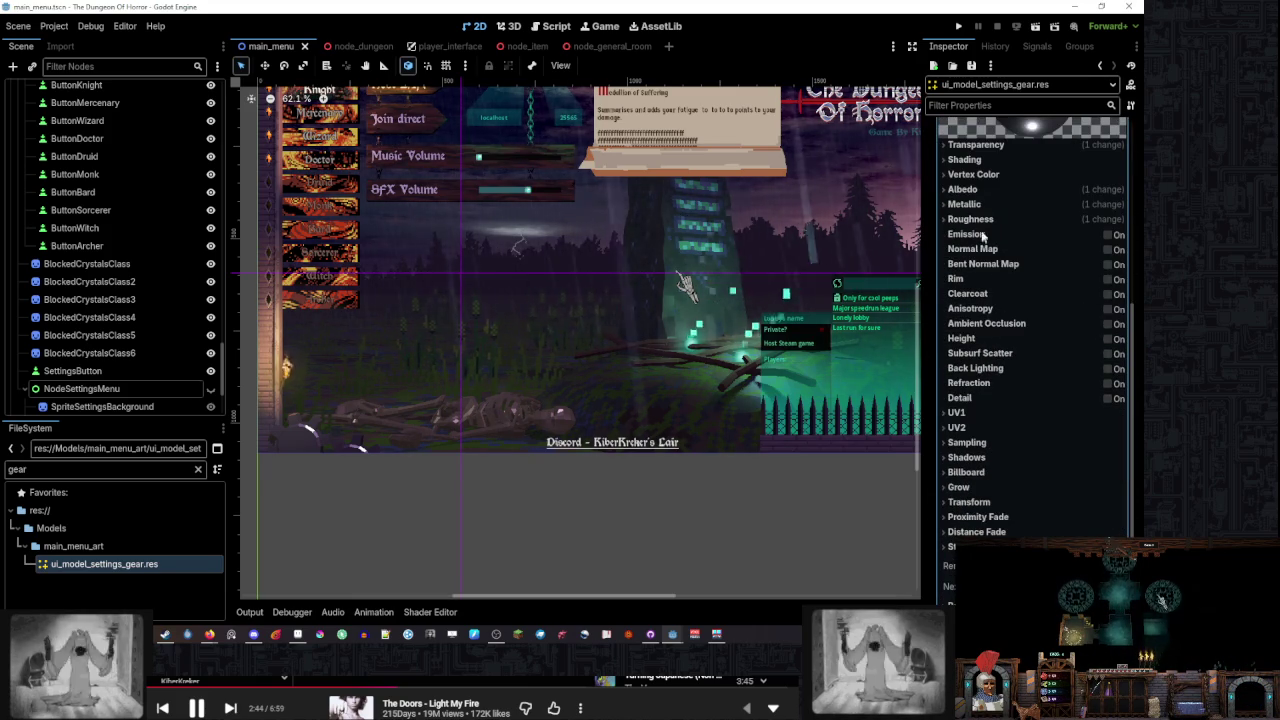
left_click(963, 189)
left_click(1080, 206)
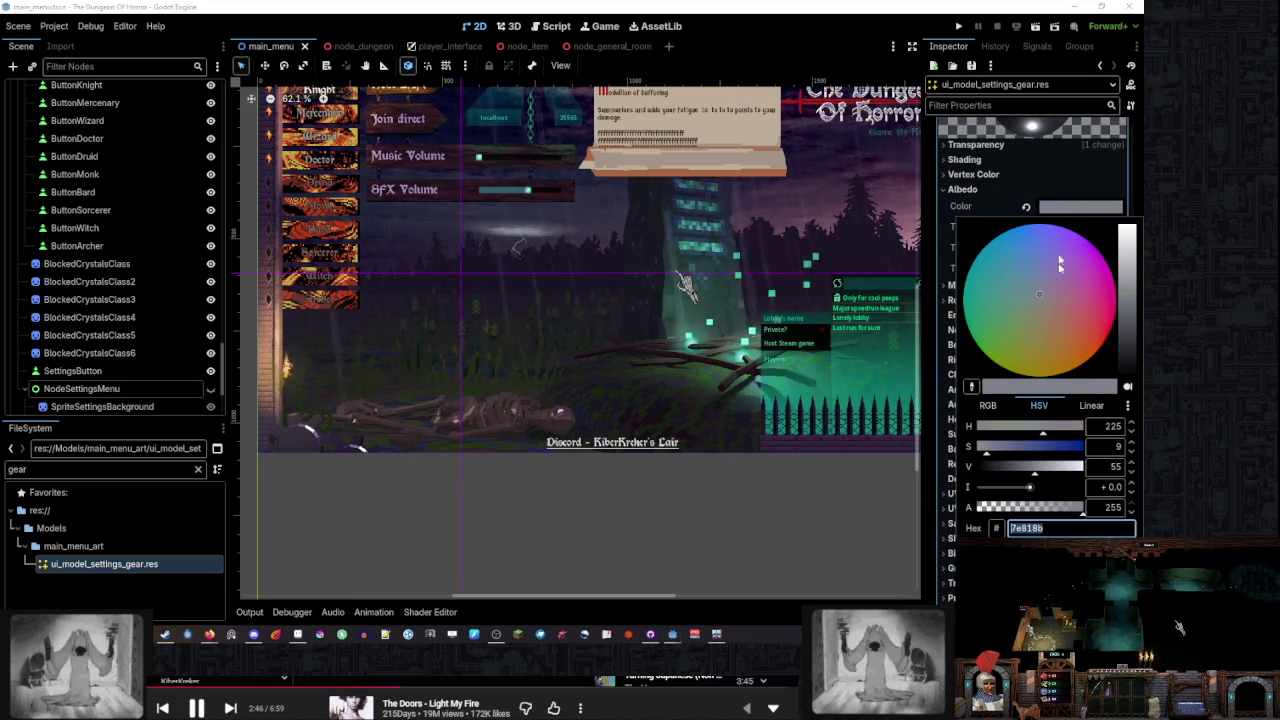
mouse_move(1132, 298)
left_mouse_down()
mouse_move(1128, 369)
mouse_move(1128, 344)
left_mouse_up()
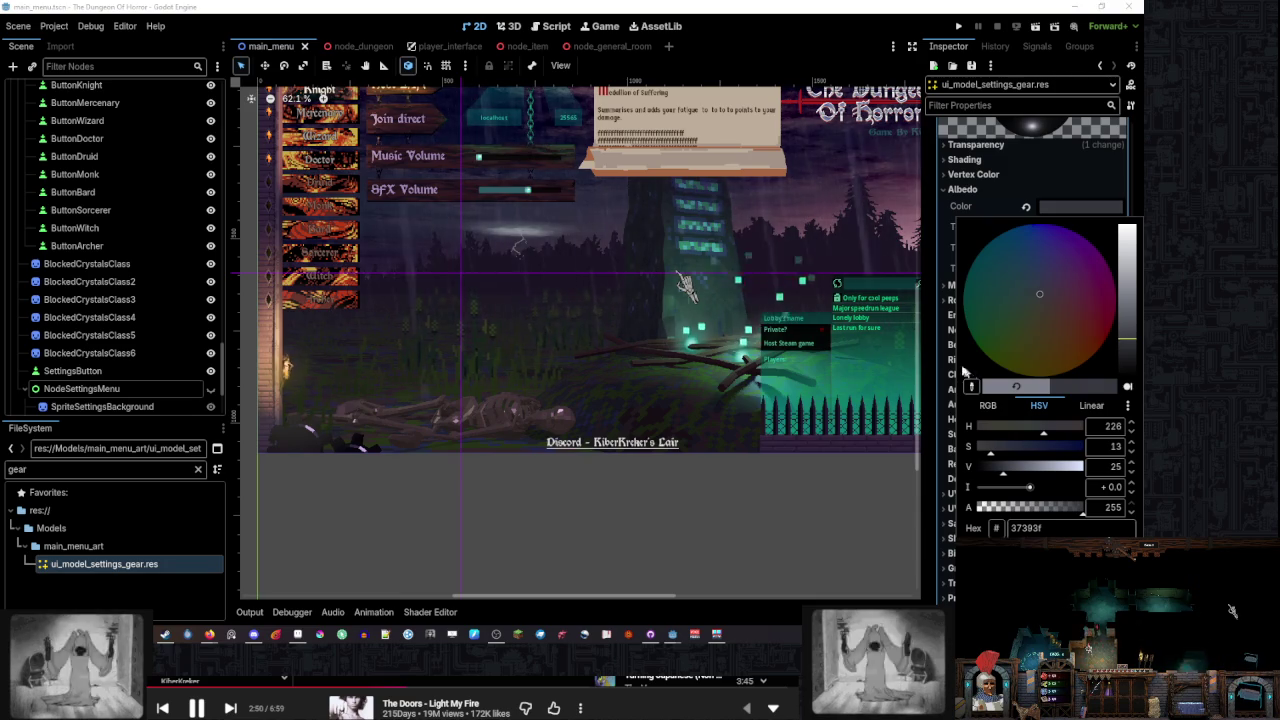
left_click(963, 372)
Lower the gear material's Metallic value to 0.77
left_click(1040, 285)
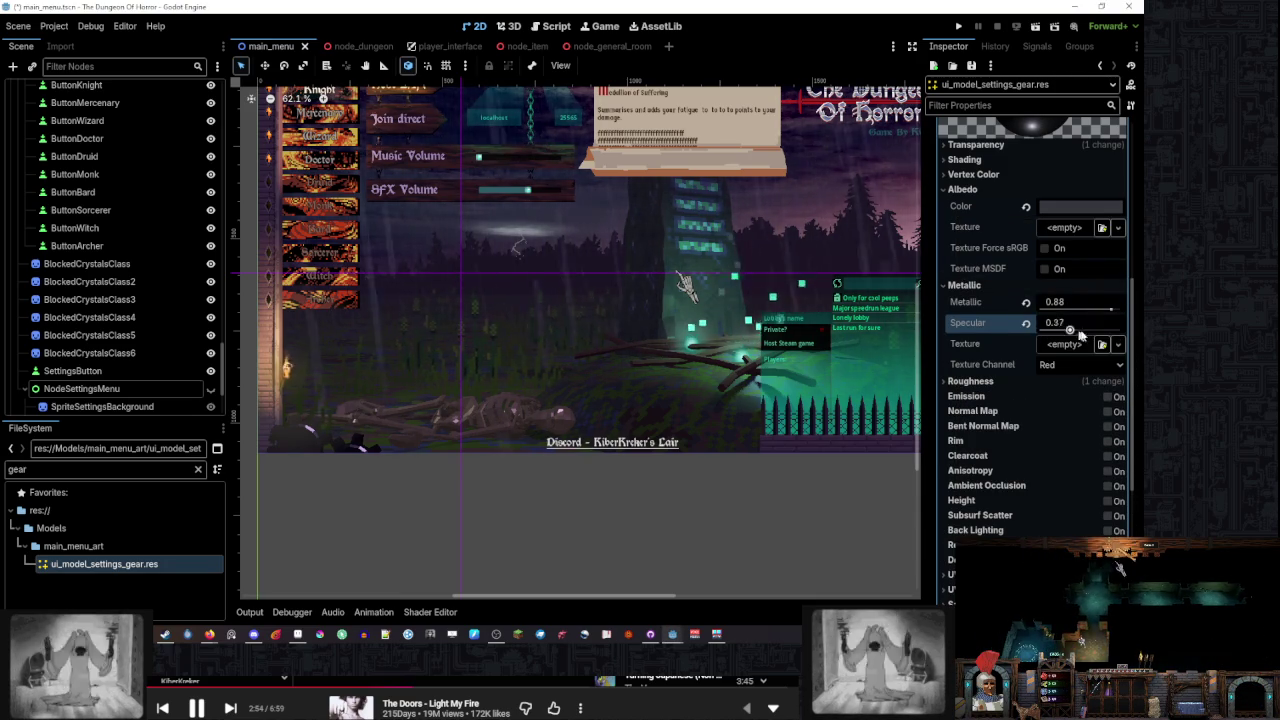
left_click_drag(1108, 316, 1040, 310)
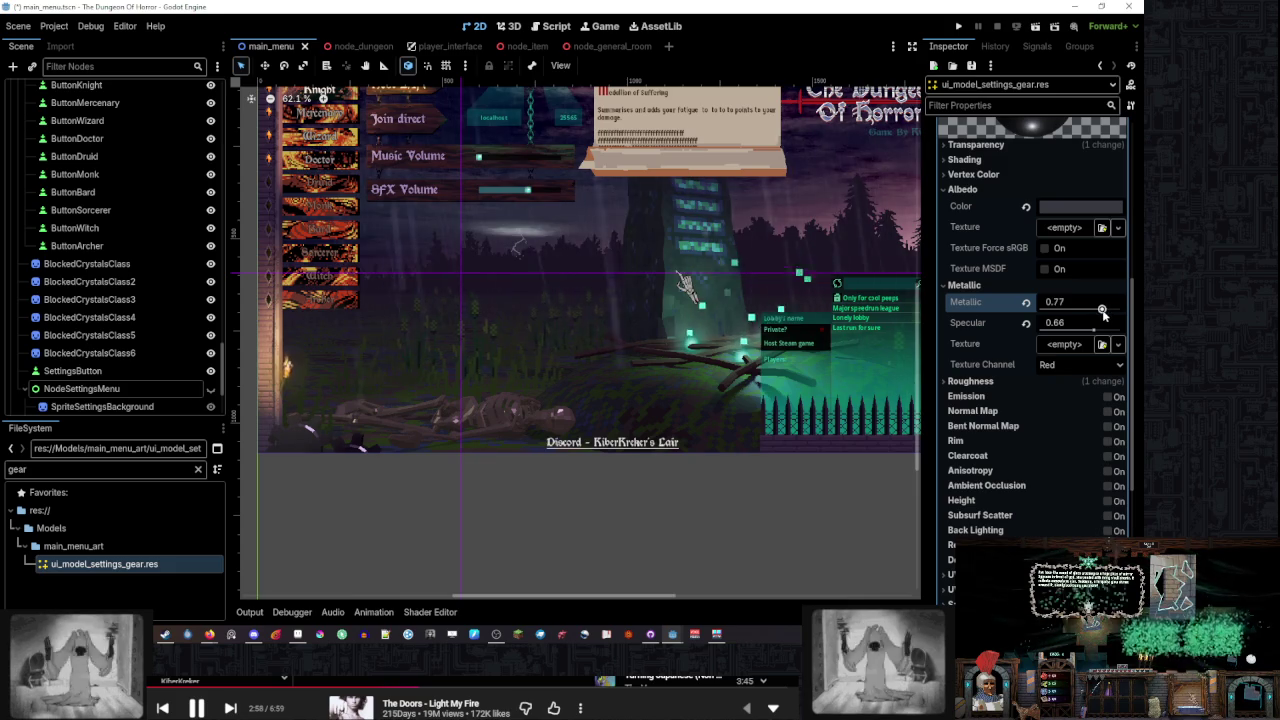
left_click(980, 174)
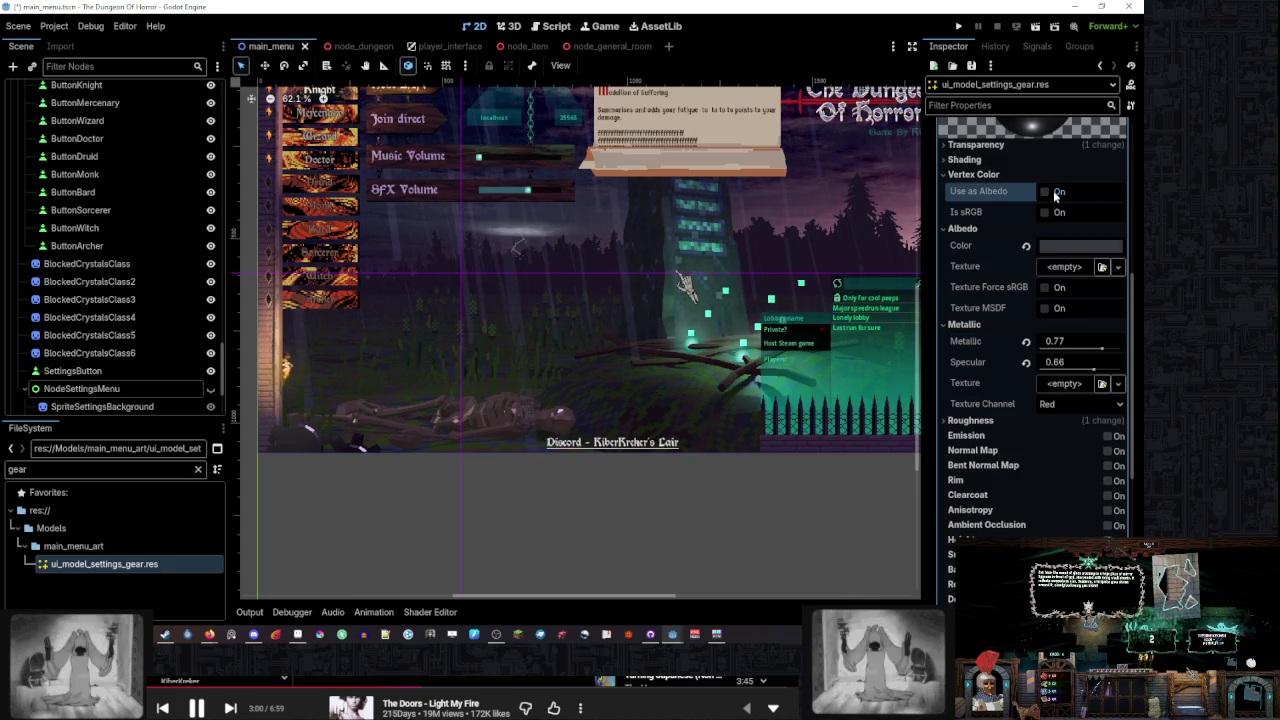
left_click(975, 174)
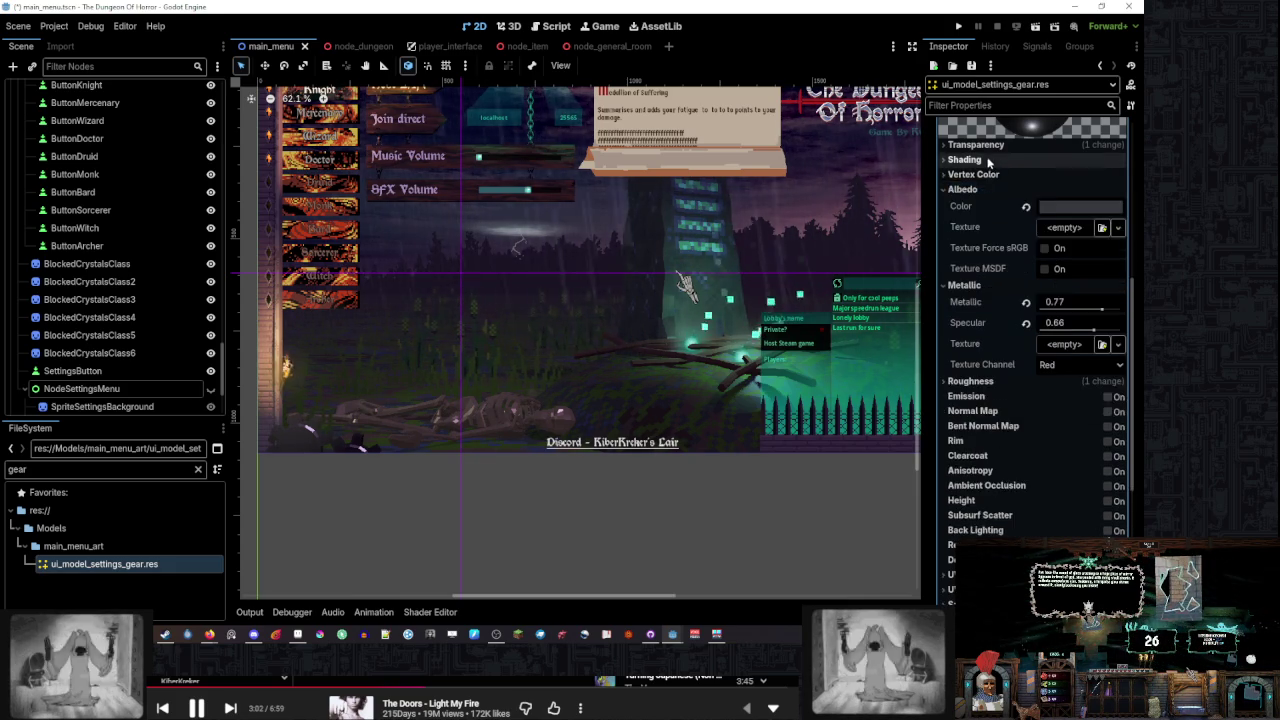
Try Unshaded shading, restore Per-Pixel, then select the Sprite2DUI node
left_click(965, 159)
left_click(1080, 176)
left_click(1080, 196)
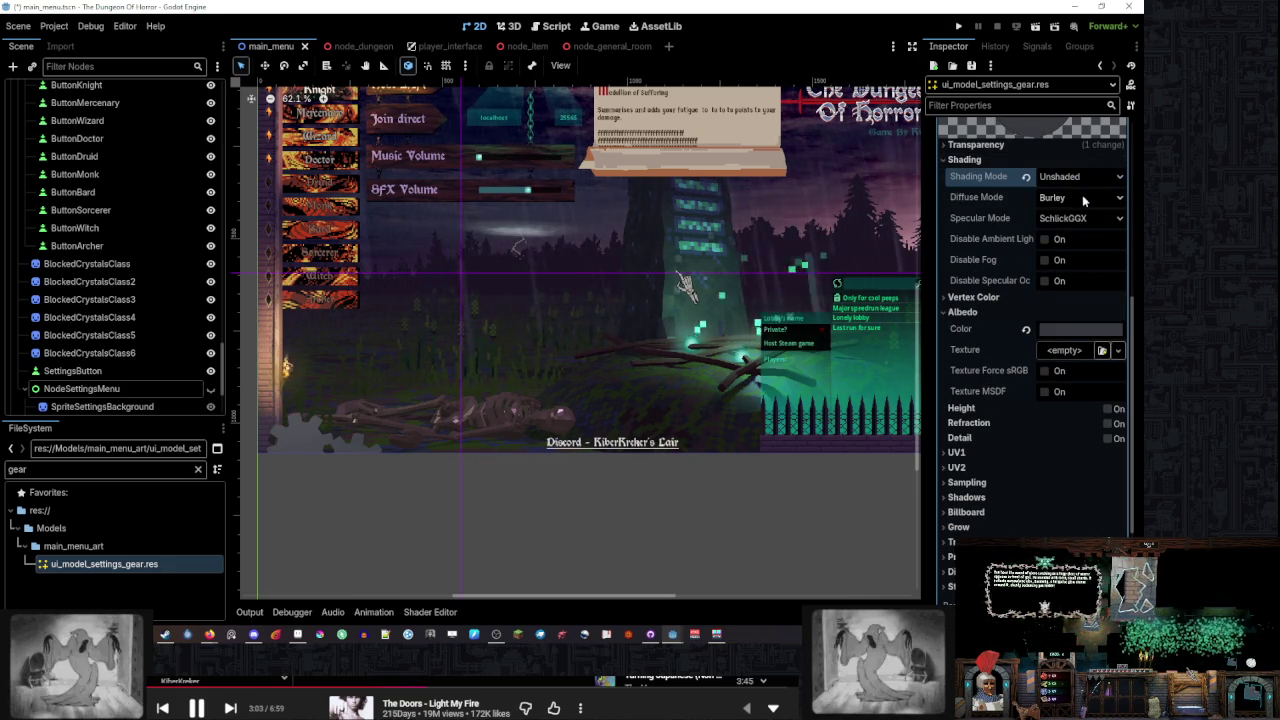
left_click(1027, 177)
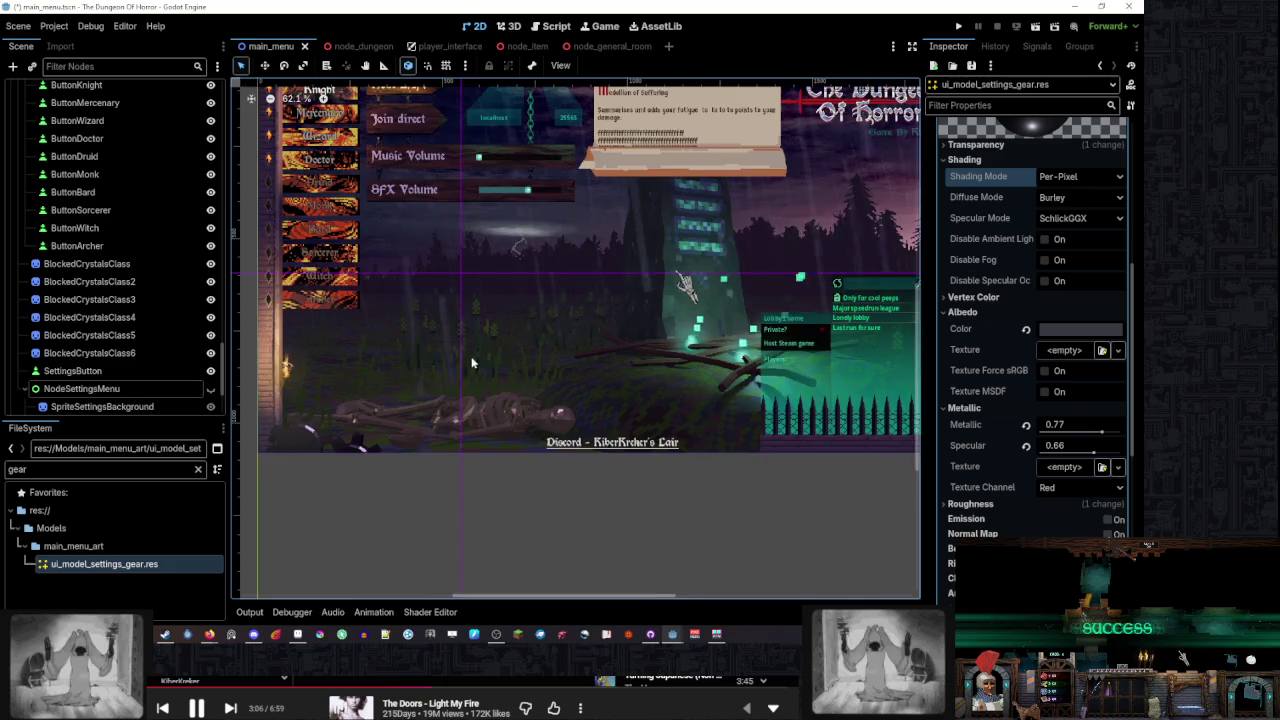
scroll(472, 363, "up", 4)
left_click(422, 444)
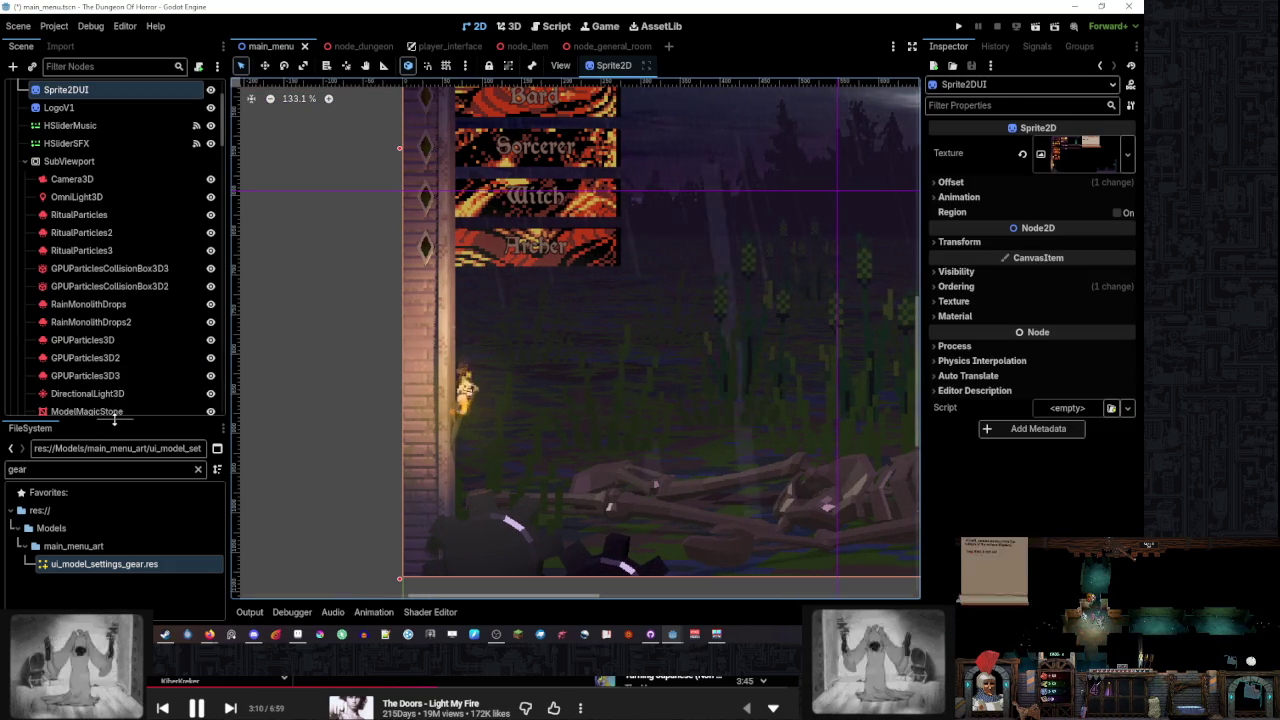
Collapse the SubViewport and SubViewportUI branches in the Scene tree
left_click_drag(114, 420, 114, 487)
left_click(24, 161)
scroll(84, 262, "up", 1)
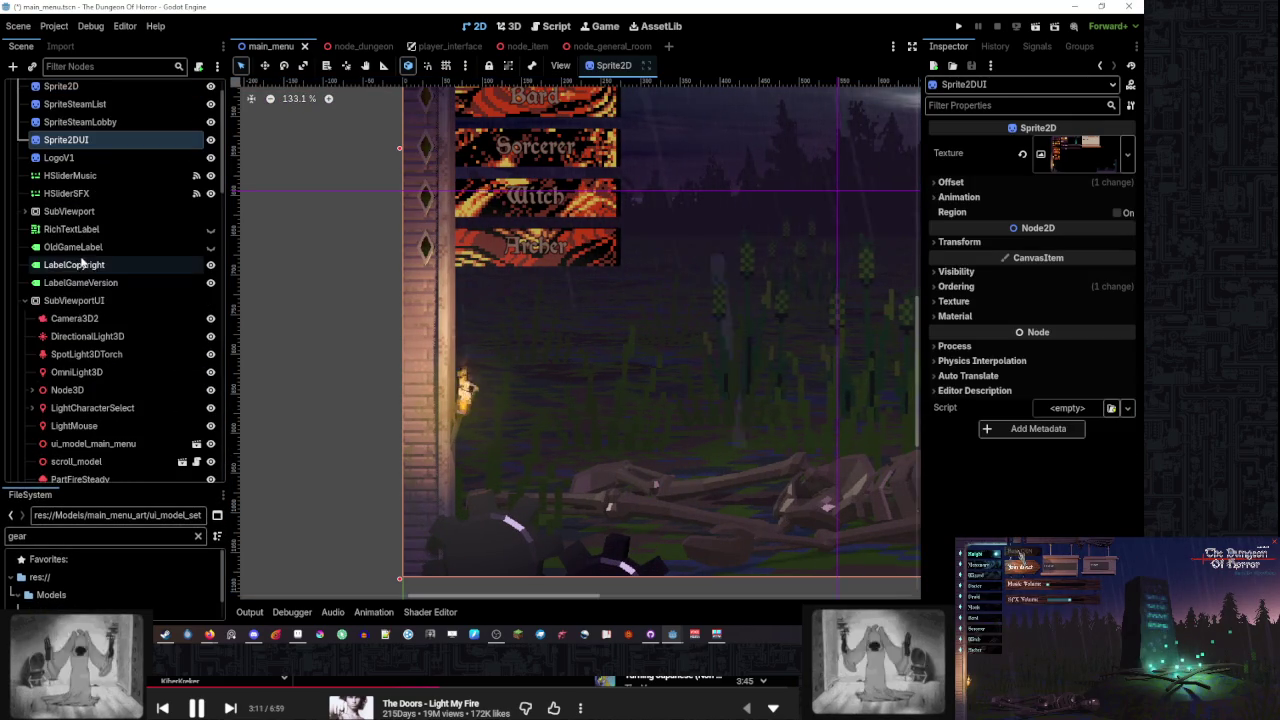
left_click(24, 300)
scroll(60, 295, "up", 2)
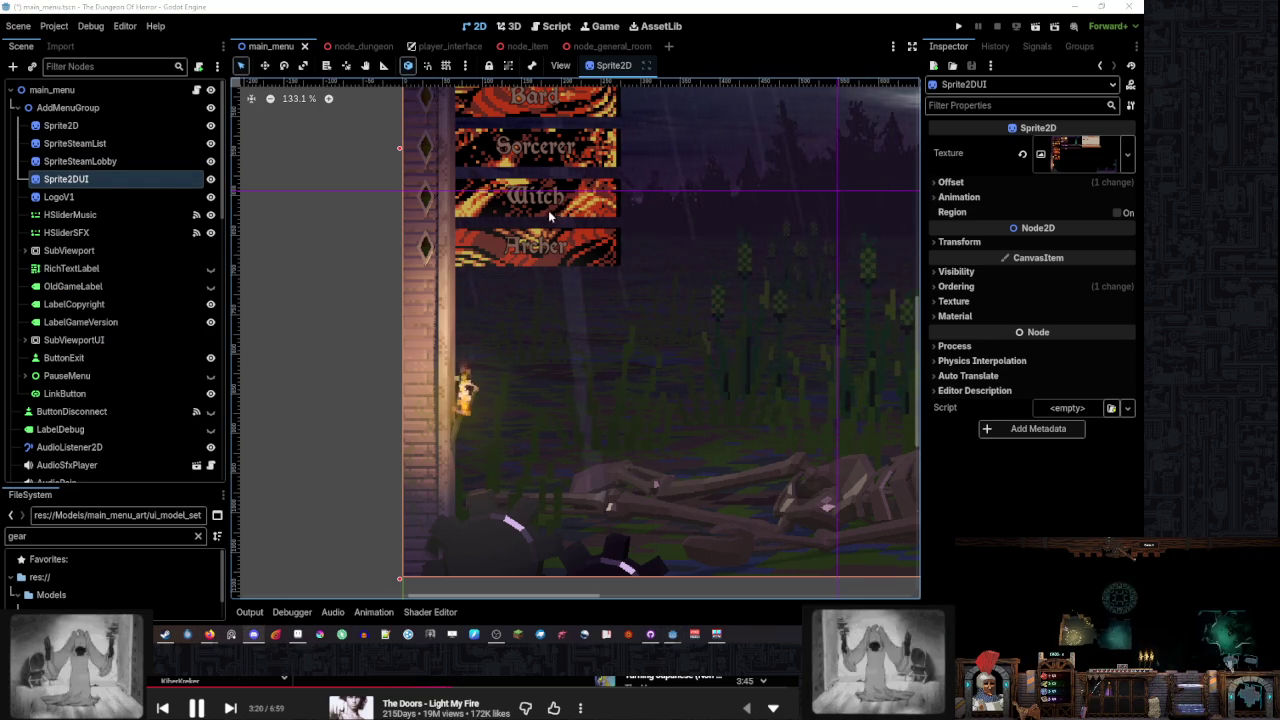
Expand SubViewport and select its GPUParticles3D and RainMonolithDrops2 emitters in 3D
mouse_move(113, 487)
left_mouse_down()
mouse_move(113, 355)
mouse_move(113, 392)
left_mouse_up()
left_click(26, 251)
scroll(148, 263, "down", 4)
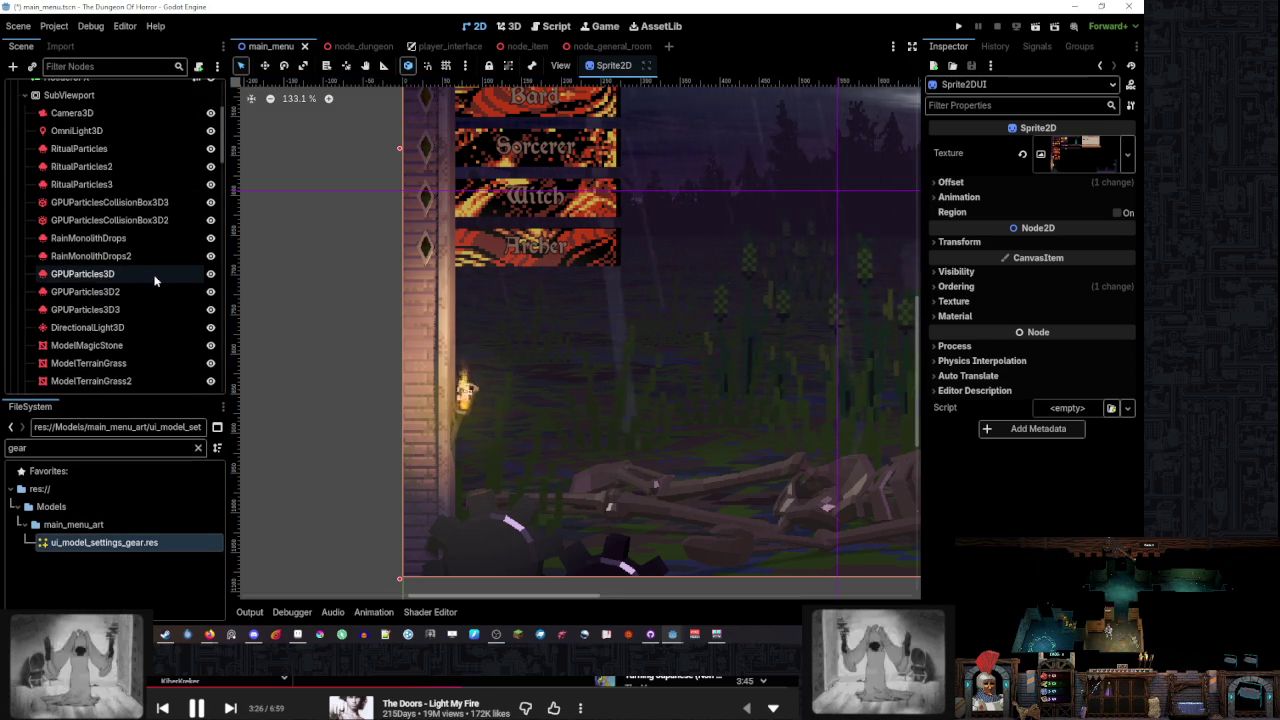
left_click(155, 276)
left_click(170, 256)
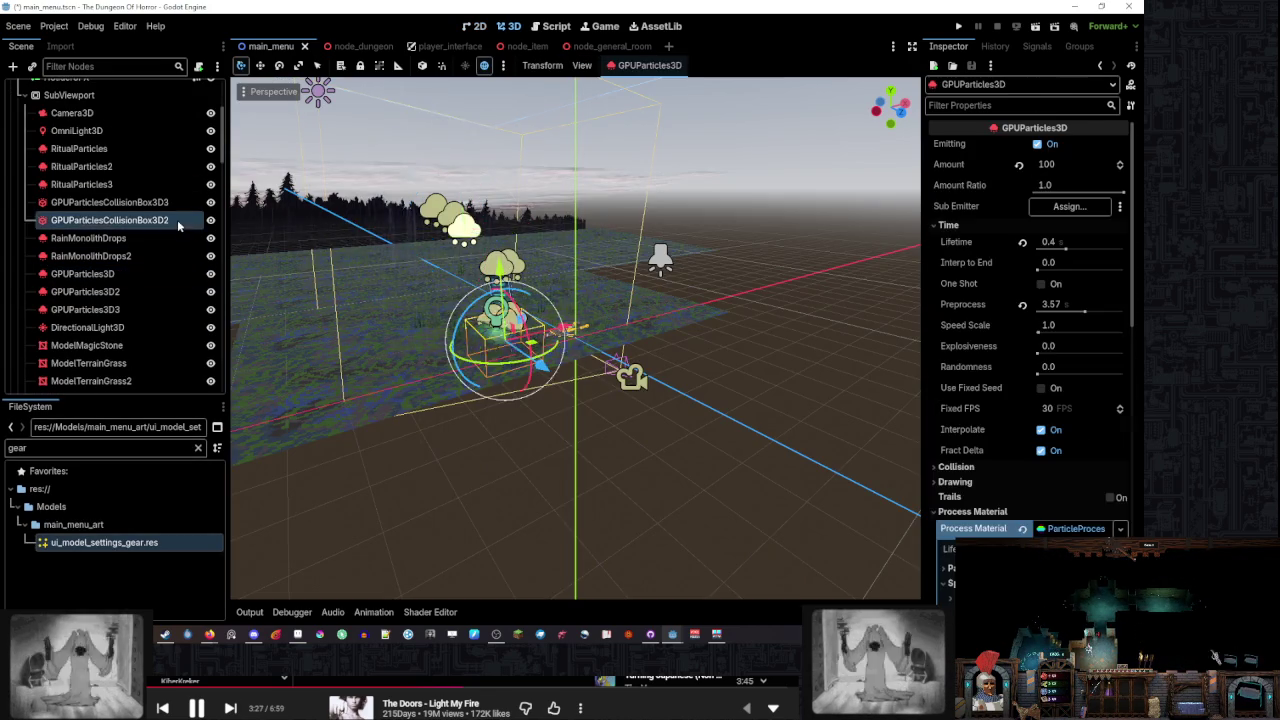
Select GPUParticles3D, fold NodeLightning, and select LabelGameVersion to return to the 2D canvas
left_click(160, 273)
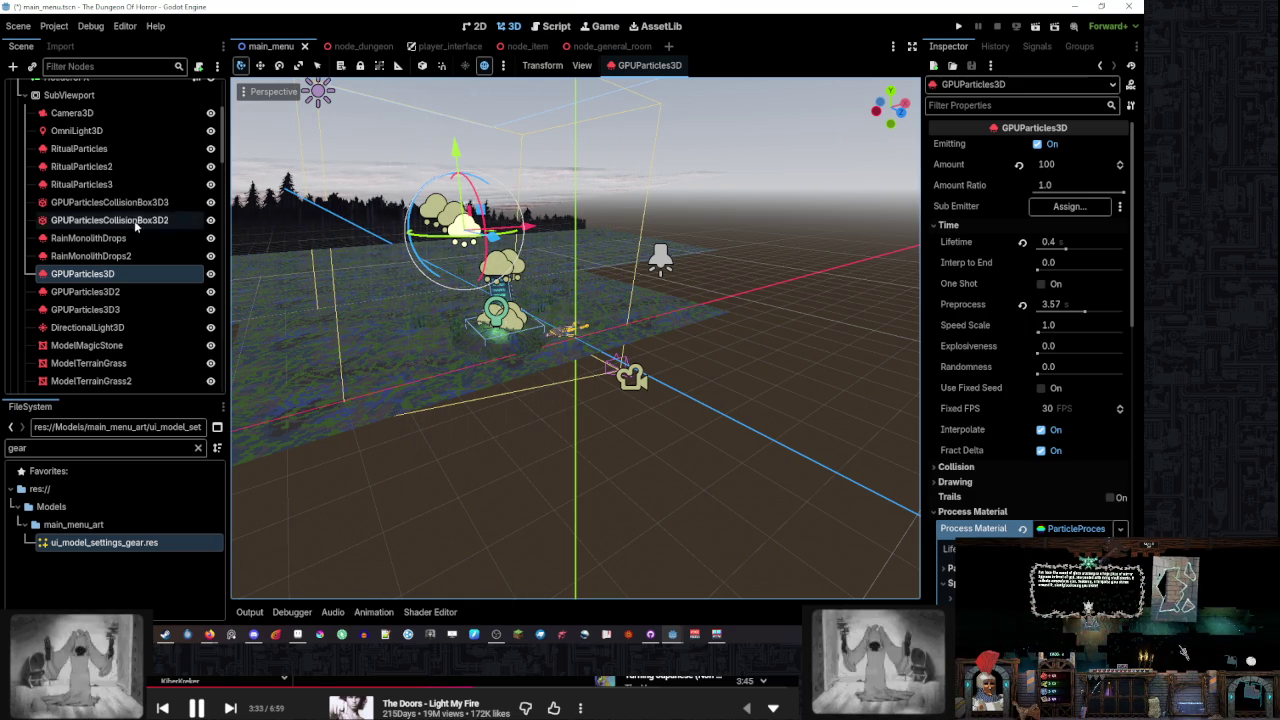
left_click_drag(115, 398, 122, 378)
scroll(142, 267, "down", 3)
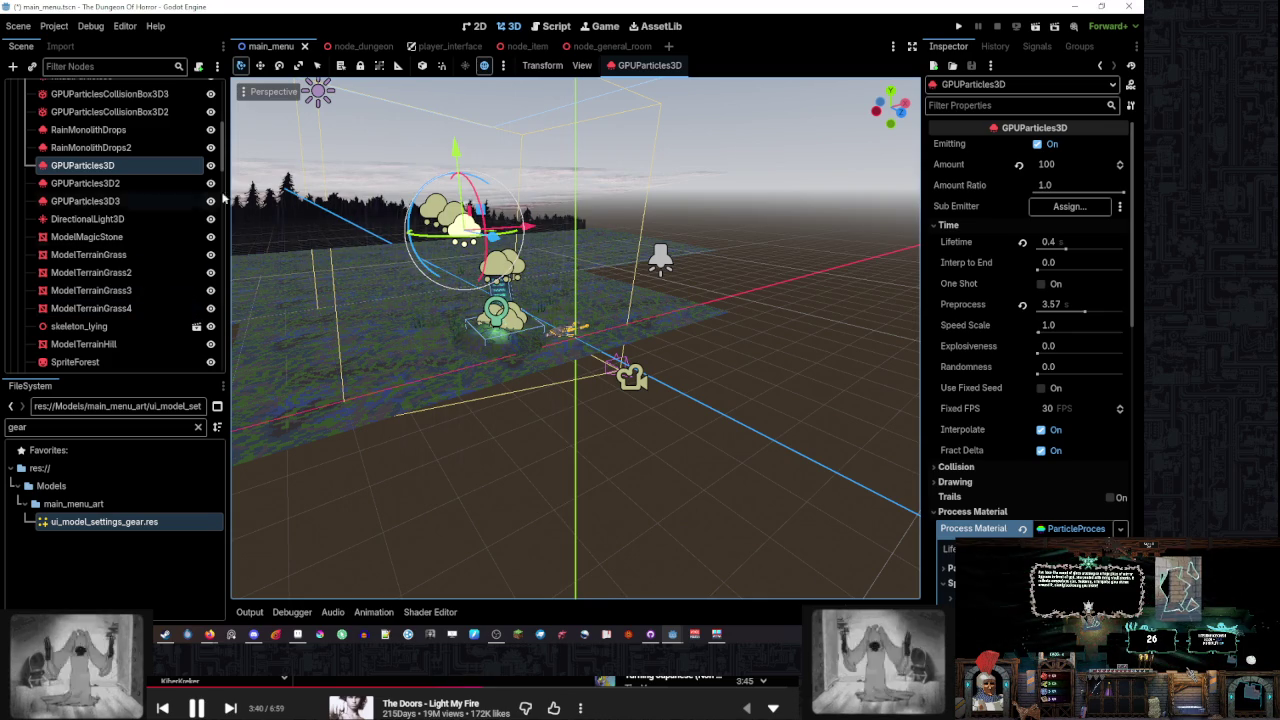
scroll(224, 152, "down", 1)
mouse_move(224, 152)
left_mouse_down()
mouse_move(219, 187)
mouse_move(190, 207)
mouse_move(227, 196)
mouse_move(228, 152)
left_mouse_up()
left_click(33, 194)
scroll(110, 160, "up", 5)
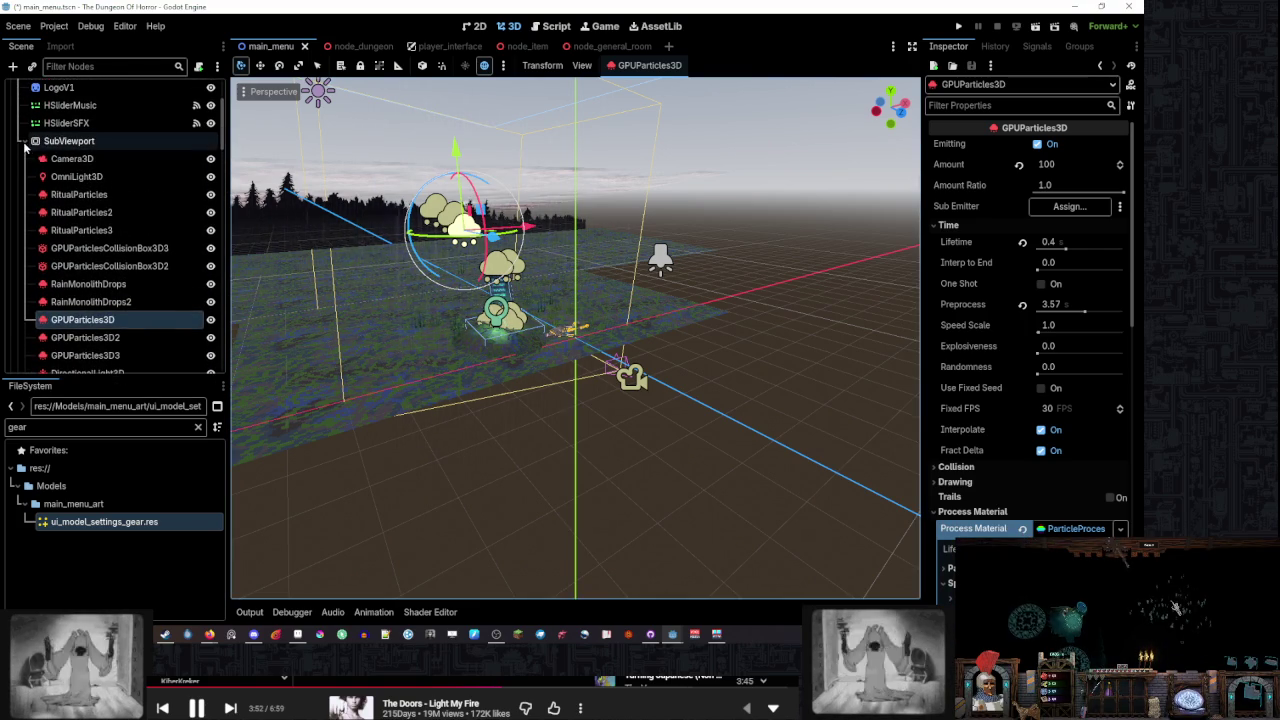
left_click(60, 212)
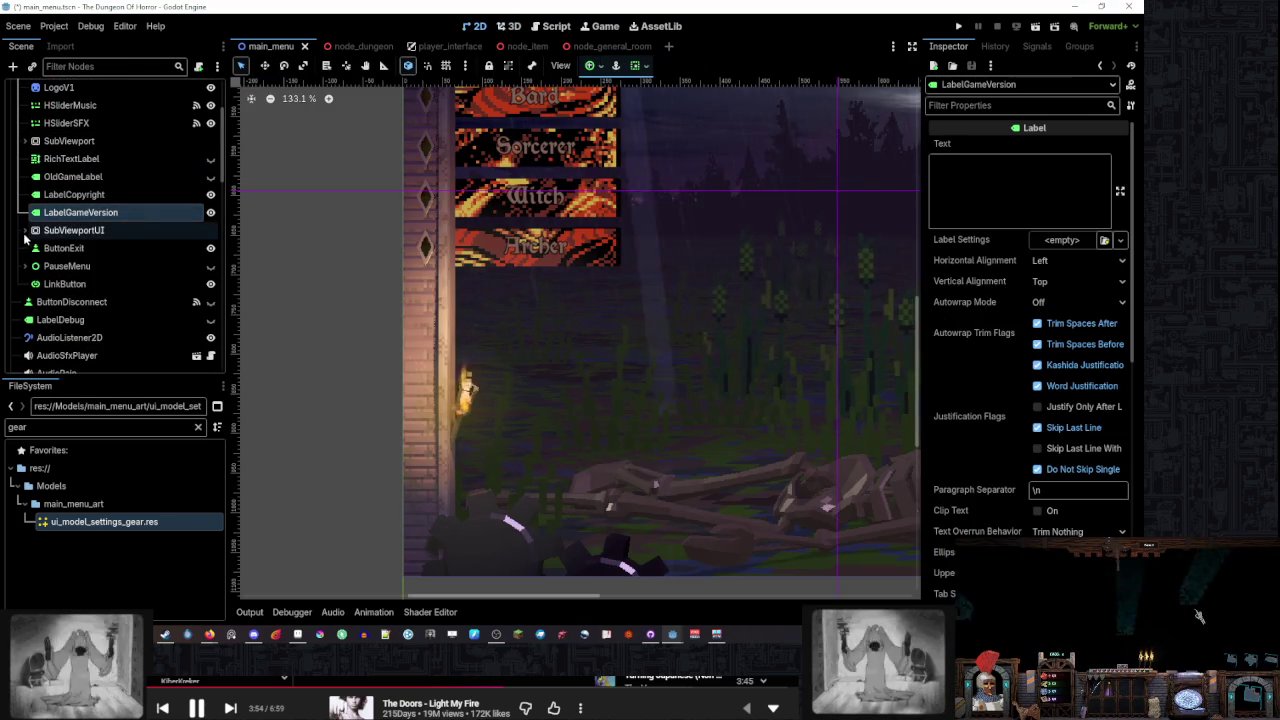
Expand SubViewportUI and browse through its child nodes in the Scene dock
left_click(34, 233)
left_click(25, 231)
scroll(160, 228, "down", 3)
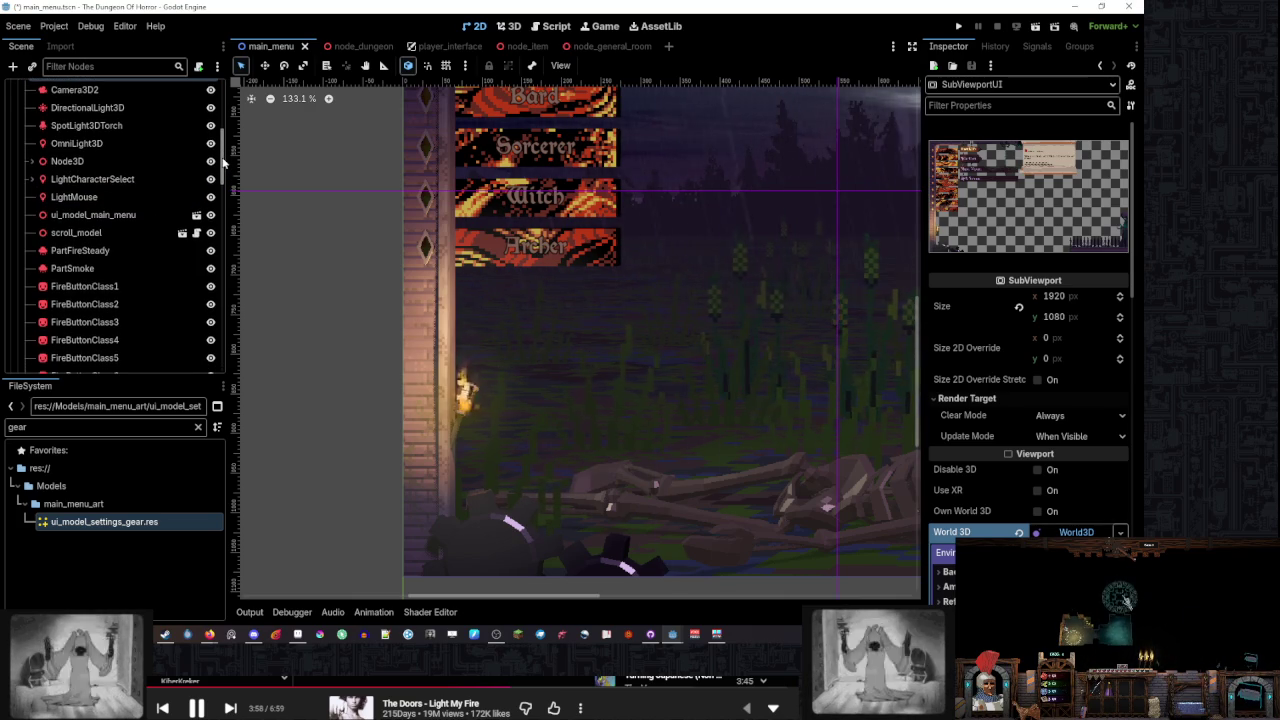
scroll(224, 162, "down", 1)
scroll(224, 165, "down", 3)
scroll(222, 168, "up", 3)
scroll(221, 168, "up", 3)
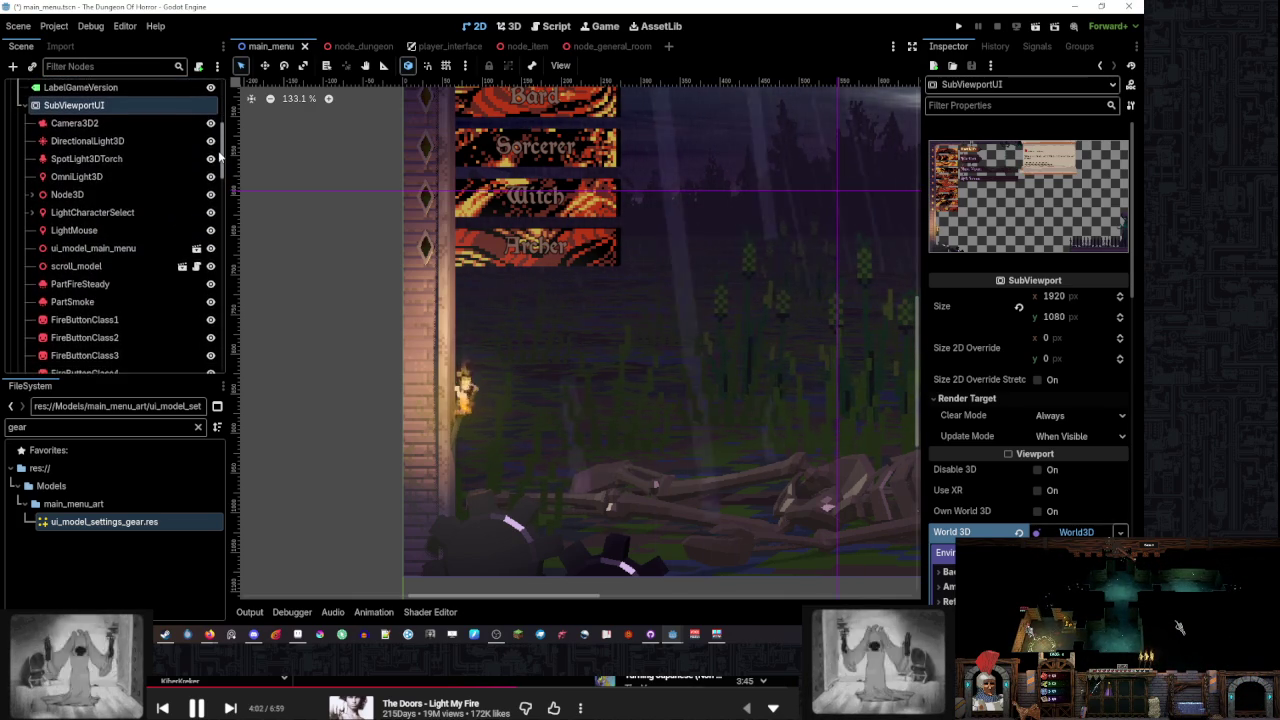
scroll(219, 162, "down", 1)
scroll(220, 160, "up", 1)
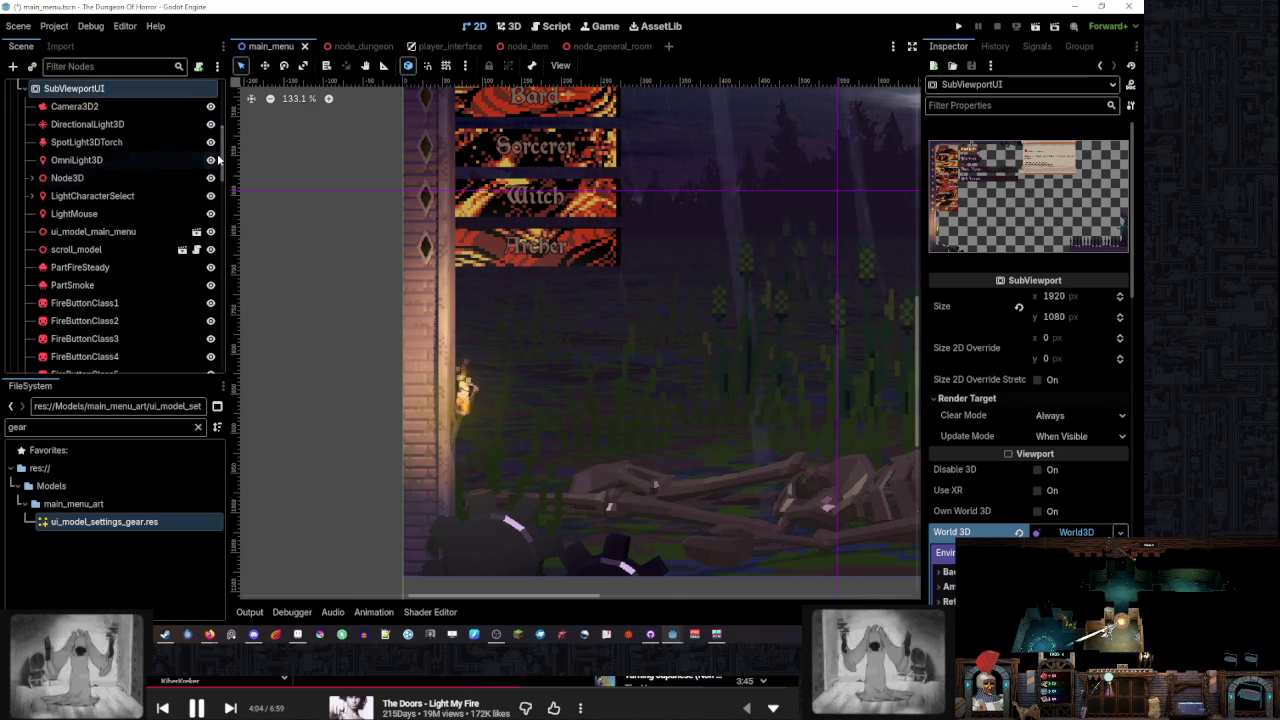
scroll(224, 160, "down", 1)
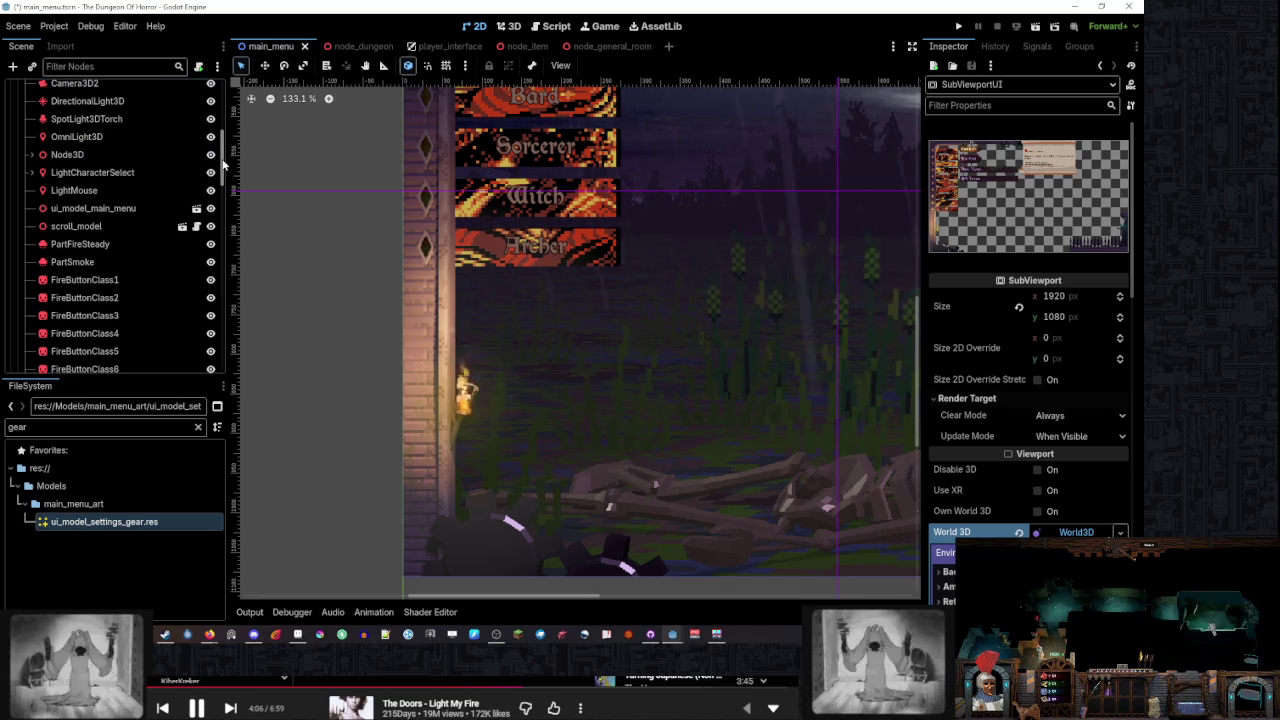
scroll(222, 180, "down", 10)
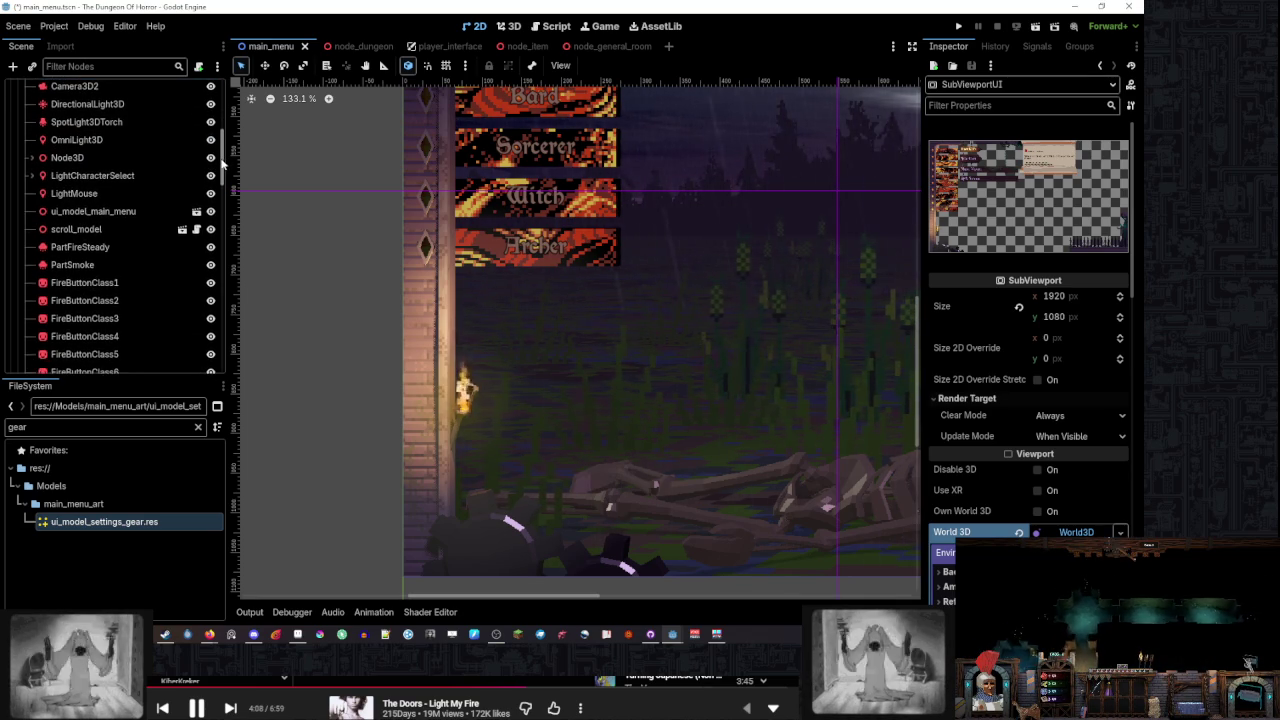
scroll(120, 230, "up", 5)
Select the OmniLight3D under SubViewportUI to inspect its Range and Energy
left_click(65, 209)
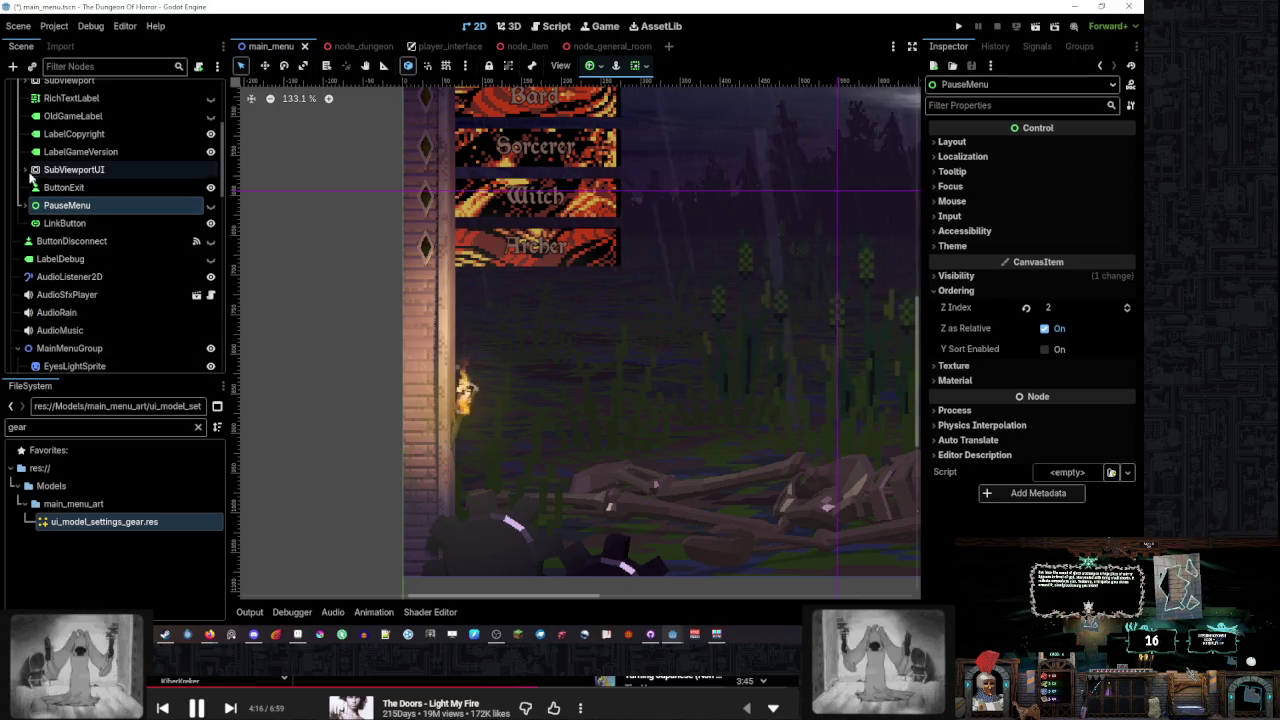
left_click(27, 170)
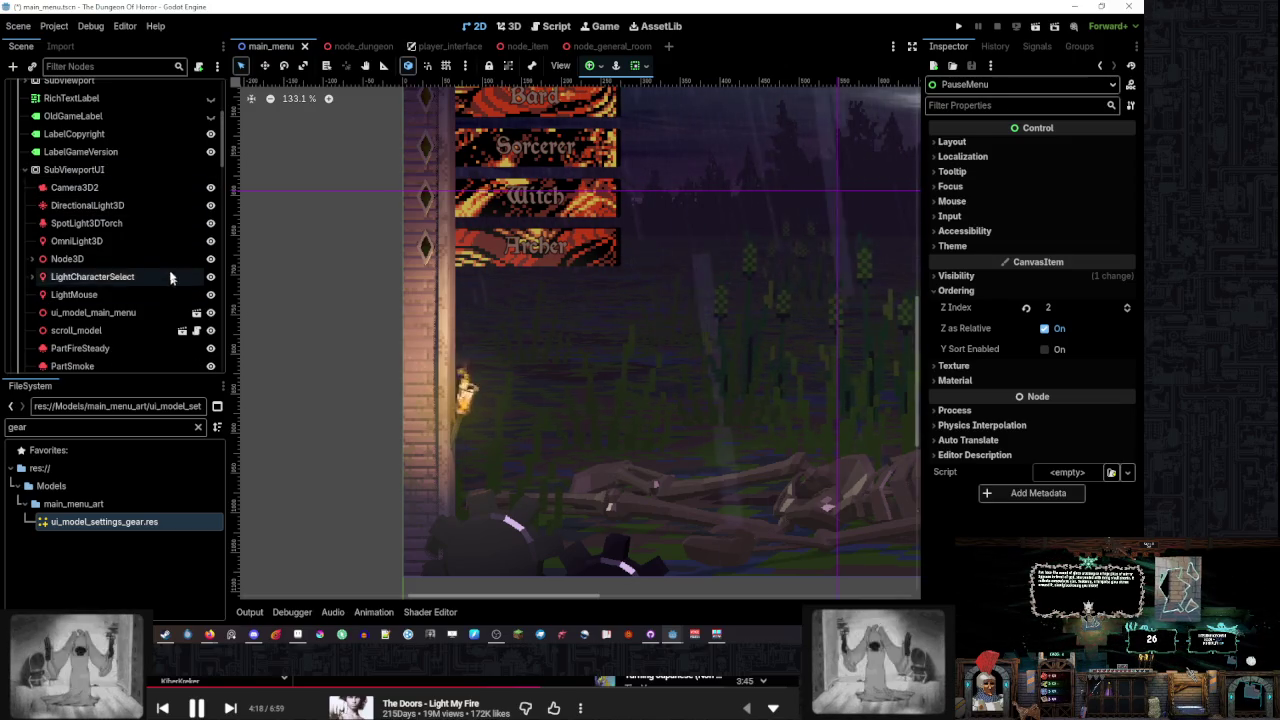
left_click(167, 248)
left_click_drag(222, 145, 222, 162)
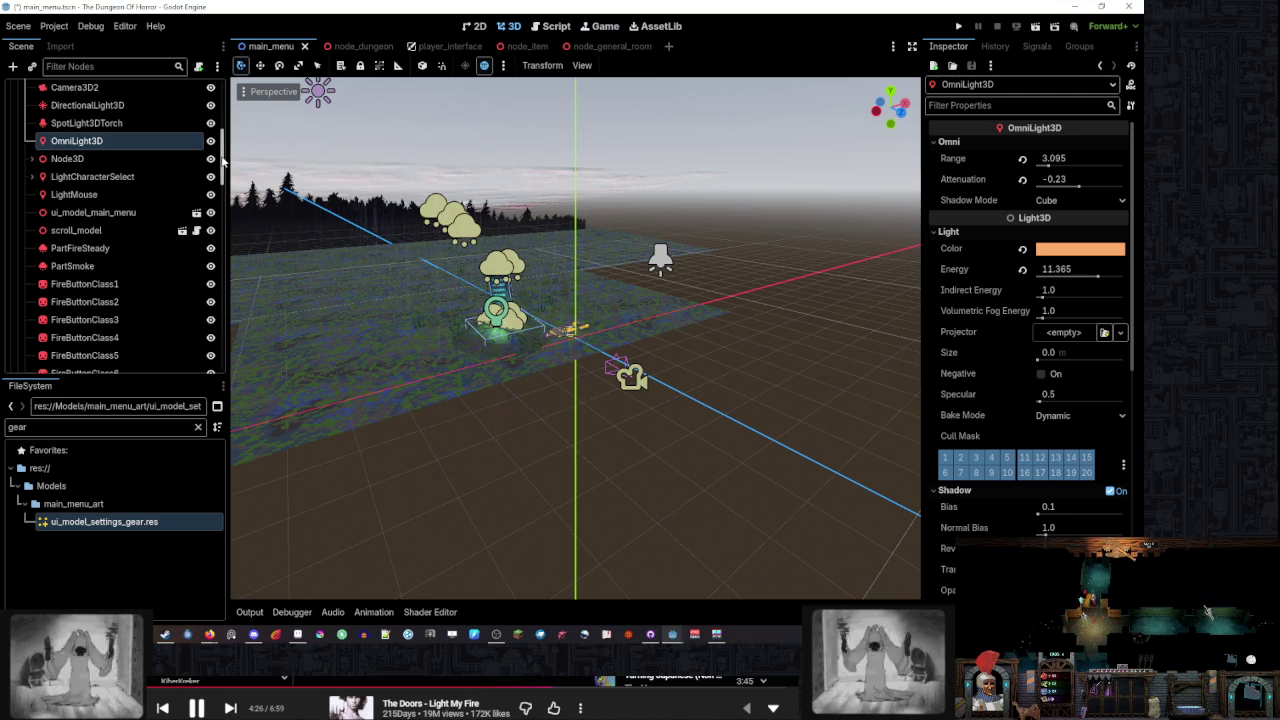
Resize the Scene dock and briefly peek inside the SubViewport node
left_click_drag(222, 160, 220, 228)
scroll(100, 200, "up", 10)
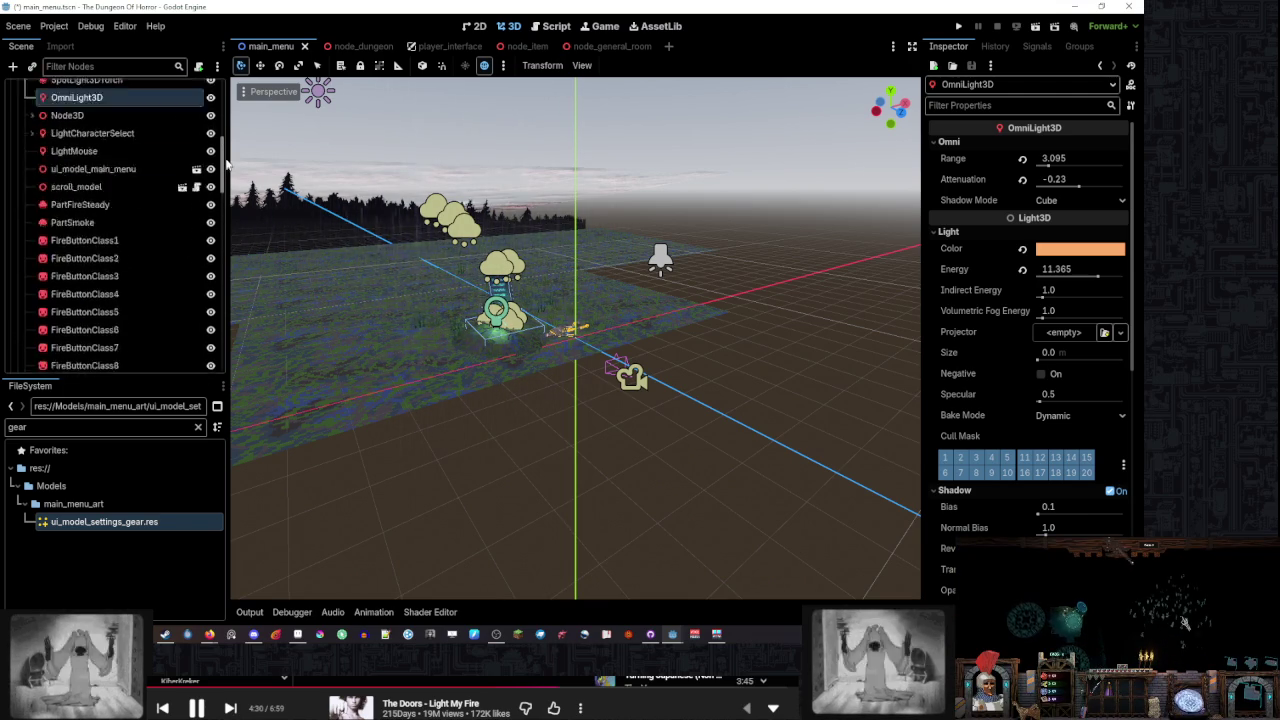
scroll(100, 200, "down", 8)
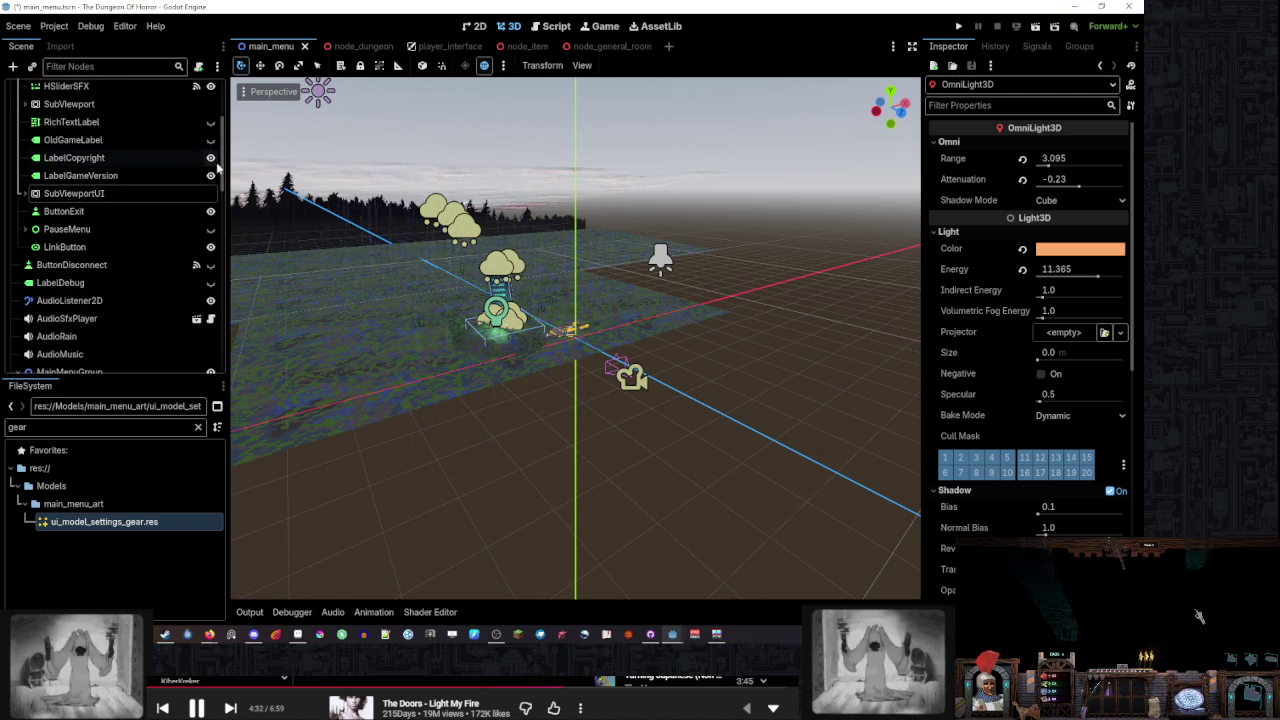
mouse_move(224, 158)
left_mouse_down()
mouse_move(220, 270)
mouse_move(226, 118)
left_mouse_up()
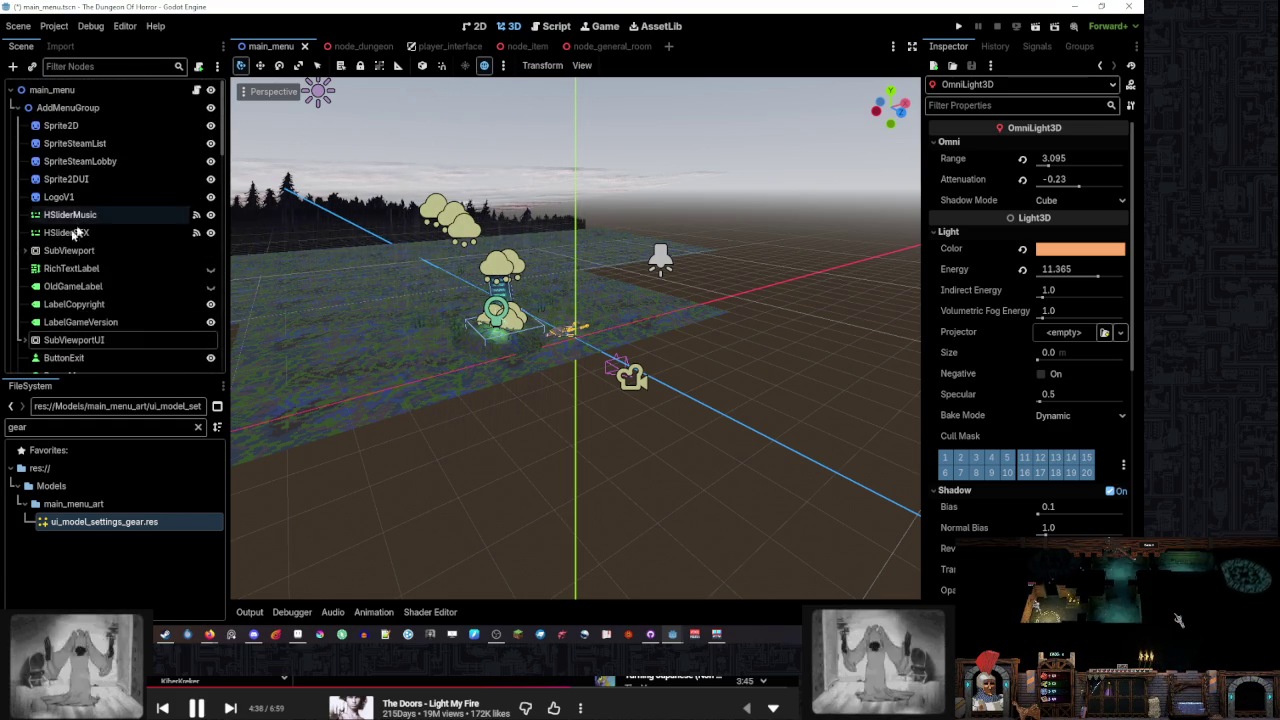
left_click(24, 250)
left_click(24, 250)
Expand SubViewportUI to find the MeshSettingsGear nodes, then return to 2D
left_click(24, 340)
scroll(86, 297, "down", 6)
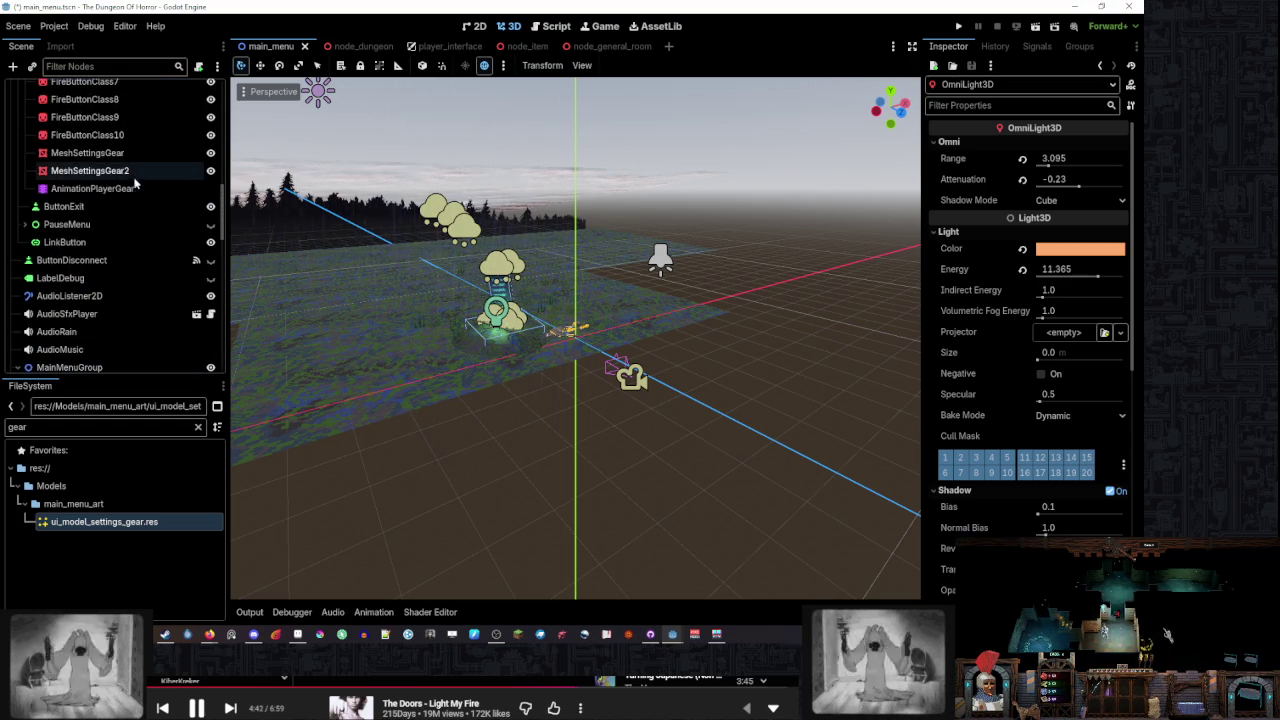
scroll(125, 250, "up", 3)
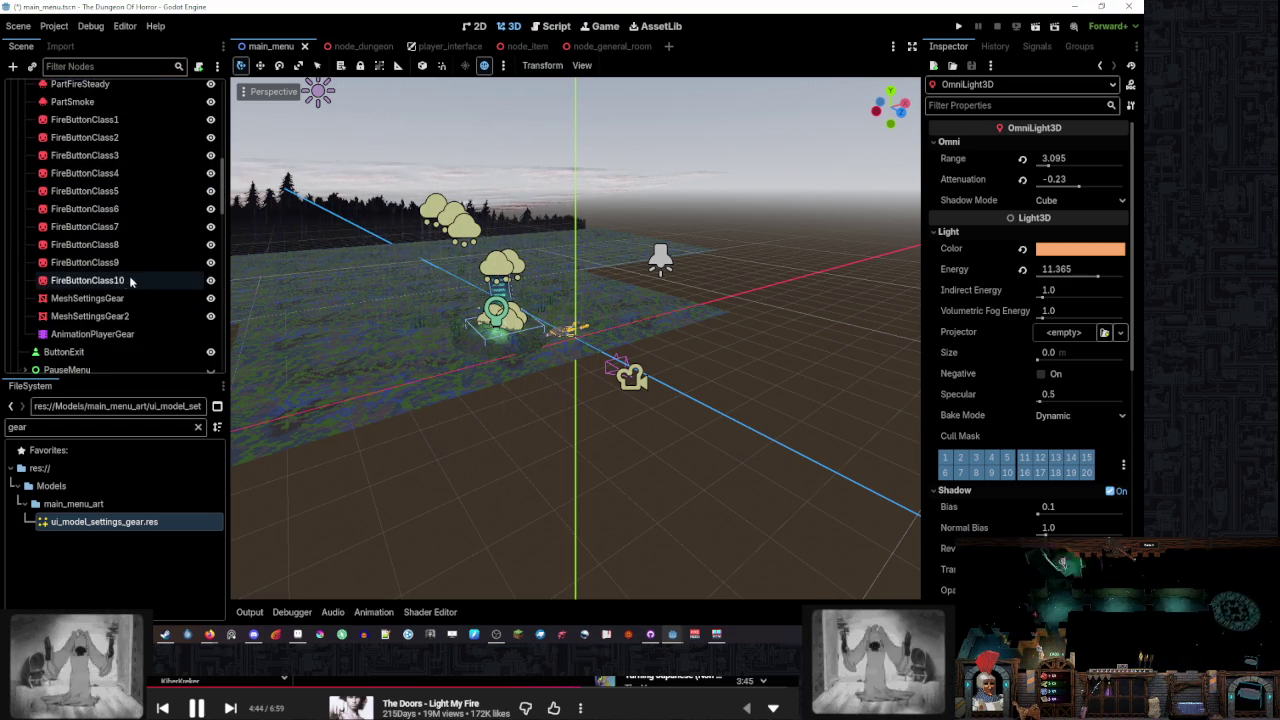
scroll(130, 282, "up", 3)
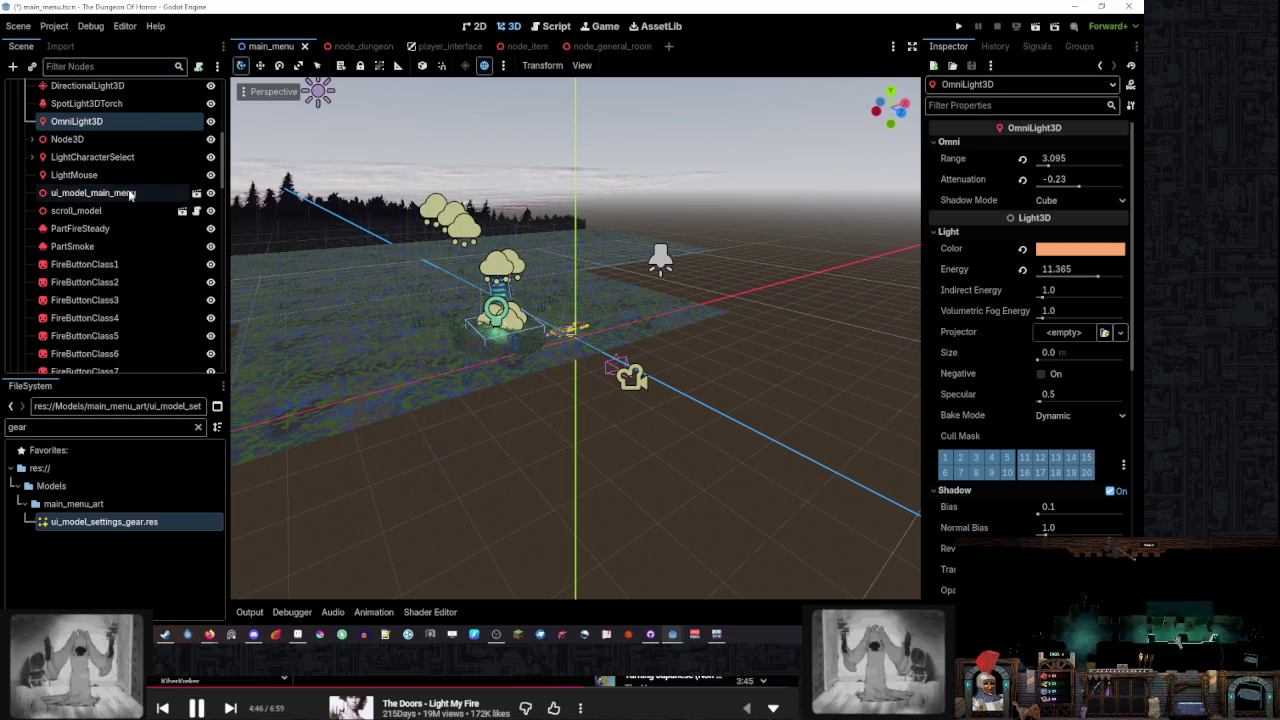
scroll(133, 190, "up", 2)
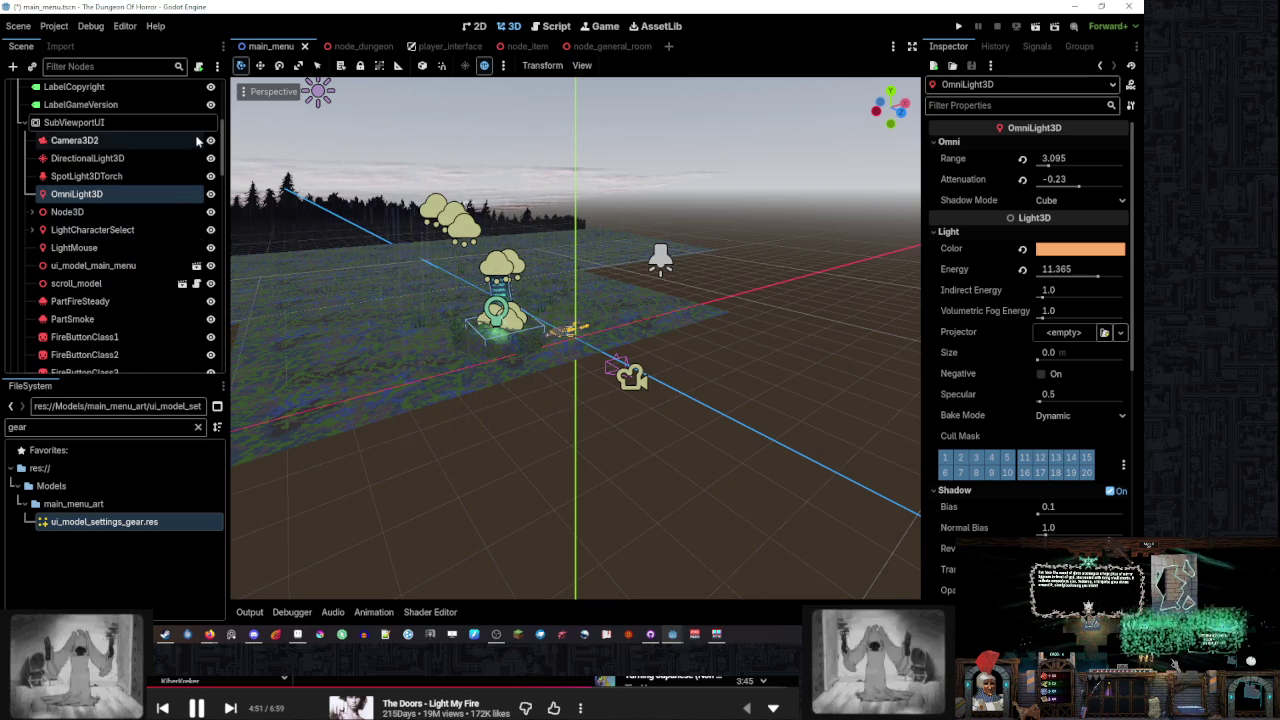
scroll(150, 230, "up", 5)
left_click(467, 30)
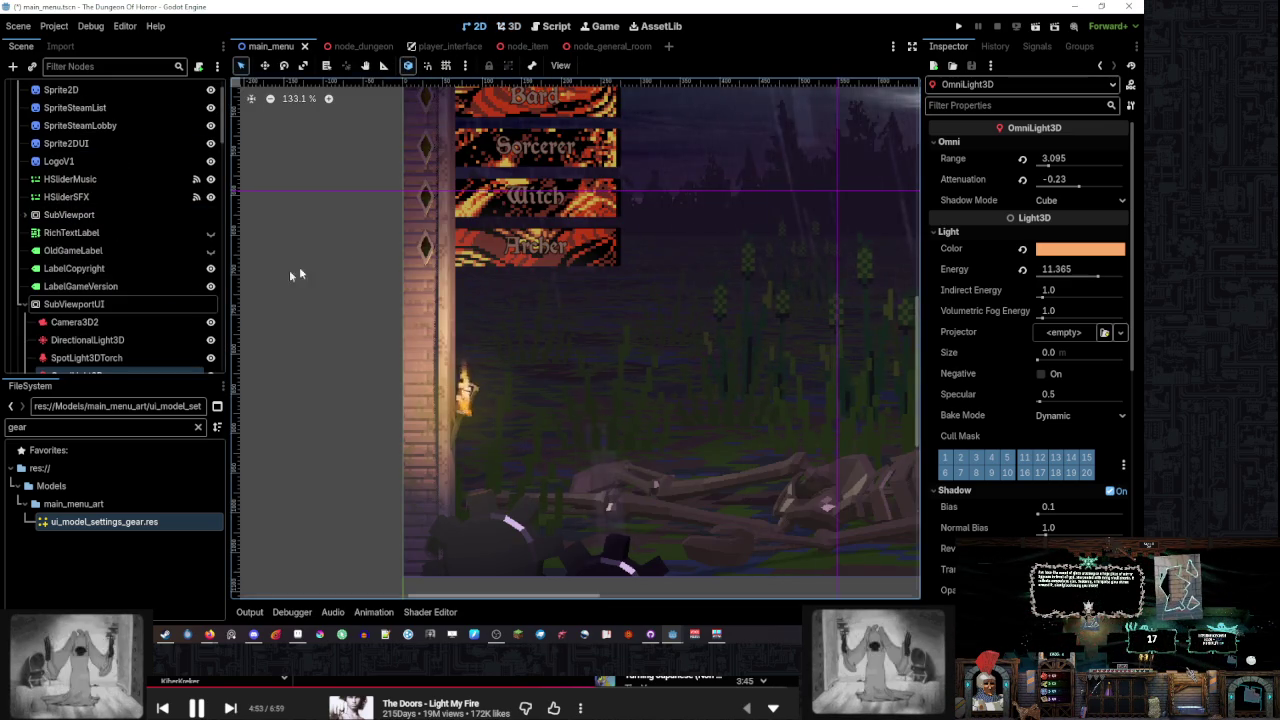
Hide DirectionalLight3D to compare the lighting, then turn it back on
scroll(210, 270, "down", 2)
left_click(210, 268)
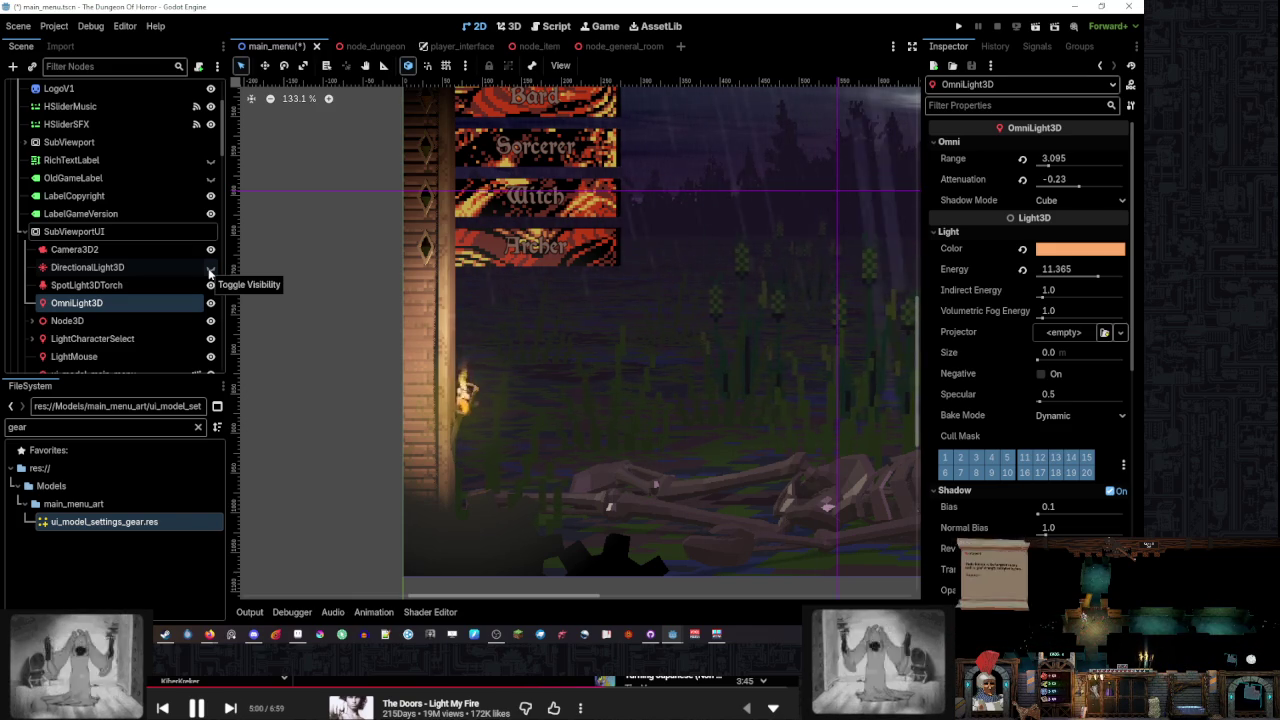
left_click(210, 268)
scroll(210, 270, "down", 2)
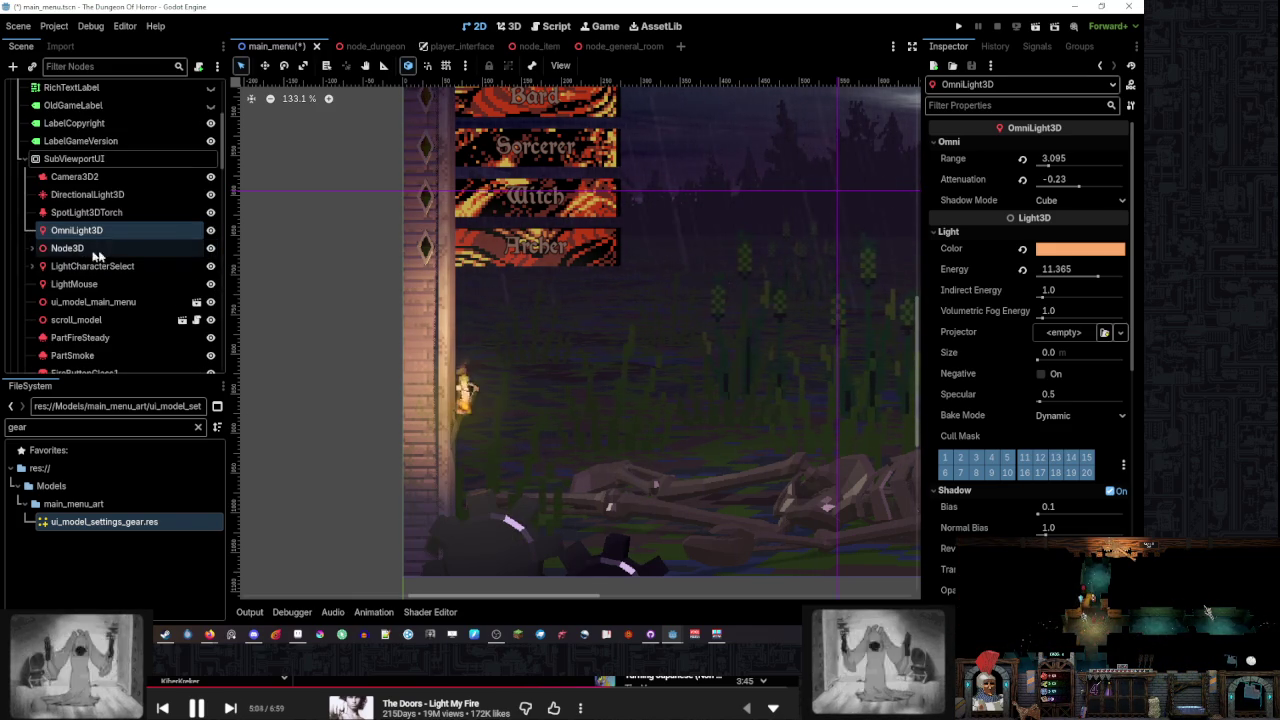
Select GlowSprite under Node3D and drag its GradientTexture2D fill point up to brighten the glow
left_click(32, 248)
left_click(118, 317)
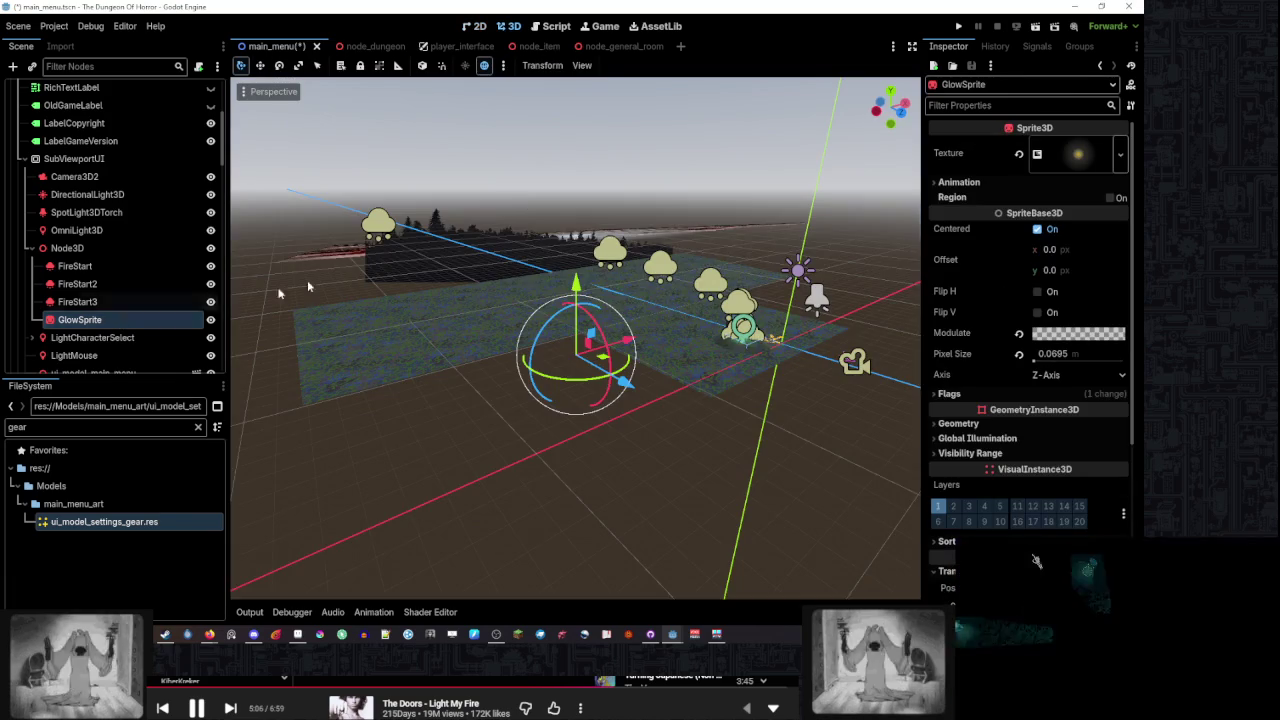
left_click(474, 26)
left_click(1078, 153)
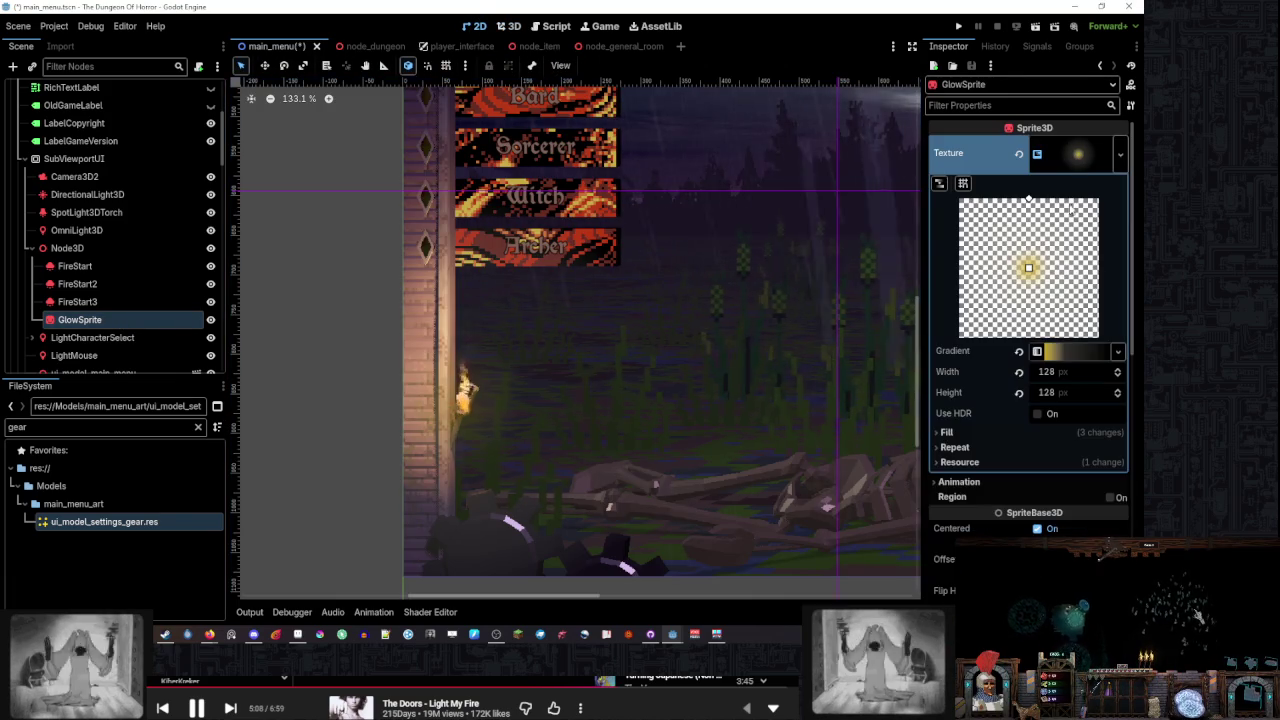
scroll(975, 400, "down", 5)
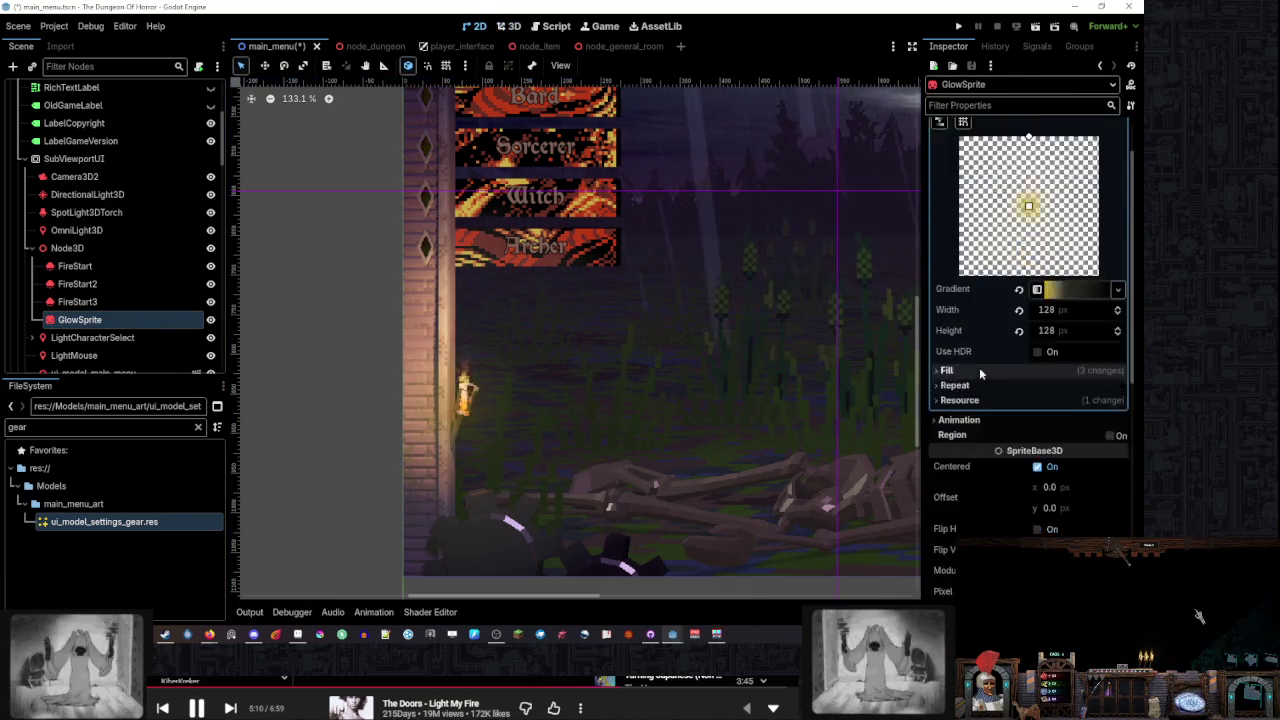
left_click(978, 385)
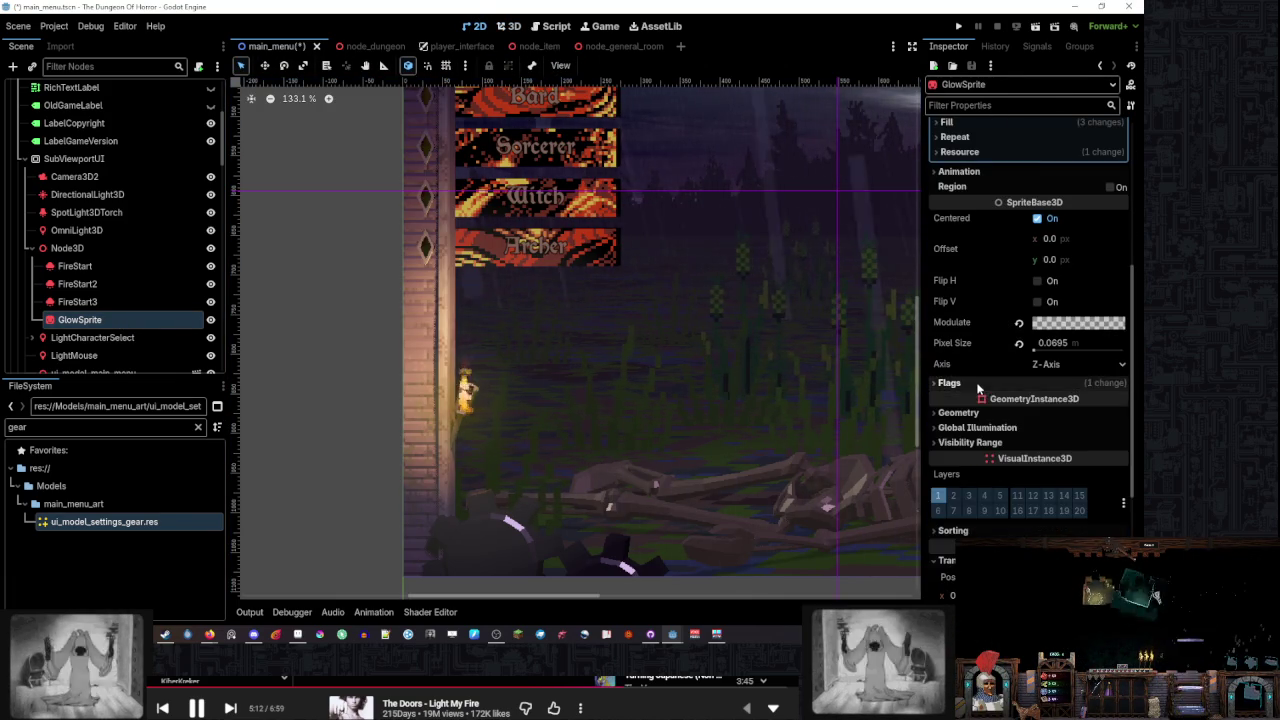
left_click(975, 417)
scroll(995, 376, "down", 3)
scroll(995, 361, "up", 8)
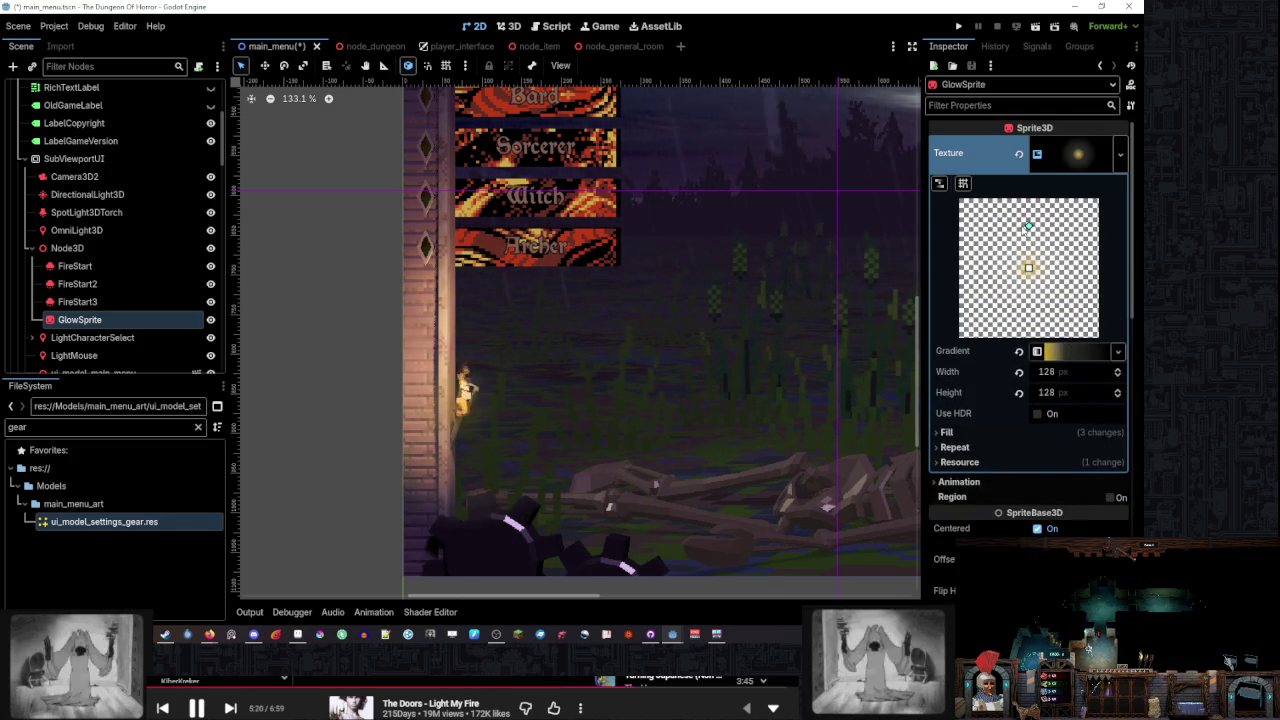
left_click_drag(1028, 231, 1018, 200)
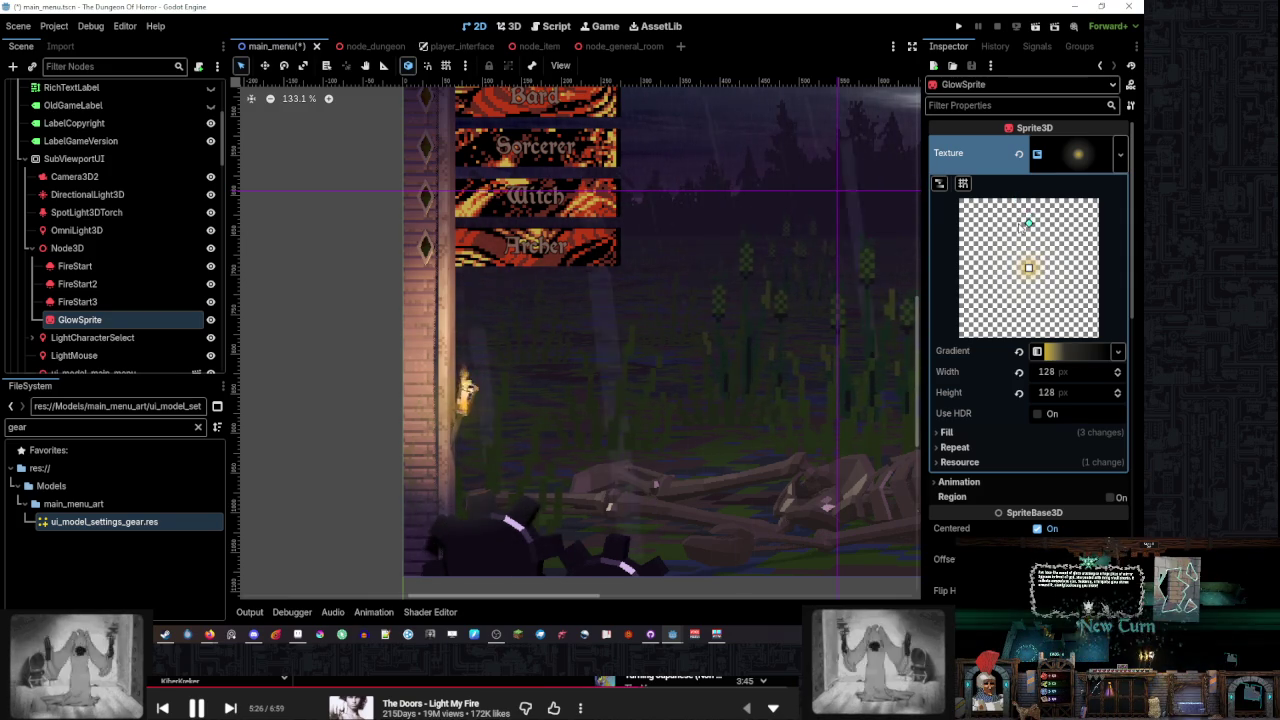
left_click_drag(1018, 199, 1029, 198)
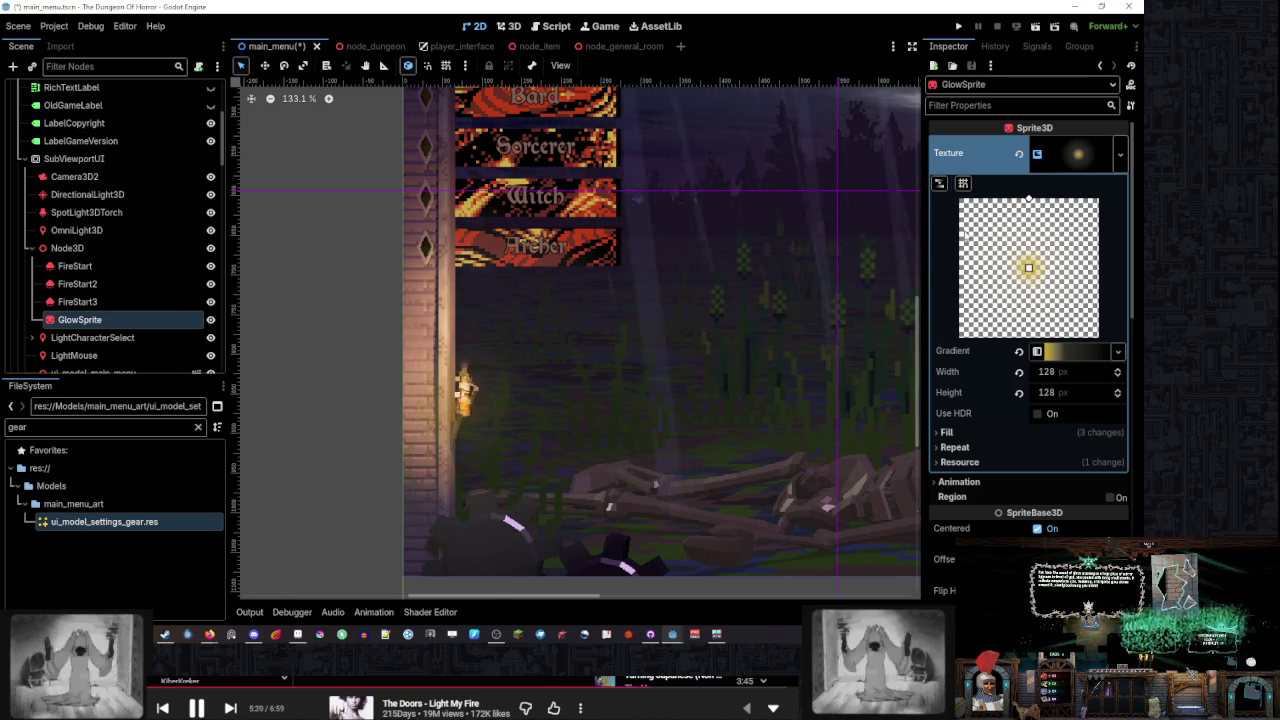
Reselect GlowSprite and lower its Transform Position z to -0.045
left_click(104, 250)
left_click(105, 320)
left_click(478, 26)
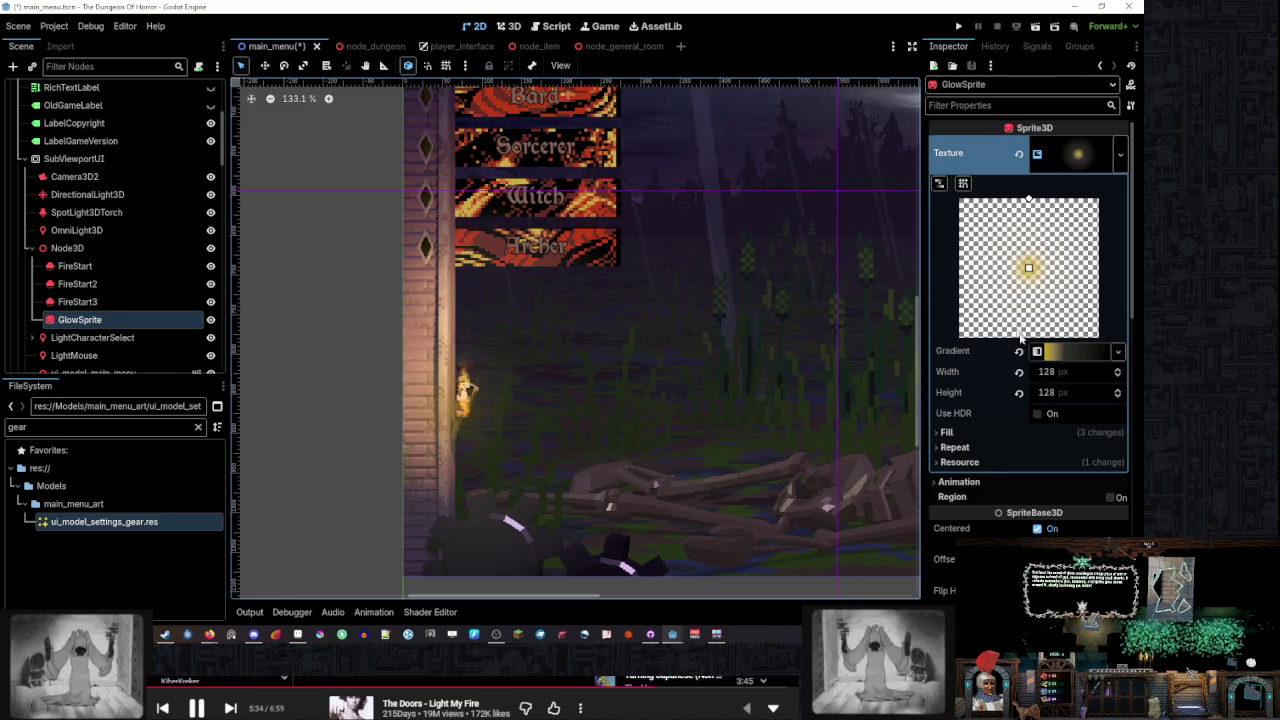
scroll(1000, 384, "down", 10)
scroll(994, 407, "down", 2)
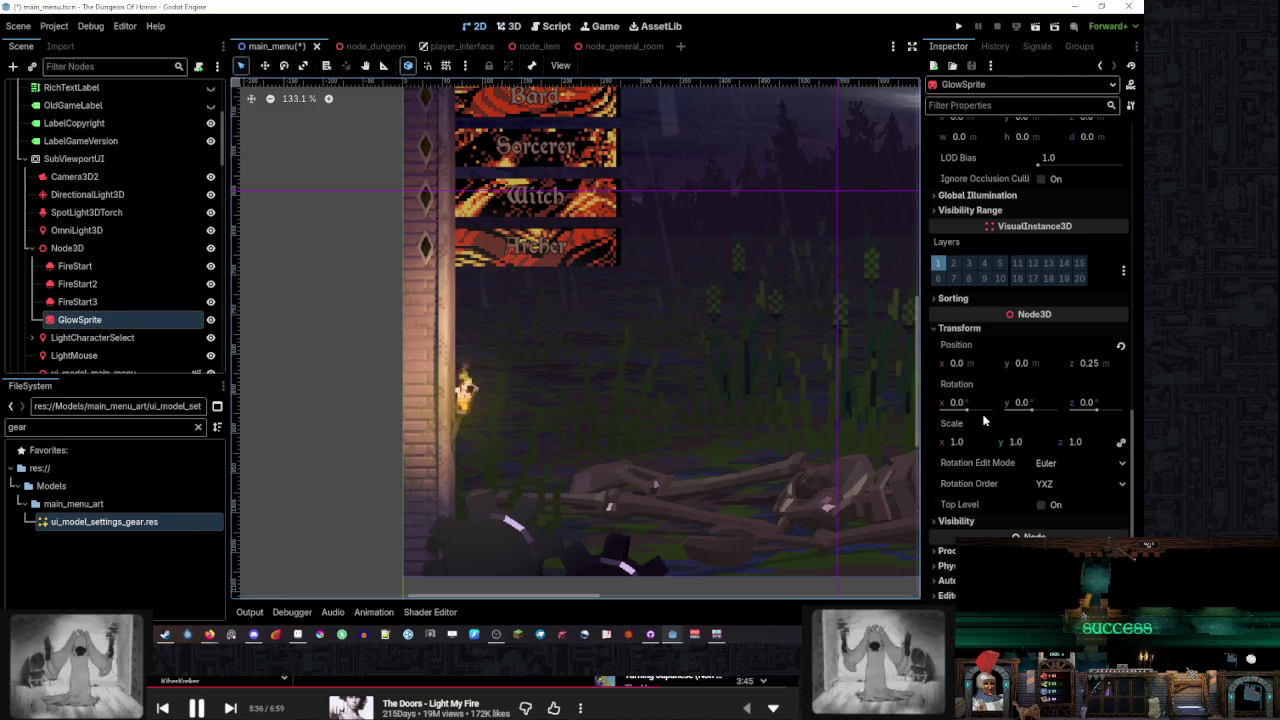
mouse_move(1088, 363)
left_mouse_down()
mouse_move(911, 363)
mouse_move(980, 363)
left_mouse_up()
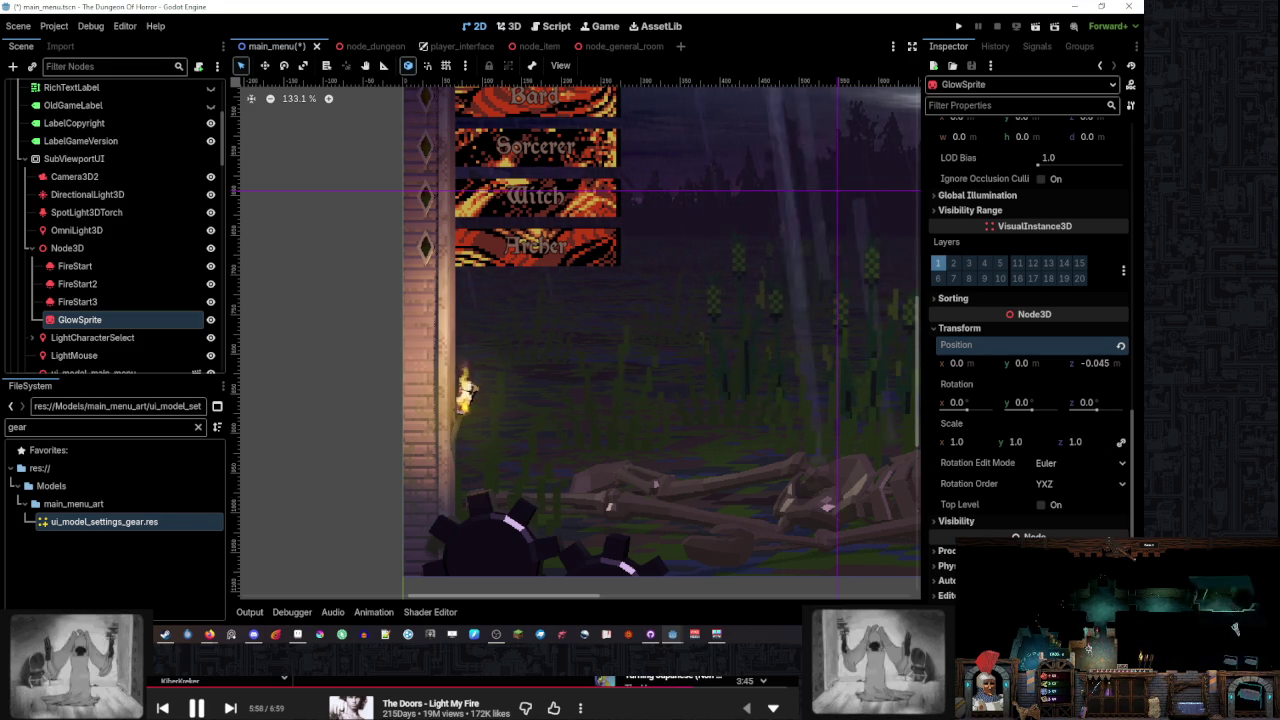
Raise GlowSprite's Position z to about 0.4 and clear the selection
mouse_move(1092, 363)
left_mouse_down()
mouse_move(1110, 363)
mouse_move(1096, 363)
left_mouse_up()
scroll(1017, 411, "up", 10)
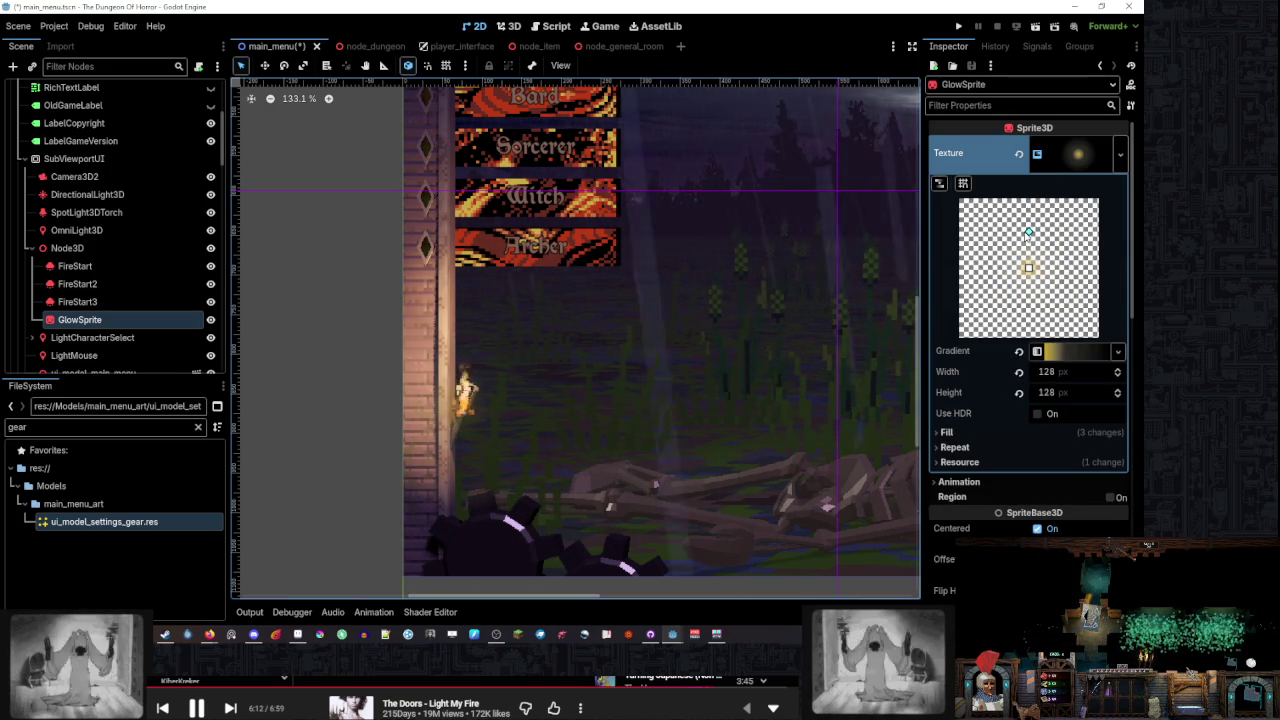
scroll(590, 380, "down", 2)
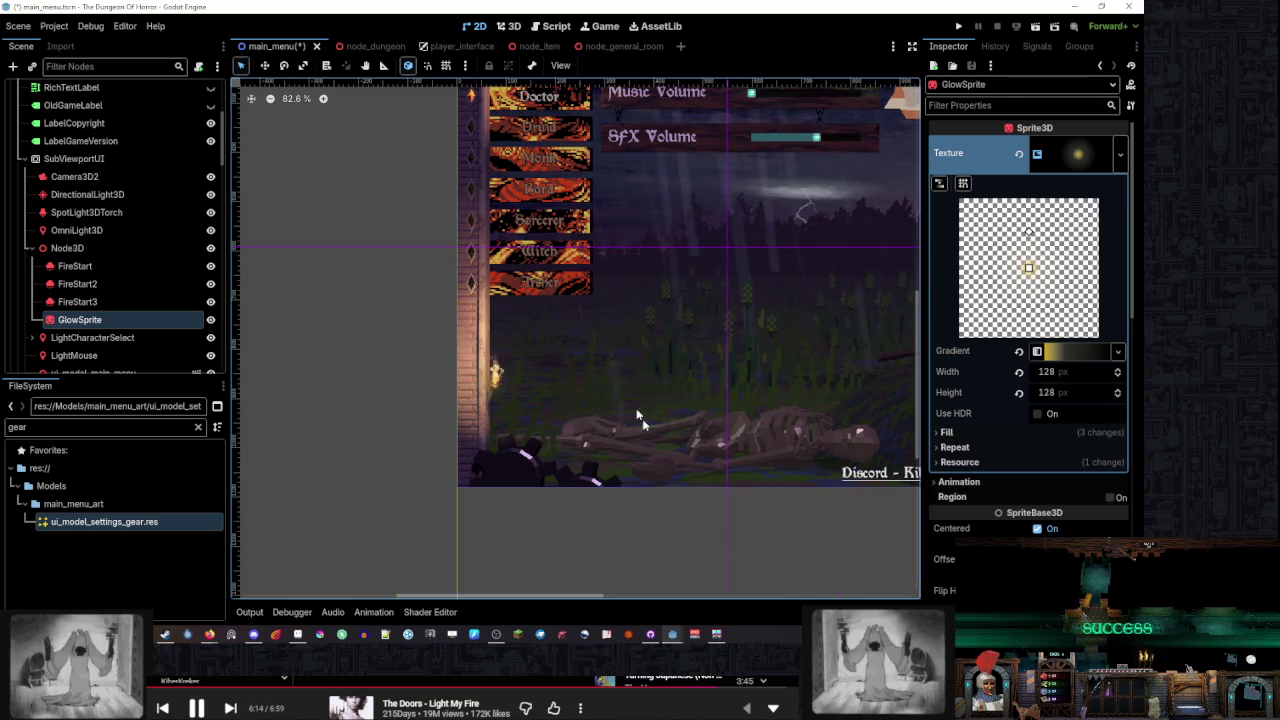
left_click(712, 534)
Save the main_menu scene, test-run the game, and open main_menu.gd
left_click_drag(786, 349, 659, 394)
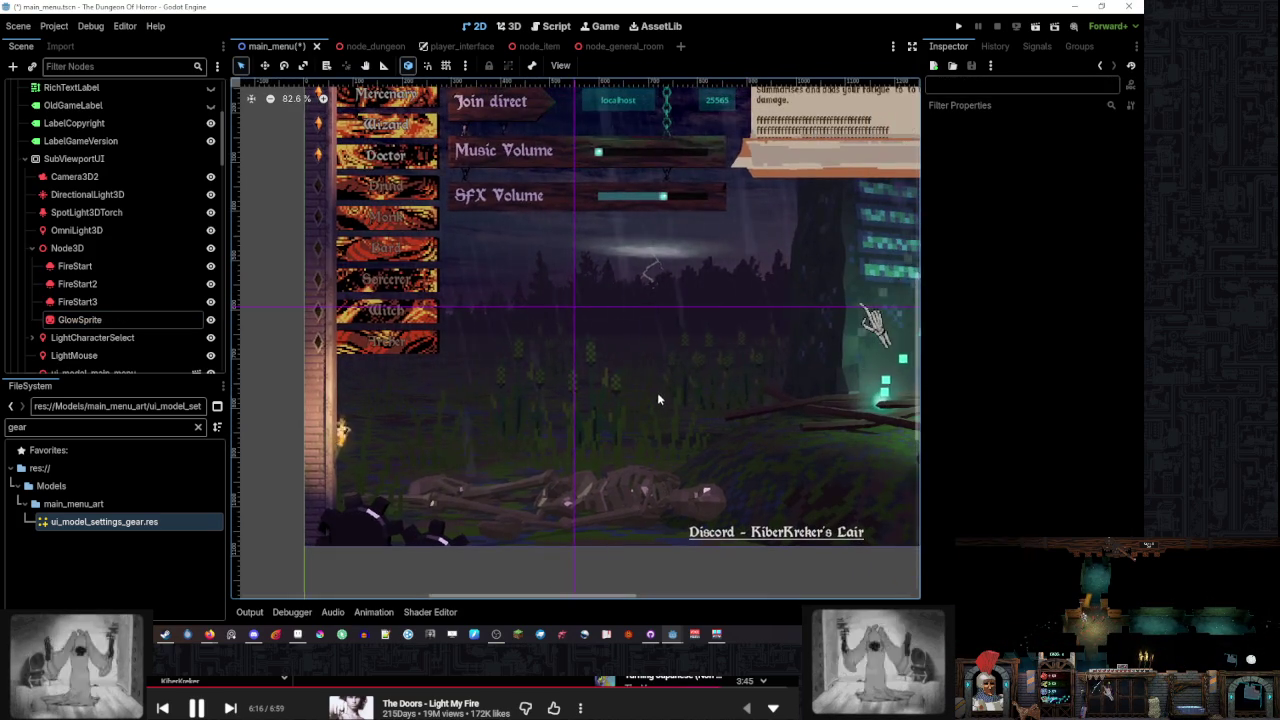
scroll(645, 375, "down", 4)
left_click(958, 26)
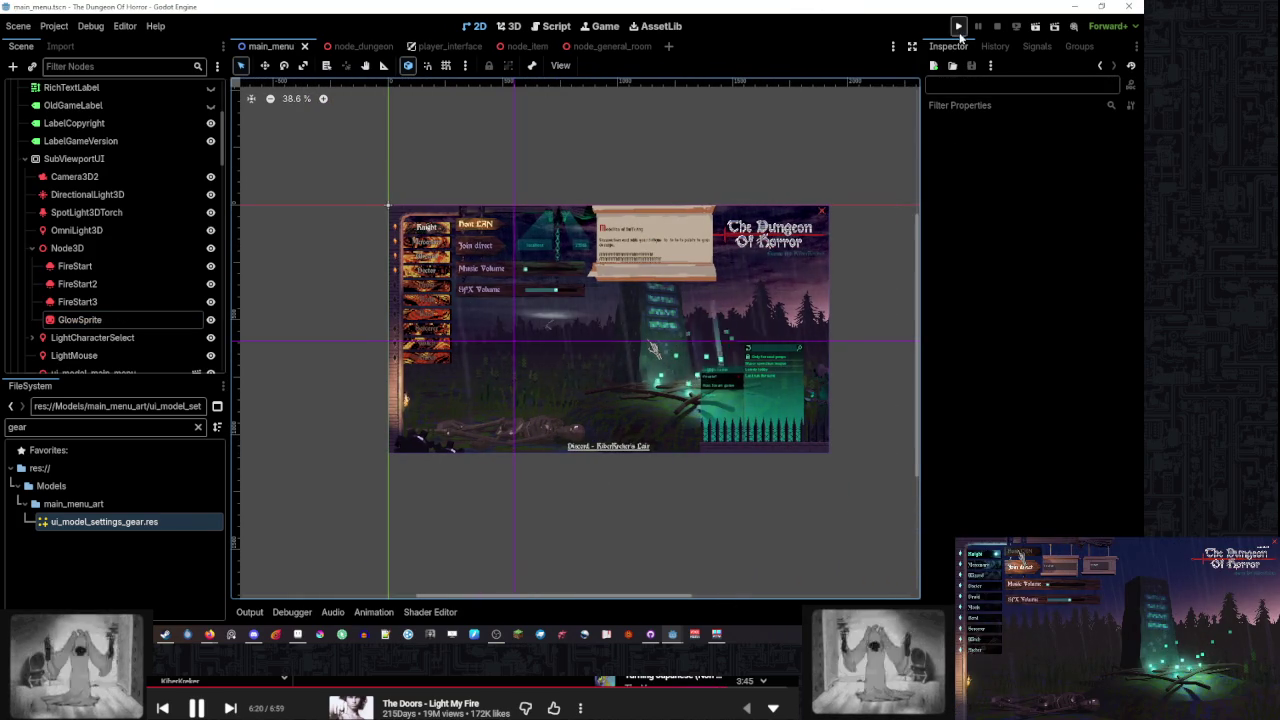
left_click(548, 26)
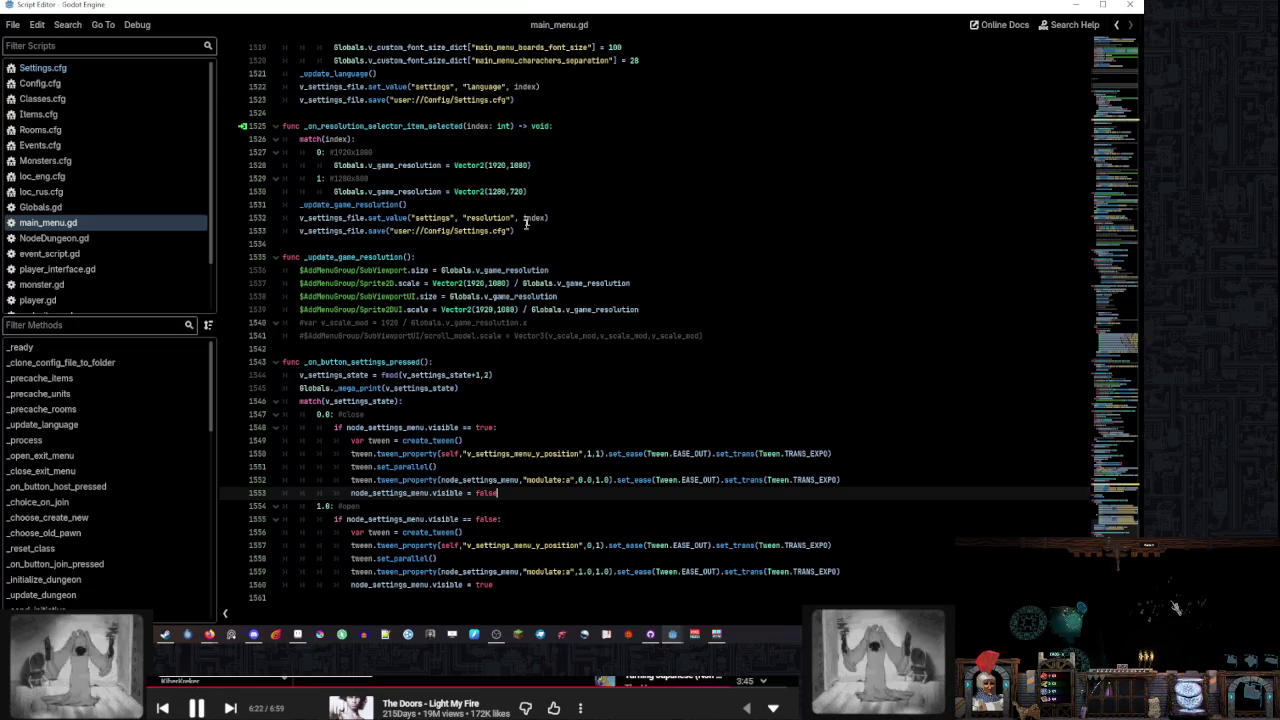
left_click(114, 455)
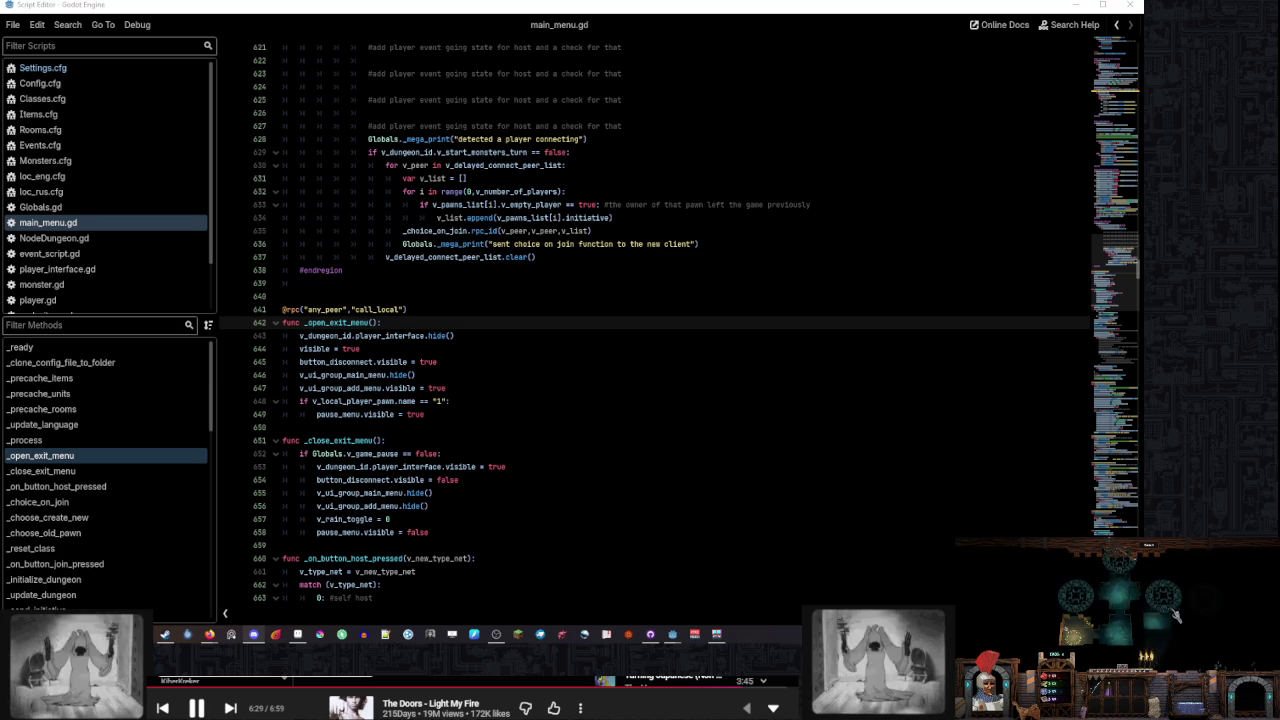
key("XF86AudioPlay")
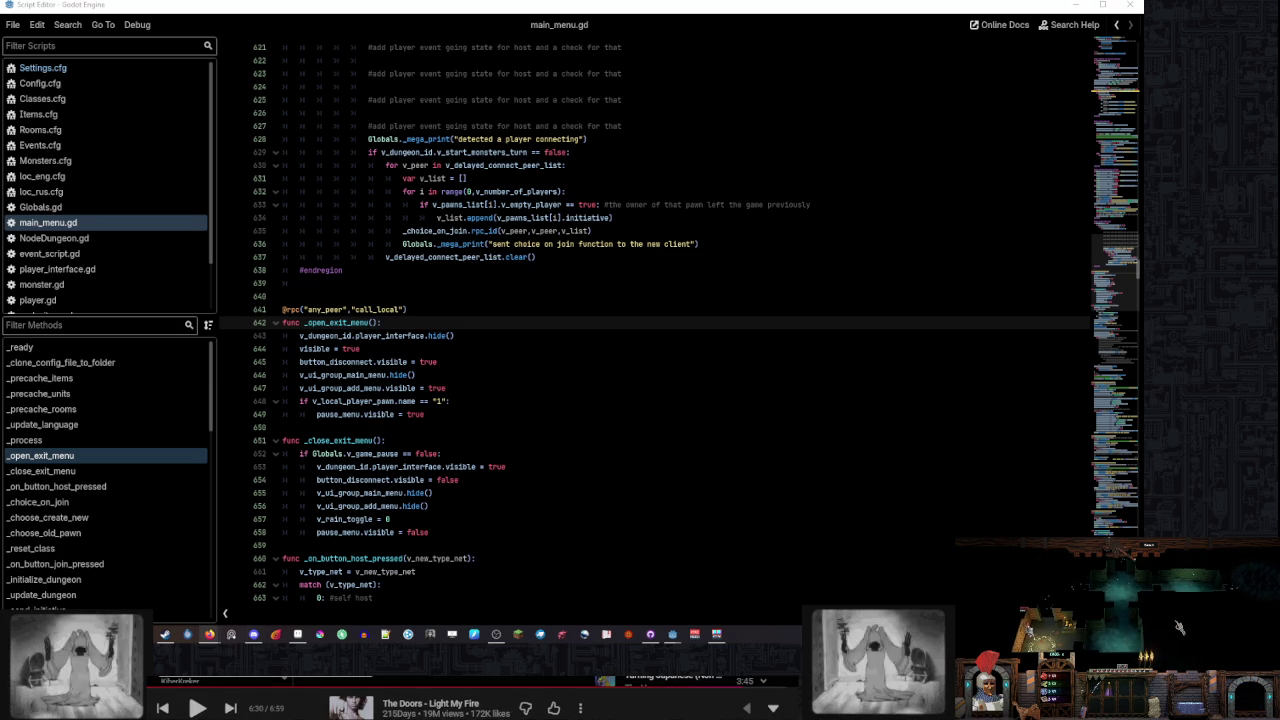
left_click(205, 711)
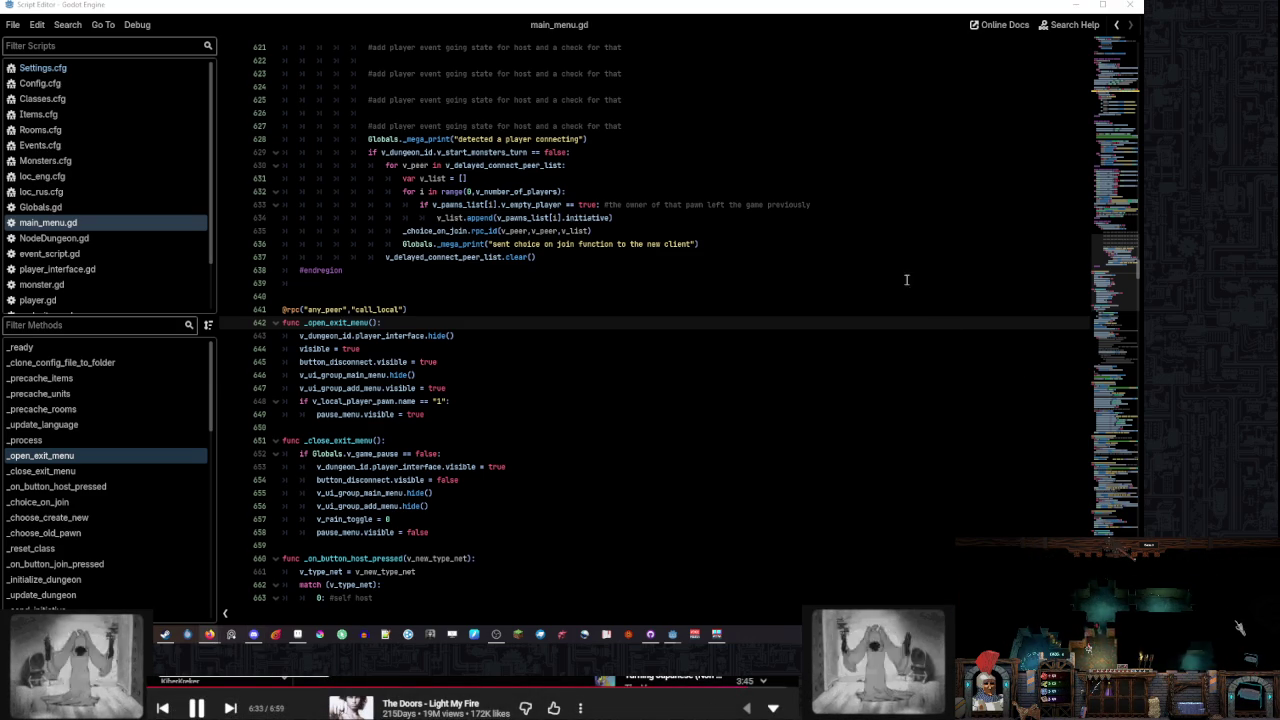
left_click(620, 309)
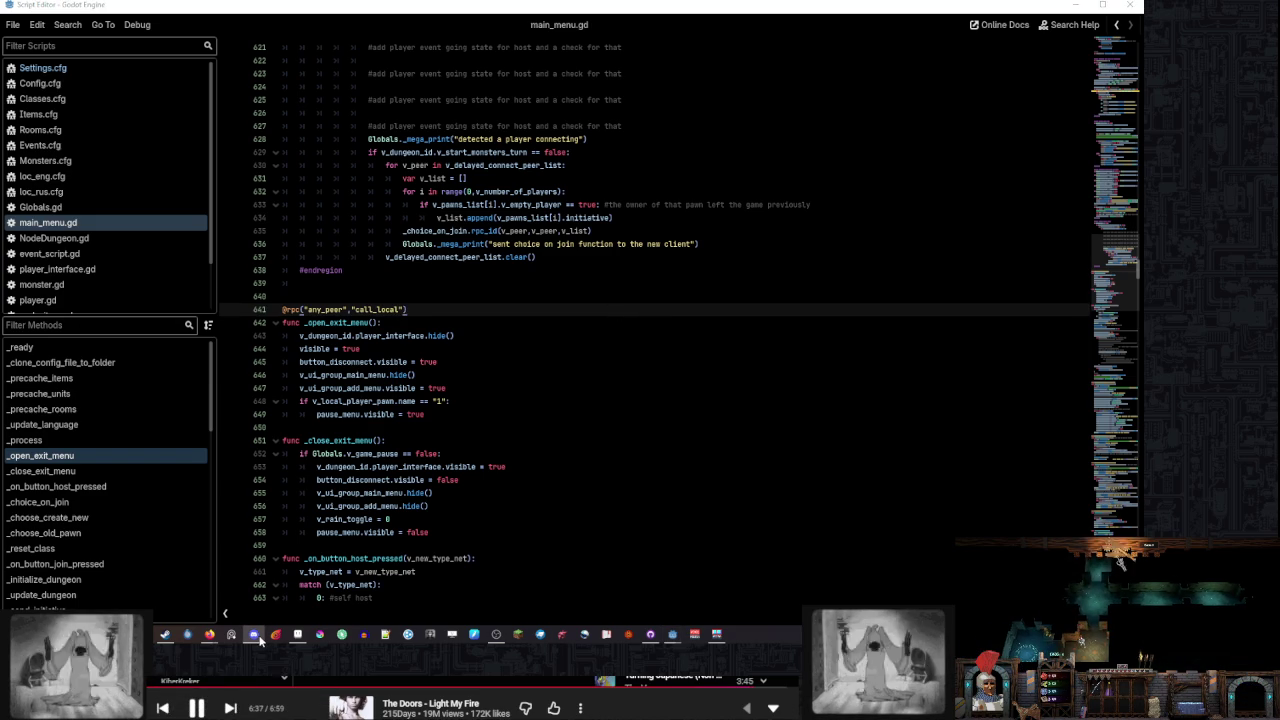
left_click(428, 292)
left_click(433, 282)
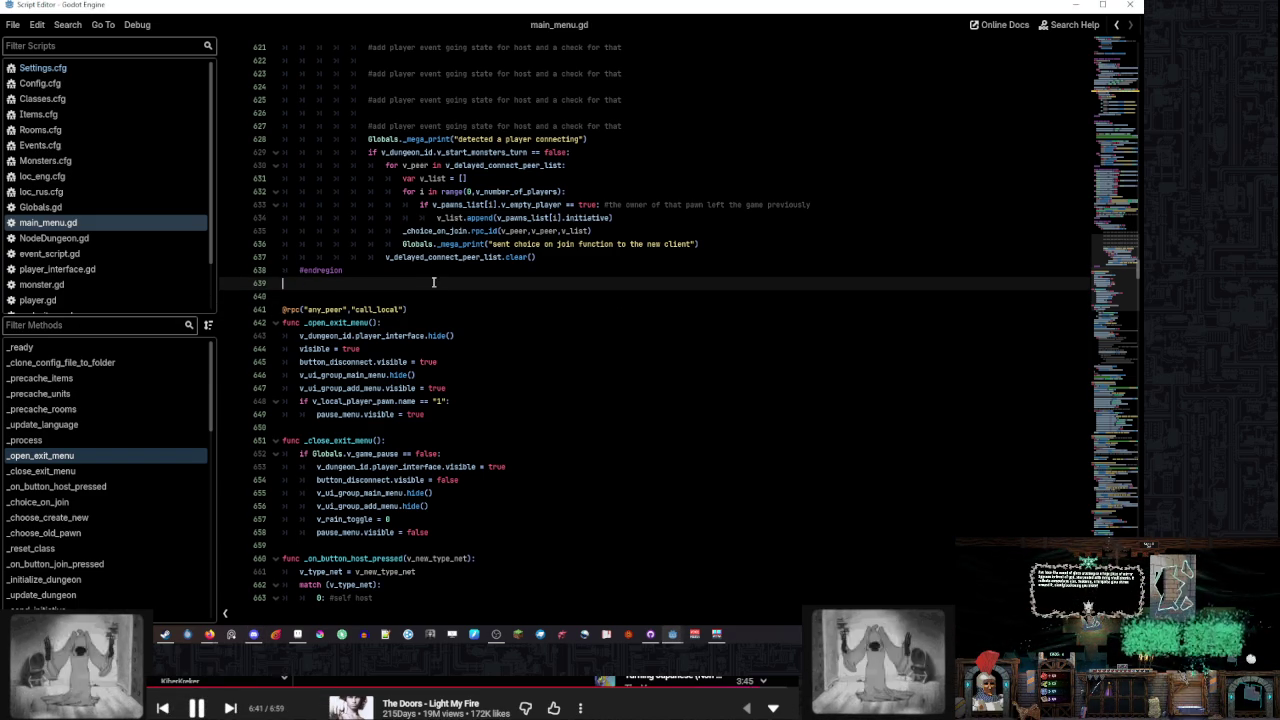
key("BackSpace")
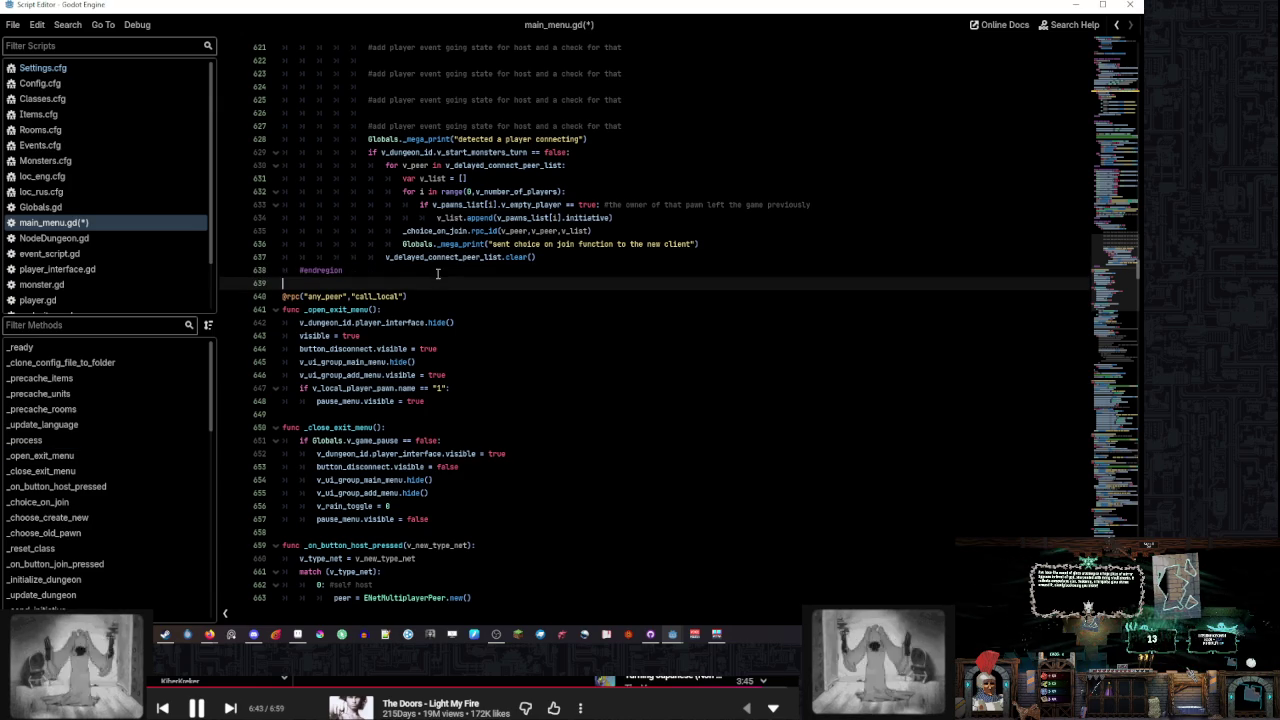
Scroll through main_menu.gd checking the empty lines 537, 555 and 639 around #endregion markers
scroll(480, 372, "up", 10)
scroll(480, 372, "up", 10)
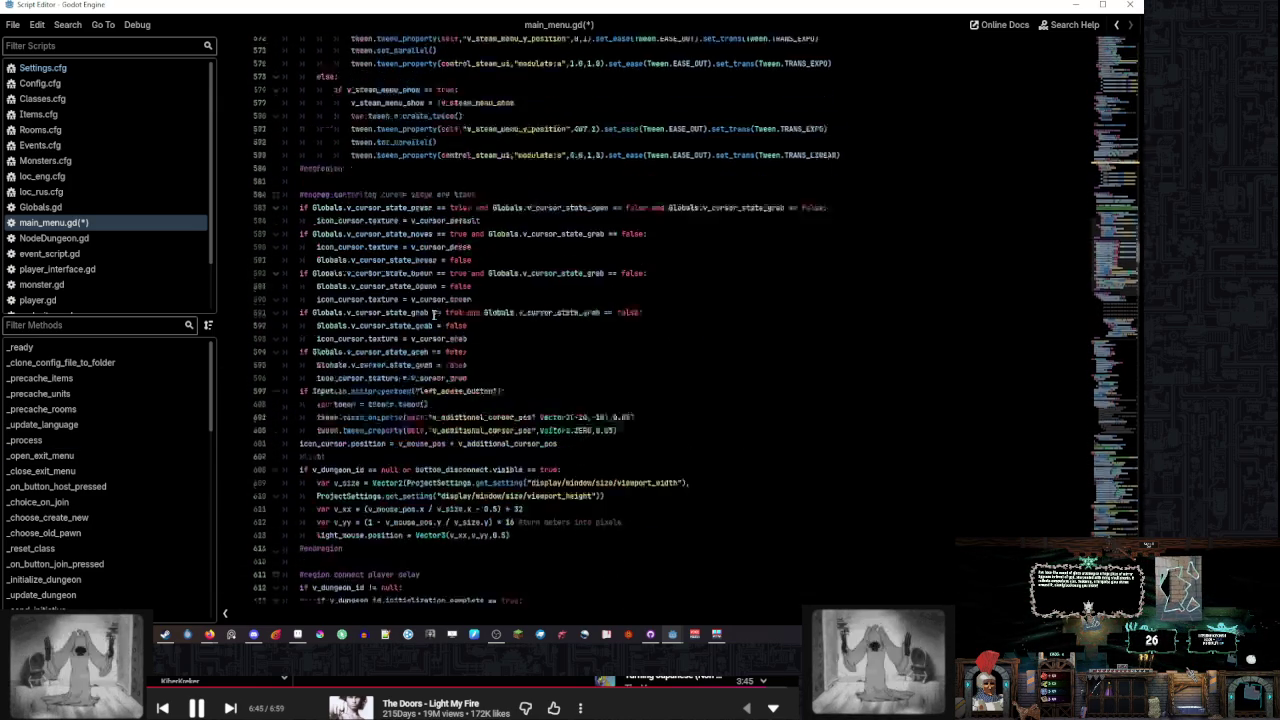
left_click(452, 409)
scroll(452, 409, "up", 5)
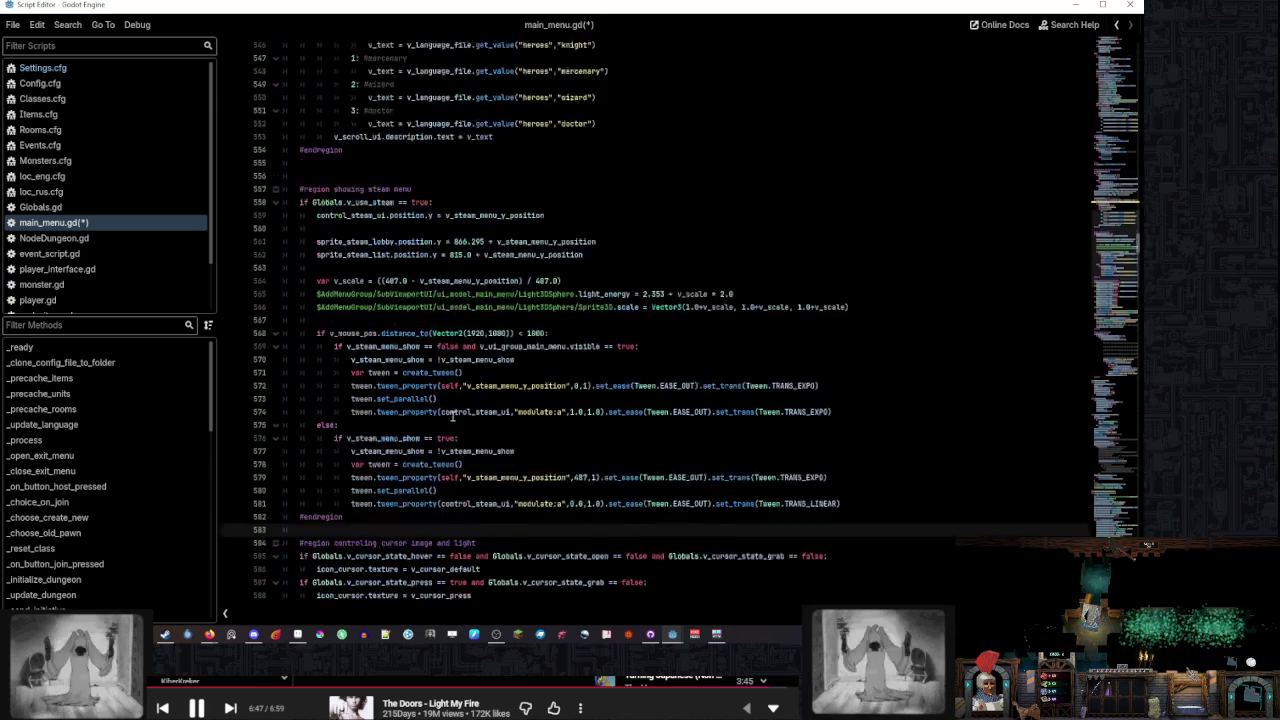
left_click(386, 281)
left_click(386, 296)
scroll(386, 296, "up", 5)
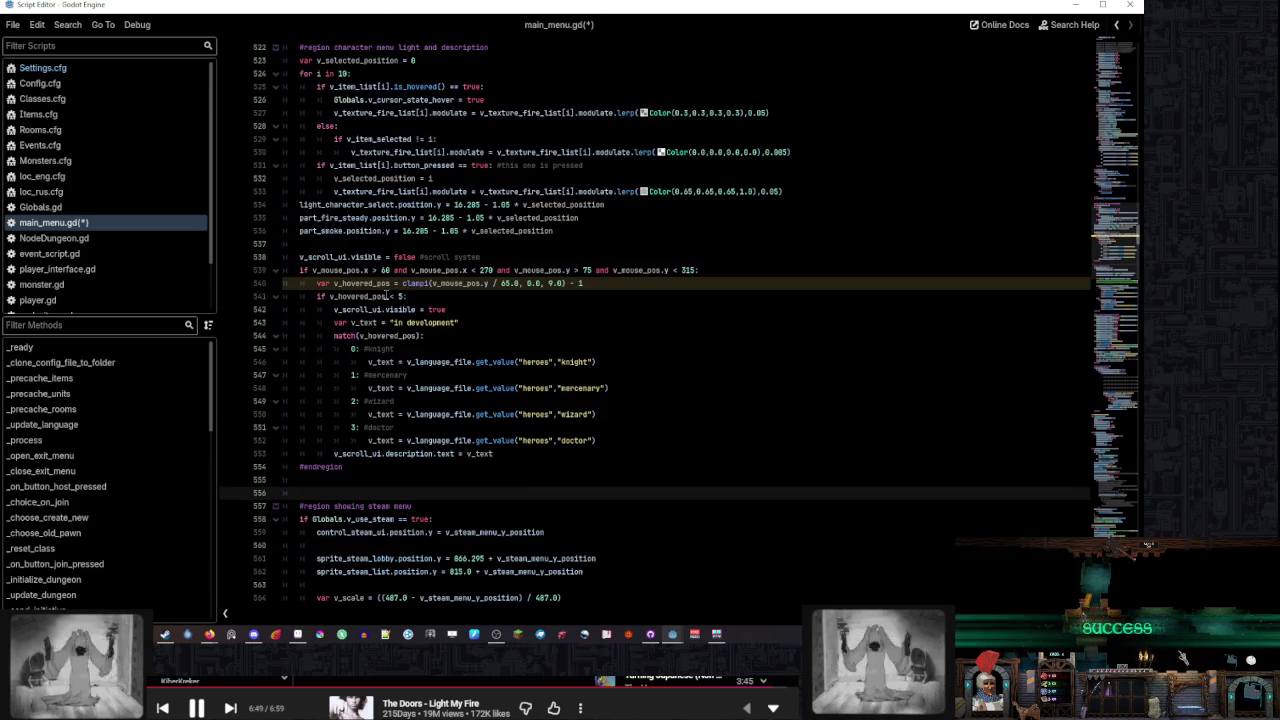
left_click(397, 244)
scroll(393, 278, "down", 5)
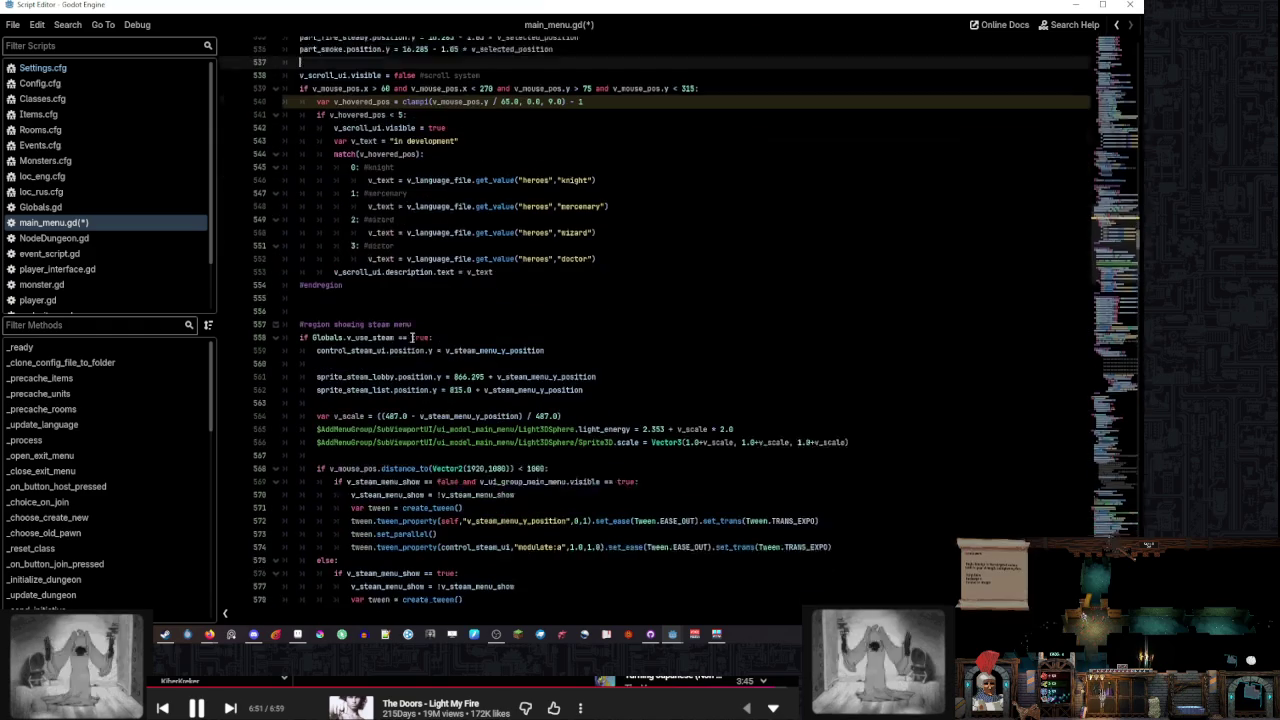
left_click(392, 283)
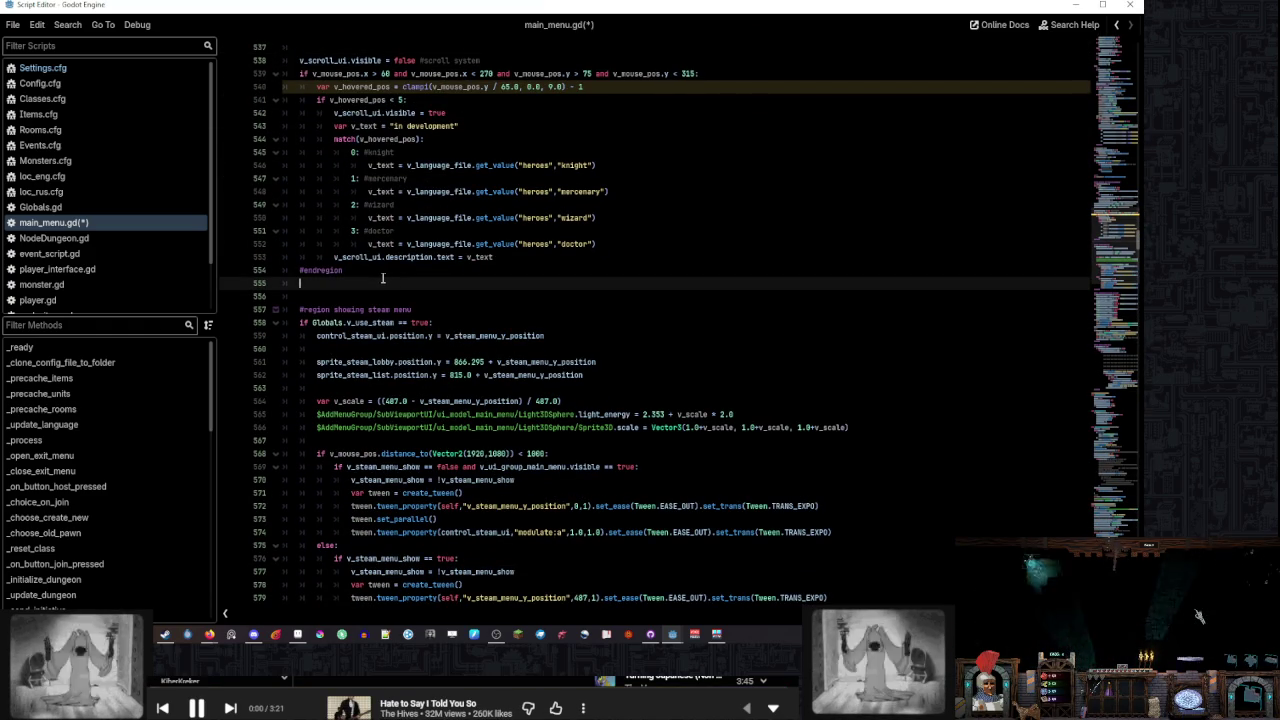
scroll(382, 278, "down", 19)
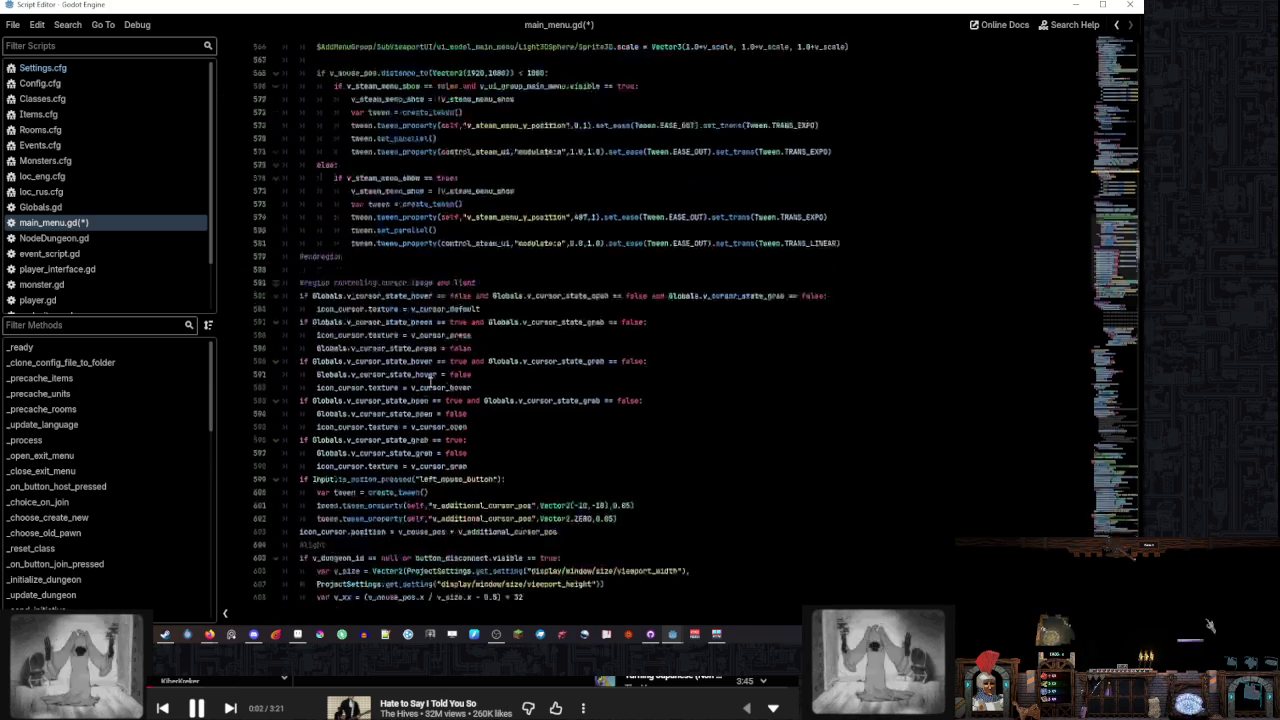
scroll(424, 309, "down", 5)
left_click(416, 438)
scroll(417, 432, "down", 6)
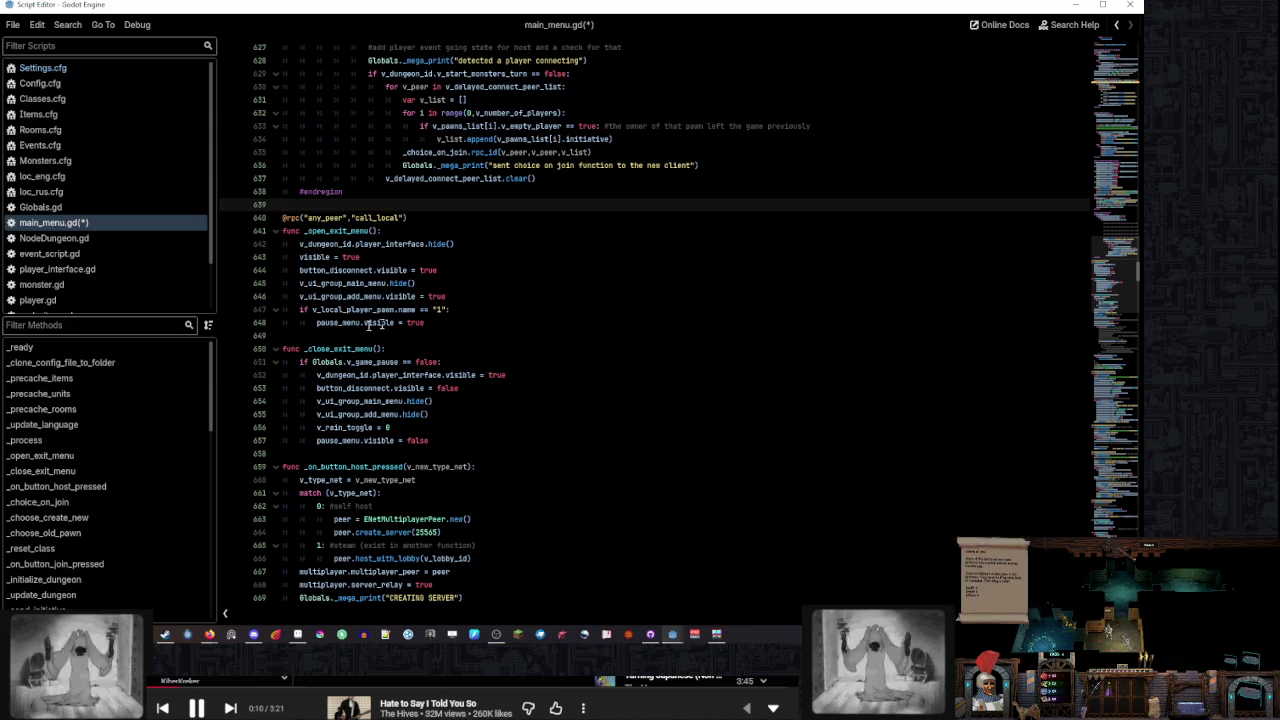
left_click(95, 452)
scroll(405, 363, "up", 6)
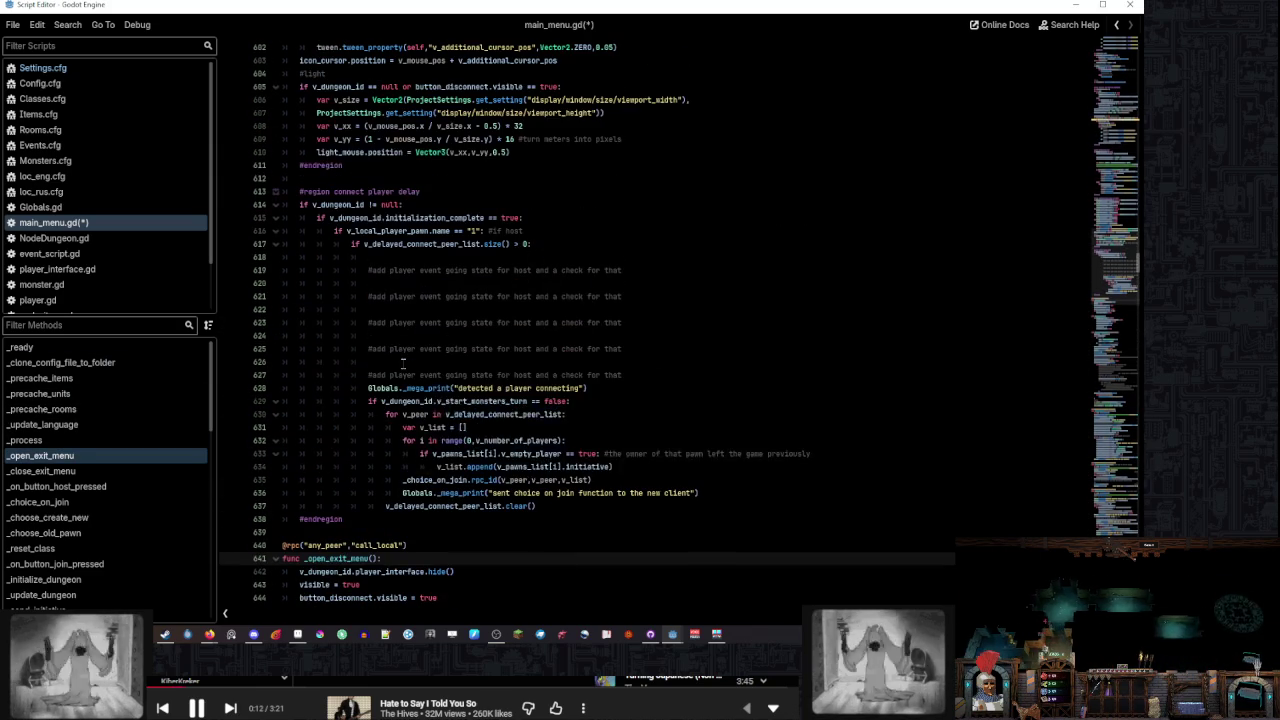
left_click(631, 246)
left_click(631, 259)
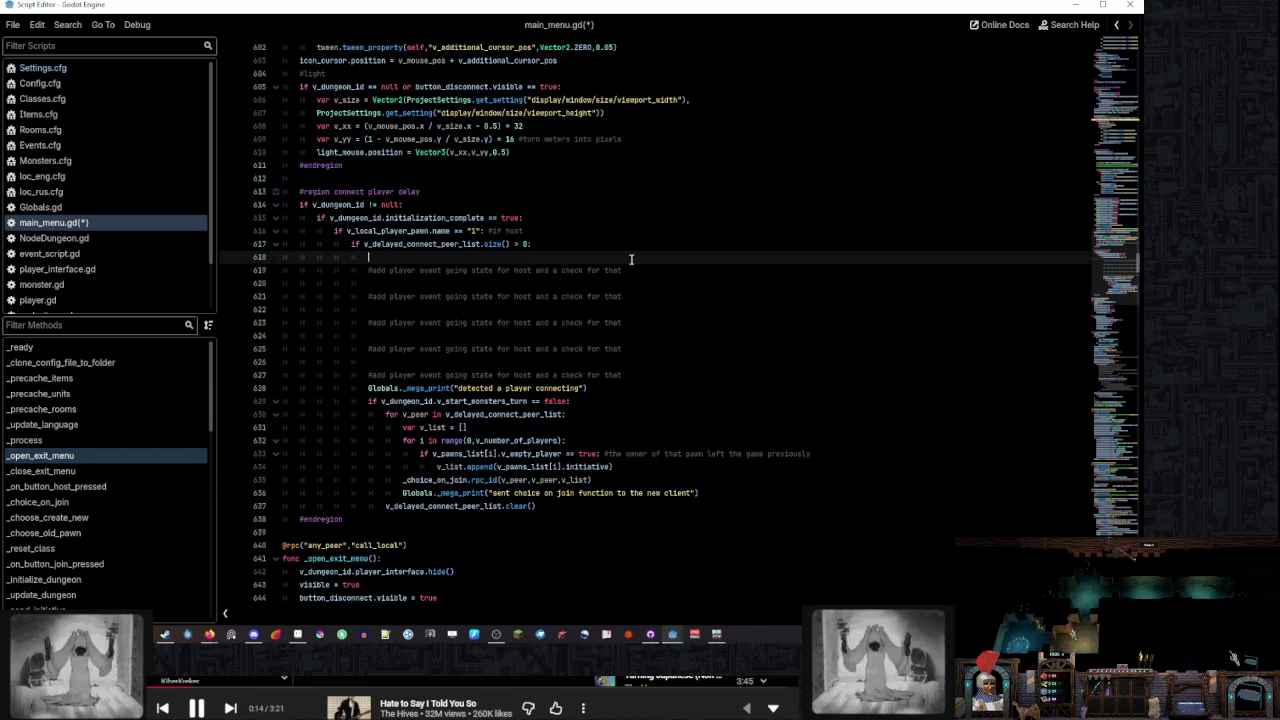
left_click(608, 249)
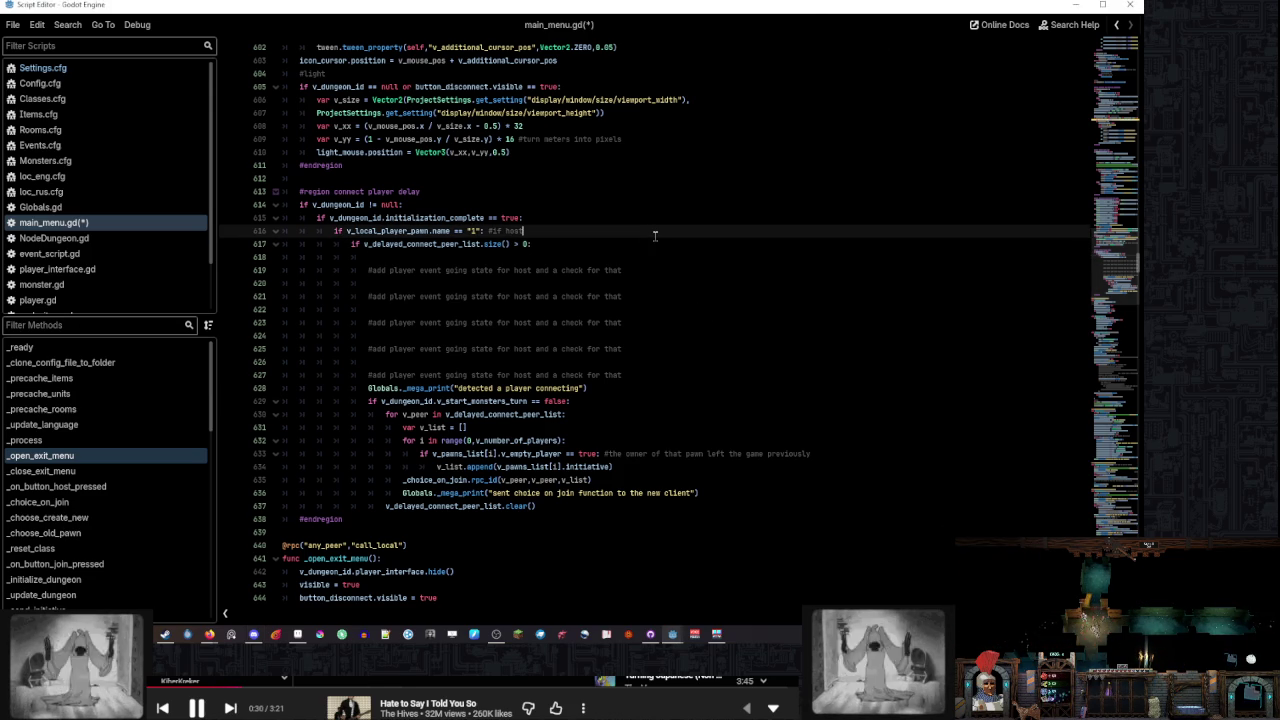
left_click(640, 387)
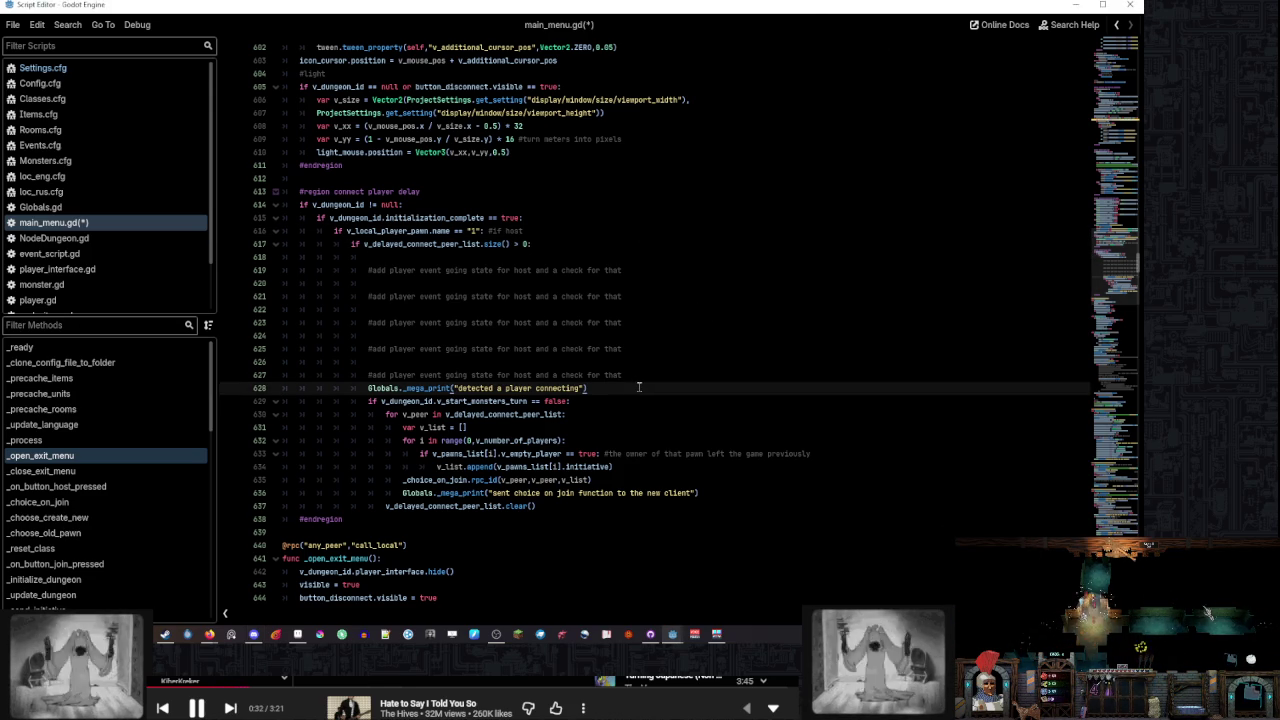
left_click(642, 328)
left_click(640, 387)
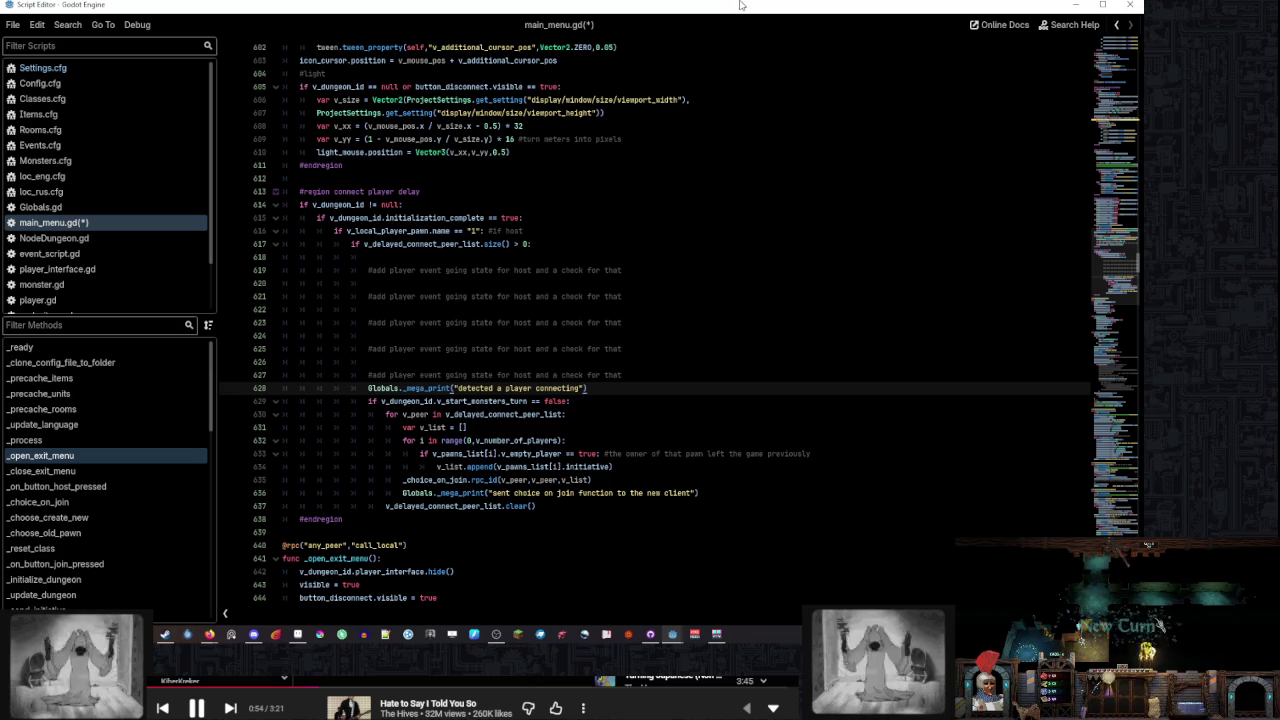
left_click(636, 322)
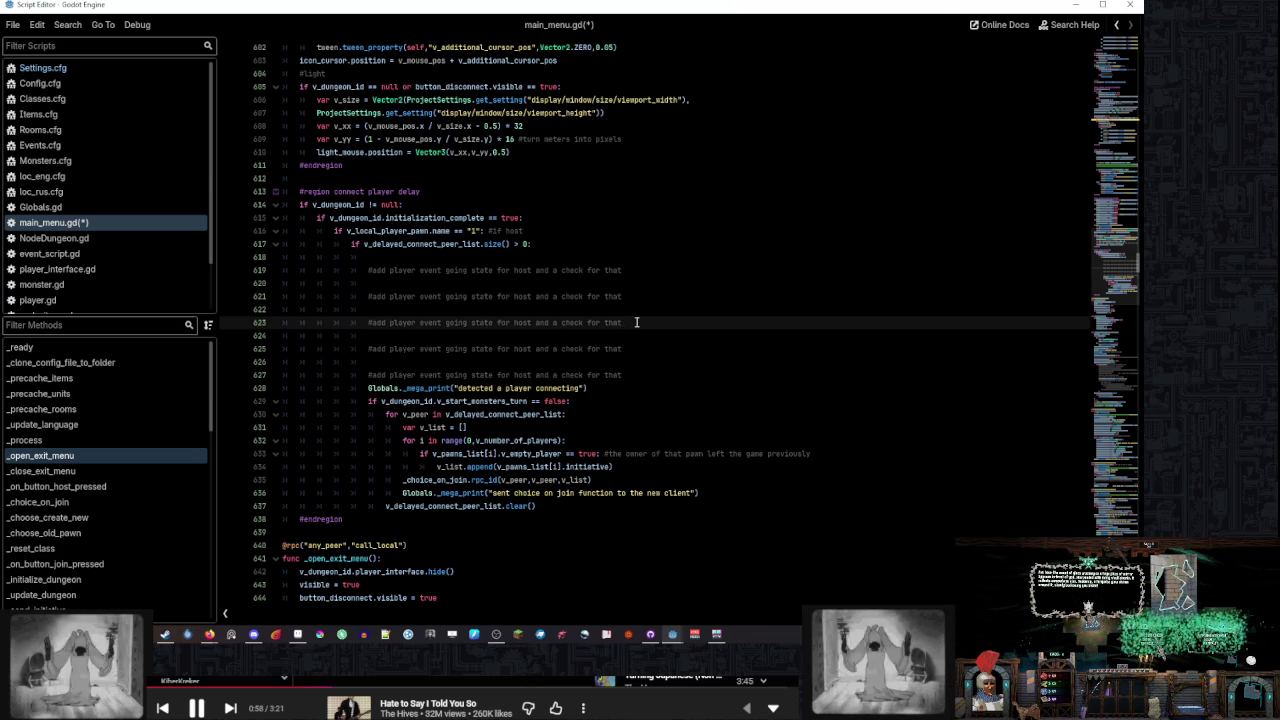
scroll(652, 350, "down", 1)
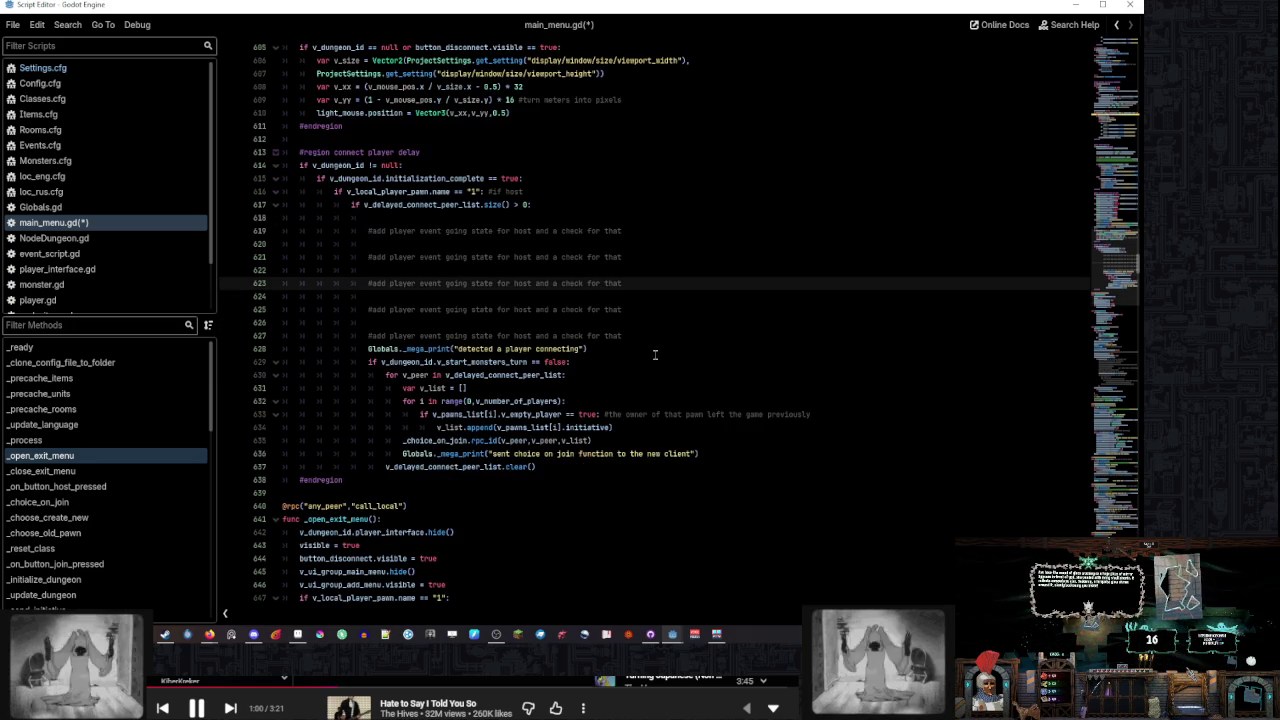
left_click(652, 335)
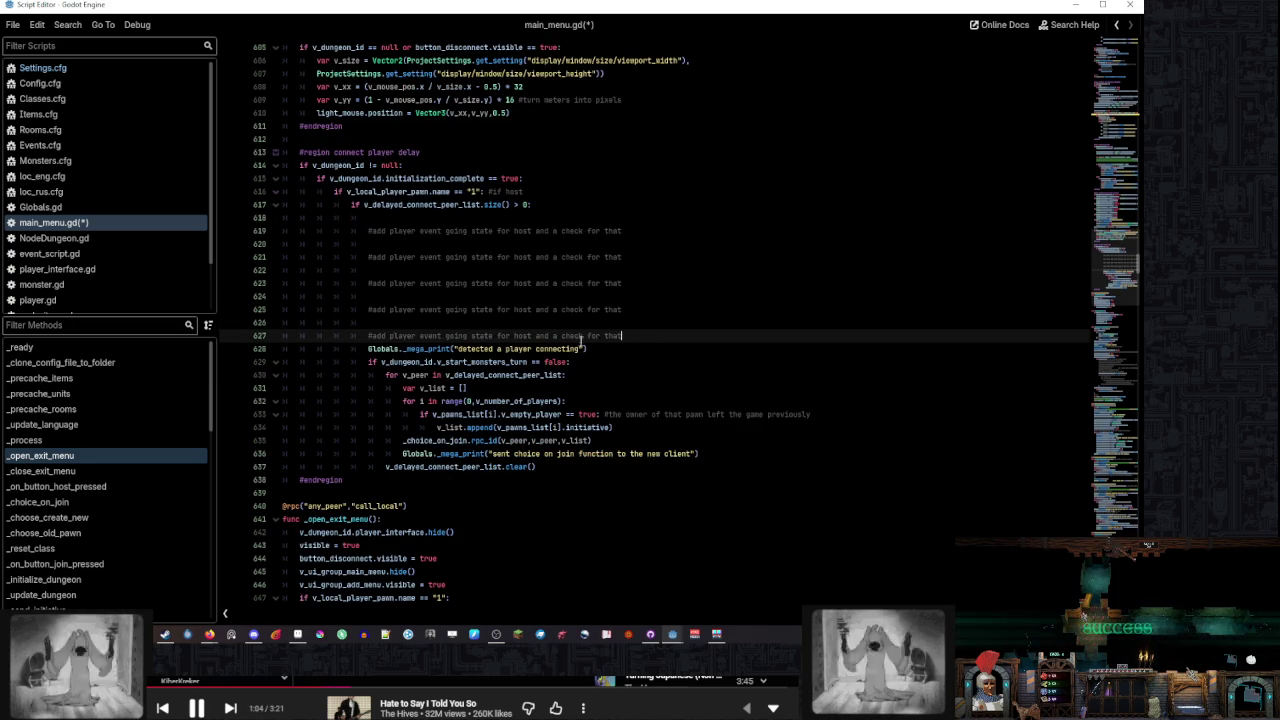
left_click(584, 309)
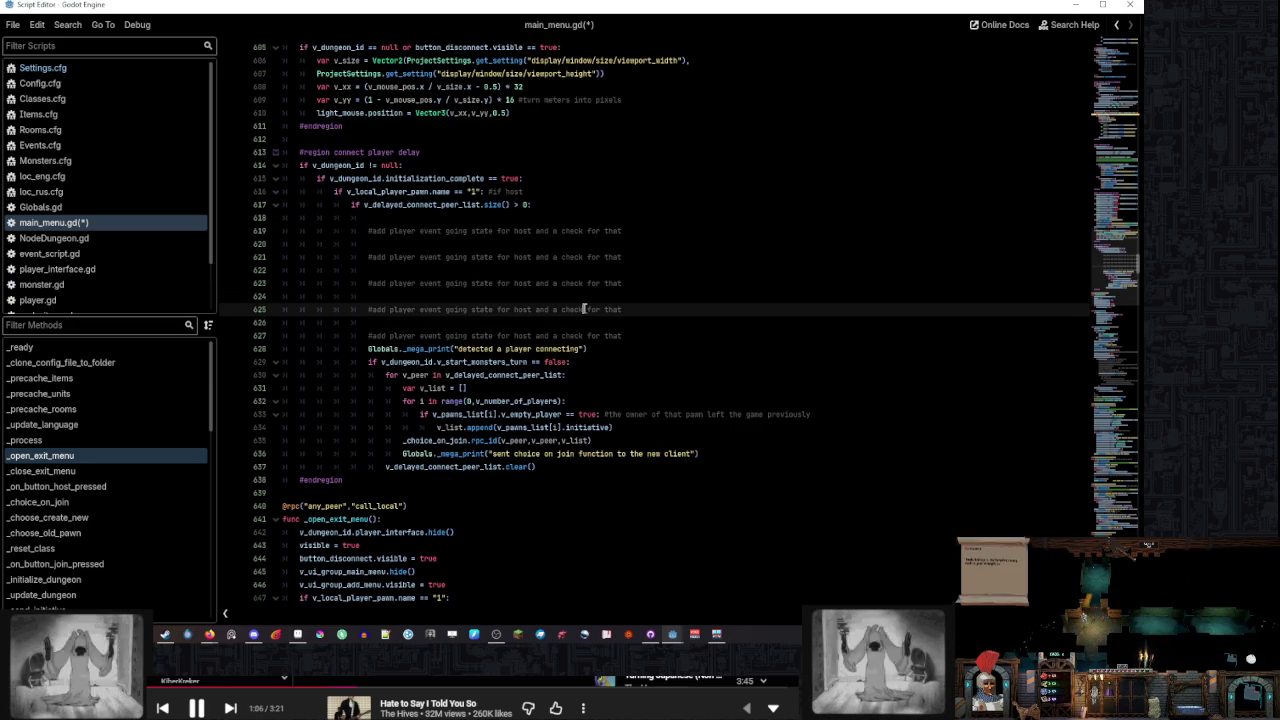
left_click(627, 283)
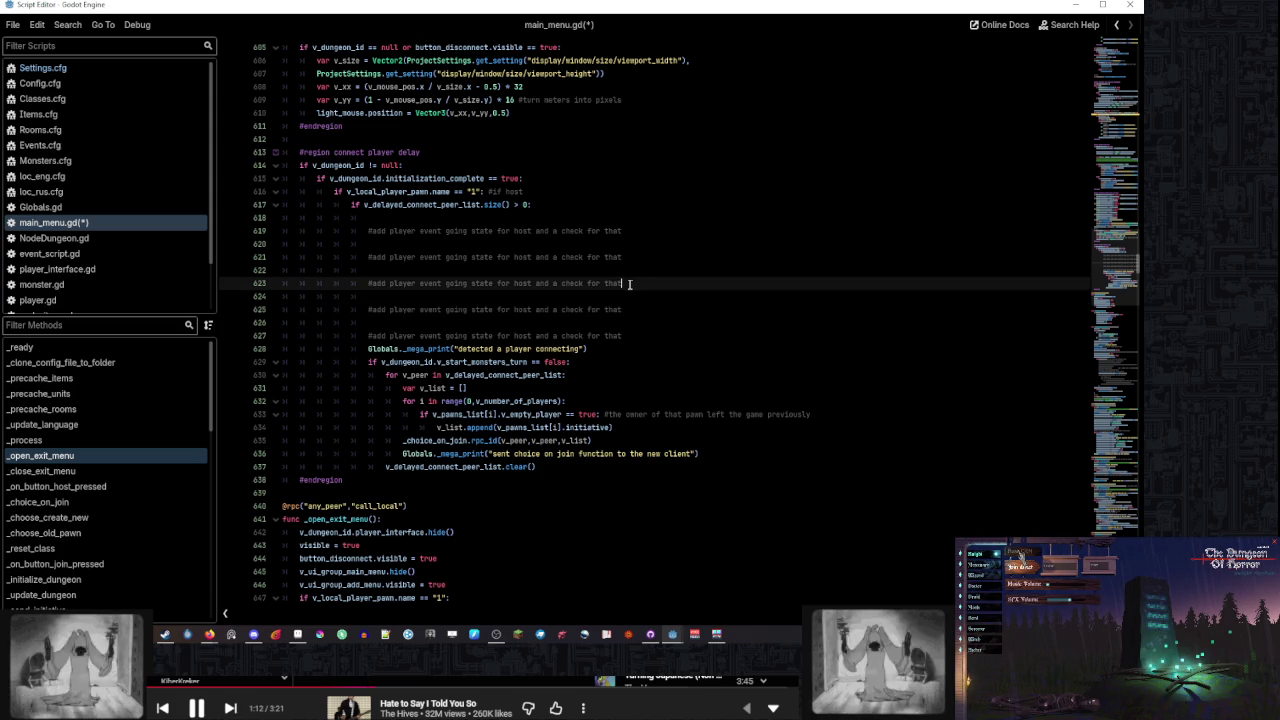
scroll(651, 376, "up", 10)
scroll(651, 376, "up", 8)
left_click(854, 387)
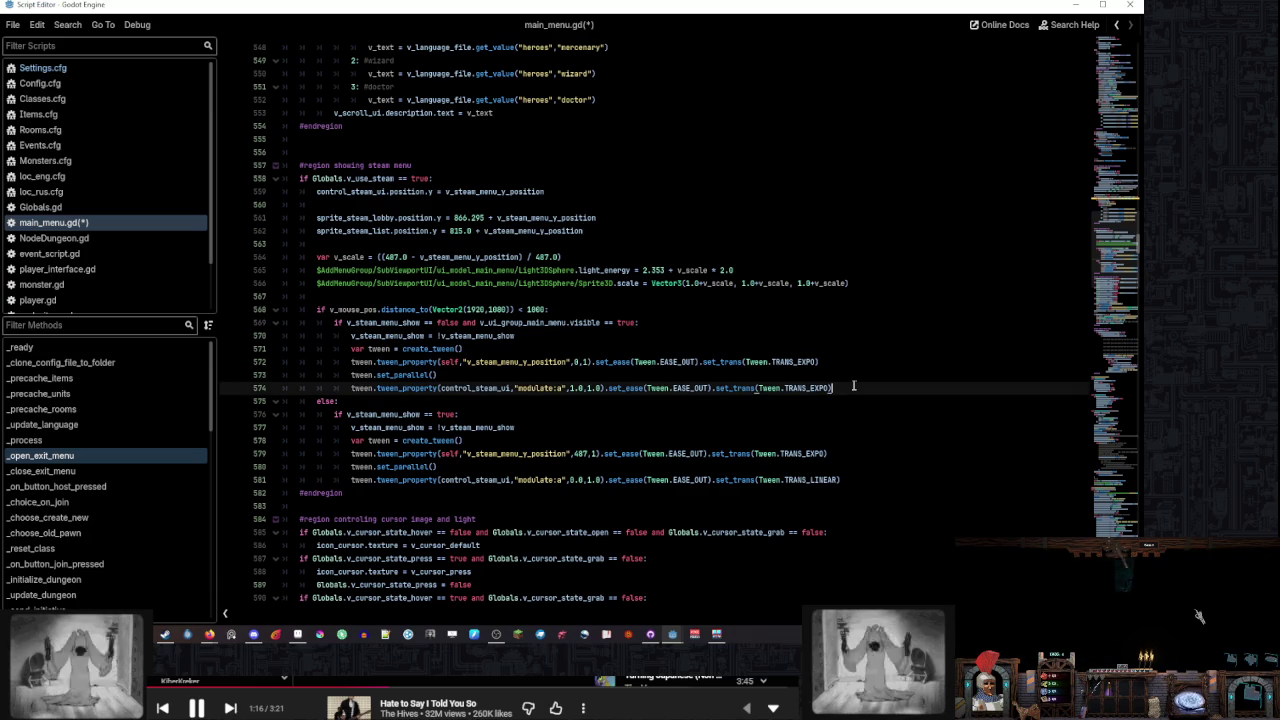
Highlight every use of v_steam_menu_y_position on line 561, then scroll to _on_button_settings_pressed
mouse_move(500, 336)
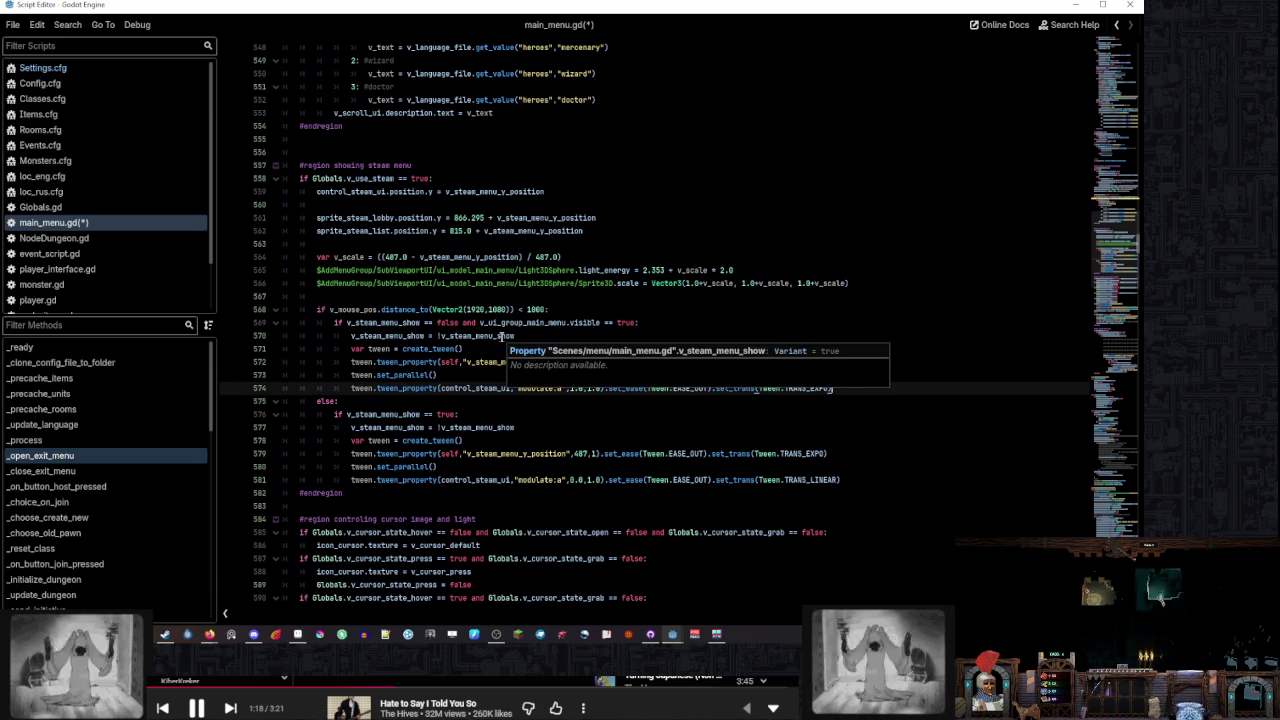
left_click(620, 312)
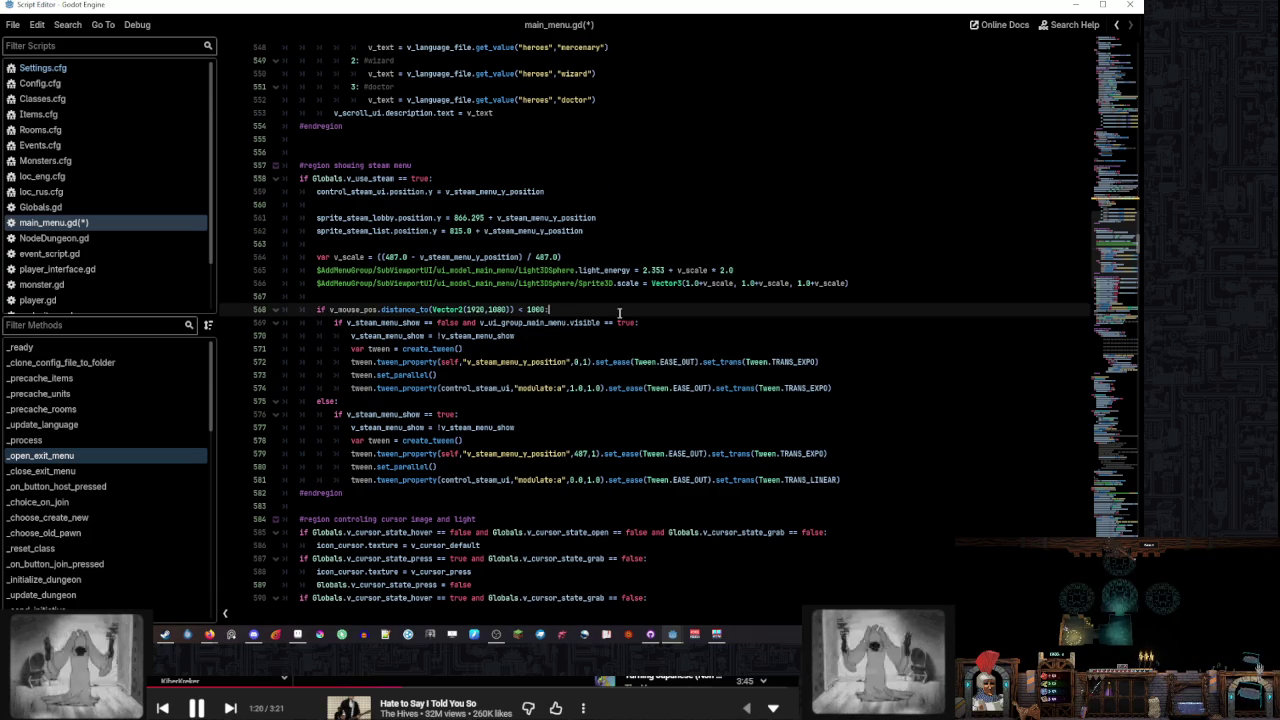
left_click(622, 299)
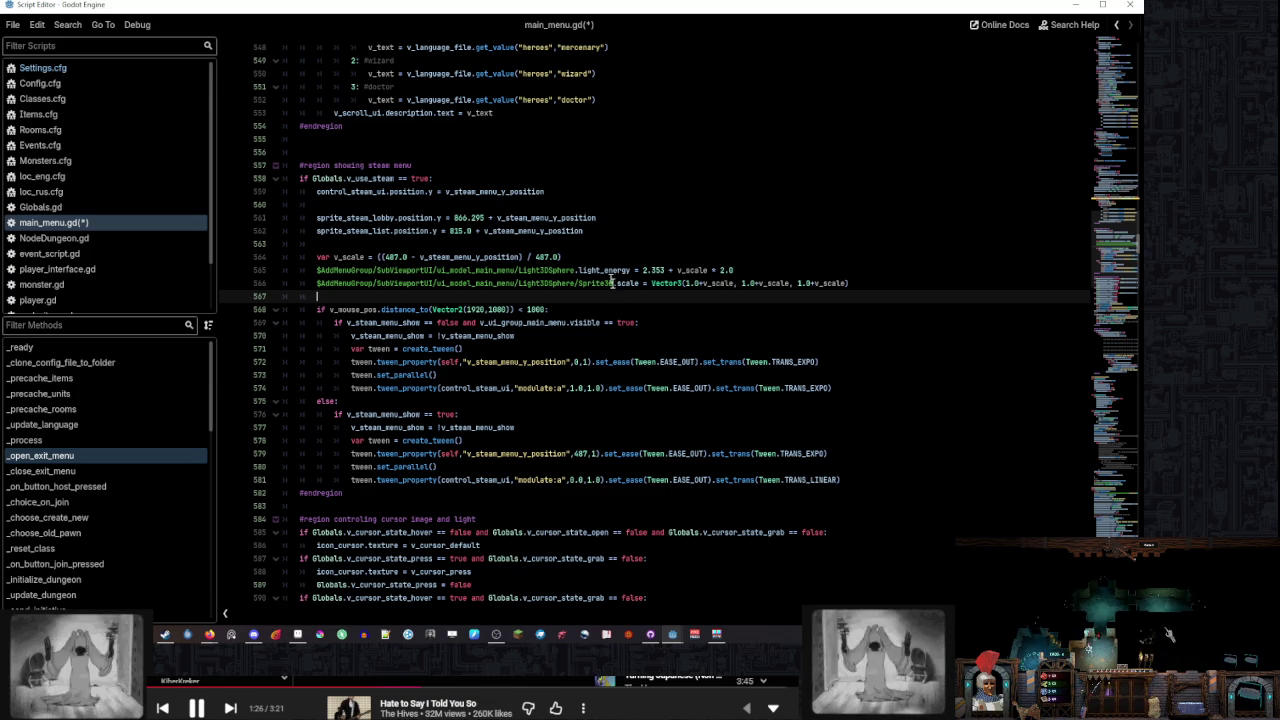
left_click(612, 219)
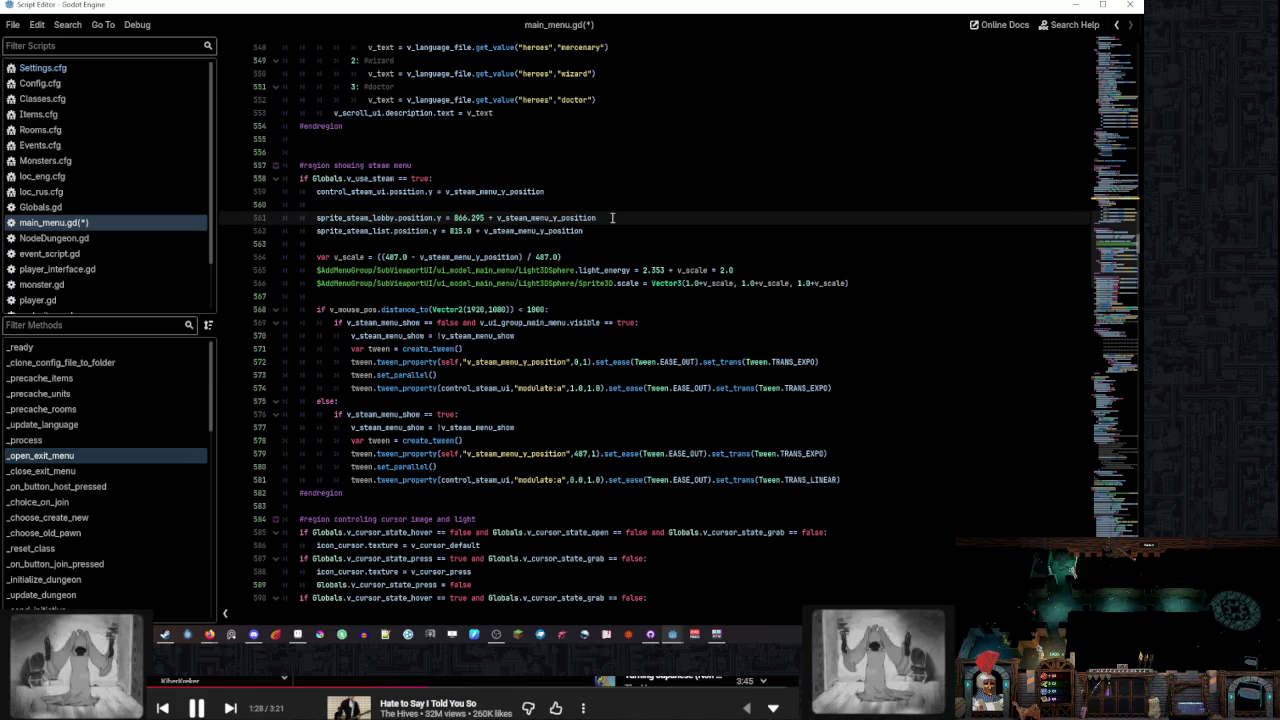
left_click_drag(612, 218, 611, 210)
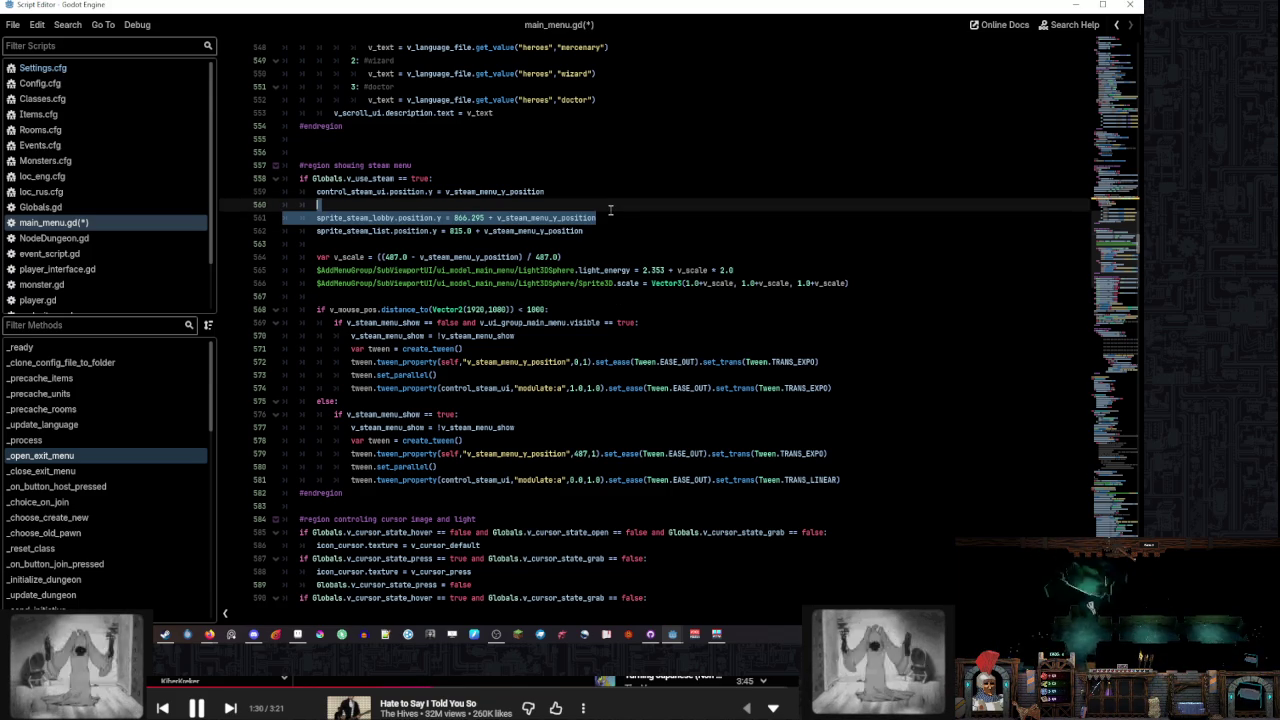
left_click(597, 218)
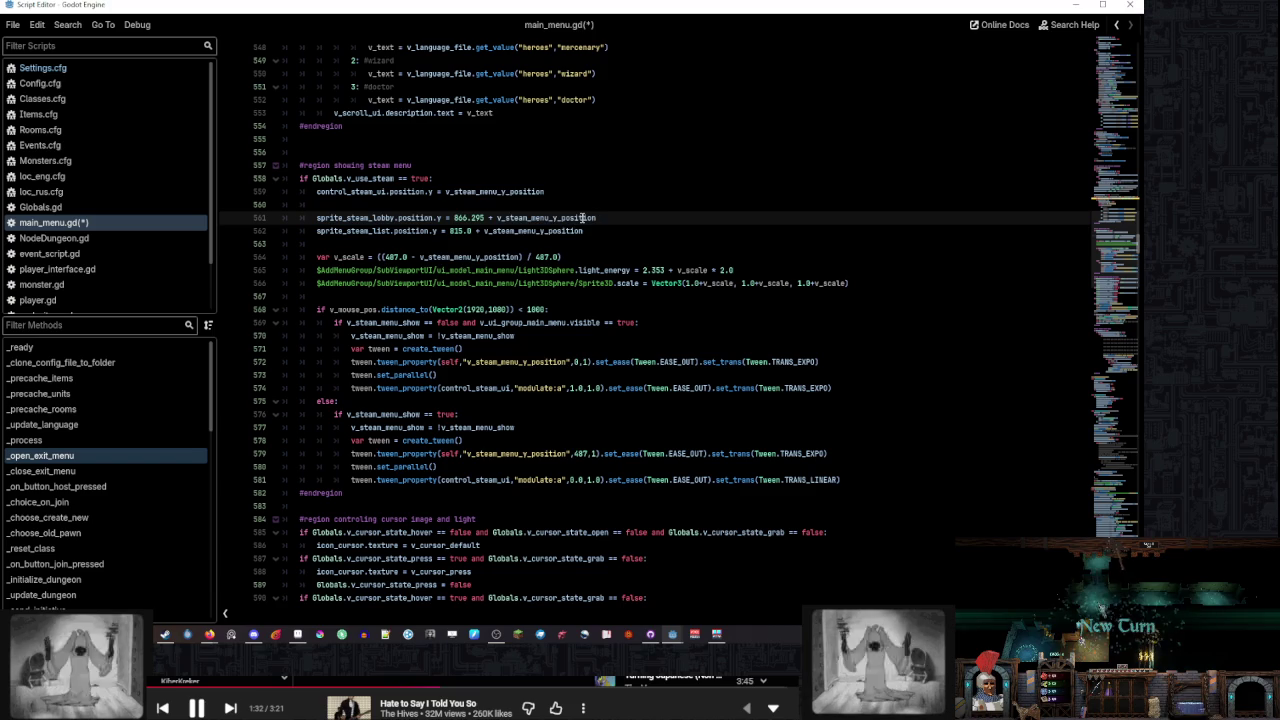
double_click(583, 218)
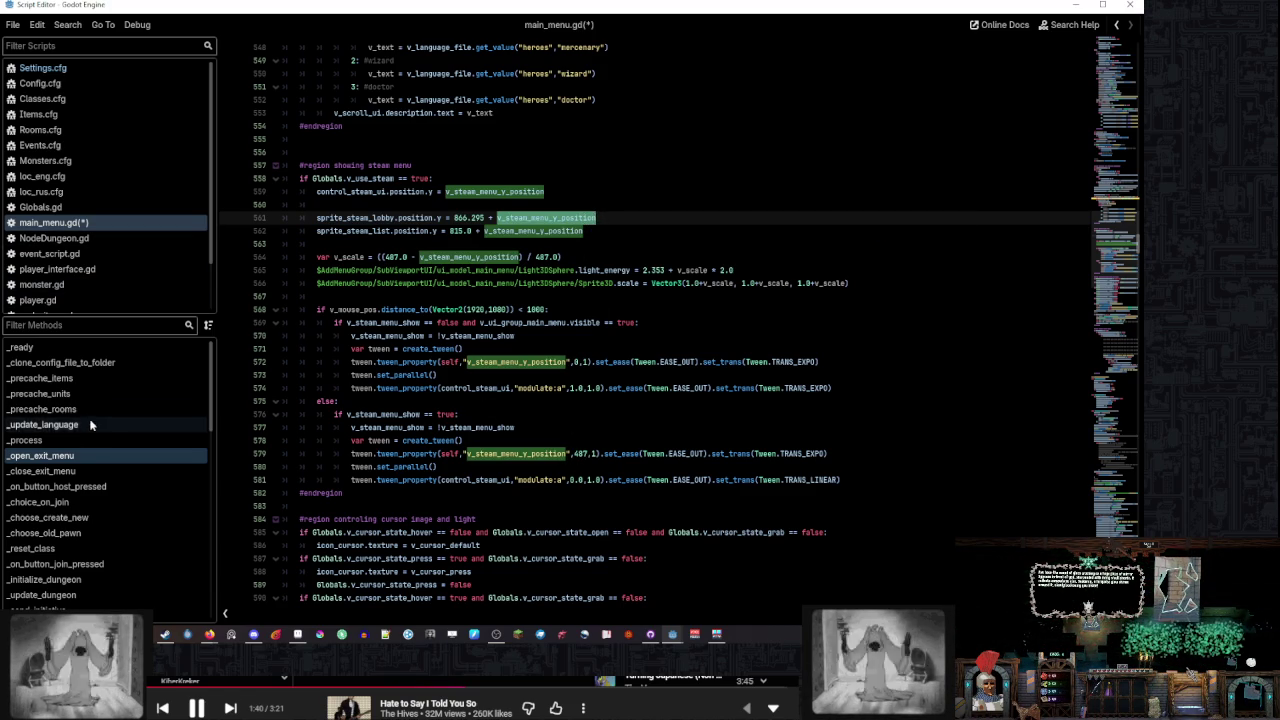
scroll(113, 257, "down", 2)
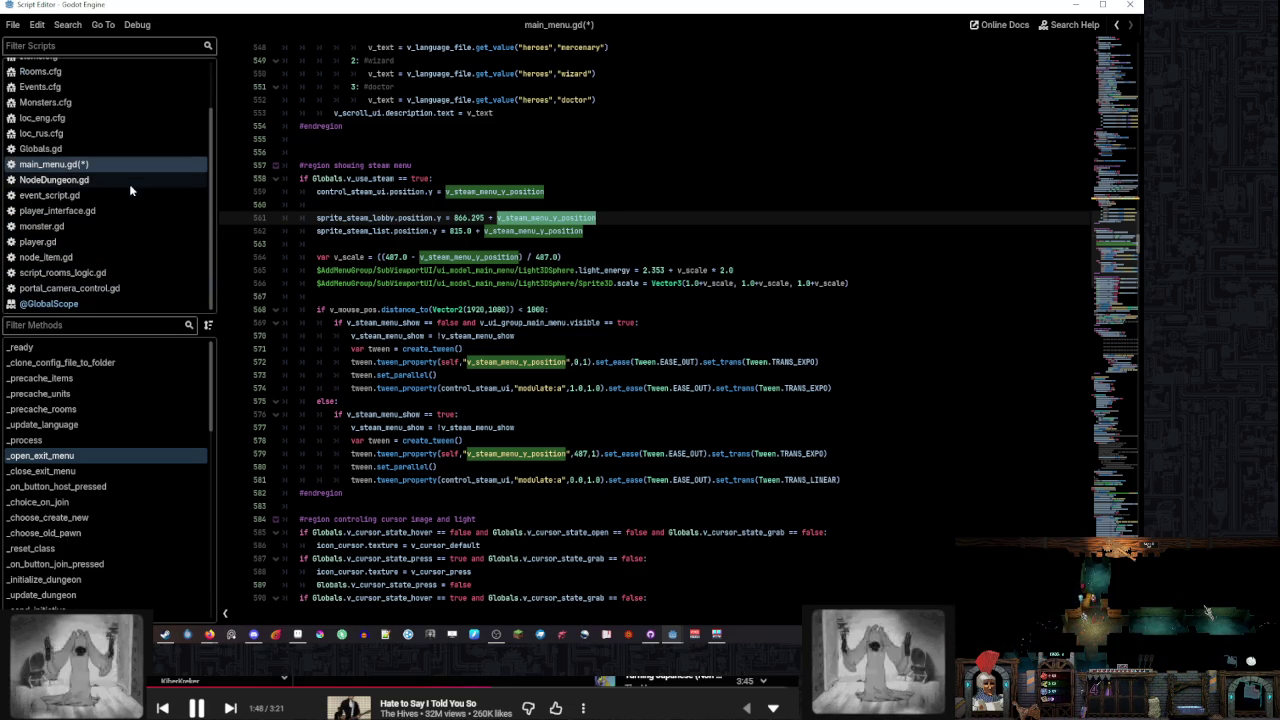
left_click_drag(1118, 300, 1120, 520)
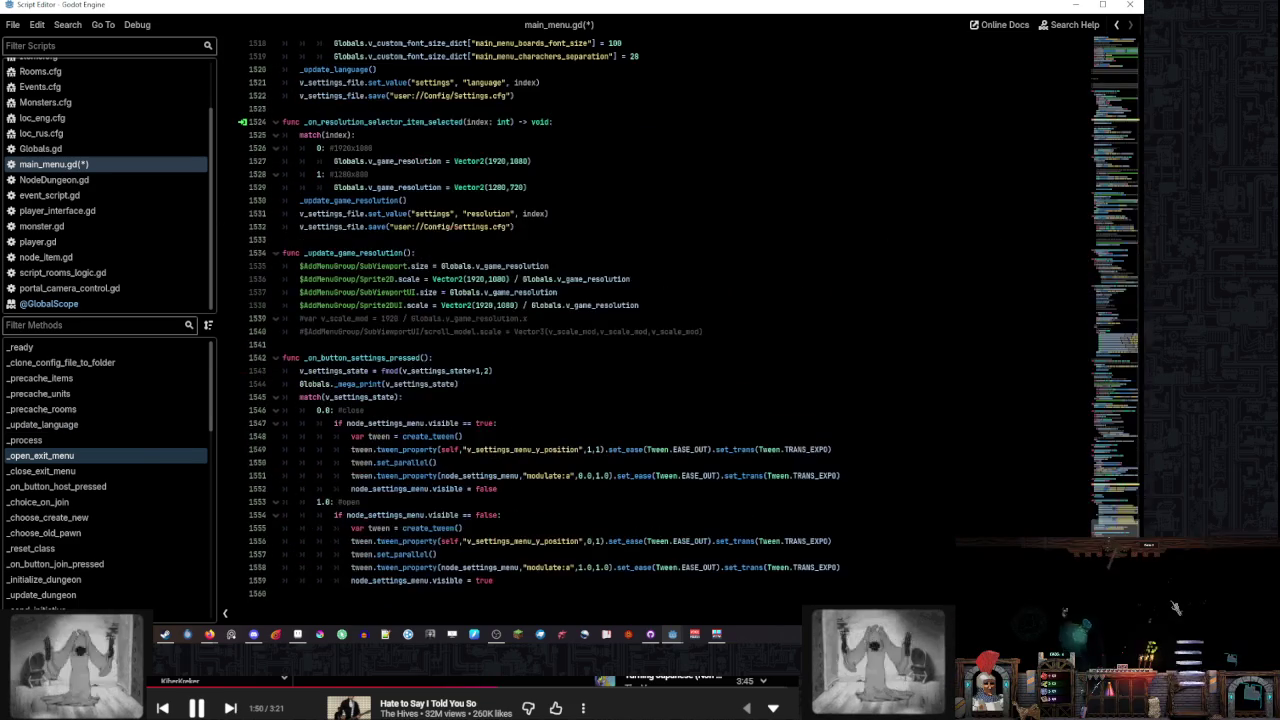
On line 1549, make the close tween target node_settings_menu's "position:y" instead of self's variable
left_click(629, 541)
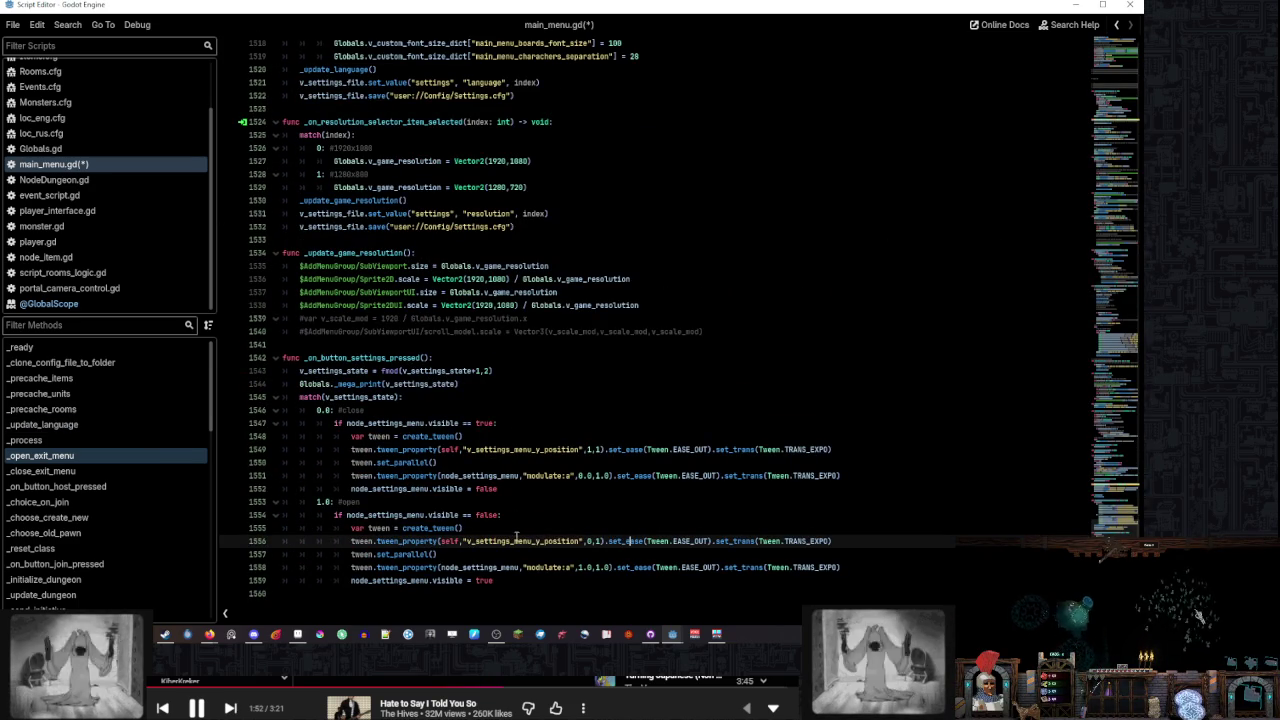
double_click(516, 540)
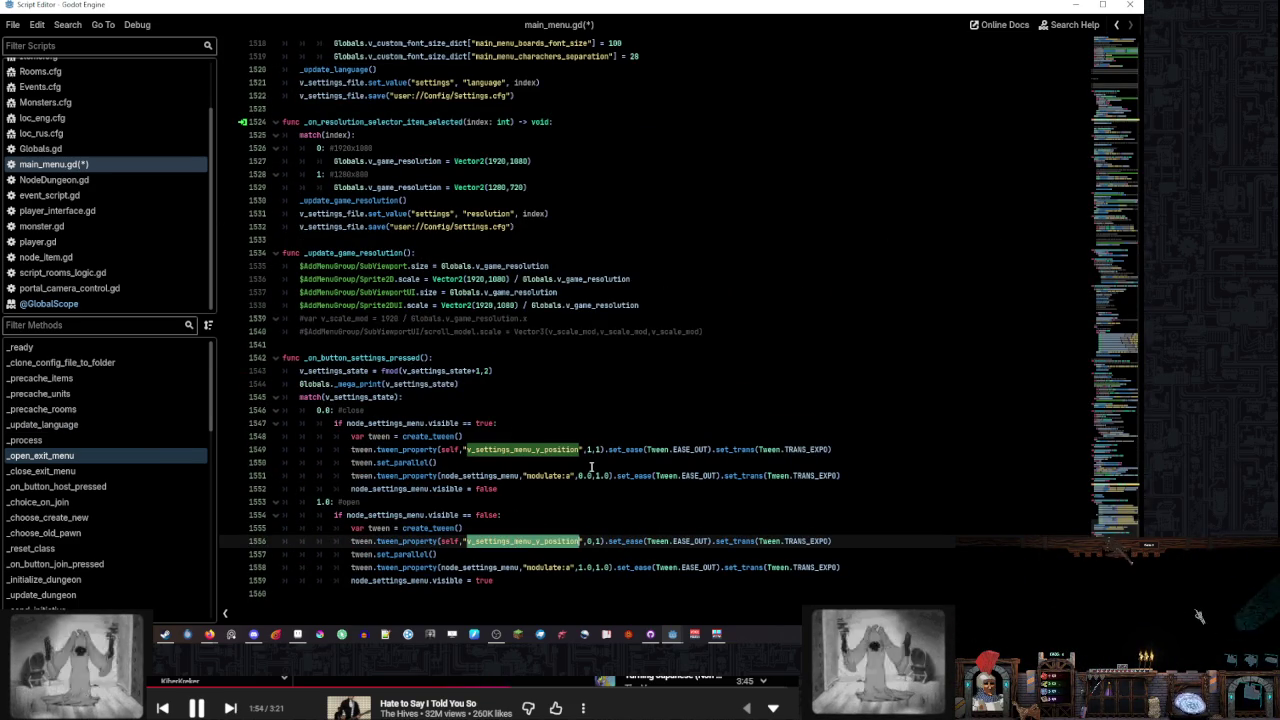
double_click(392, 423)
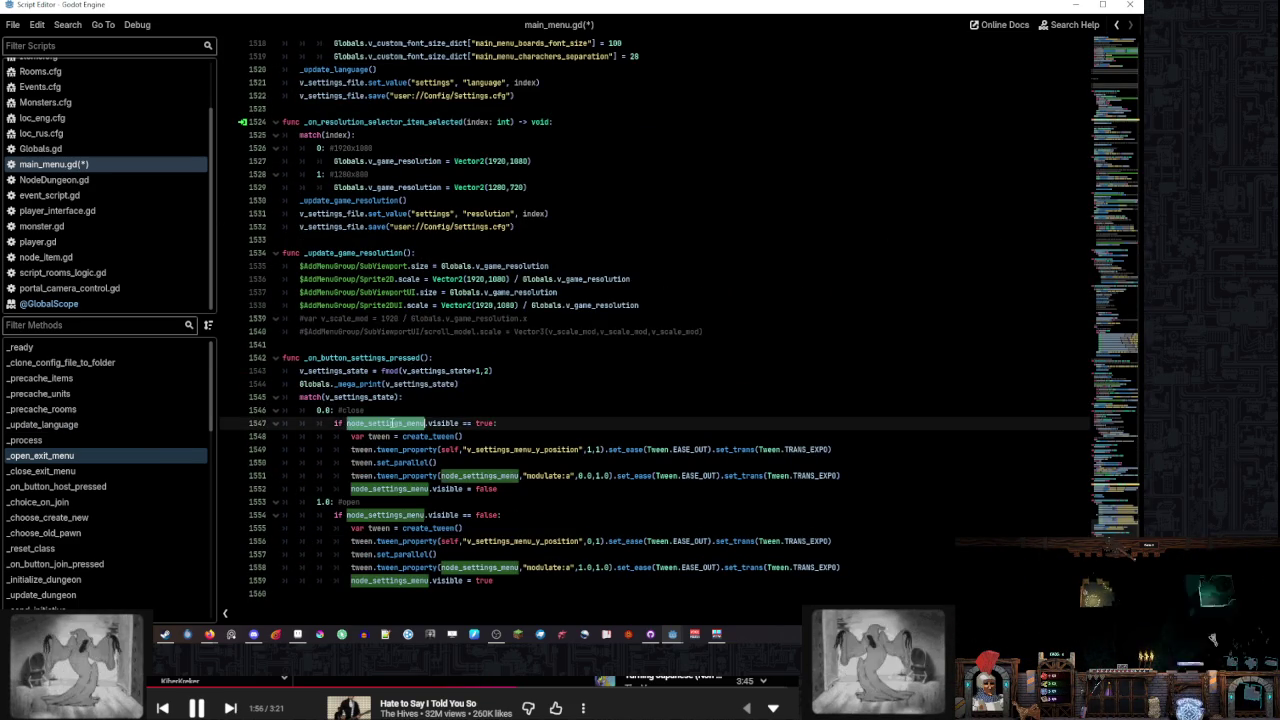
double_click(447, 449)
key("ctrl+v")
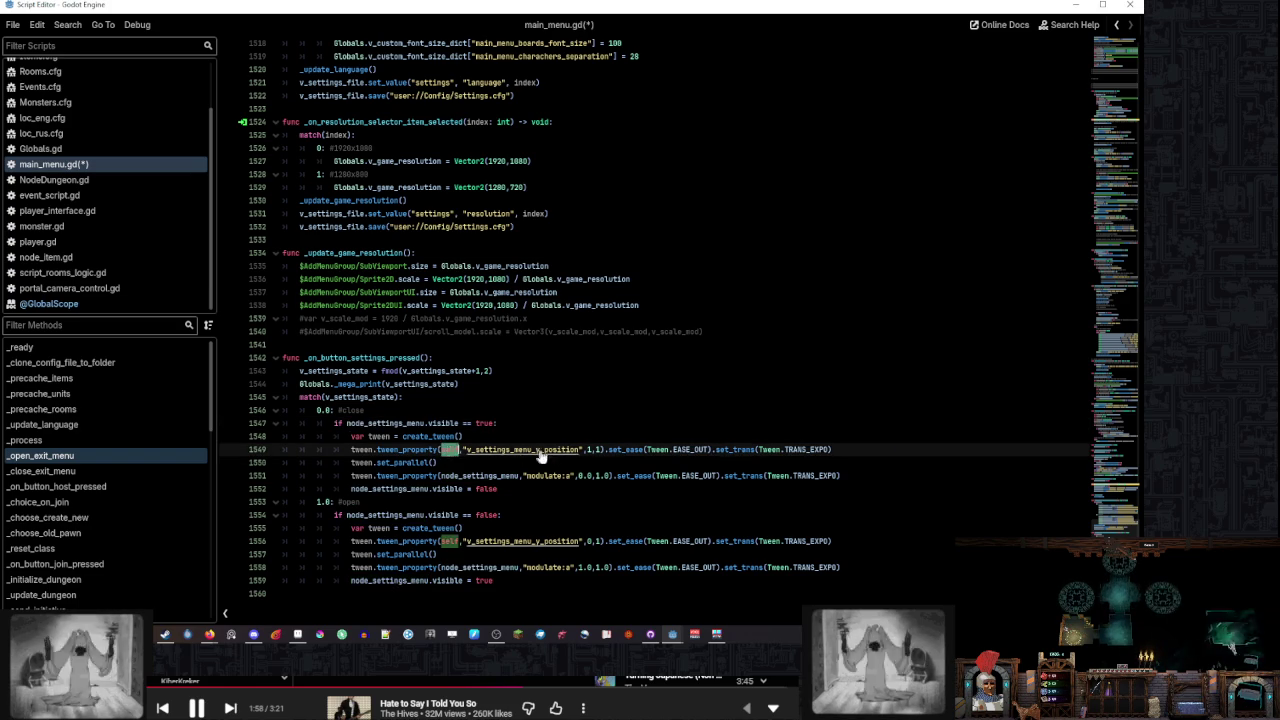
double_click(555, 449)
type("position")
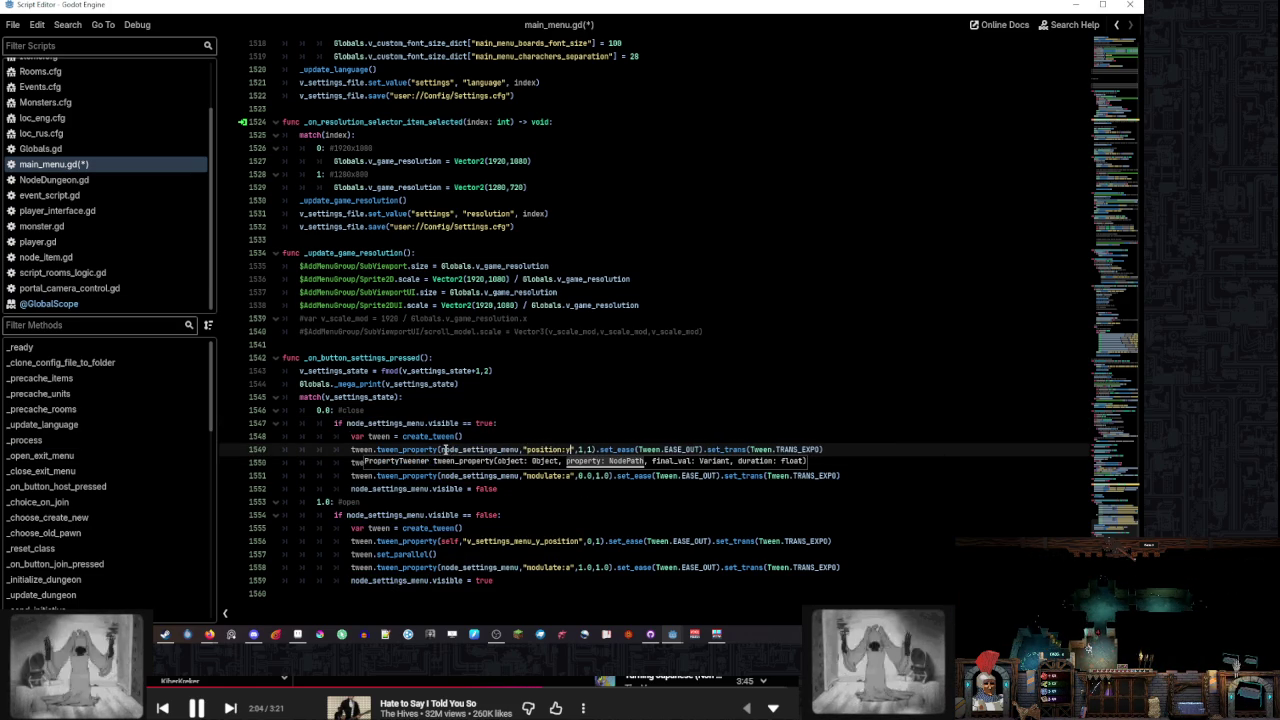
left_click(441, 449, "shift")
Give line 1556's open tween the same node_settings_menu, "position:y" target and save main_menu.gd
left_click(442, 541)
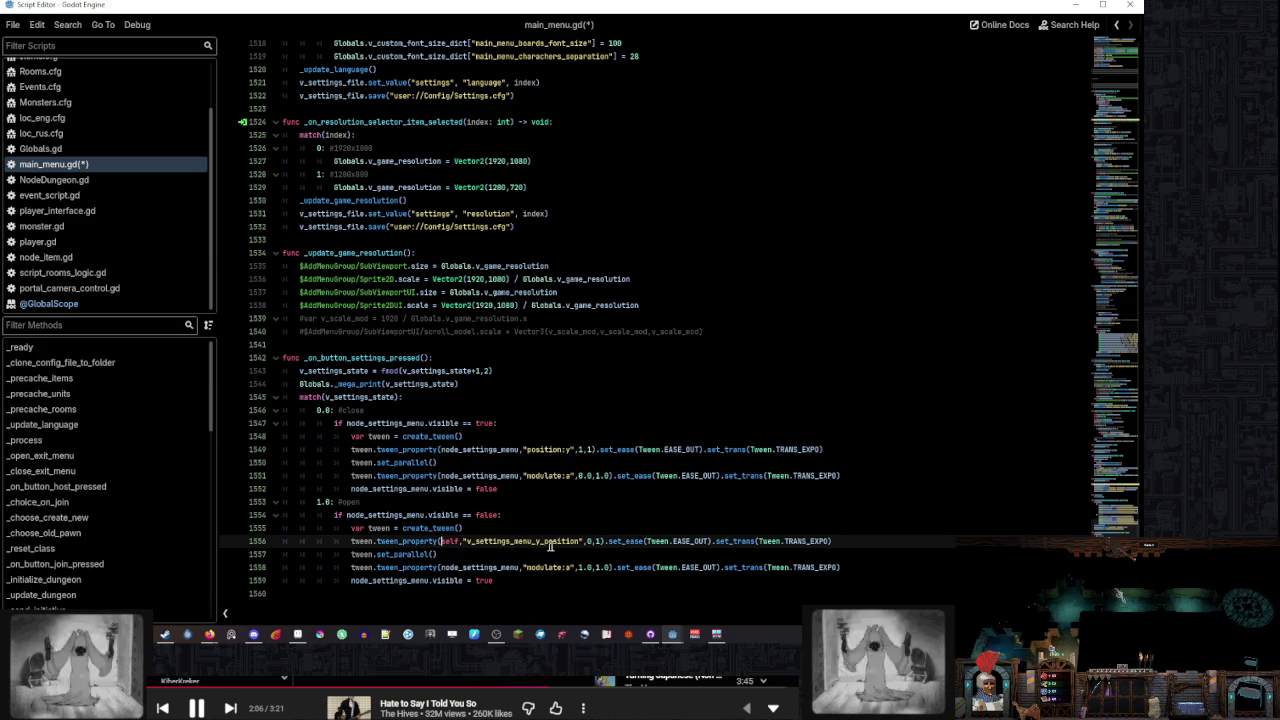
left_click(583, 541, "shift")
type("node_settings_menu,\"position:y\"")
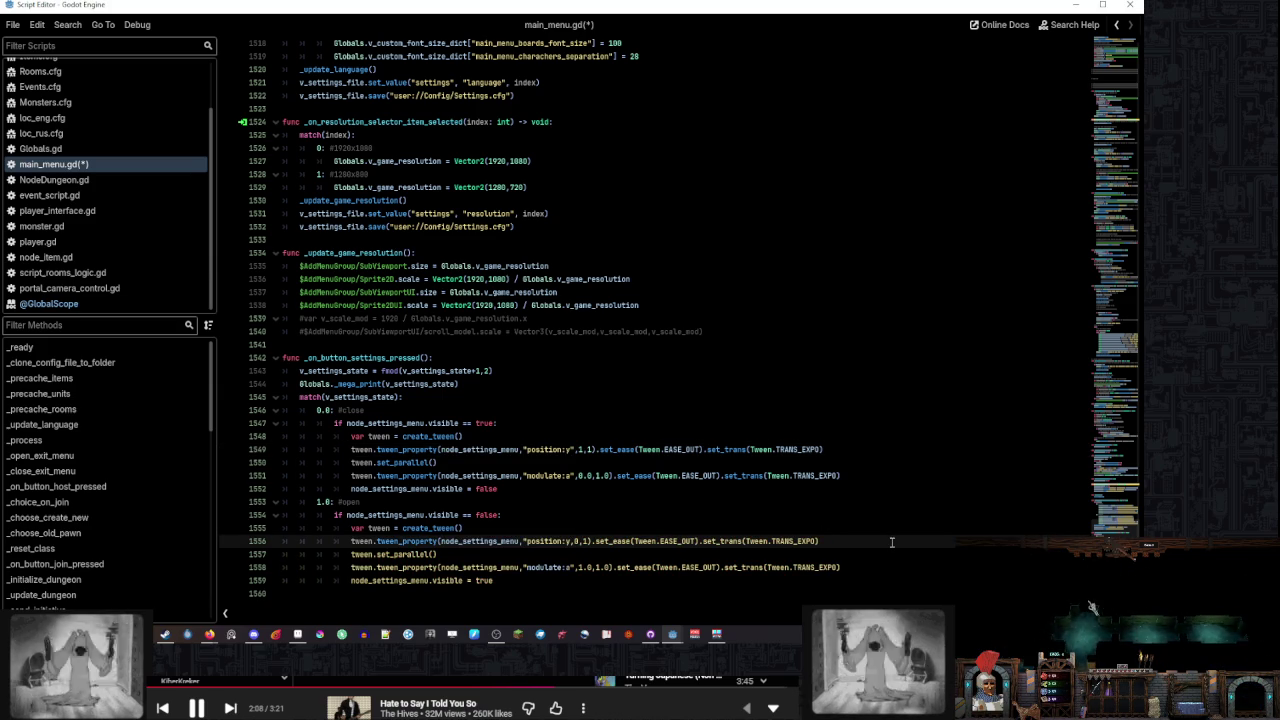
type("\"")
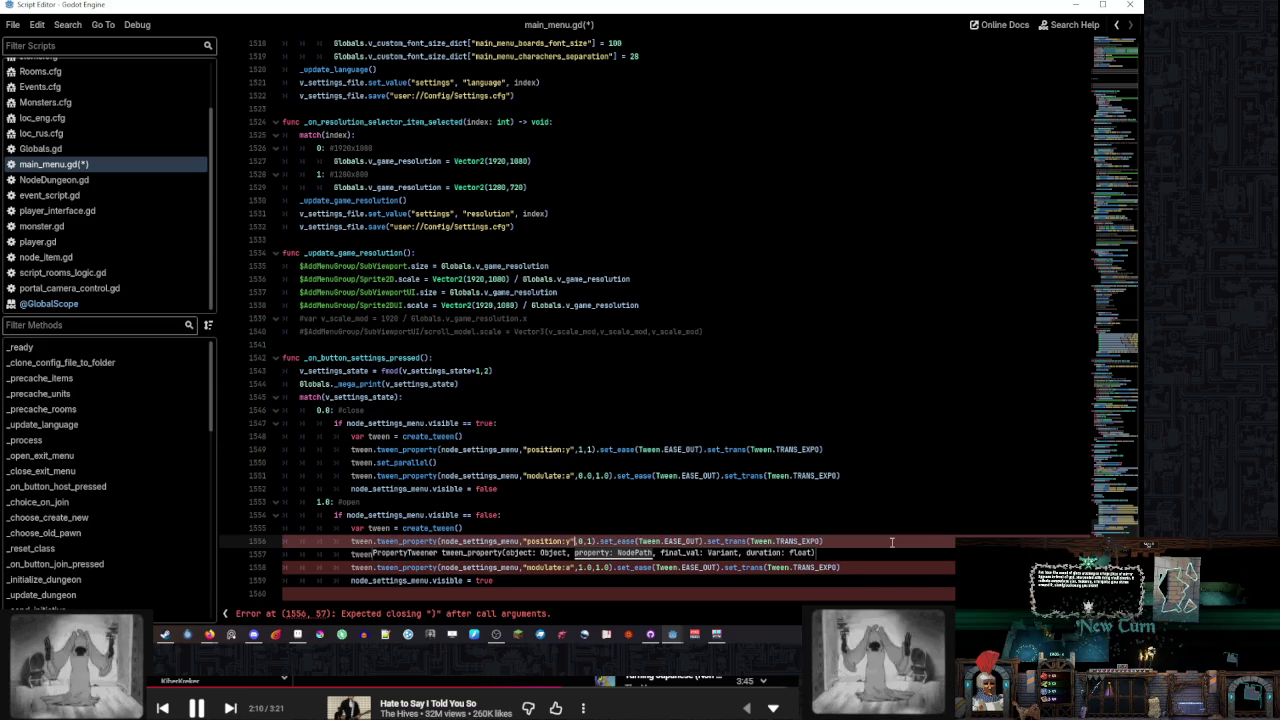
left_click(892, 541)
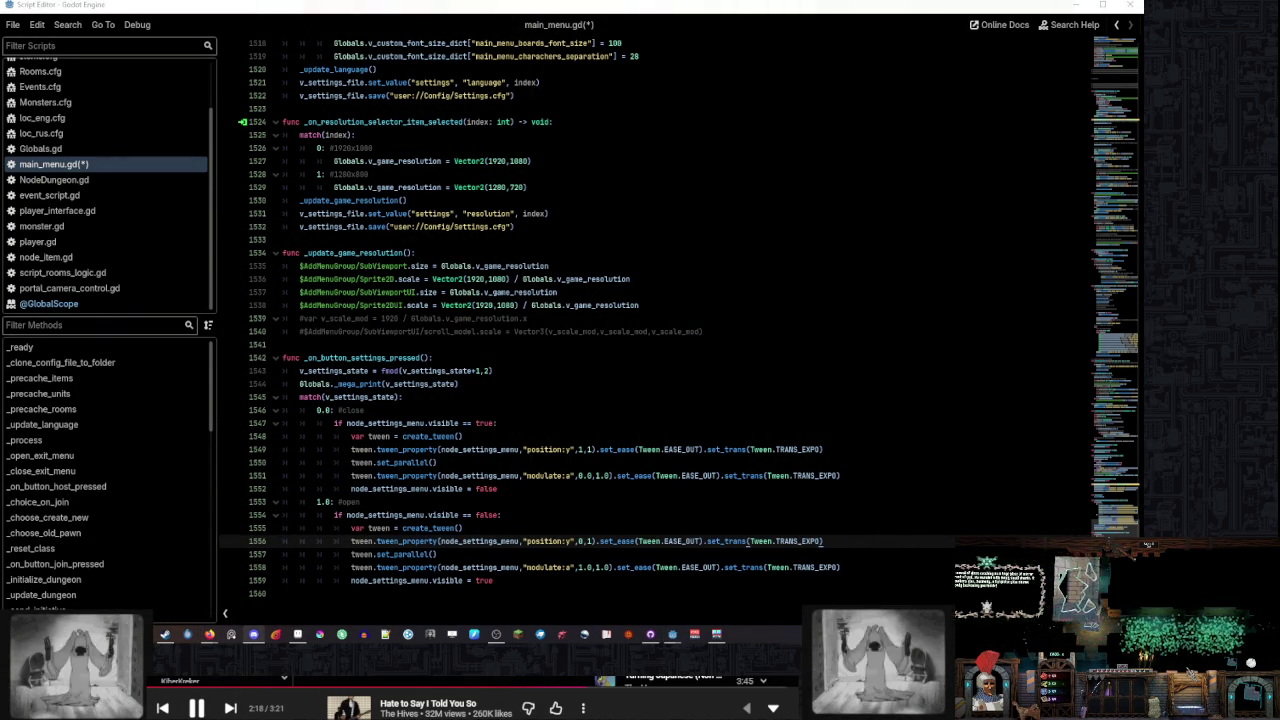
left_click(761, 510)
left_click(768, 498)
key("ctrl+s")
Change the close tween's target position on line 1549 to 0
left_click(535, 420)
left_click(539, 412)
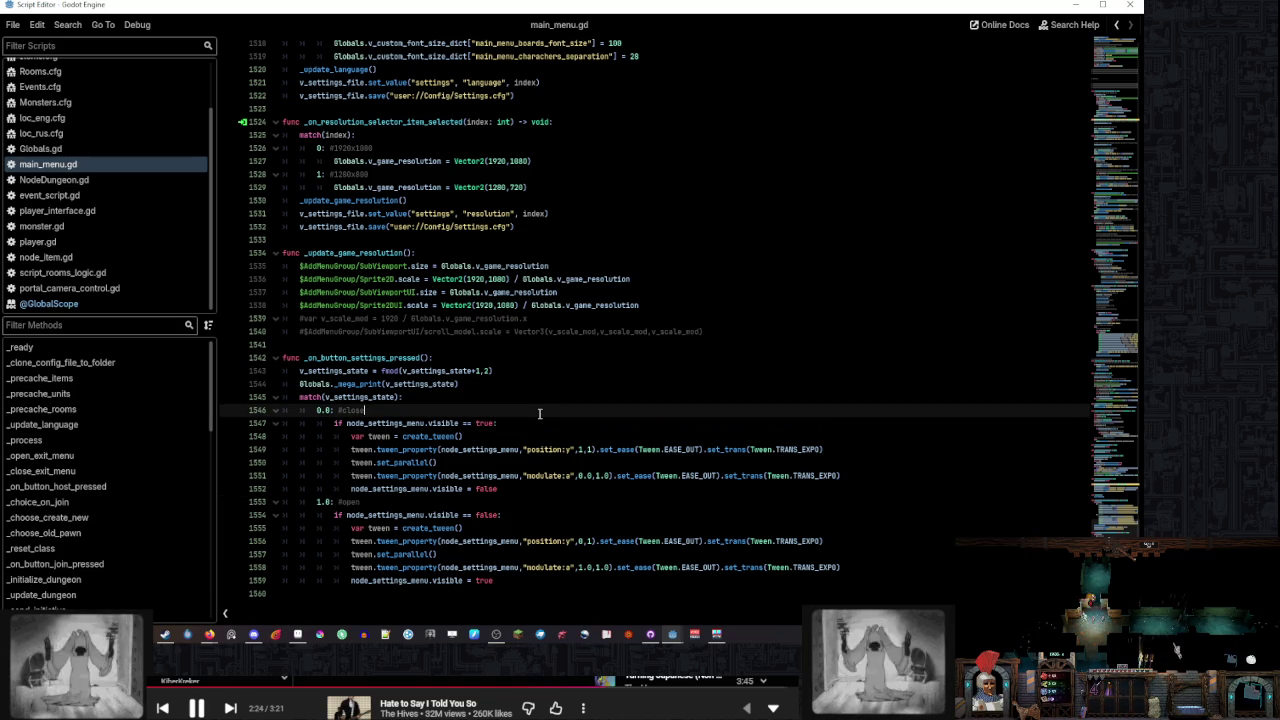
left_click(571, 514)
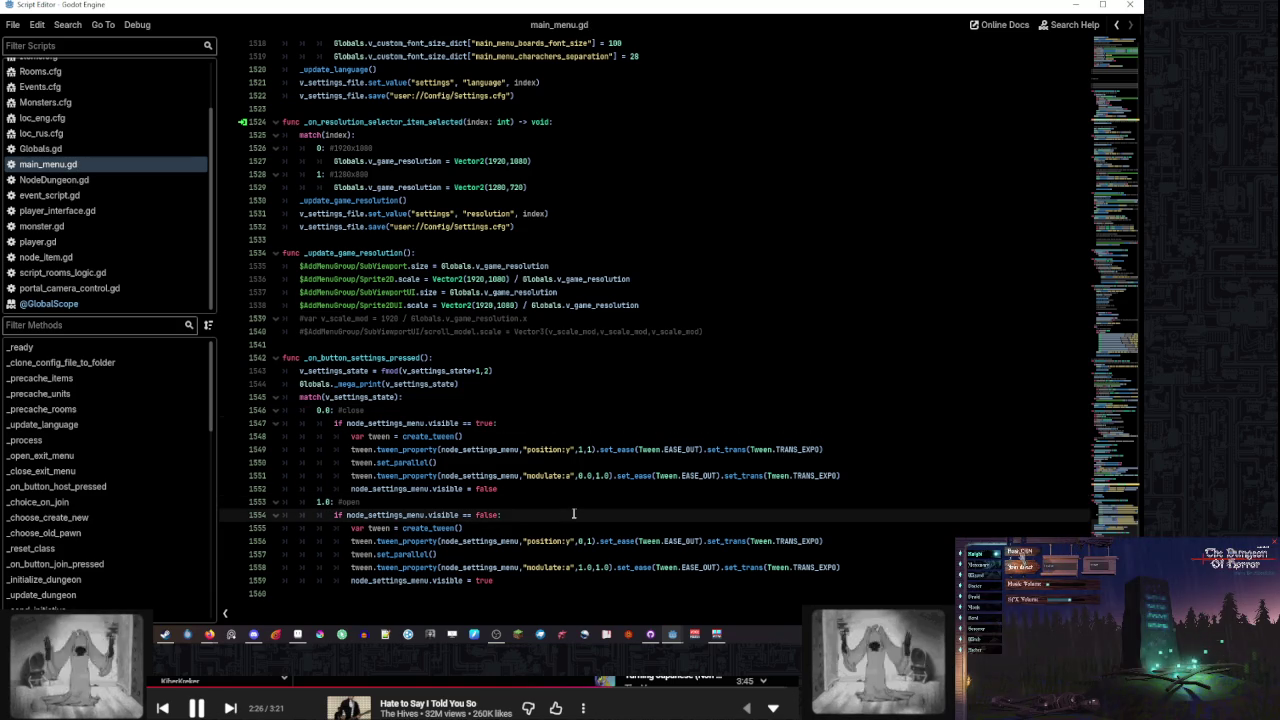
left_click(579, 504)
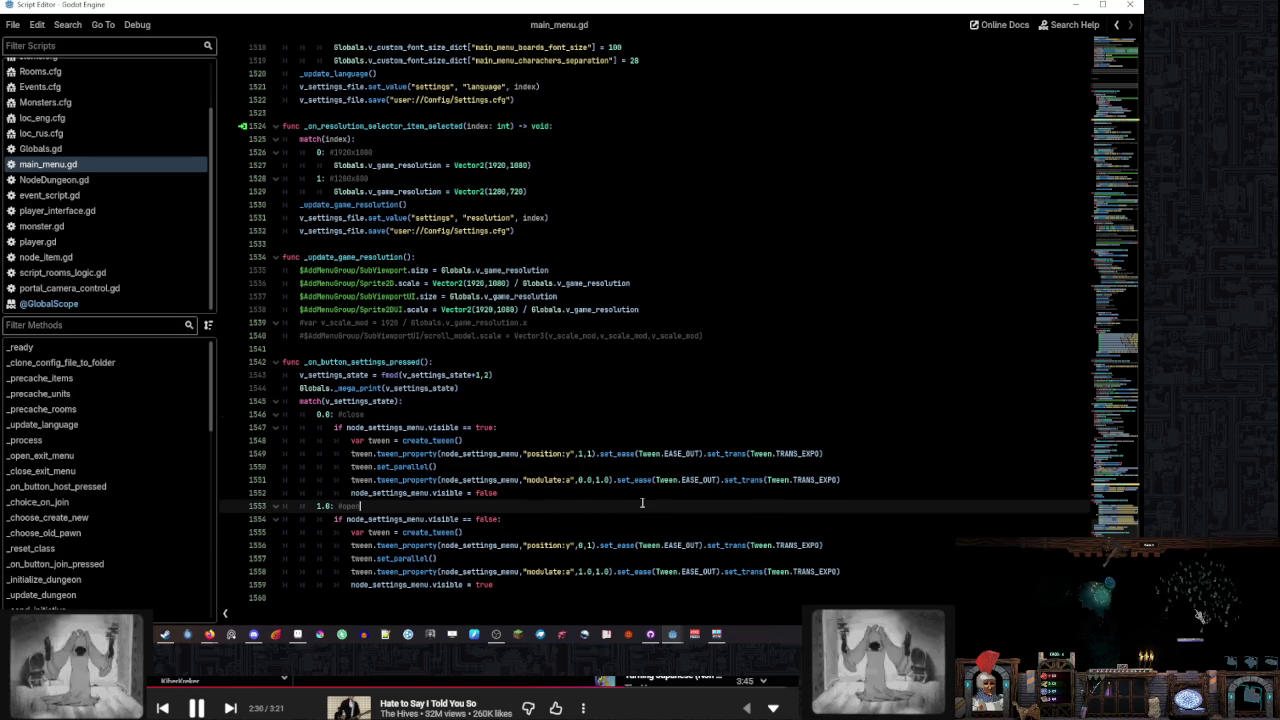
left_click(578, 431)
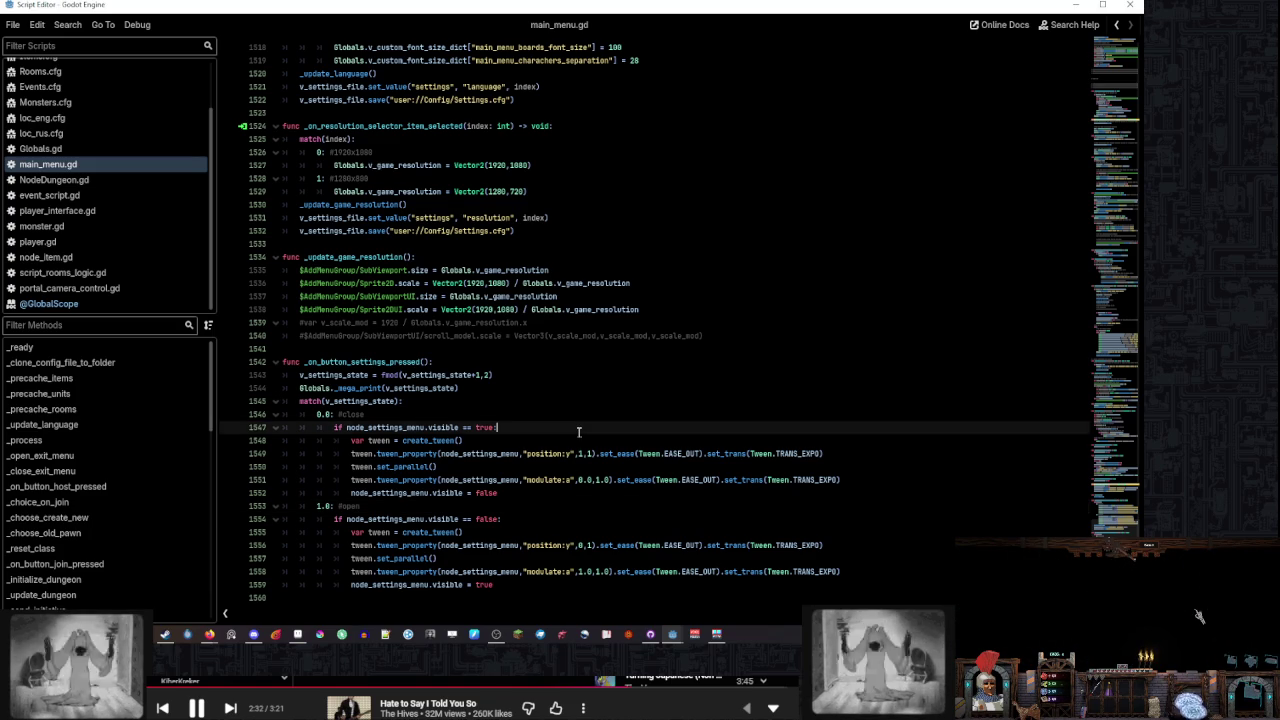
left_click(572, 453)
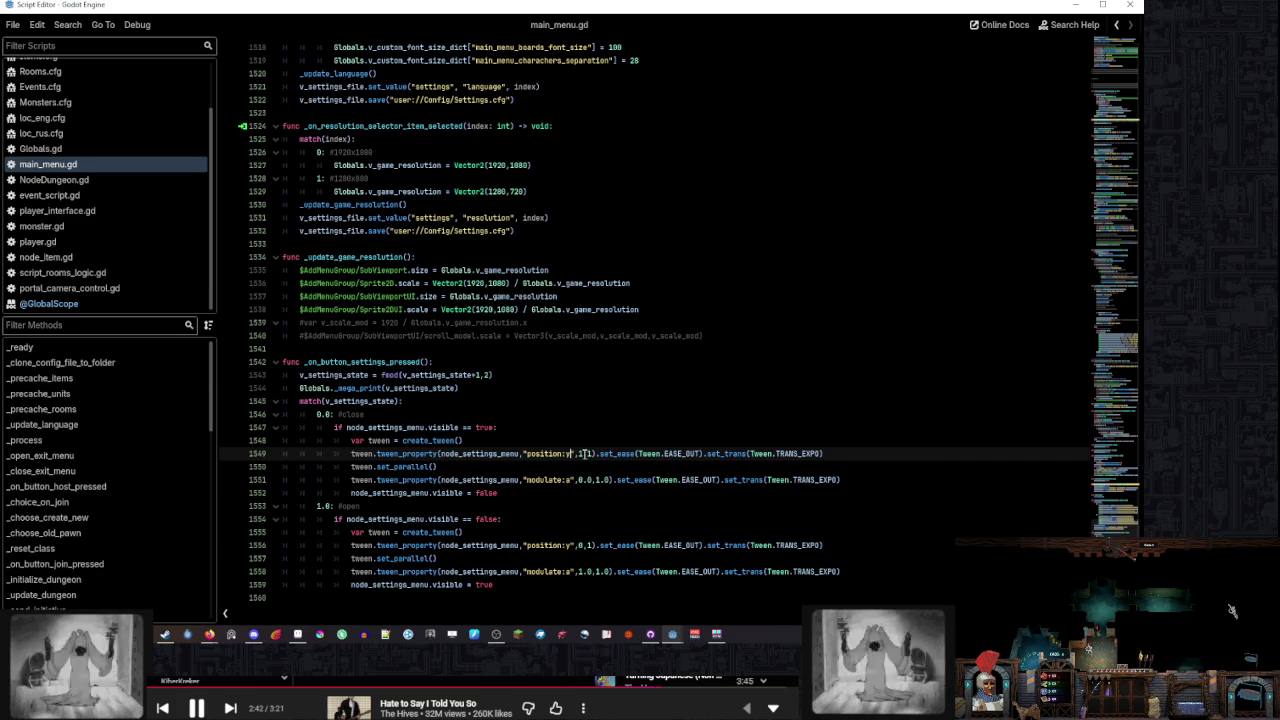
left_click(582, 440)
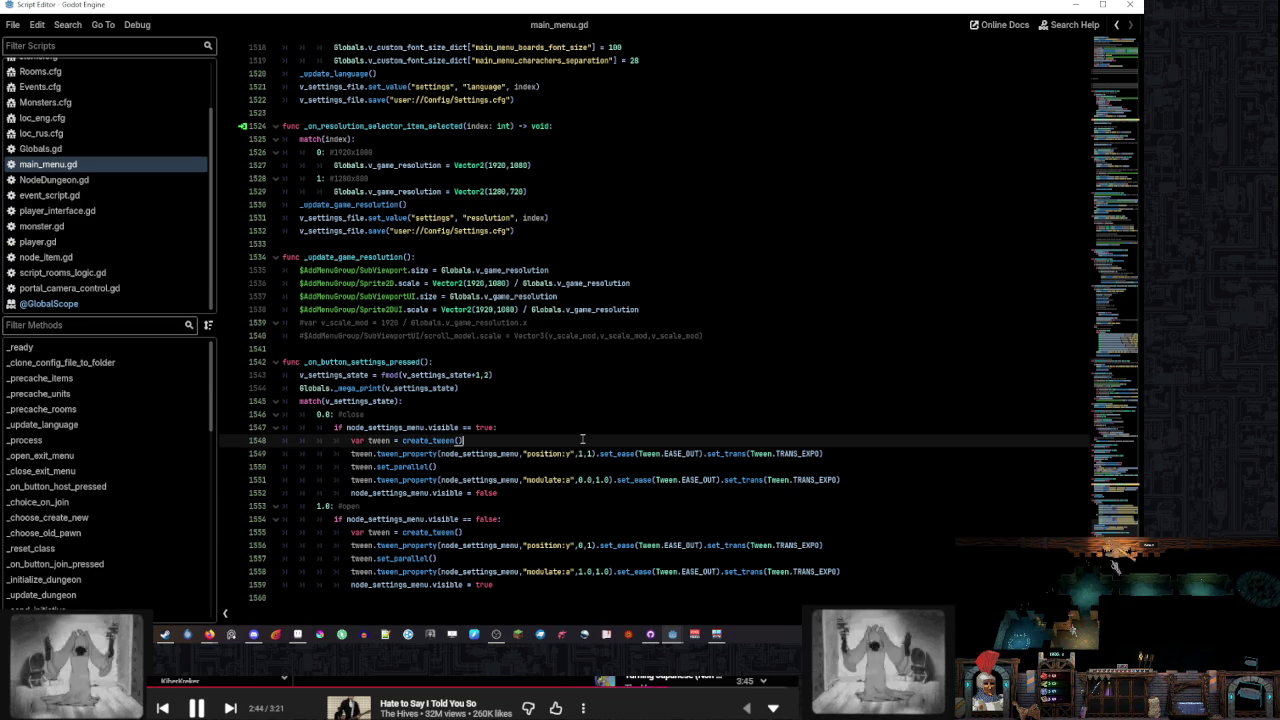
left_click(582, 427)
left_click(586, 441)
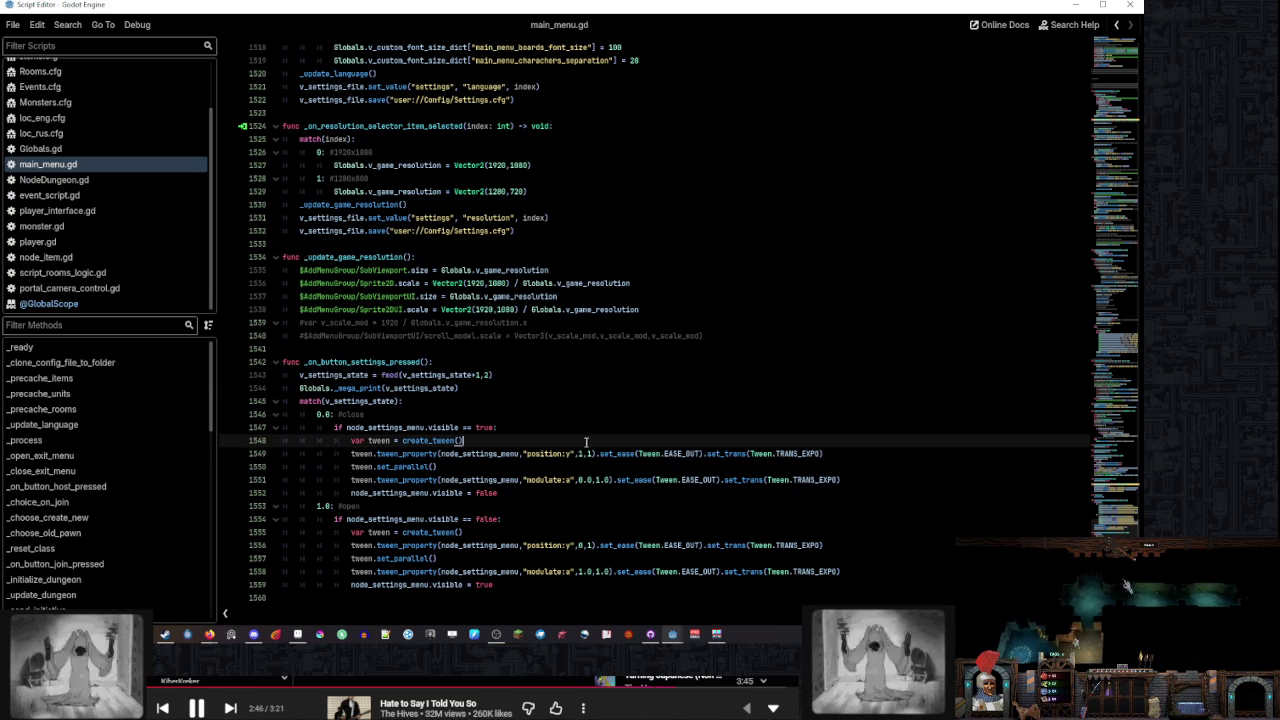
left_click(582, 453)
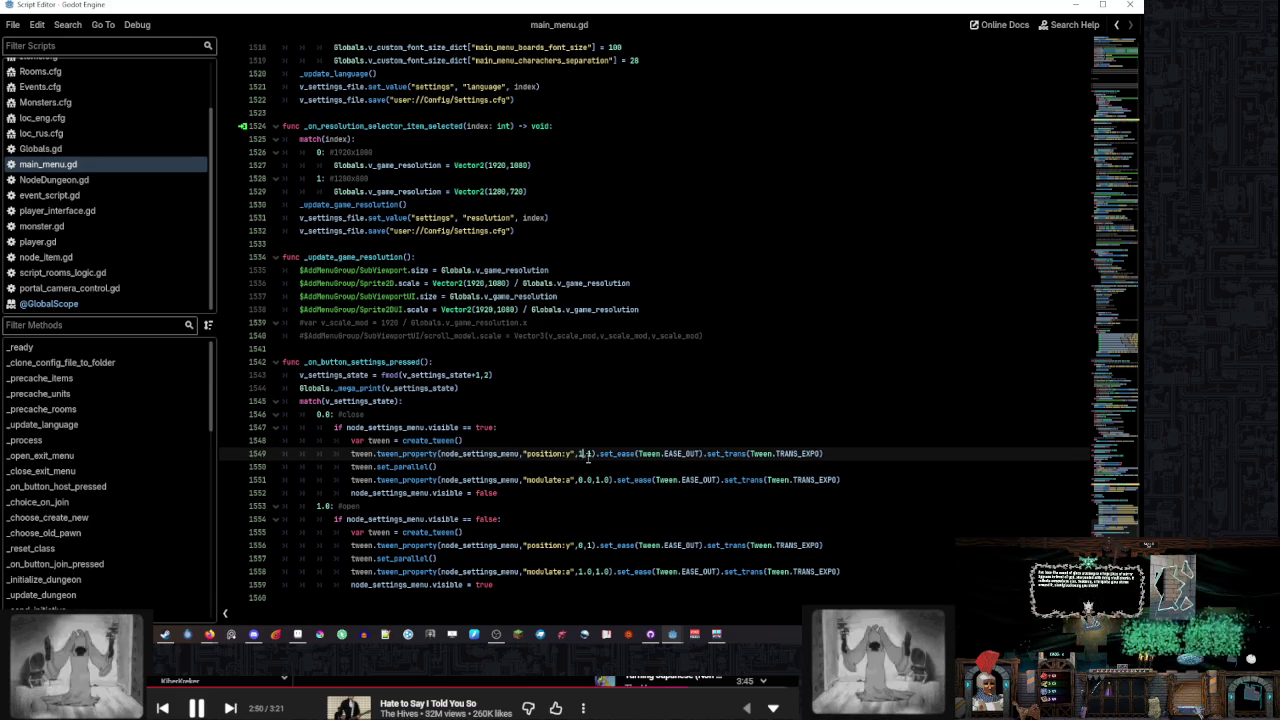
key("BackSpace")
type("0")
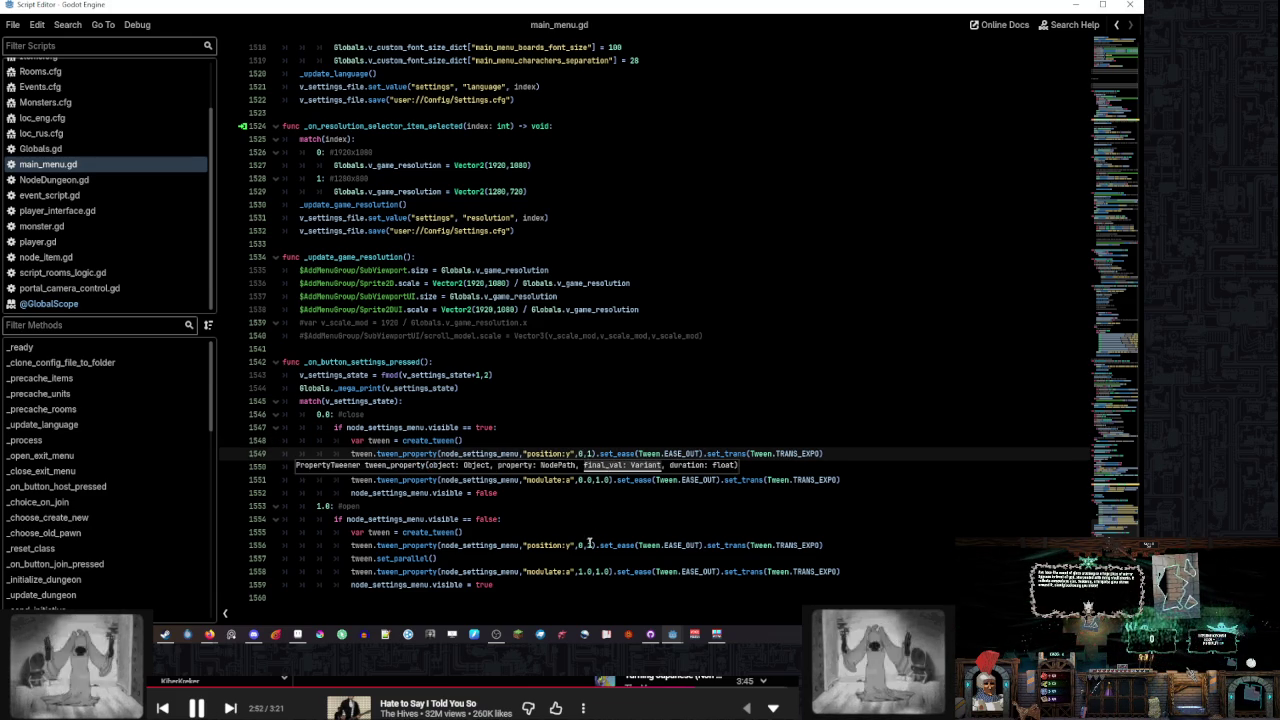
left_click(589, 545)
In the main_menu scene, select NodeSettingsMenu and toggle its visibility off and back on
mouse_move(500, 638)
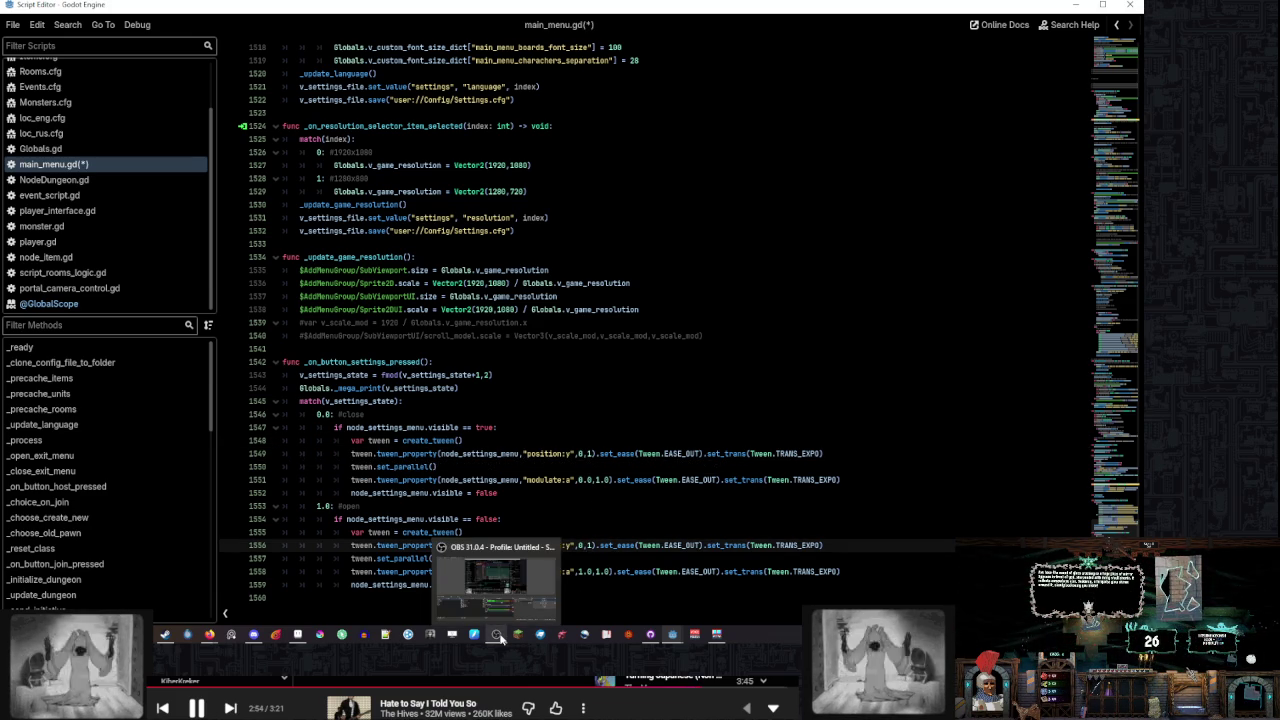
mouse_move(670, 634)
left_click(608, 585)
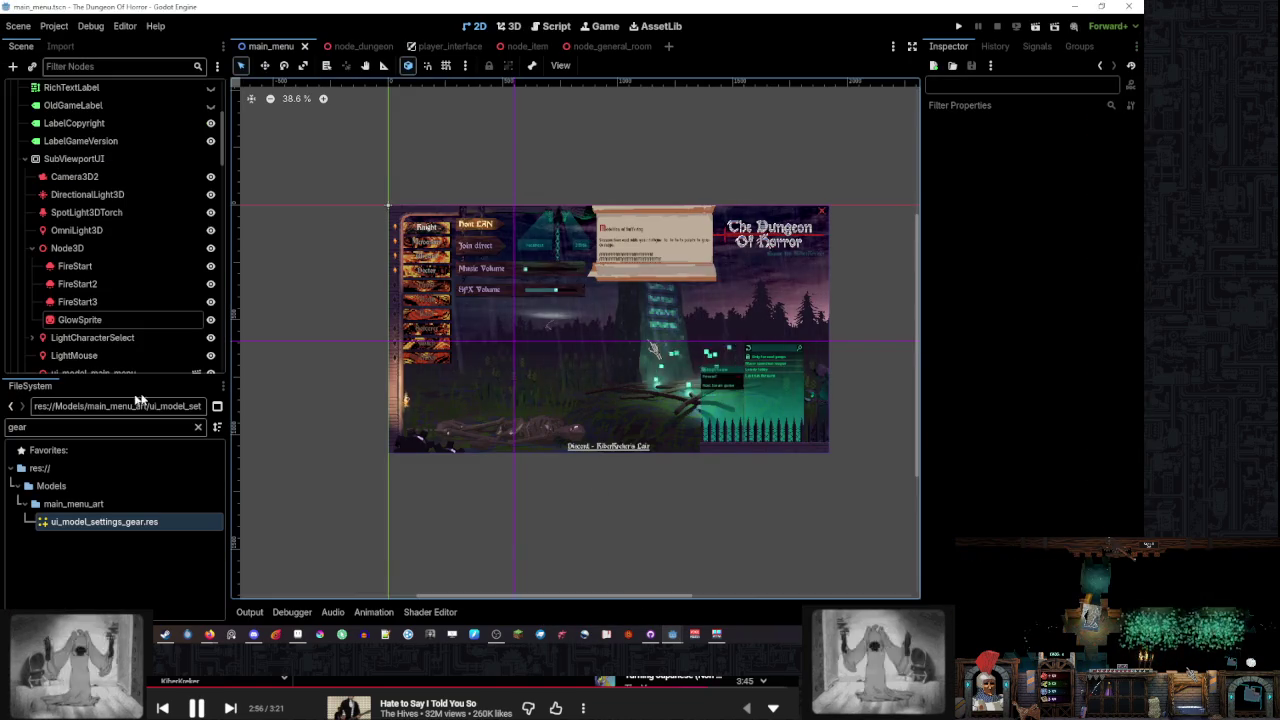
scroll(143, 342, "down", 15)
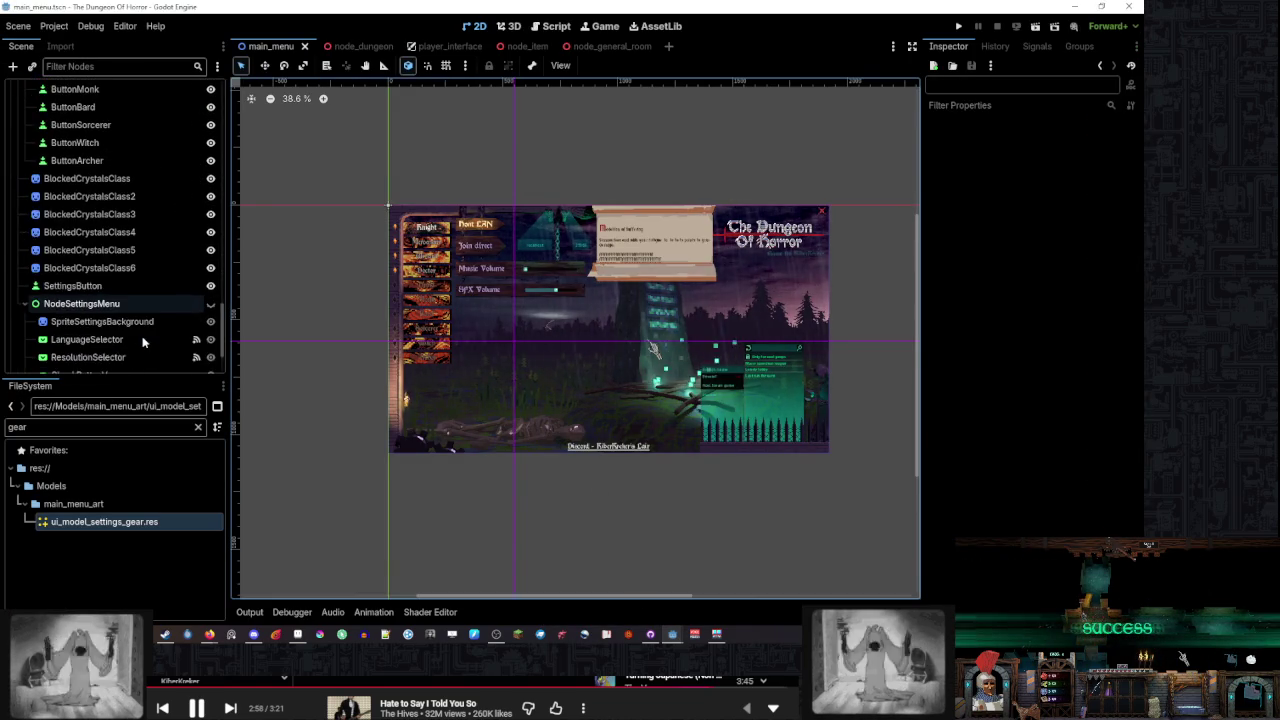
left_click(210, 218)
left_click(175, 218)
scroll(369, 345, "up", 3)
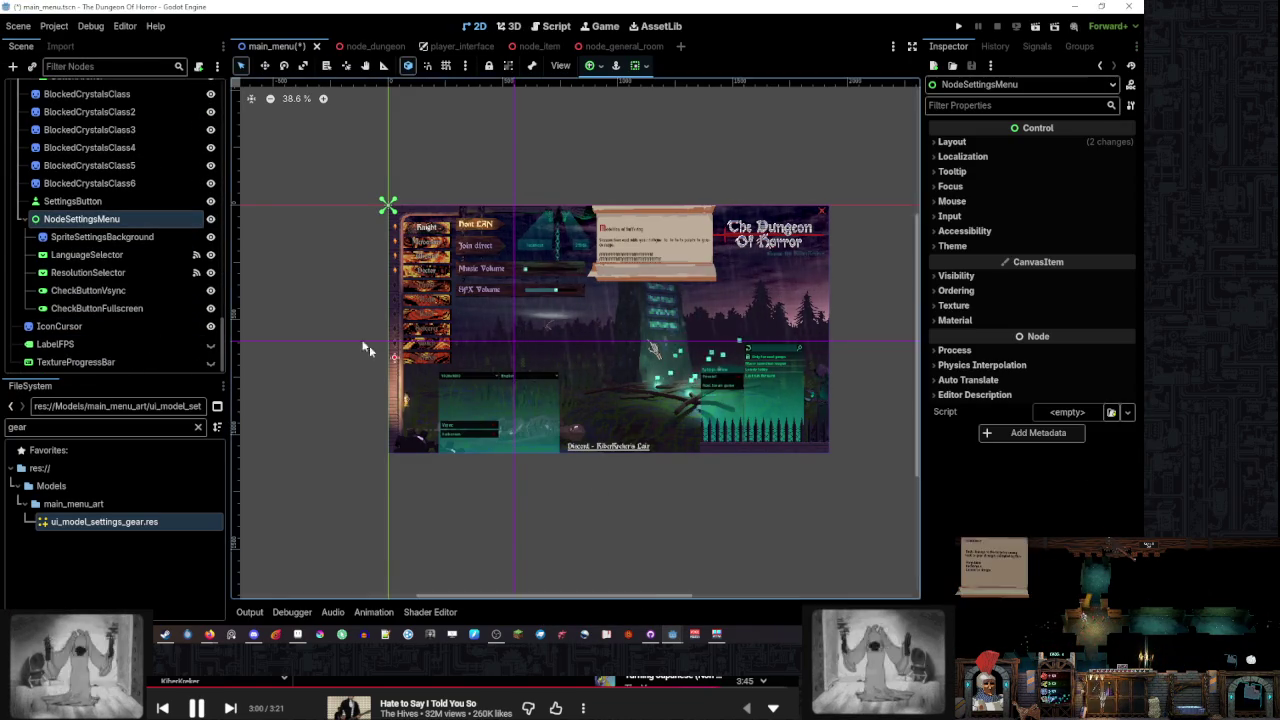
scroll(415, 395, "down", 1)
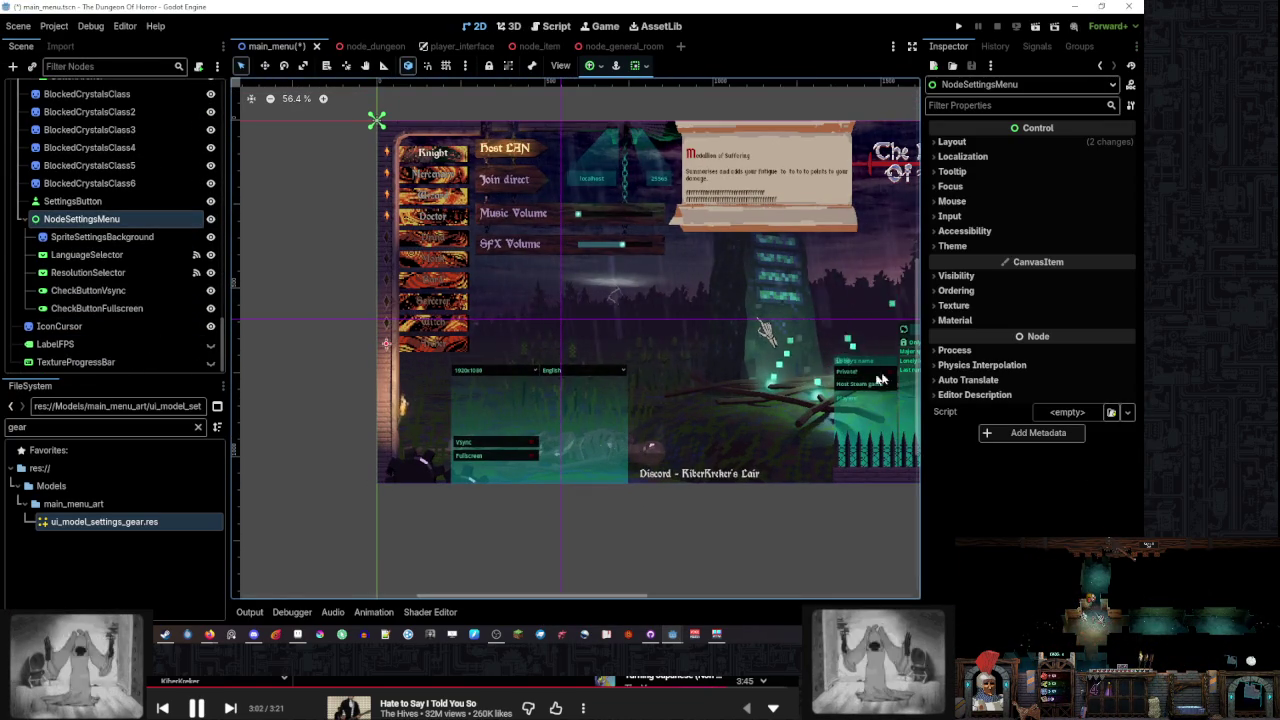
double_click(126, 219)
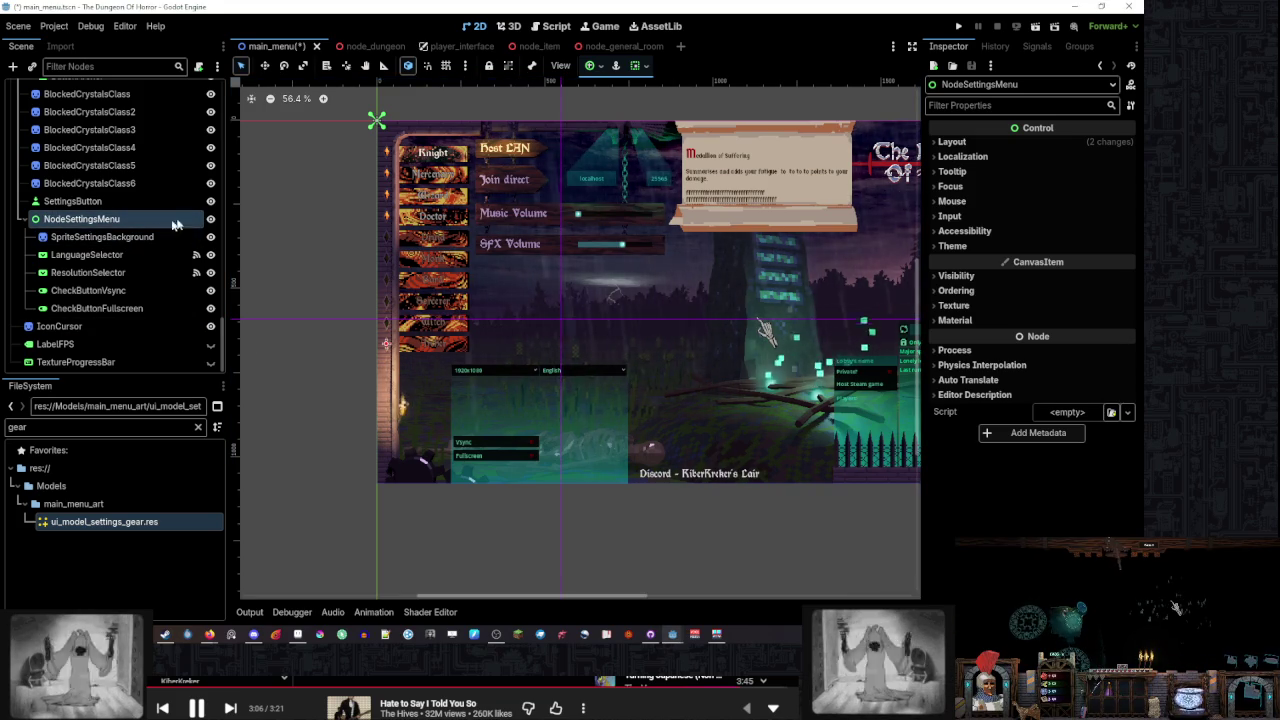
left_click(210, 219)
left_click(210, 219)
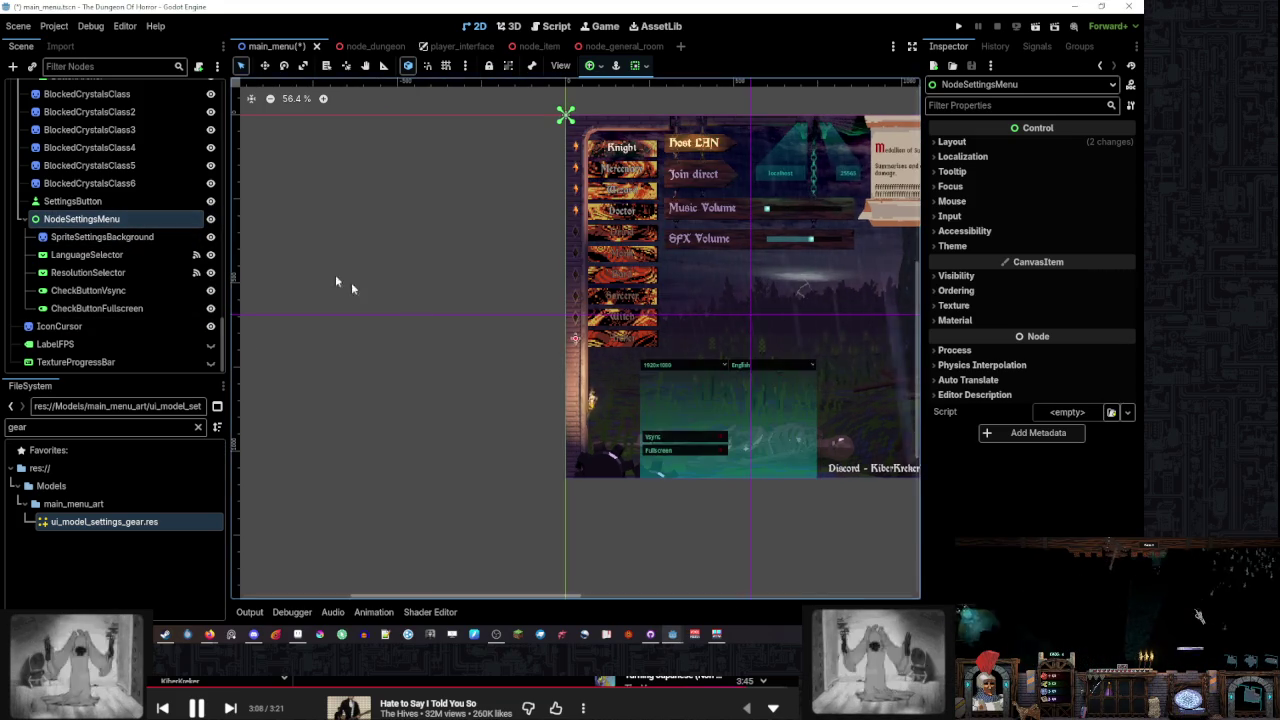
scroll(582, 336, "up", 4)
scroll(587, 341, "up", 2)
scroll(600, 340, "down", 3)
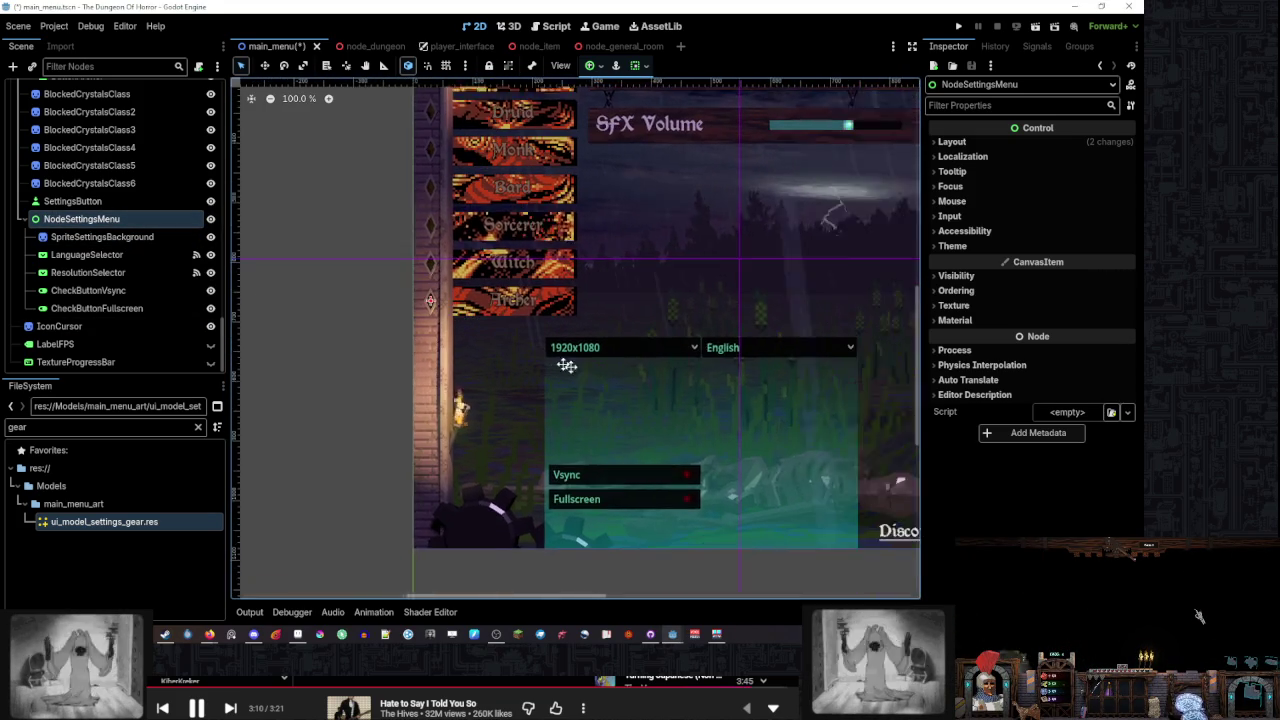
Expand NodeSettingsMenu's Layout > Transform to read Position y 664.0, then return to main_menu.gd
left_click(965, 276)
left_click(965, 276)
left_click(962, 351)
left_click(955, 351)
left_click(958, 290)
left_click(958, 290)
left_click(958, 276)
scroll(973, 399, "down", 1)
scroll(973, 399, "up", 2)
left_click(965, 278)
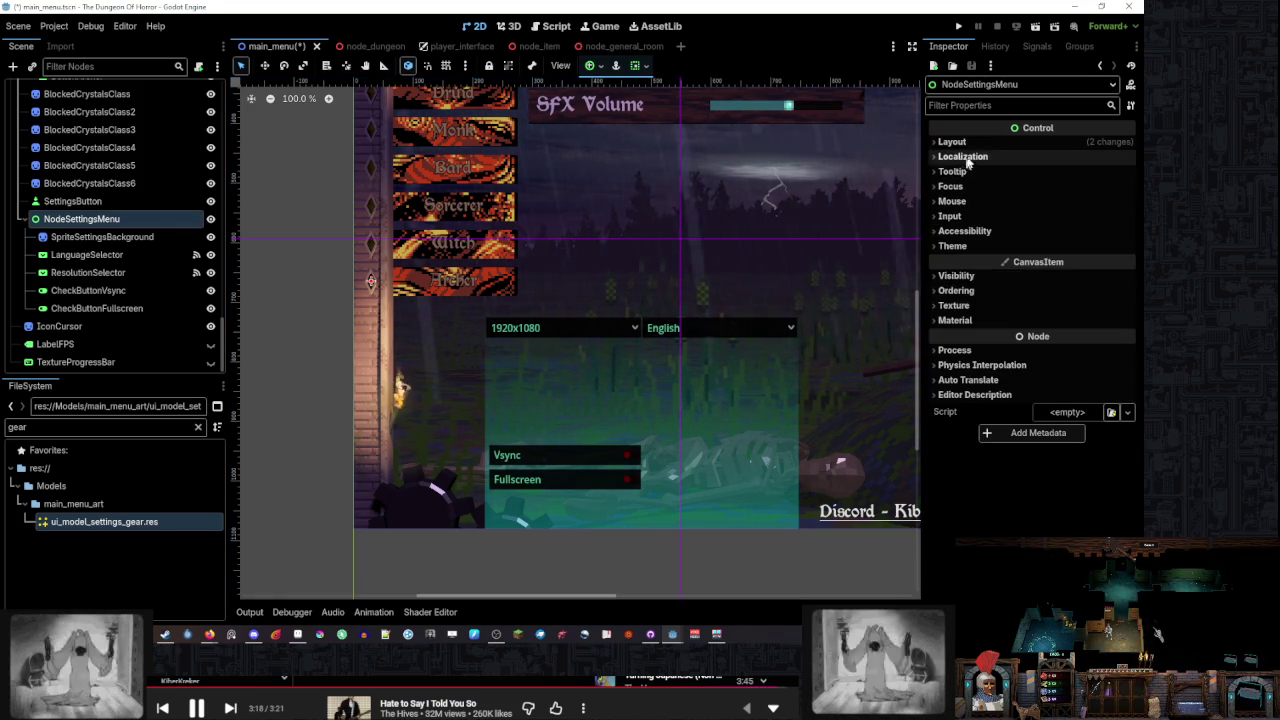
left_click(960, 142)
left_click(966, 306)
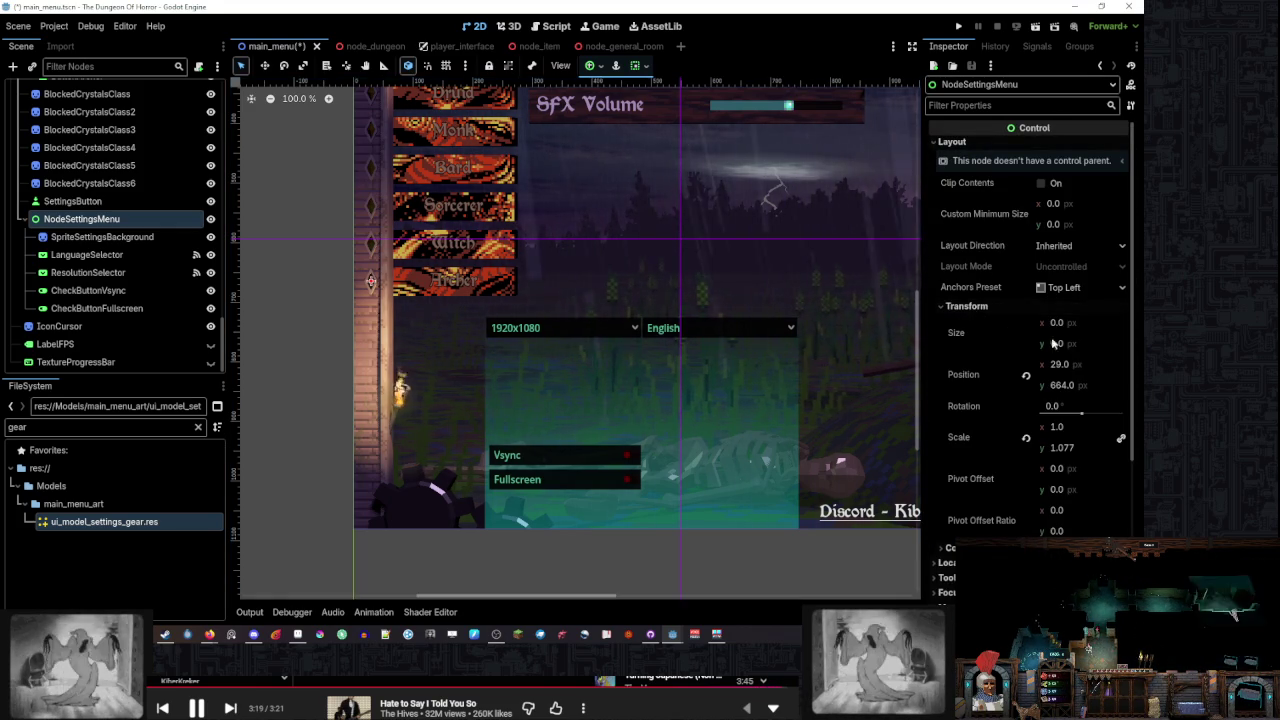
left_click(1098, 387)
left_click(560, 26)
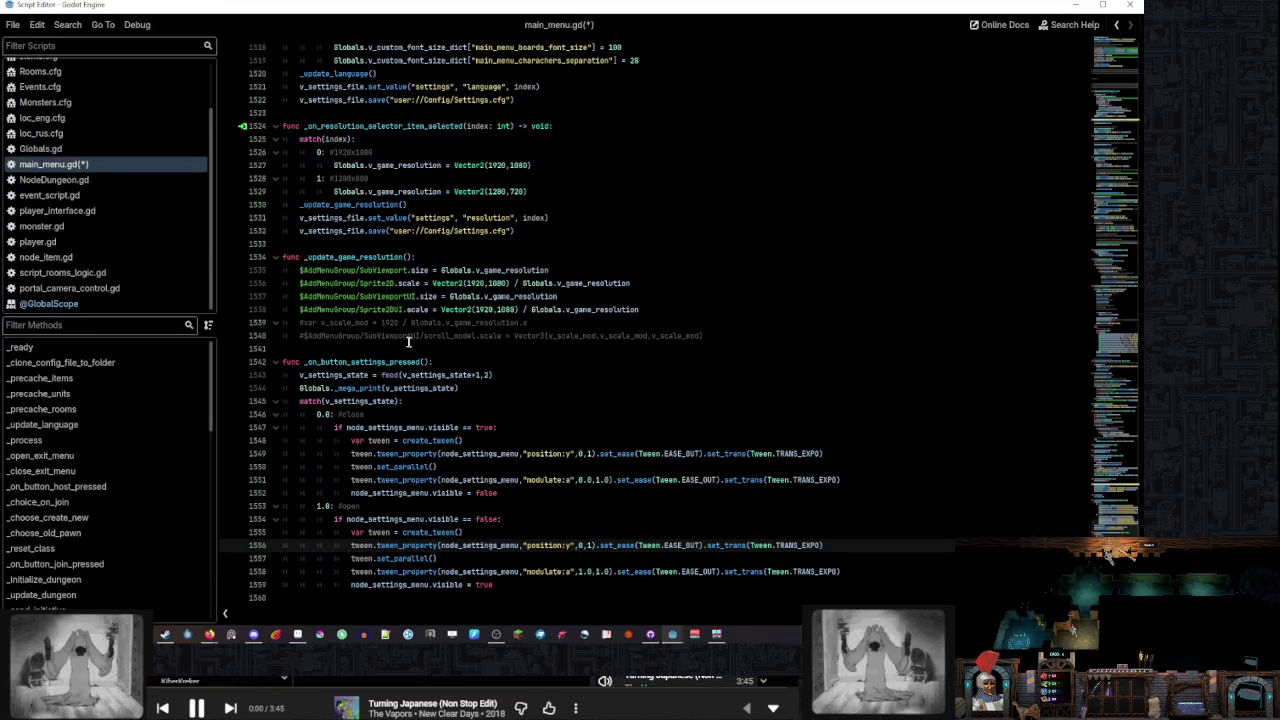
Set the open tween's target y value to 664.0
left_click(531, 349)
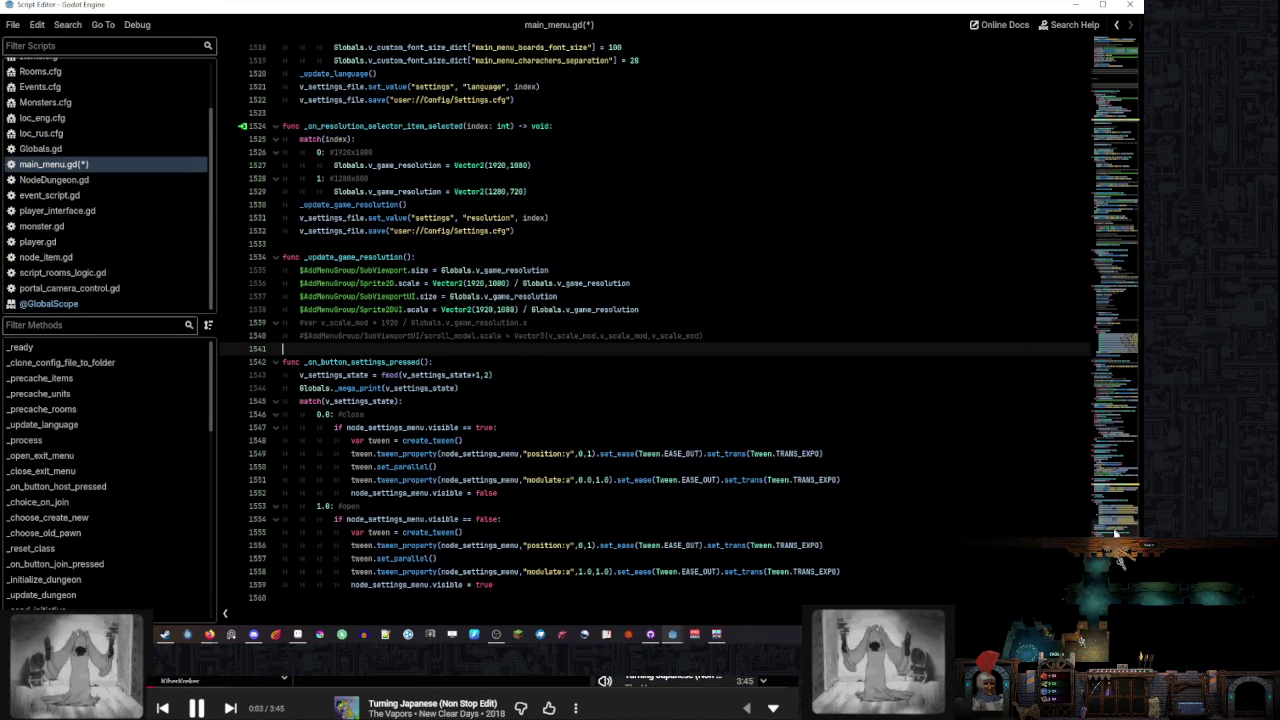
left_click(626, 524)
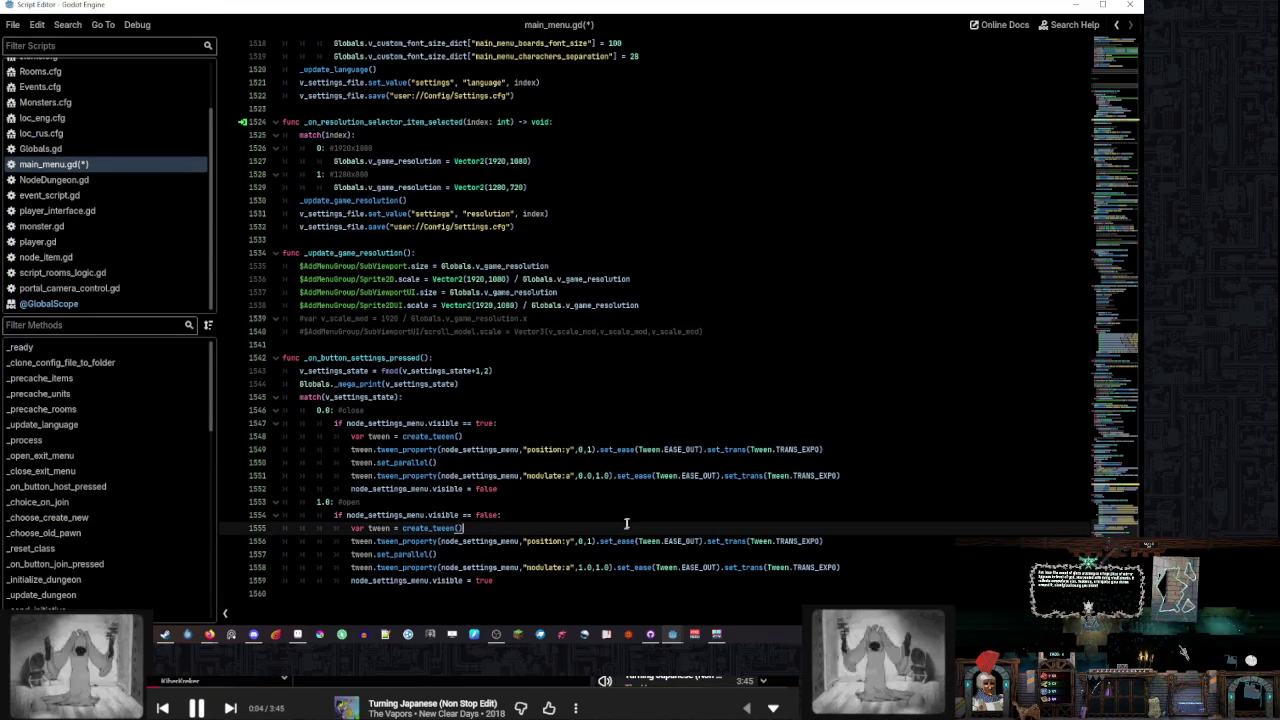
left_click(580, 541)
type("664.")
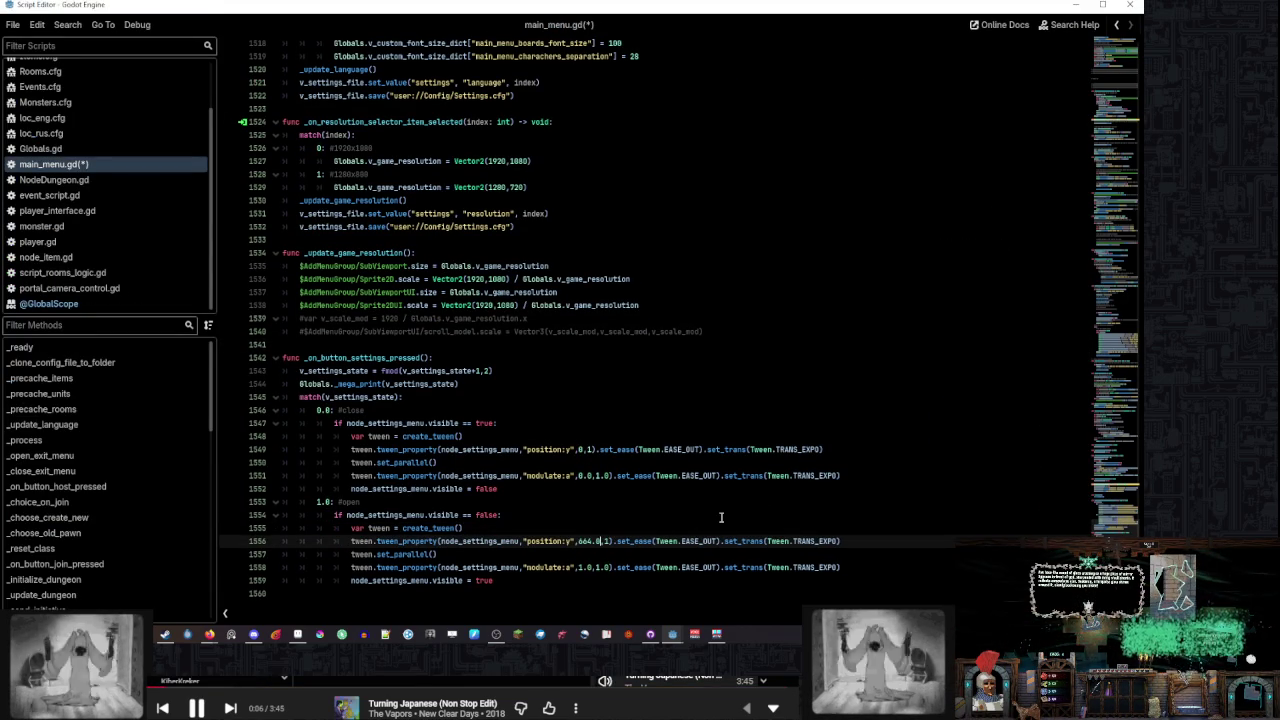
left_click(721, 517)
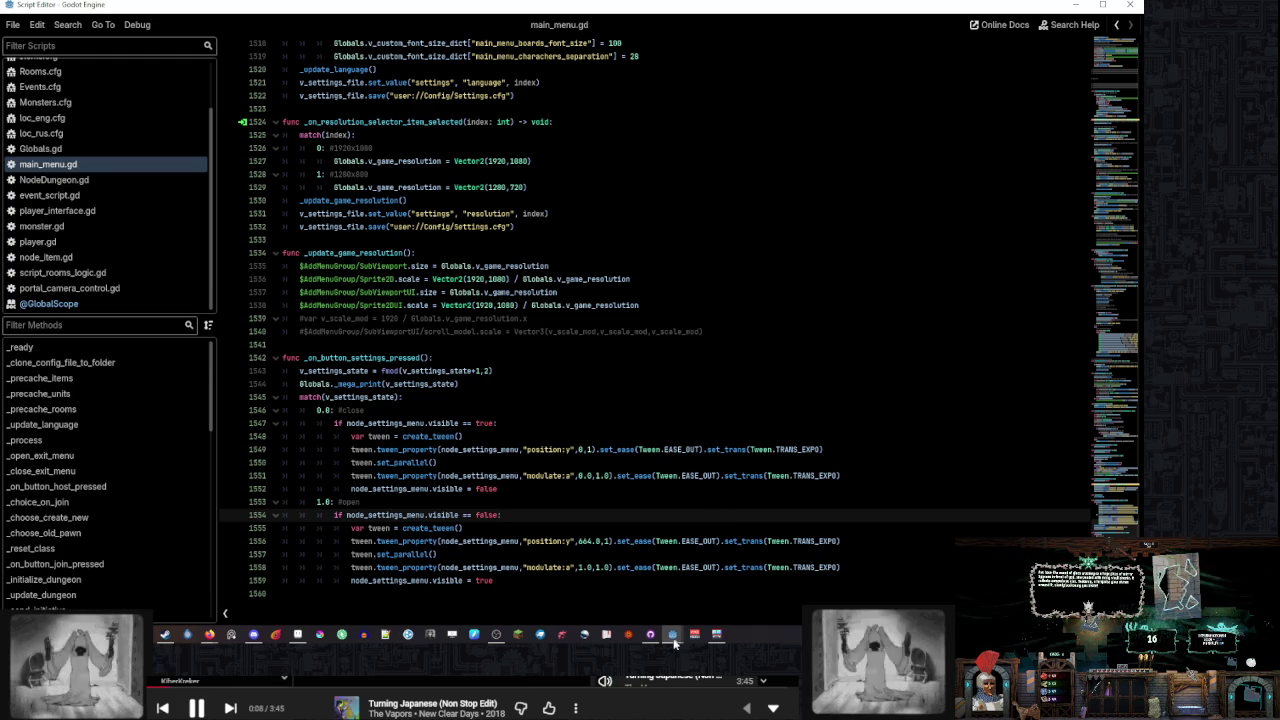
Test-run the game to check the settings menu slide, then stop it
mouse_move(672, 643)
left_click(600, 590)
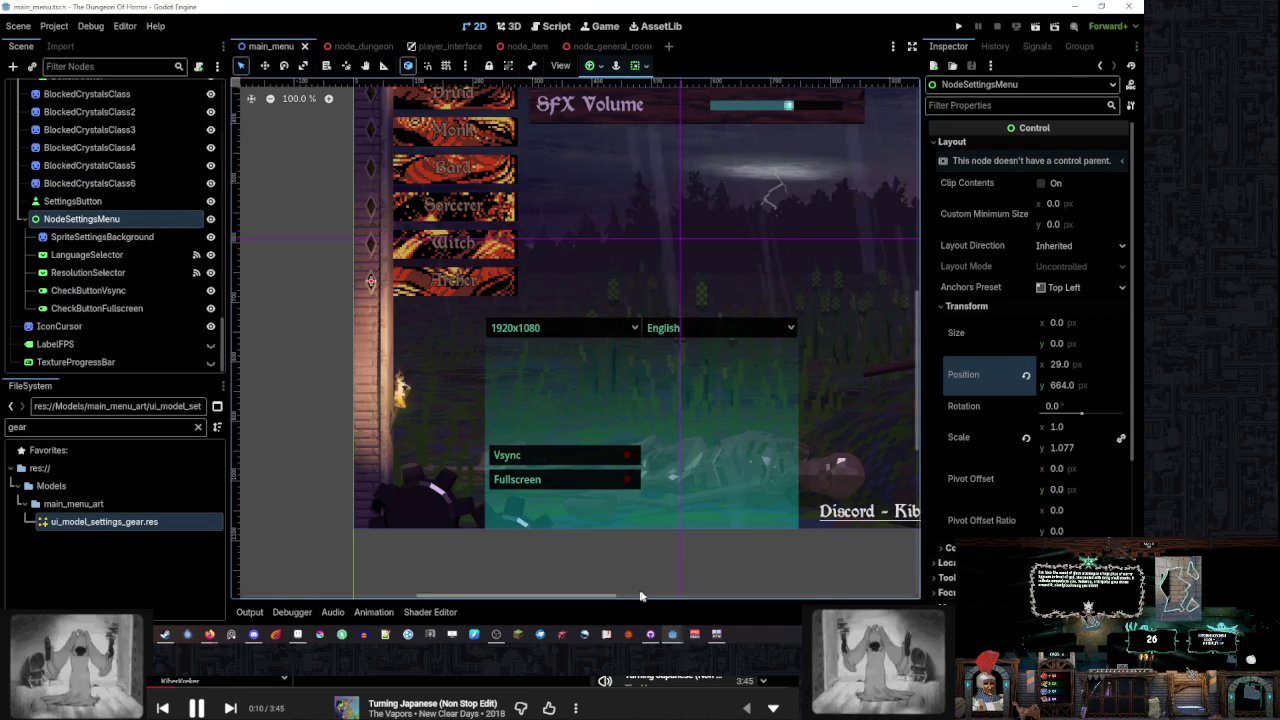
left_click(958, 26)
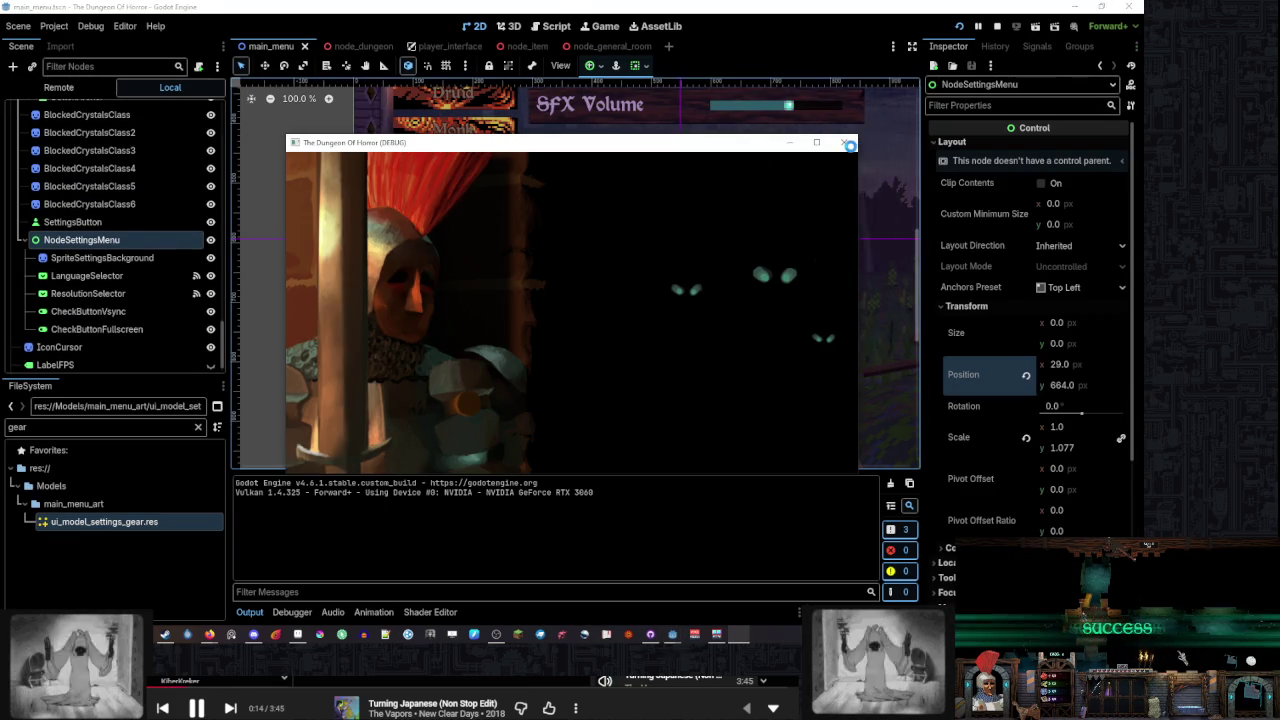
left_click(849, 144)
left_click(548, 27)
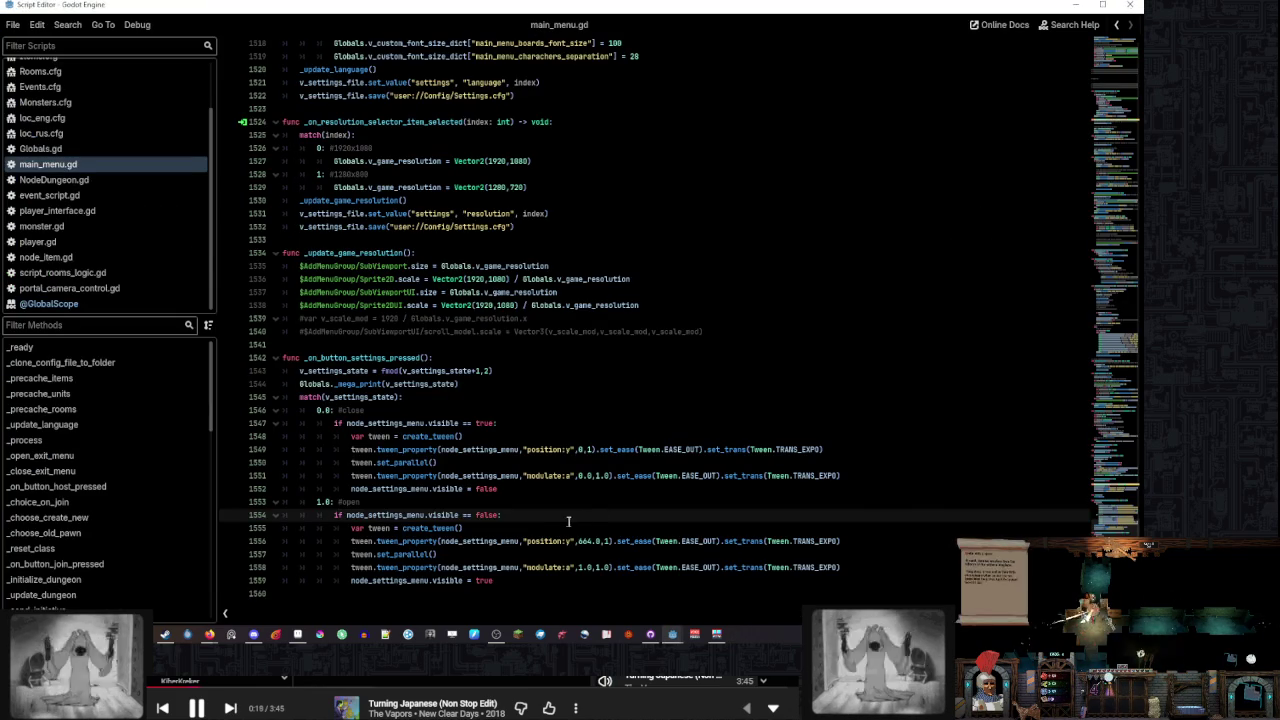
Set the close tween's y to 1080.0, make both durations 1.0, and save main_menu.gd
double_click(580, 449)
type("1080.")
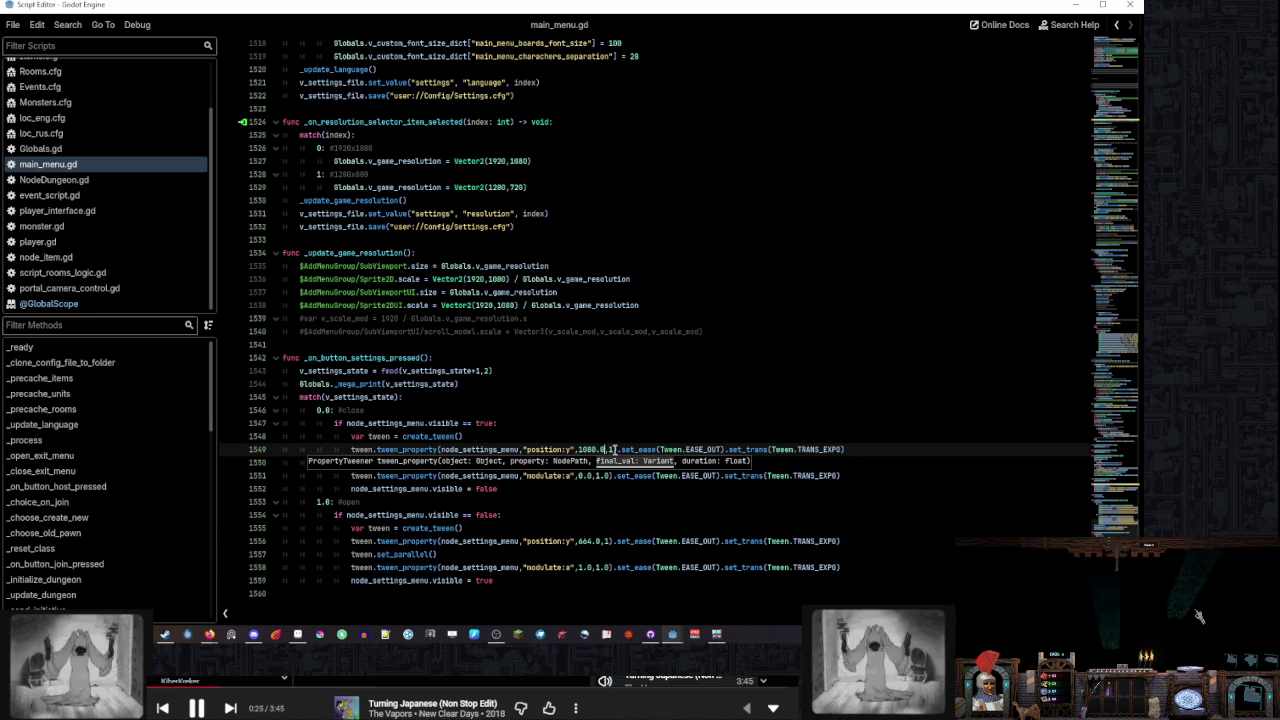
key("Escape")
type(".0")
left_click(613, 541)
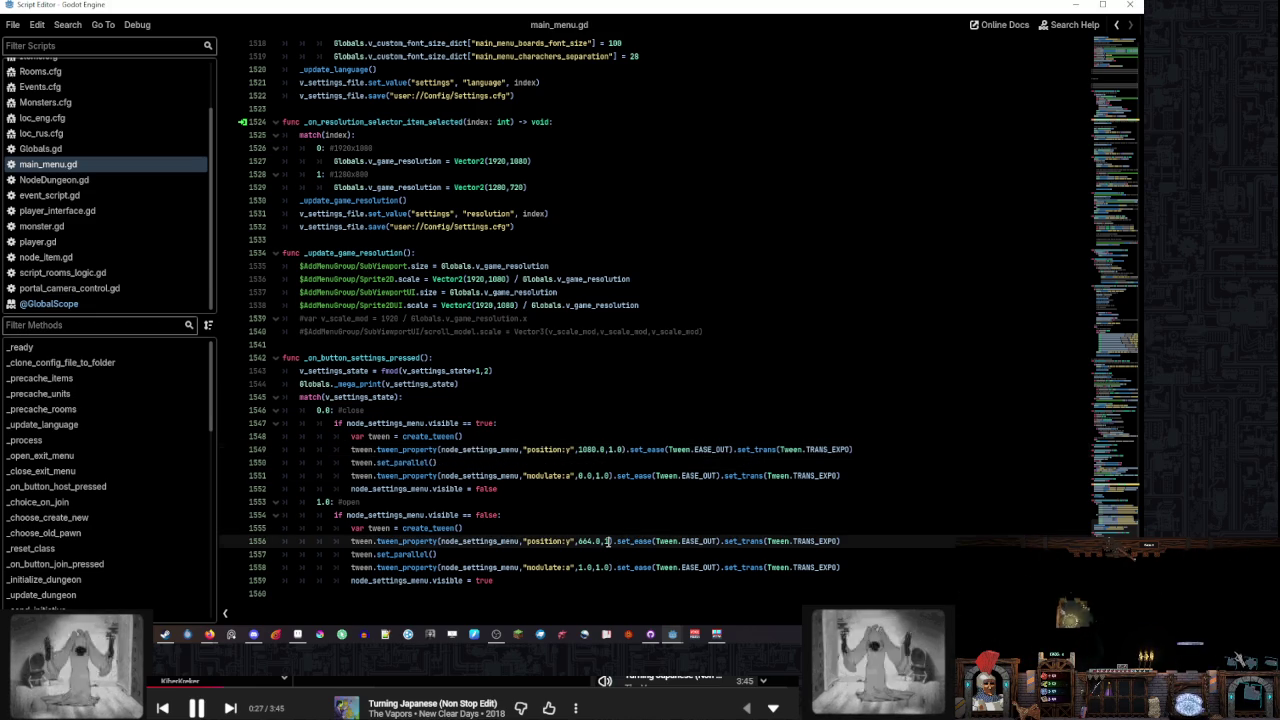
type(".0")
left_click(703, 506)
key("ctrl+s")
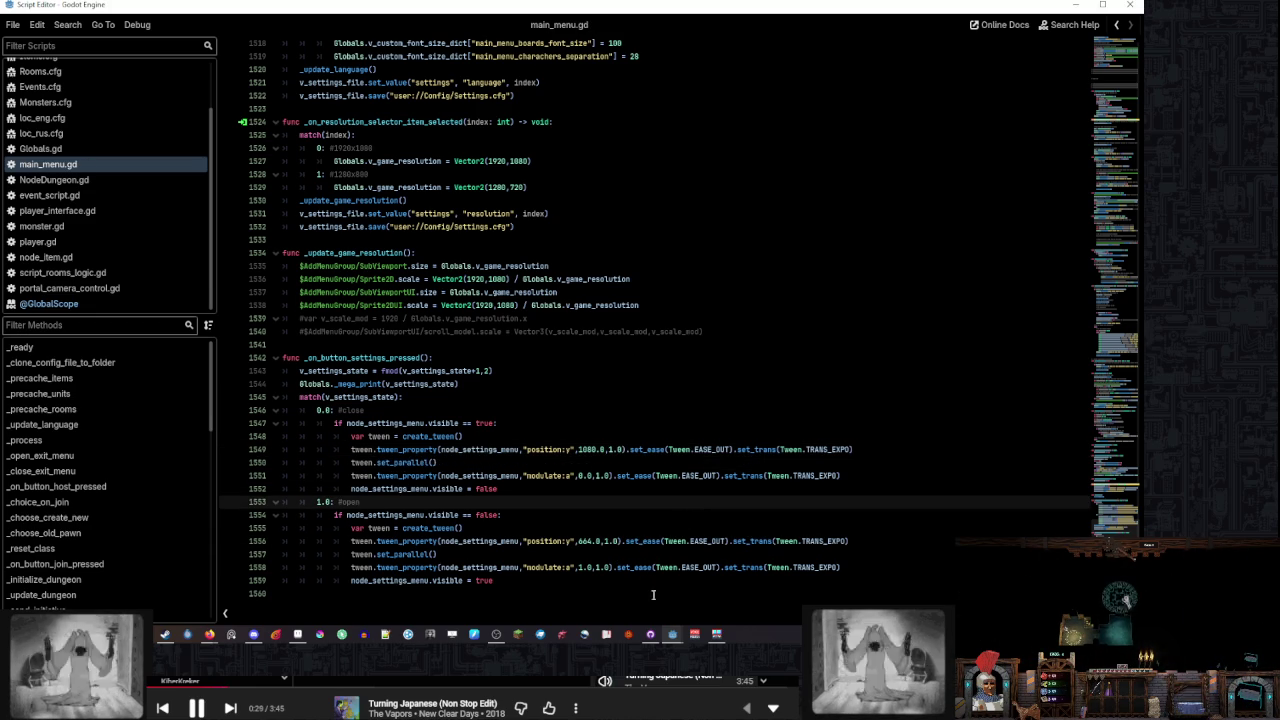
Return to the main_menu scene and run the project
mouse_move(675, 637)
left_click(615, 580)
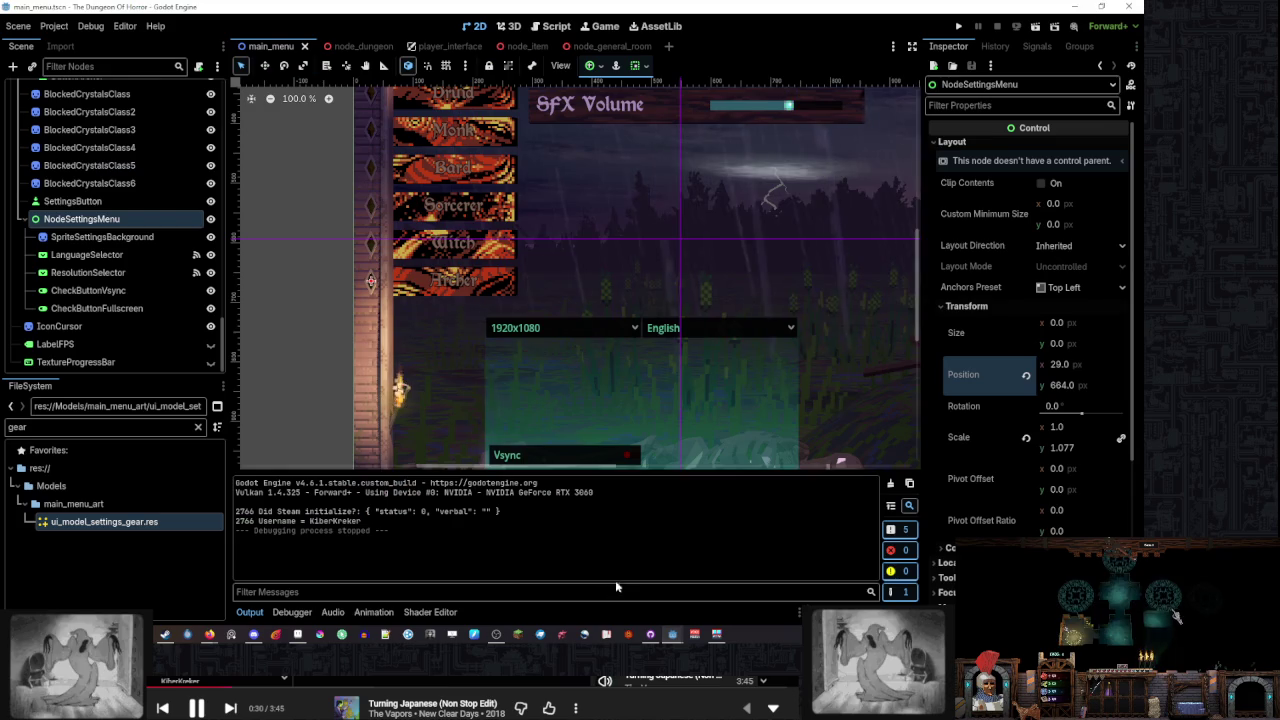
left_click(960, 28)
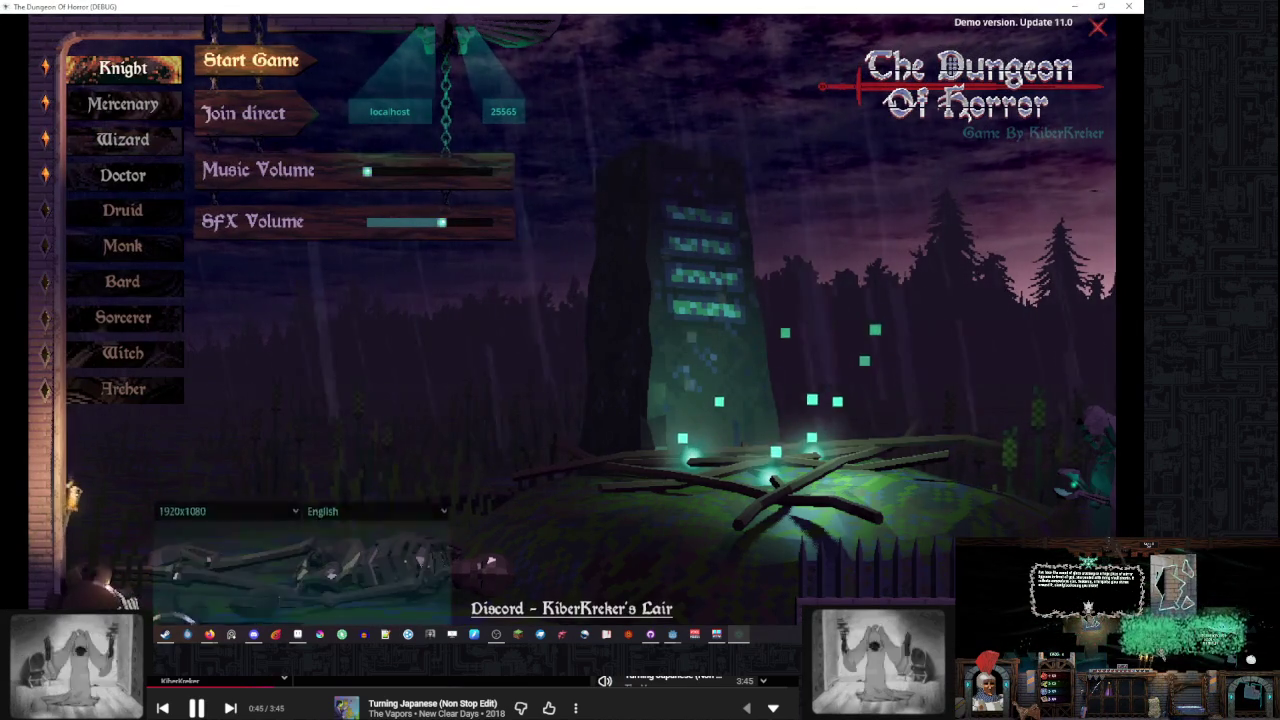
Open the in-game settings menu and switch the language to Russian and back to English
left_click(228, 434)
left_click(370, 434)
left_click(370, 434)
left_click(386, 468)
left_click(375, 434)
Try the 1280x800 and 1920x1080 resolutions, toggle Fullscreen on and off, then close the game
left_click(370, 453)
left_click(228, 434)
left_click(255, 453)
left_click(228, 434)
left_click(235, 452)
left_click(268, 578)
left_click(266, 579)
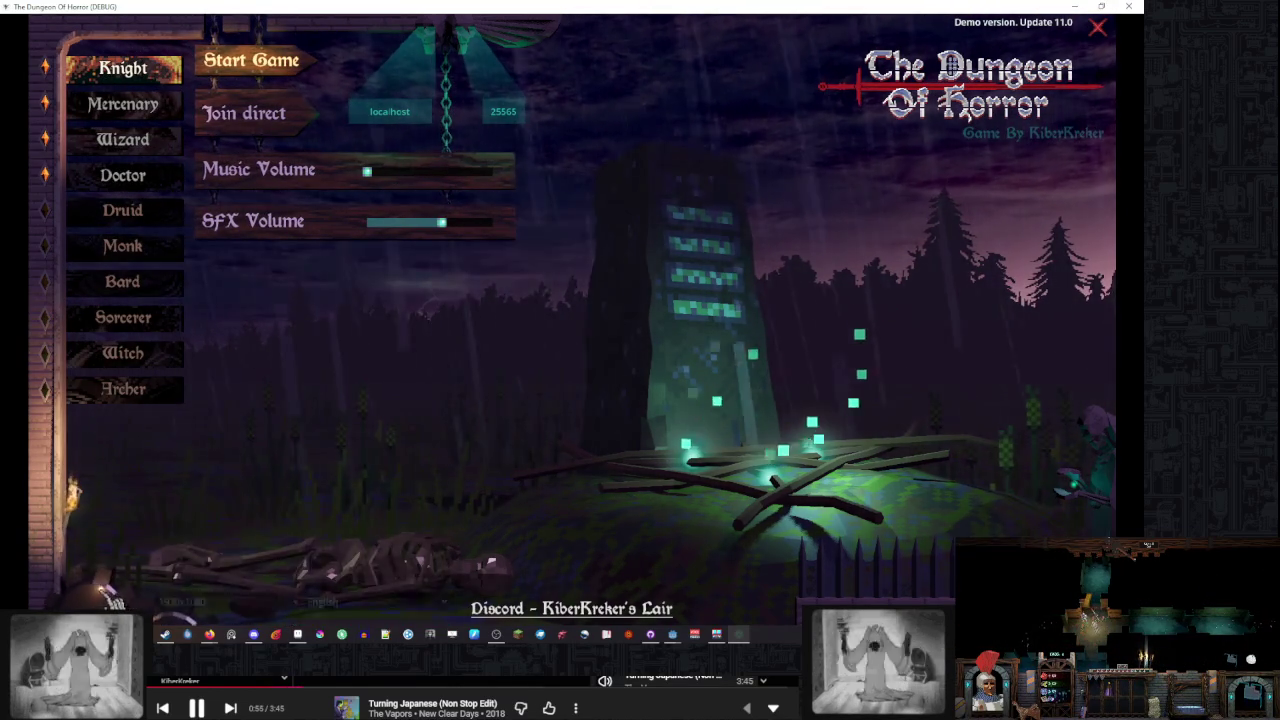
left_click(1130, 6)
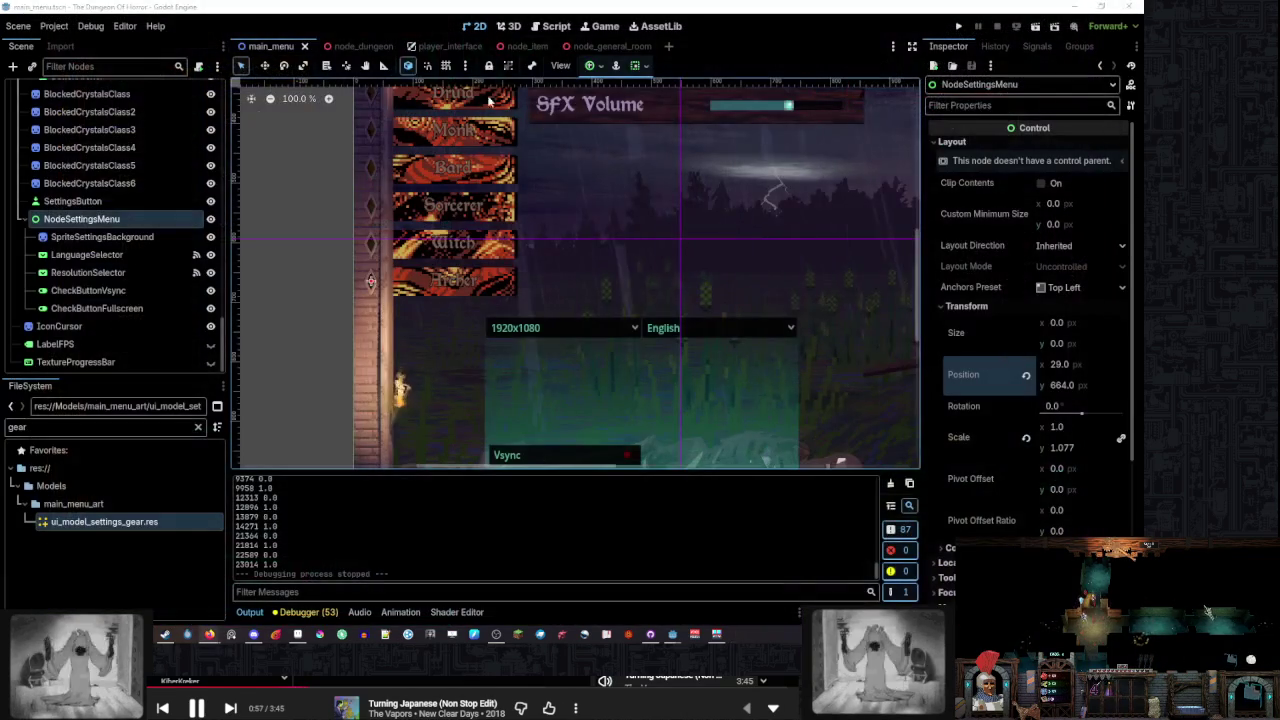
Change the close tween's target y value from 1080 to 900 in main_menu.gd
left_click(608, 20)
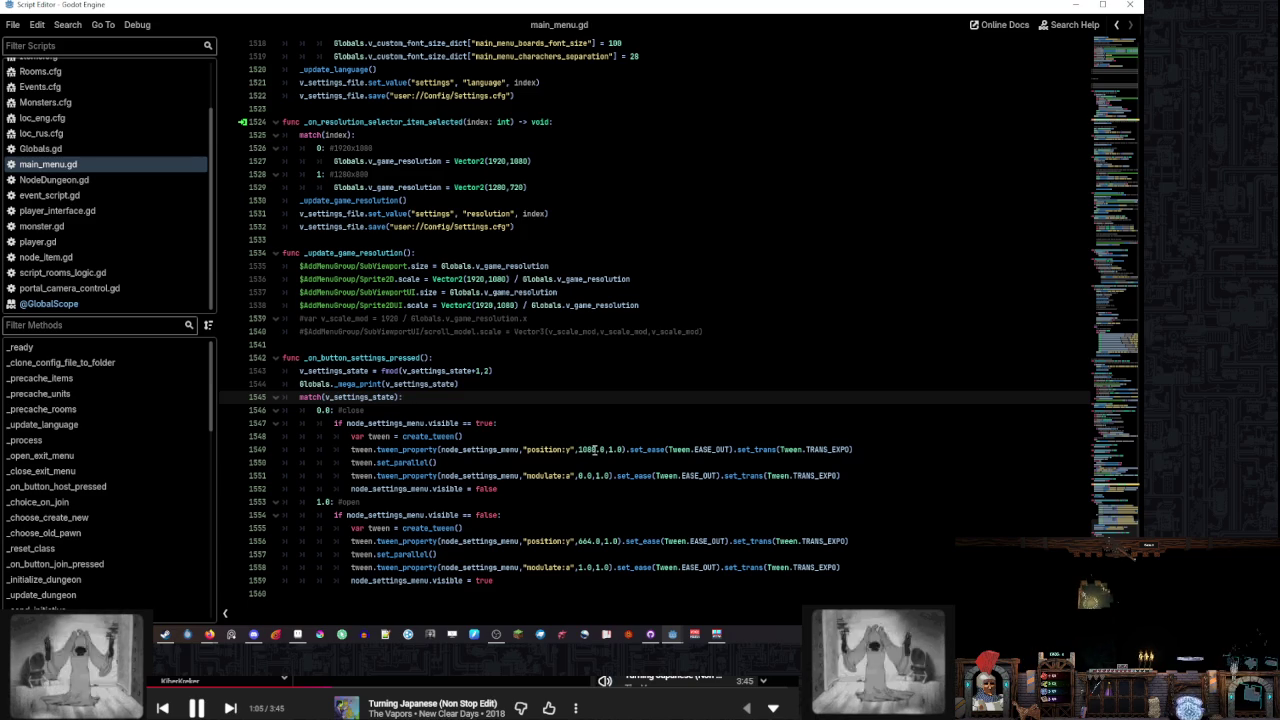
left_click(591, 451)
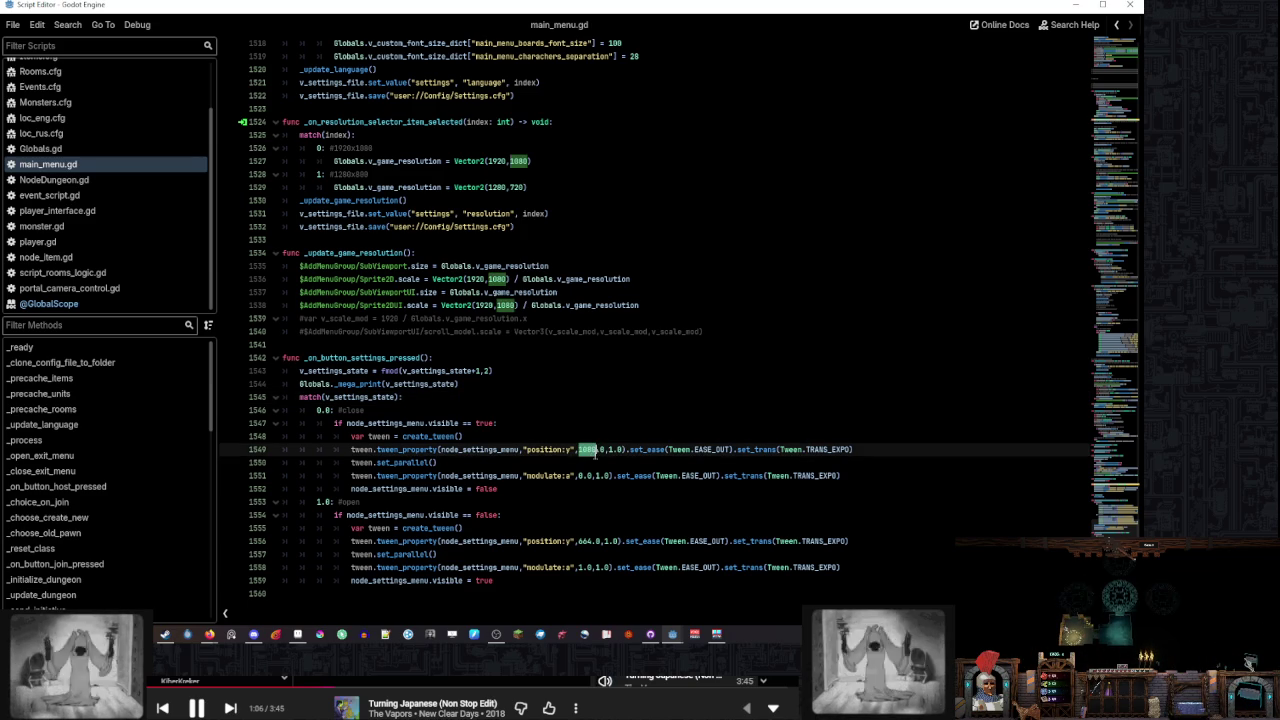
type("900")
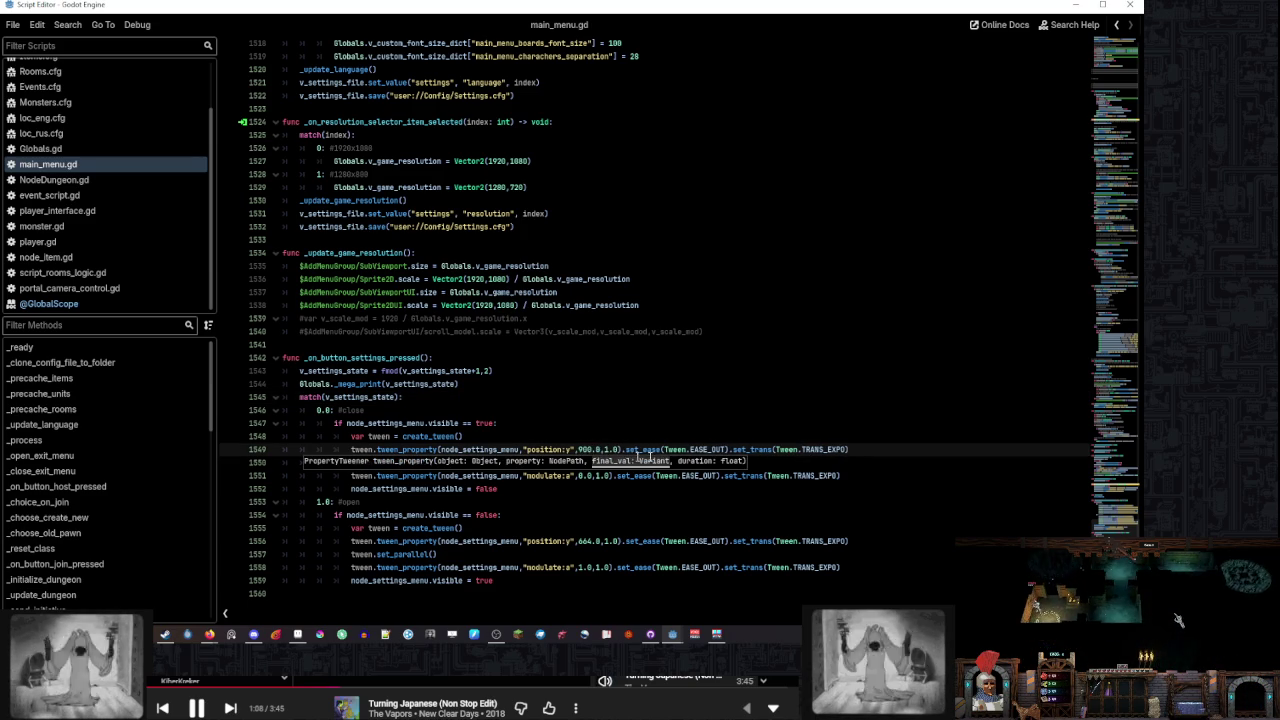
Duplicate the close branch's fade-out modulate tween line
double_click(451, 488)
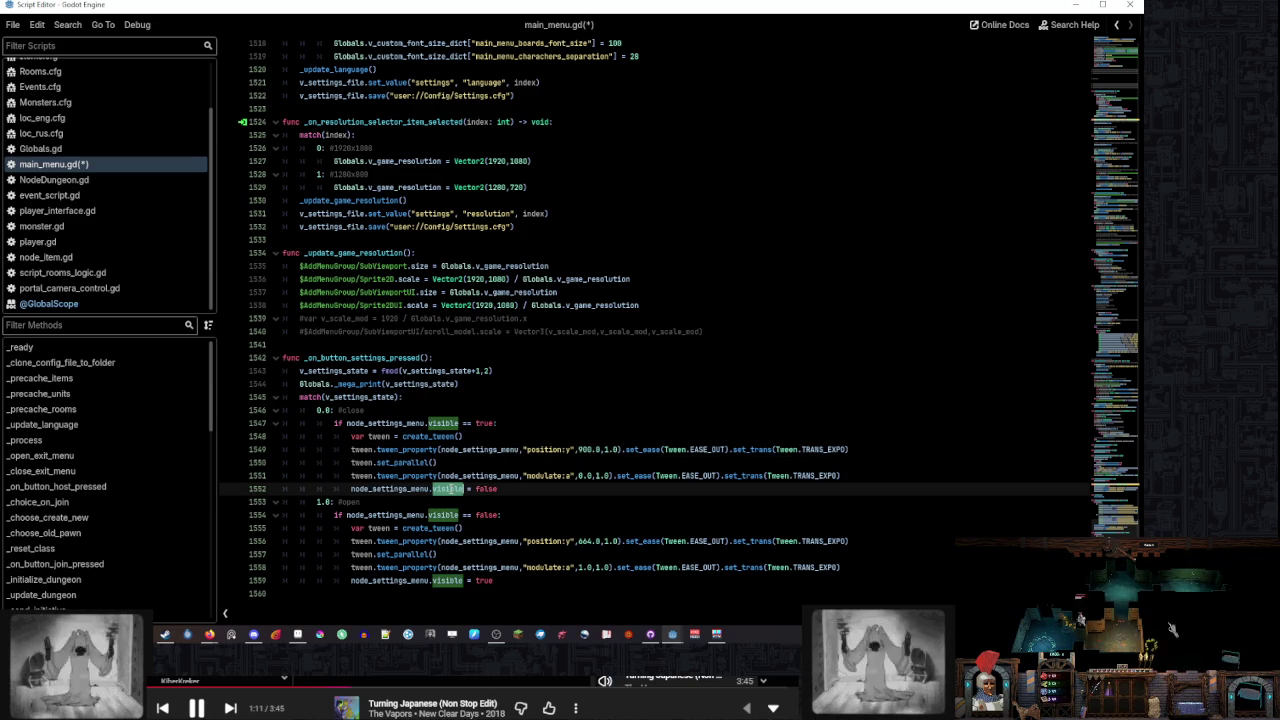
left_click(738, 461)
left_click_drag(848, 460, 857, 466)
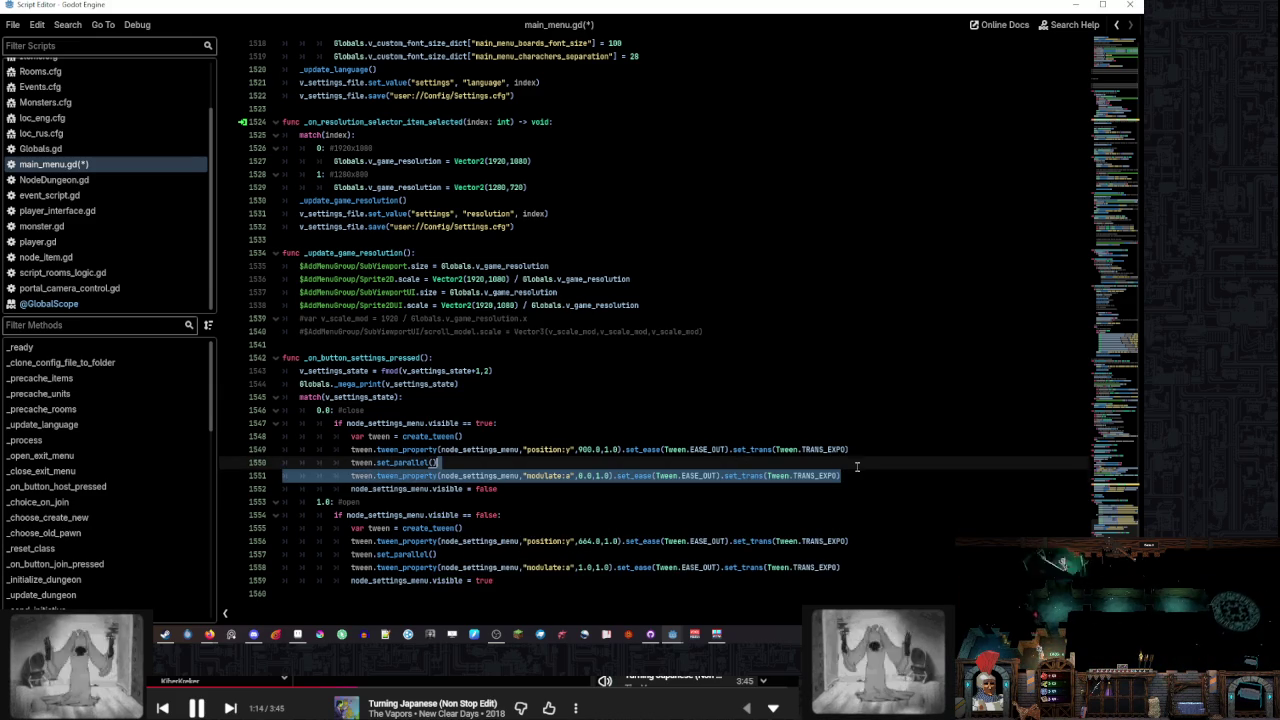
key("ctrl+shift+d")
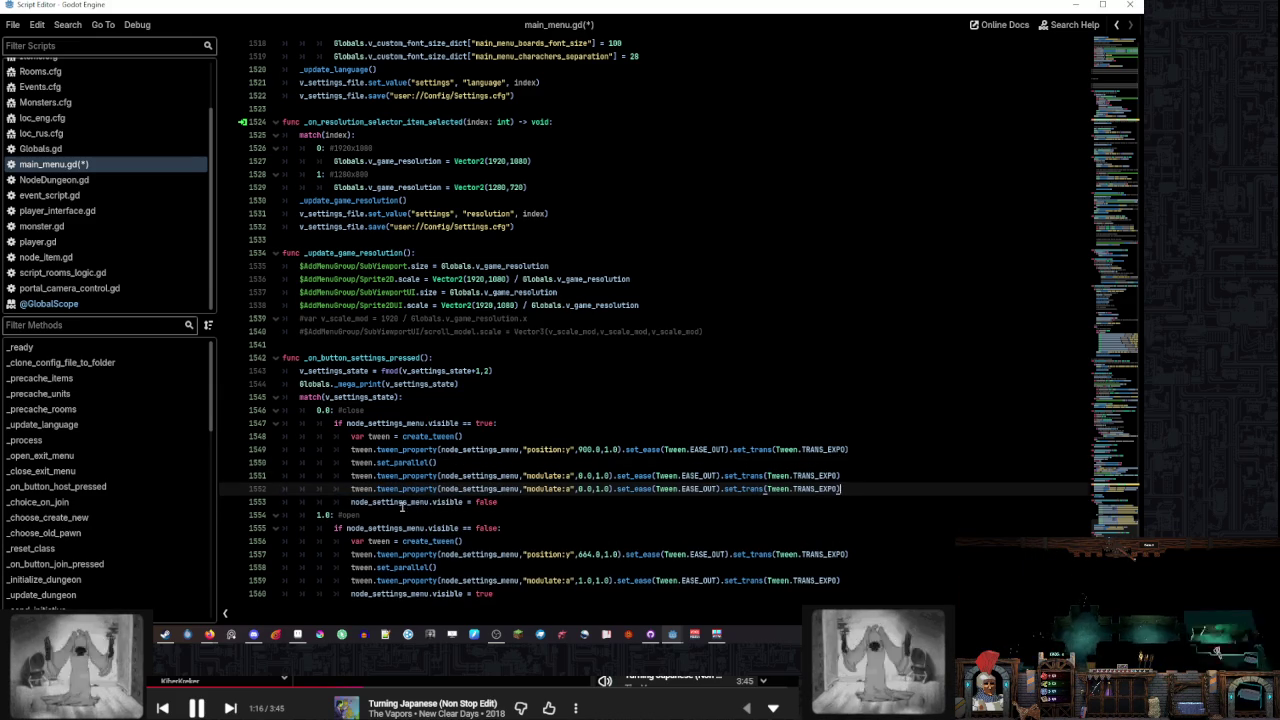
Turn the duplicated line into a tween of visible to false instead of modulate:a
double_click(402, 503)
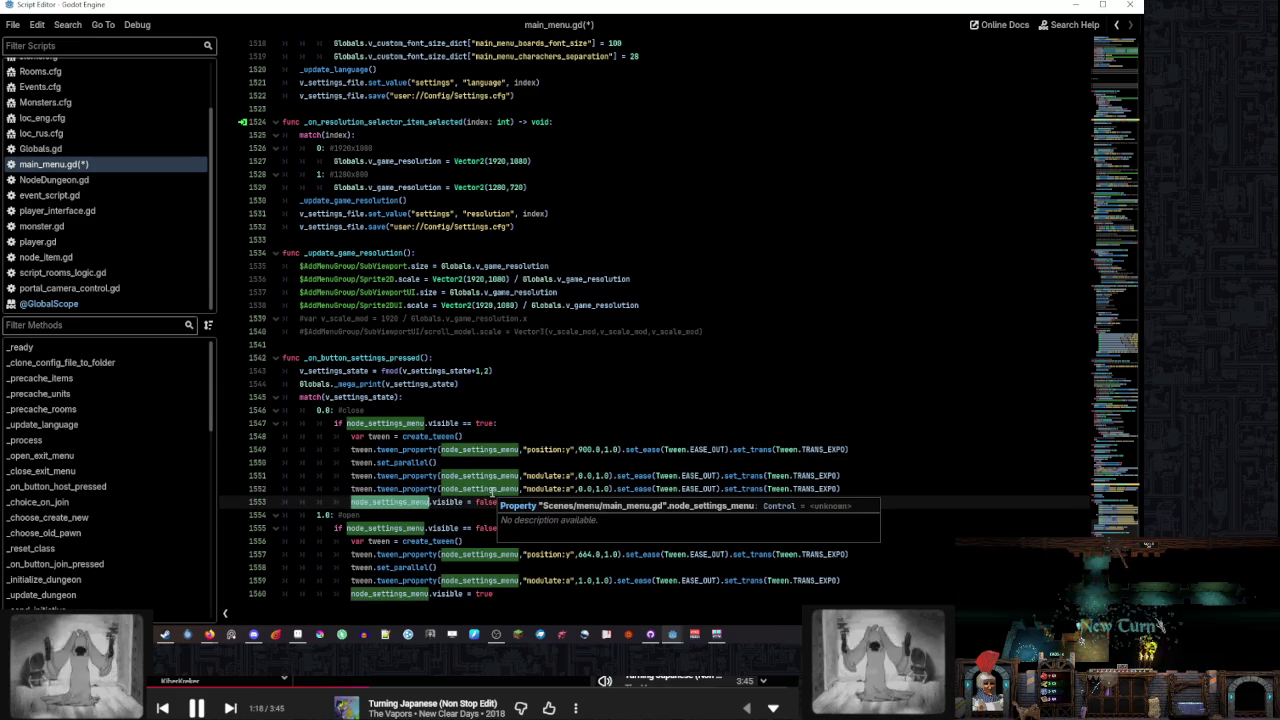
left_click(491, 489)
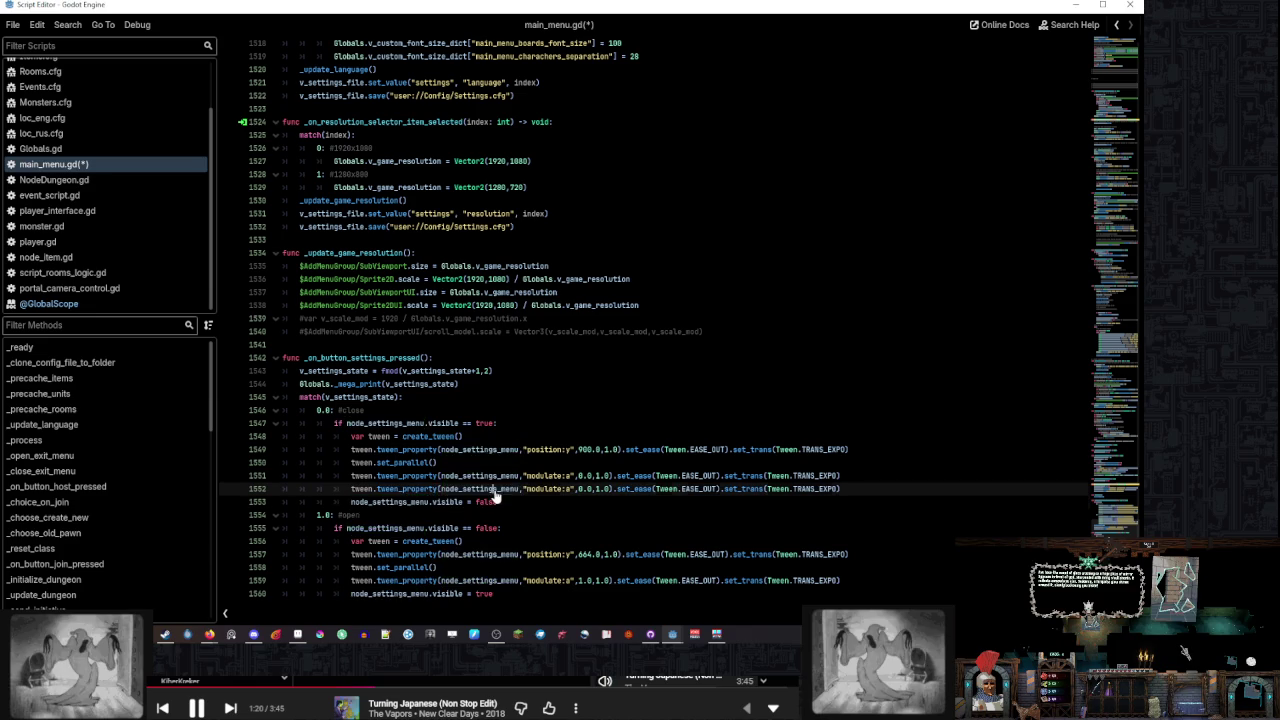
double_click(445, 502)
key("ctrl+c")
double_click(555, 490)
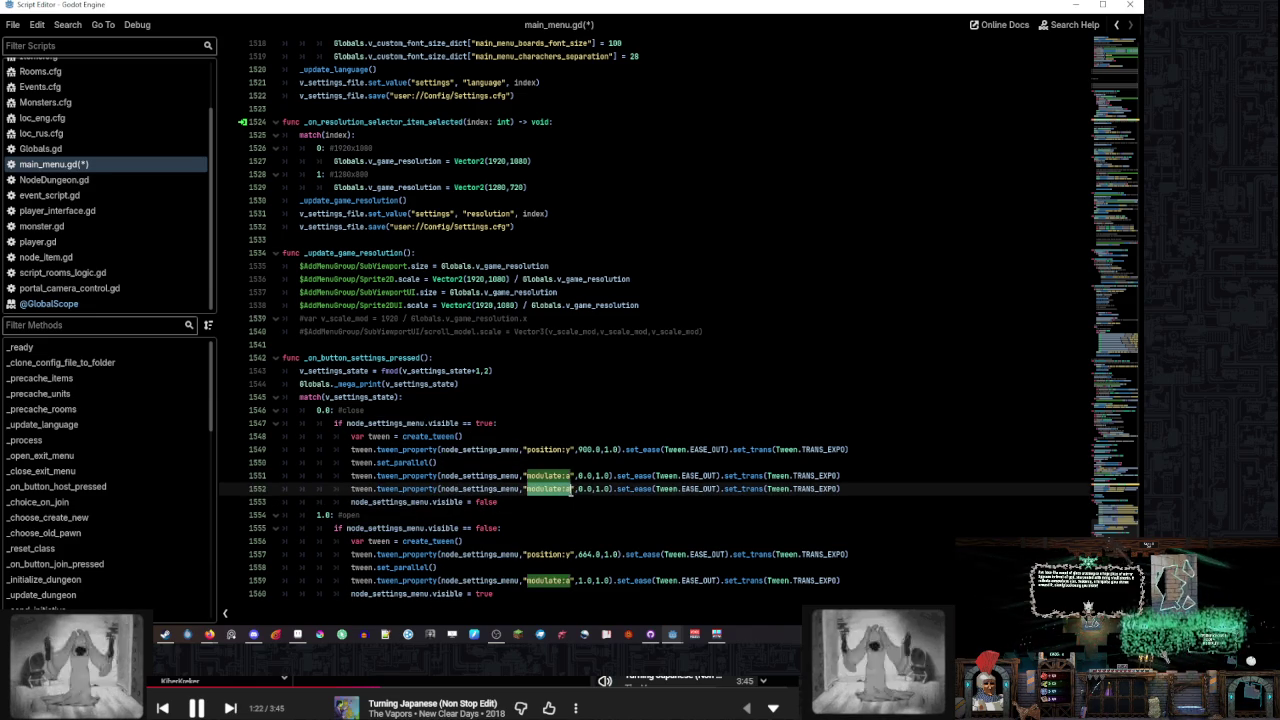
key("ctrl+v")
double_click(579, 489)
type("false")
Delete the old visible = false line and strip ease and transition calls from the visible tween
left_click_drag(497, 502, 859, 490)
key("BackSpace")
left_click(862, 476)
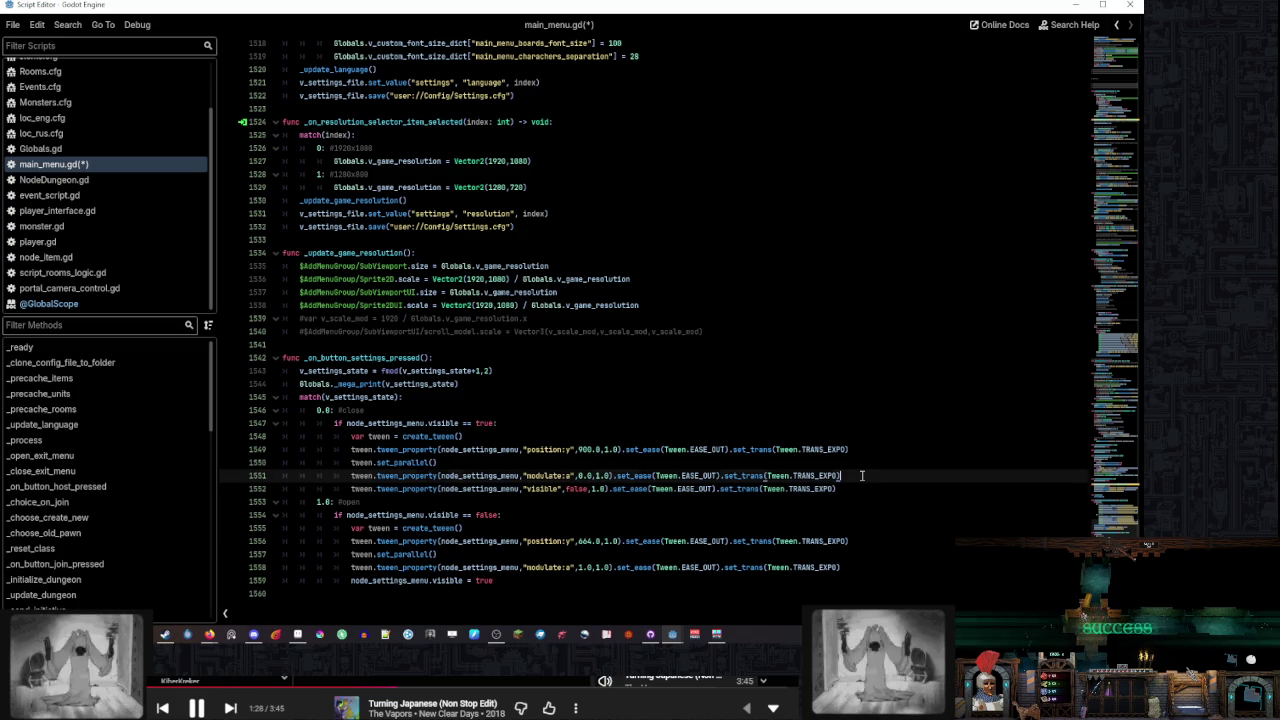
left_click_drag(862, 489, 609, 489)
key("BackSpace")
Try pasting the visible tween into the open branch, undo it, then bring up the main_menu scene
left_click(846, 477)
left_click(846, 487, "shift")
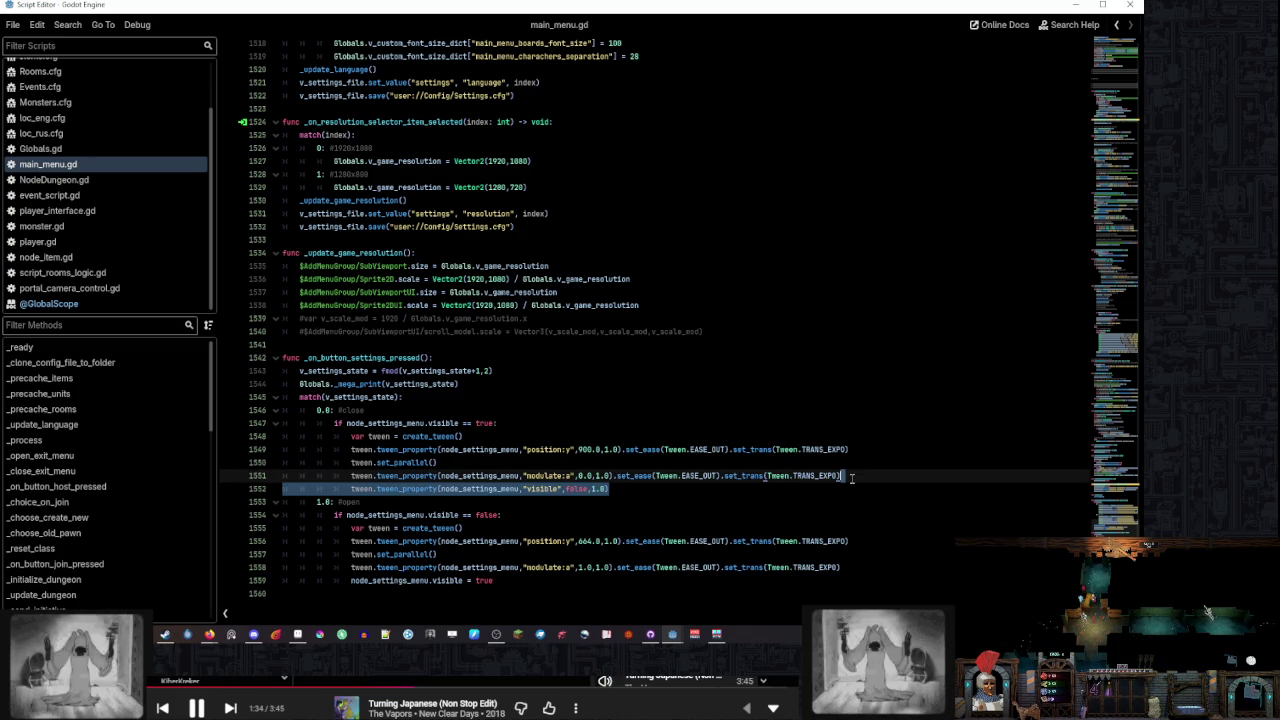
key("ctrl+c")
left_click(844, 567)
key("ctrl+v")
key("ctrl+z")
left_click(881, 519)
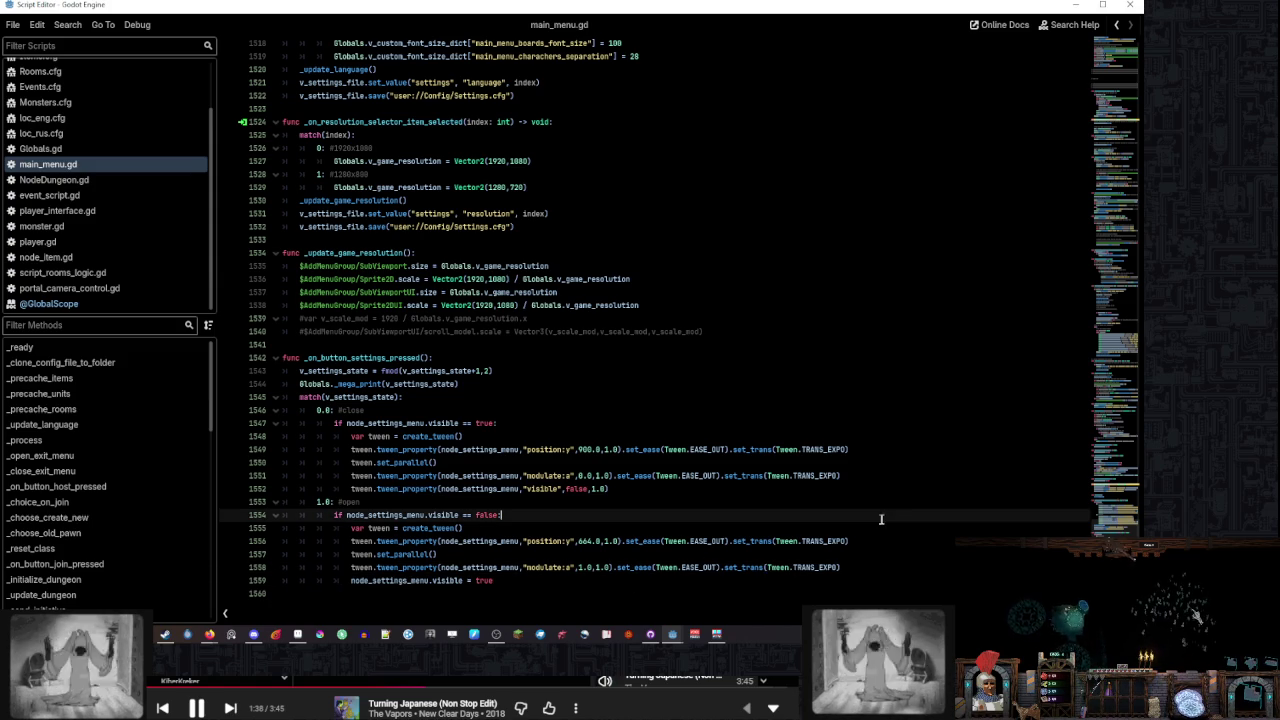
mouse_move(679, 633)
left_click(620, 585)
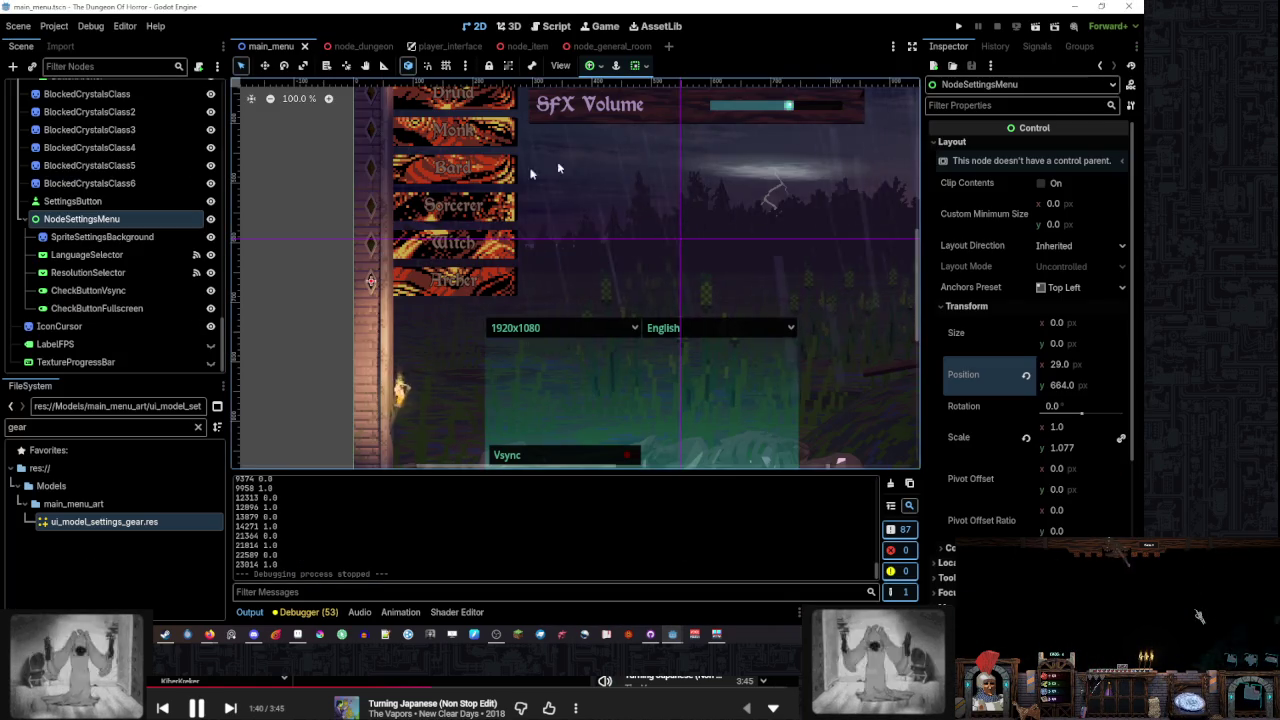
Run the game with F5, maximize its window to try the settings menu, then return to main_menu.gd
key("F5")
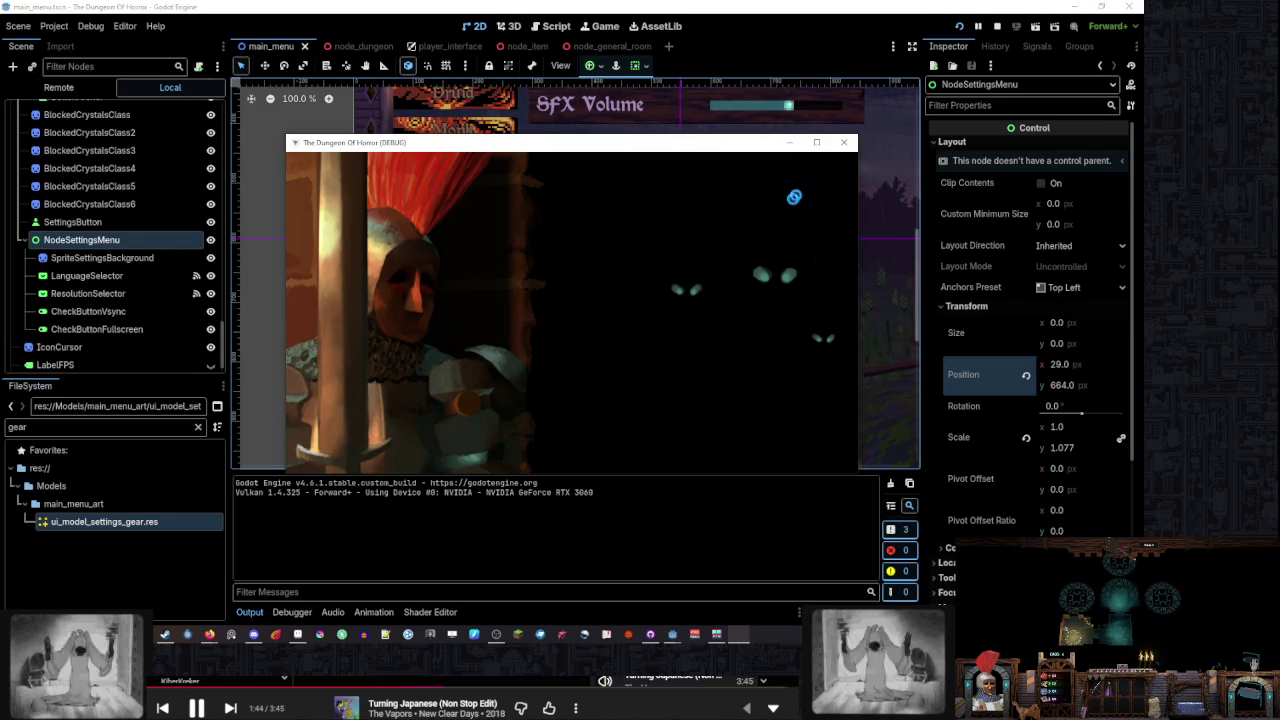
left_click(816, 144)
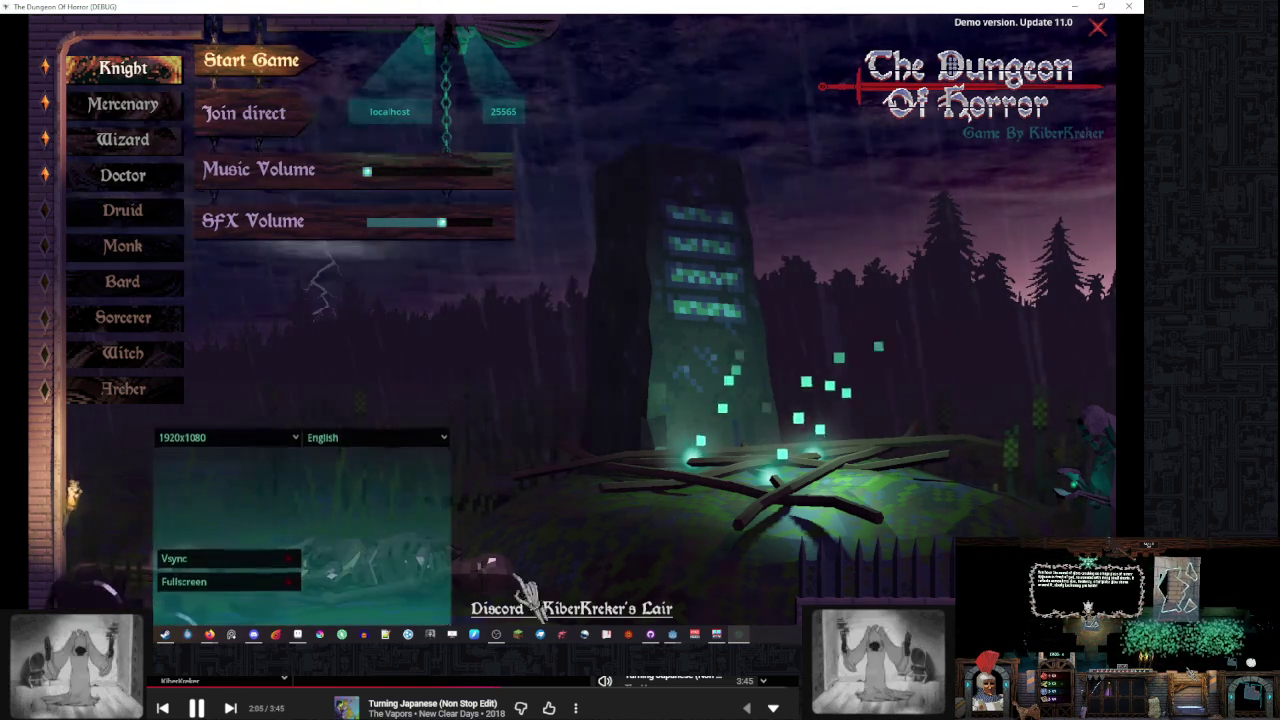
mouse_move(672, 634)
left_click(735, 590)
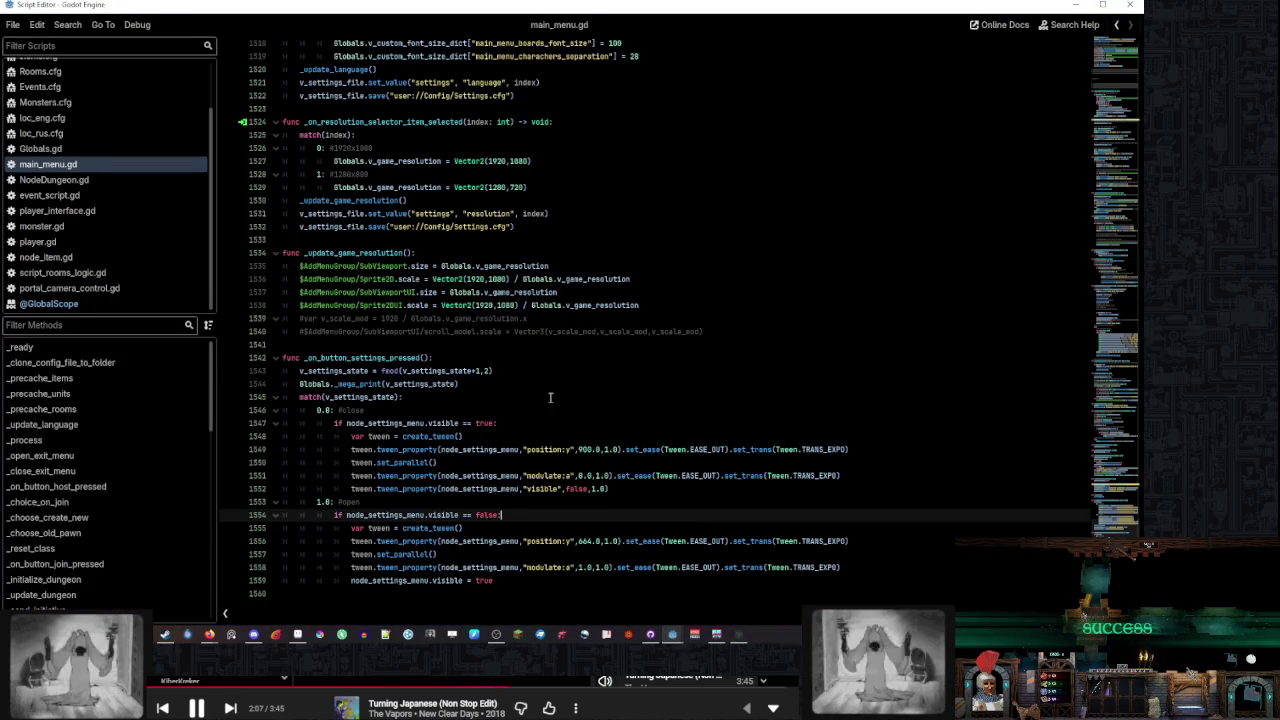
Unindent both the open-menu and close-menu tween blocks by two levels
left_click(550, 397)
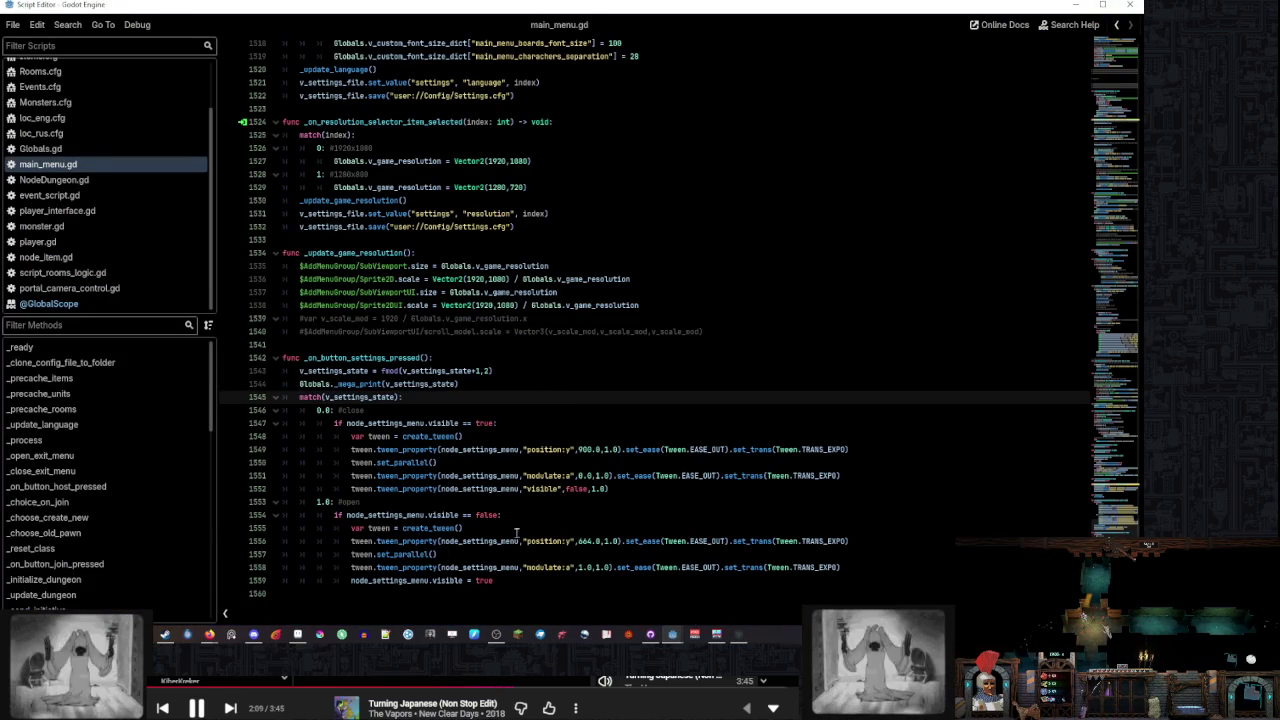
left_click(510, 578)
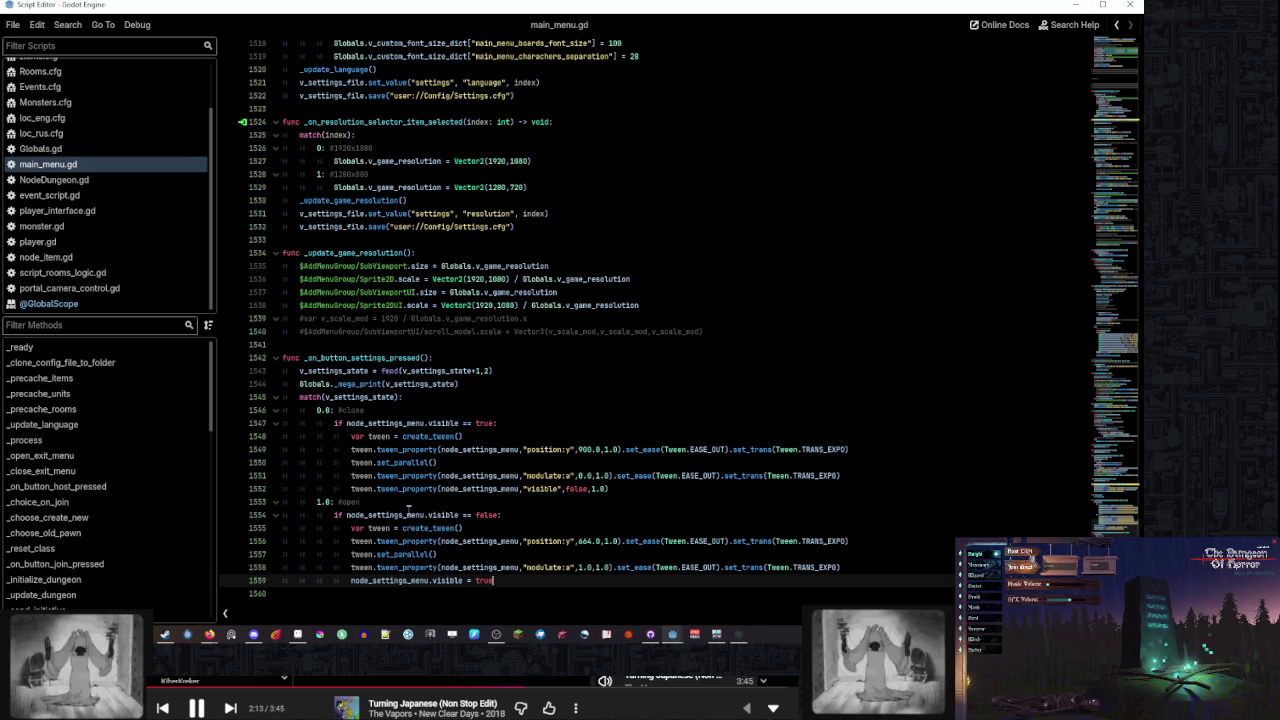
key("ctrl+shift+End")
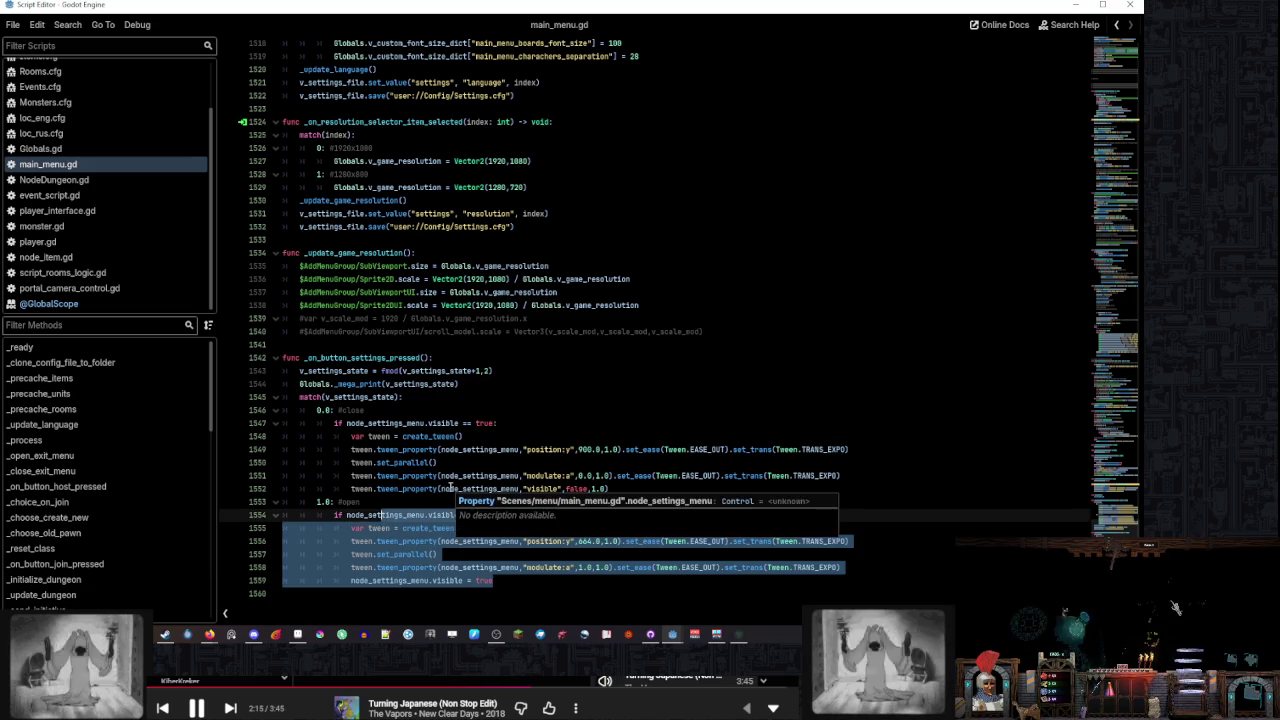
key("shift+Tab")
key("shift+Tab")
left_click(399, 489)
left_click(365, 422, "shift")
key("shift+Tab")
key("shift+Tab")
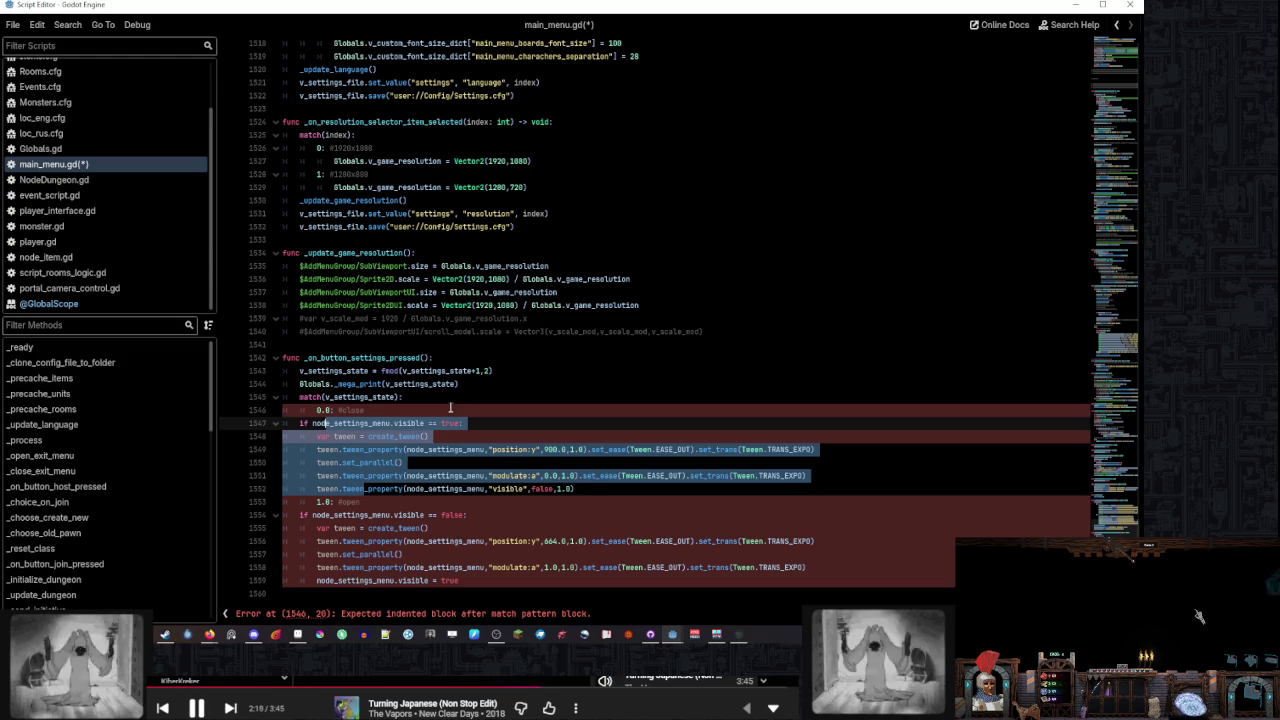
Replace the settings-state match cases with an if/else on the menu's visibility
left_click(450, 407)
left_click(563, 503)
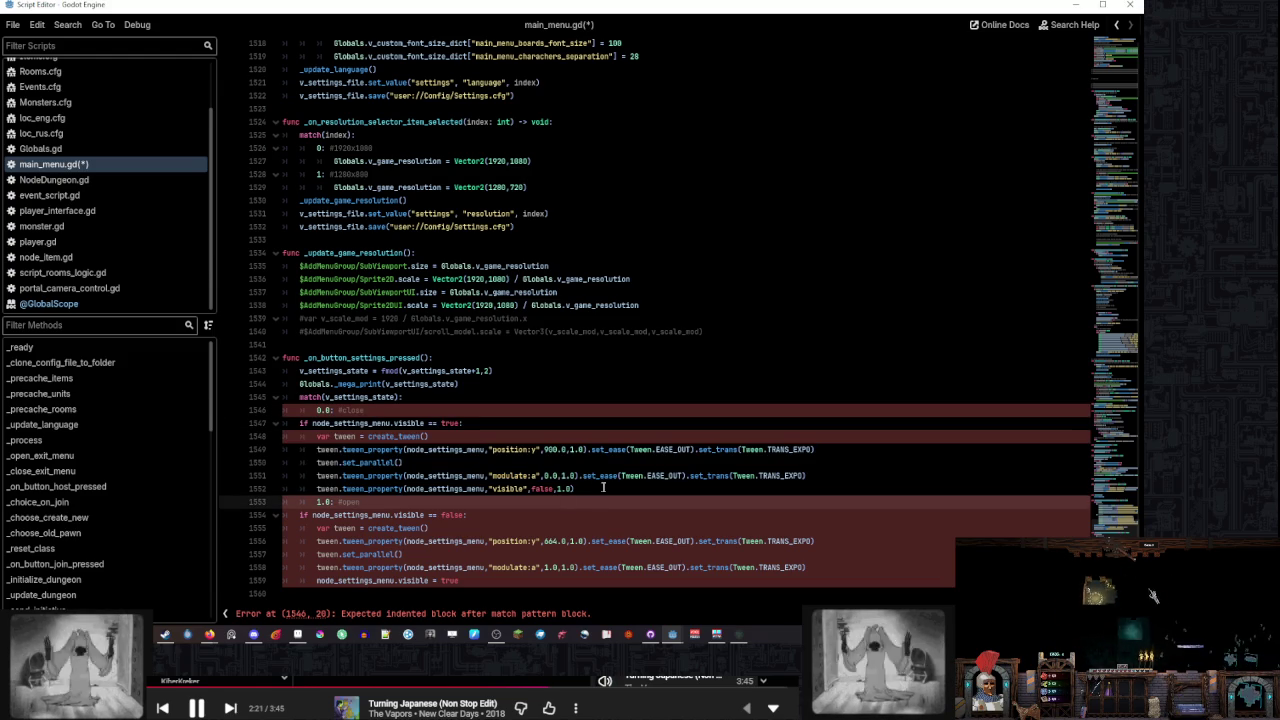
left_click_drag(487, 515, 291, 502)
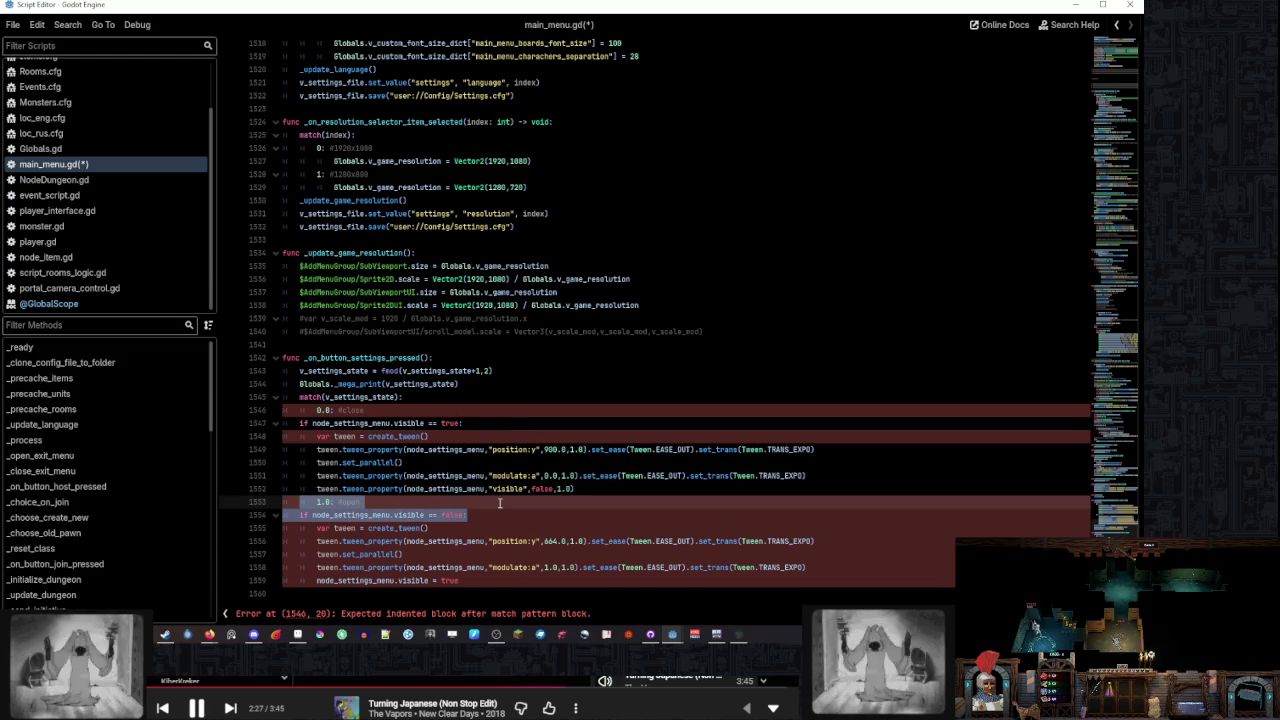
type("else")
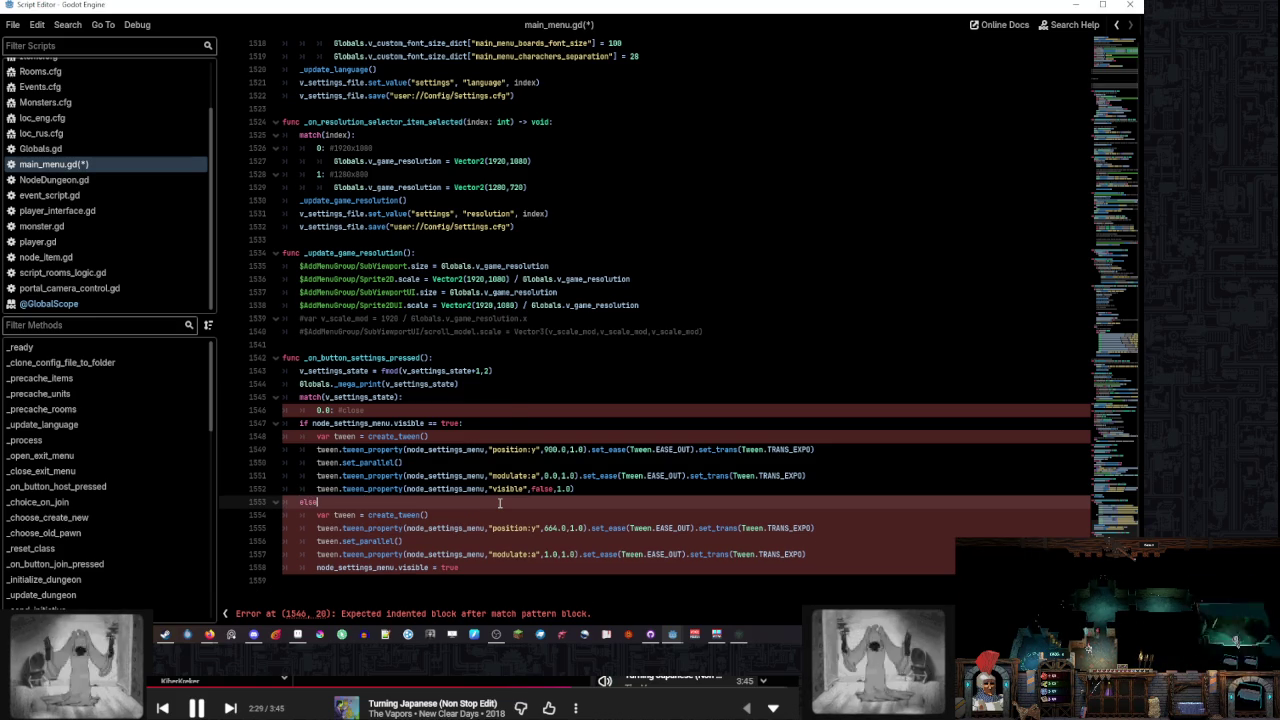
left_click(700, 484)
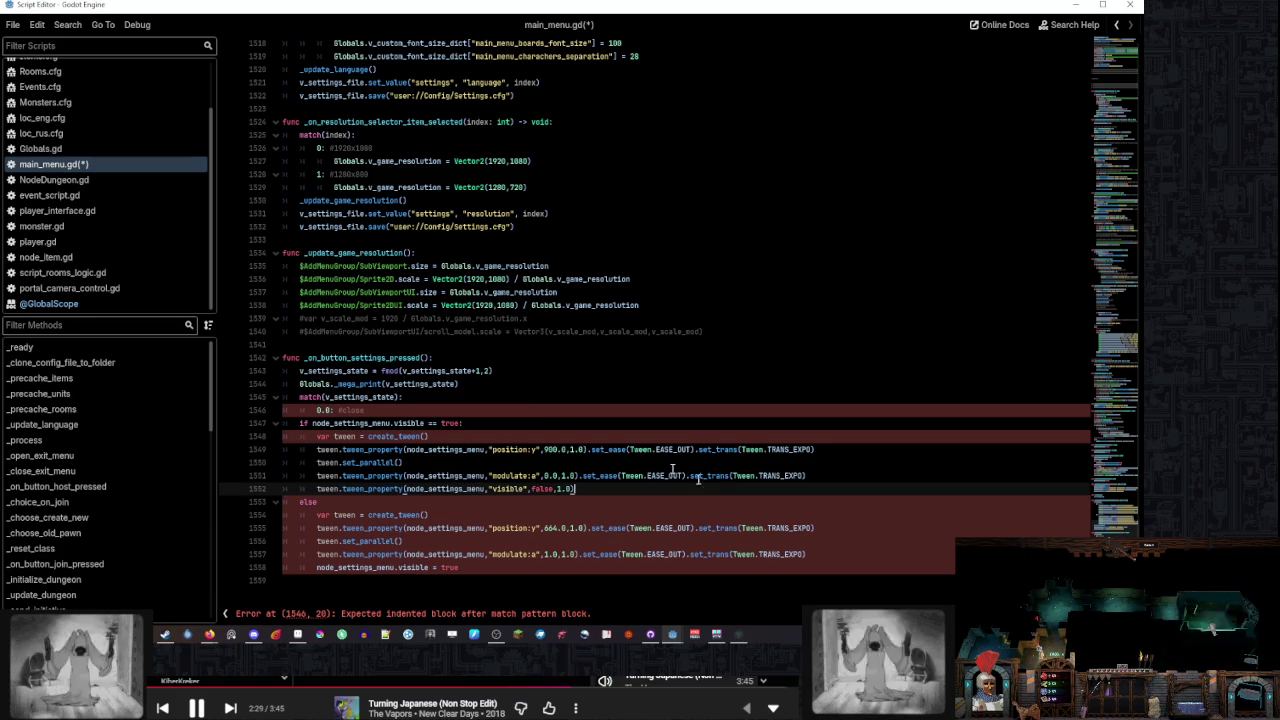
left_click(498, 406)
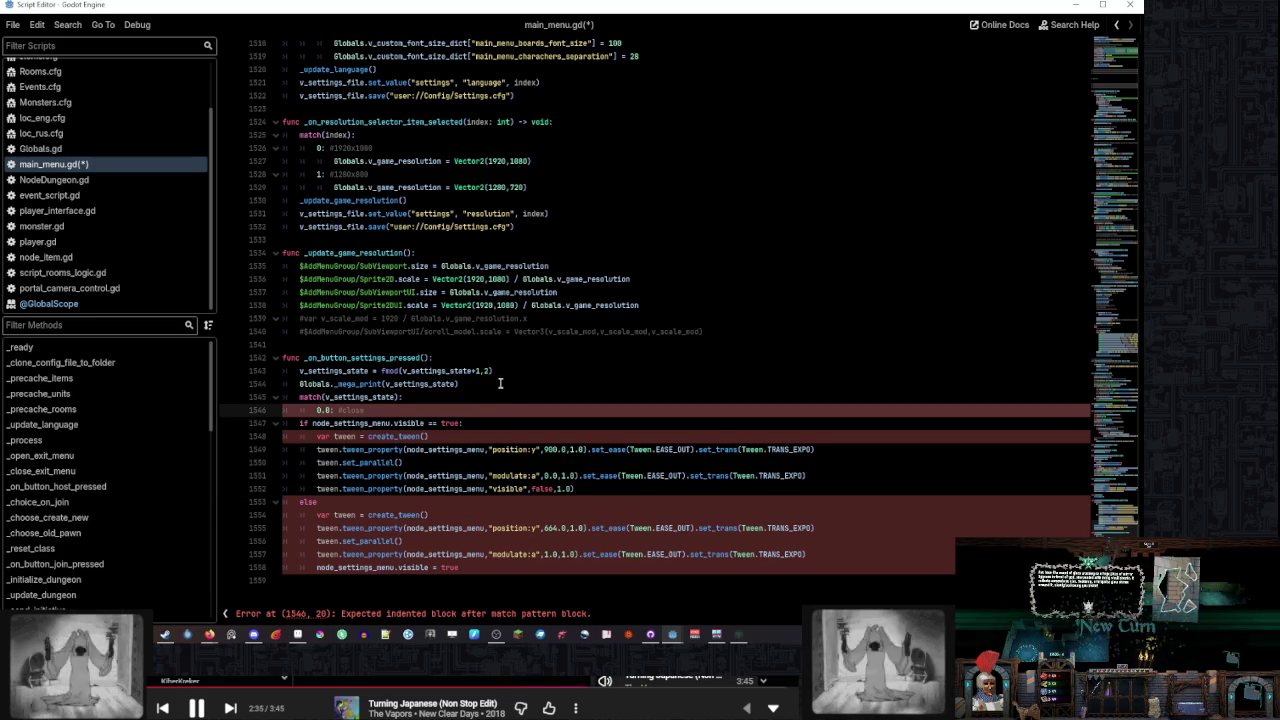
key("ctrl+shift+k")
key("ctrl+shift+k")
triple_click(522, 370)
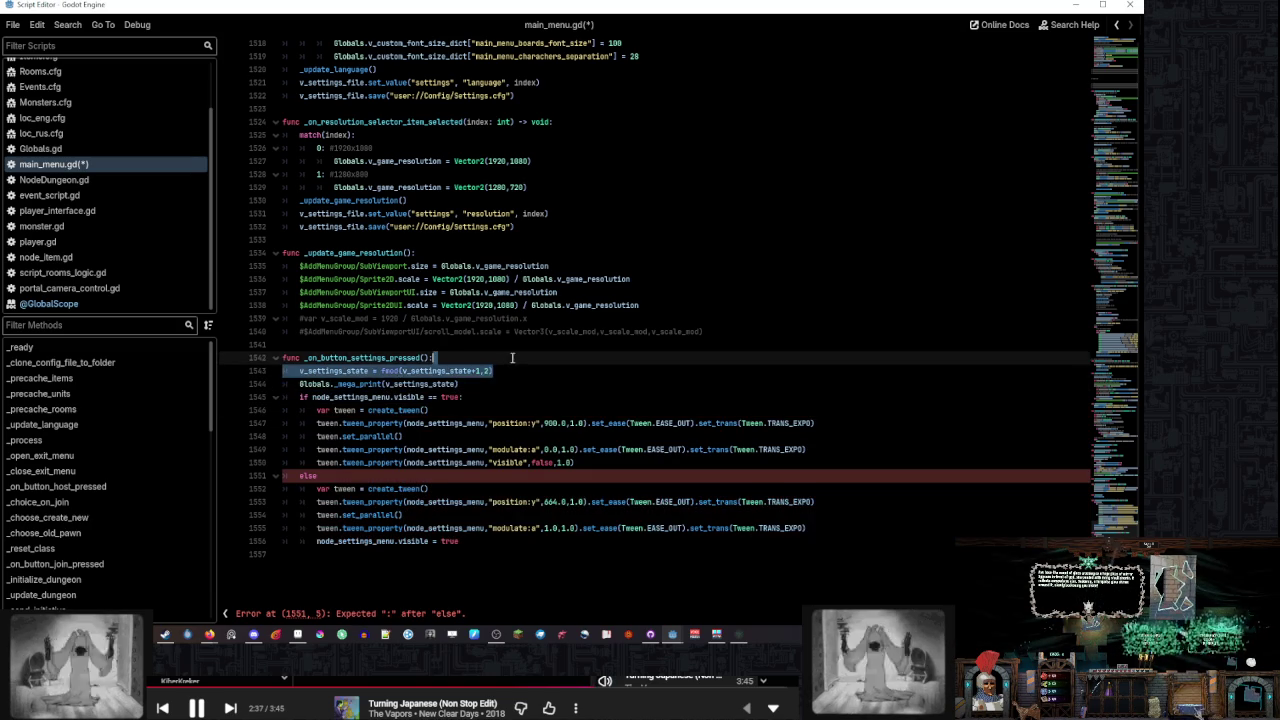
key("Delete")
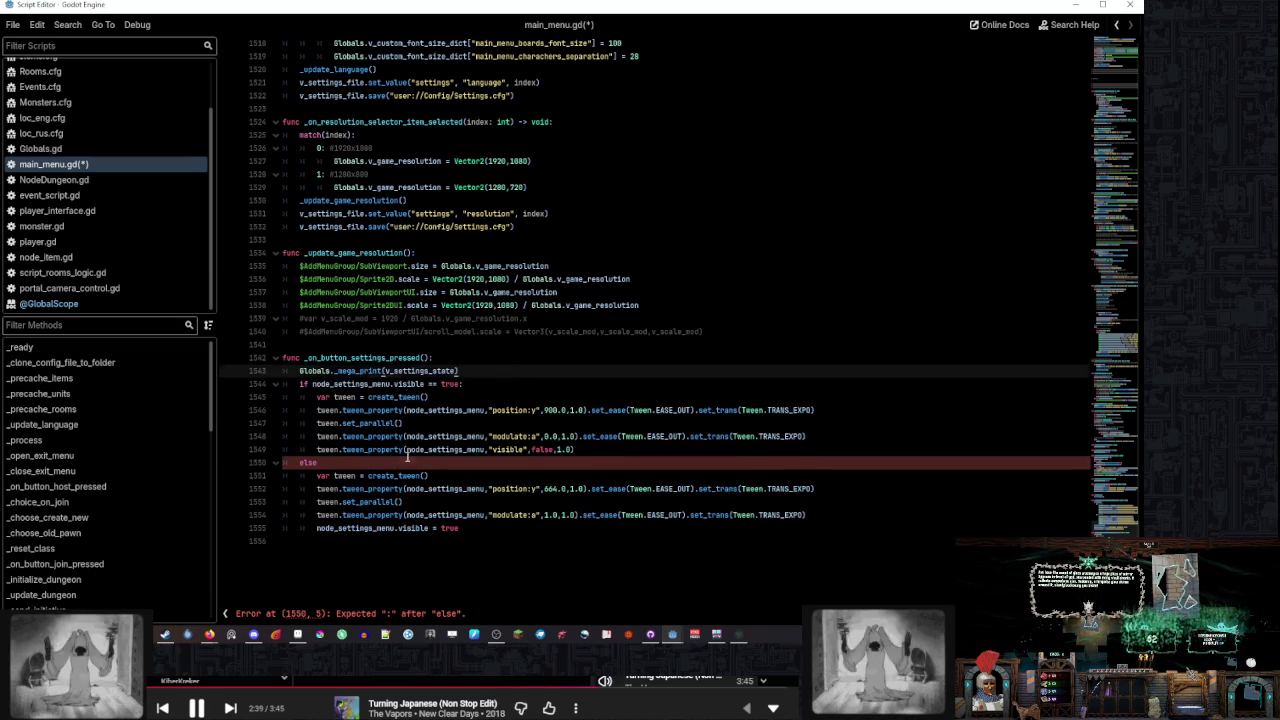
left_click(407, 457)
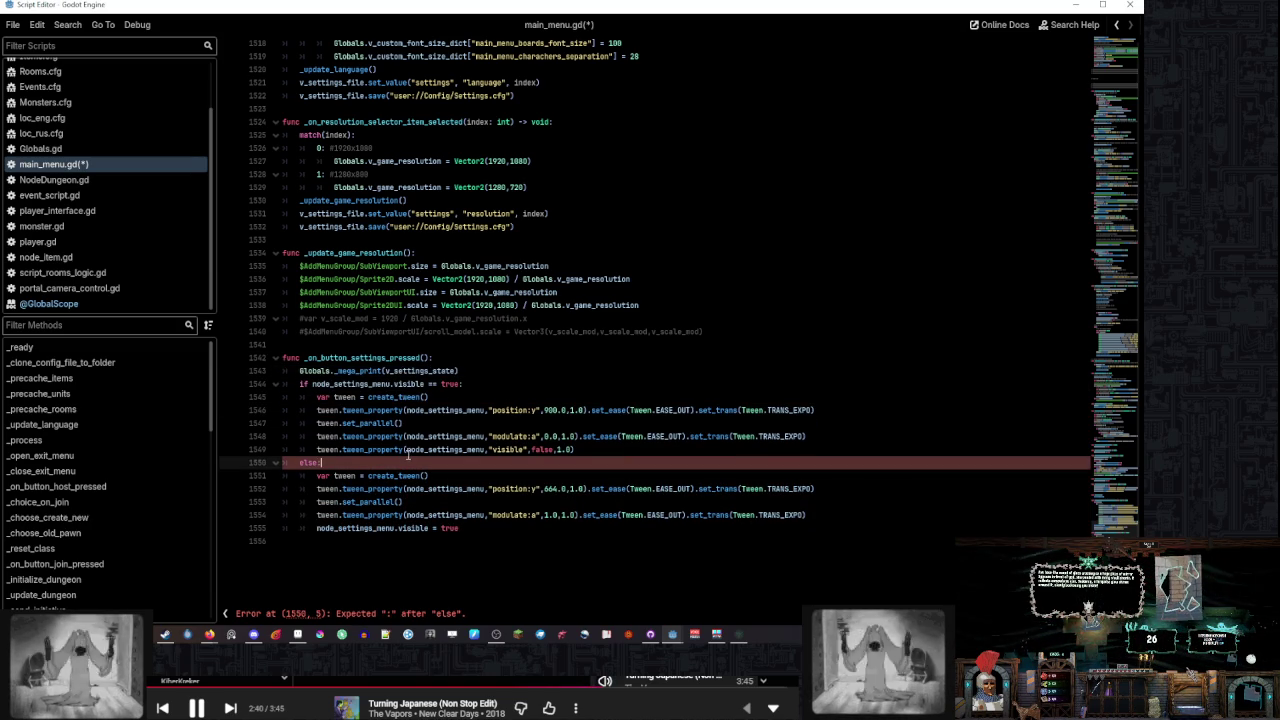
type(":")
Delete the v_settings_state and v_settings_menu_y_position variable declarations
scroll(697, 204, "up", 20)
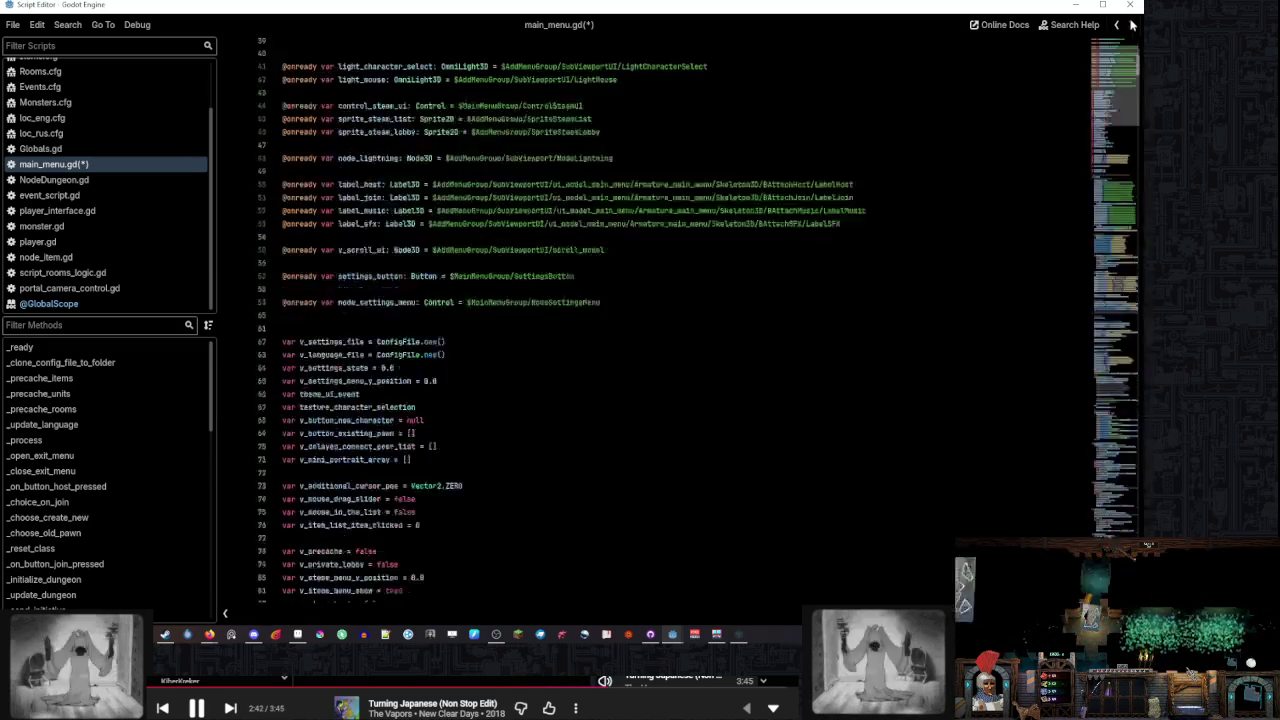
scroll(587, 268, "down", 2)
scroll(587, 268, "down", 10)
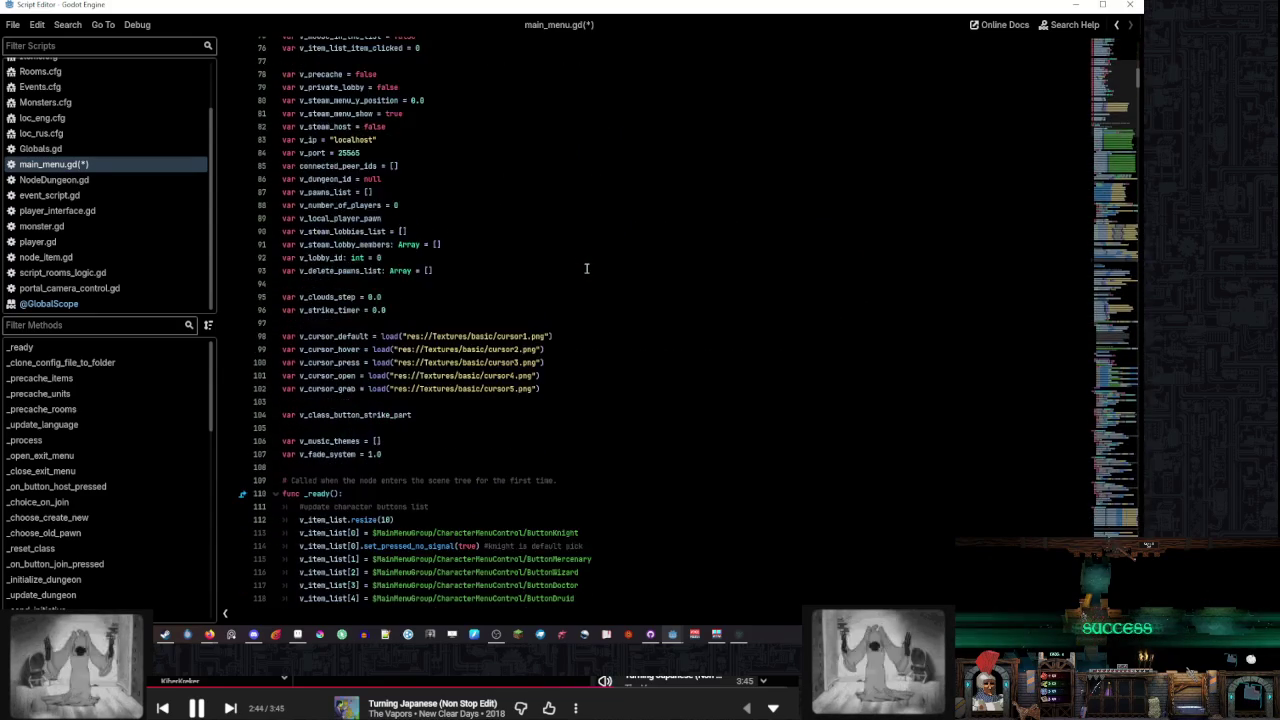
scroll(587, 268, "up", 8)
left_click(481, 320)
key("shift+Home")
key("BackSpace")
key("BackSpace")
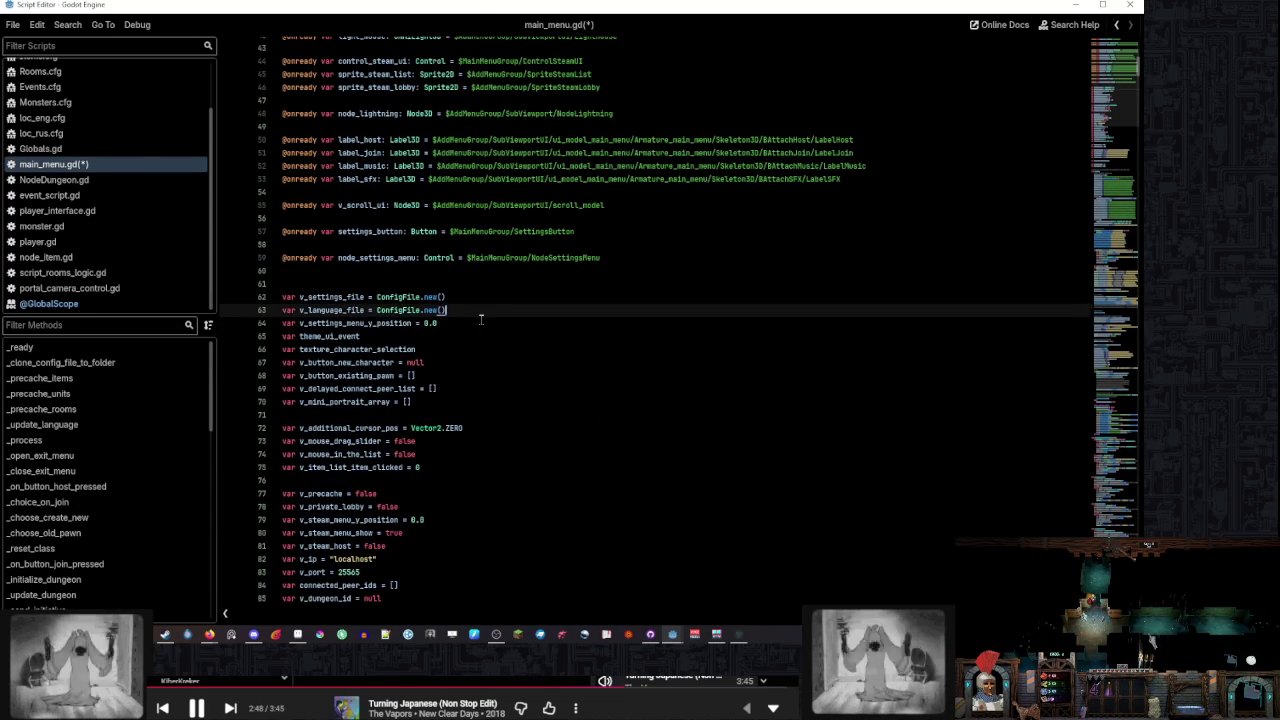
key("shift+Down")
key("BackSpace")
left_click(497, 303)
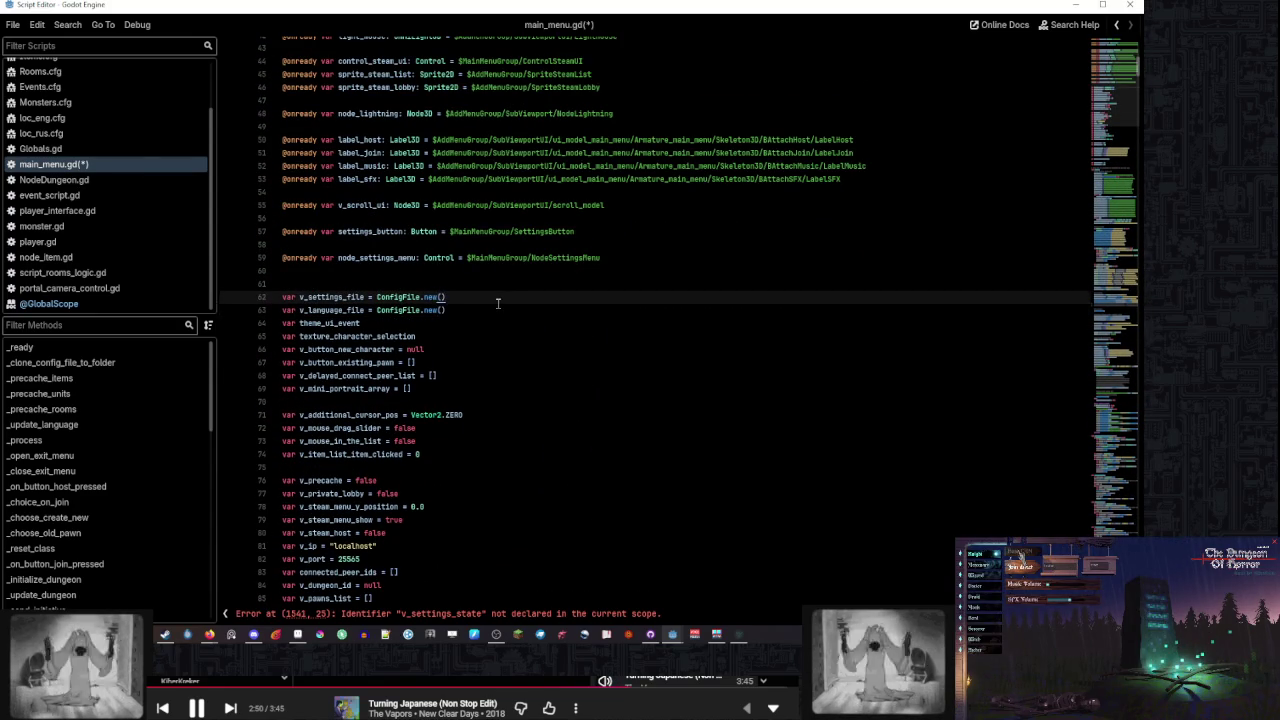
Delete the leftover _mega_print debug line and bring the running game forward
left_click(572, 614)
left_click(458, 423)
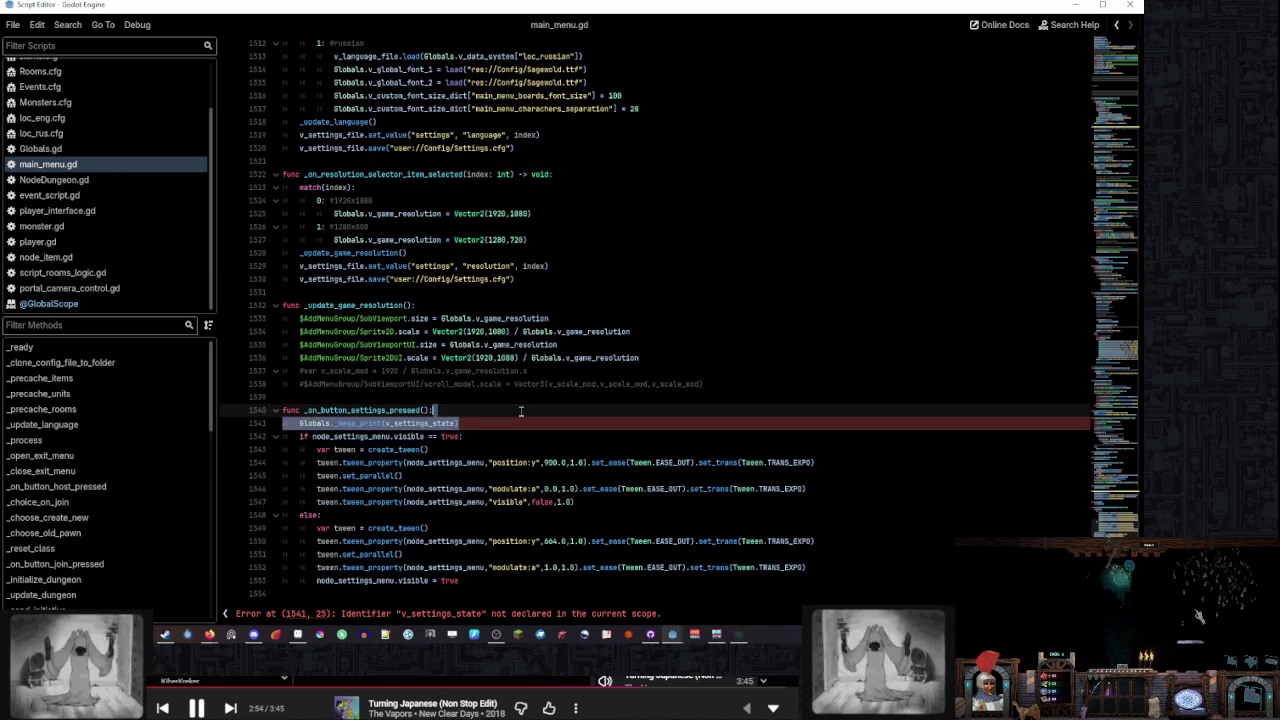
key("ctrl+shift+k")
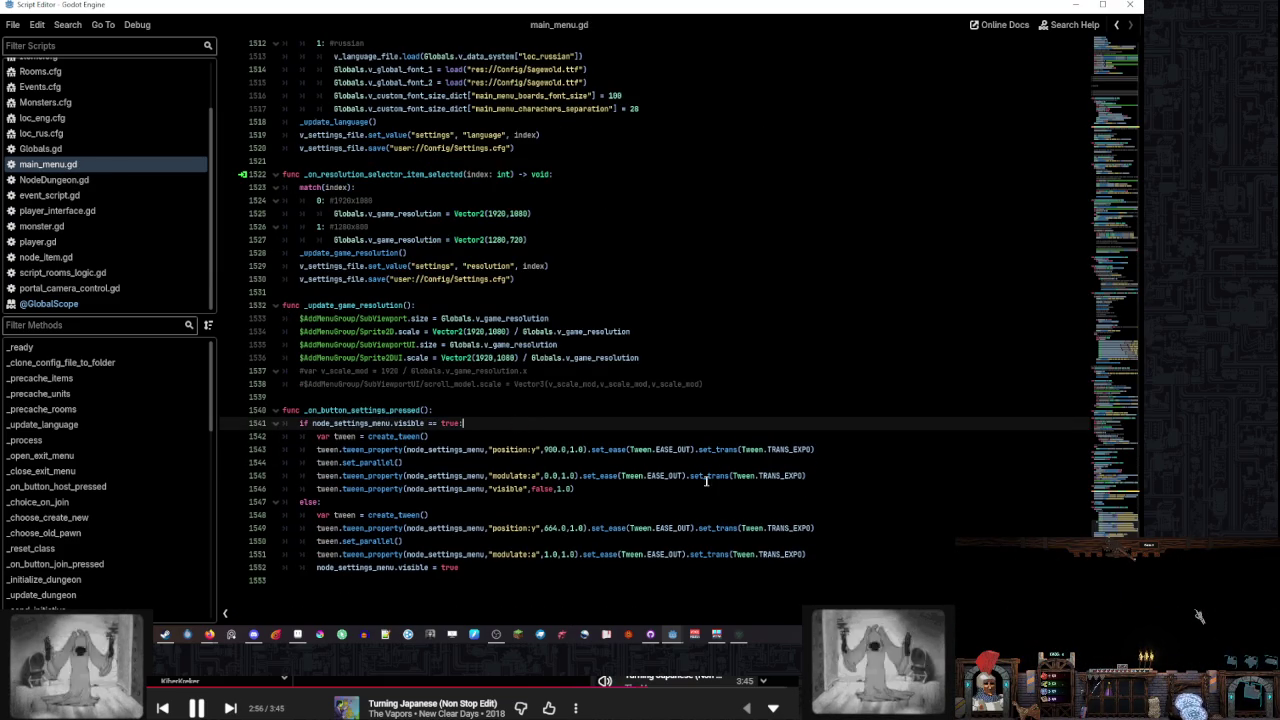
mouse_move(680, 642)
left_click(745, 640)
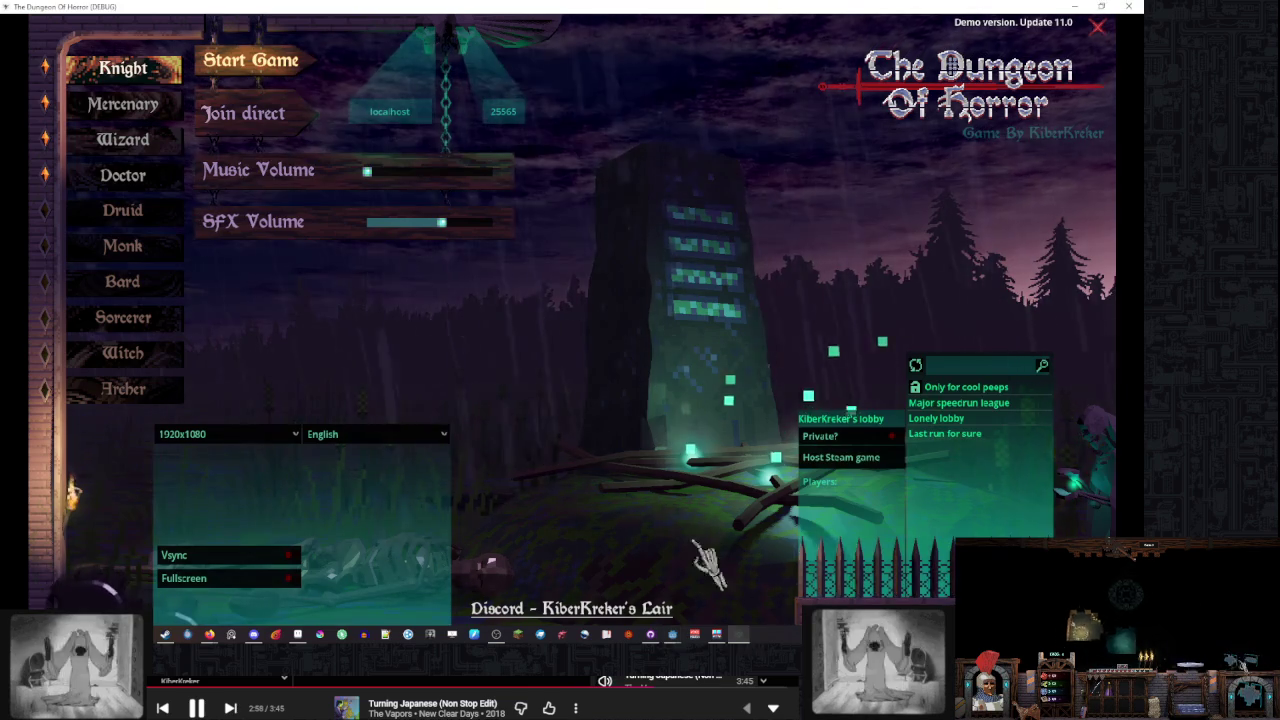
Close the running game, go to the main_menu scene, then return to main_menu.gd
left_click(1124, 9)
mouse_move(673, 636)
left_click(610, 592)
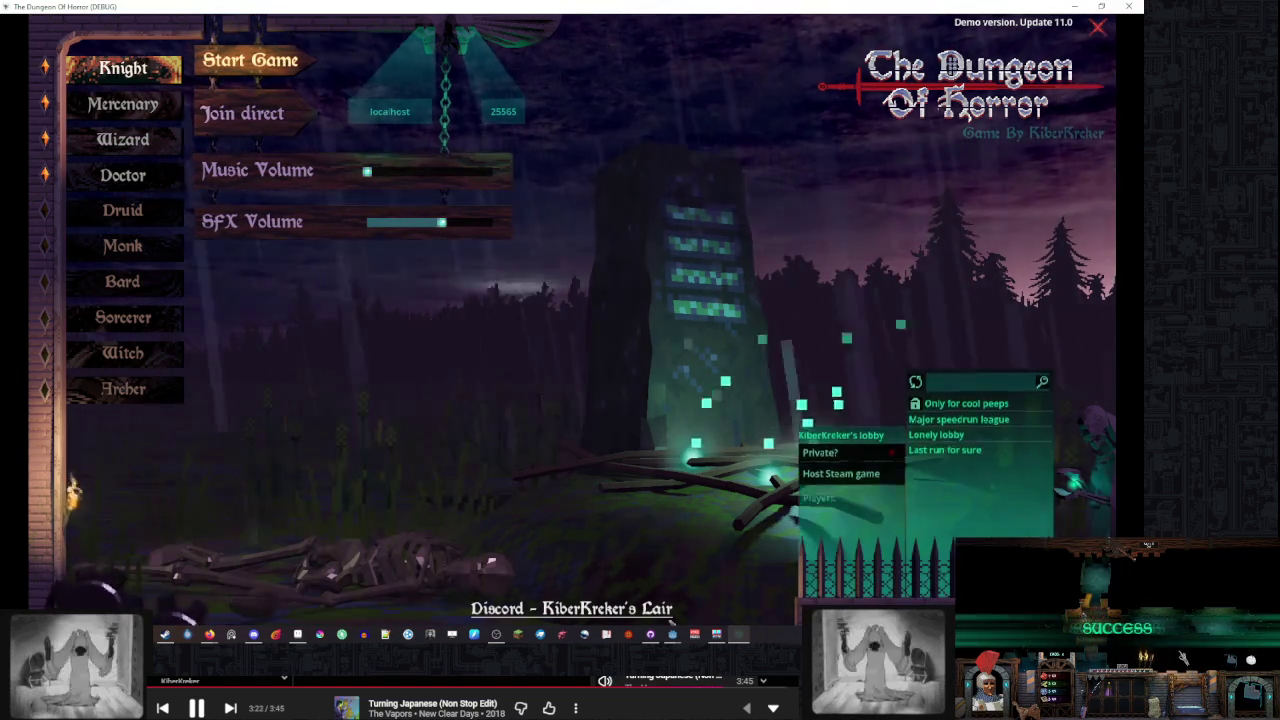
left_click(713, 588)
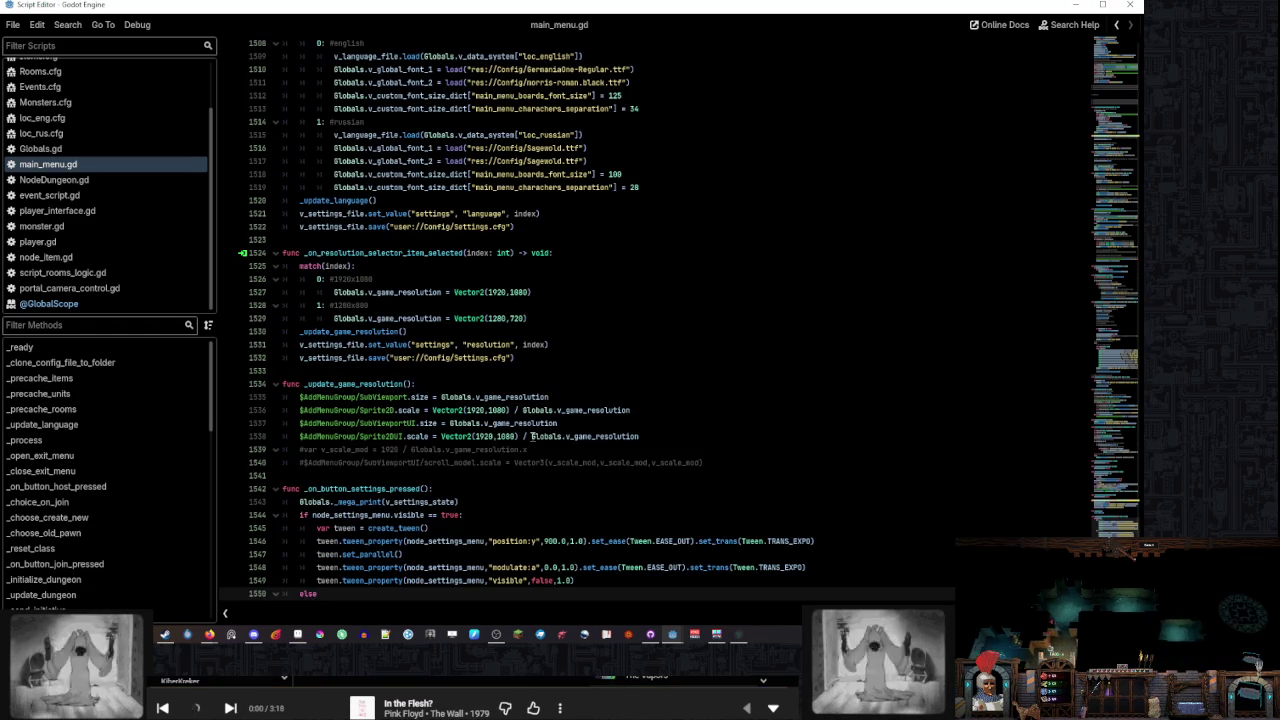
Redo and undo recent edits to restore the earlier settings code
key("ctrl+y")
key("ctrl+y")
key("ctrl+y")
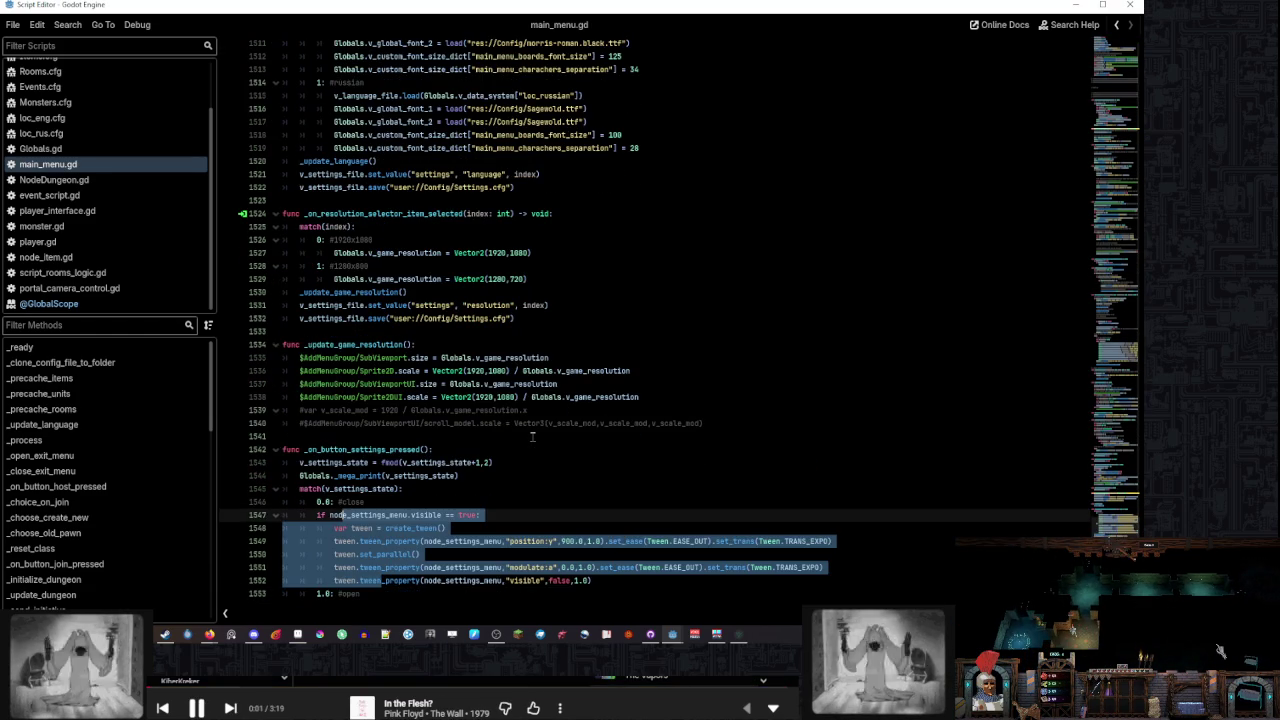
key("ctrl+y")
key("ctrl+y")
key("ctrl+y")
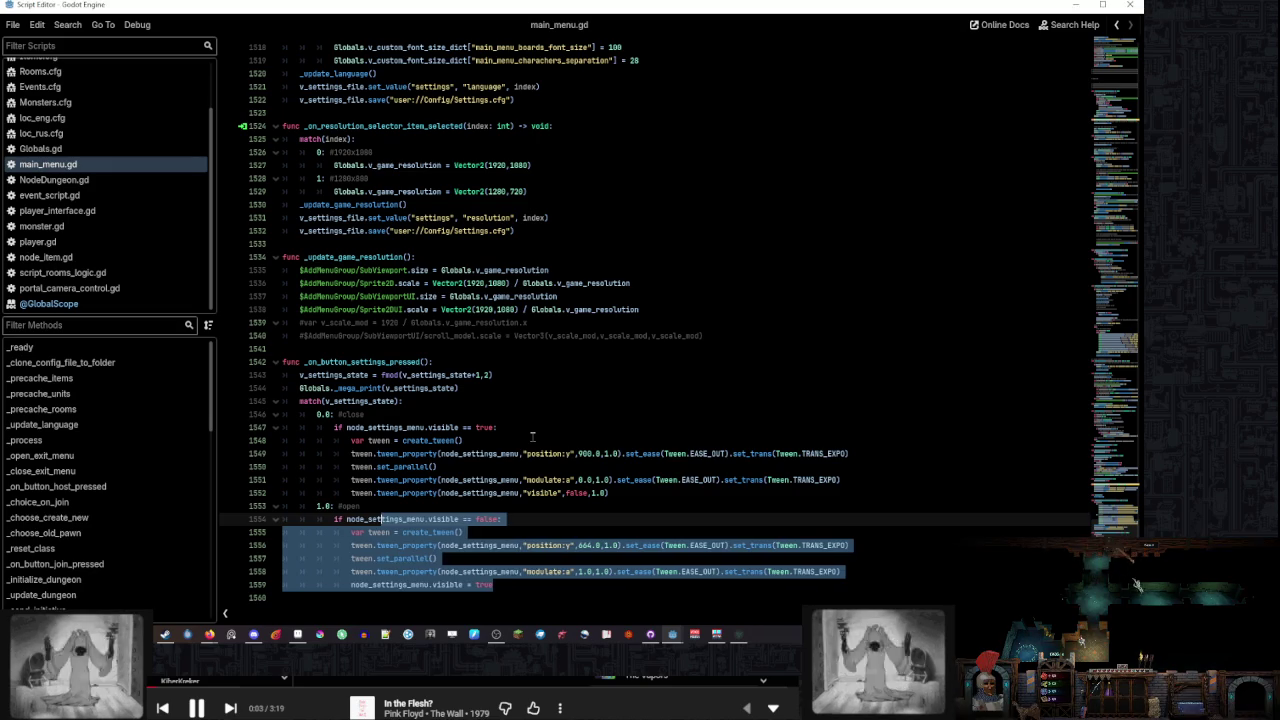
key("ctrl+y")
key("ctrl+y")
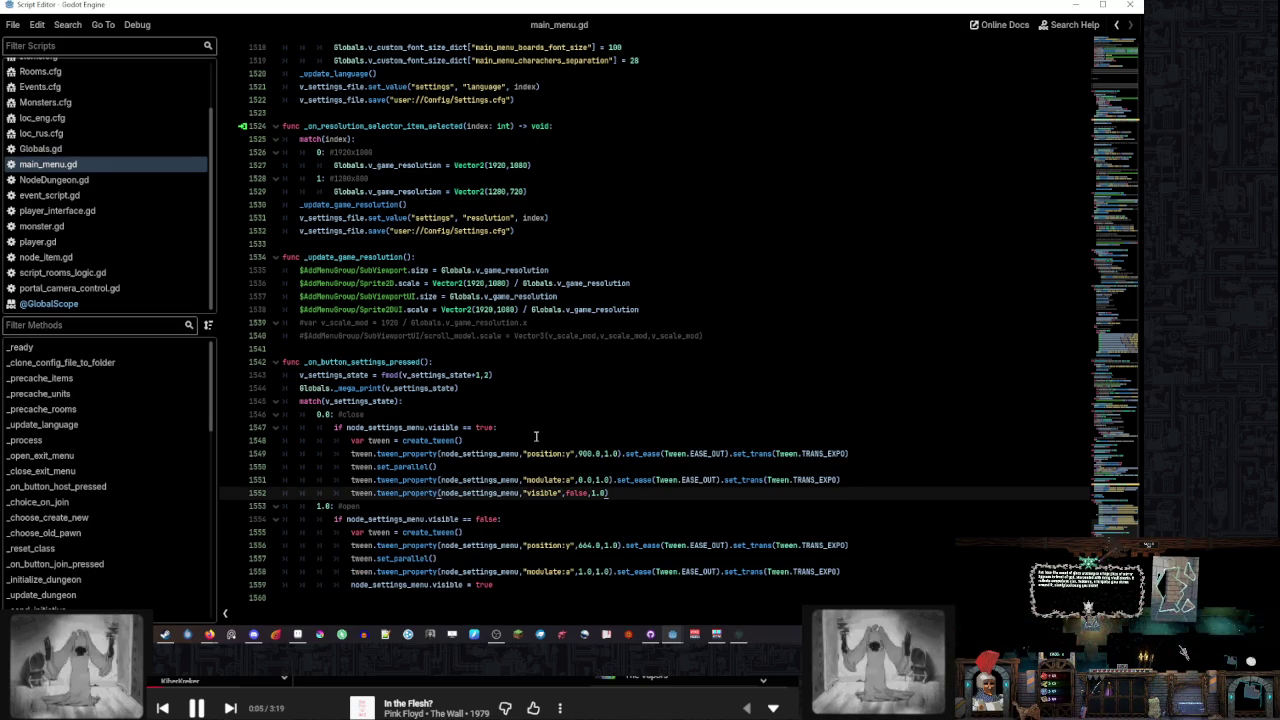
key("ctrl+z")
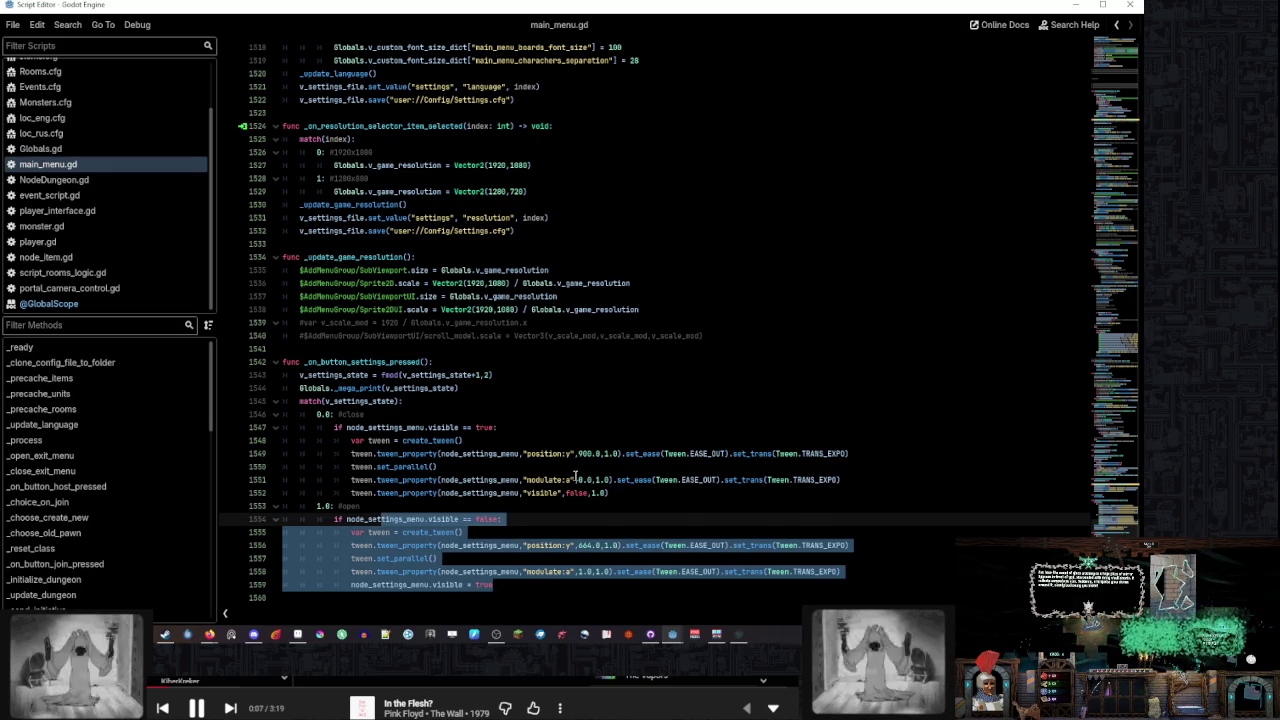
key("ctrl+z")
Delete both node_settings_menu.visible checks, unindent the open and close tween blocks, and save
left_click(396, 519)
triple_click(396, 519)
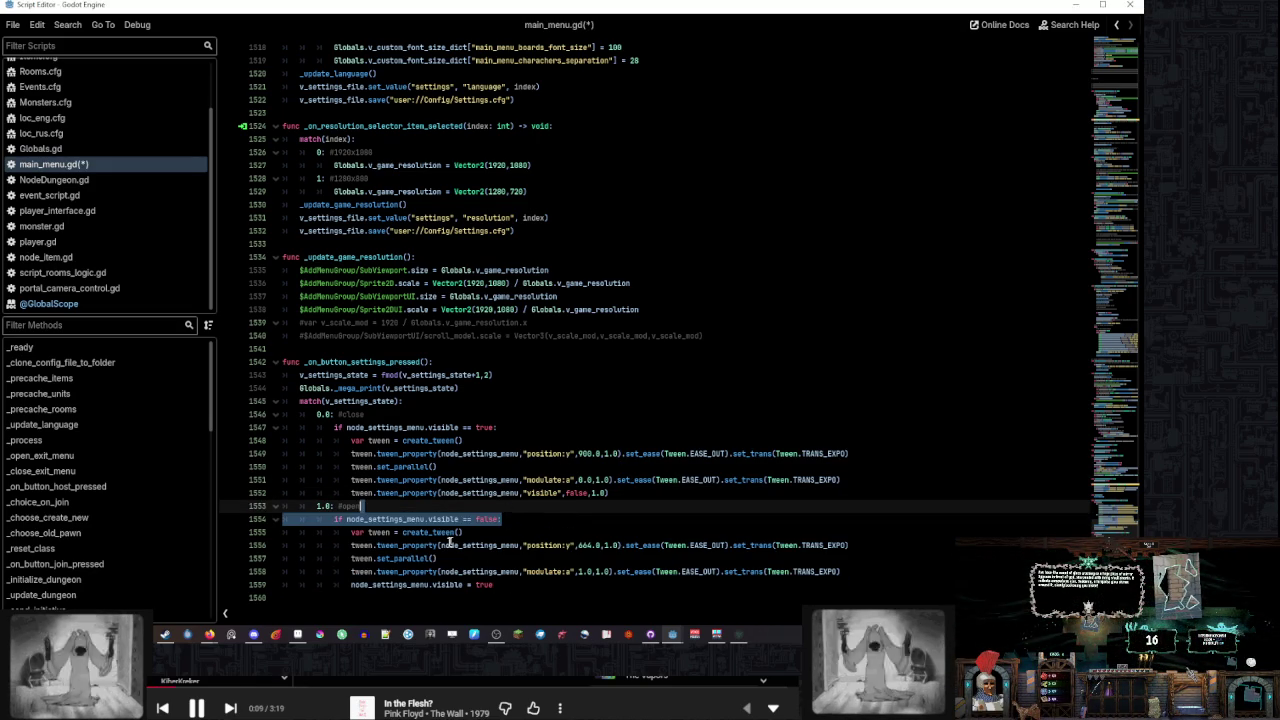
key("Delete")
left_click_drag(396, 513, 490, 567)
key("shift+Tab")
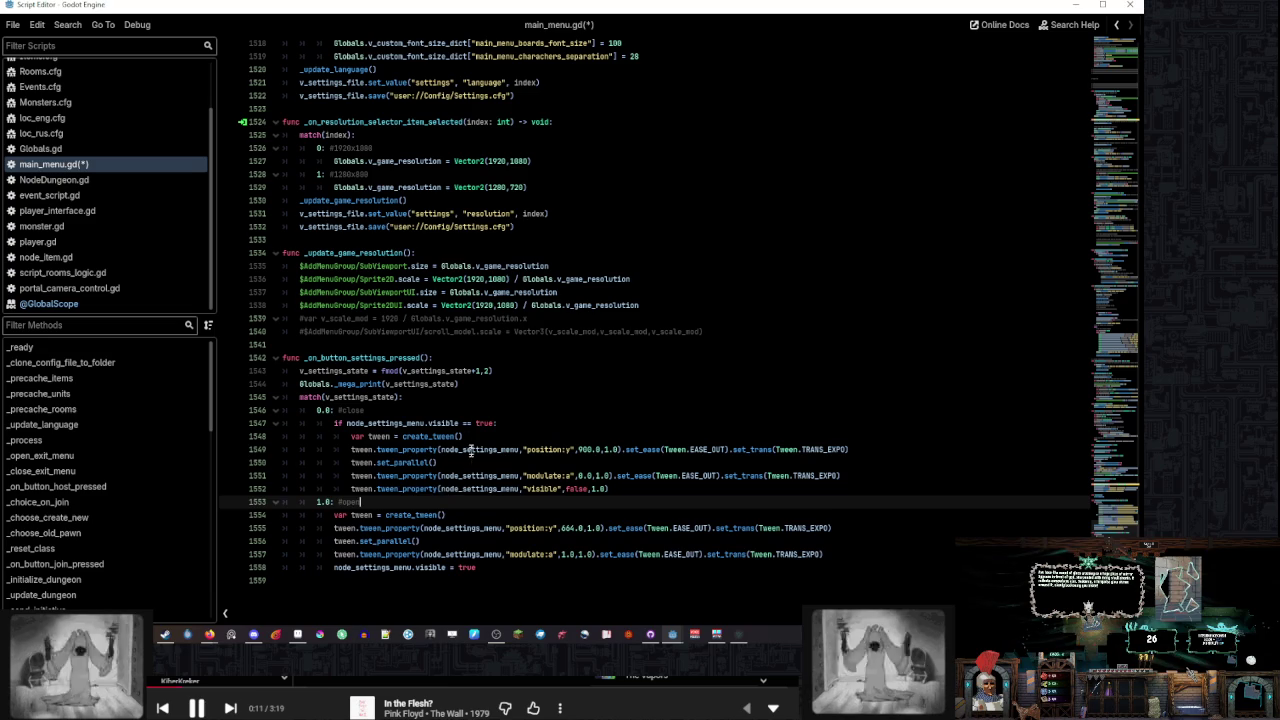
left_click_drag(517, 419, 517, 412)
key("Delete")
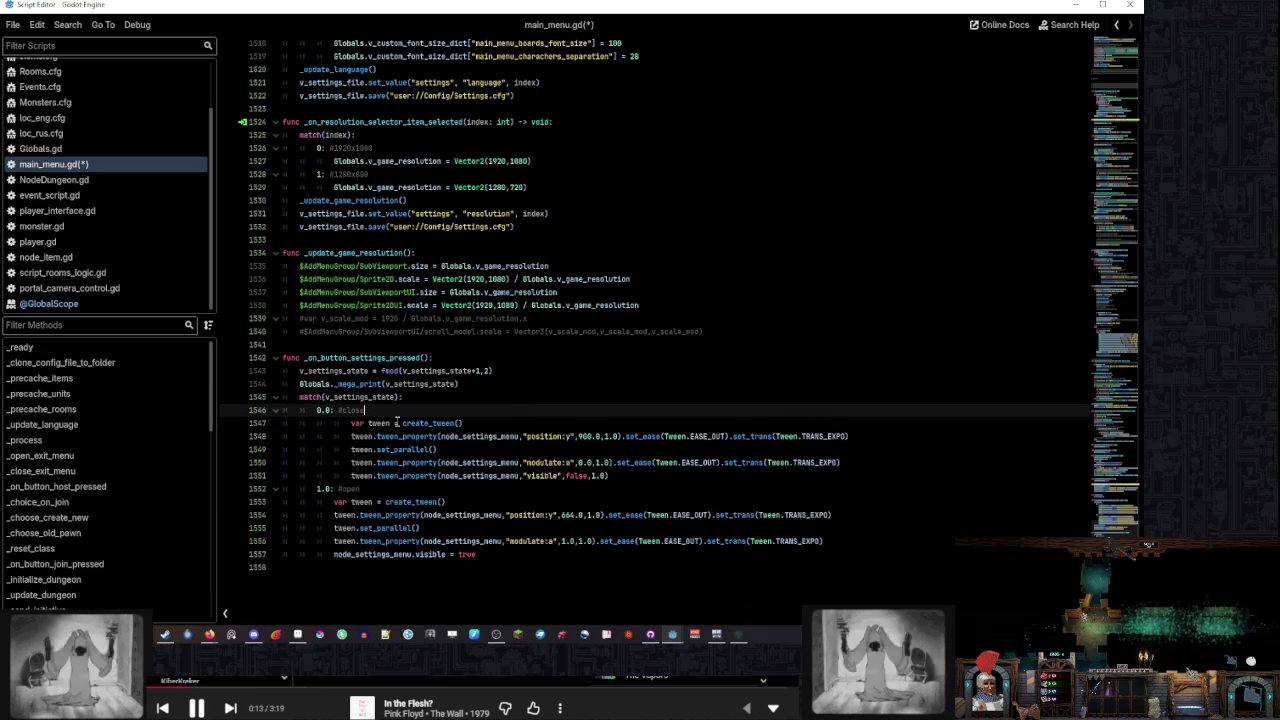
left_click_drag(595, 476, 474, 420)
key("shift+Tab")
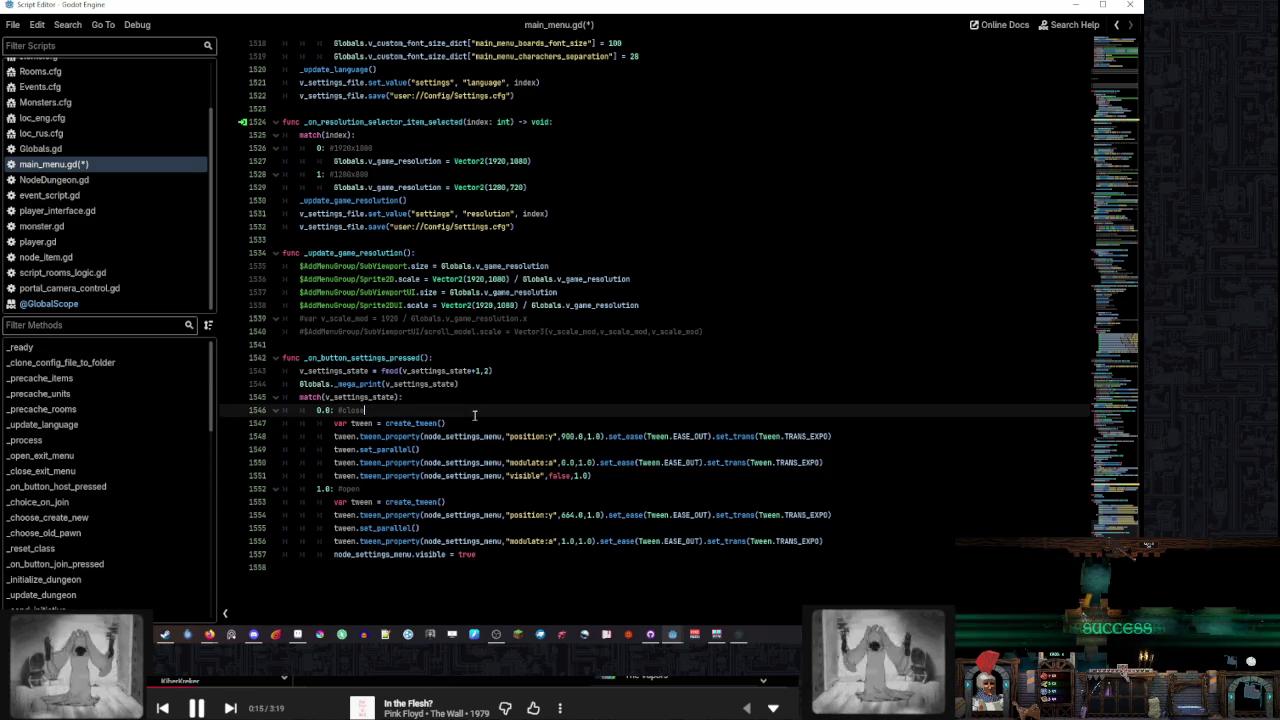
key("ctrl+s")
Comment out the visible-false tween and visible = true lines, save, and run the game
scroll(590, 493, "up", 1)
left_click(591, 500)
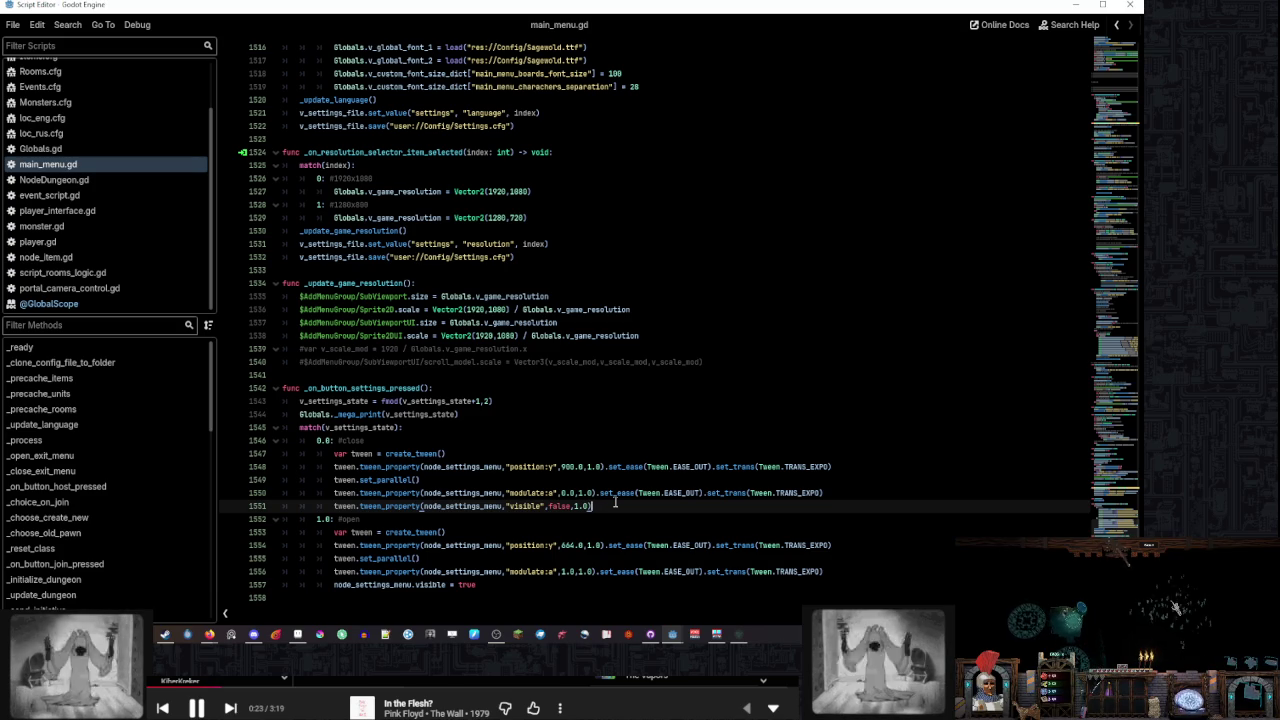
key("ctrl+k")
key("Down")
key("Down")
key("Down")
left_click(536, 430)
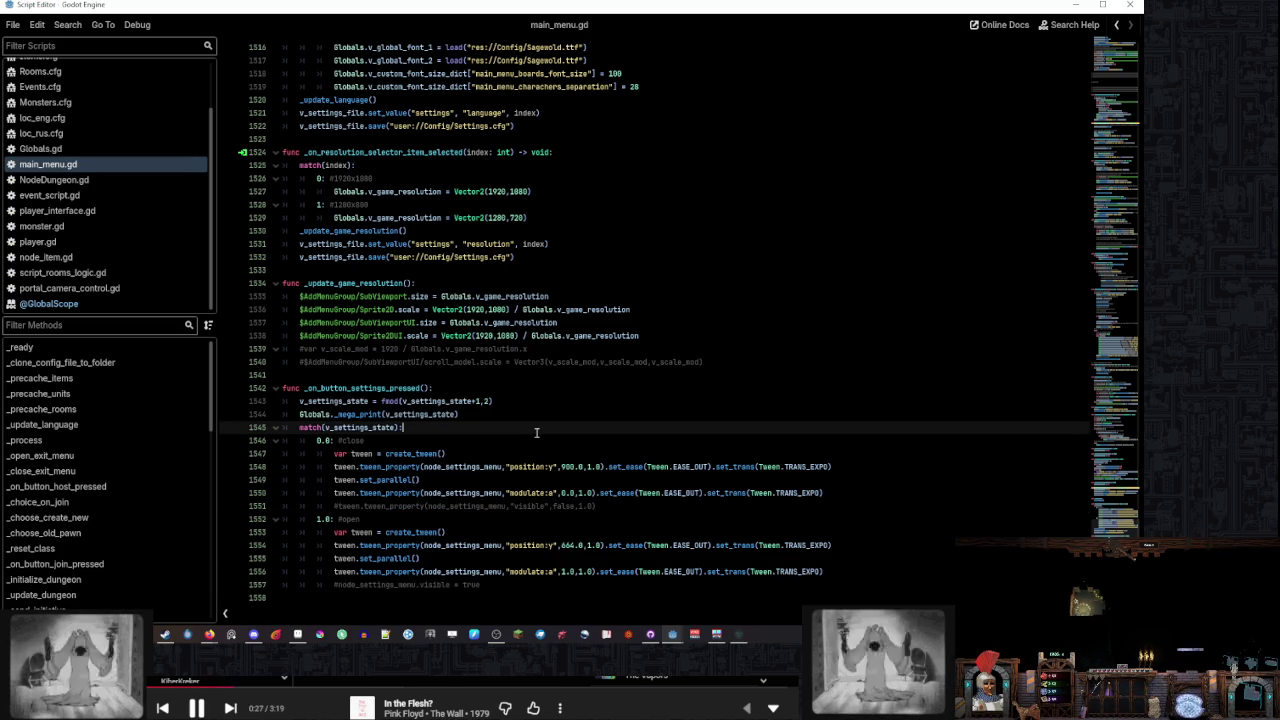
key("ctrl+s")
key("F5")
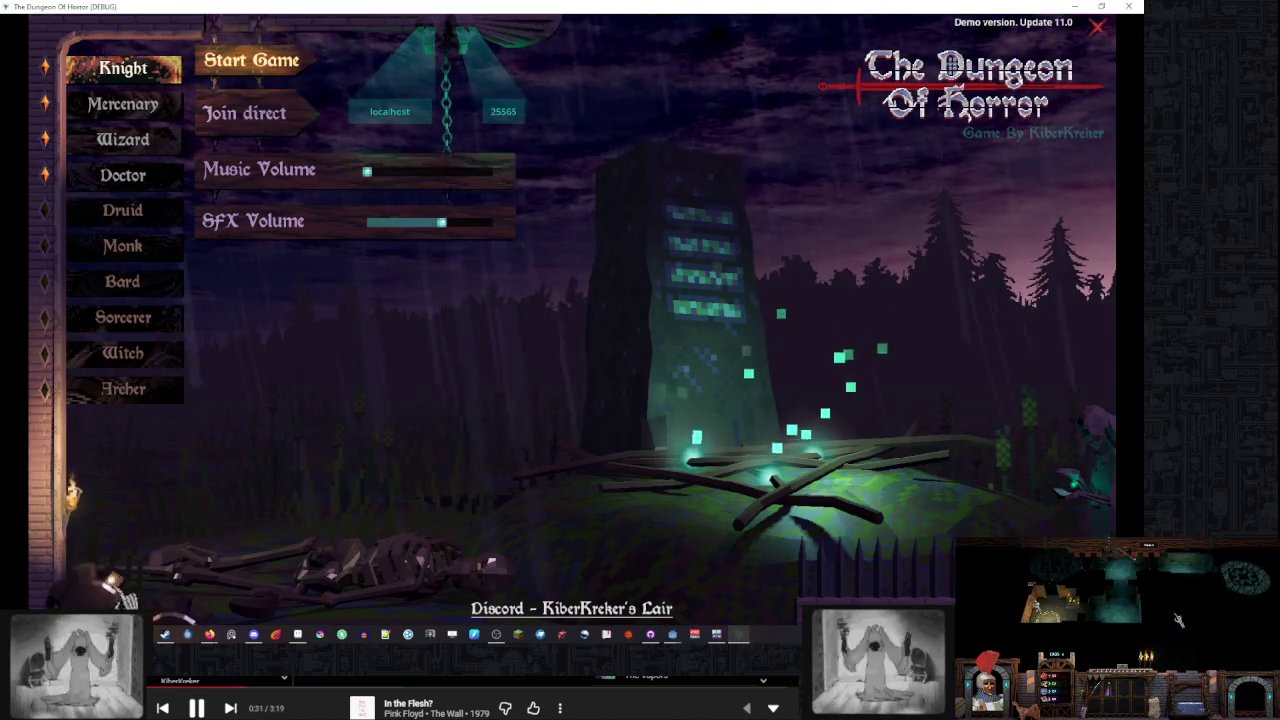
key("Escape")
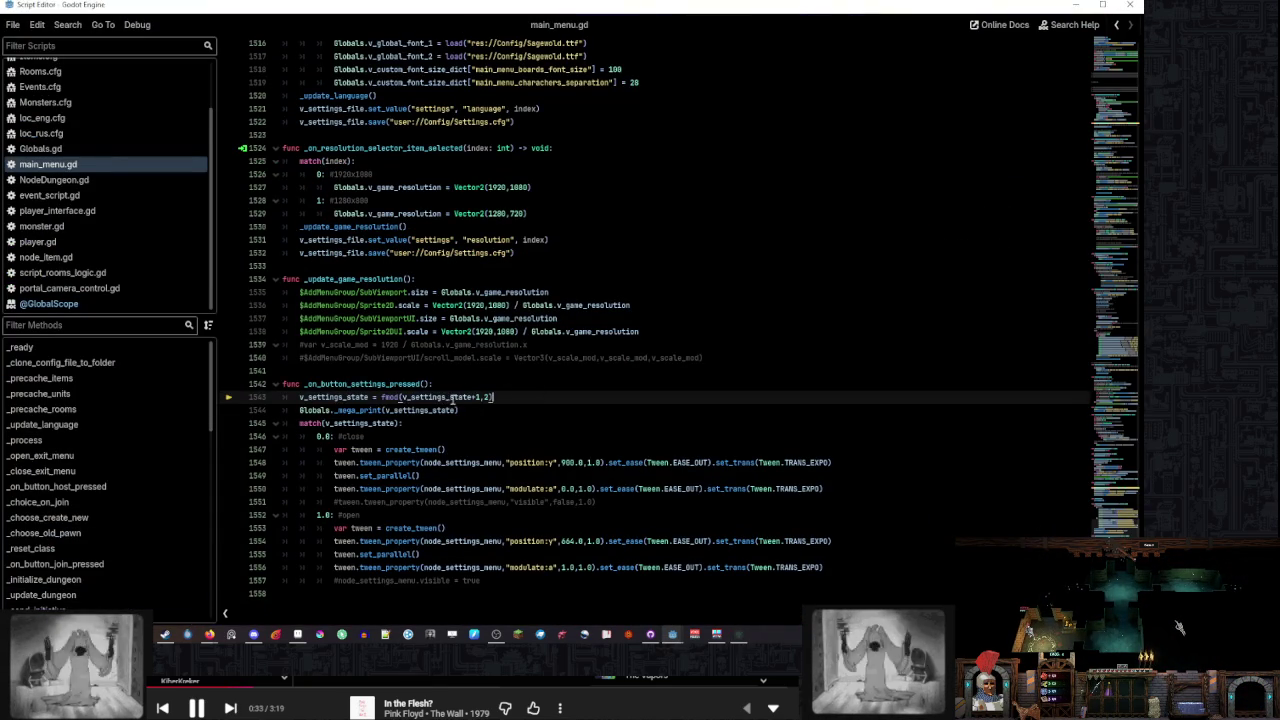
double_click(333, 397)
left_click(668, 648)
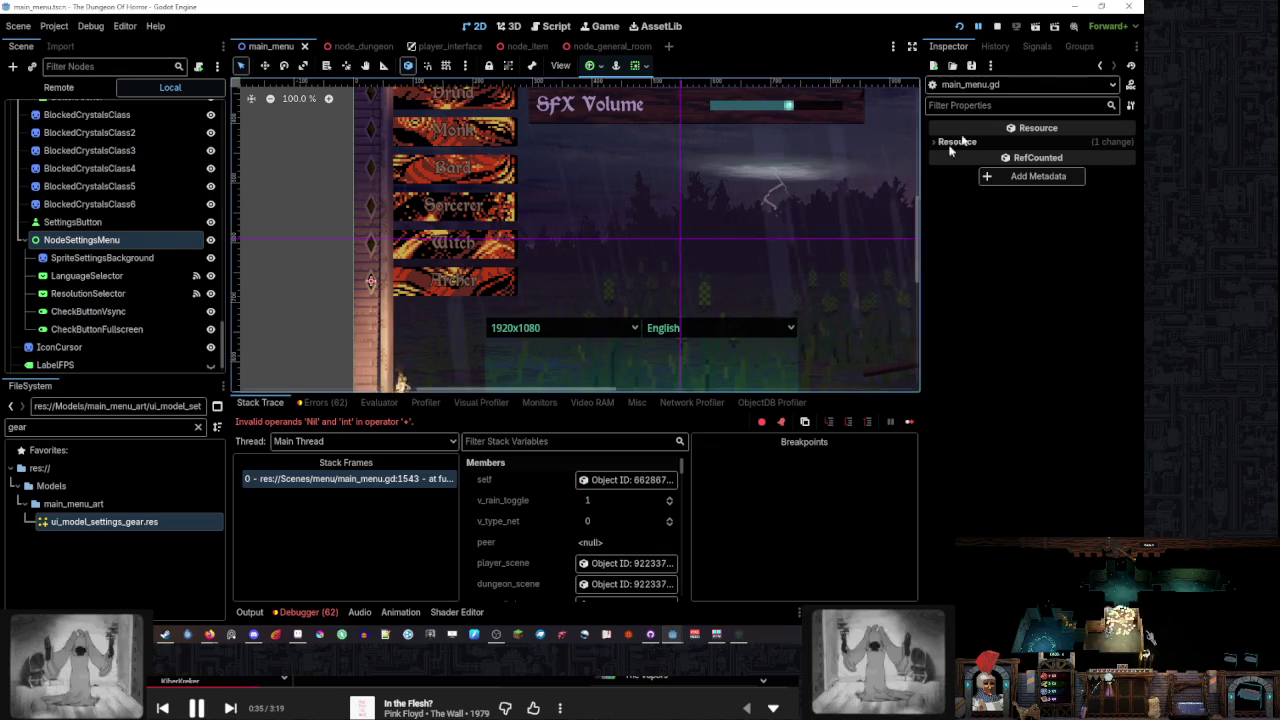
key("F8")
key("F5")
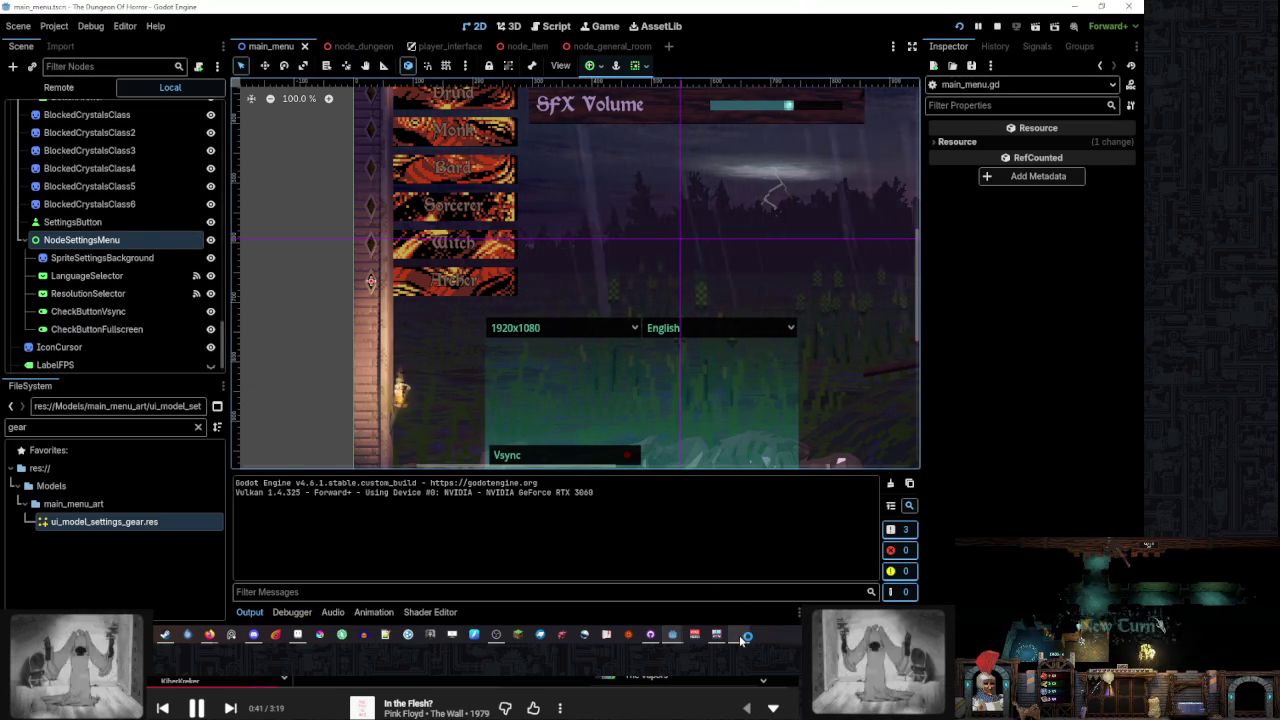
left_click(740, 632)
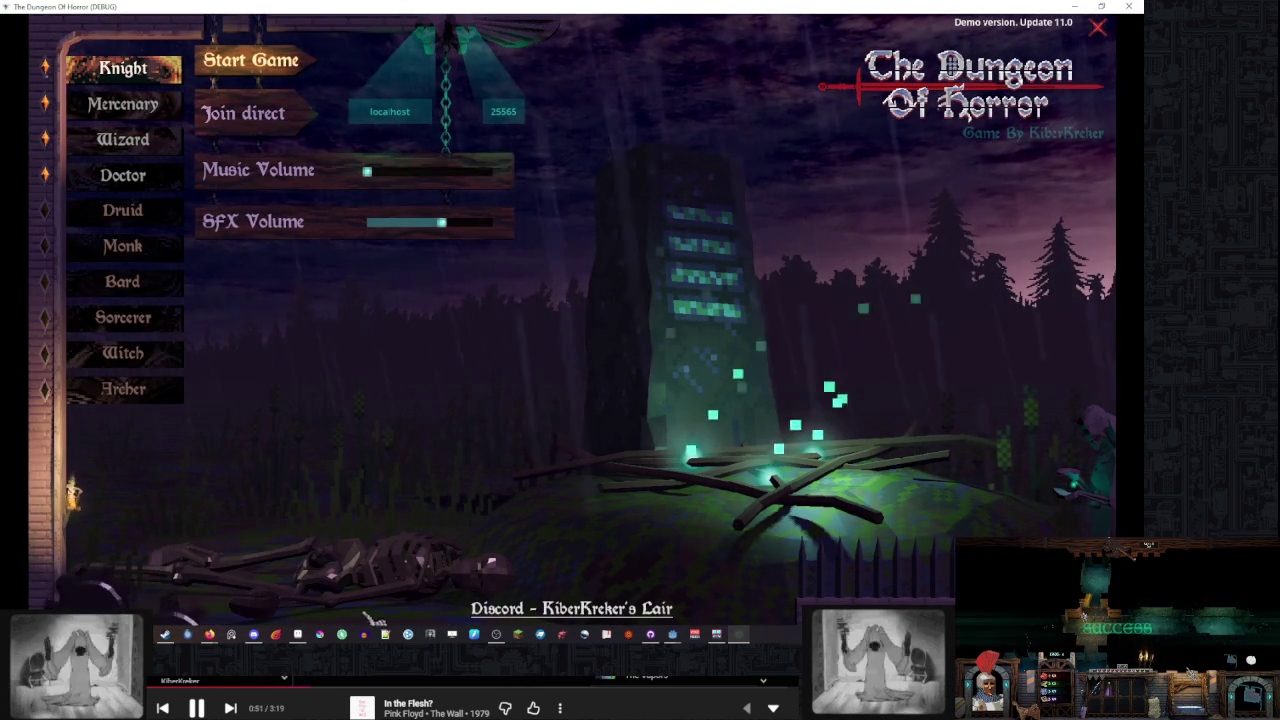
mouse_move(405, 485)
left_click(375, 439)
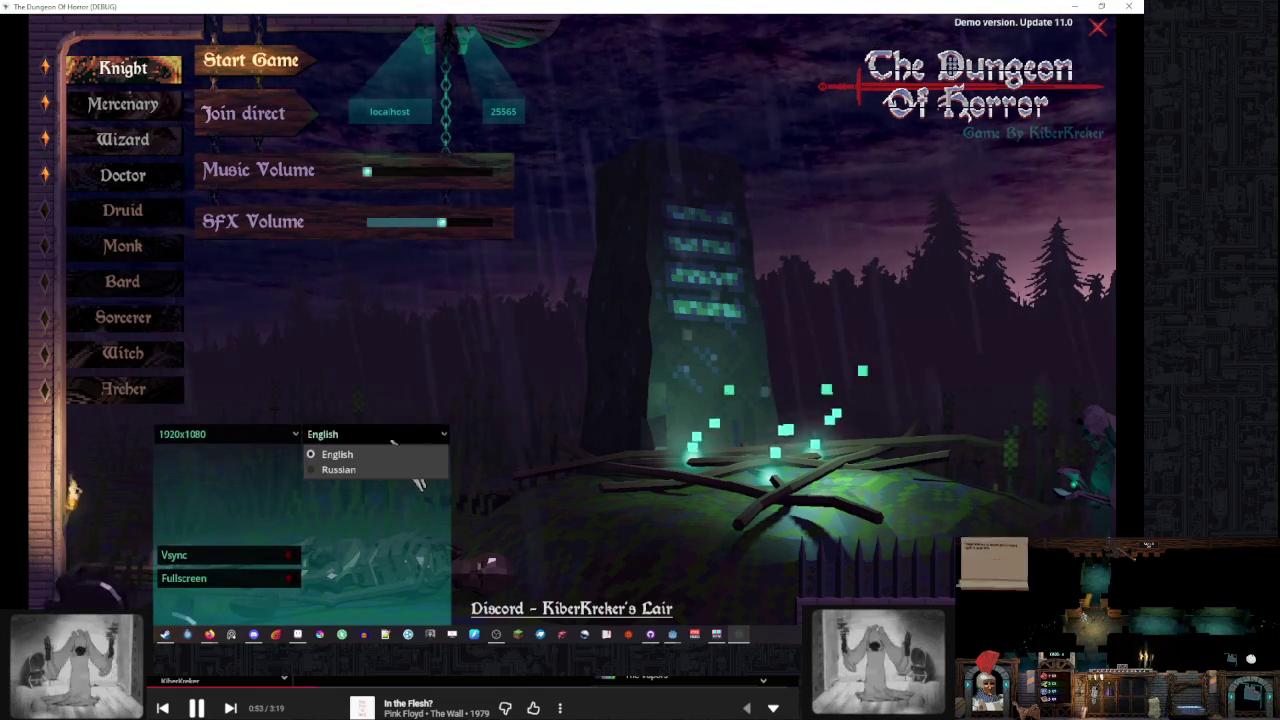
left_click(330, 452)
mouse_move(165, 560)
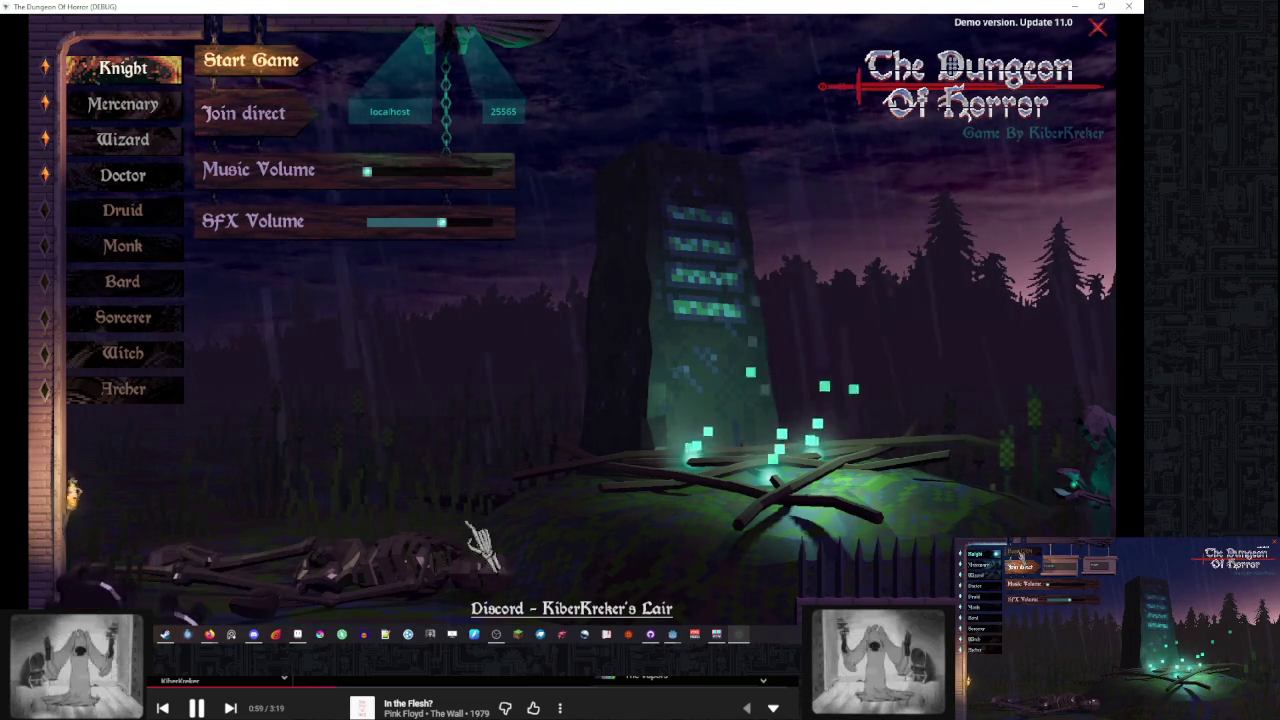
key("F8")
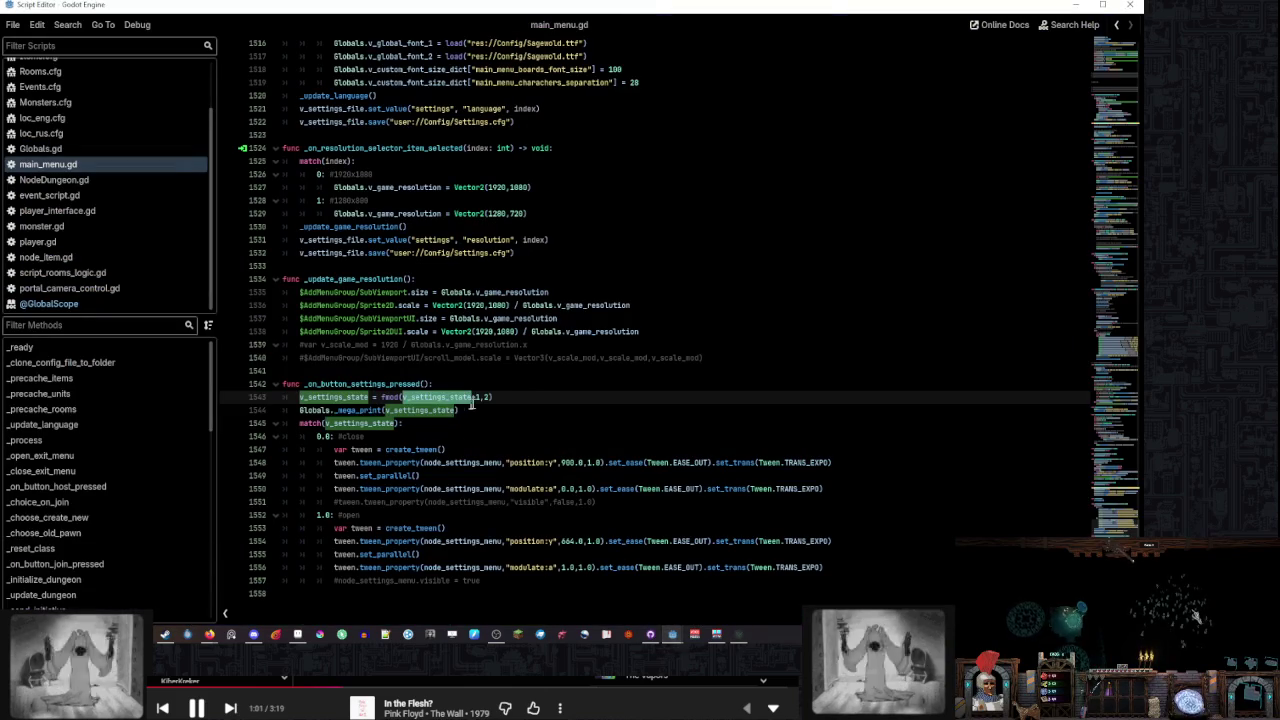
left_click(524, 404)
mouse_move(693, 640)
left_click(557, 567)
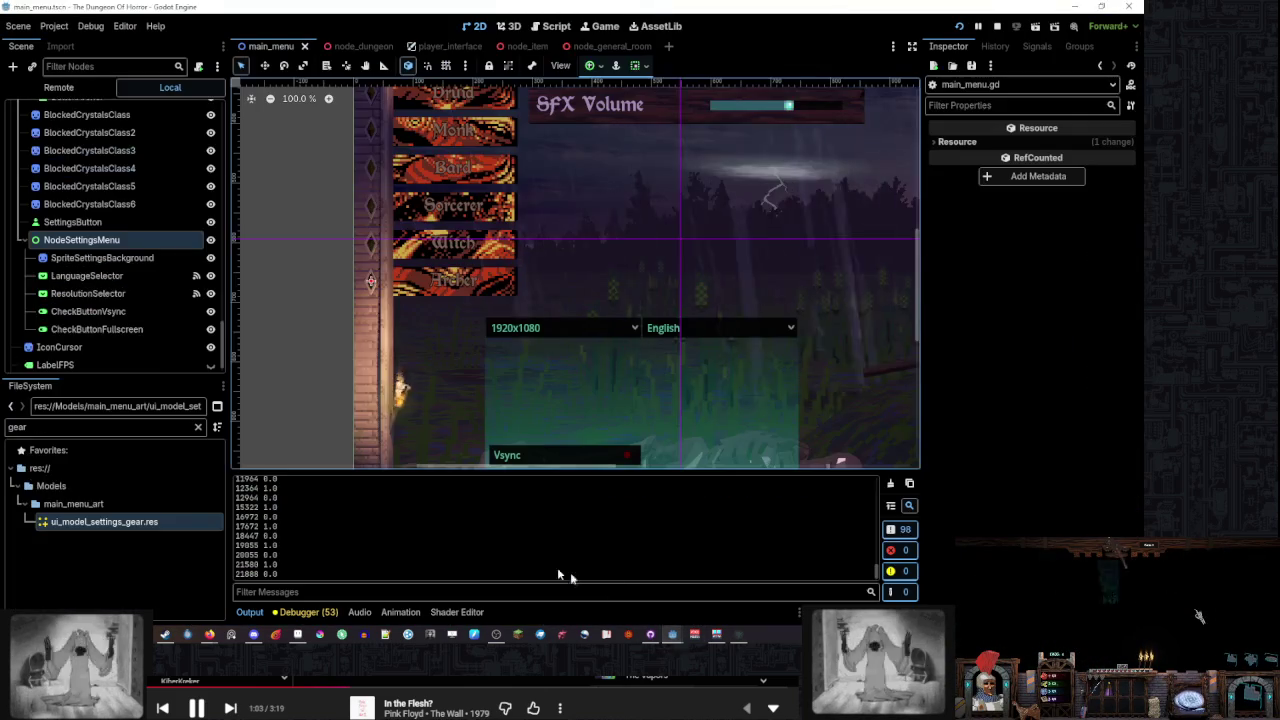
left_click_drag(125, 377, 125, 547)
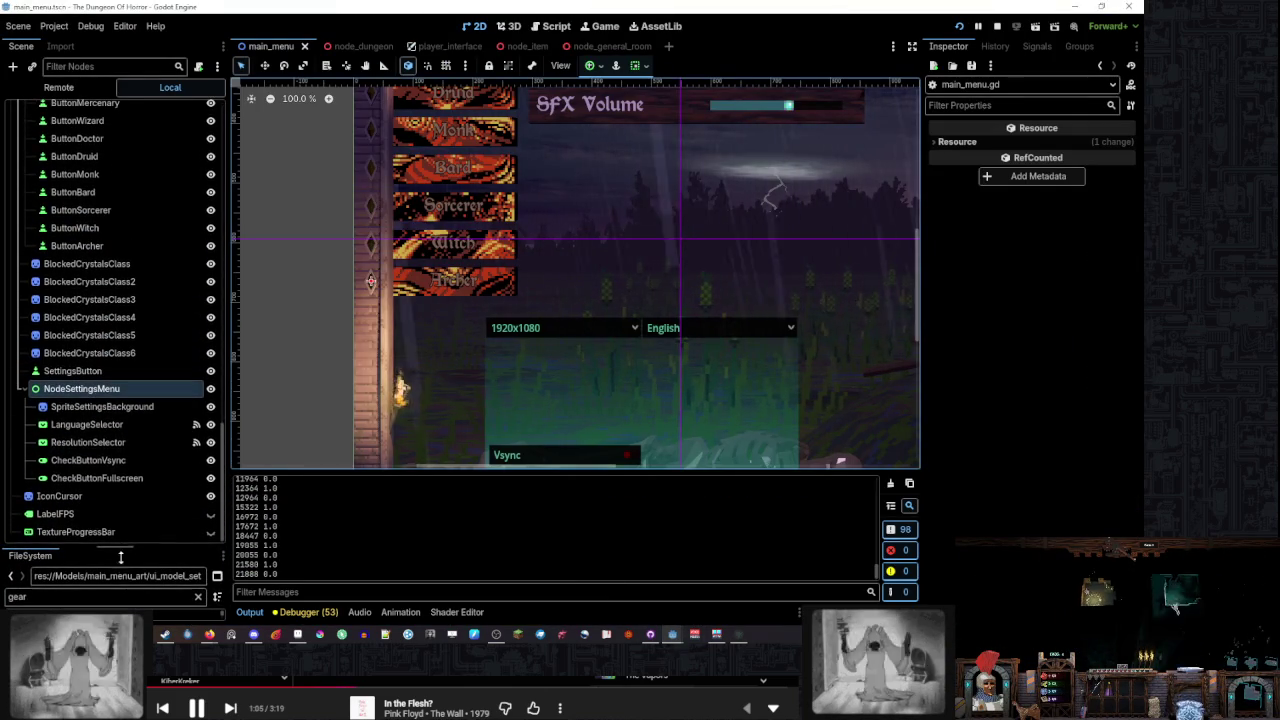
scroll(468, 304, "down", 6)
scroll(468, 304, "up", 8)
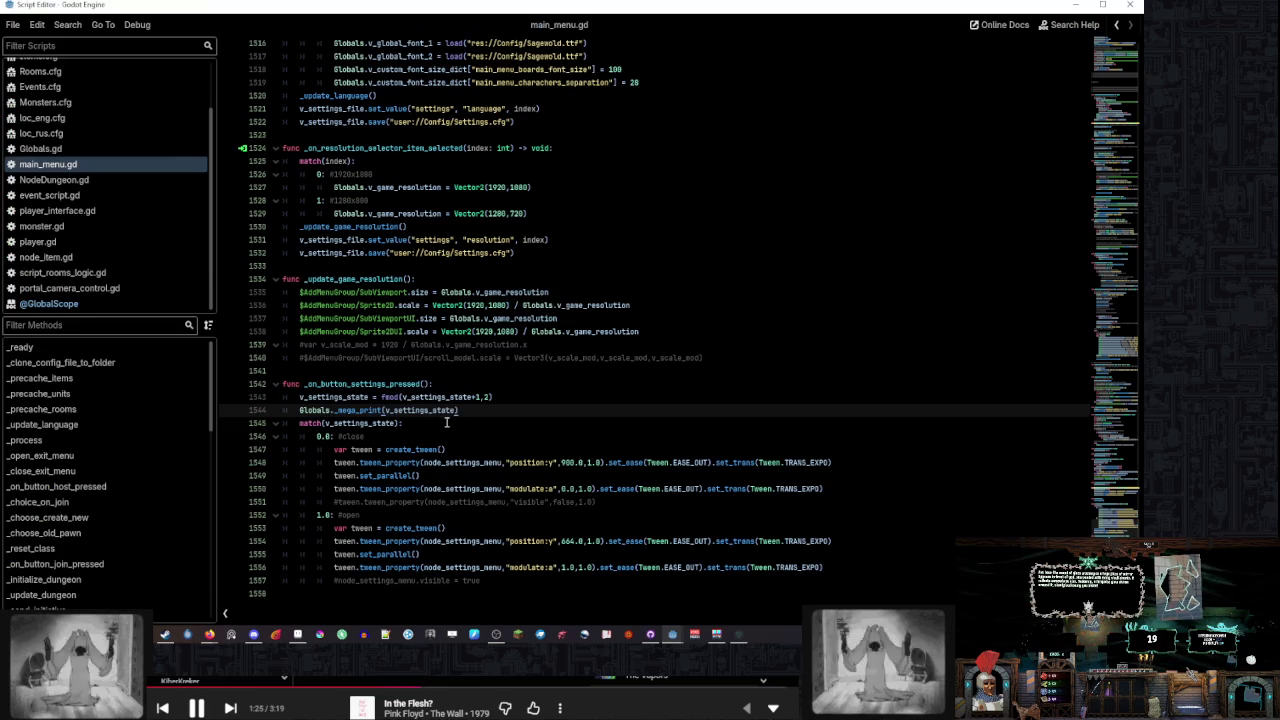
left_click(510, 423)
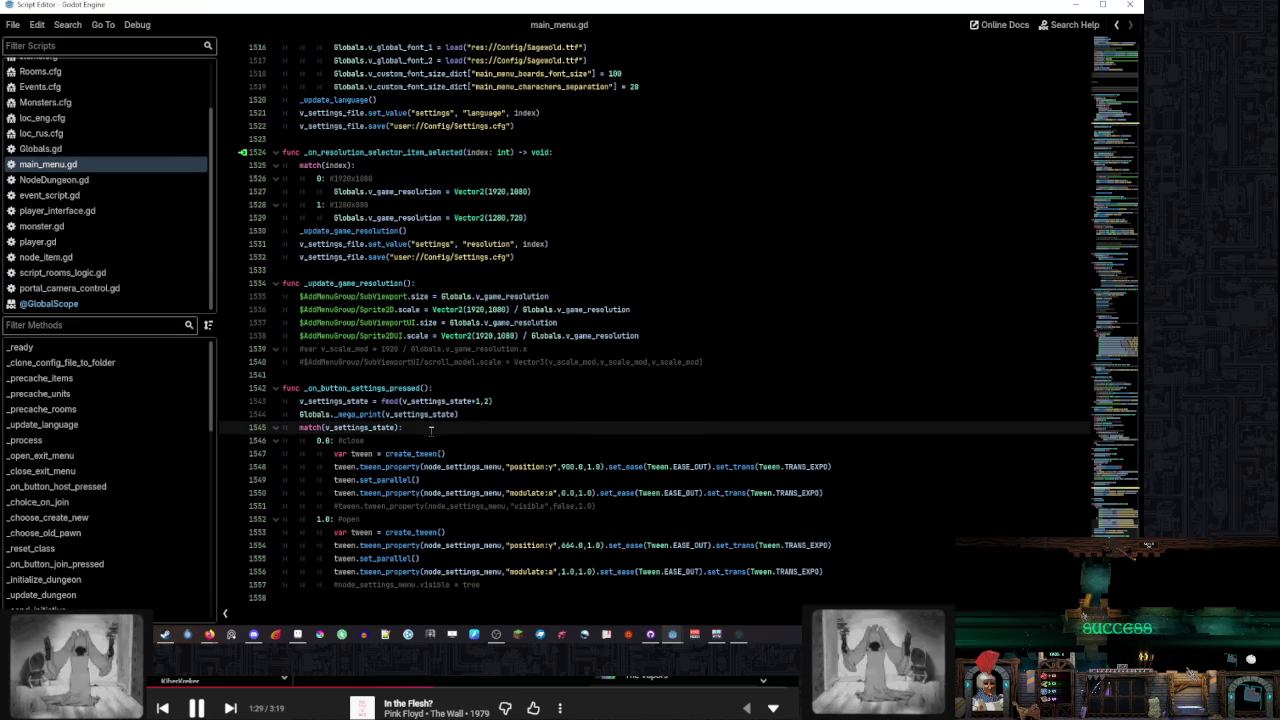
Copy and paste the close branch's modulate tween line into a second copy, then scroll up to the declarations
left_click(841, 489)
key("shift+Up")
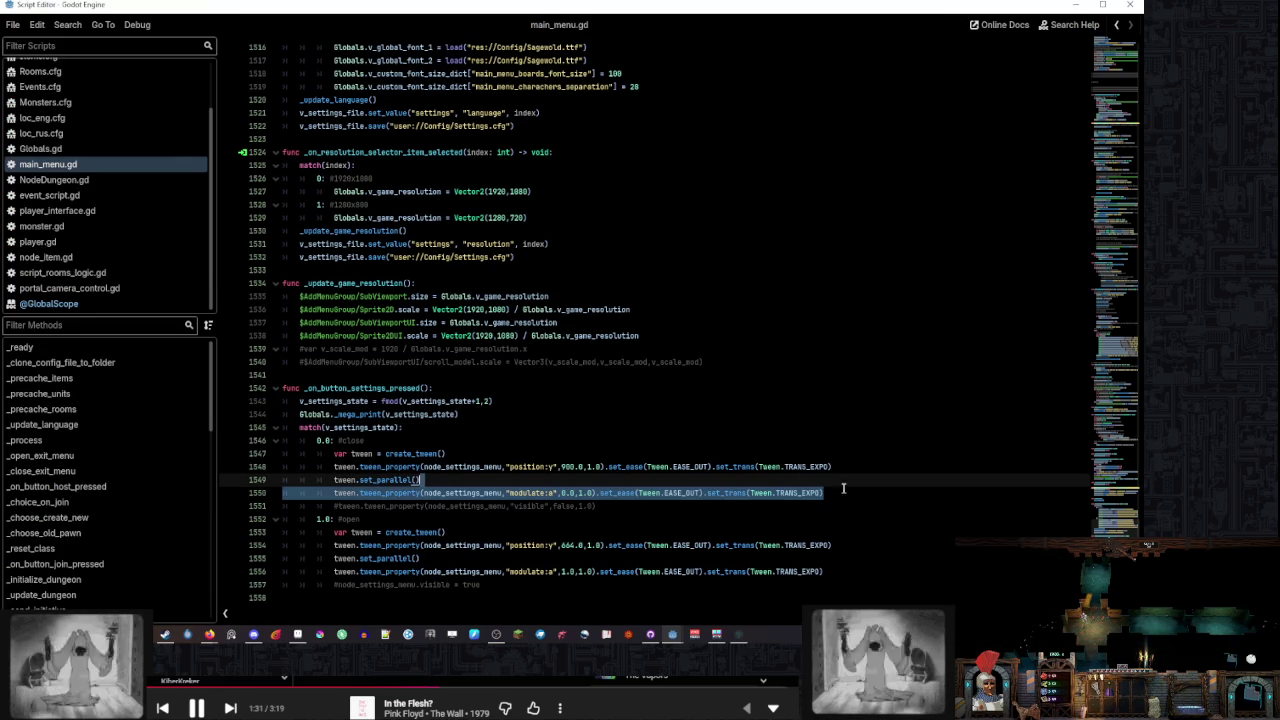
key("ctrl+c")
key("Right")
key("ctrl+v")
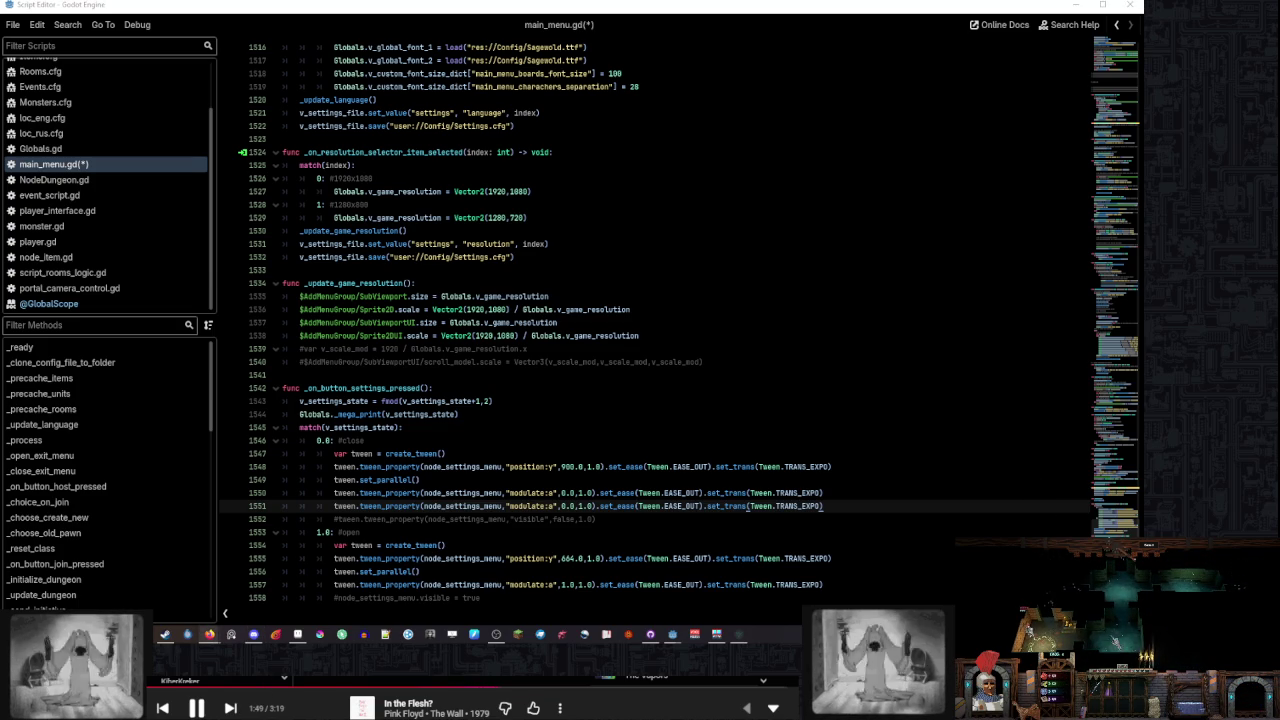
left_click(639, 390)
mouse_move(1118, 513)
left_mouse_down()
mouse_move(1121, 83)
mouse_move(1118, 112)
left_mouse_up()
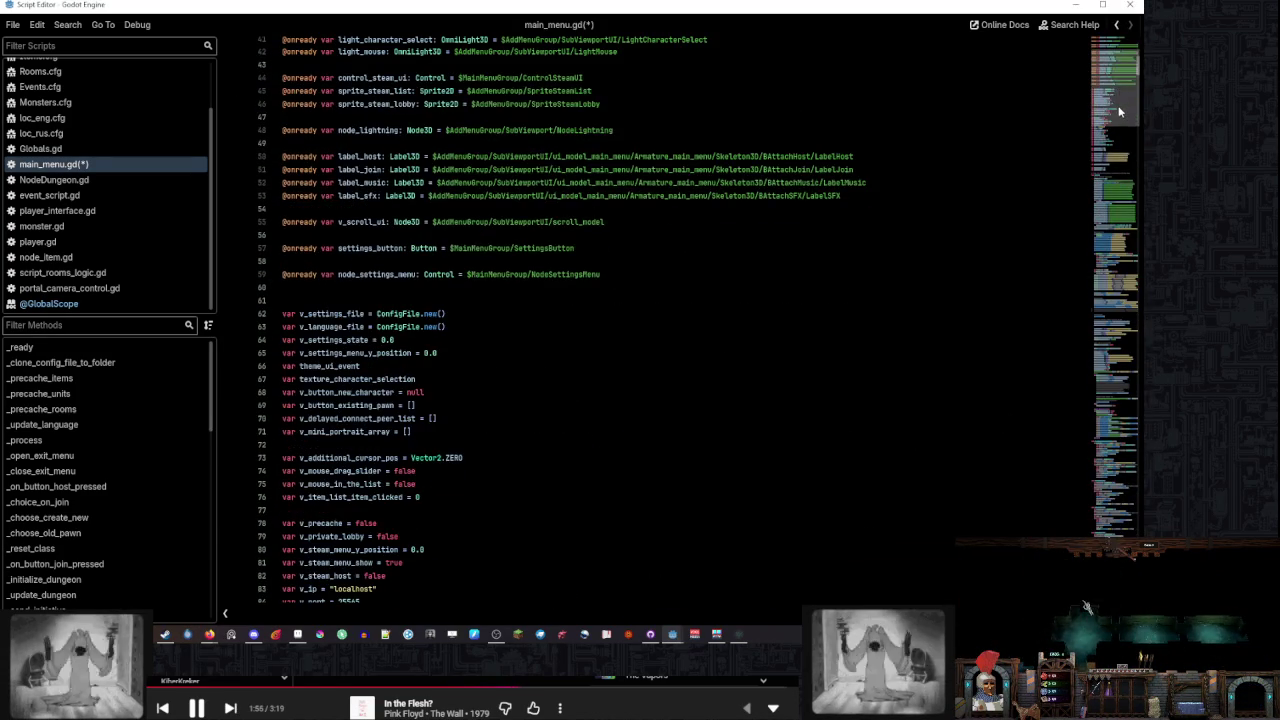
Add a blank line after the node_settings_menu declaration, then bring up the main_menu scene
left_click(656, 275)
key("Return")
key("Return")
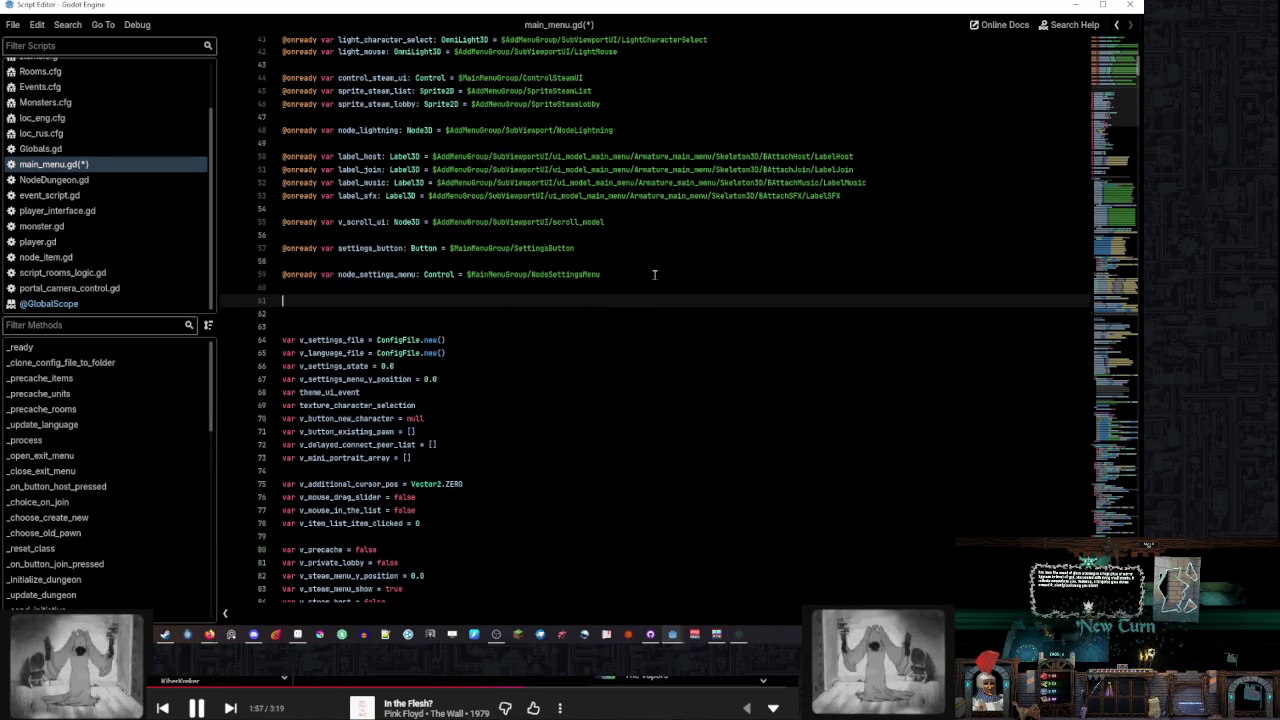
mouse_move(650, 634)
left_click(644, 563)
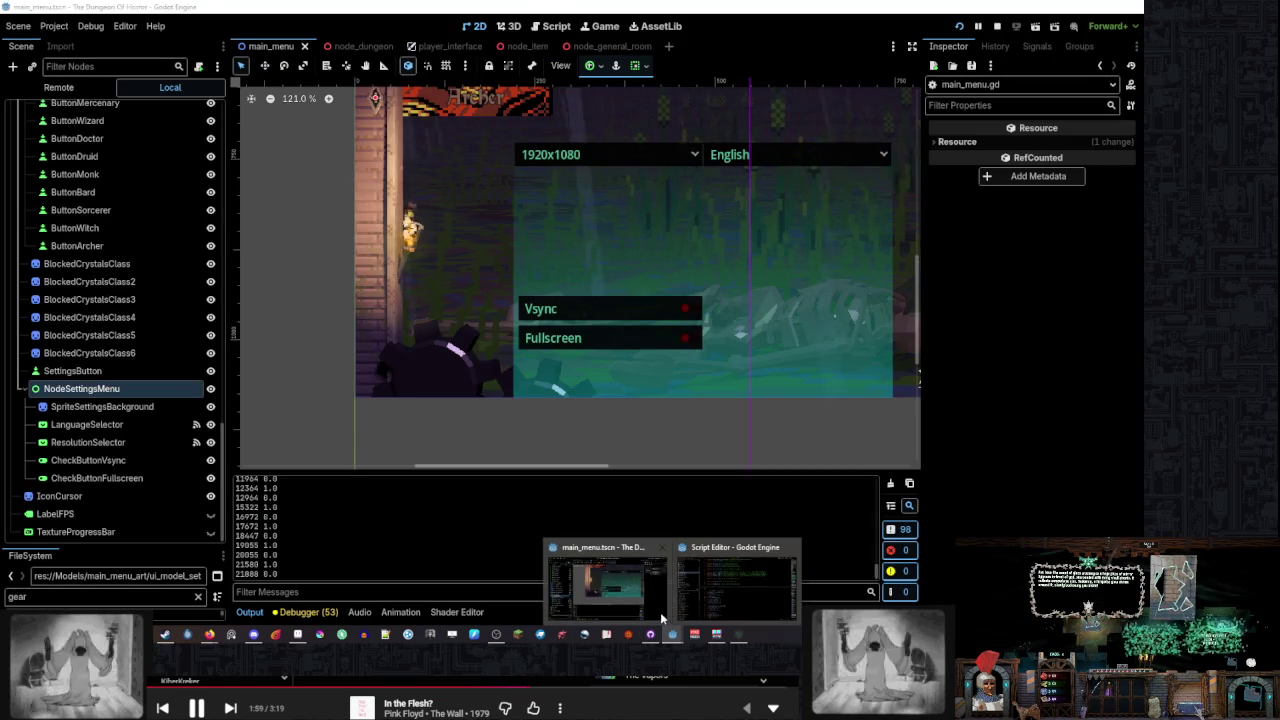
scroll(160, 351, "down", 15)
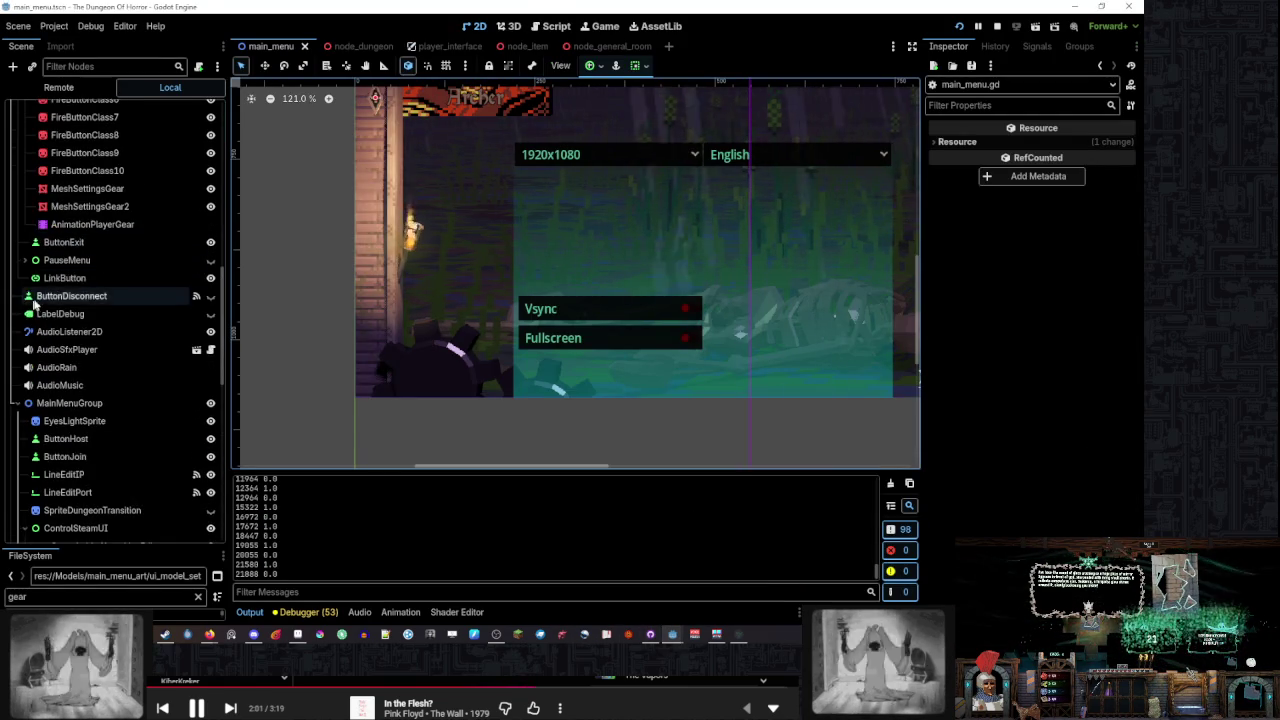
left_click(160, 388)
key("super+Down")
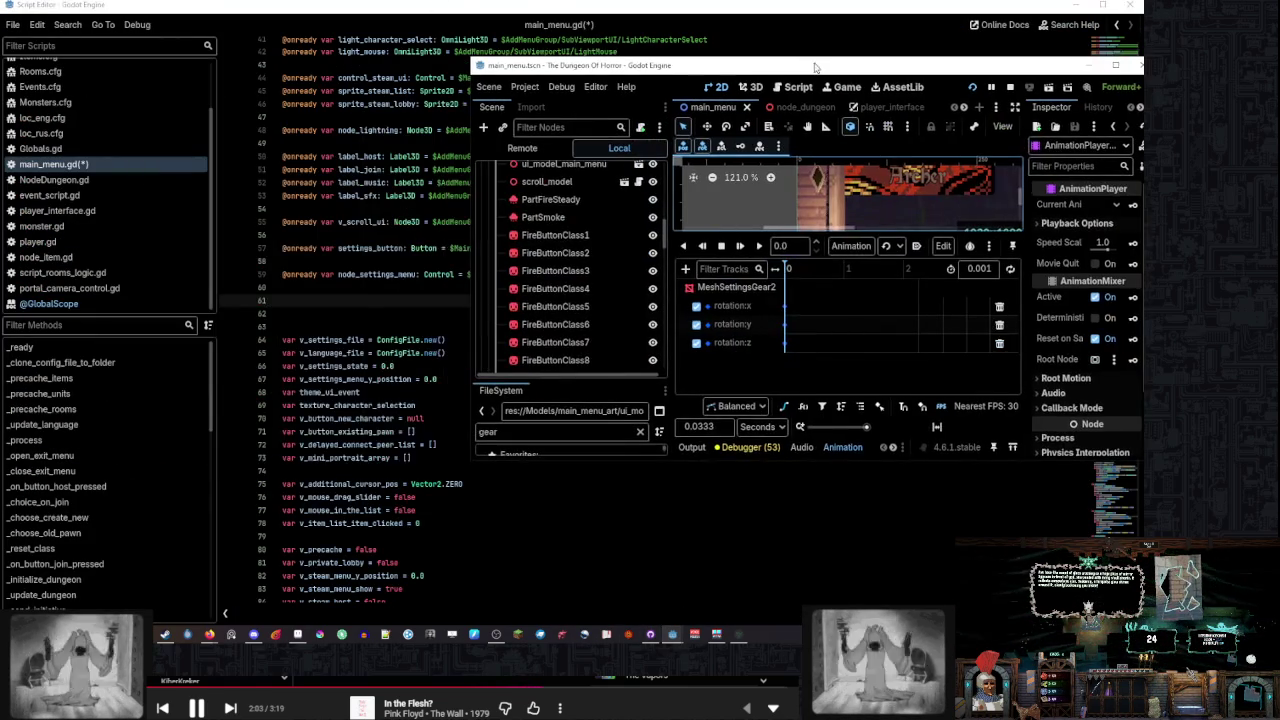
scroll(530, 285, "down", 3)
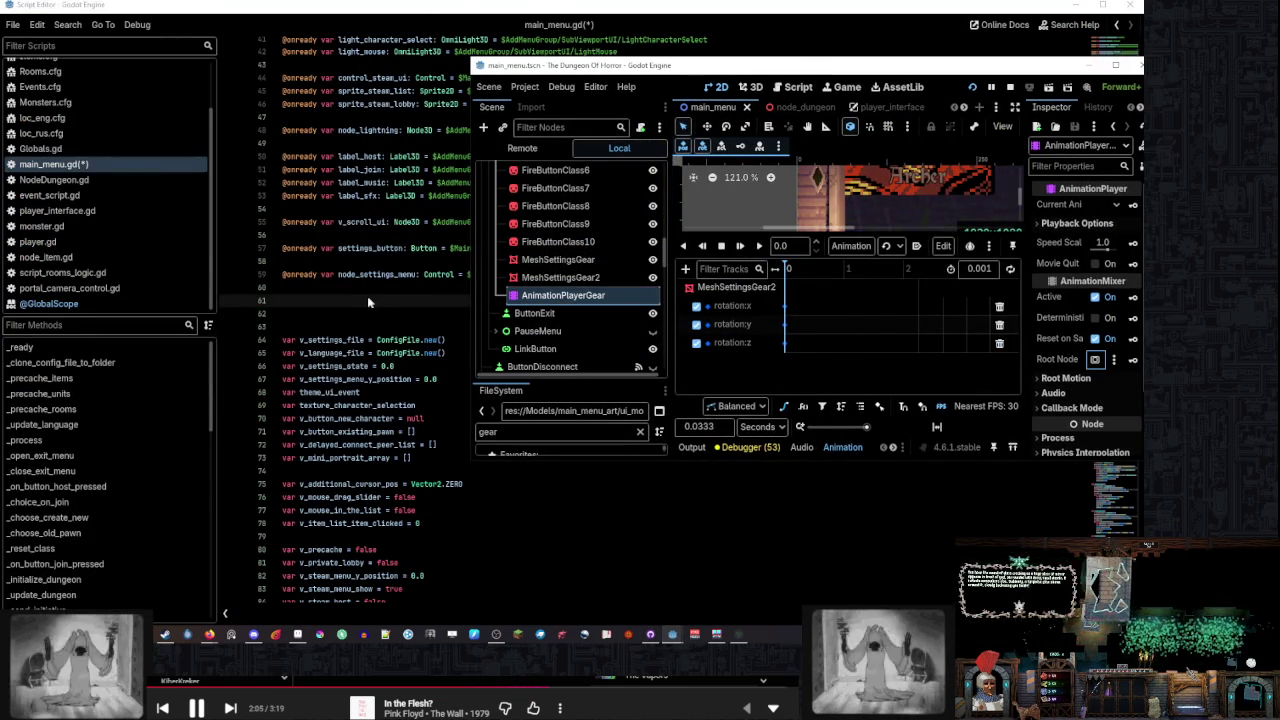
left_click_drag(560, 296, 367, 302)
key("super+Up")
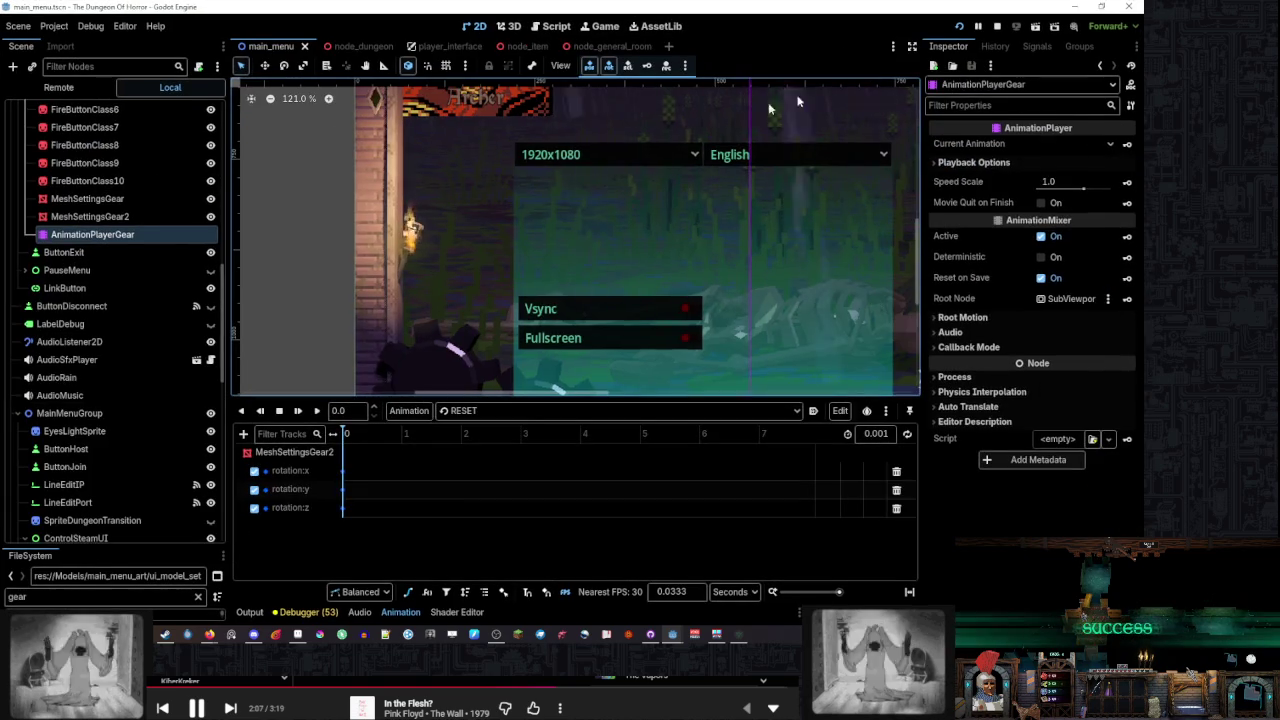
scroll(115, 350, "down", 5)
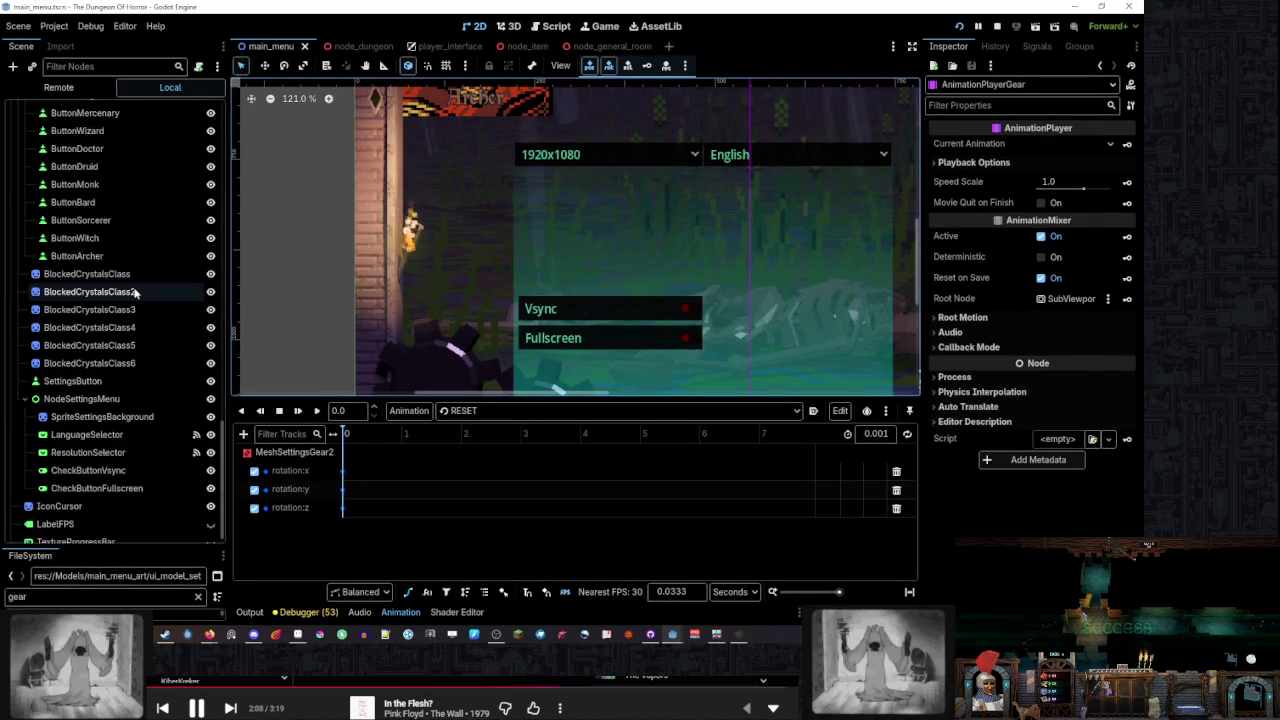
left_click(140, 479)
Back in main_menu.gd, select the animation_player_gear name and scroll to the script's end
left_click(82, 388)
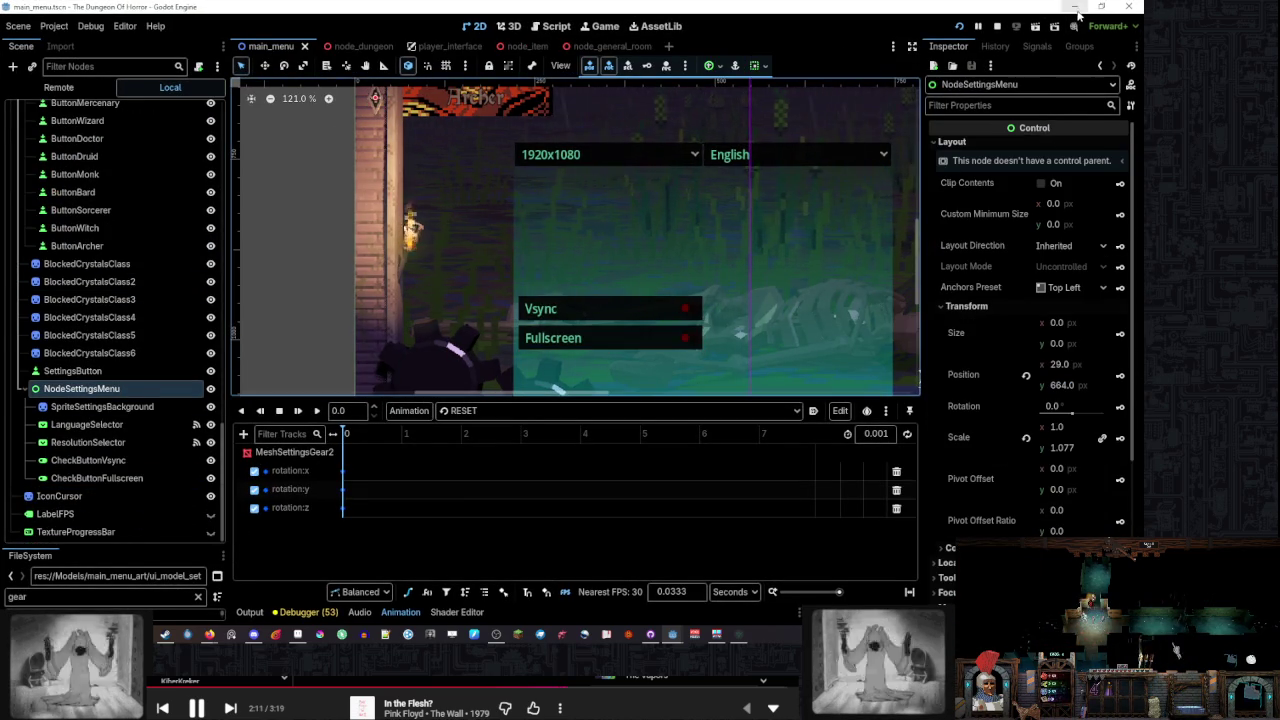
key("alt+Tab")
left_click(508, 326)
double_click(400, 300)
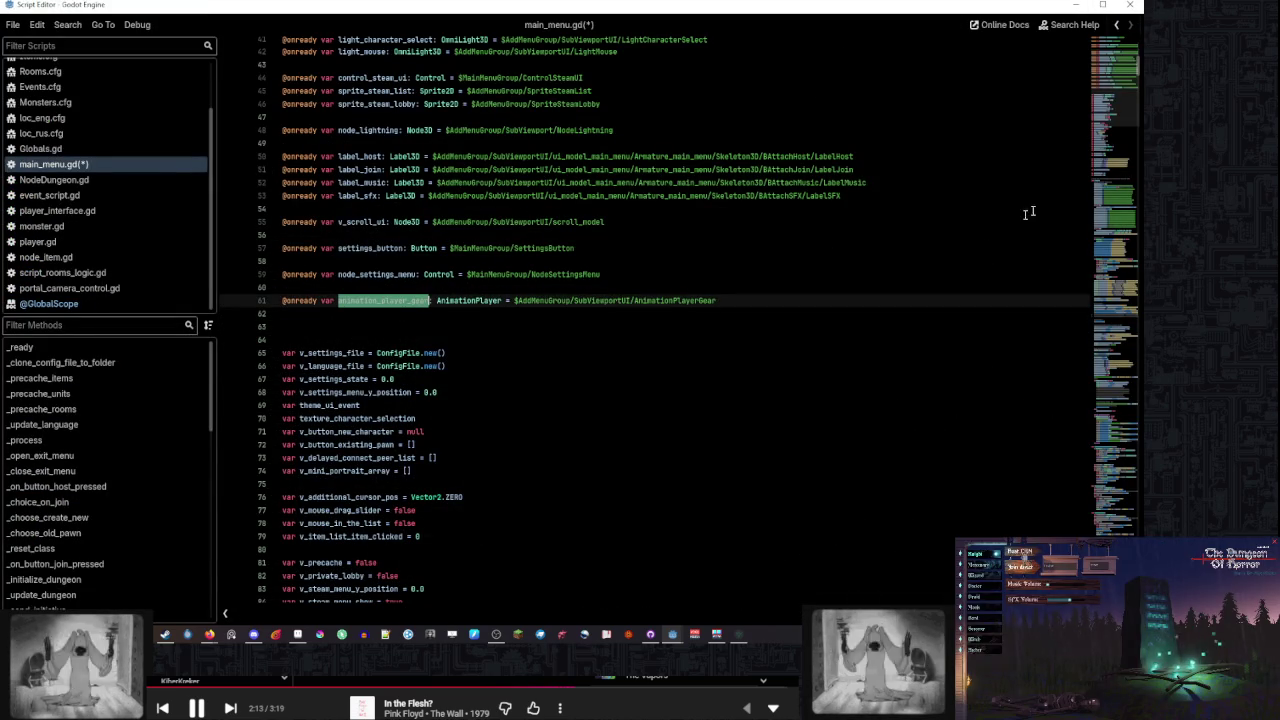
left_click_drag(1119, 99, 1119, 530)
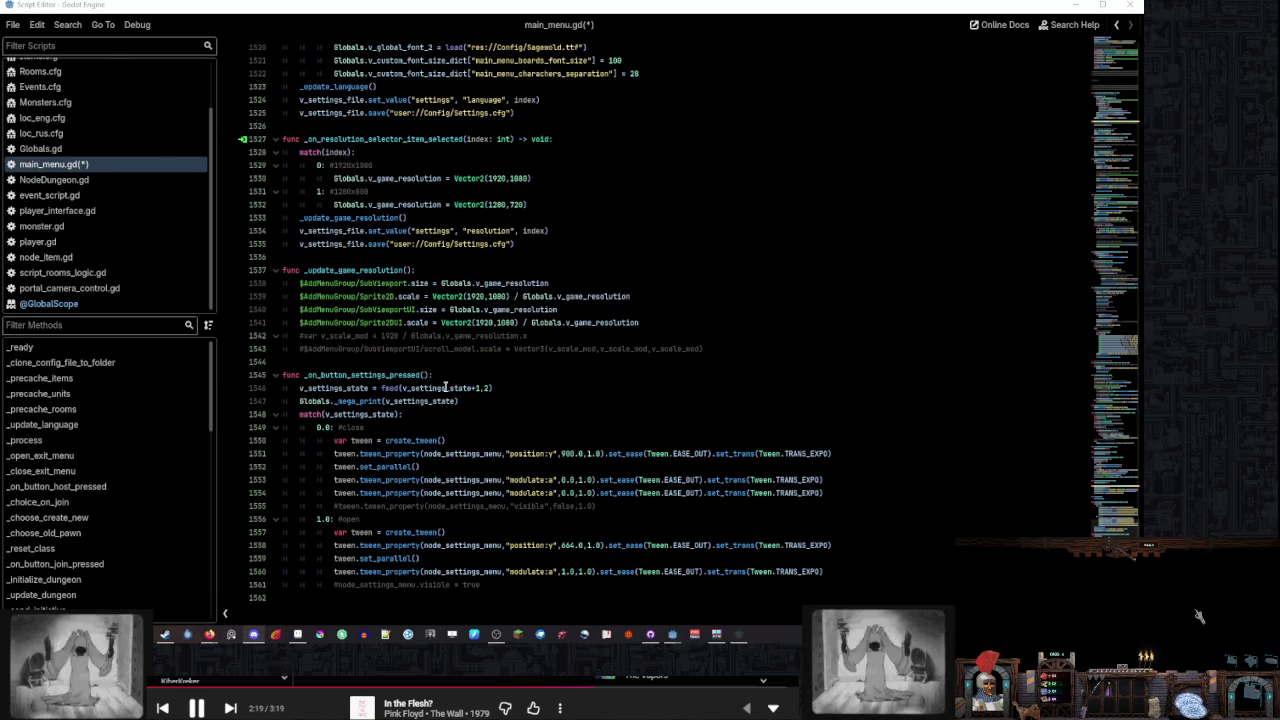
Add a new line 1561 below the modulate tween containing animation_player_gear
left_click(496, 411)
left_click(639, 518)
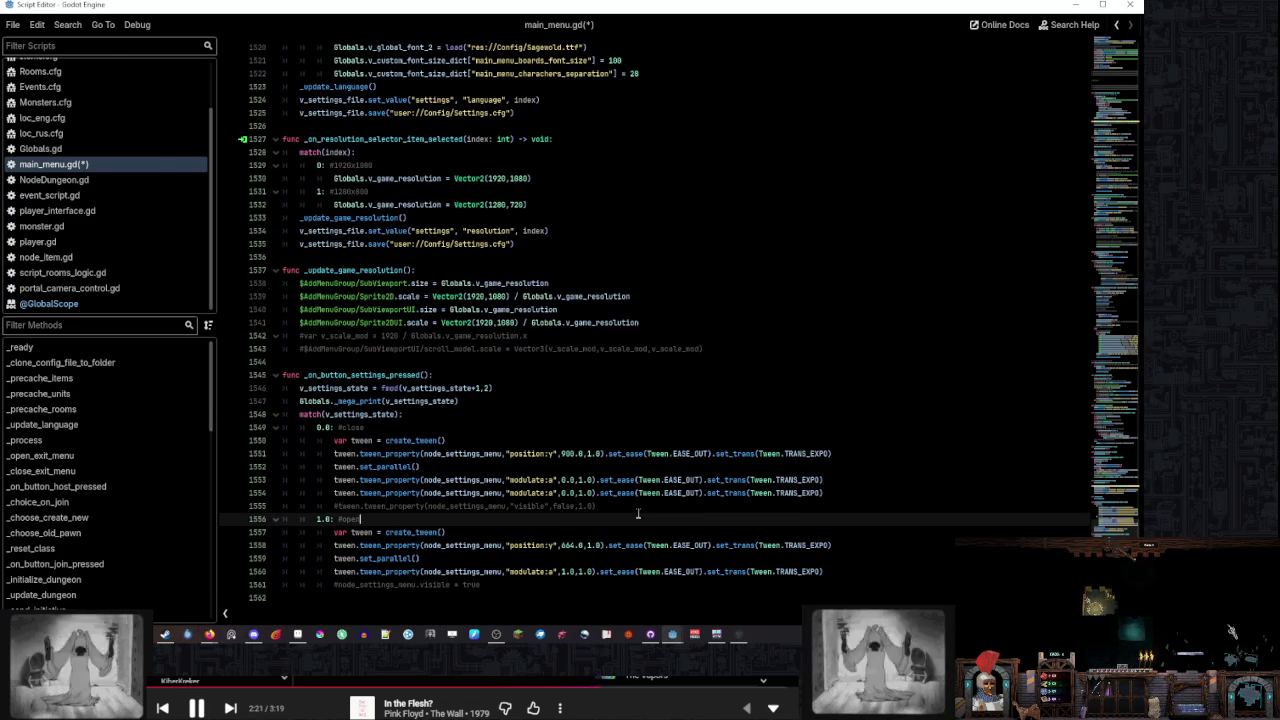
left_click(640, 506)
left_click(855, 575)
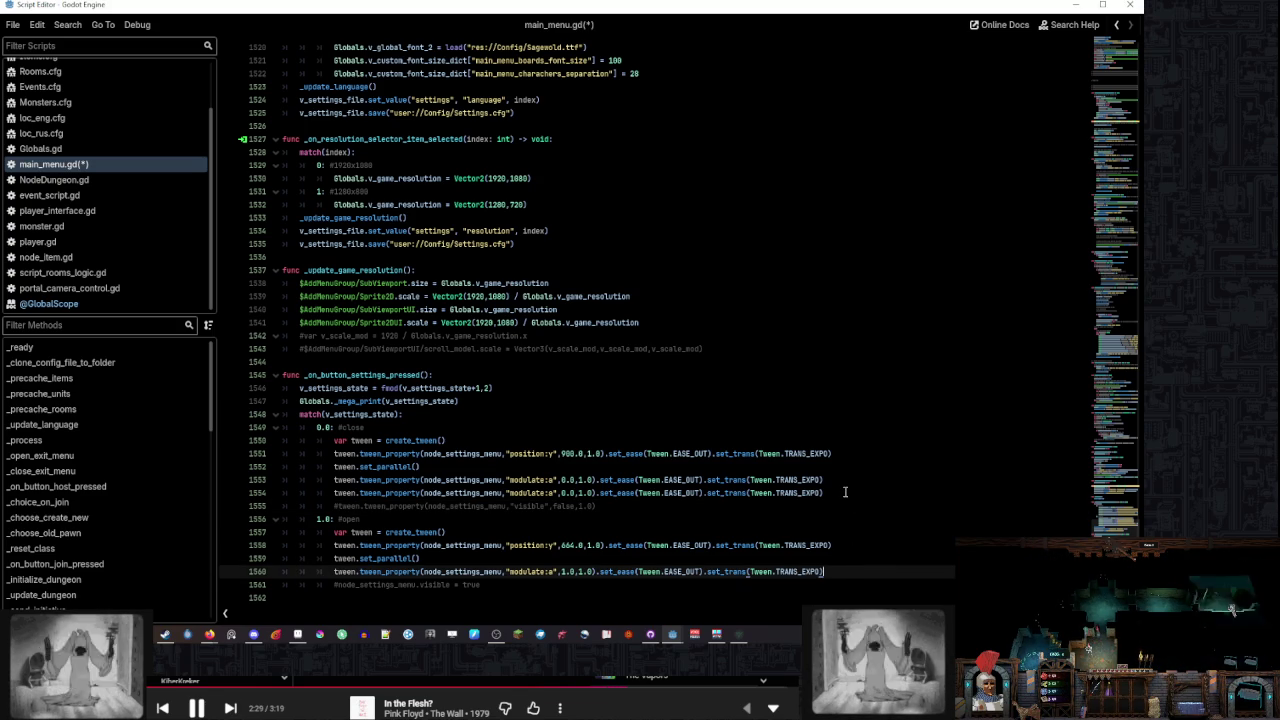
left_click(836, 559)
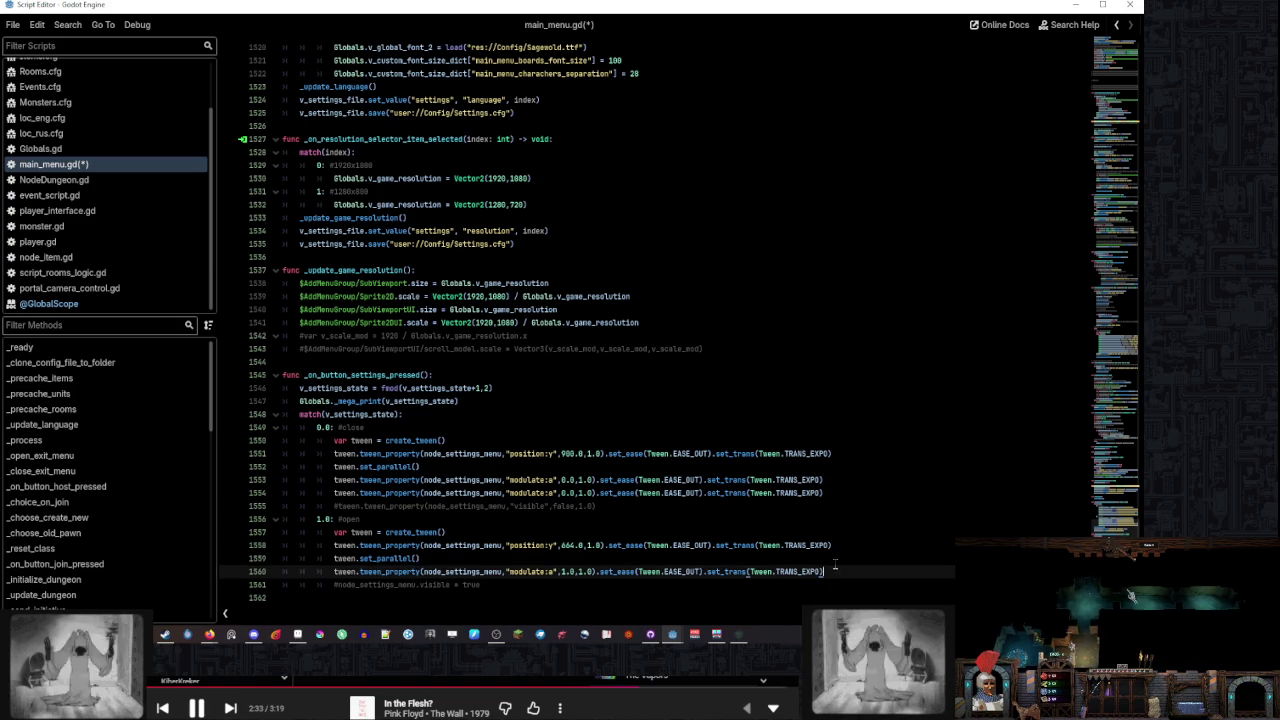
left_click(843, 568)
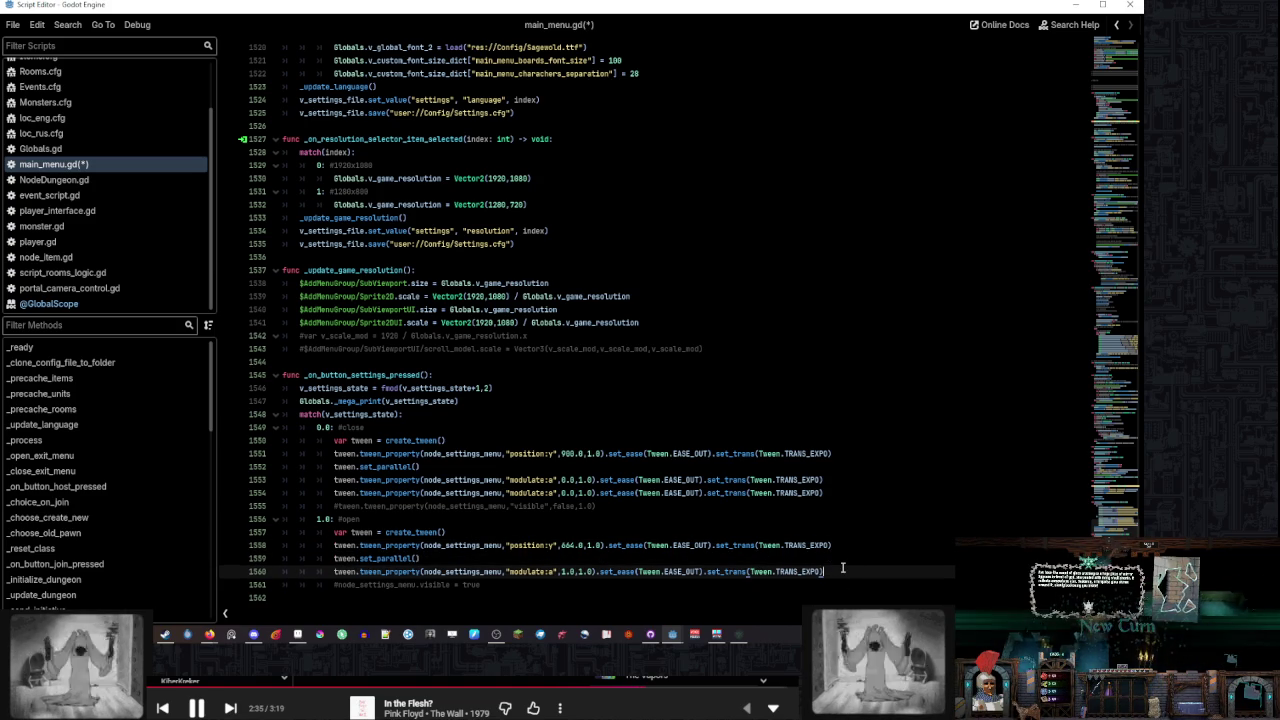
key("Return")
type("animation_player_gear")
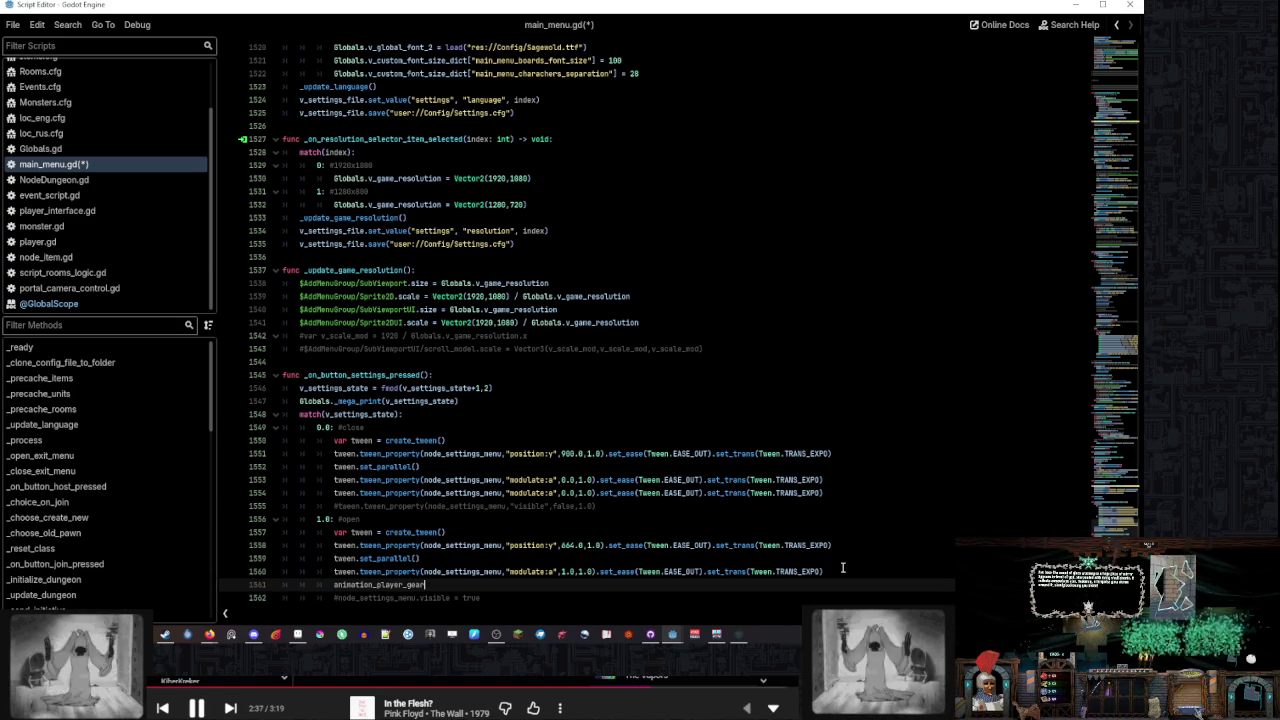
key("ctrl+BackSpace")
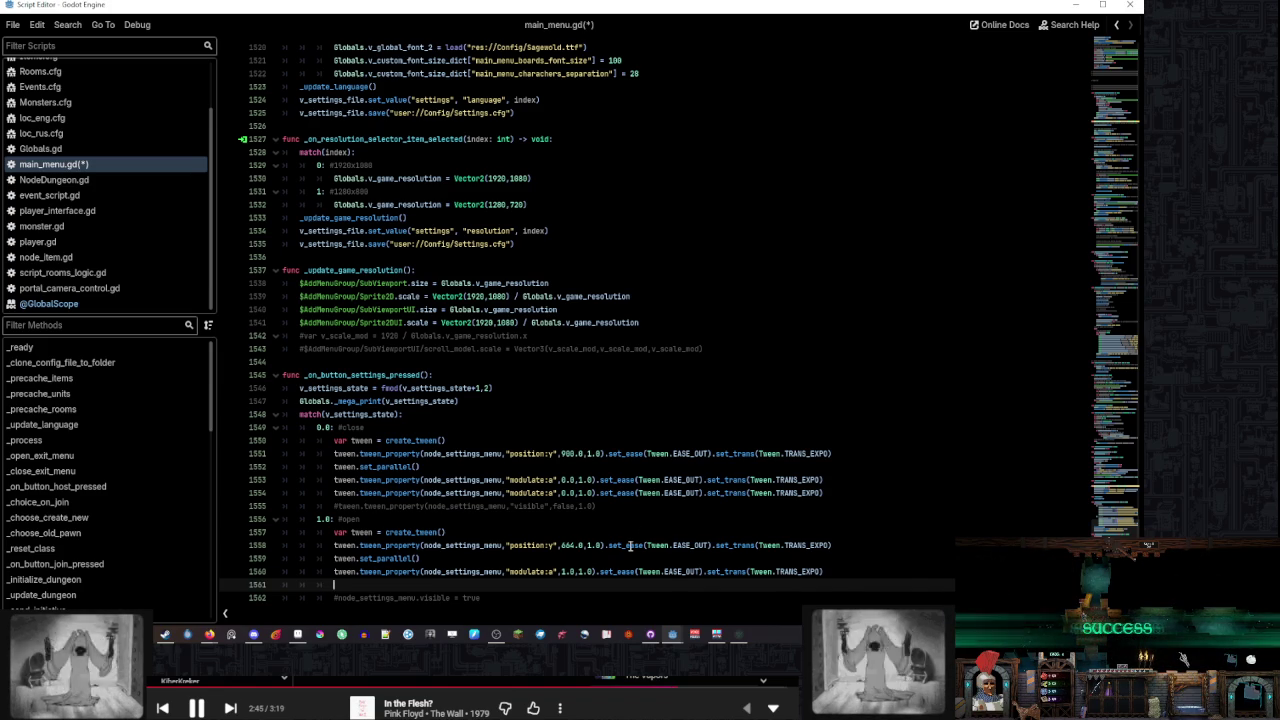
key("ctrl+z")
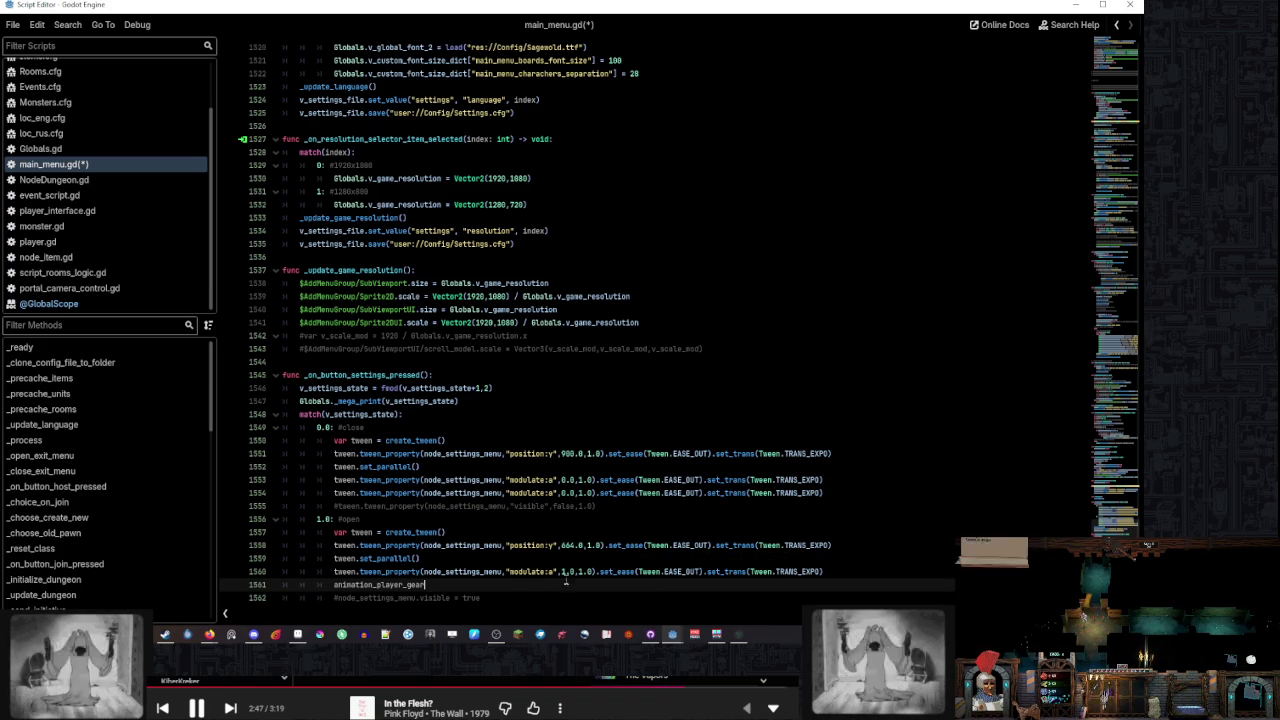
type(".")
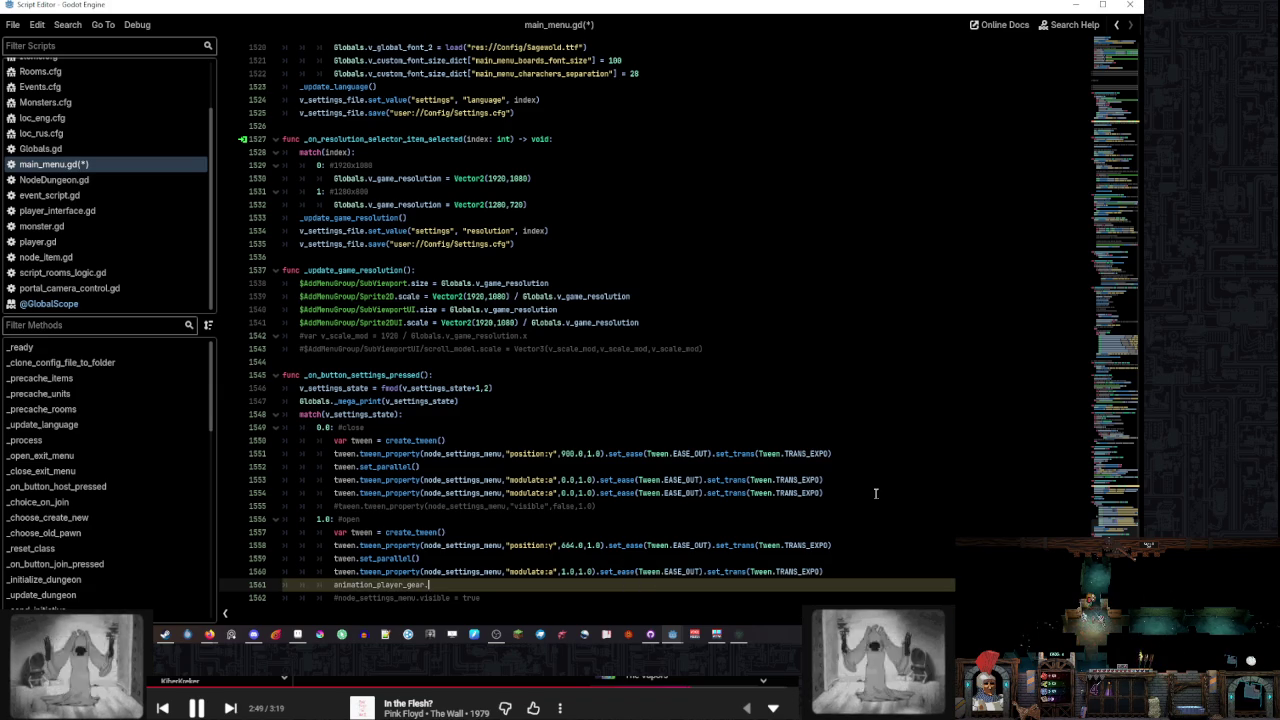
key("Escape")
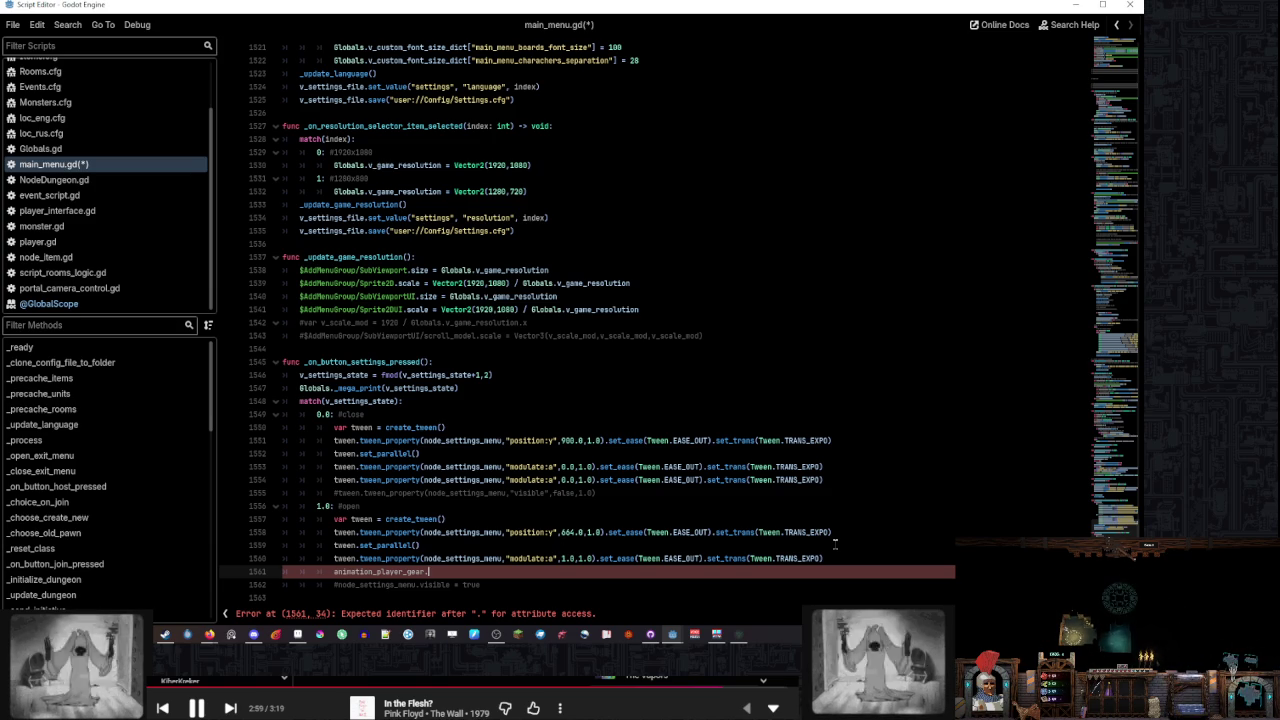
Replace node_settings_menu in the second close-branch tween with animation_player_gear, then delete stray line 1561
left_click(839, 551)
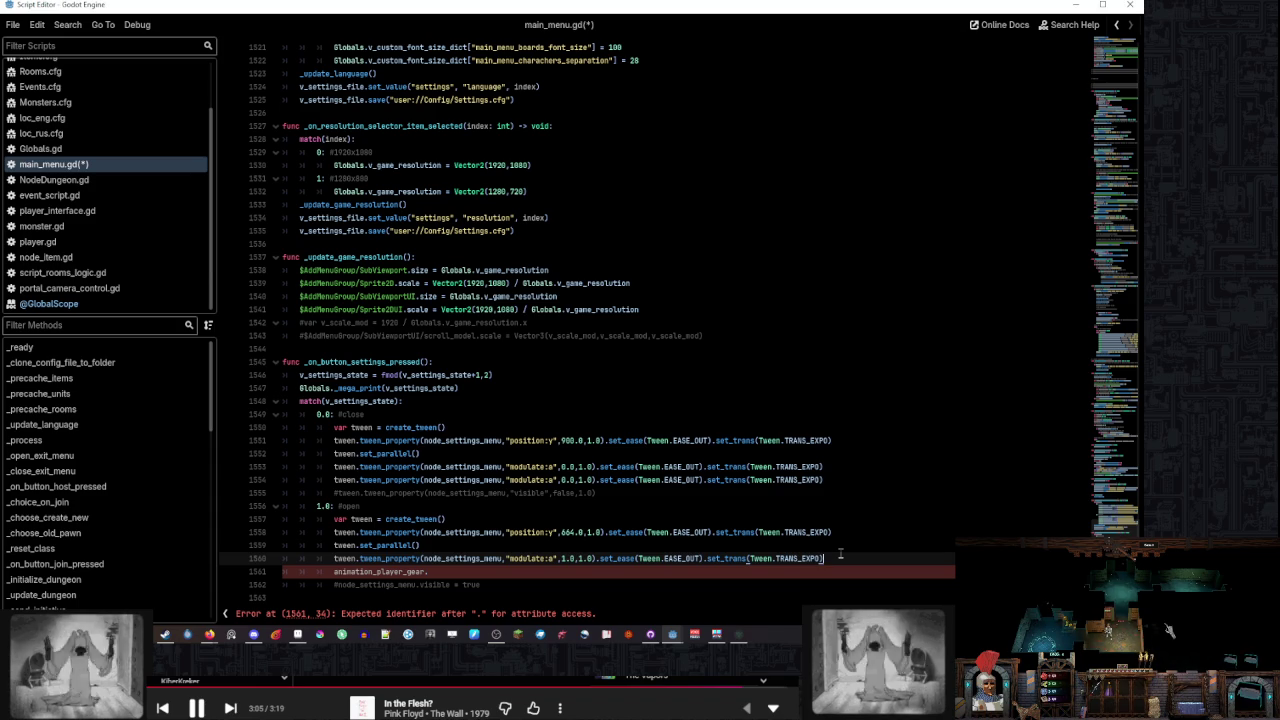
left_click(497, 549)
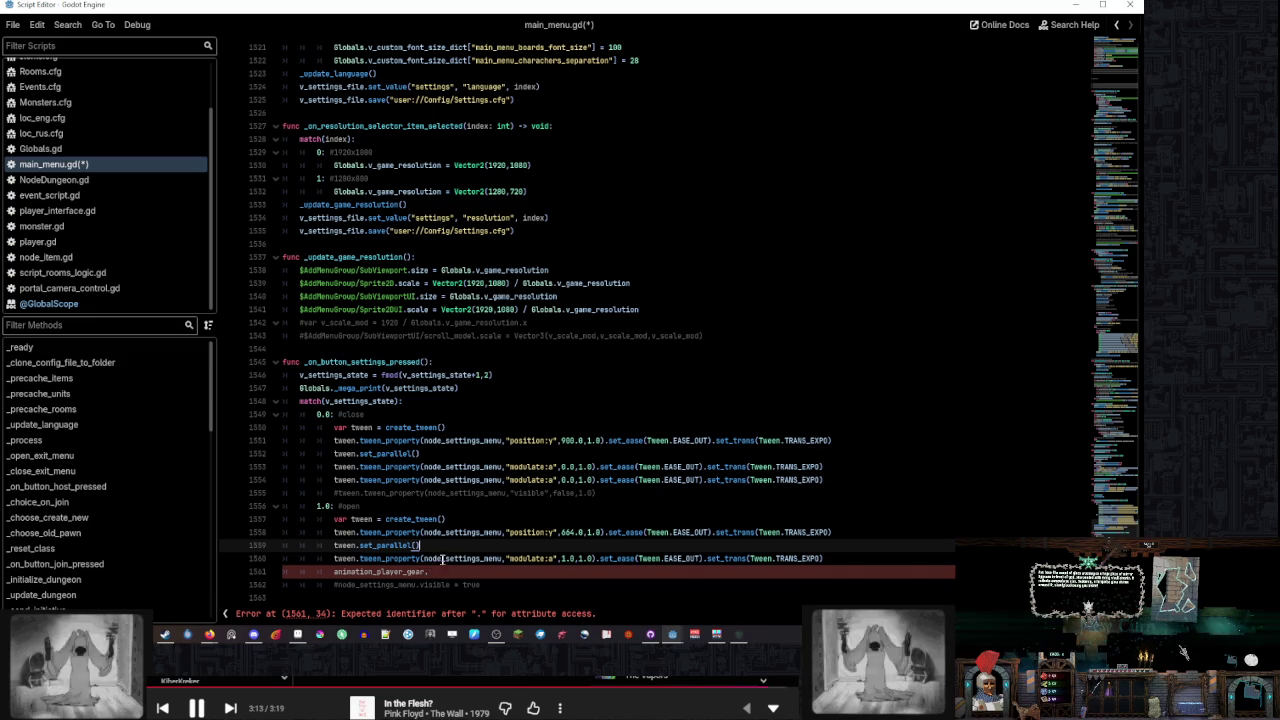
double_click(412, 572)
key("ctrl+c")
double_click(460, 480)
key("ctrl+v")
left_click(619, 571)
key("BackSpace")
key("BackSpace")
key("BackSpace")
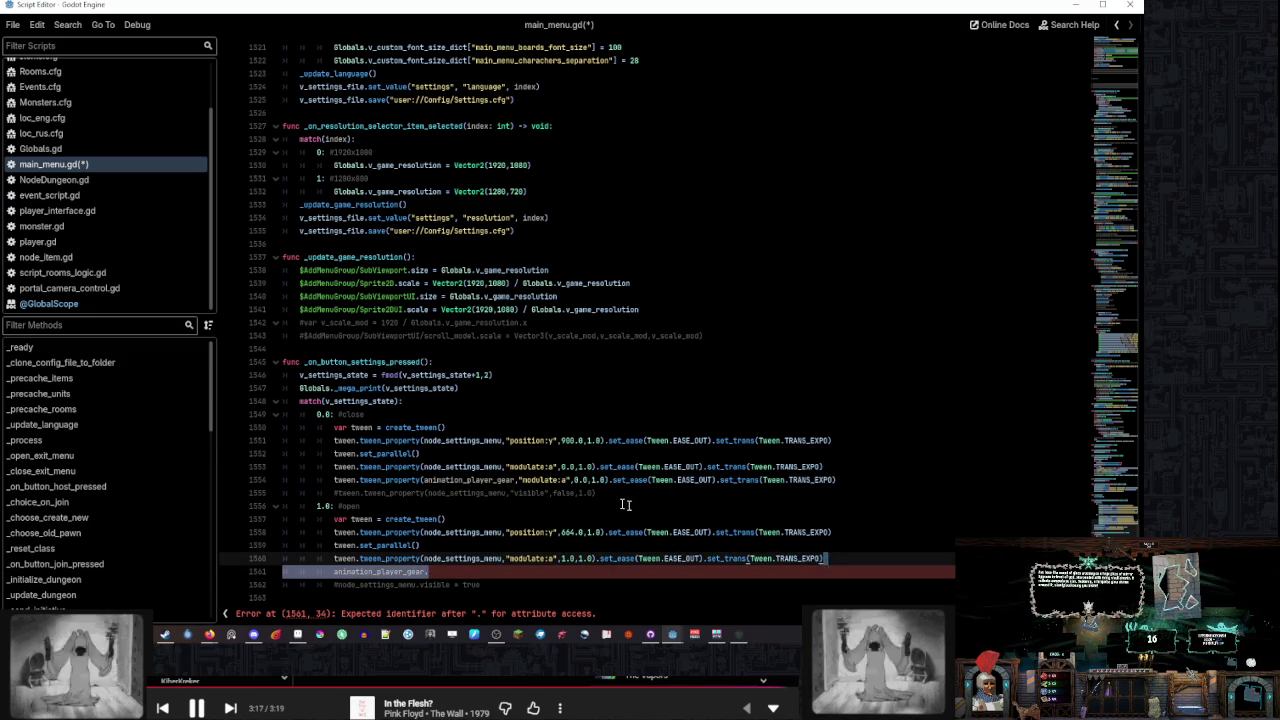
Check AnimationPlayerGear's Speed Scale, then change the gear tween property from modulate:a to speed_scale
mouse_move(703, 632)
left_click(610, 585)
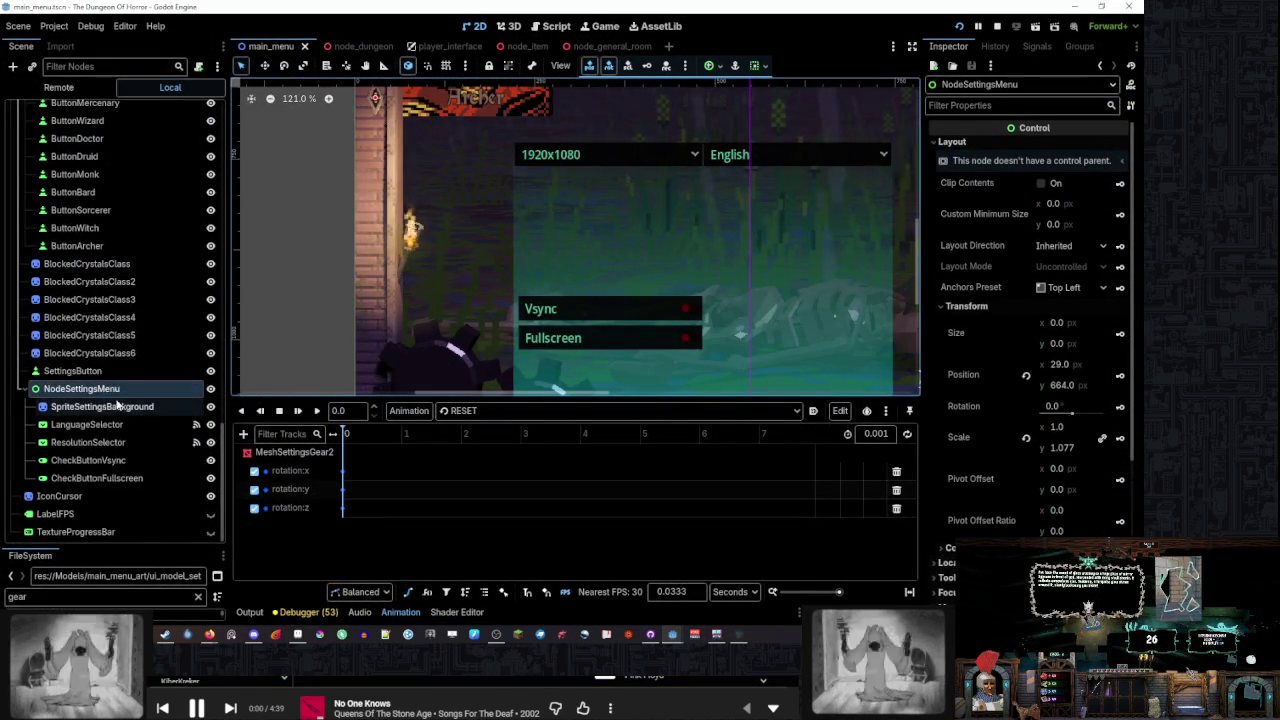
scroll(126, 399, "up", 5)
right_click(100, 334)
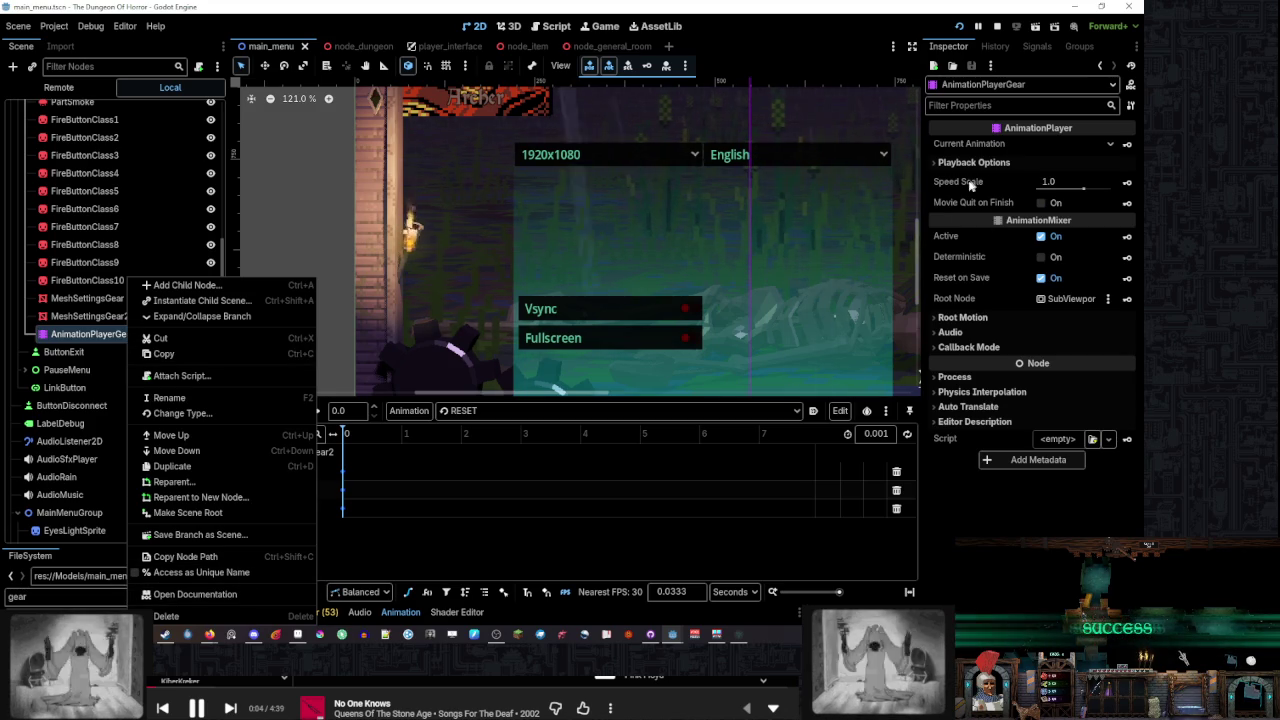
left_click(185, 556)
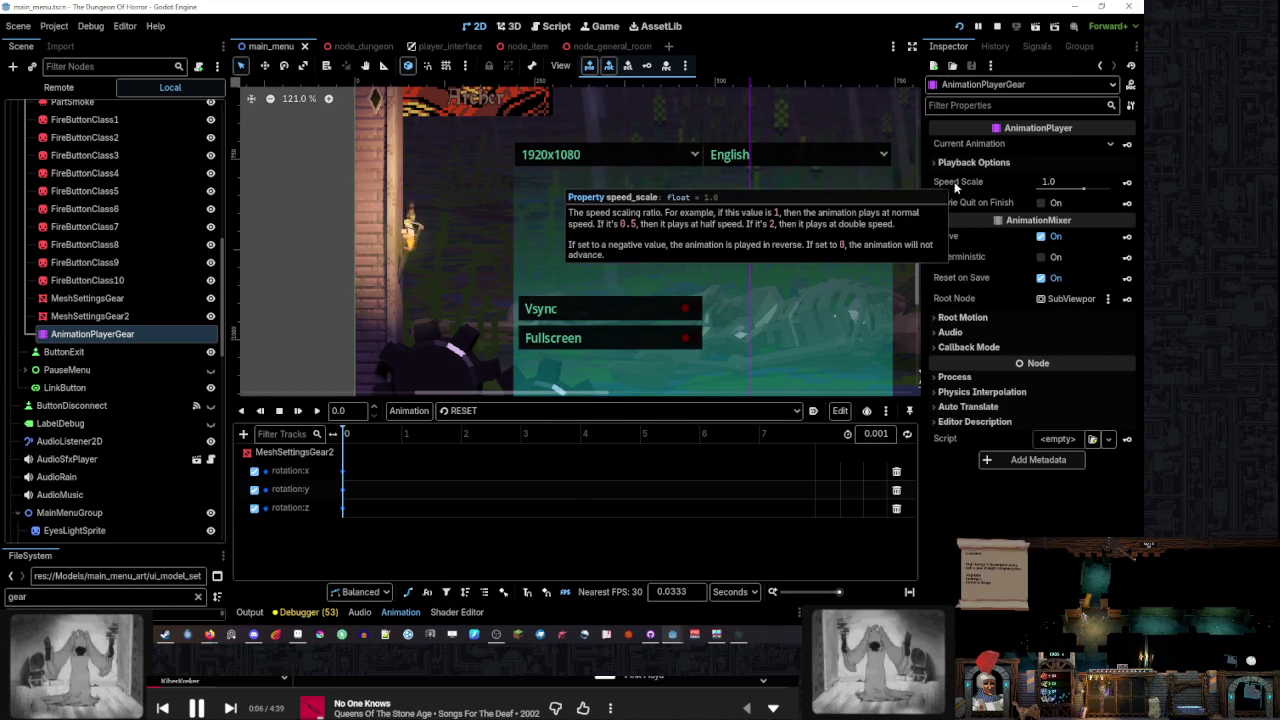
key("alt+Tab")
double_click(540, 476)
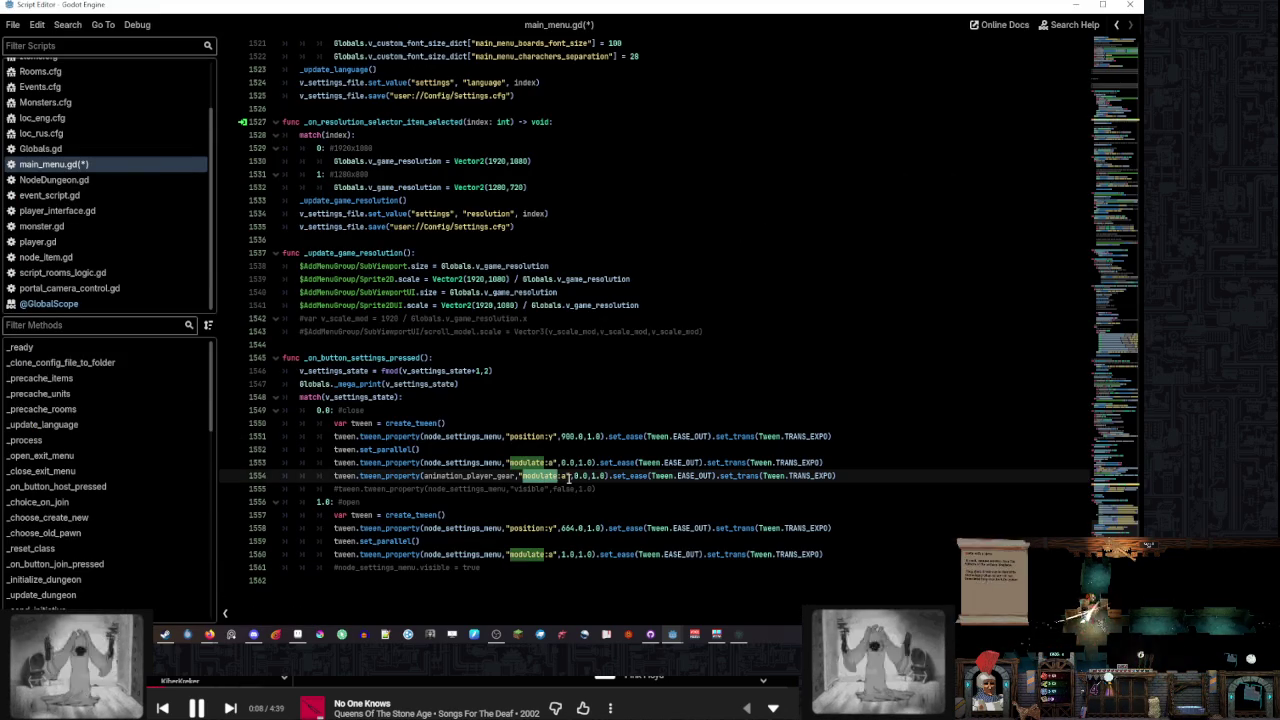
type("speed_scal")
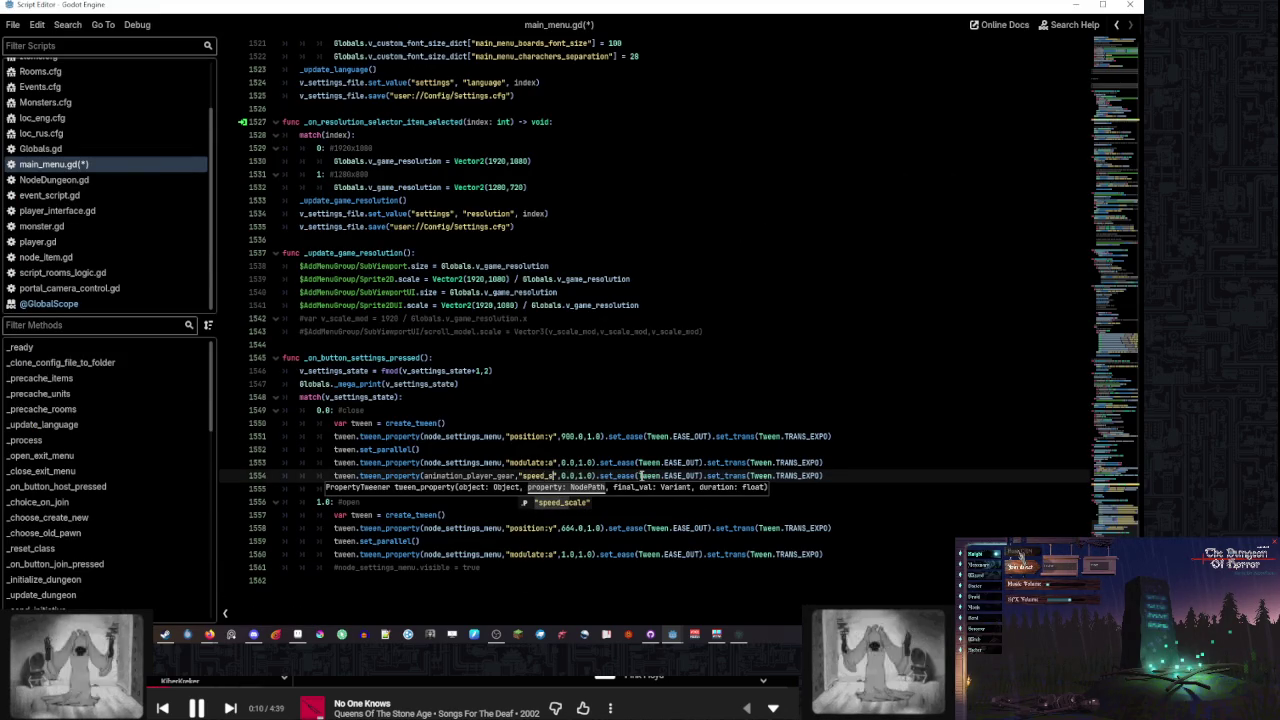
type("e")
left_click(620, 446)
Set the gear speed_scale tween target to 2.0 and duplicate the line
double_click(580, 476)
type("1")
key("BackSpace")
type("2")
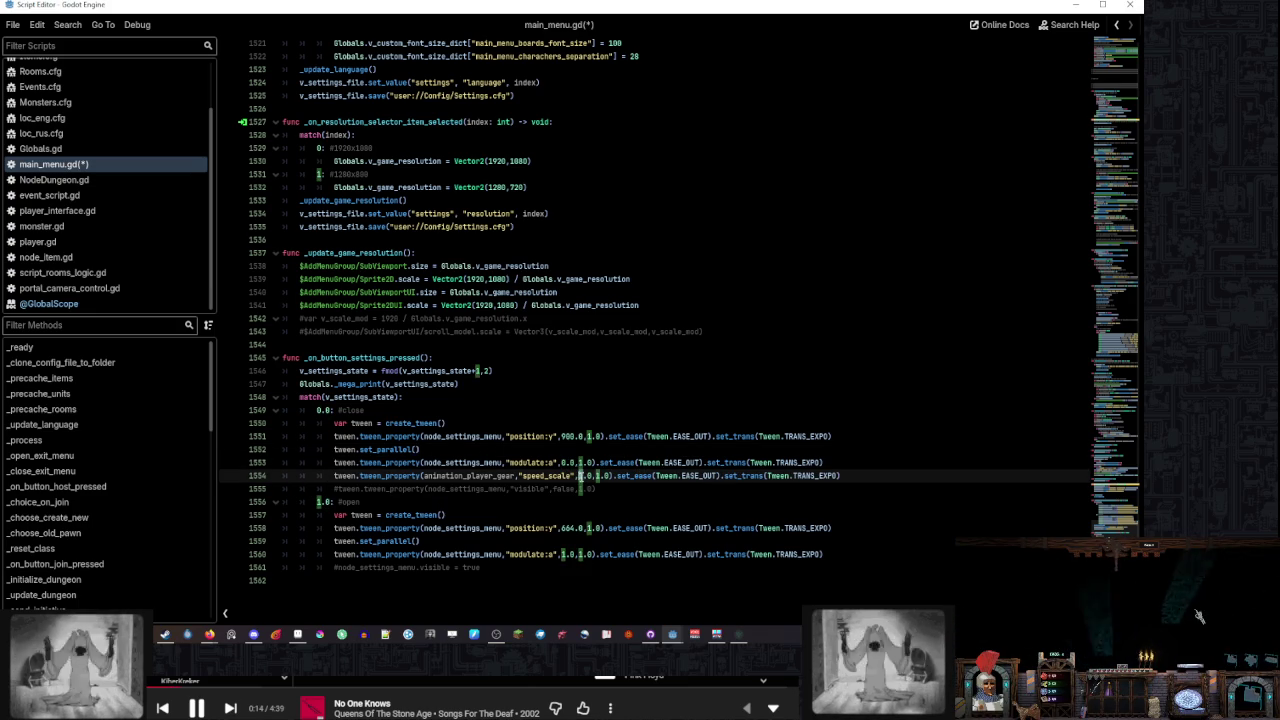
left_click(866, 474)
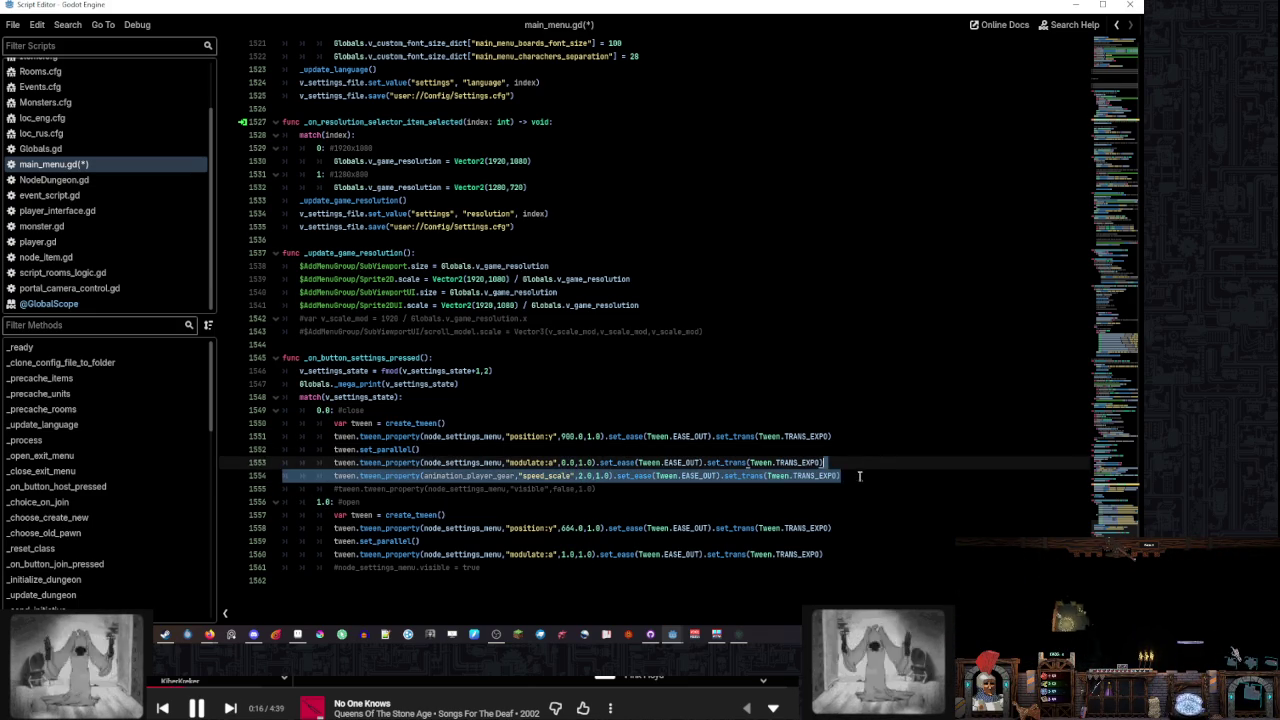
key("ctrl+shift+d")
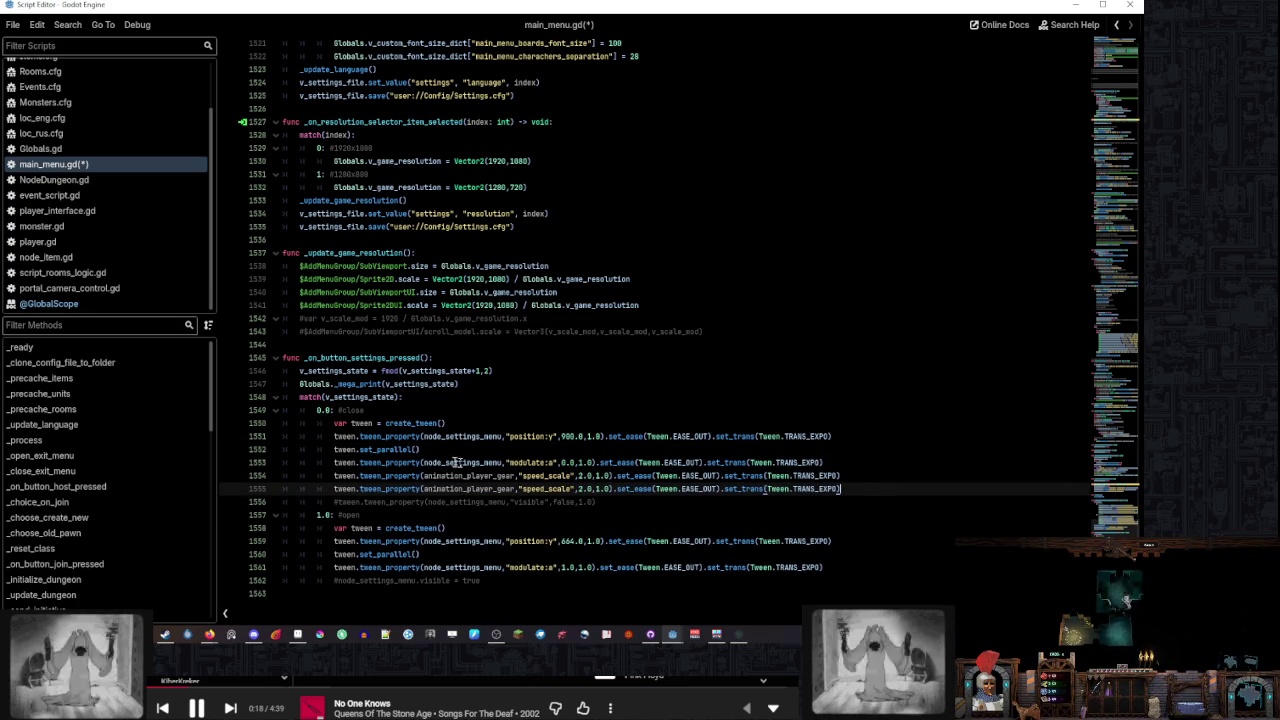
Look up the Tween set_parallel documentation via Lookup Symbol
left_click(372, 449)
right_click(372, 449)
left_click(420, 614)
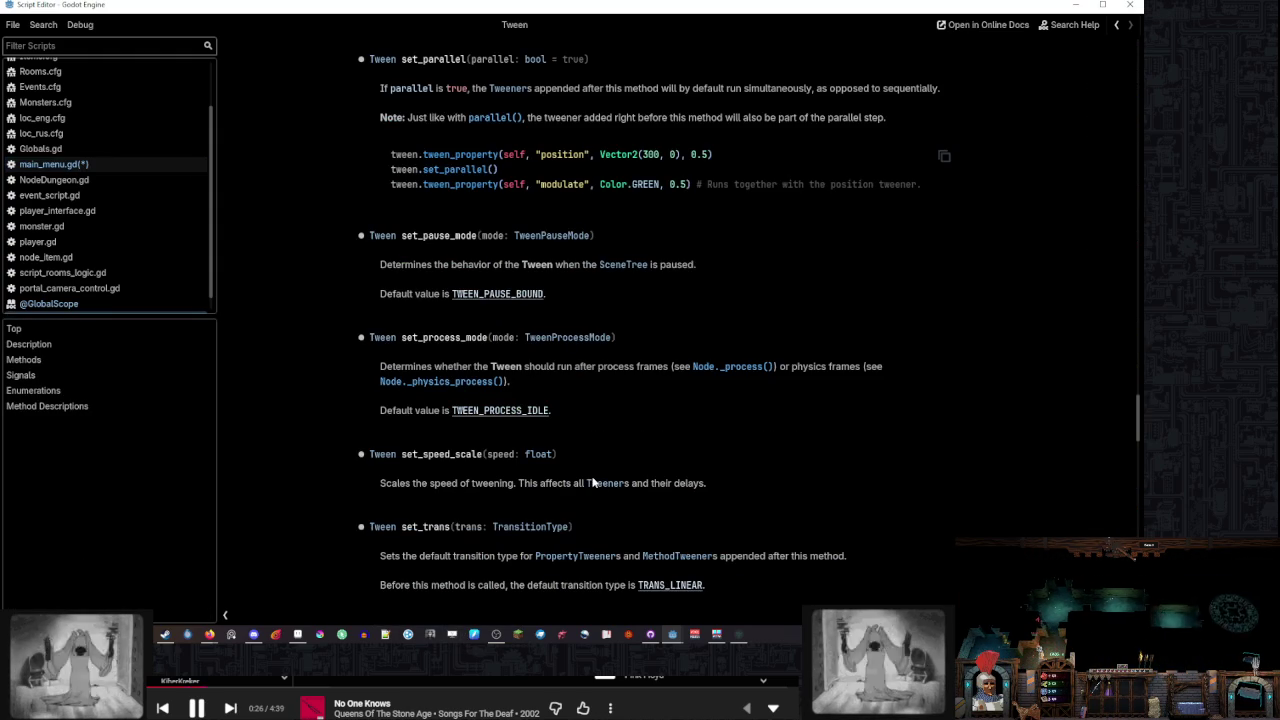
Return to main_menu.gd and select the end of set_parallel() on line 1552
mouse_move(672, 636)
left_click(704, 563)
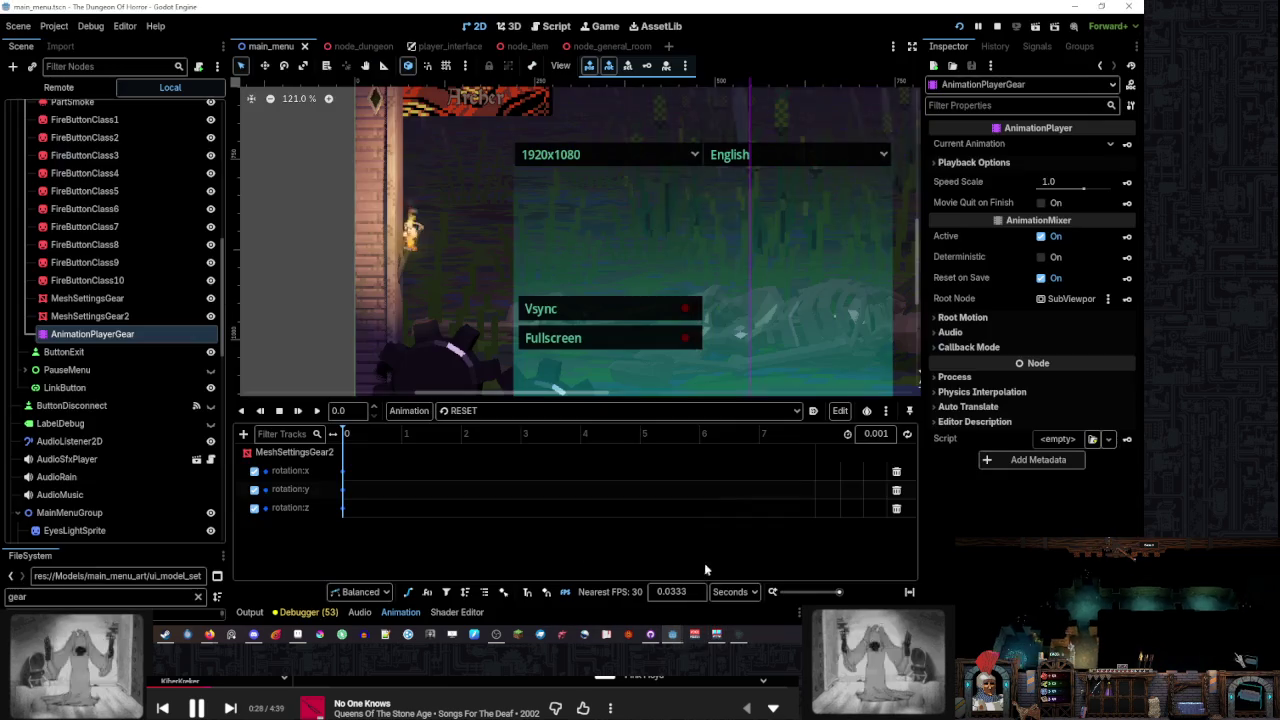
left_click(629, 532)
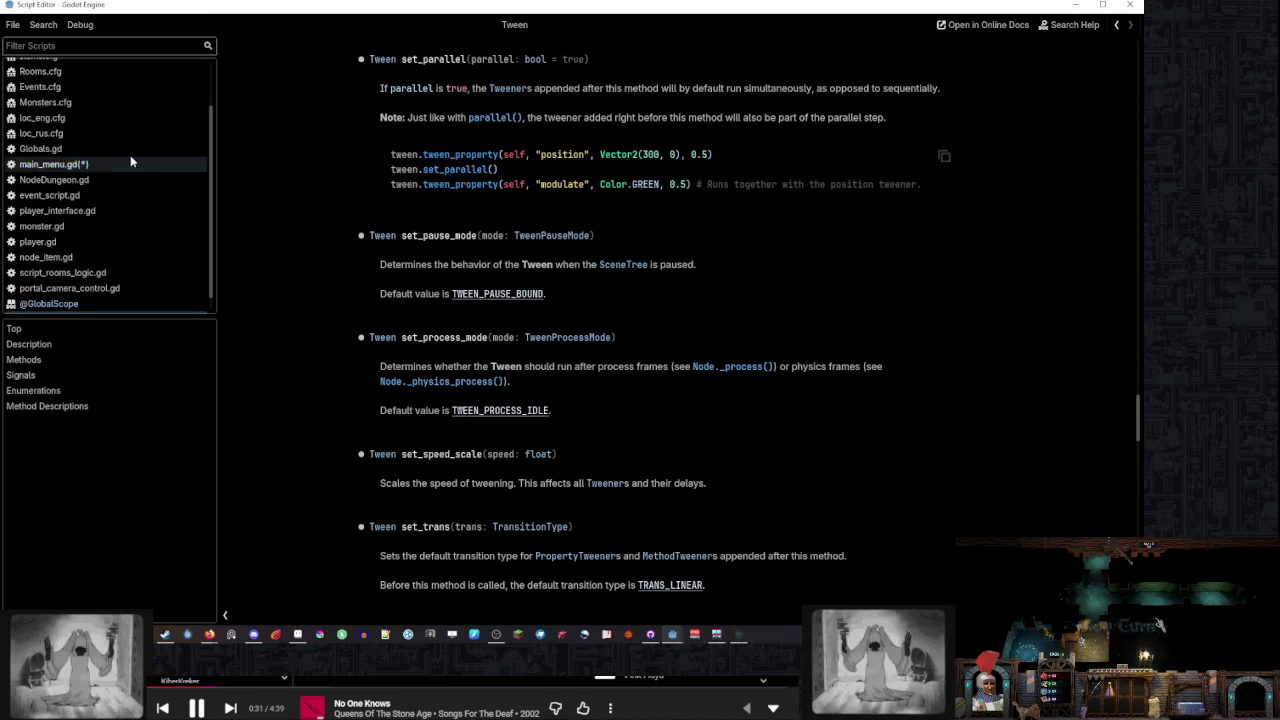
left_click(130, 160)
left_click(491, 466)
left_click_drag(419, 453, 359, 466)
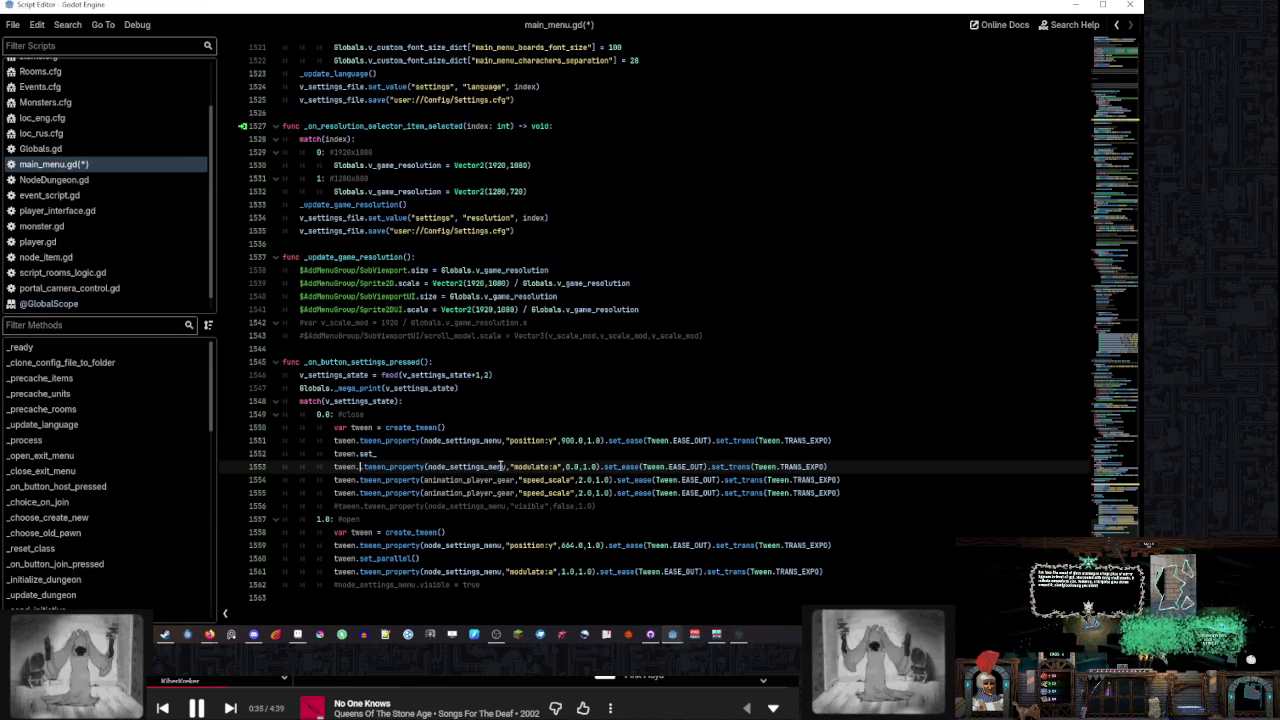
type(".parallel(")
Delete the leftover tween.set_ line and chain .parallel() onto the close gear and open modulate tweens
left_click(494, 456)
left_click(862, 440)
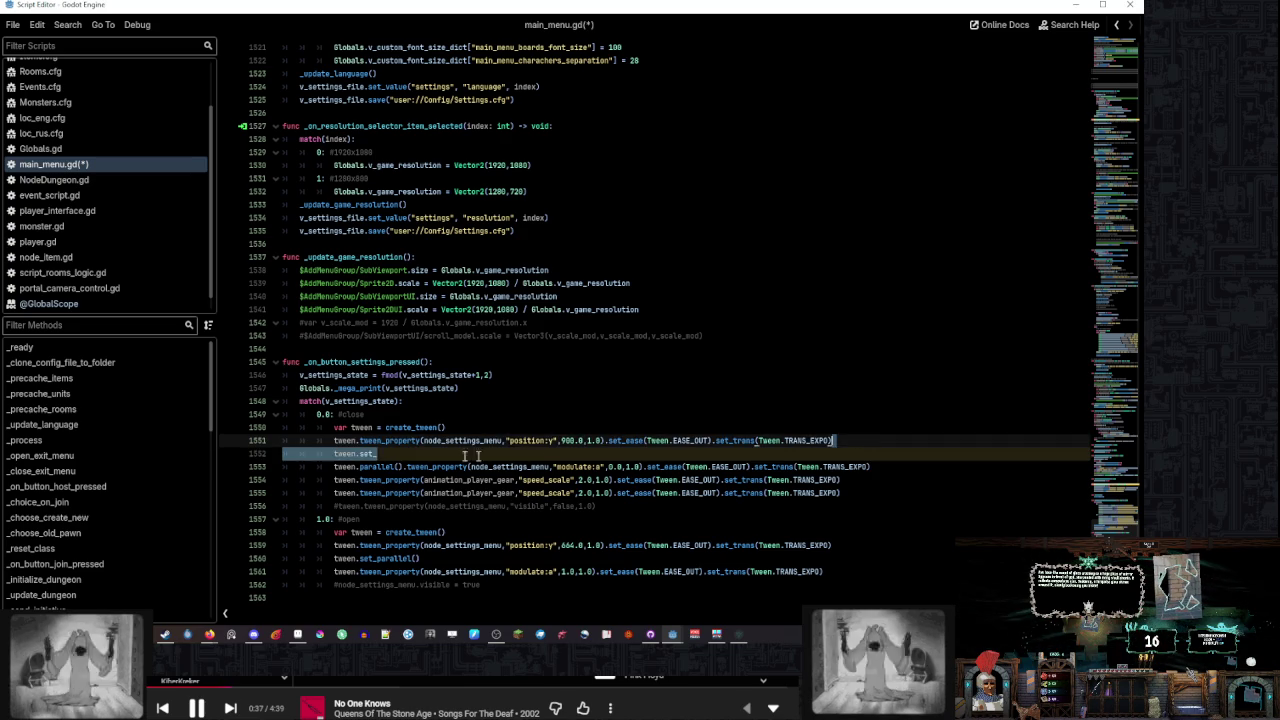
key("shift+Down")
key("BackSpace")
left_click_drag(406, 450, 356, 450)
key("ctrl+c")
key("Down")
key("ctrl+v")
left_click(358, 554)
key("ctrl+v")
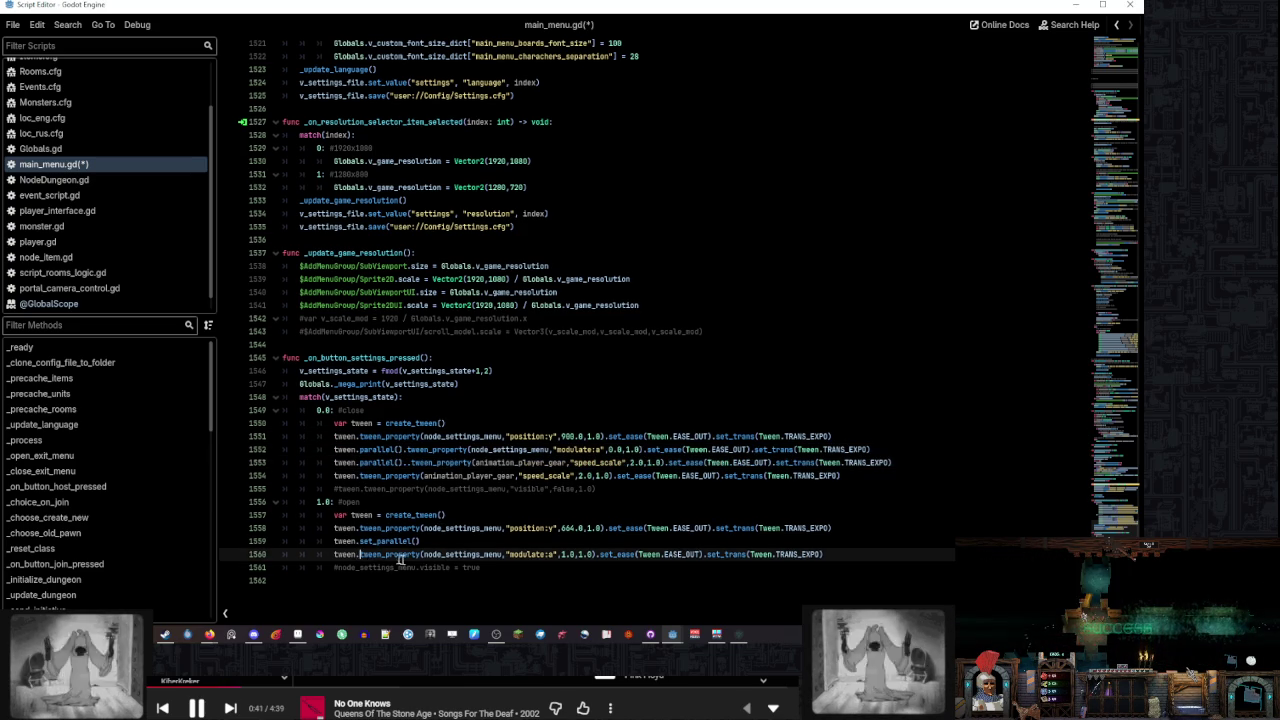
Delete the open branch's set_parallel() line and select the duplicate gear speed_scale tween line
key("Up")
key("End")
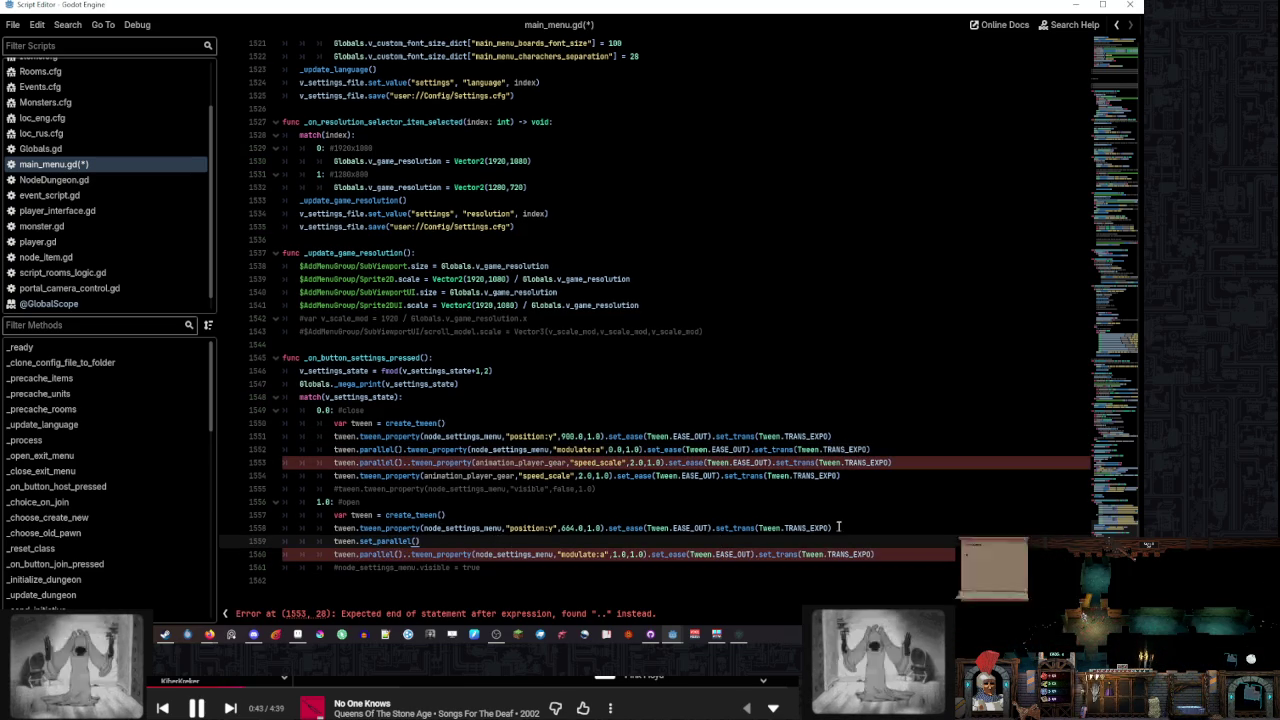
key("shift+Up")
key("Delete")
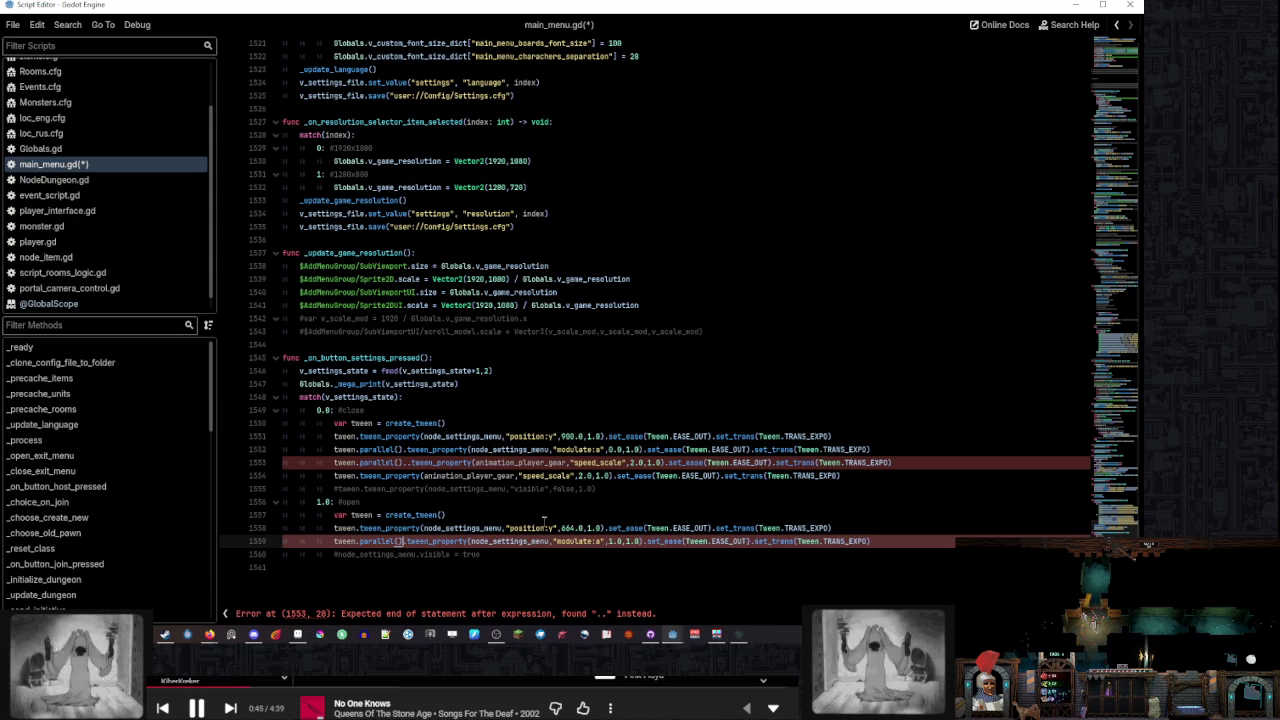
left_click(404, 462)
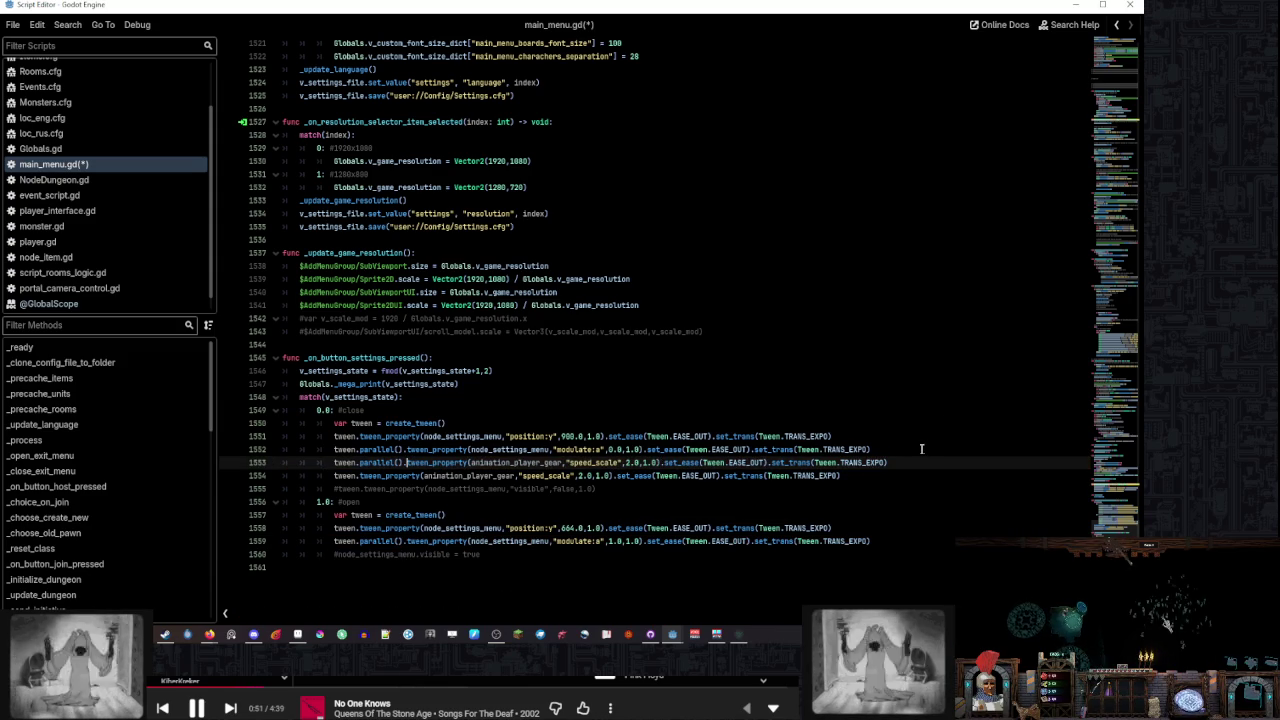
left_click_drag(880, 476, 916, 464)
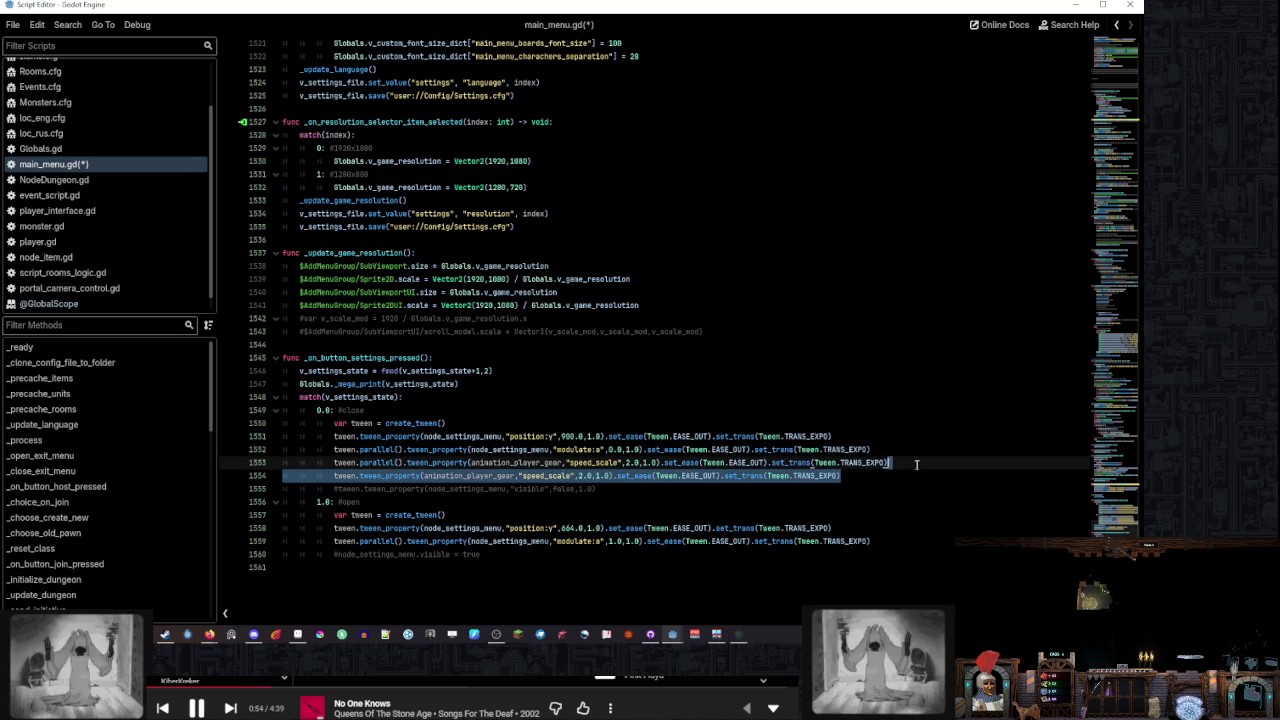
Delete the duplicate gear tween and remove parallel(). from the remaining speed_scale 2.0 tween
key("BackSpace")
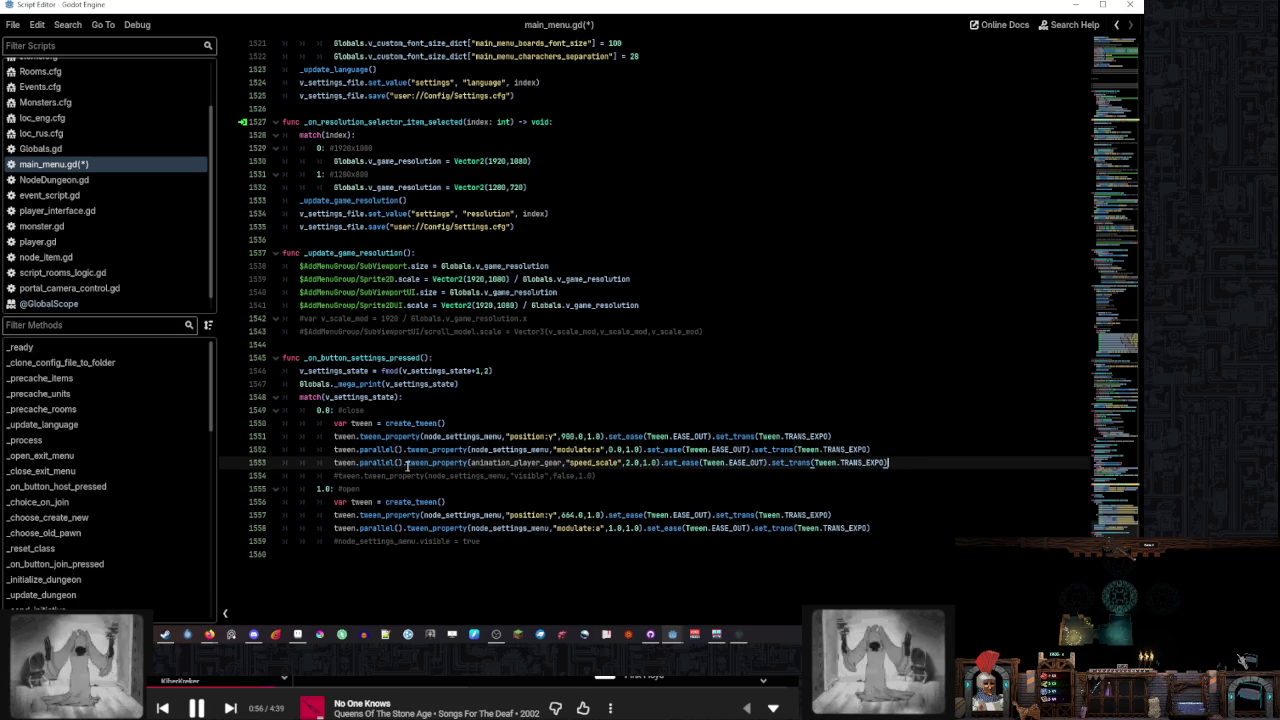
mouse_move(407, 467)
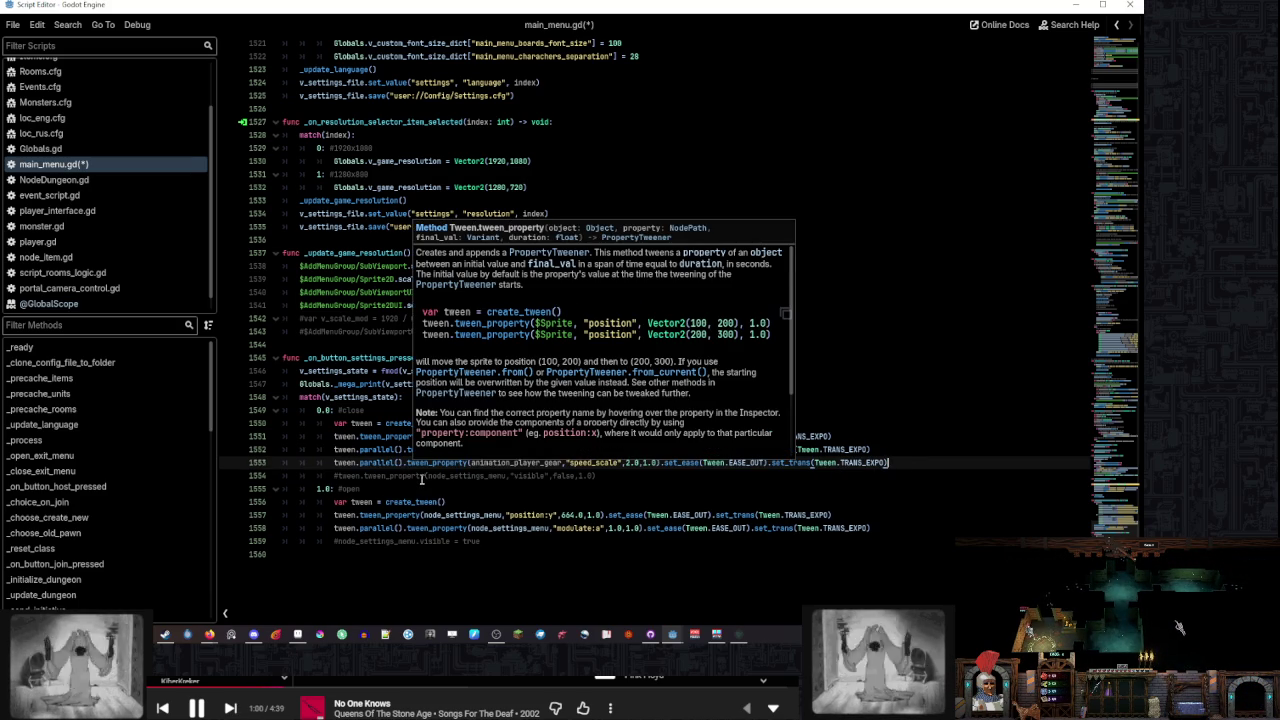
double_click(380, 463)
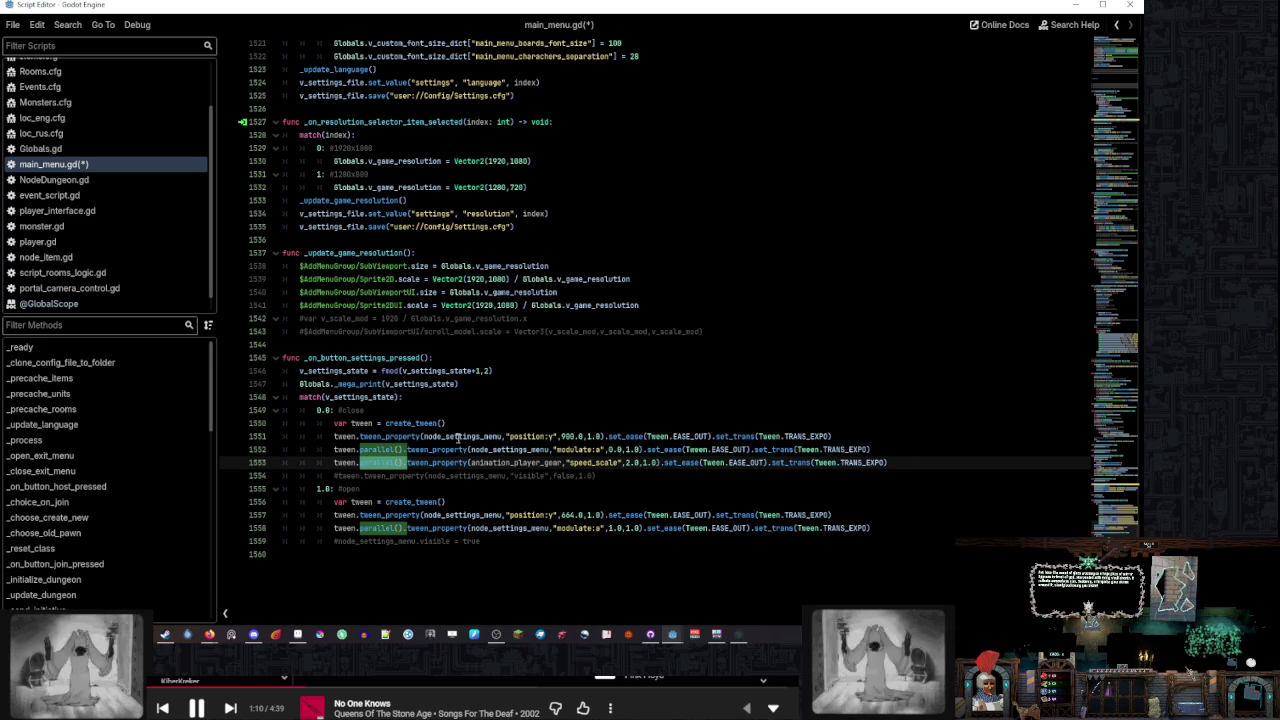
key("BackSpace")
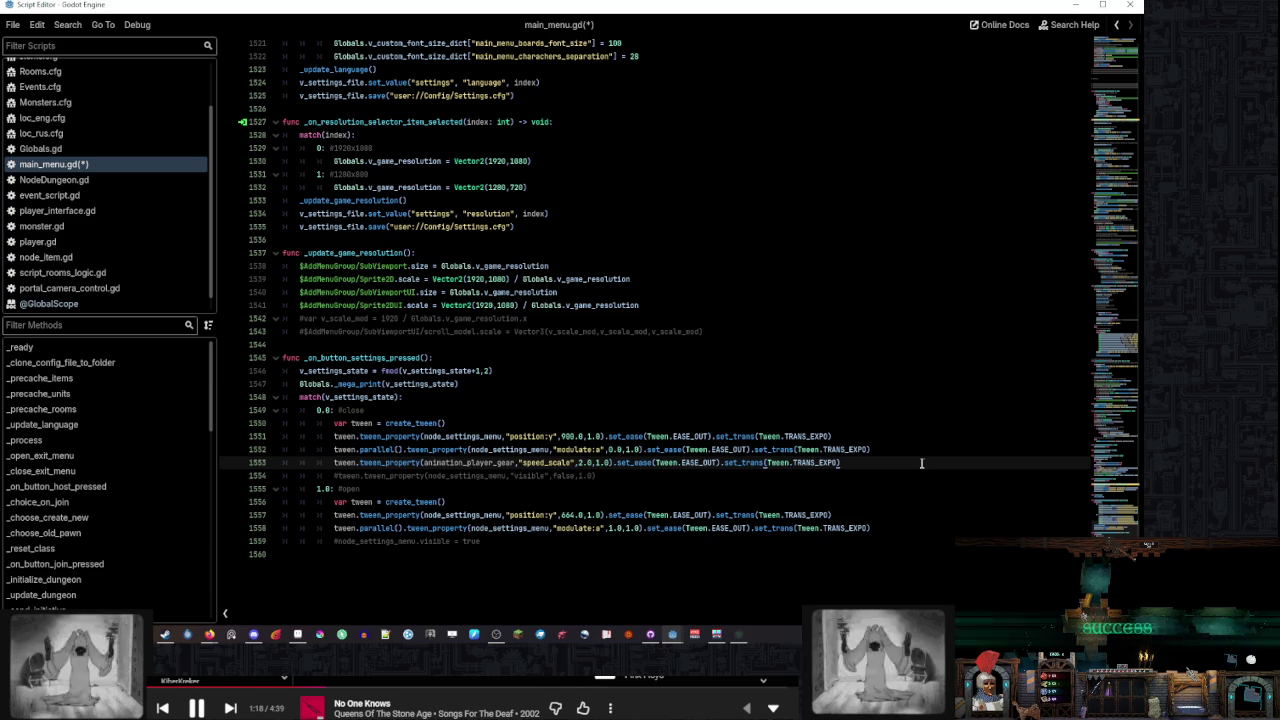
left_click(545, 463)
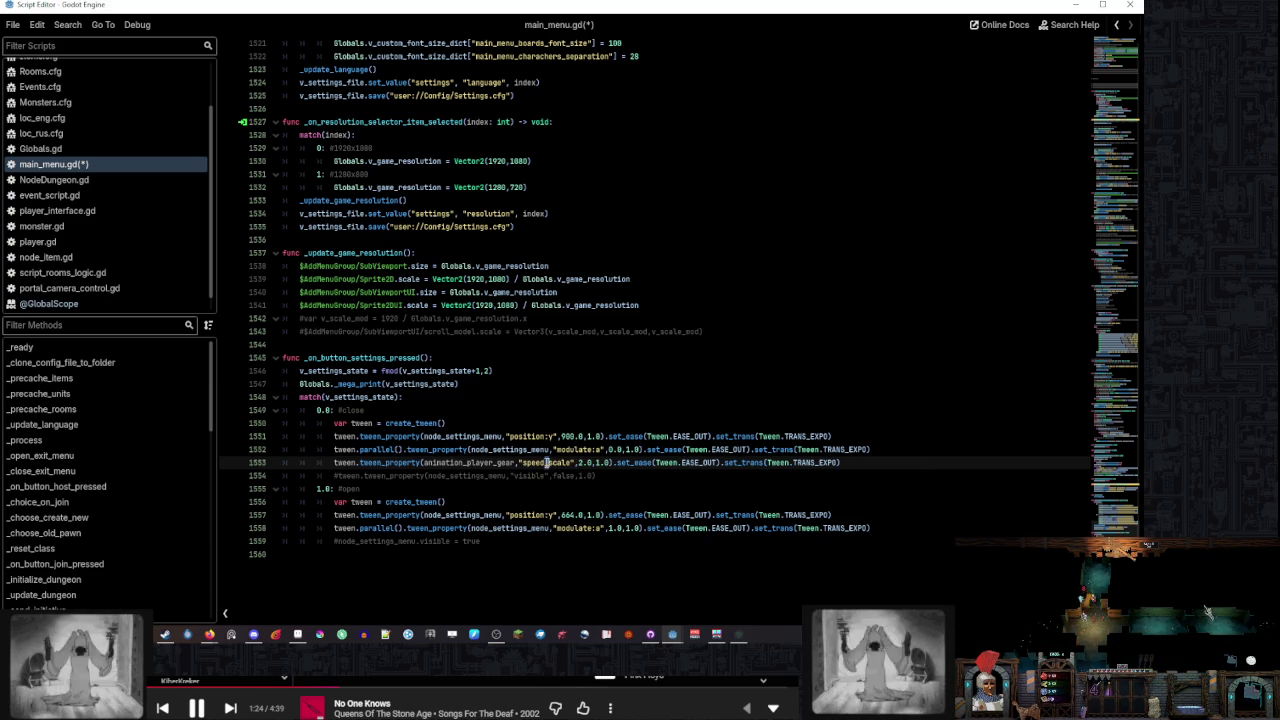
left_click(1019, 557)
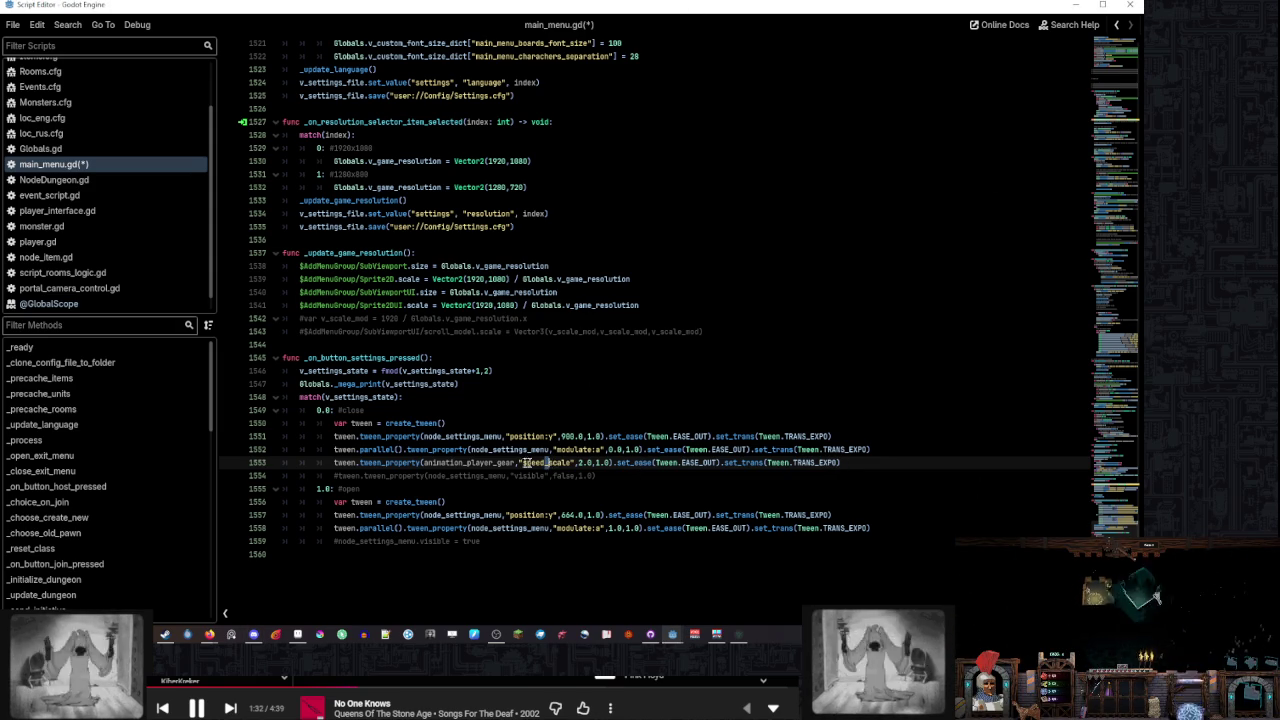
mouse_move(395, 463)
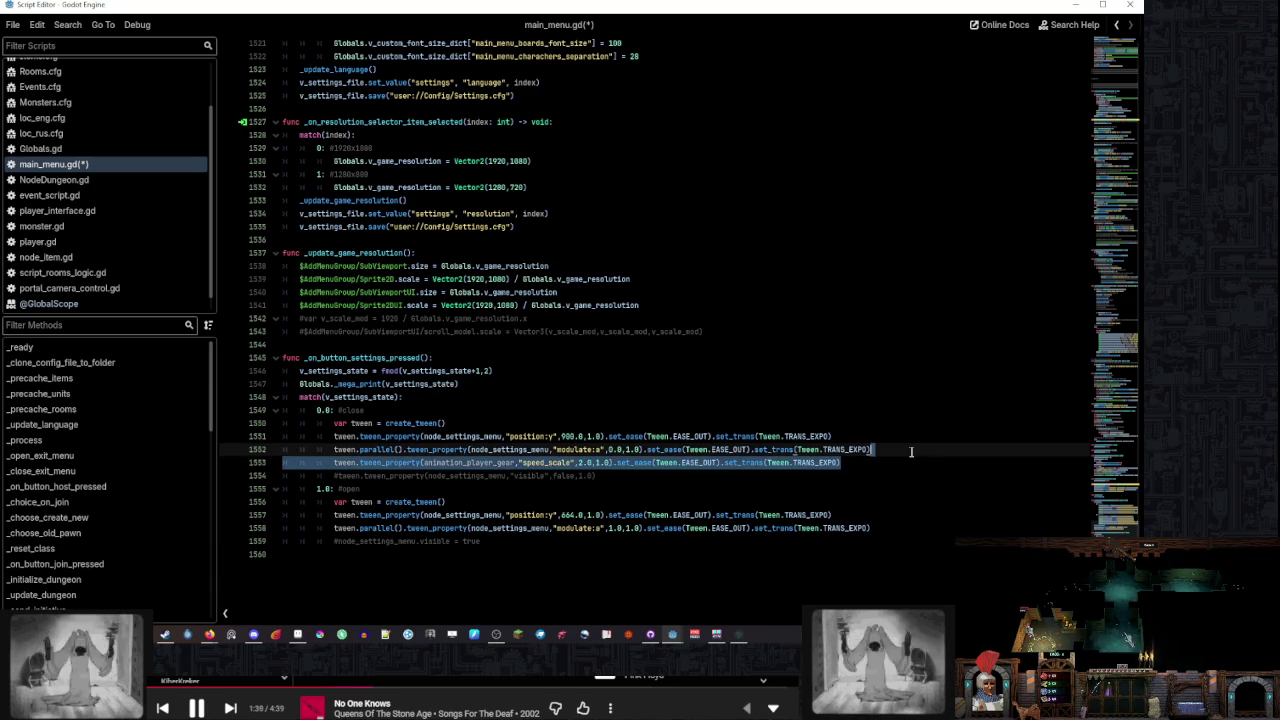
Duplicate the gear tween, give the speed_scale 2.0 tween a 0.5 duration and chain parallel()
key("ctrl+shift+d")
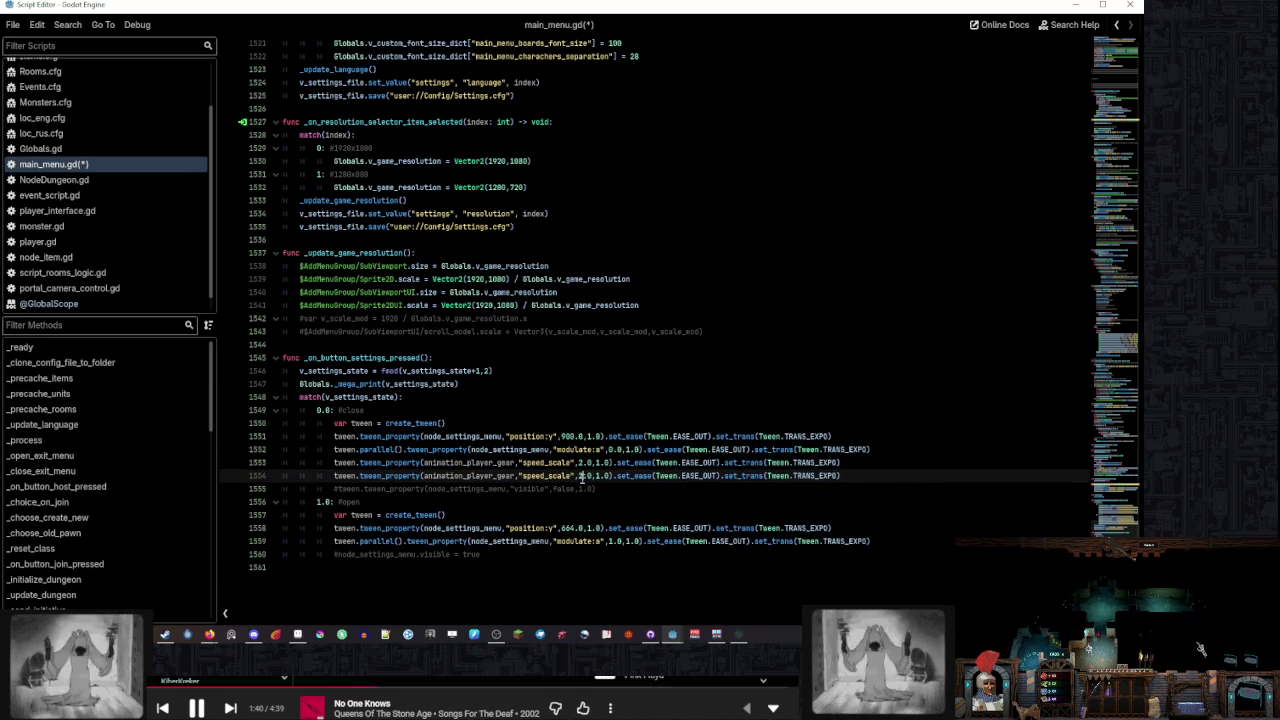
type("1")
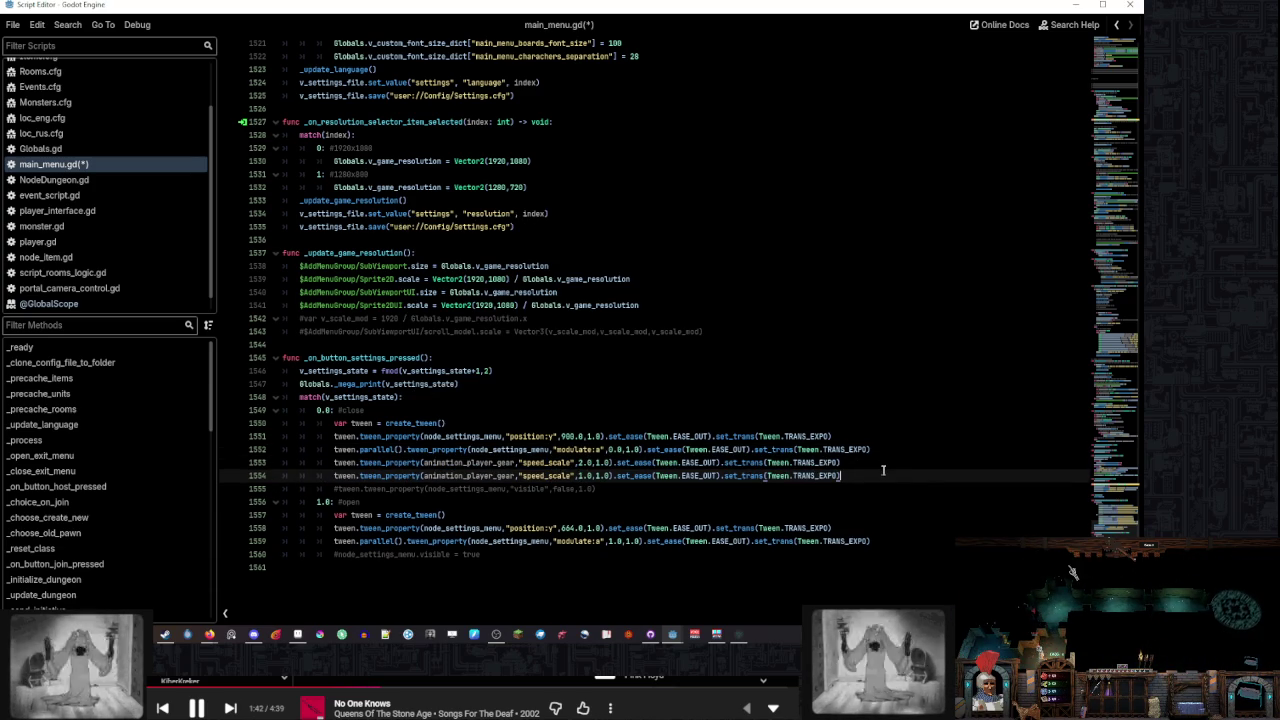
double_click(598, 462)
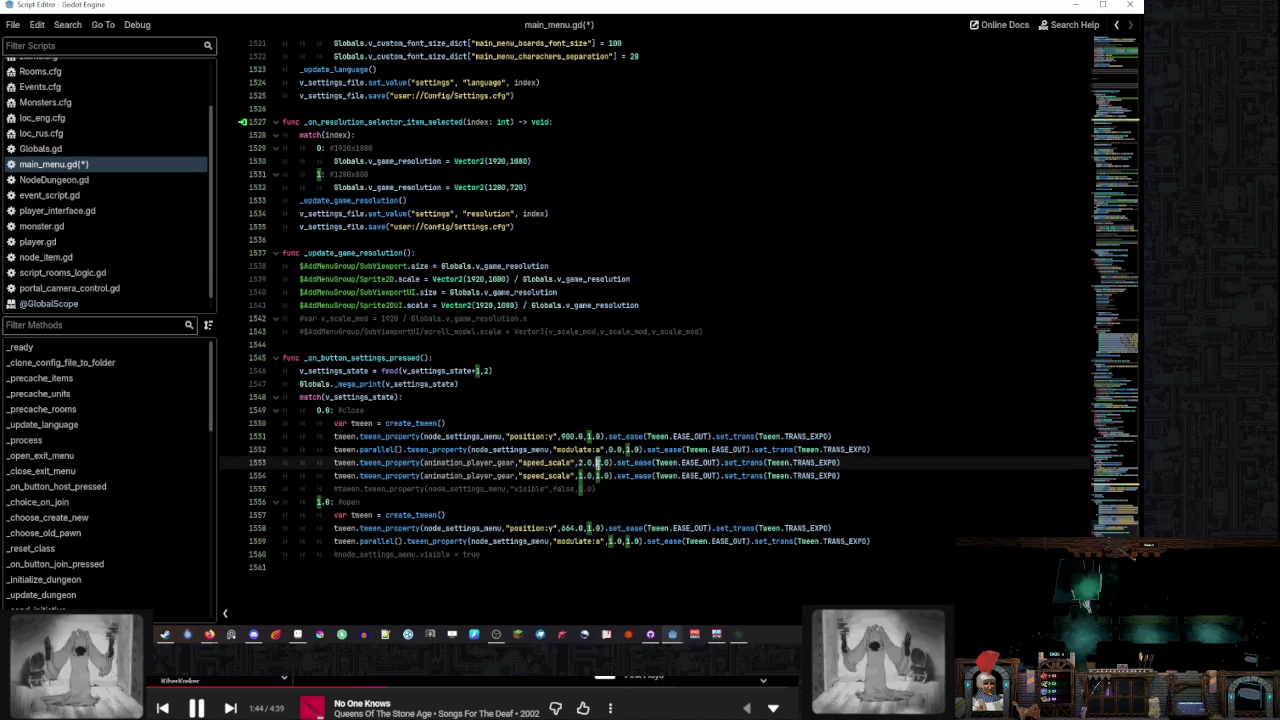
type("0")
double_click(607, 462)
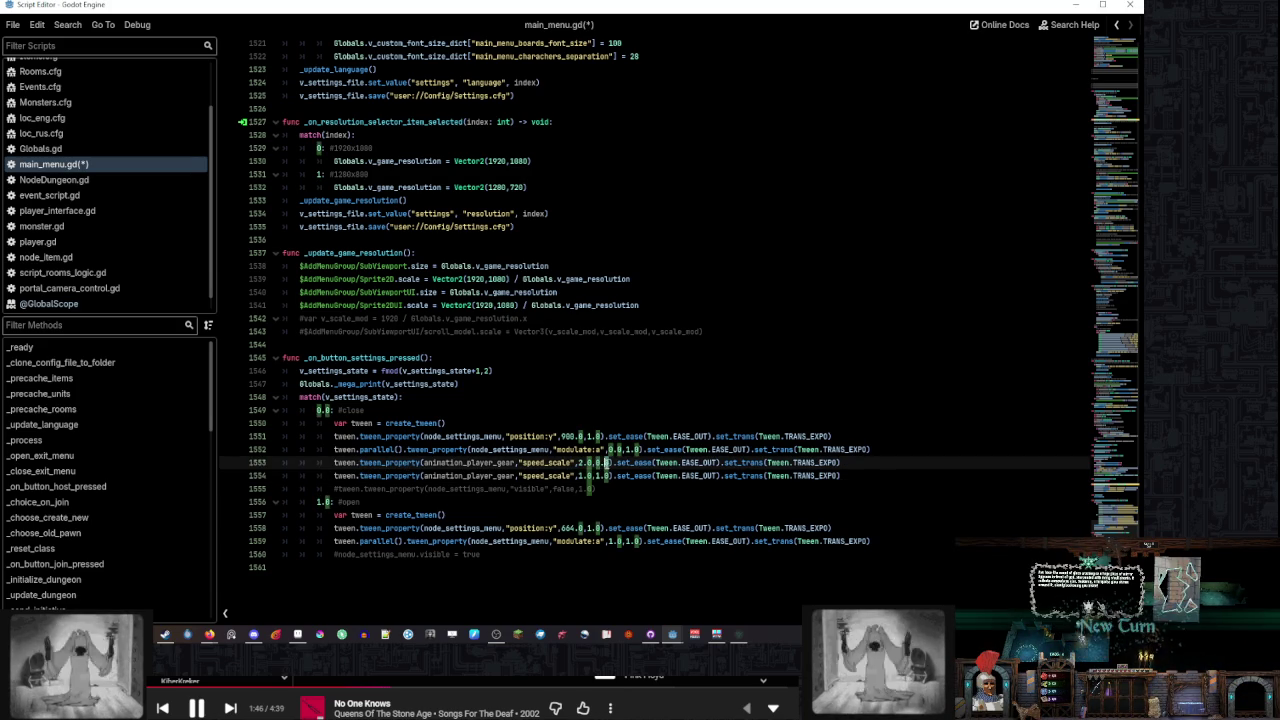
type("5")
left_click(604, 476)
left_click_drag(357, 449, 395, 449)
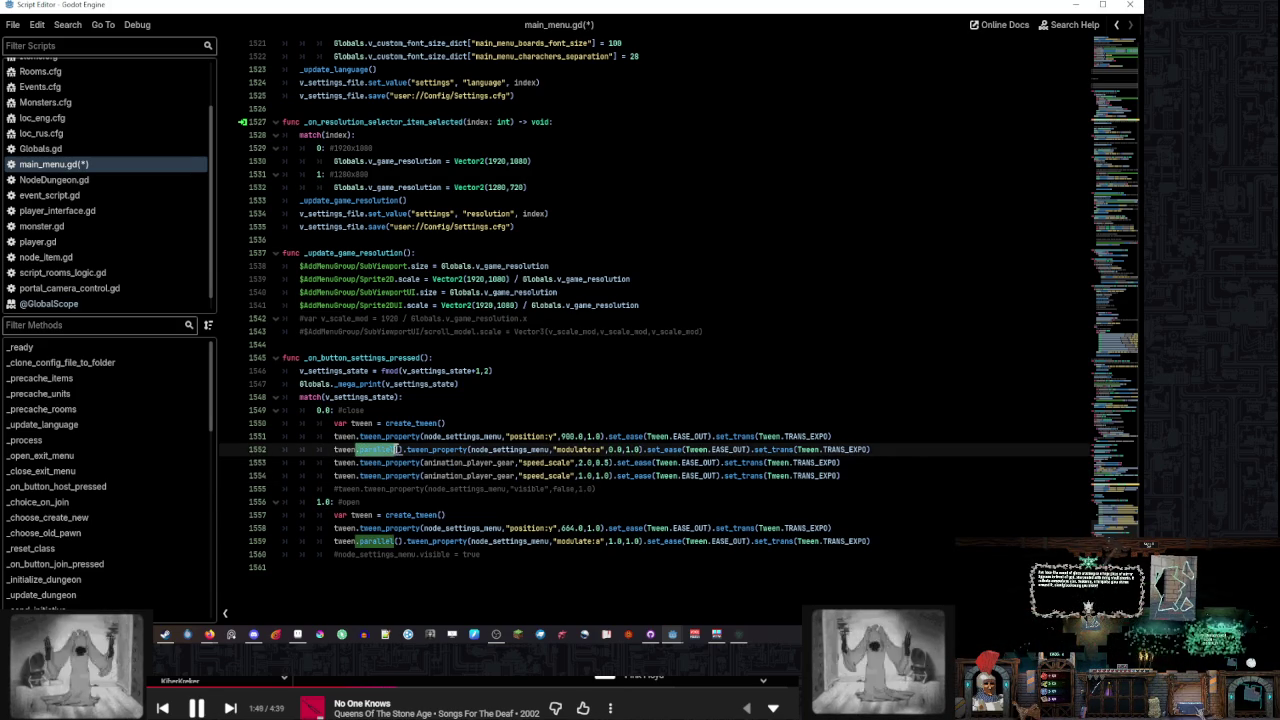
key("ctrl+c")
left_click(357, 462)
key("ctrl+v")
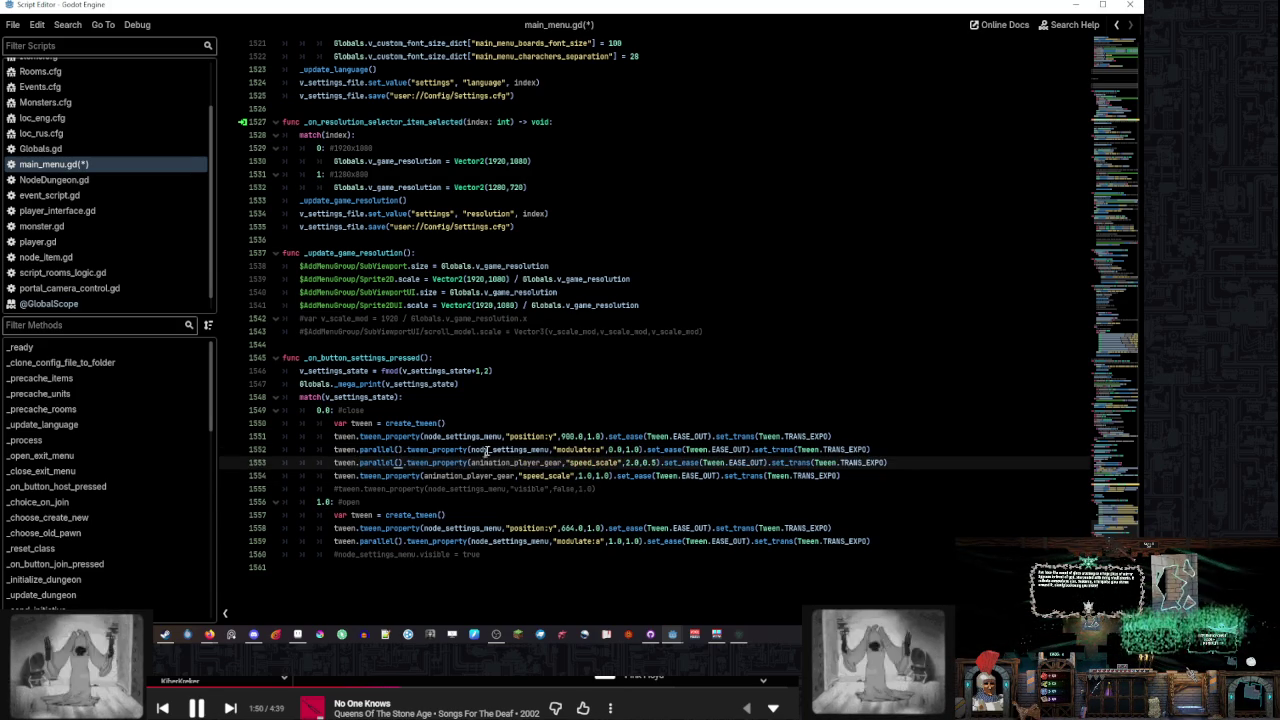
Set the second gear tween, back to speed_scale 1.0, to a 0.25 duration
double_click(601, 476)
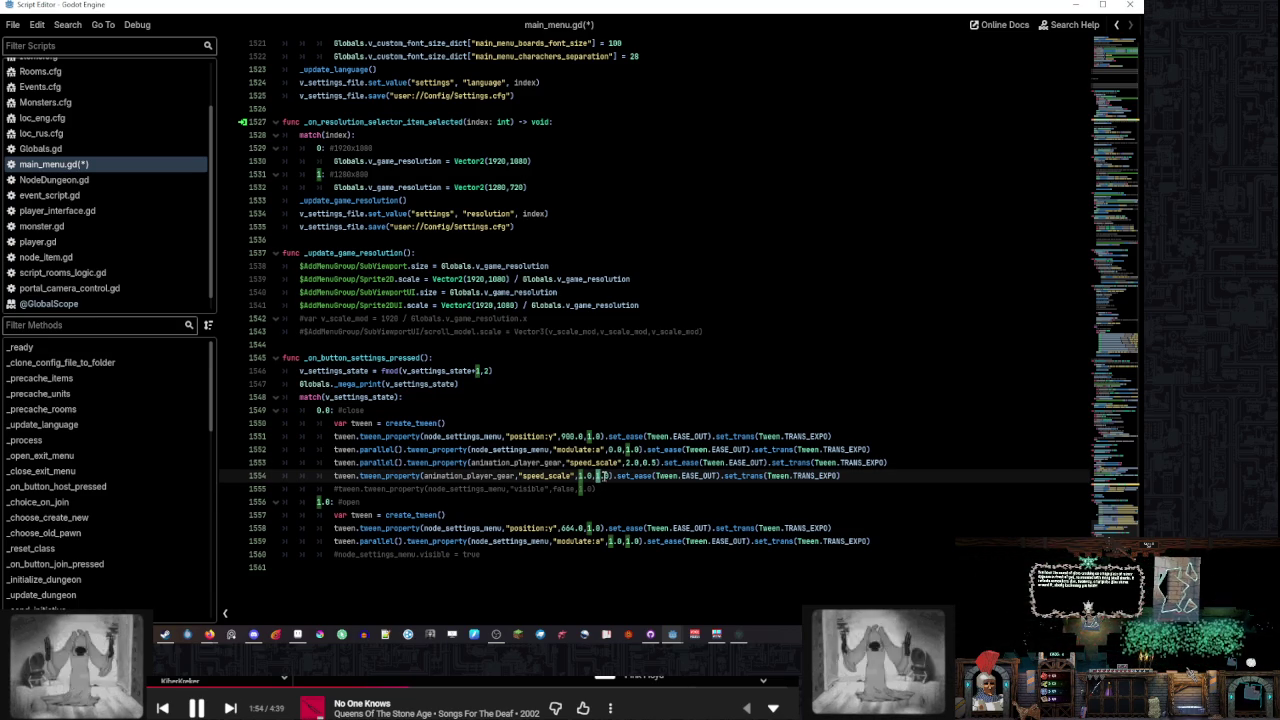
type("0.5")
left_click(883, 476)
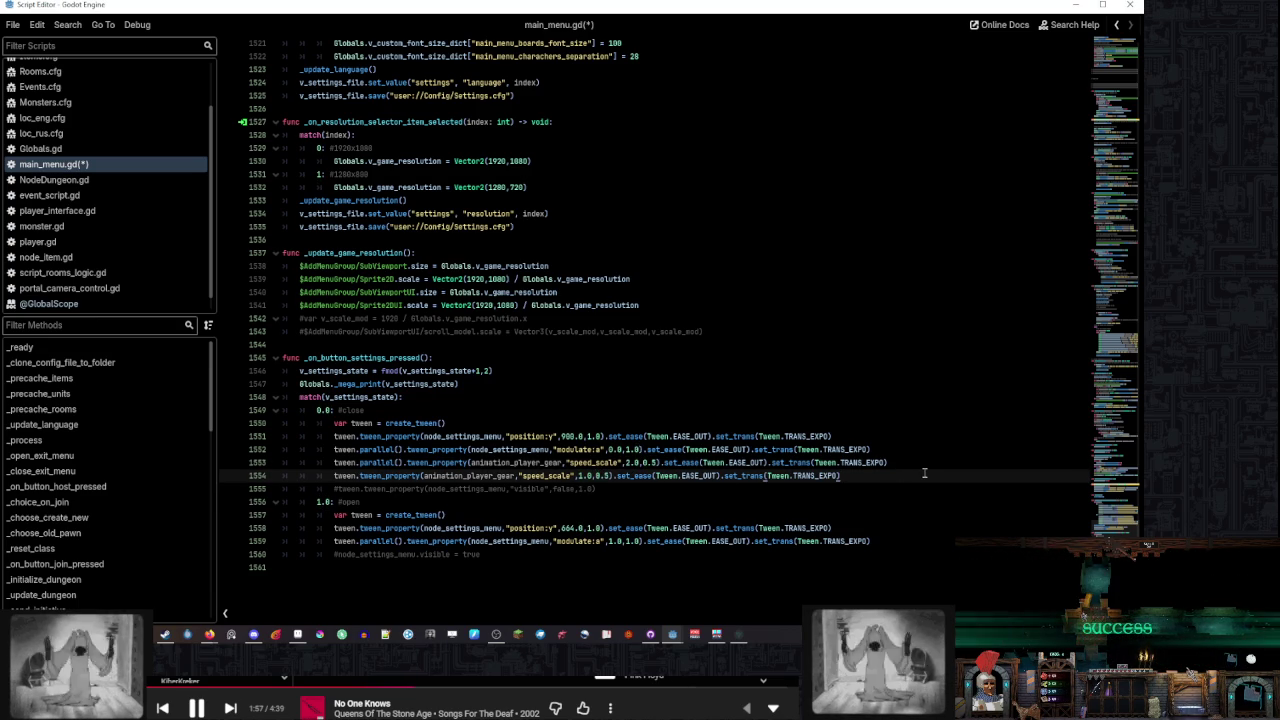
left_click(598, 476)
type("2")
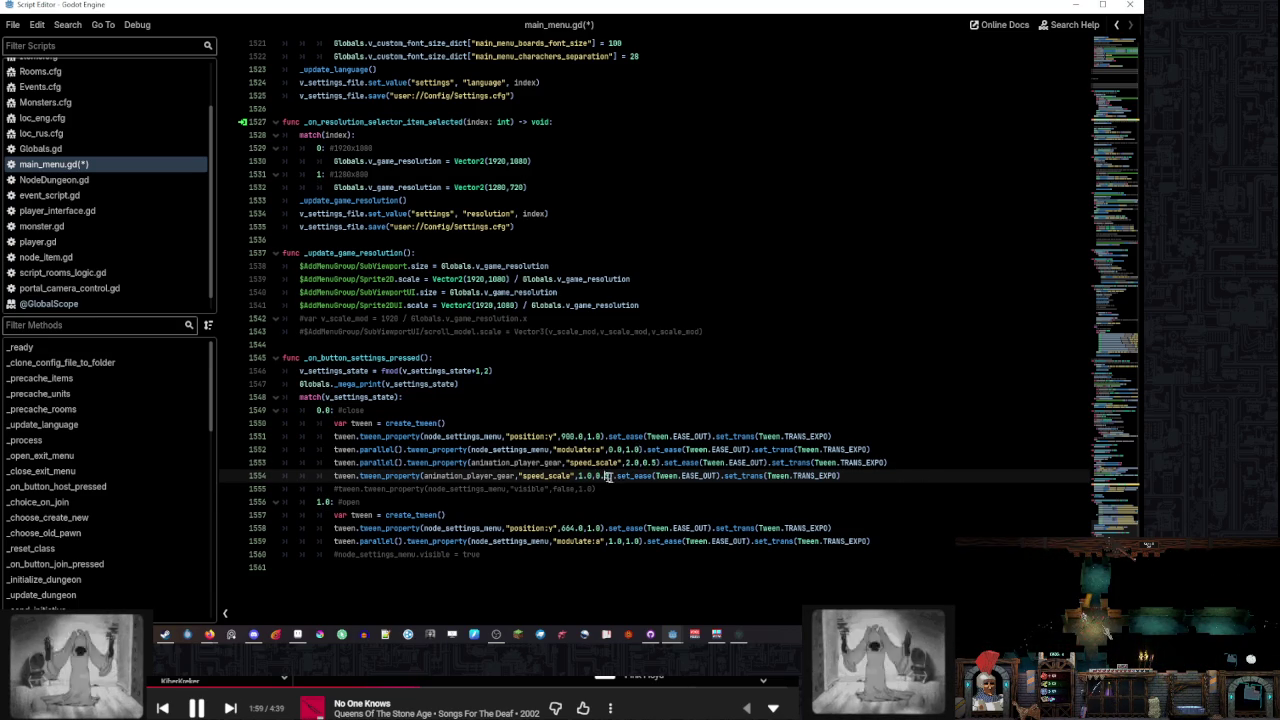
left_click(878, 476)
Copy both gear speed_scale tween lines into the open branch
left_click_drag(878, 476, 907, 449)
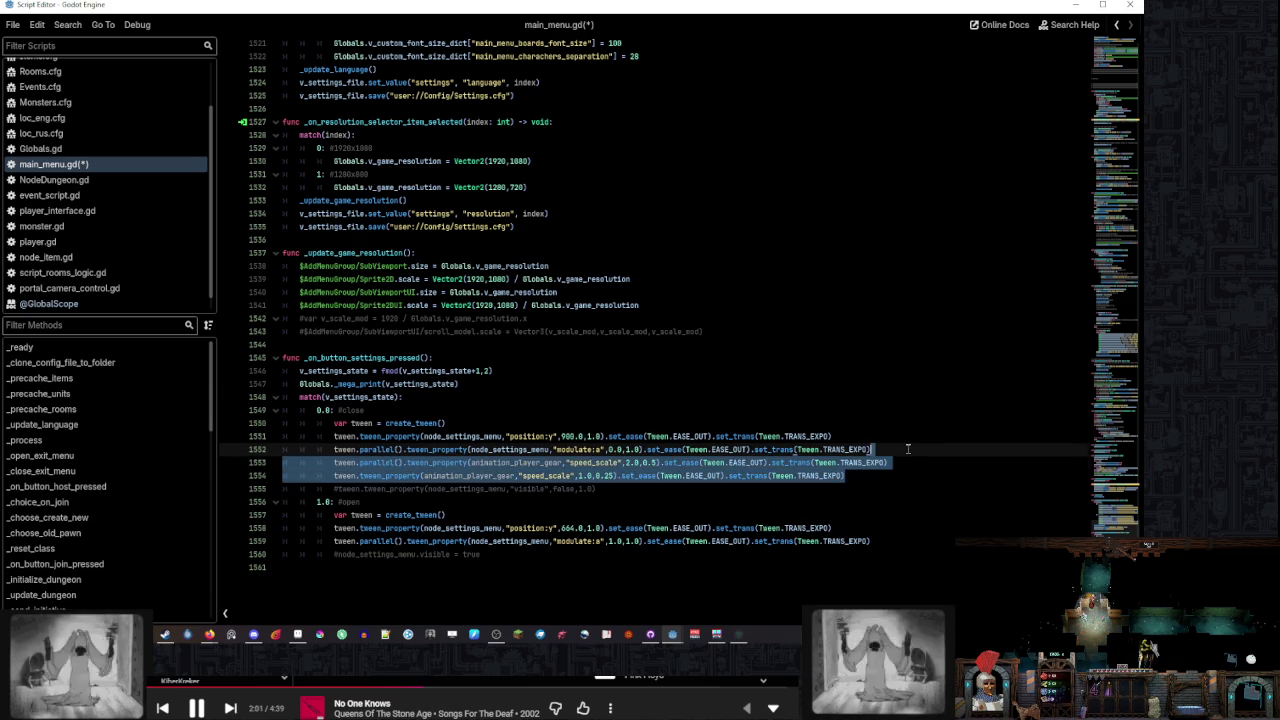
key("ctrl+c")
left_click(887, 540)
key("ctrl+v")
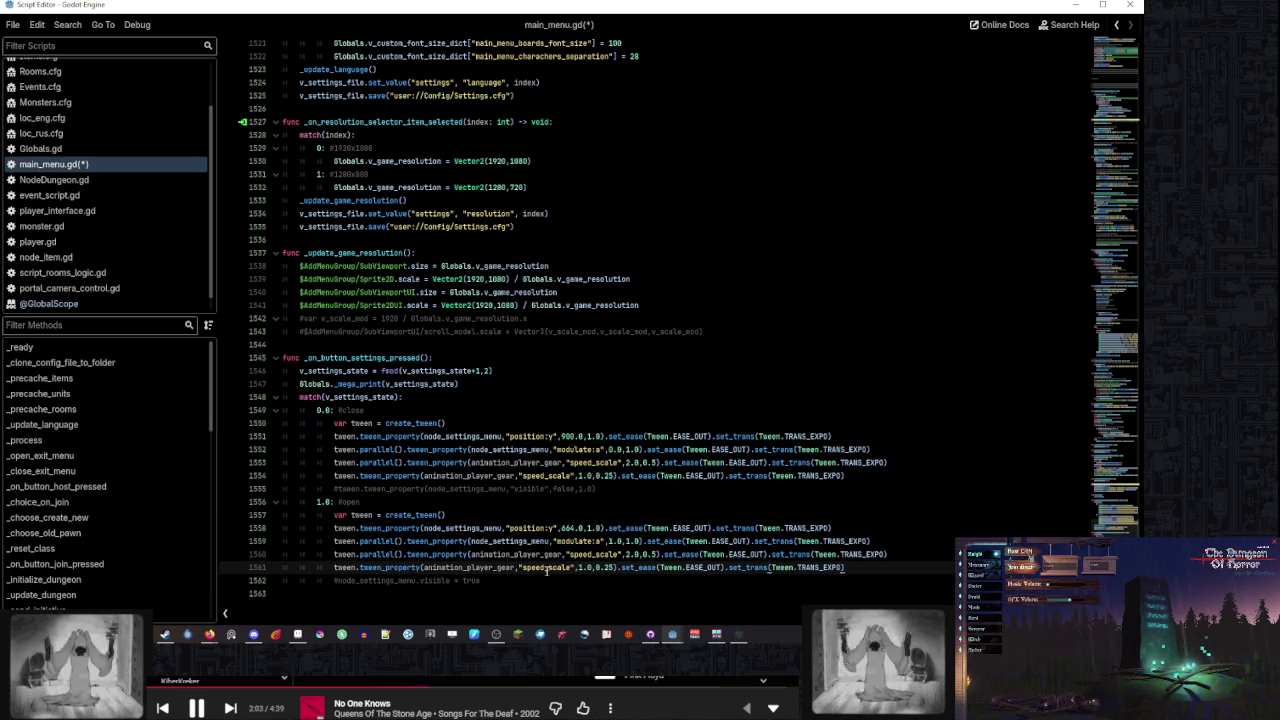
Delete the commented-out visible lines in both branches and save main_menu.gd
left_click_drag(793, 574, 857, 581)
key("Delete")
left_click_drag(737, 489, 875, 470)
key("Delete")
left_click(922, 433)
key("ctrl+s")
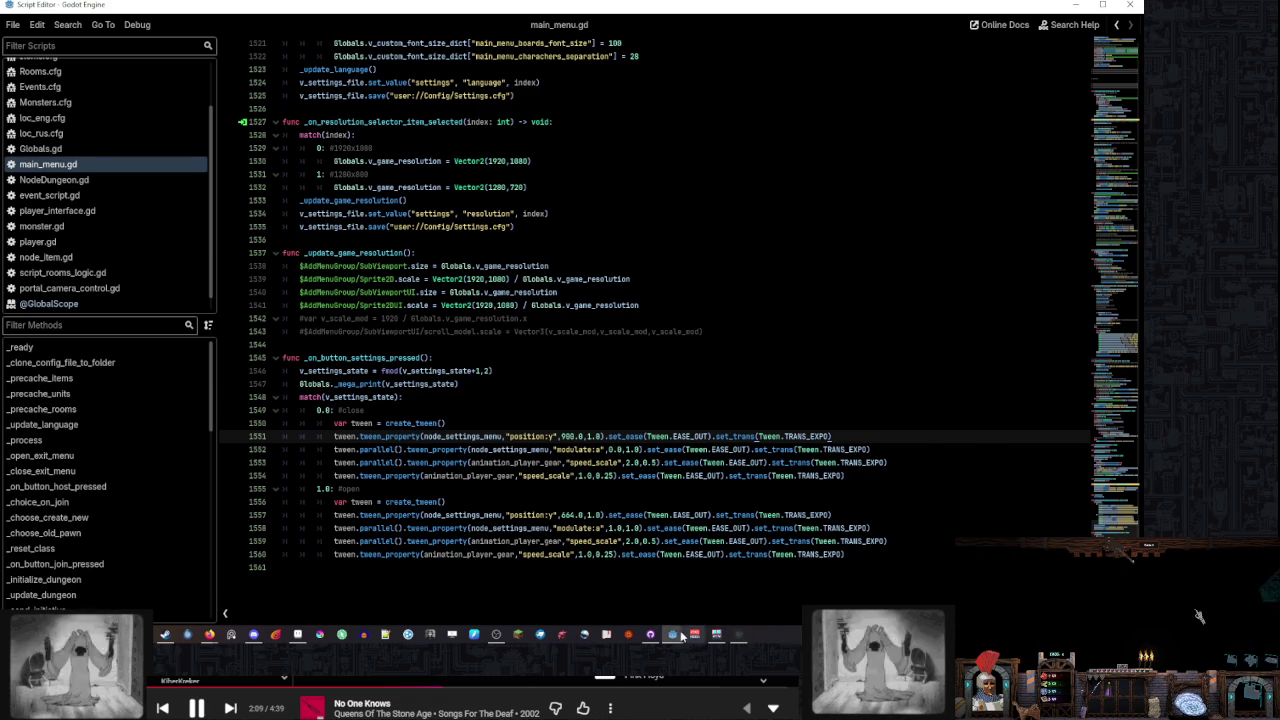
Run the game maximised, open its settings panel to test, then stop it with F8
left_click(672, 634)
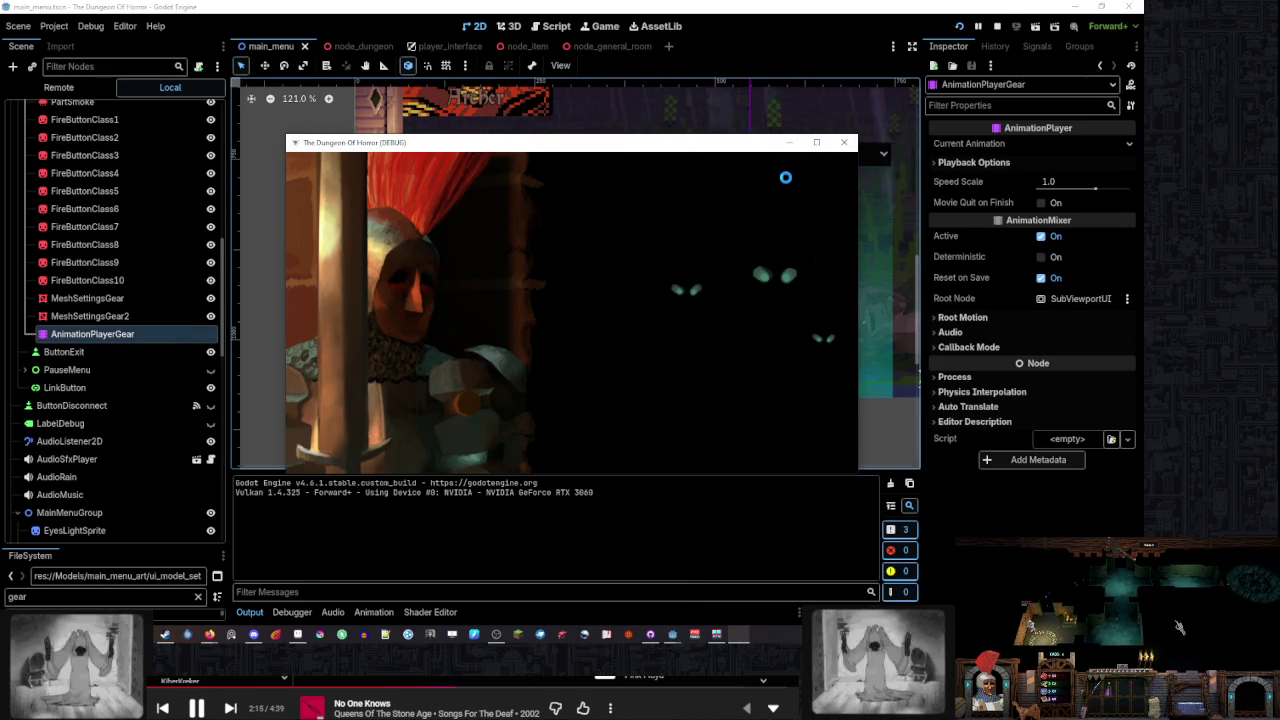
left_click(816, 143)
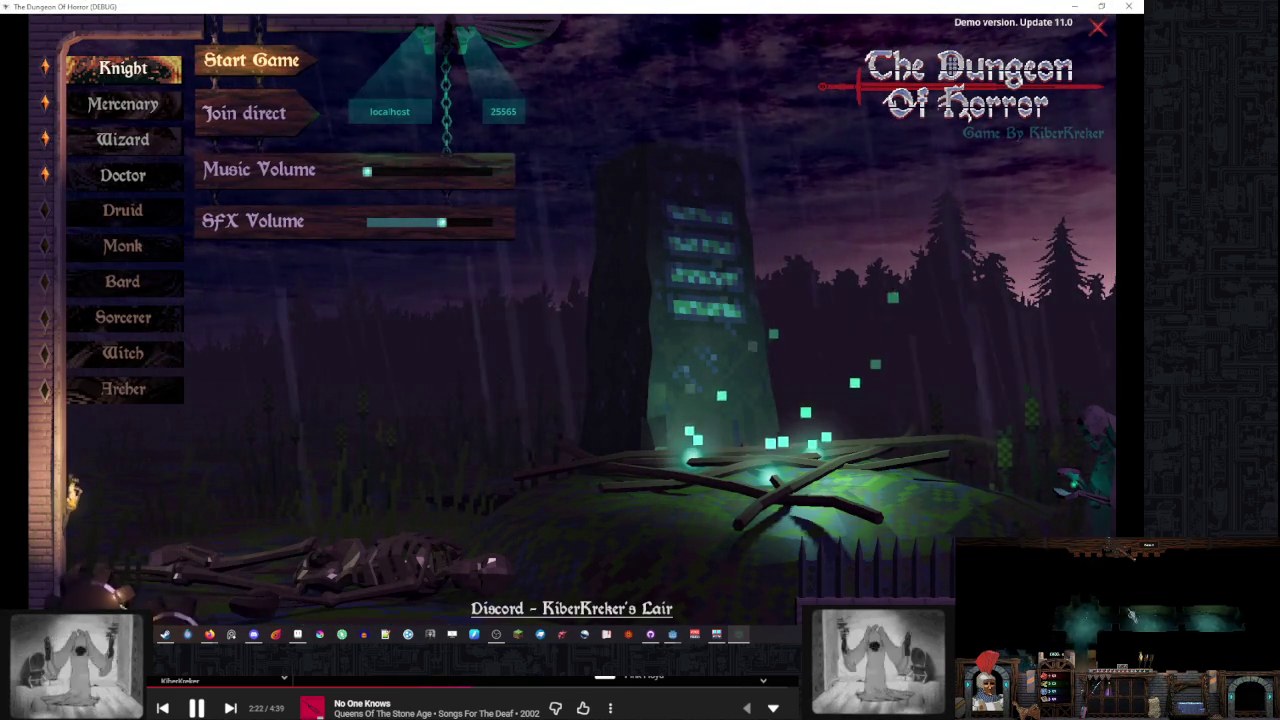
mouse_move(745, 595)
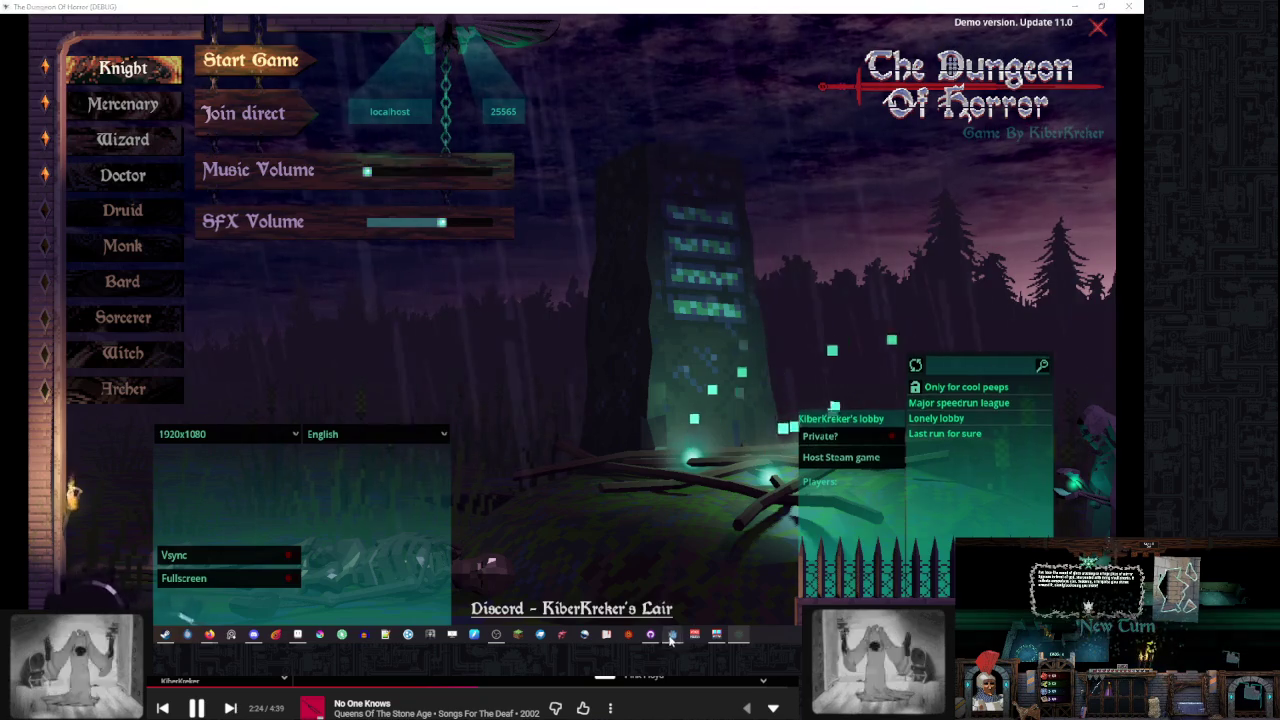
key("F8")
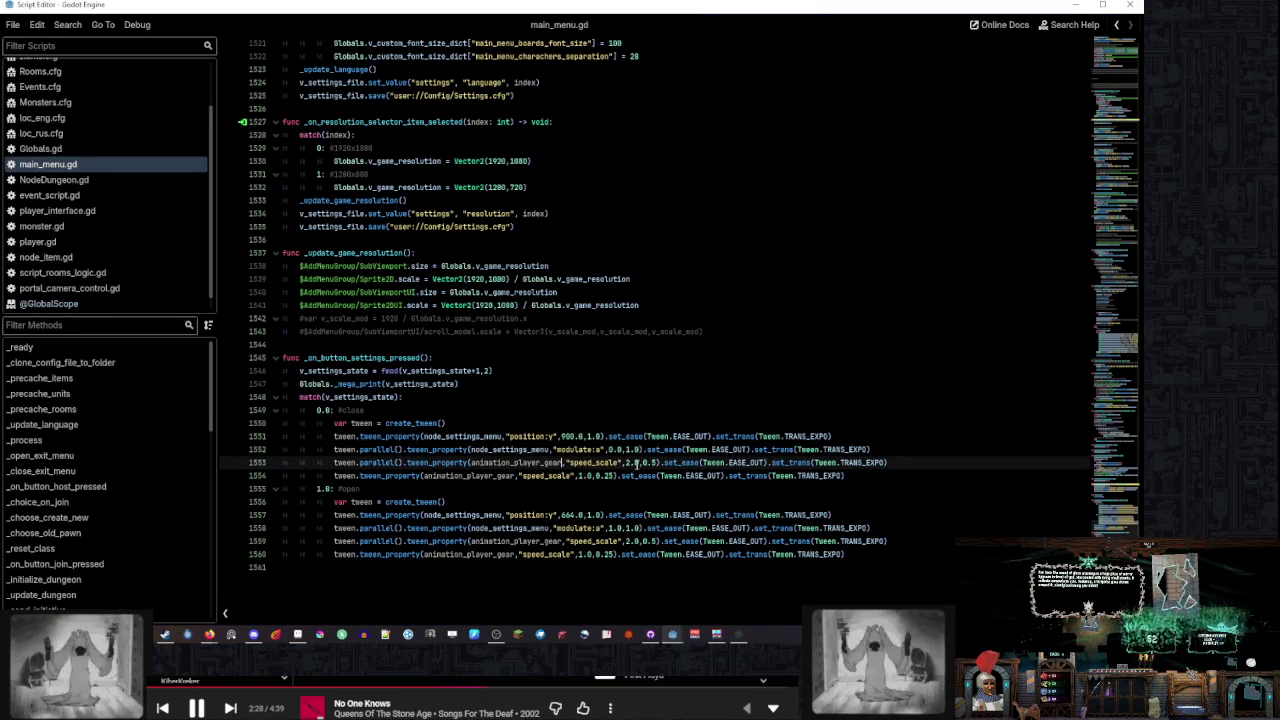
Change the gear spin-up speed_scale from 2.0 to 4.0 in both close and open branches
type("4")
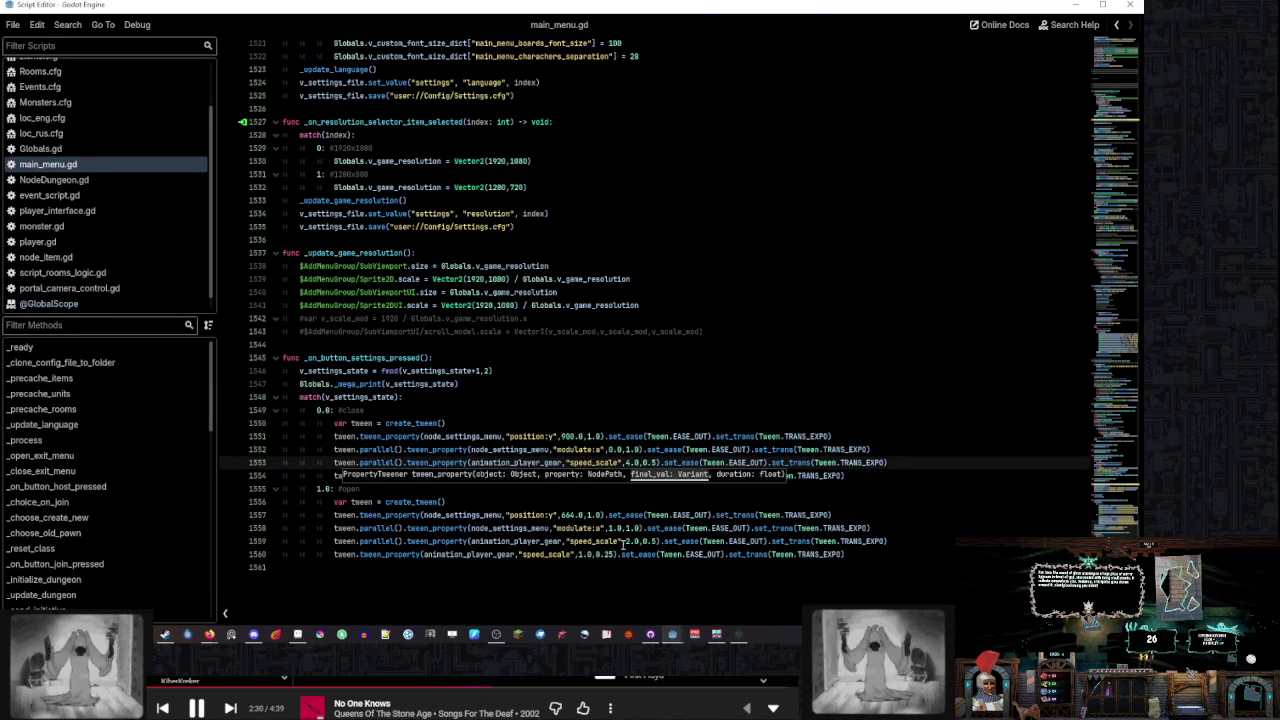
left_click(624, 541)
key("Delete")
type("4")
left_click(838, 515)
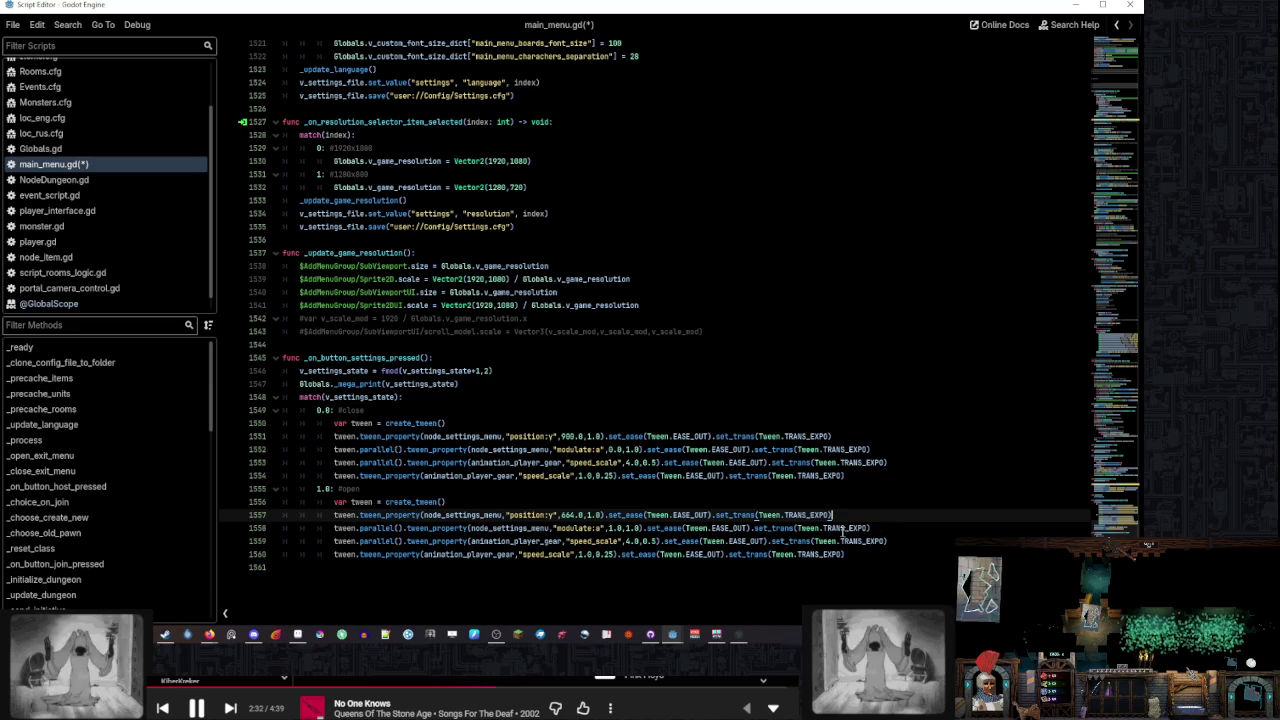
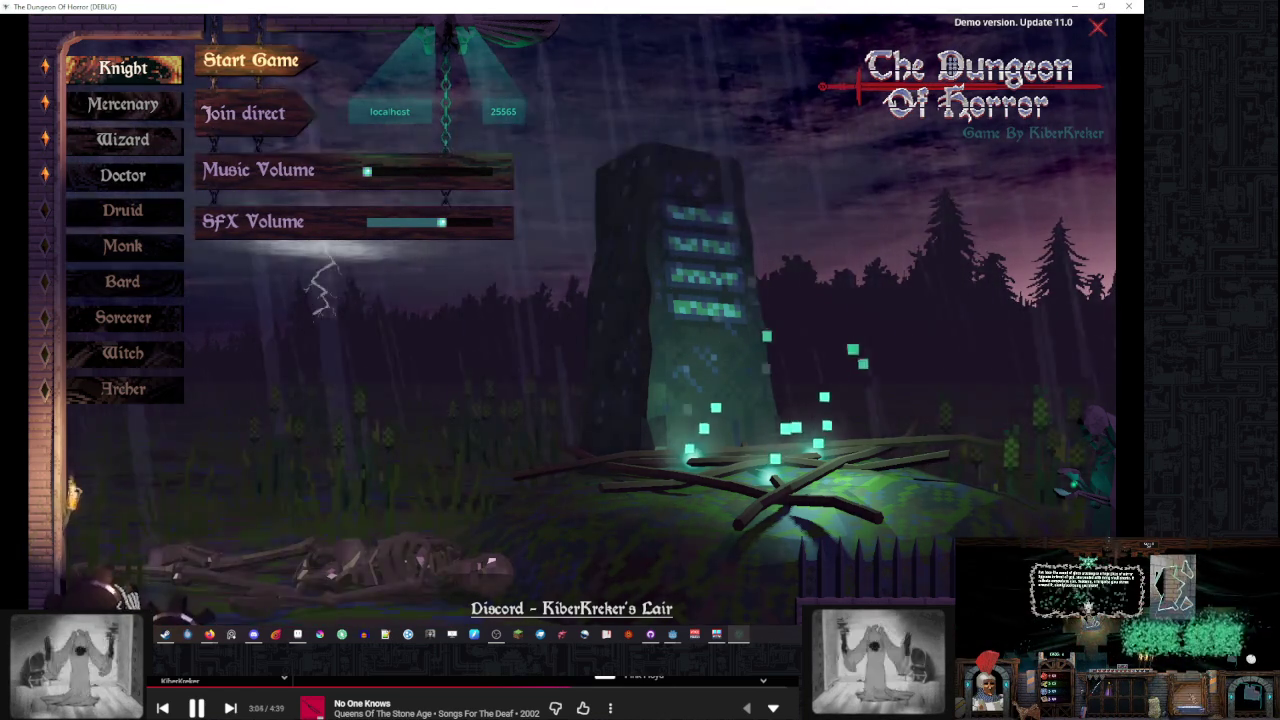
Pick another resolution, switch the language to Russian and back to English, then close the game with F8
left_click(228, 434)
left_click(283, 468)
left_click(390, 434)
left_click(390, 468)
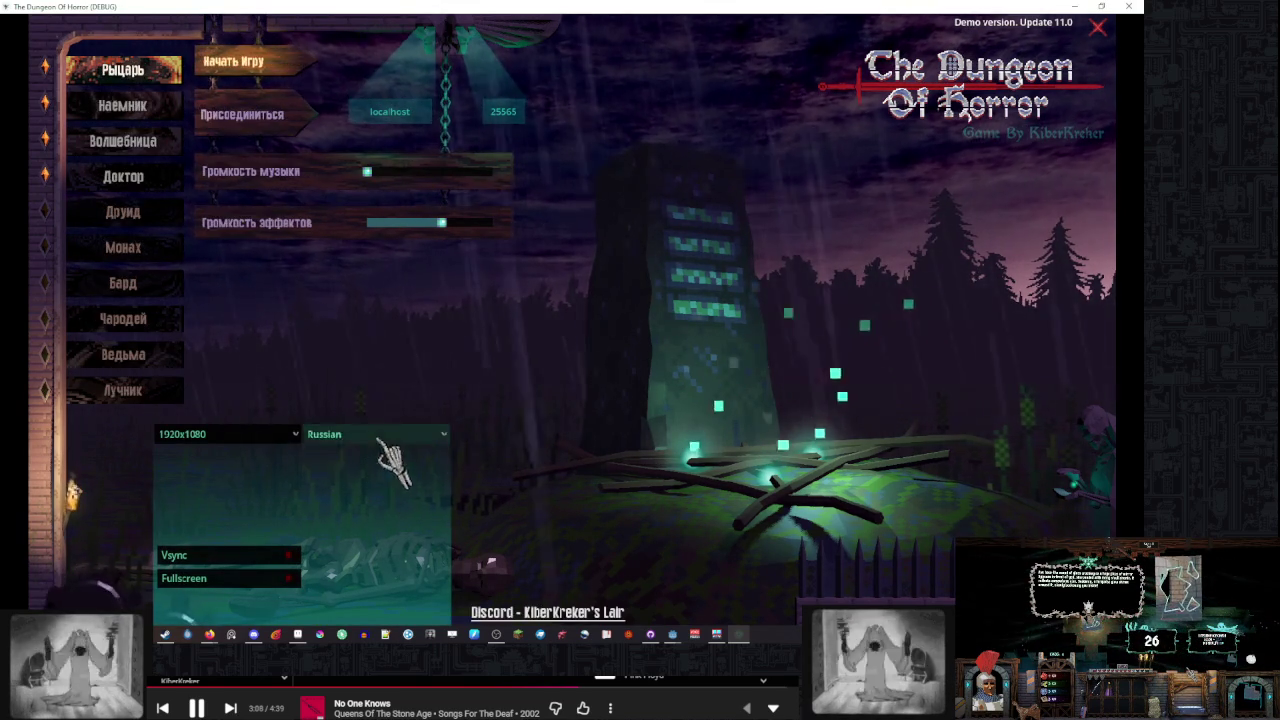
left_click(390, 434)
left_click(390, 453)
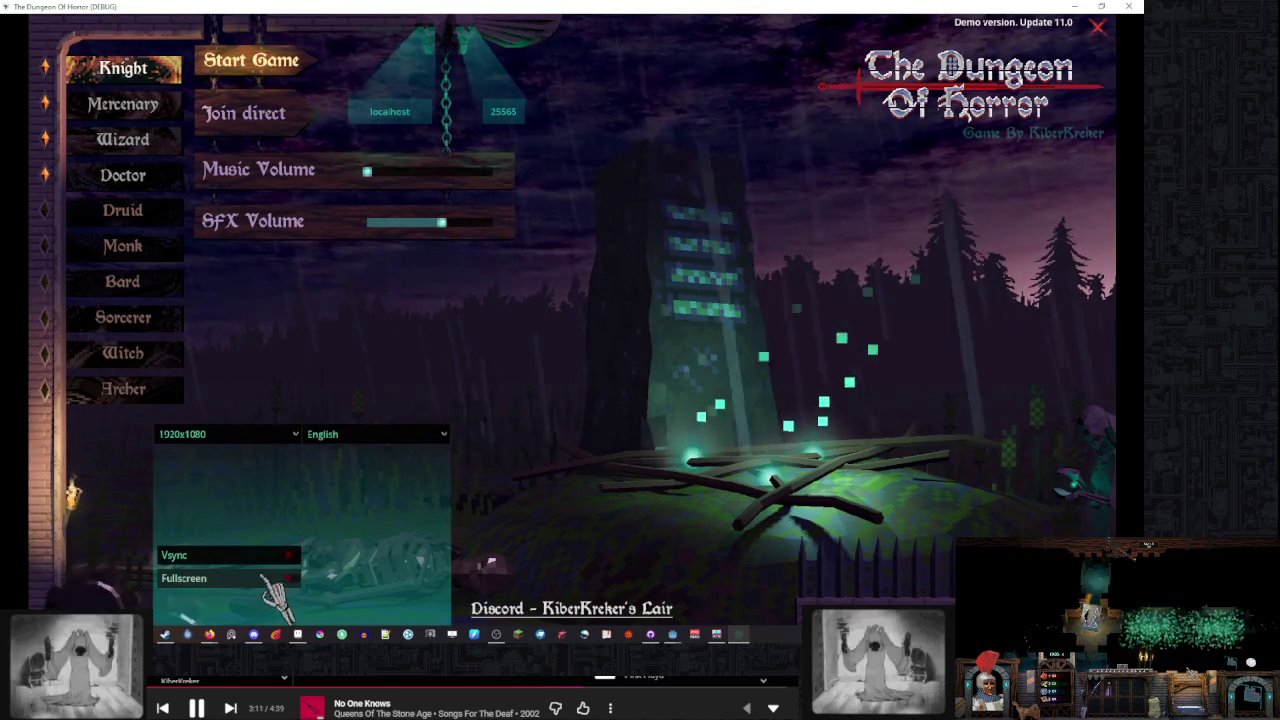
key("F8")
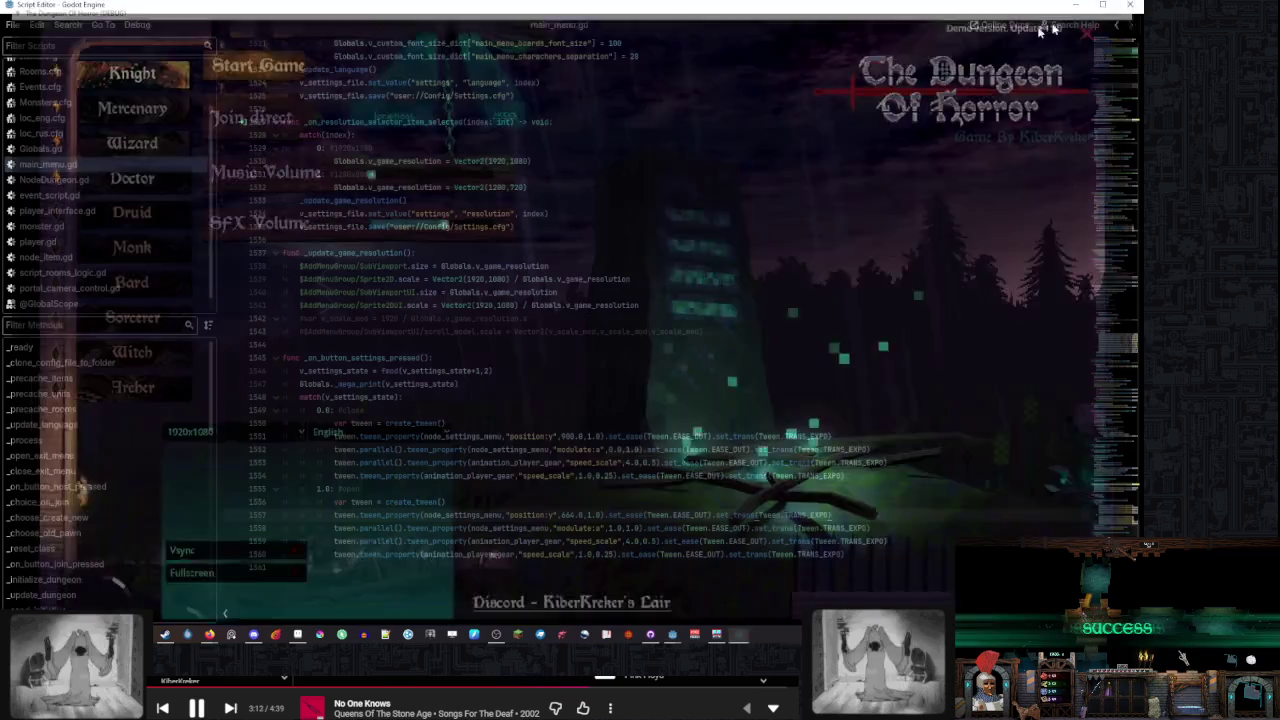
Move further up through main_menu.gd using the minimap
key("Up")
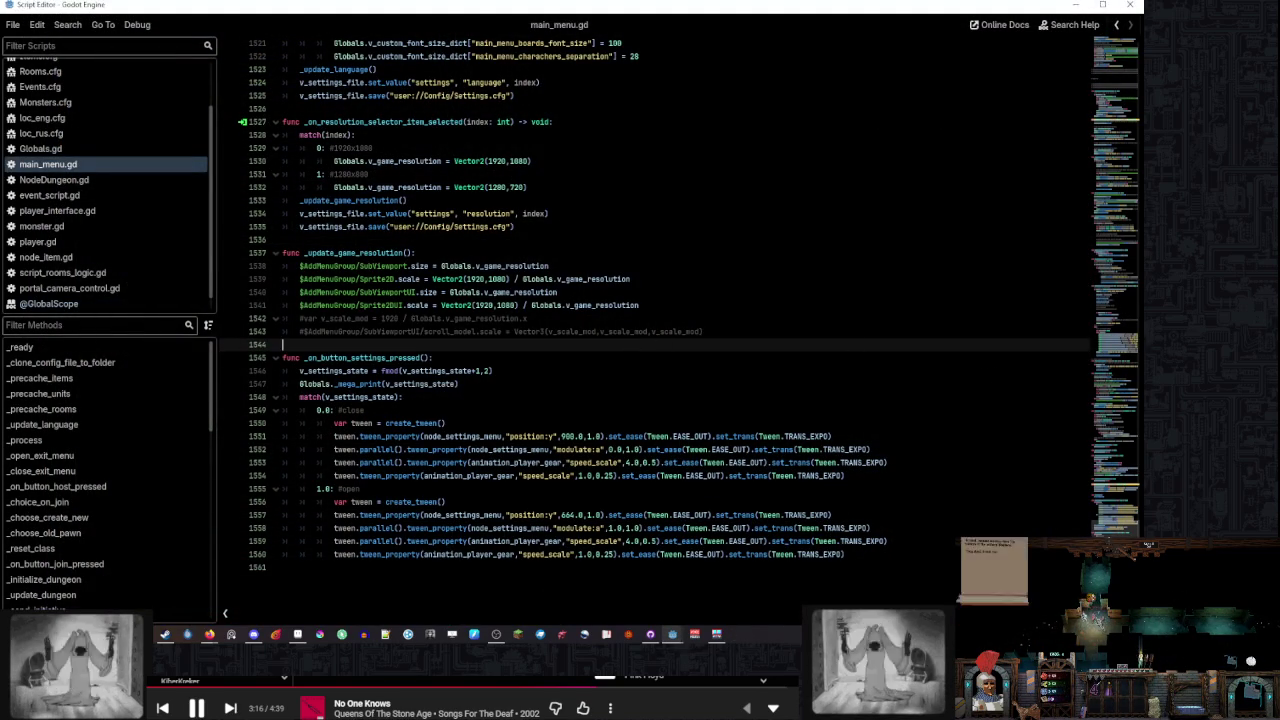
left_click(1103, 316)
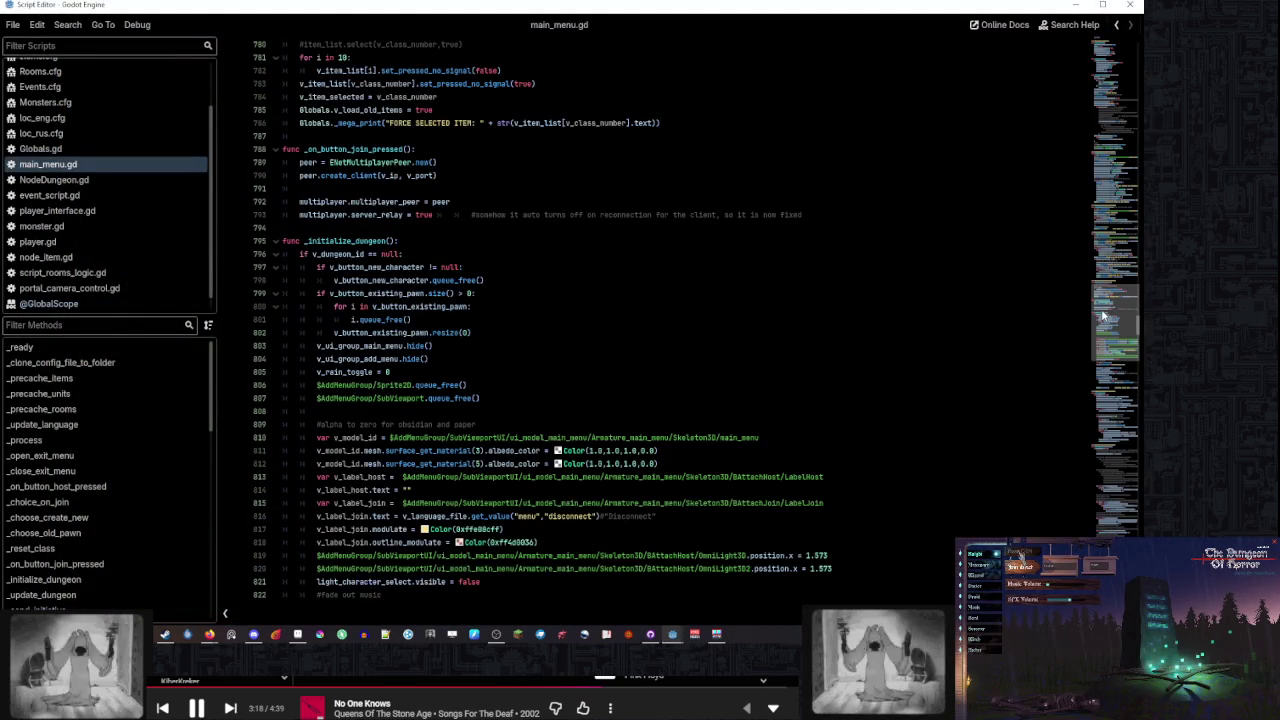
scroll(1102, 313, "up", 3)
mouse_move(1101, 310)
left_mouse_down()
mouse_move(1115, 91)
mouse_move(1107, 290)
mouse_move(1108, 243)
left_mouse_up()
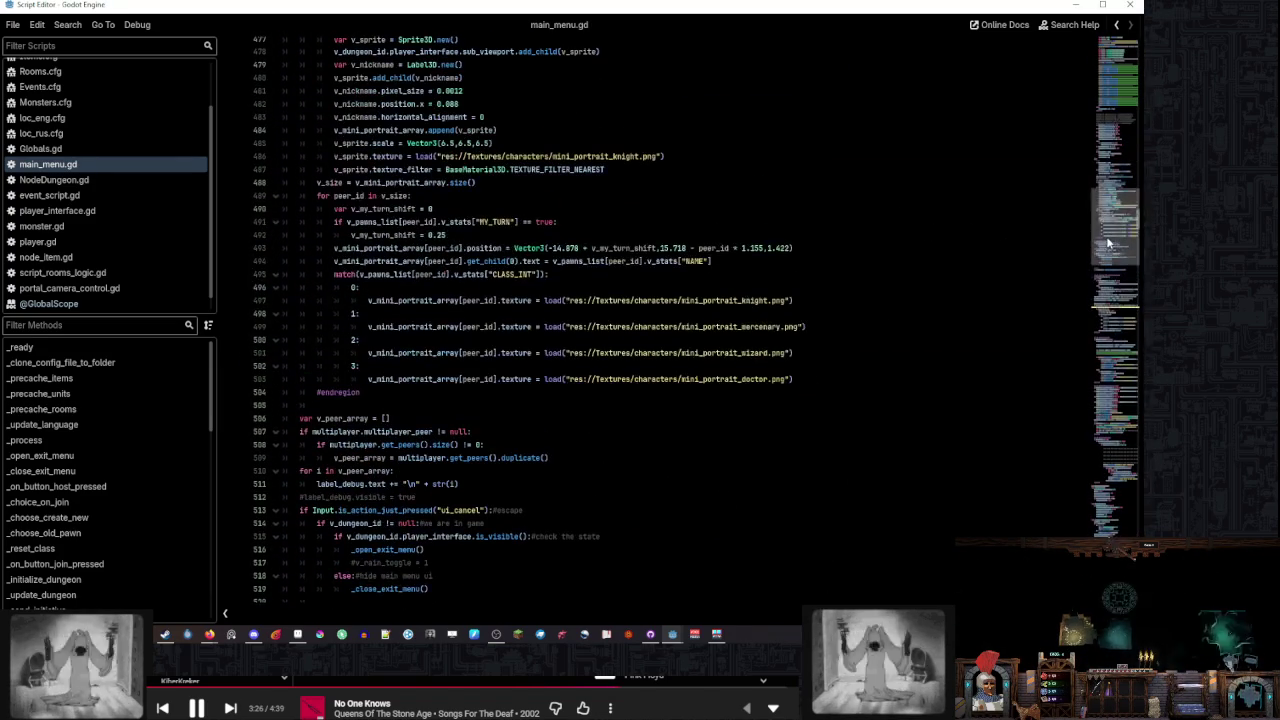
Jump to _process from the method list and click through lines 460–462
left_click(106, 440)
scroll(512, 447, "down", 15)
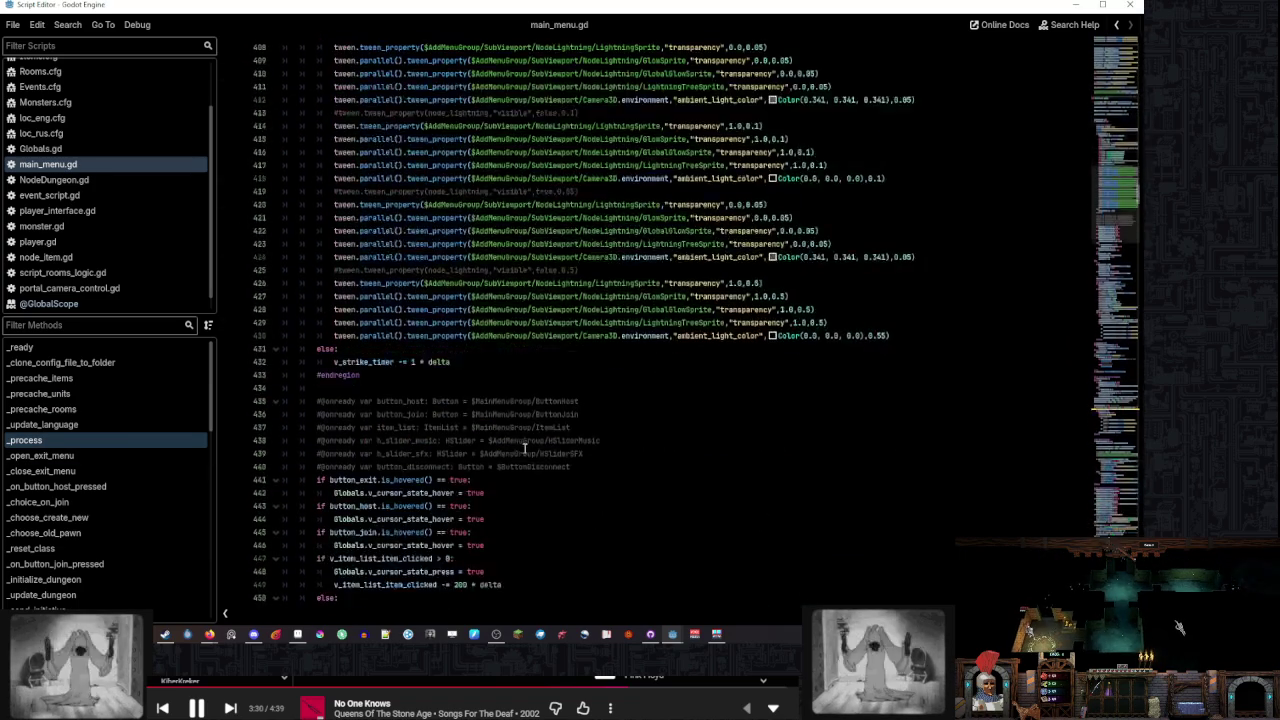
left_click(562, 376)
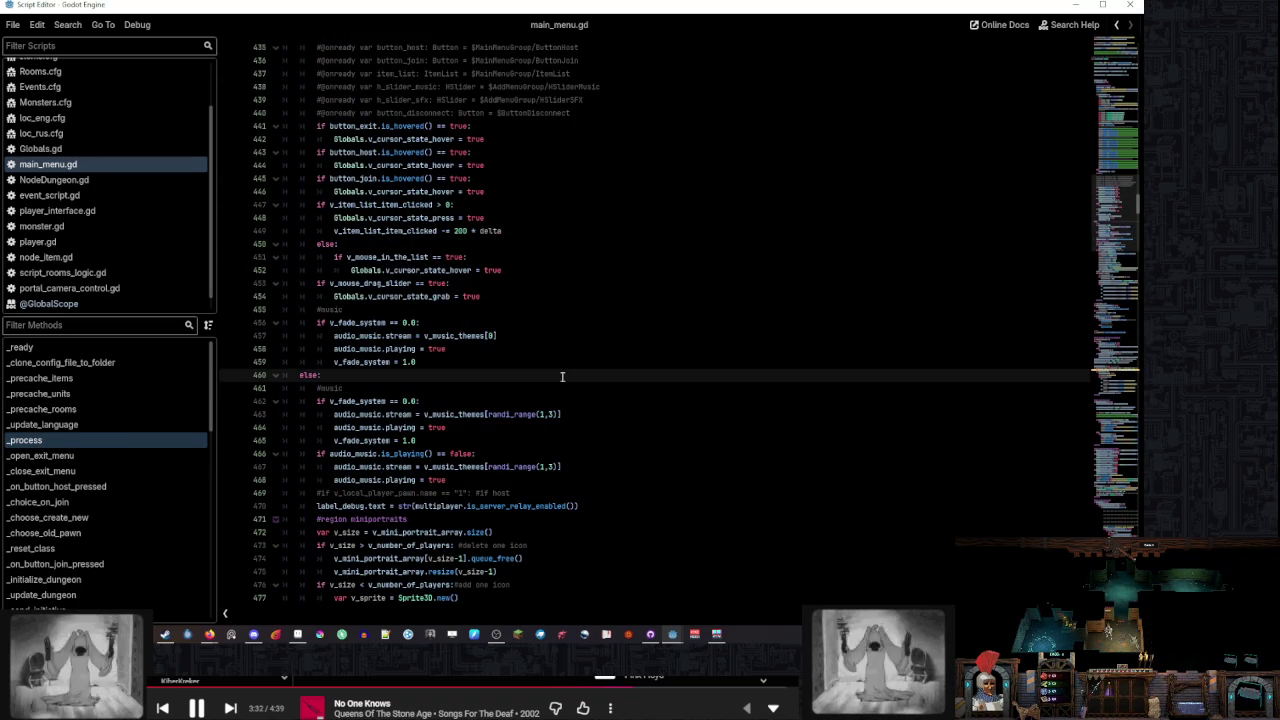
left_click(562, 401)
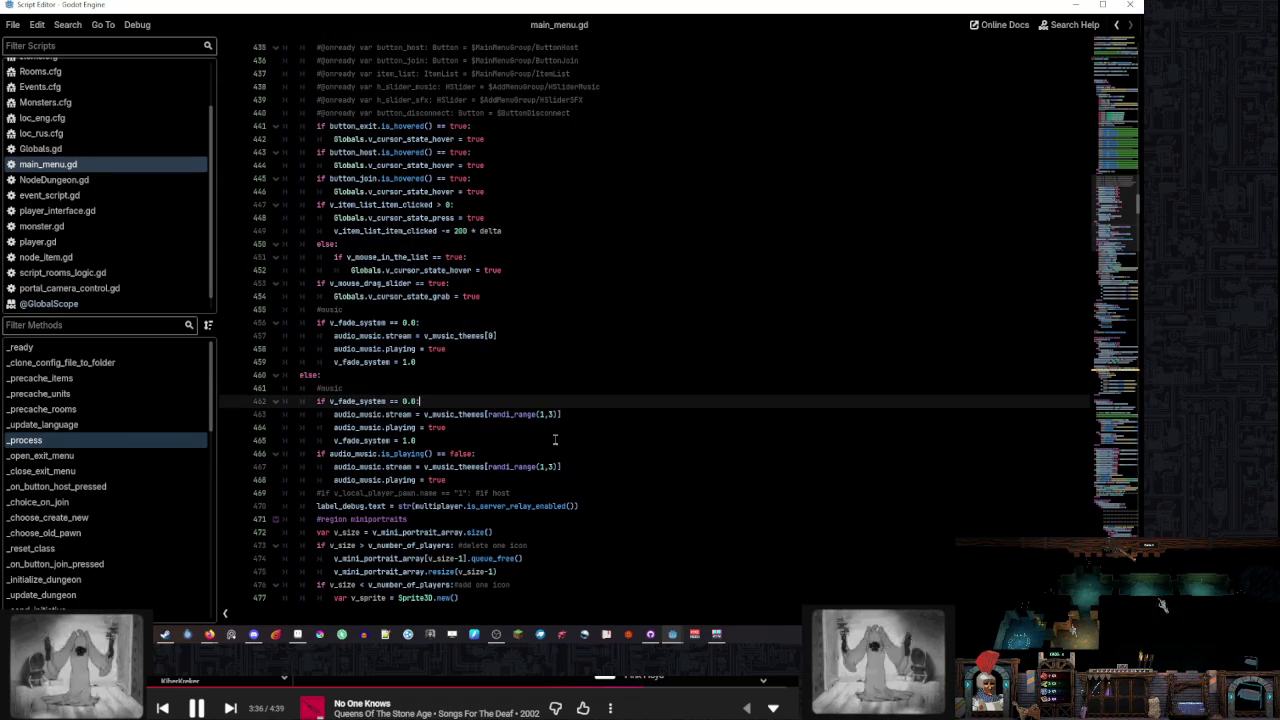
left_click(534, 387)
scroll(534, 410, "down", 10)
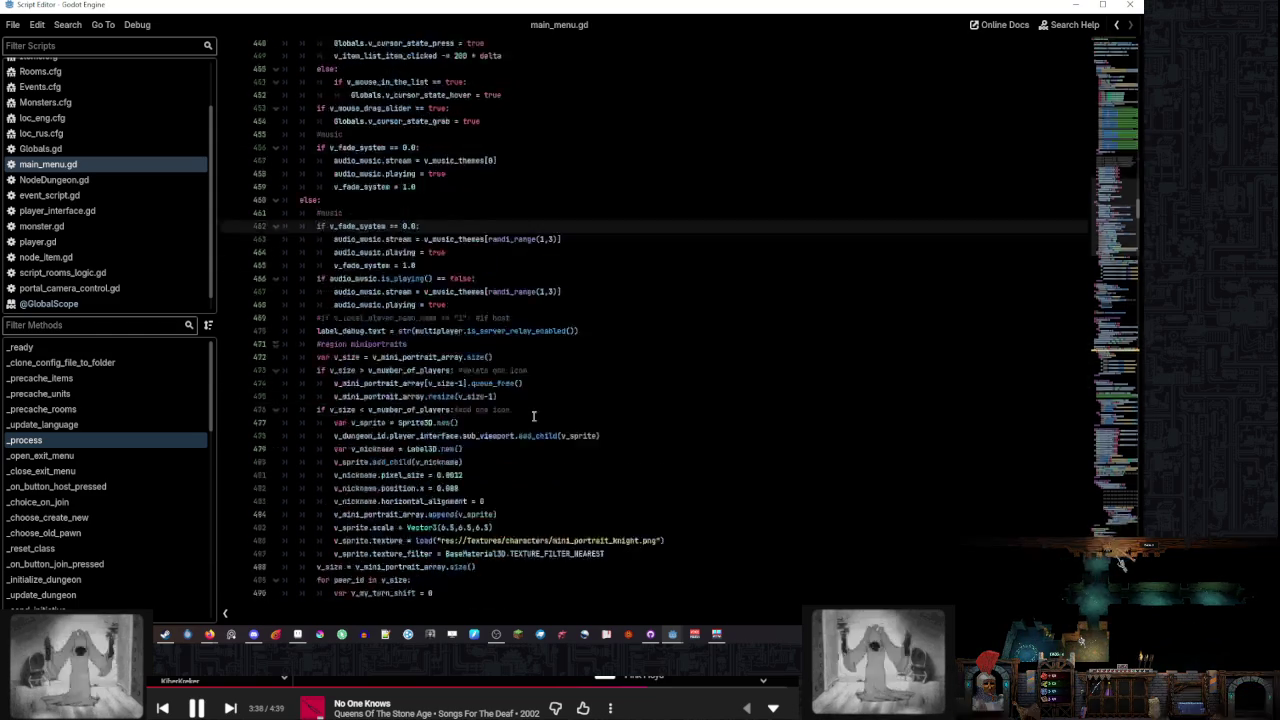
scroll(534, 416, "down", 6)
scroll(524, 336, "down", 8)
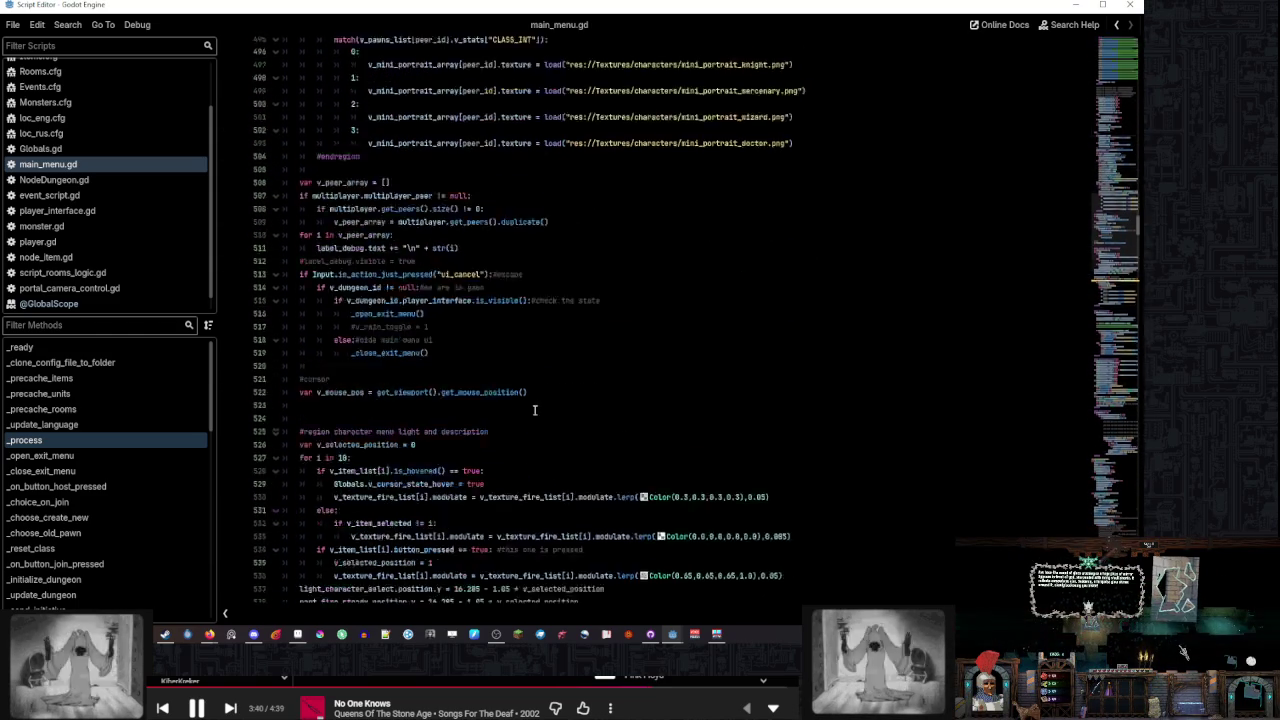
Scroll down to the 'controlling cursor image and light' region and place the caret after the #light comment
left_click(533, 430)
scroll(537, 413, "down", 7)
scroll(537, 413, "down", 20)
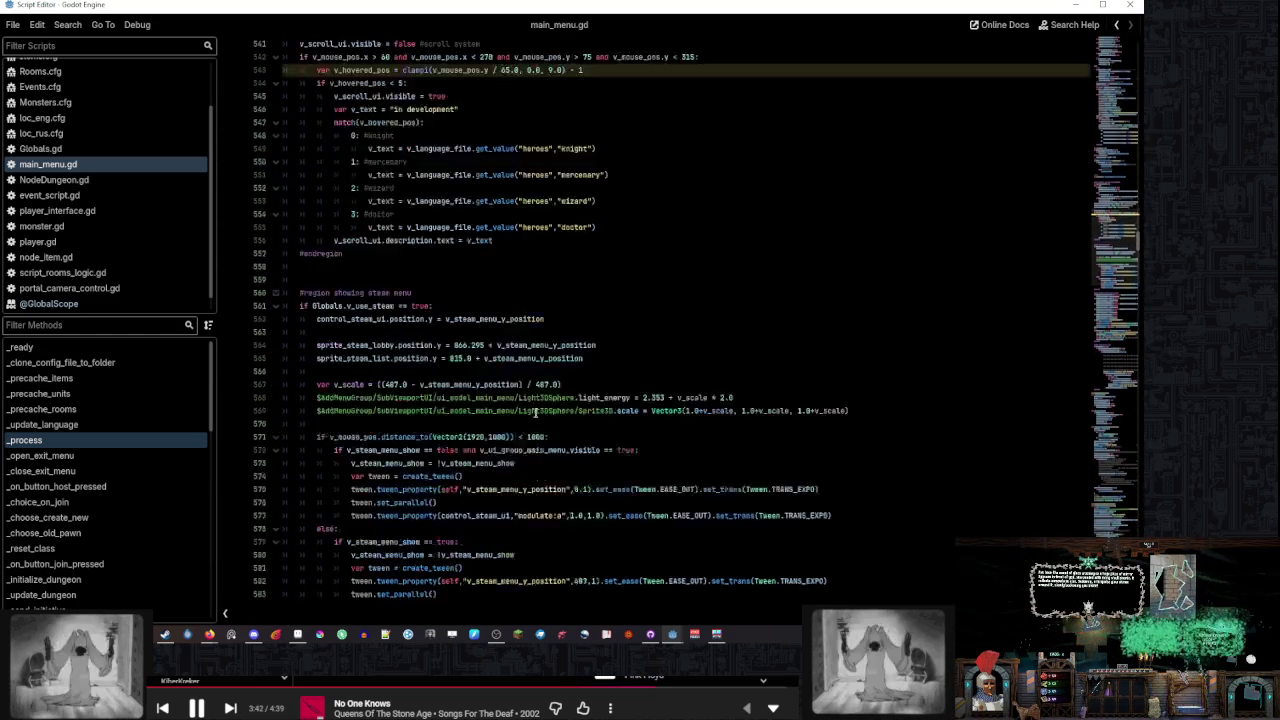
scroll(535, 412, "down", 10)
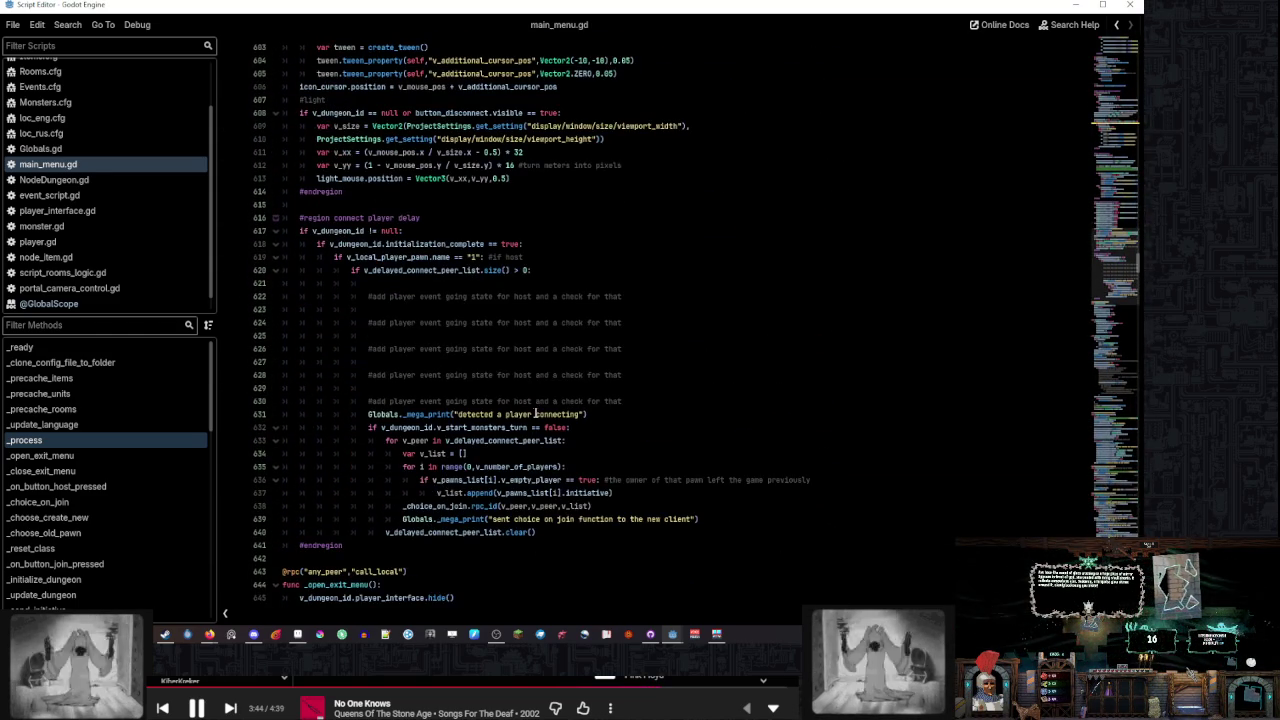
scroll(535, 412, "up", 8)
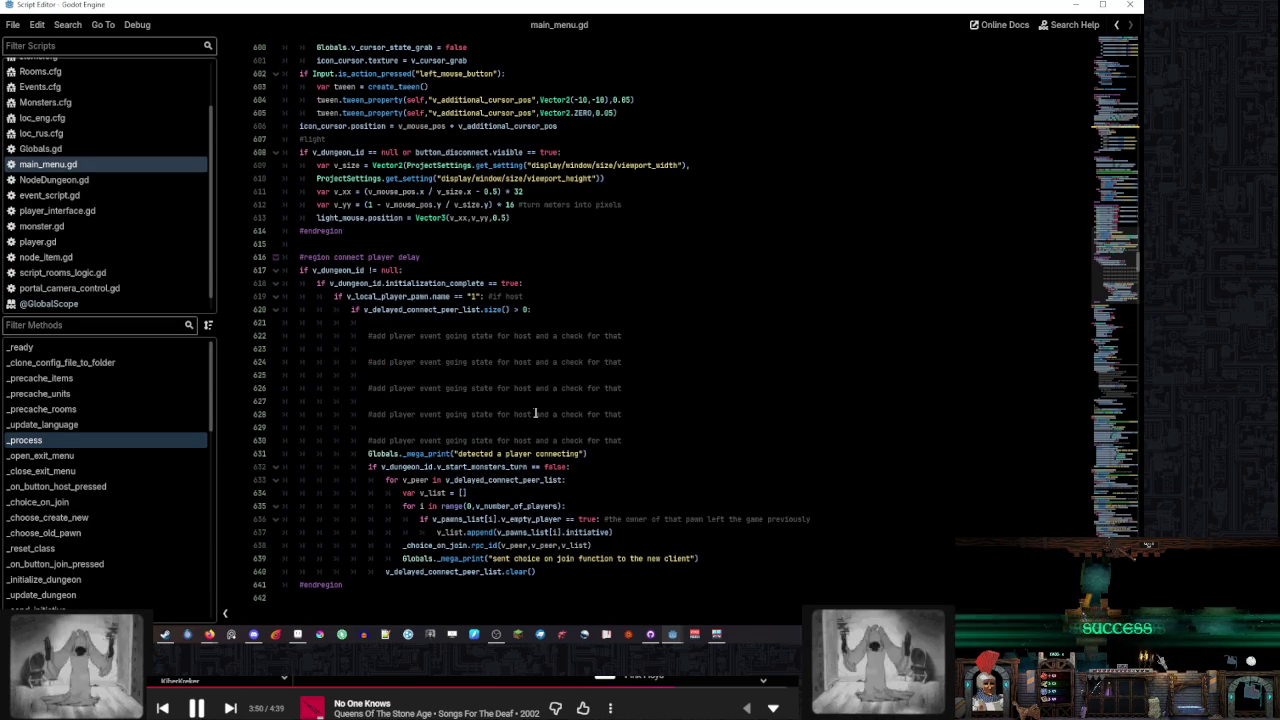
scroll(535, 413, "up", 10)
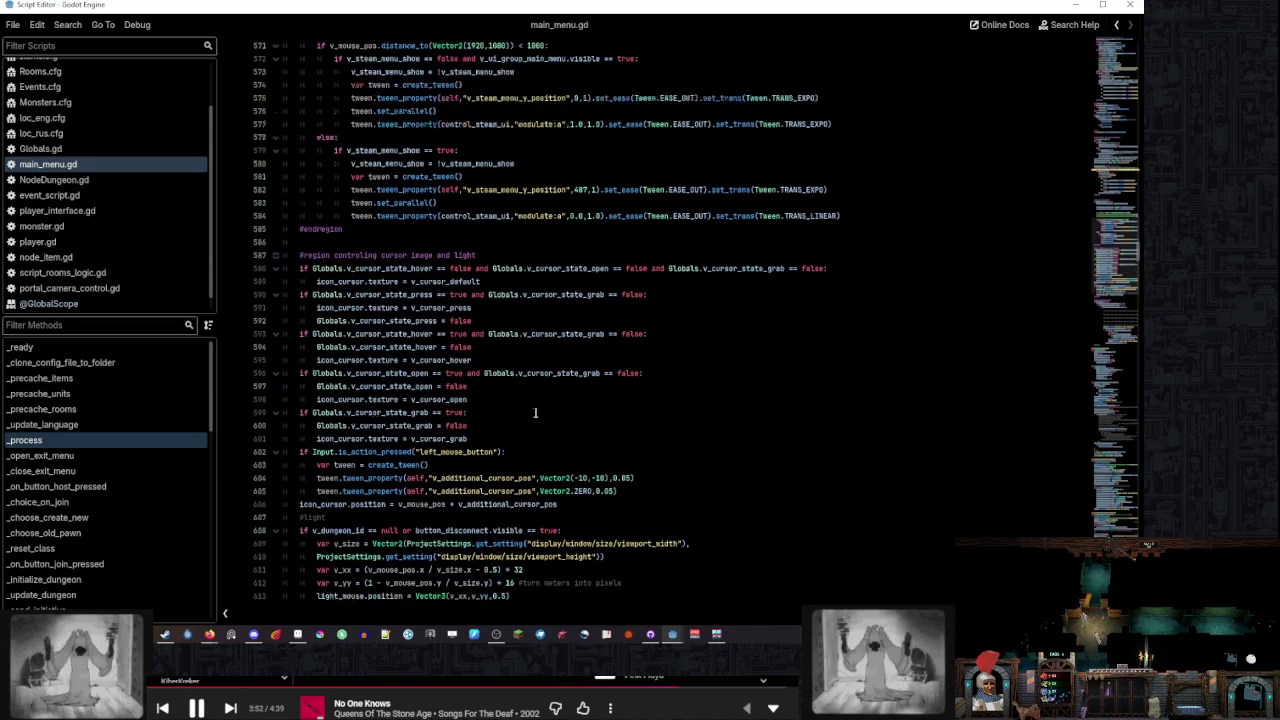
scroll(535, 412, "down", 3)
left_click(574, 413)
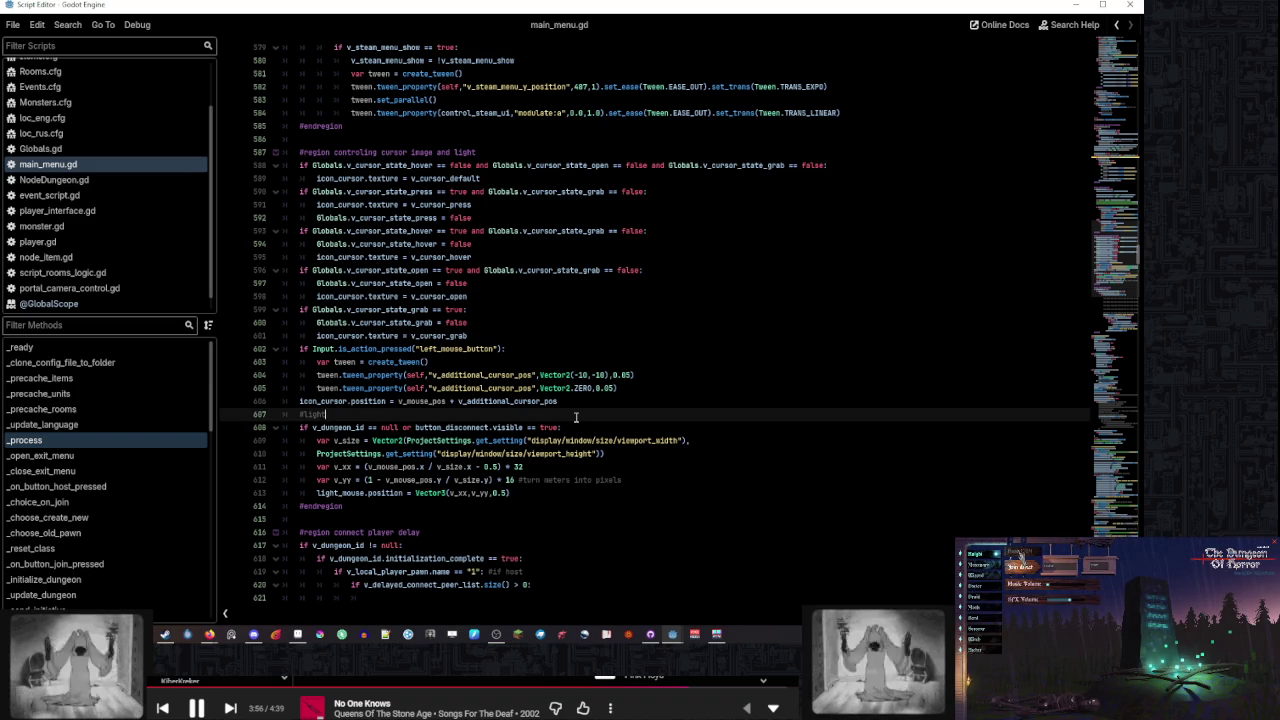
Work through the light region, placing the edit point at the #light comment, region end and position code
left_click(581, 465)
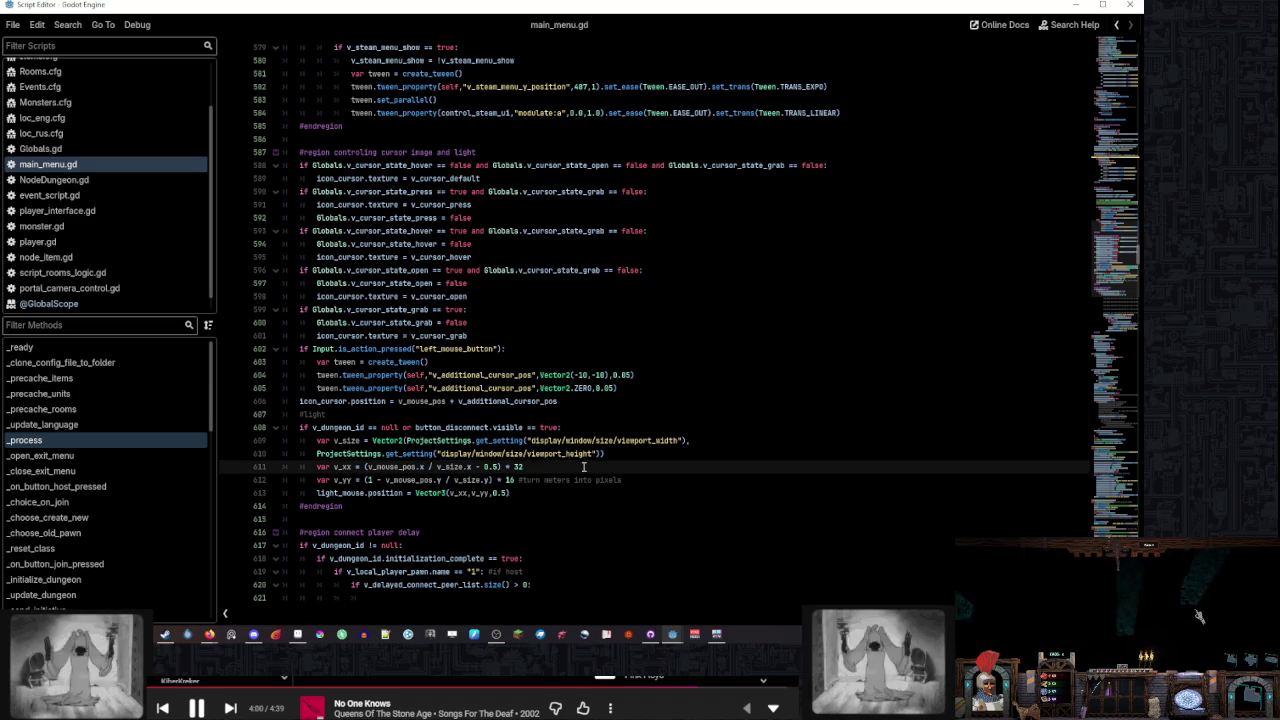
scroll(584, 466, "down", 3)
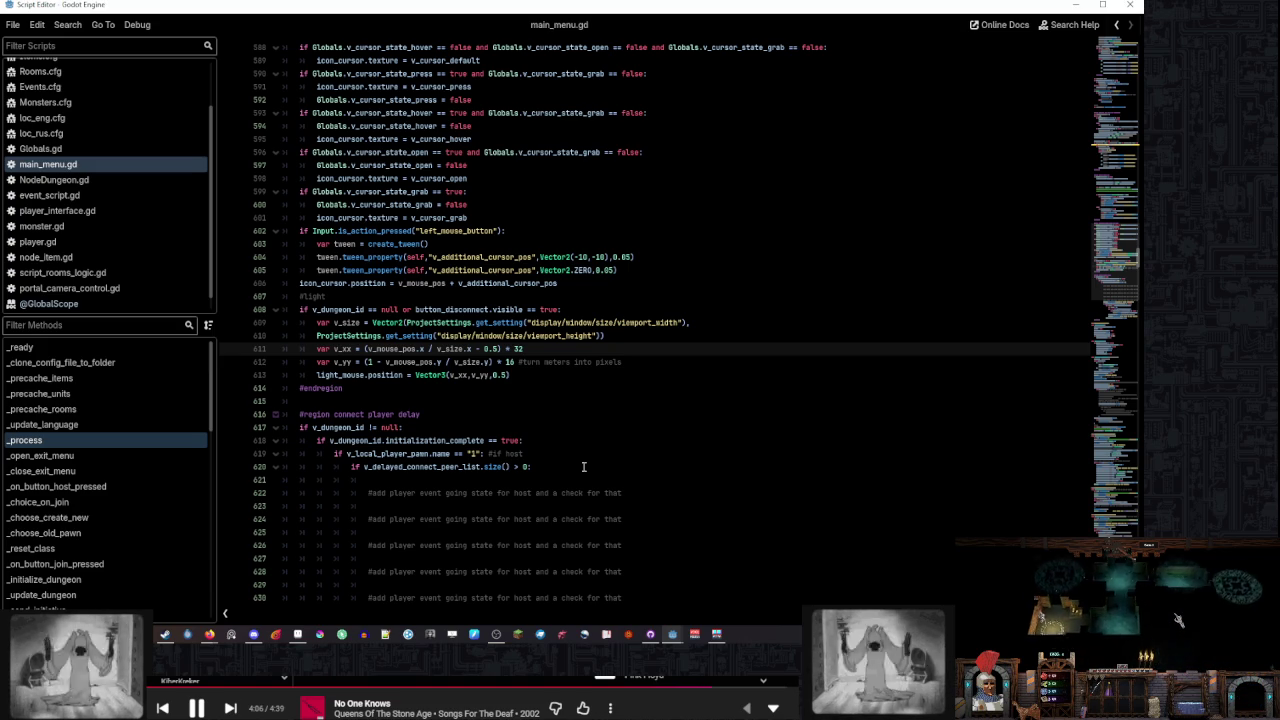
scroll(584, 466, "up", 2)
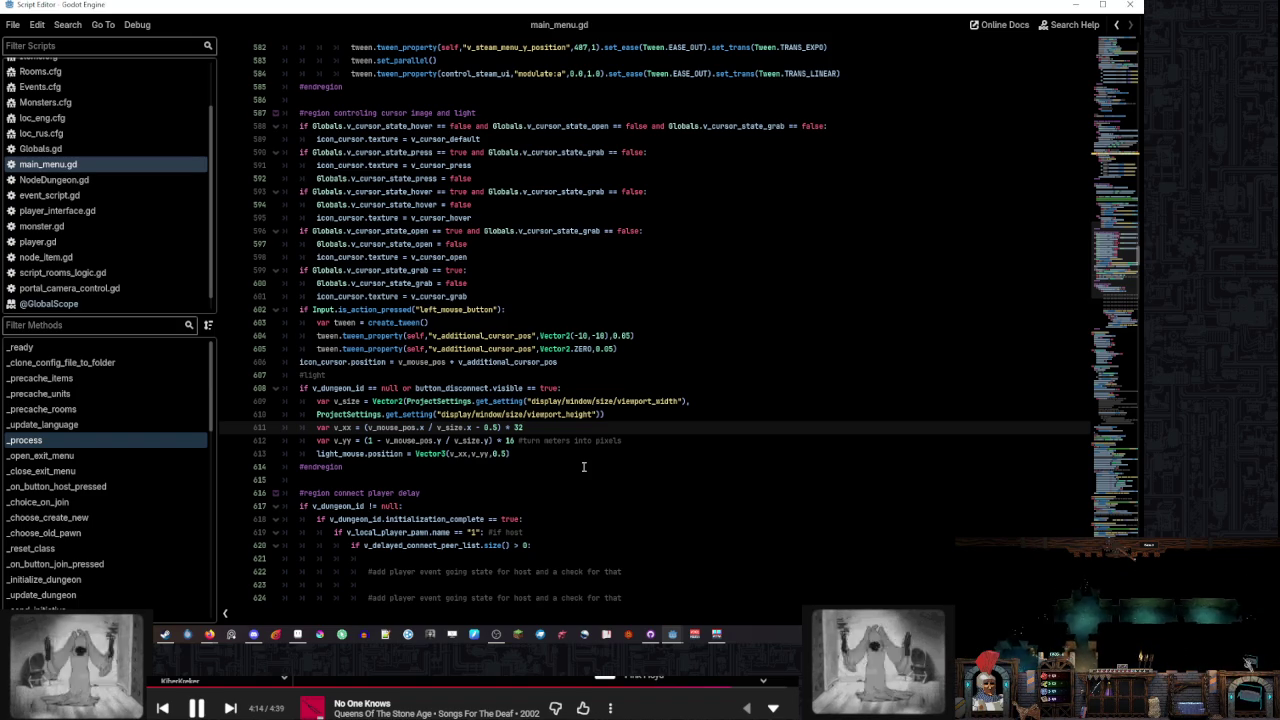
left_click(577, 374)
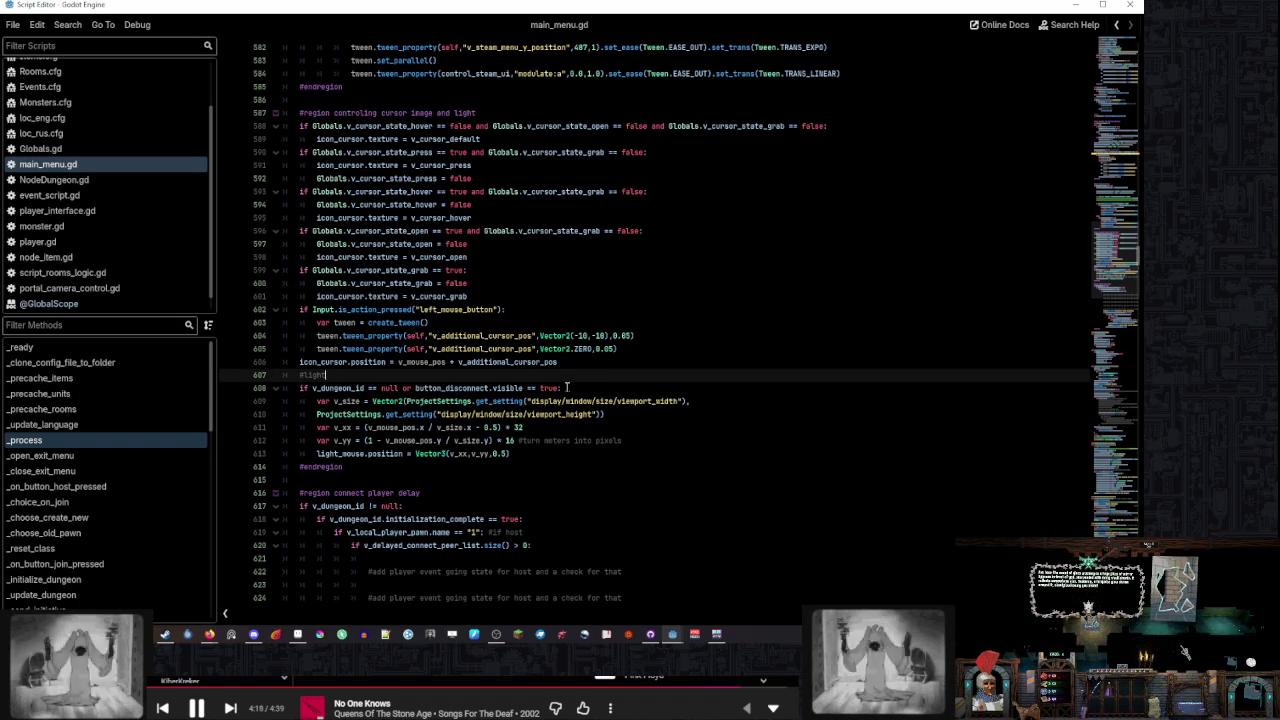
scroll(566, 387, "up", 3)
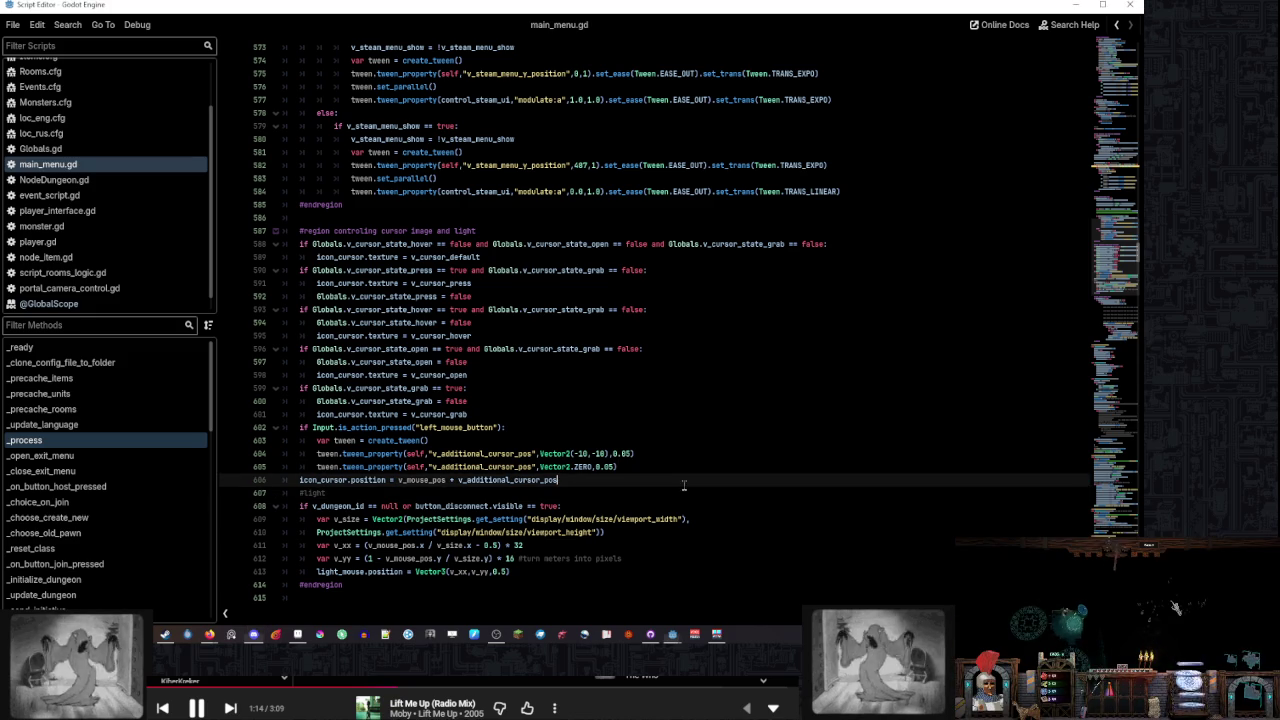
scroll(648, 449, "down", 3)
left_click(519, 378)
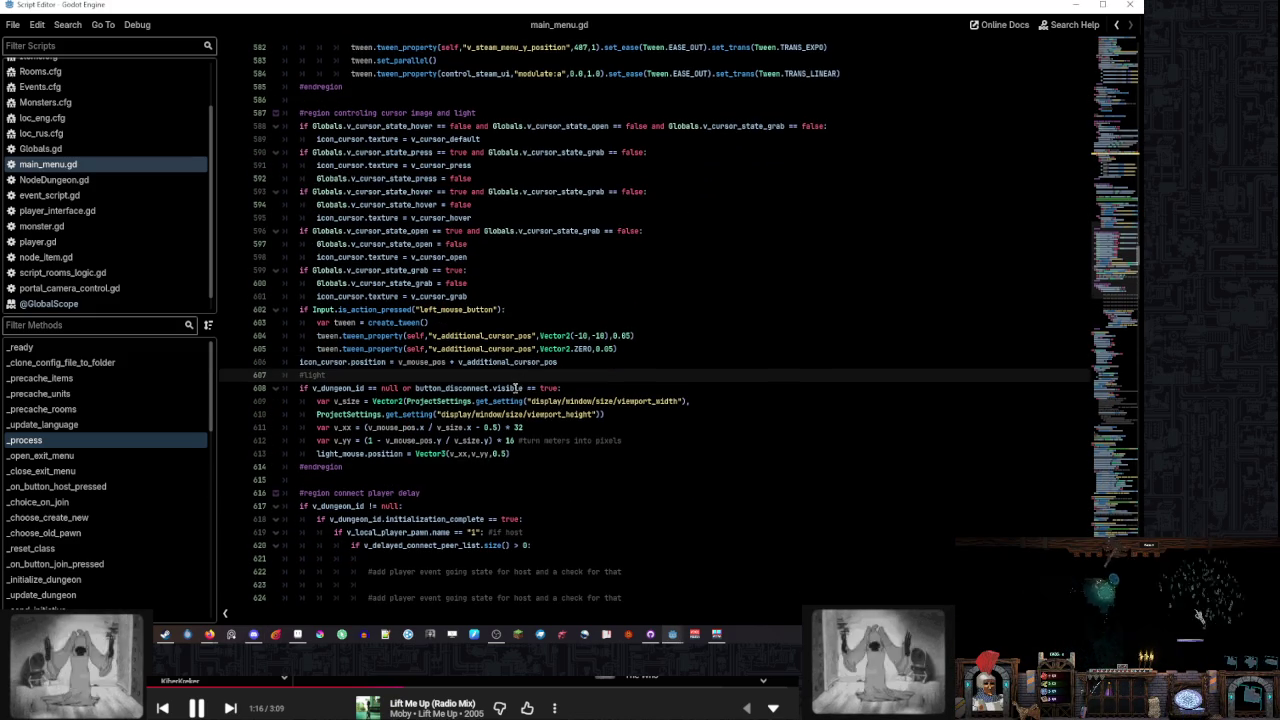
scroll(501, 380, "down", 2)
left_click(502, 386)
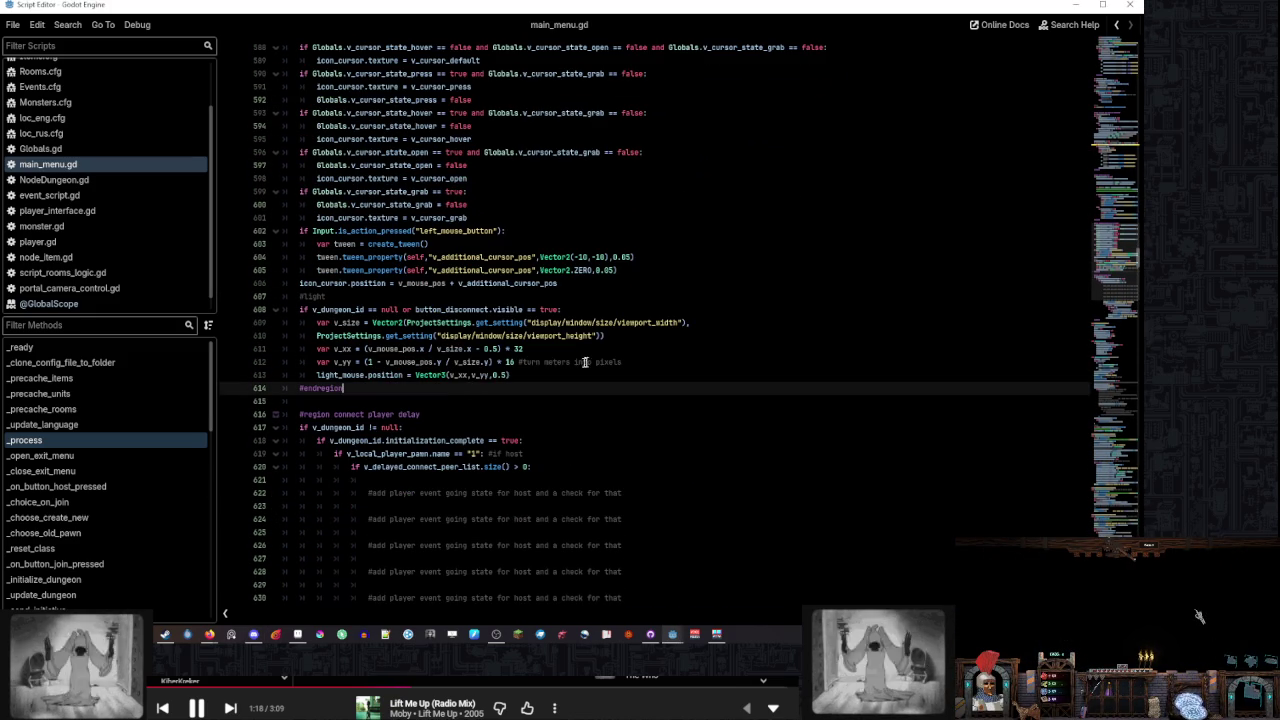
left_click(600, 350)
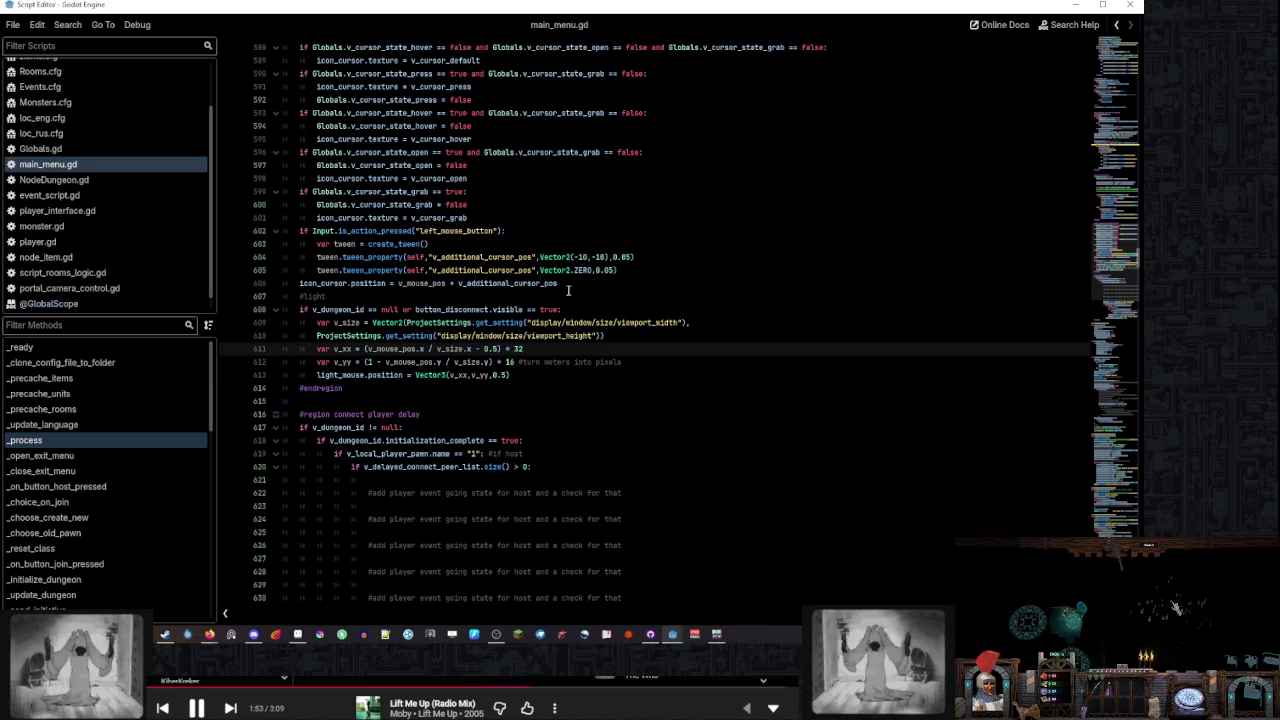
Glance at the main_menu scene, then come back to the main_menu.gd script
scroll(570, 295, "up", 6)
scroll(585, 325, "down", 4)
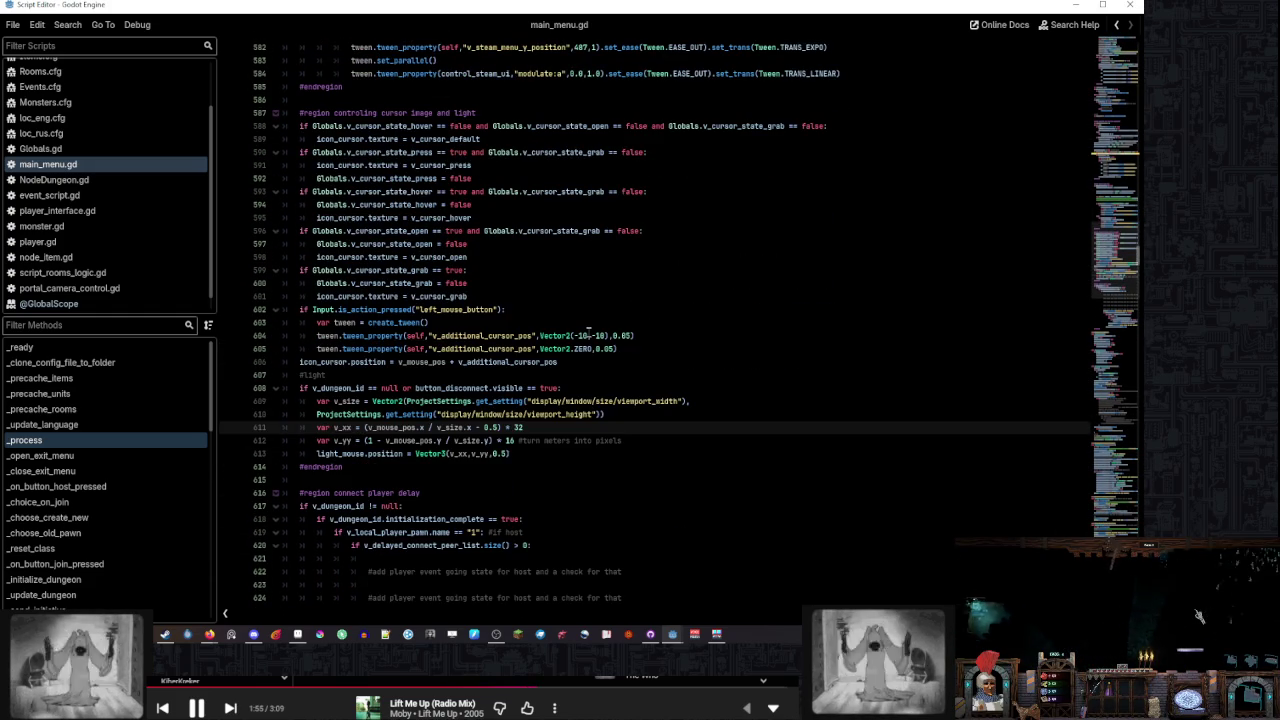
scroll(595, 345, "down", 6)
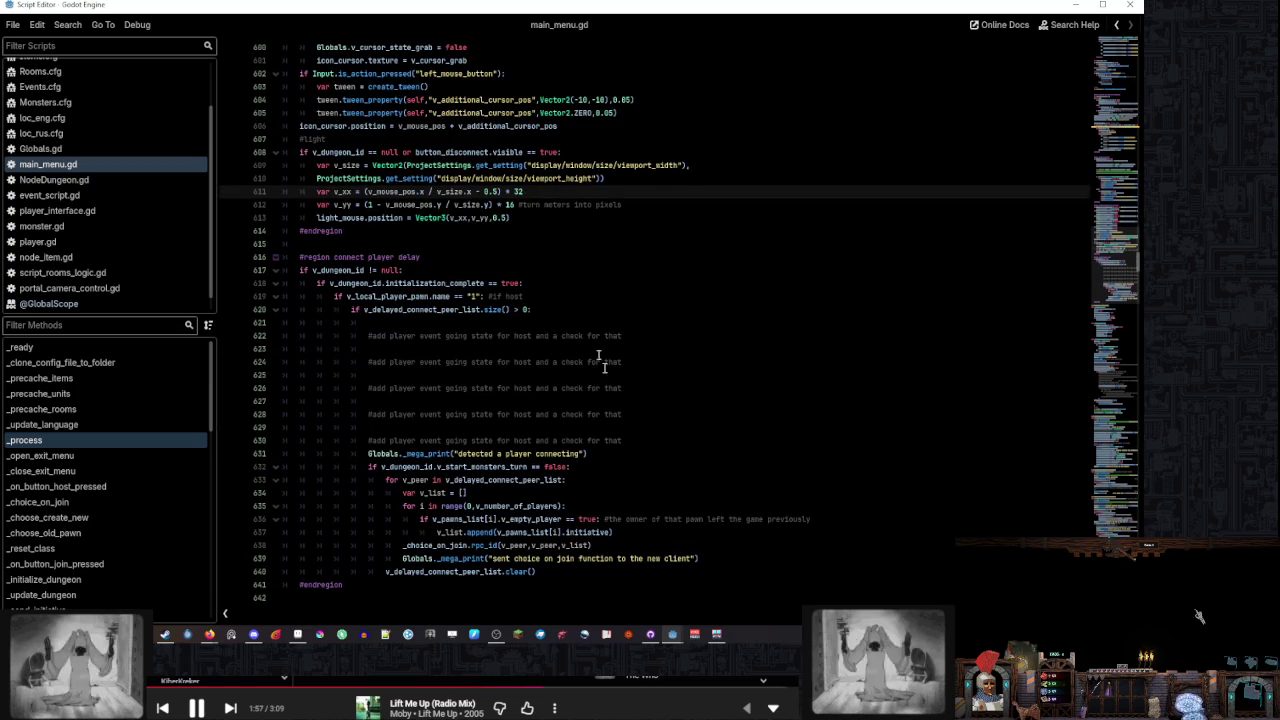
left_click(677, 636)
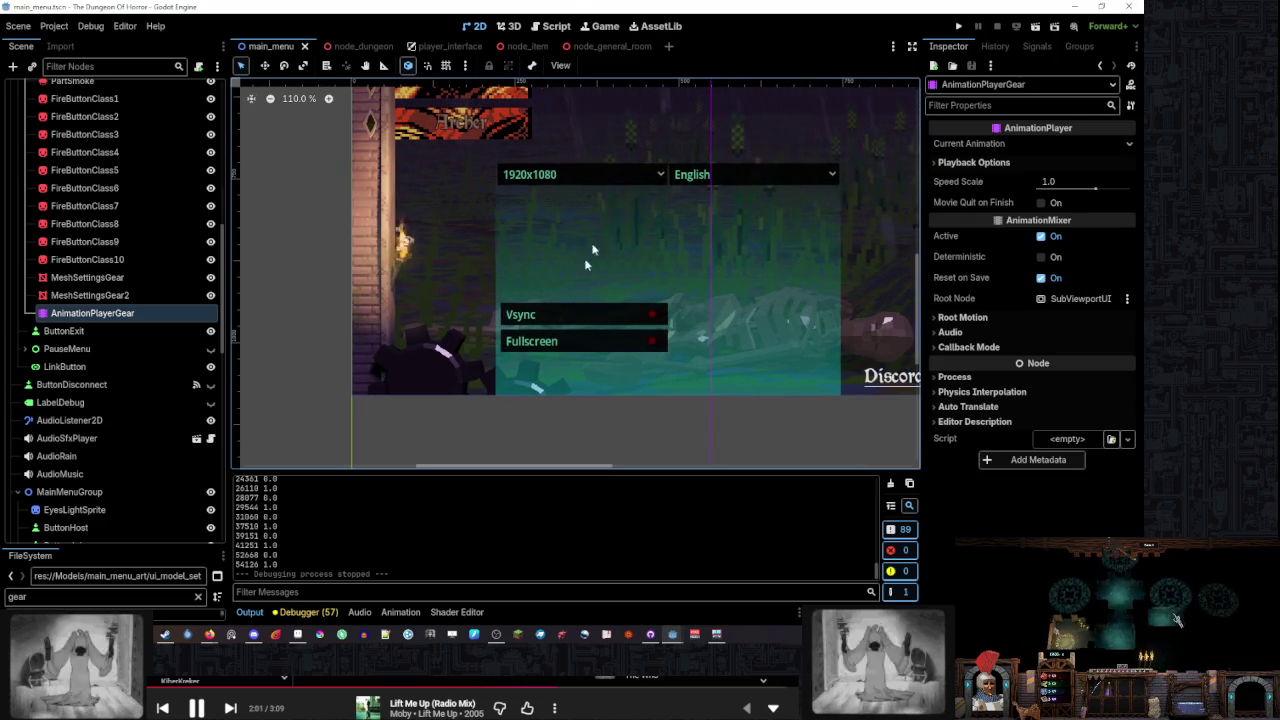
mouse_move(677, 636)
left_click(683, 580)
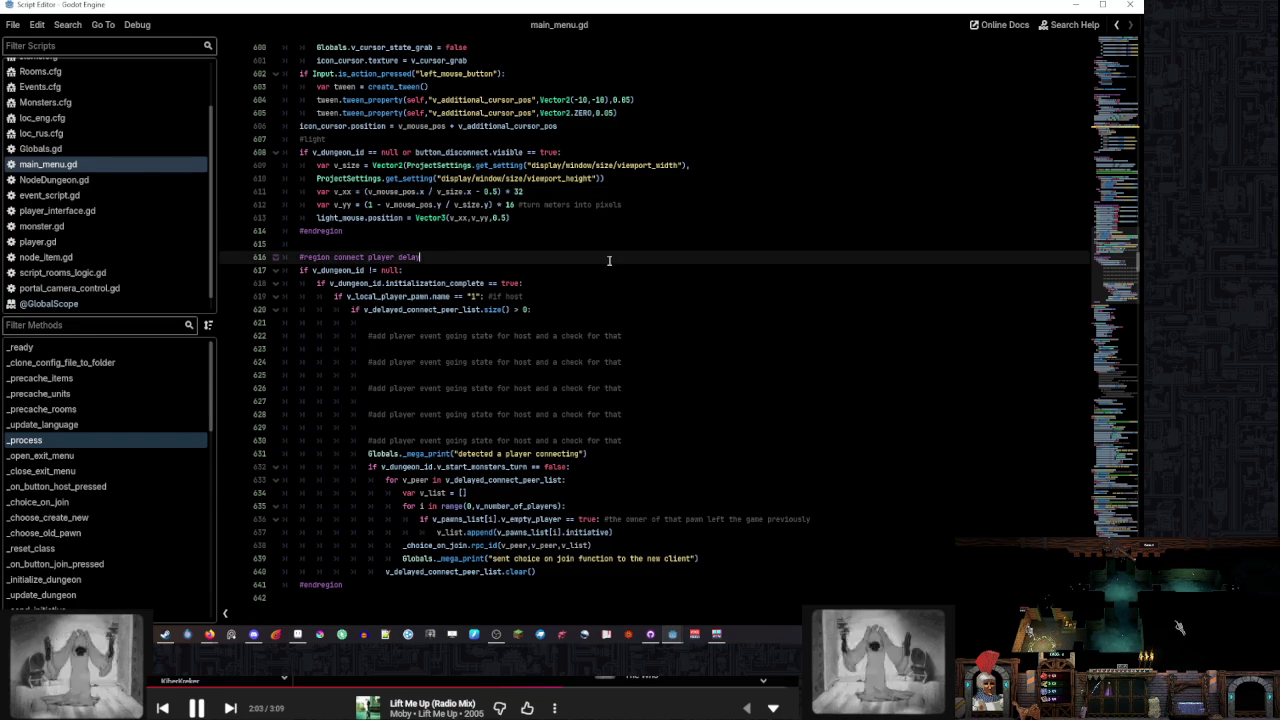
scroll(609, 260, "up", 10)
scroll(610, 266, "up", 10)
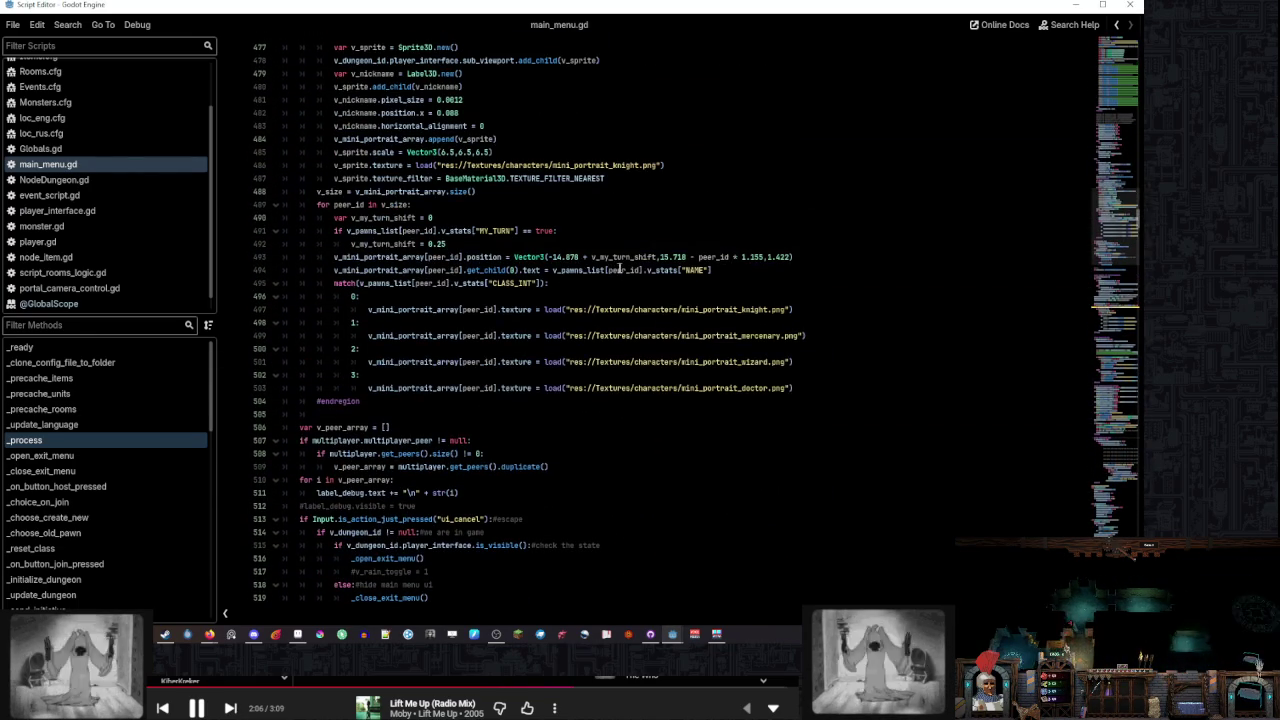
Jump to _ready, read down to the #load settings block, and select the commented language selector line
left_click(150, 347)
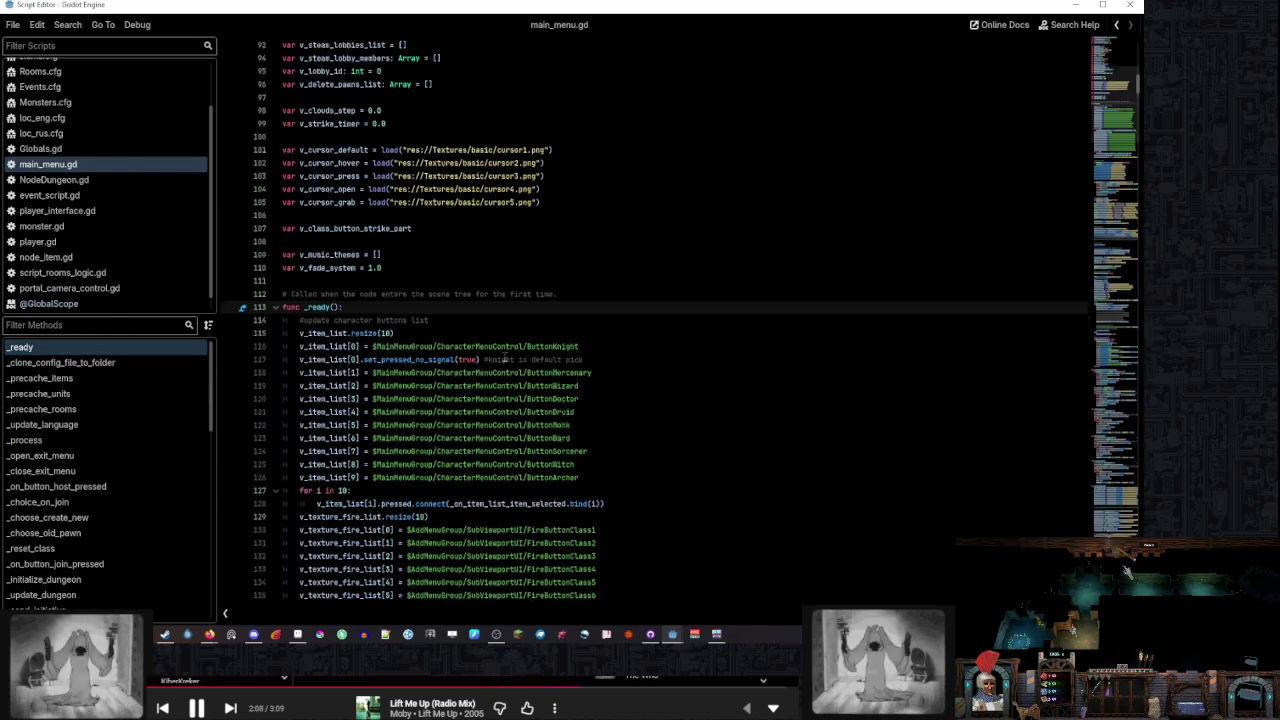
scroll(505, 360, "down", 12)
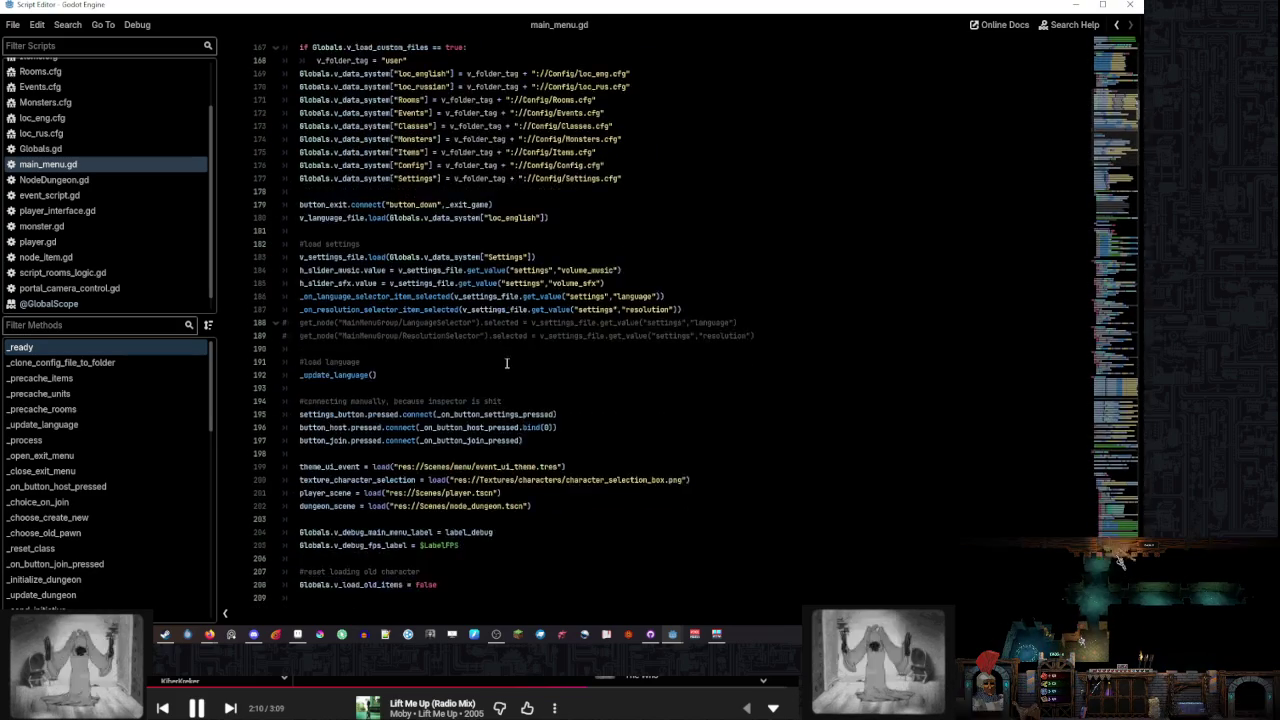
scroll(506, 363, "down", 4)
scroll(508, 363, "down", 4)
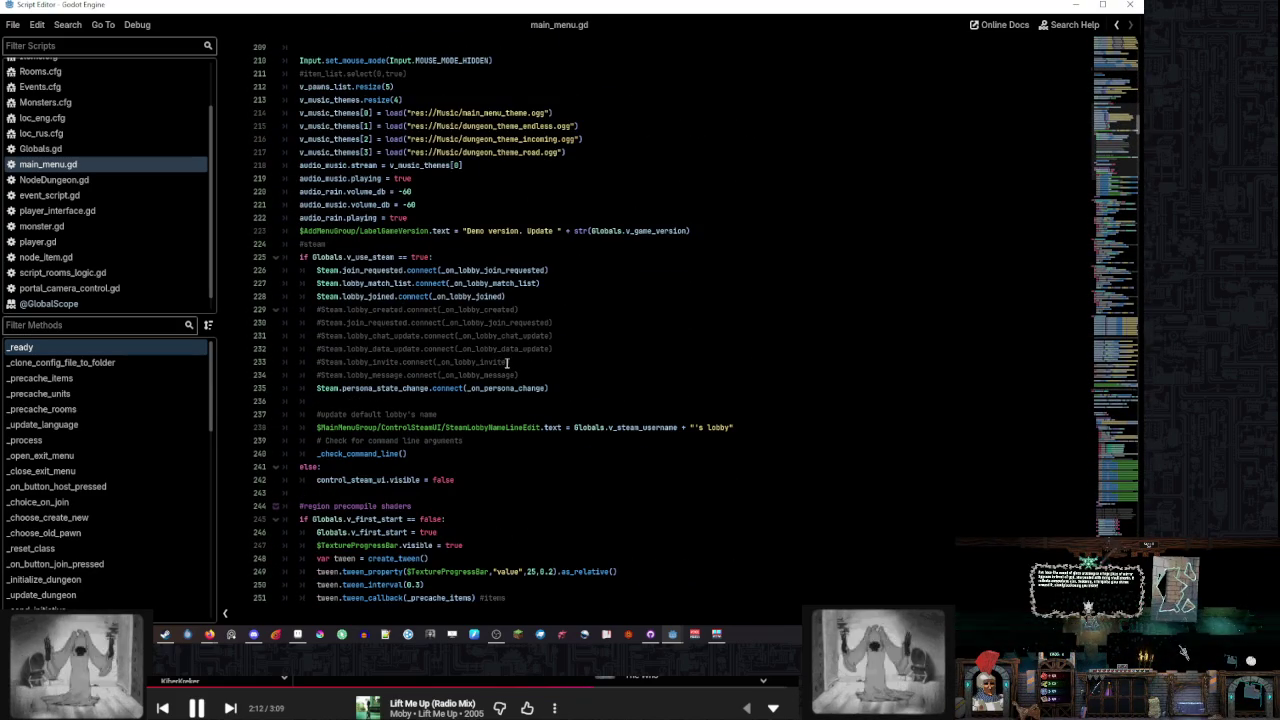
scroll(506, 360, "down", 5)
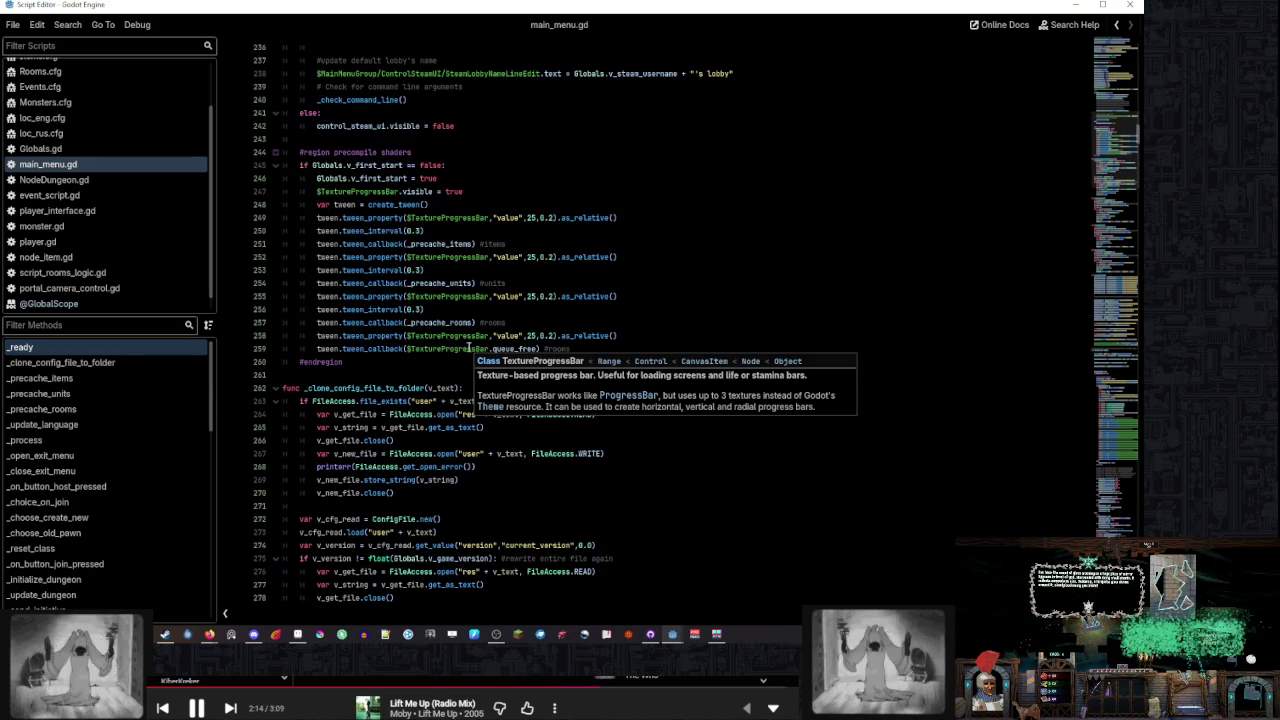
scroll(467, 347, "up", 4)
scroll(467, 347, "up", 3)
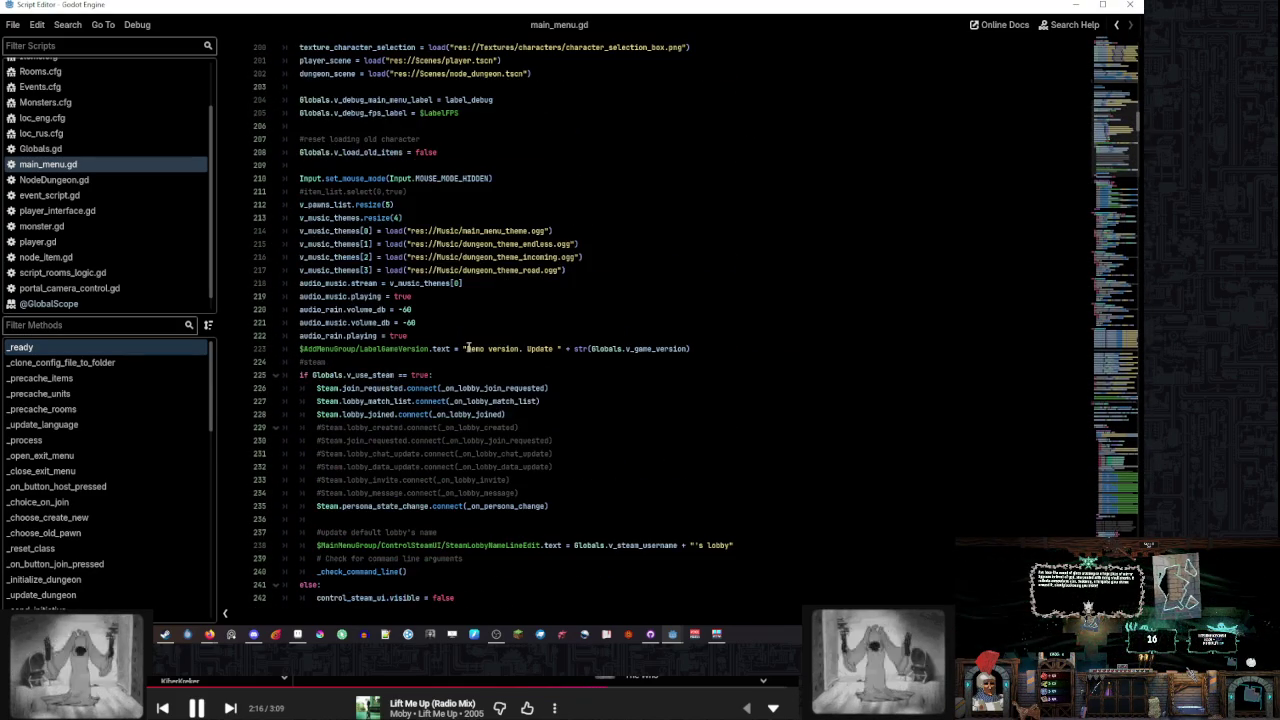
scroll(467, 347, "up", 6)
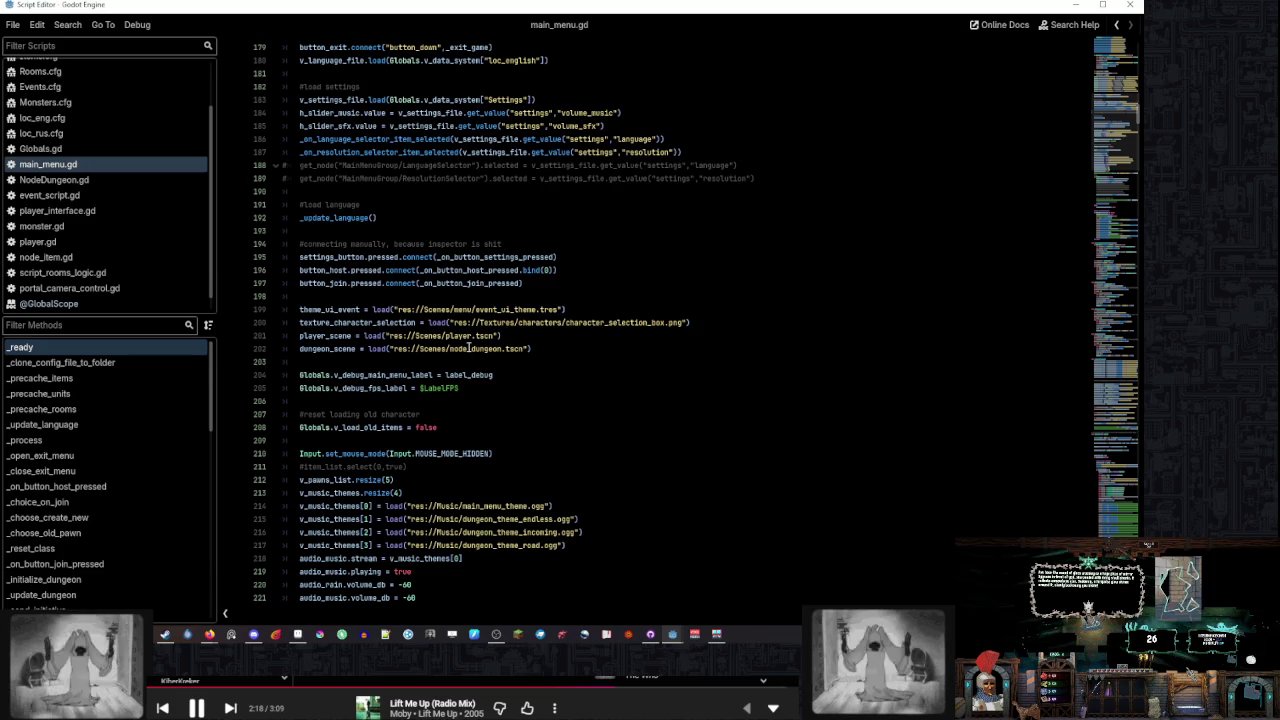
left_click(295, 323)
Uncomment lines 188–189 and set the language path to NodeSettingsMenu/LanguageSelector via autocomplete
key("ctrl+k")
left_click(285, 336)
key("ctrl+k")
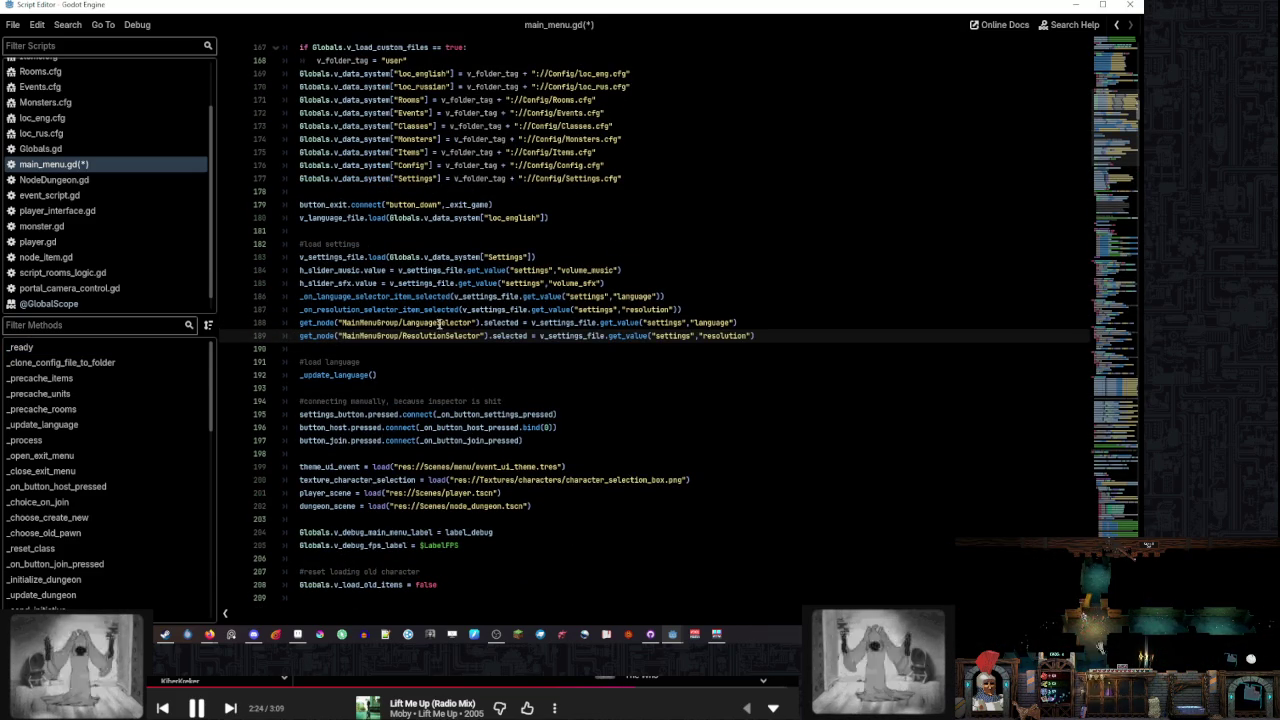
left_click(350, 323)
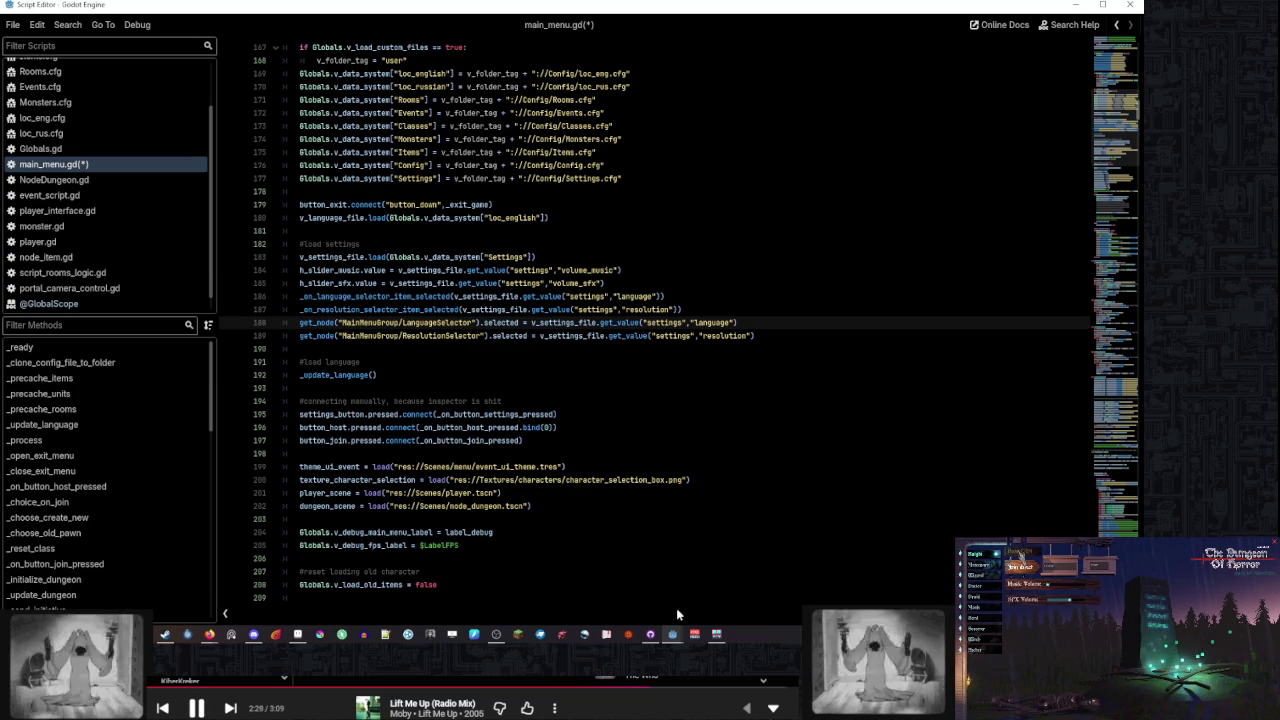
left_click_drag(474, 322, 342, 322)
type("lan")
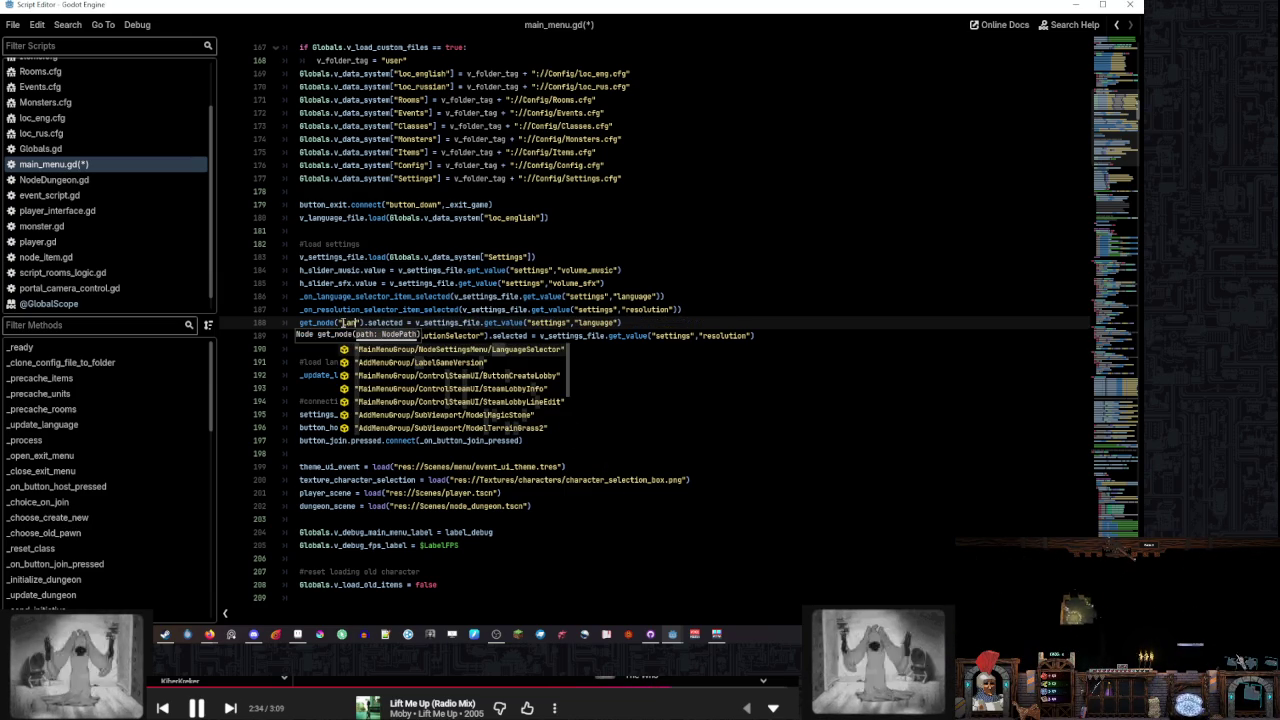
key("Return")
left_click(466, 309)
Try retyping the ResolutionSelector path on line 189, leaving the get_node quotes empty
left_click_drag(479, 336, 402, 336)
type("Reso")
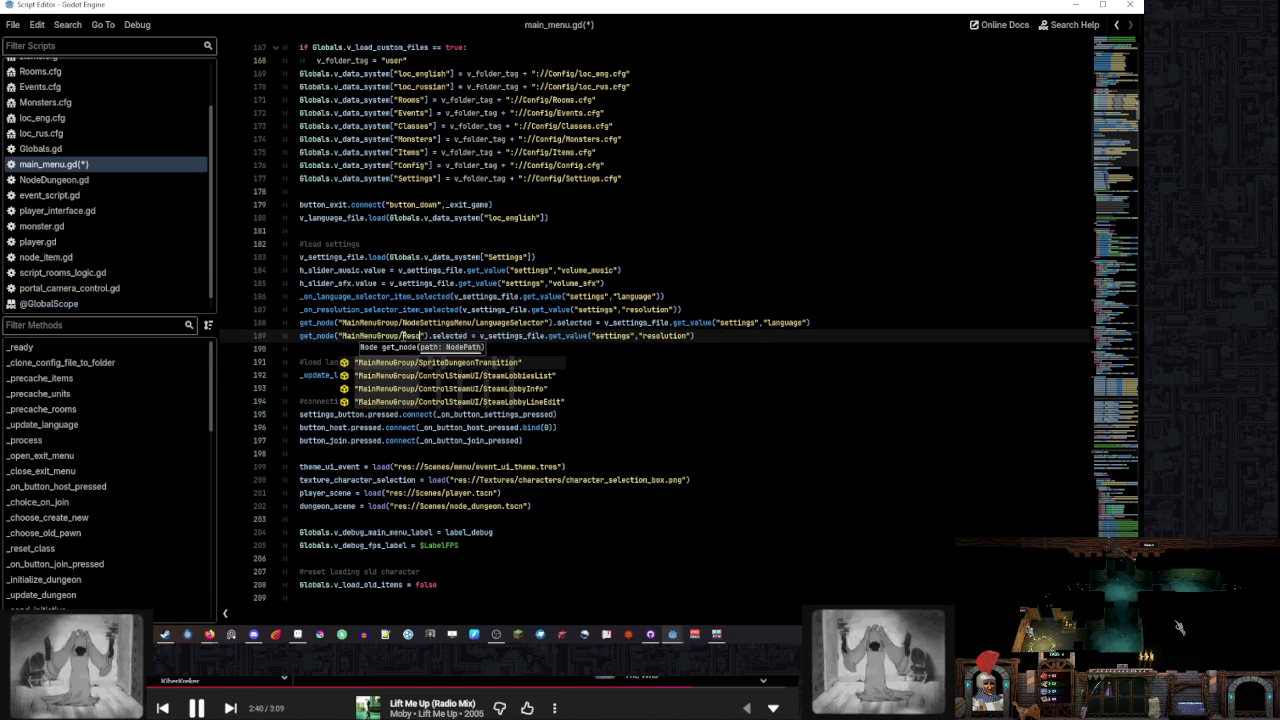
type("lu")
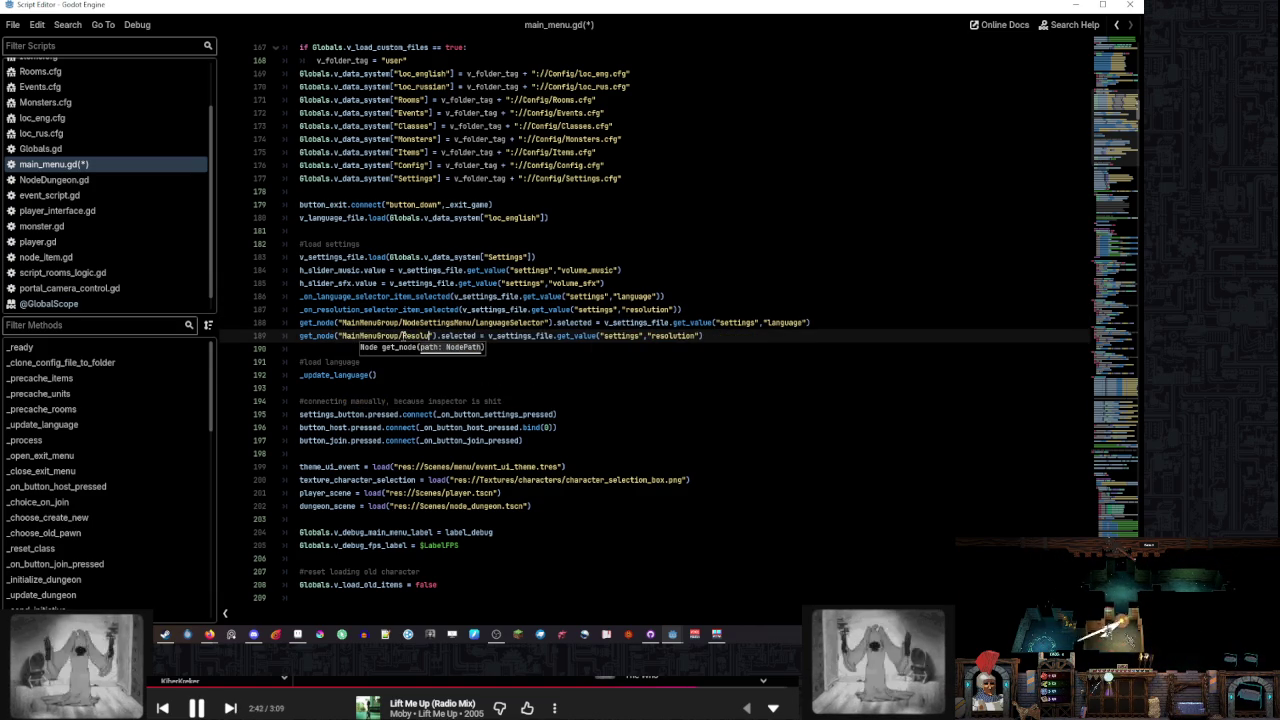
key("BackSpace")
key("BackSpace")
key("BackSpace")
key("BackSpace")
key("BackSpace")
type("Resolut")
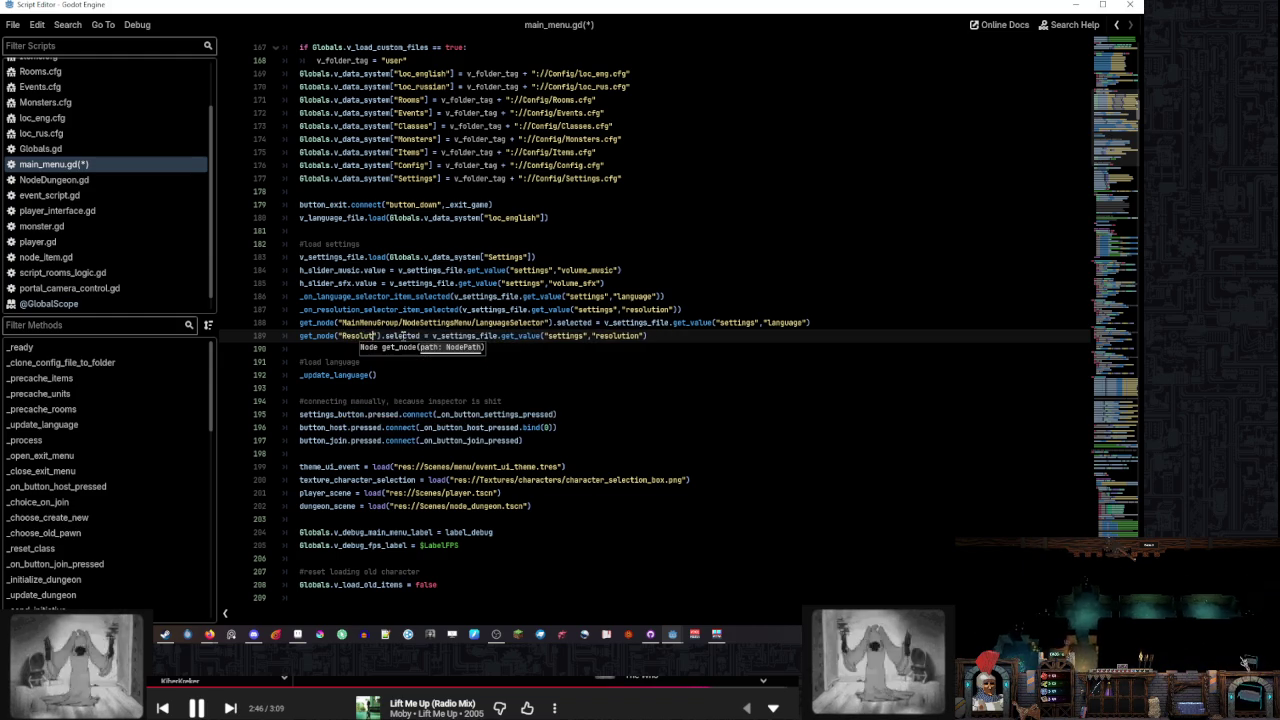
key("Return")
key("ctrl+z")
type("e")
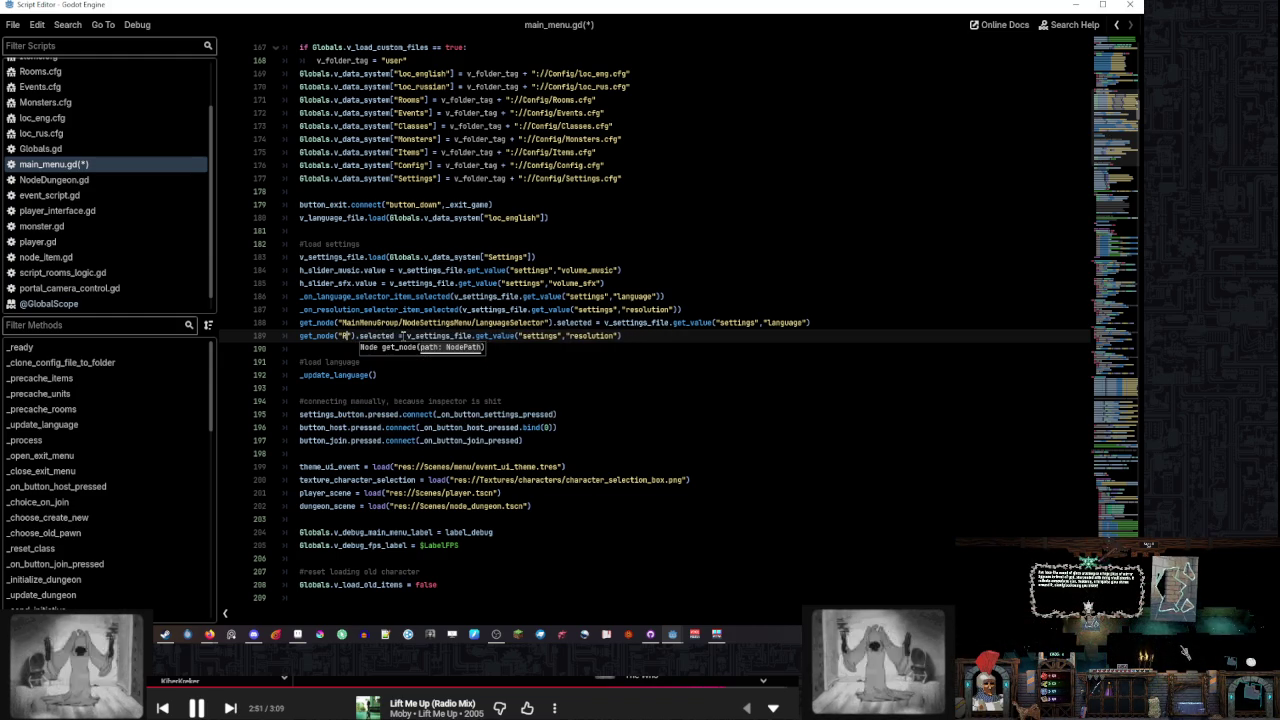
type("sol")
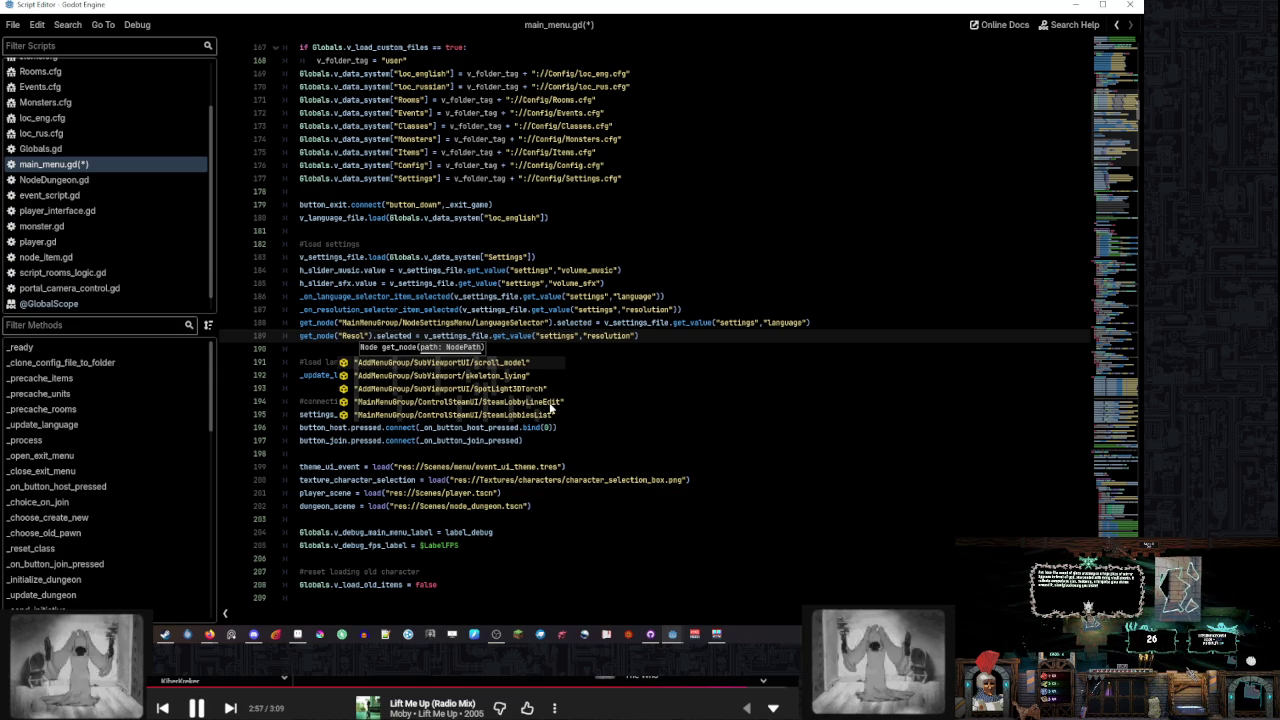
key("BackSpace")
key("BackSpace")
key("BackSpace")
type("Selec")
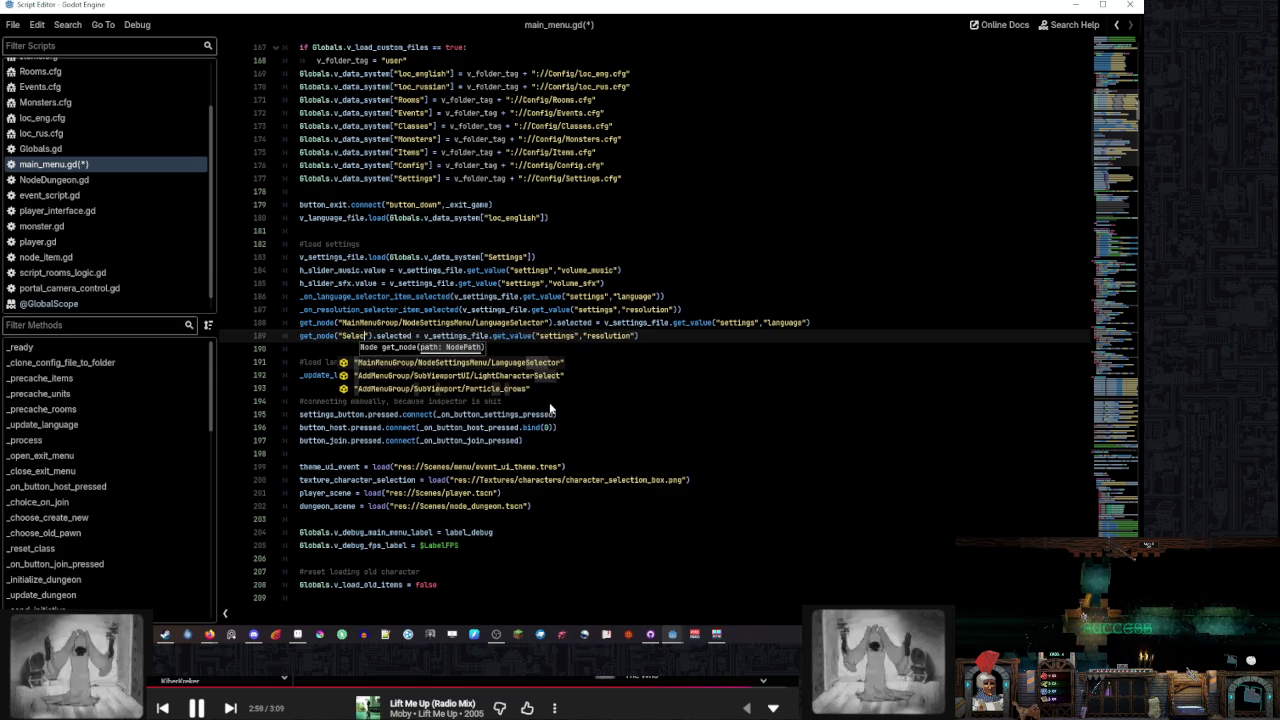
type("to")
key("BackSpace")
key("BackSpace")
key("BackSpace")
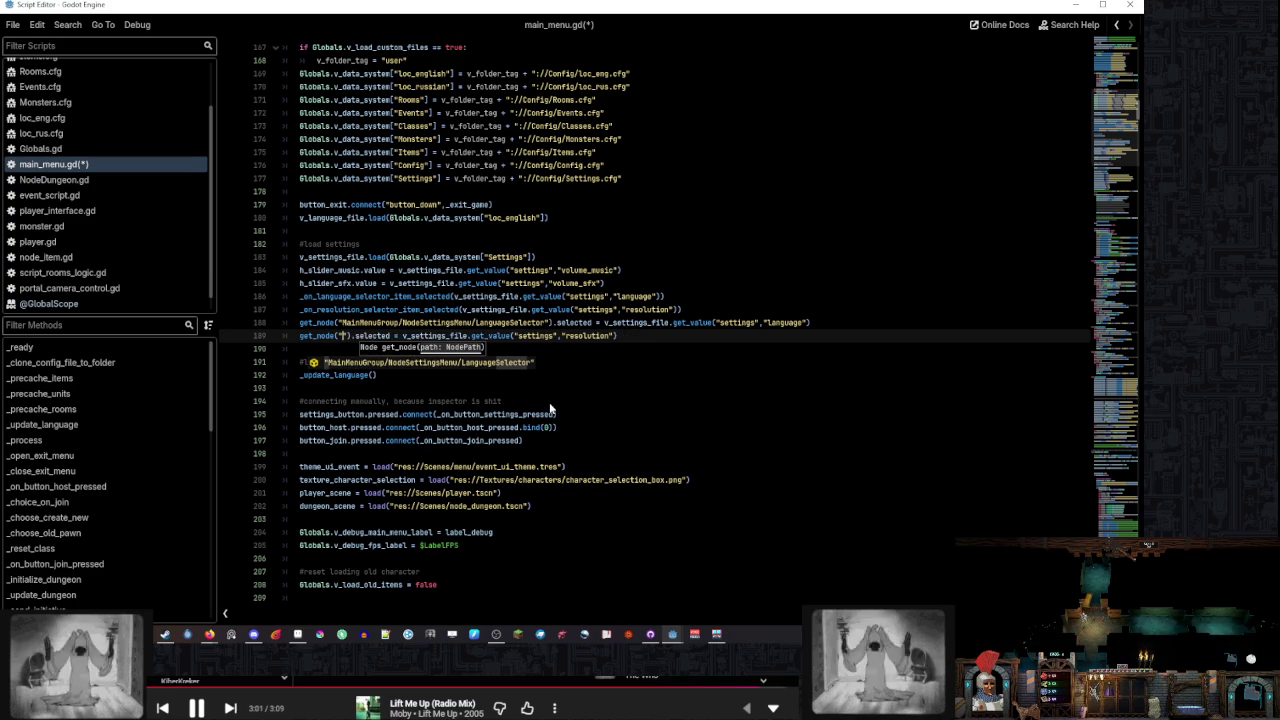
mouse_move(650, 634)
left_click(630, 500)
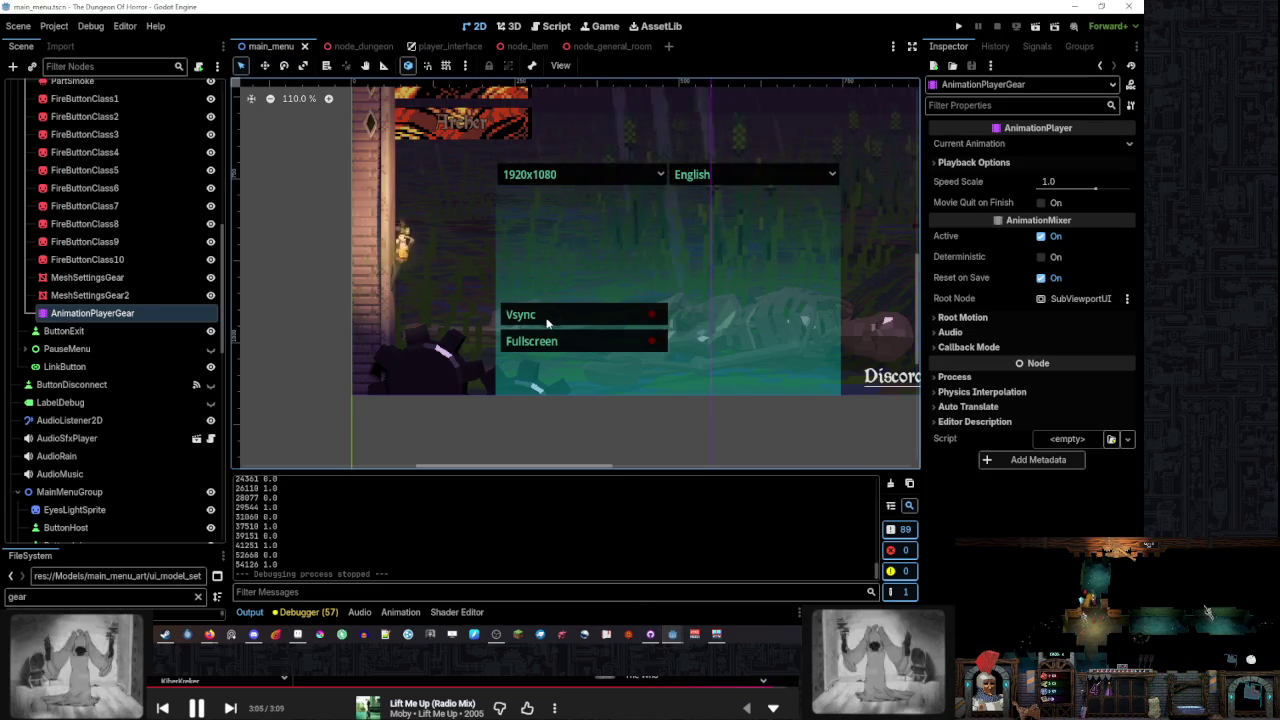
Compare ResolutionSelector with LanguageSelector under NodeSettingsMenu, save with Ctrl+S, and return to the script
scroll(139, 388, "down", 10)
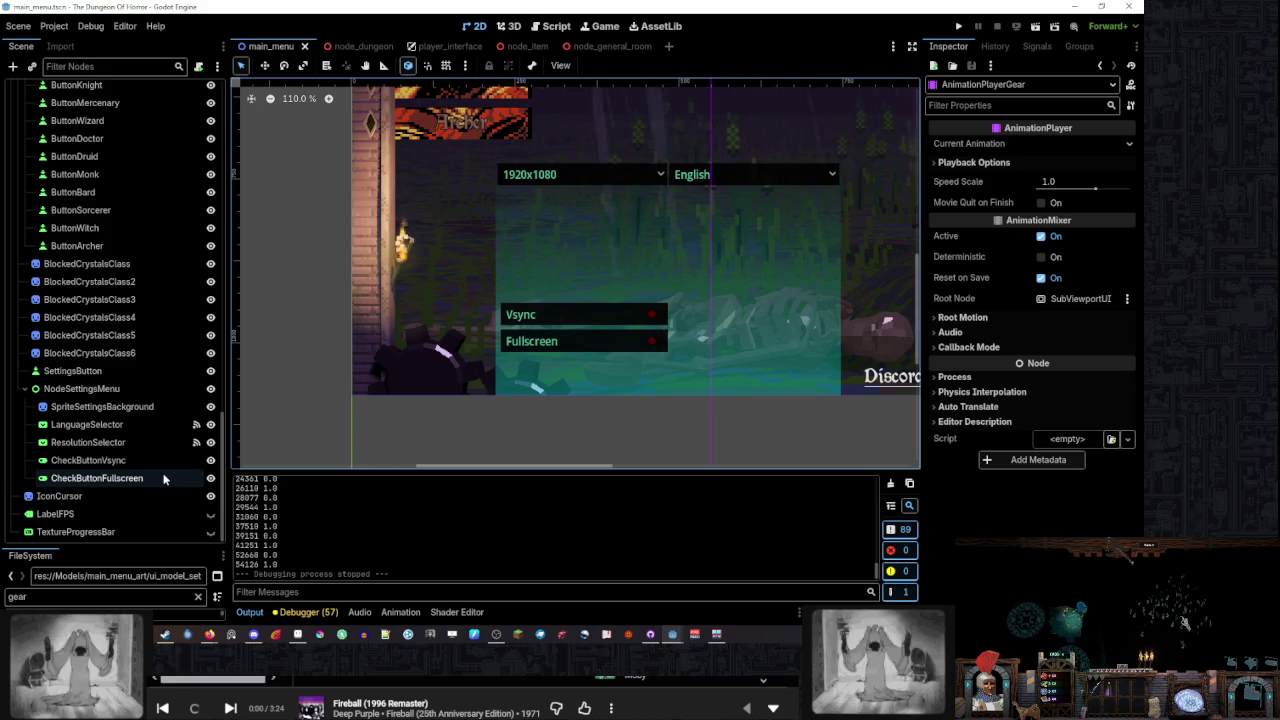
left_click(145, 441)
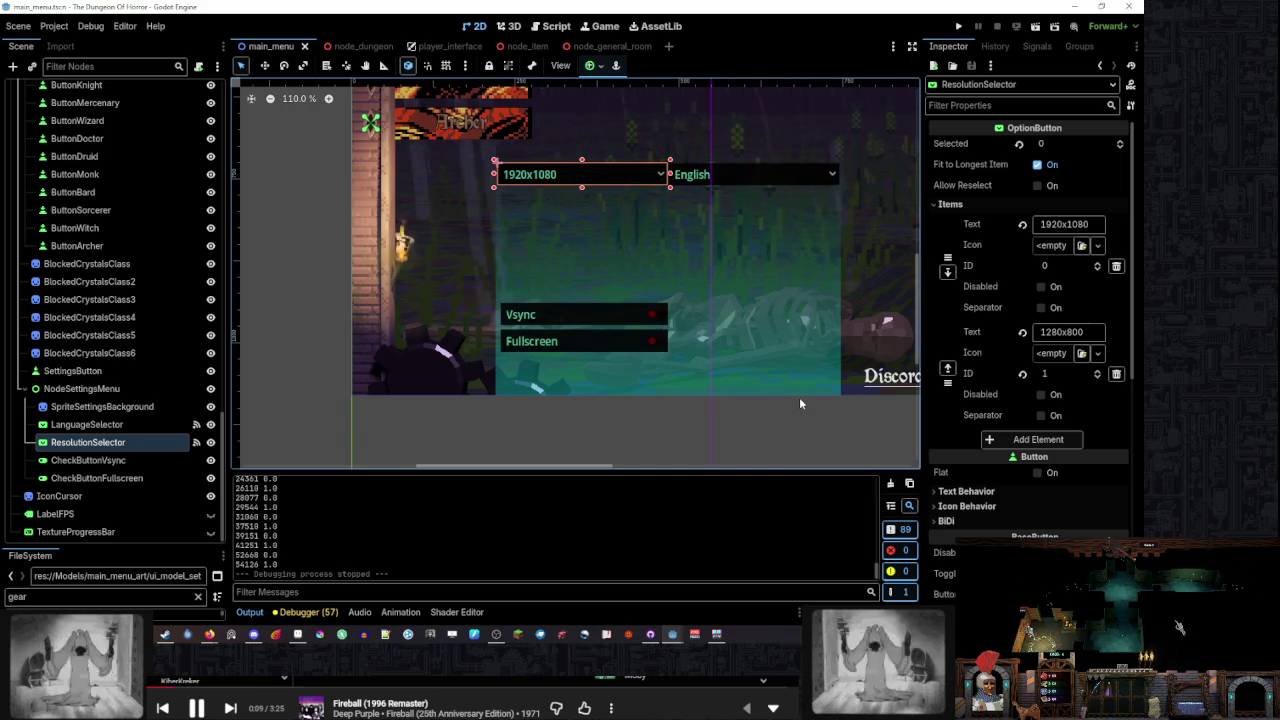
left_click_drag(132, 547, 132, 492)
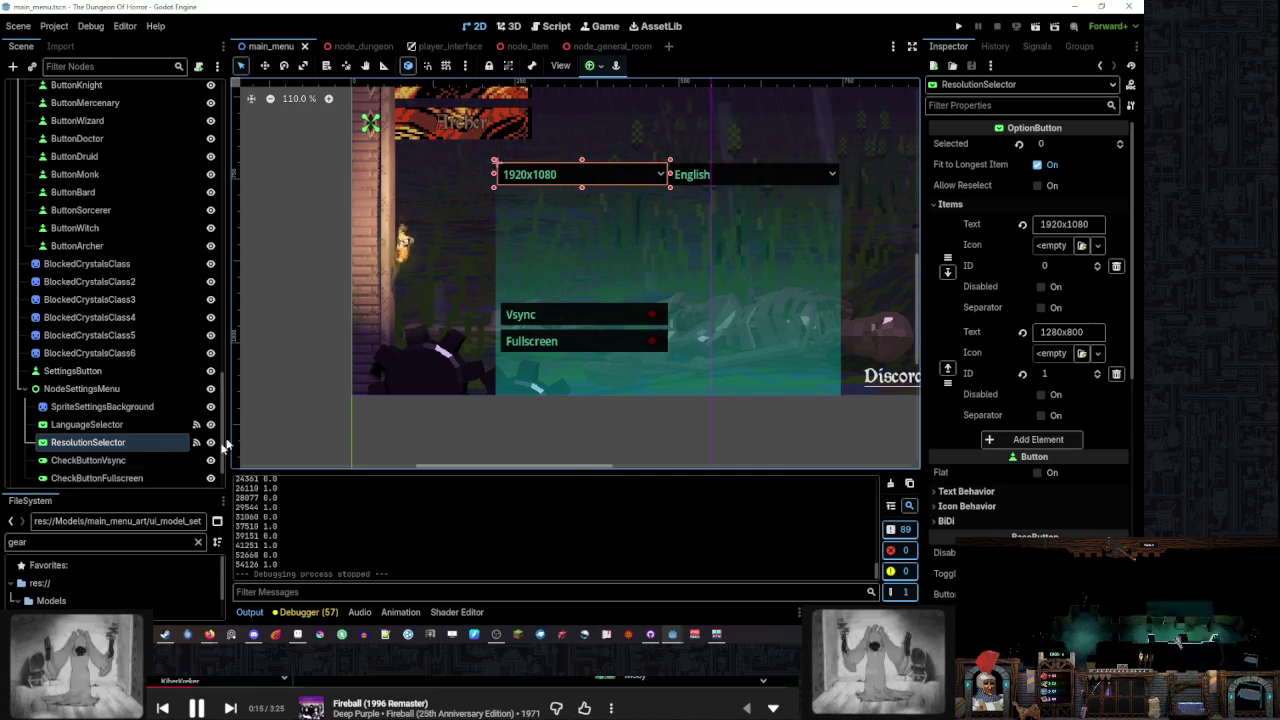
left_click(140, 424)
left_click(140, 442)
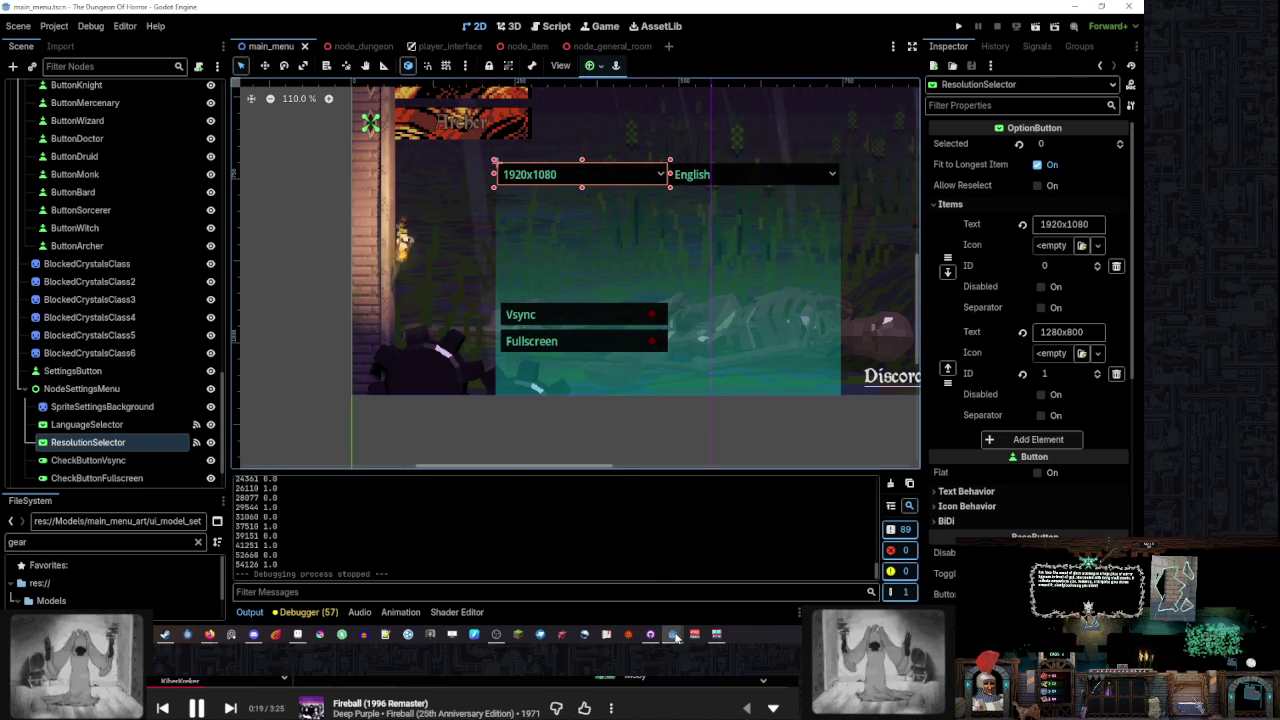
key("ctrl+s")
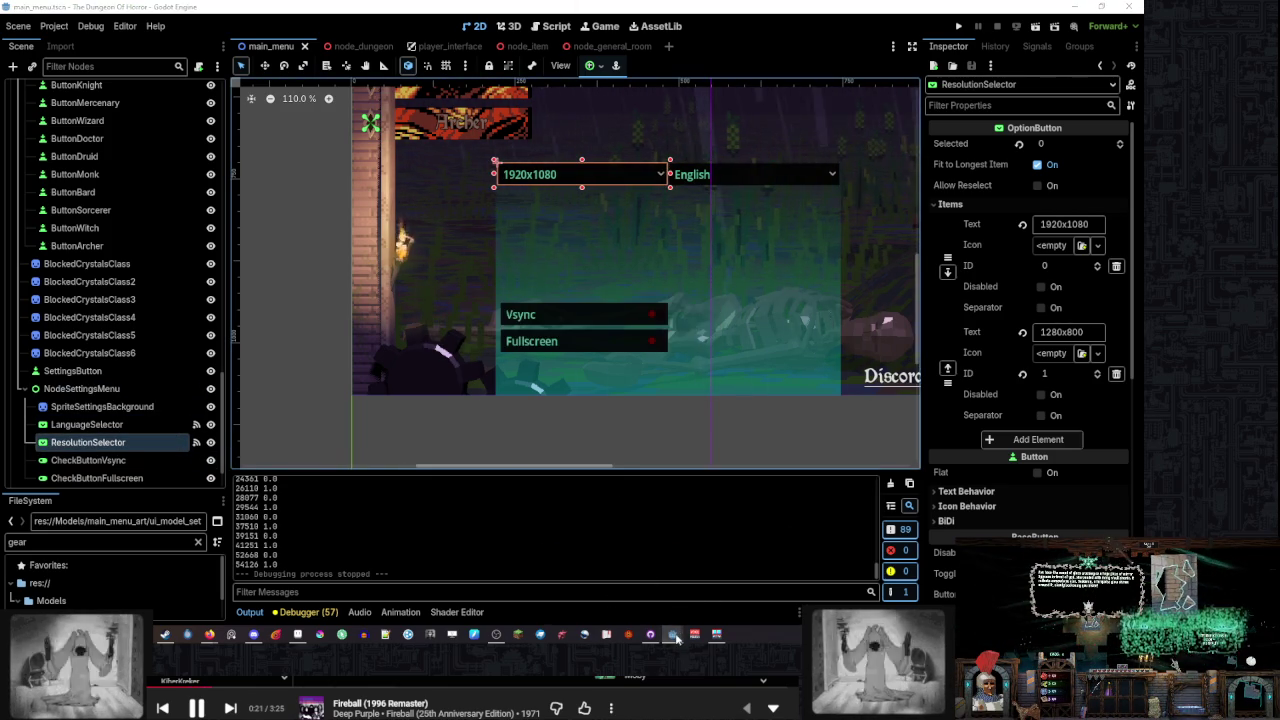
key("ctrl+F3")
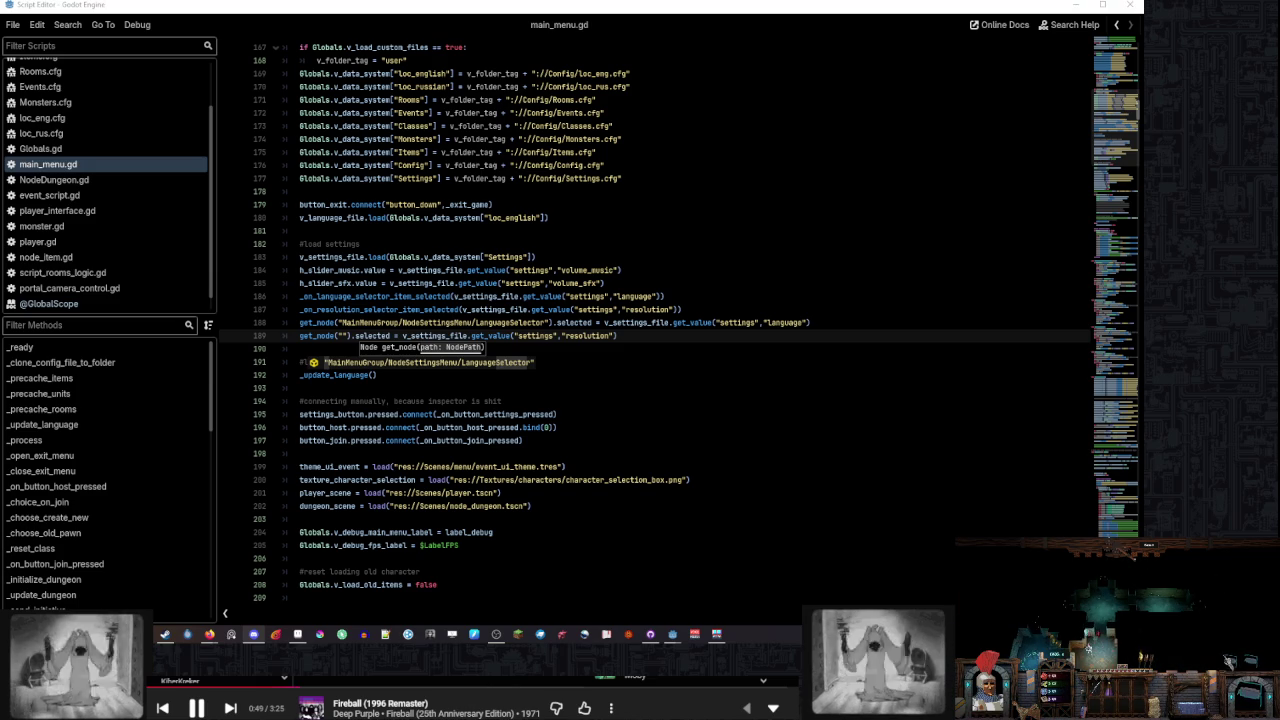
Type into line 189's empty get_node quotes, narrowing suggestions to 'Resol' without picking one
left_click(593, 348)
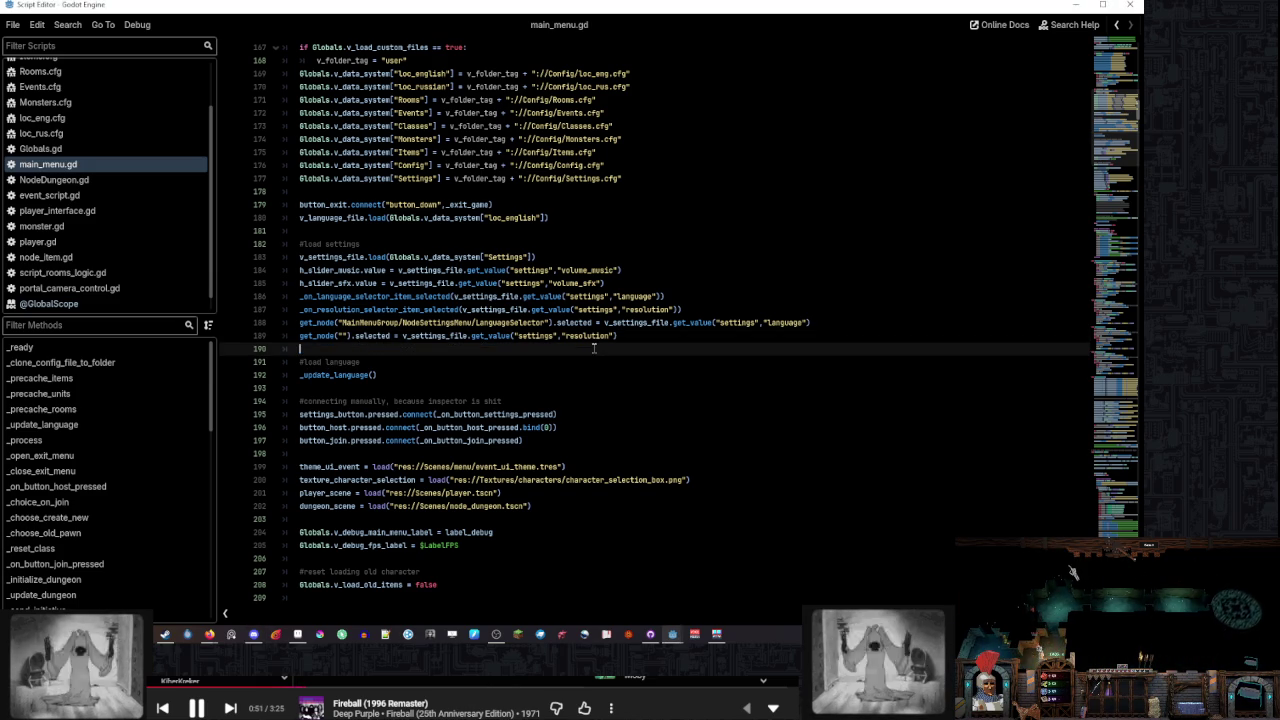
left_click(340, 336)
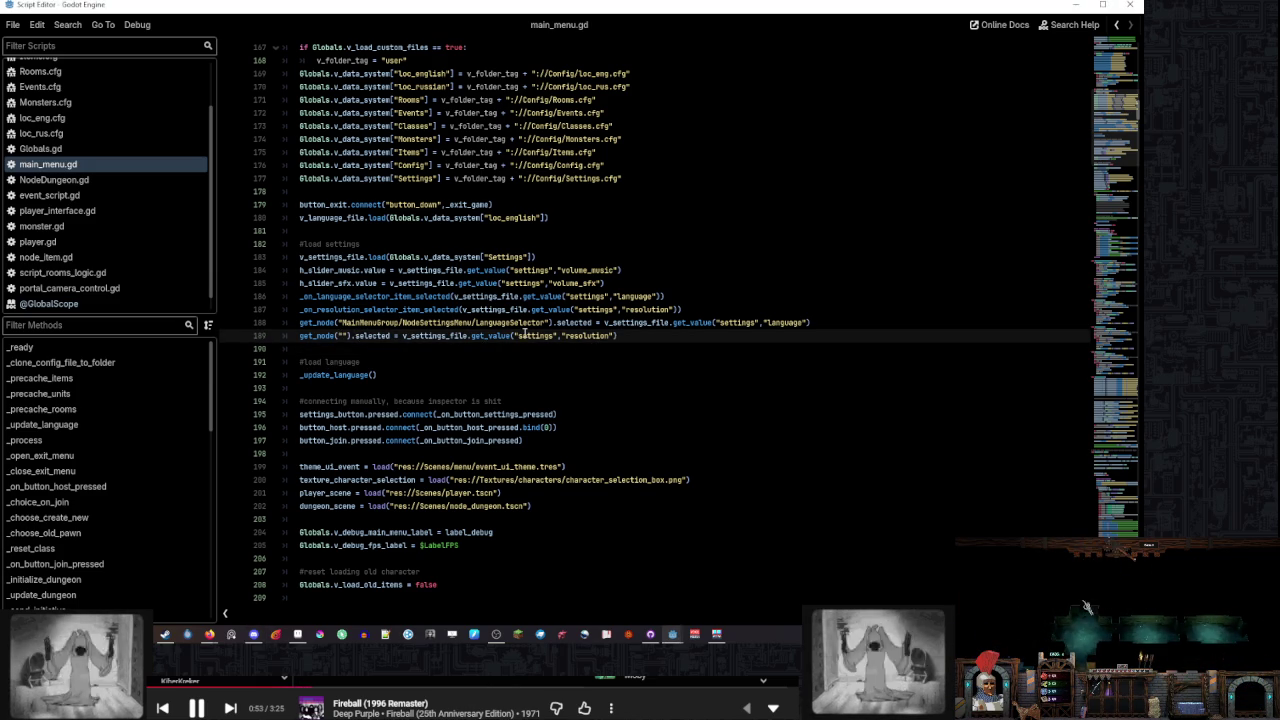
type("%H")
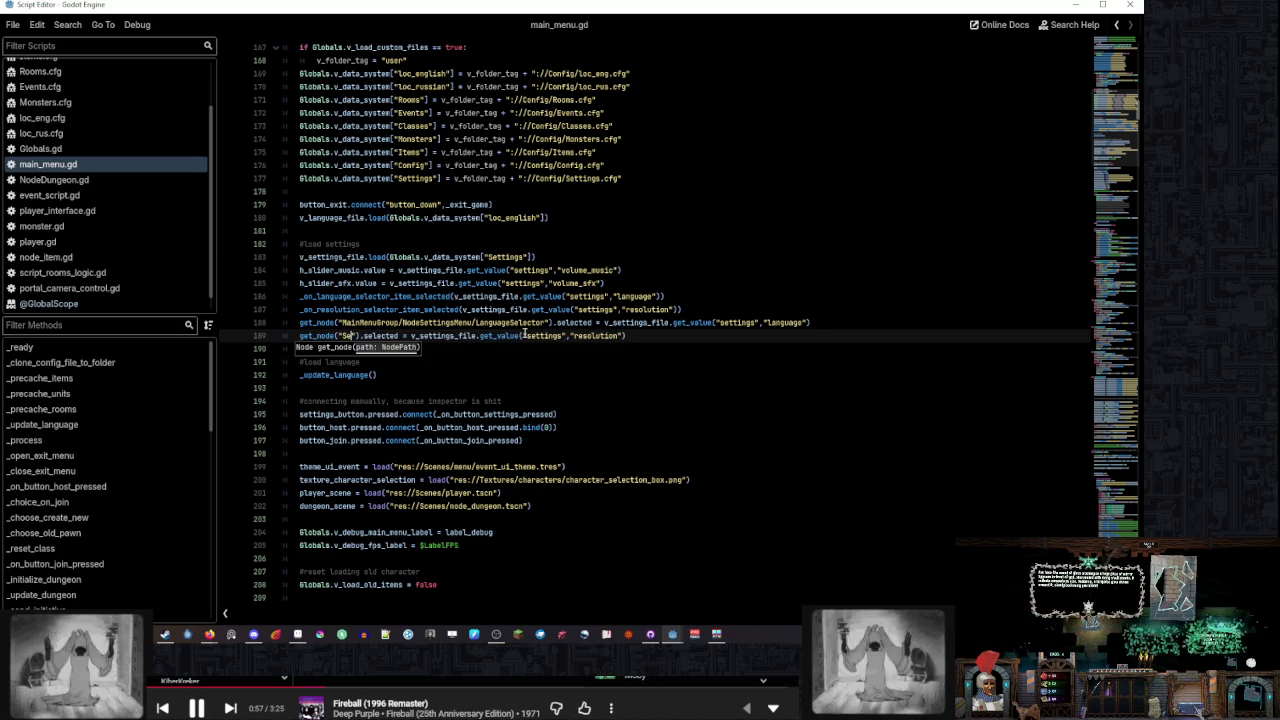
type("le")
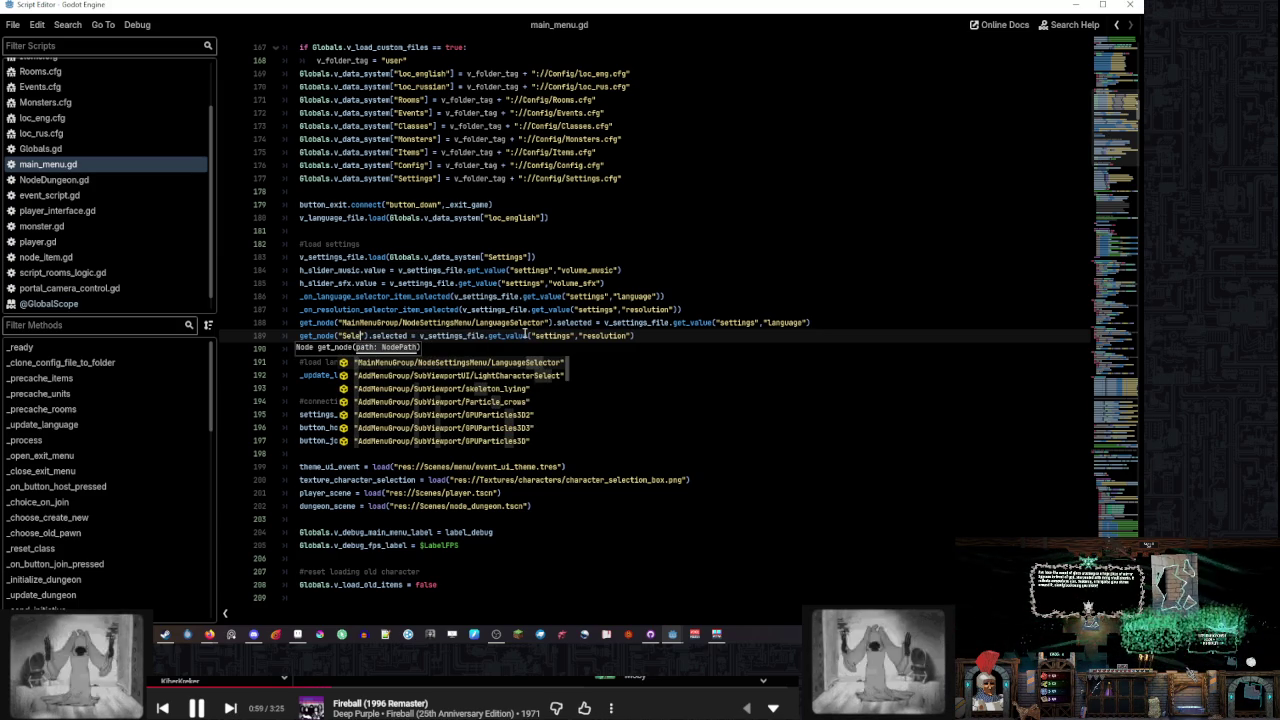
key("Down")
key("Down")
key("Down")
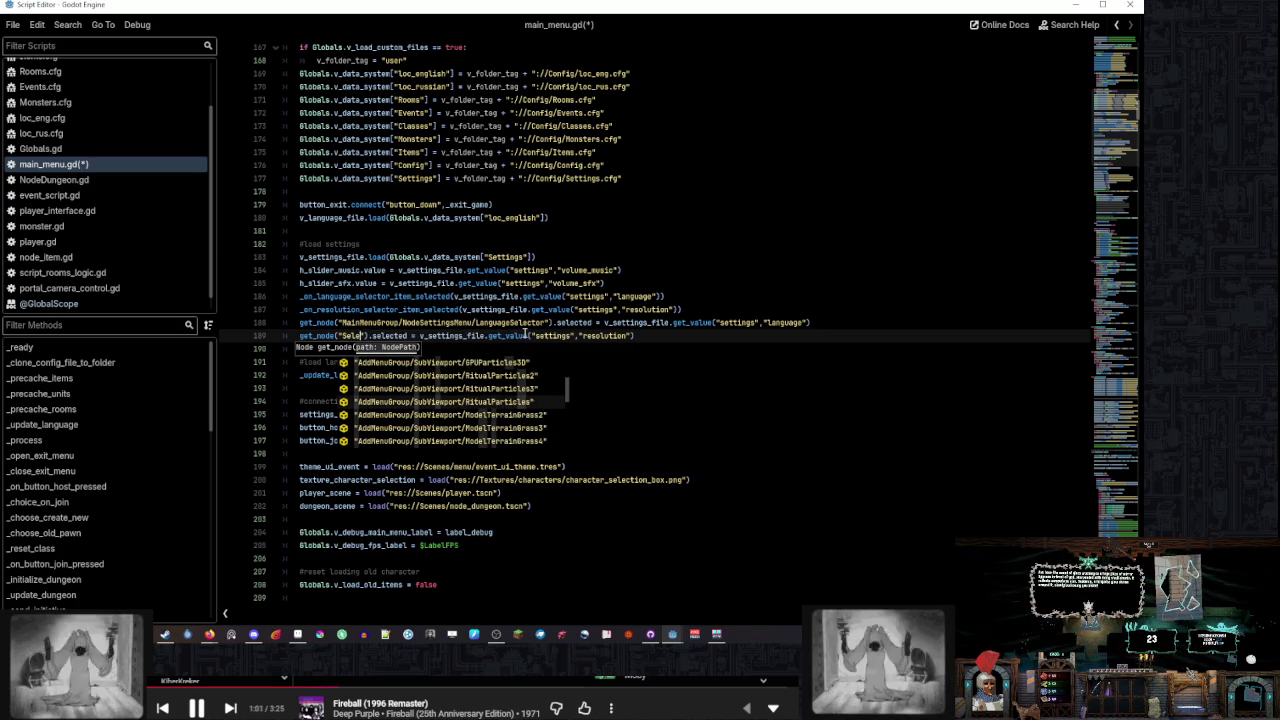
key("BackSpace")
key("BackSpace")
key("BackSpace")
type("Resol")
key("Down")
key("Down")
key("Down")
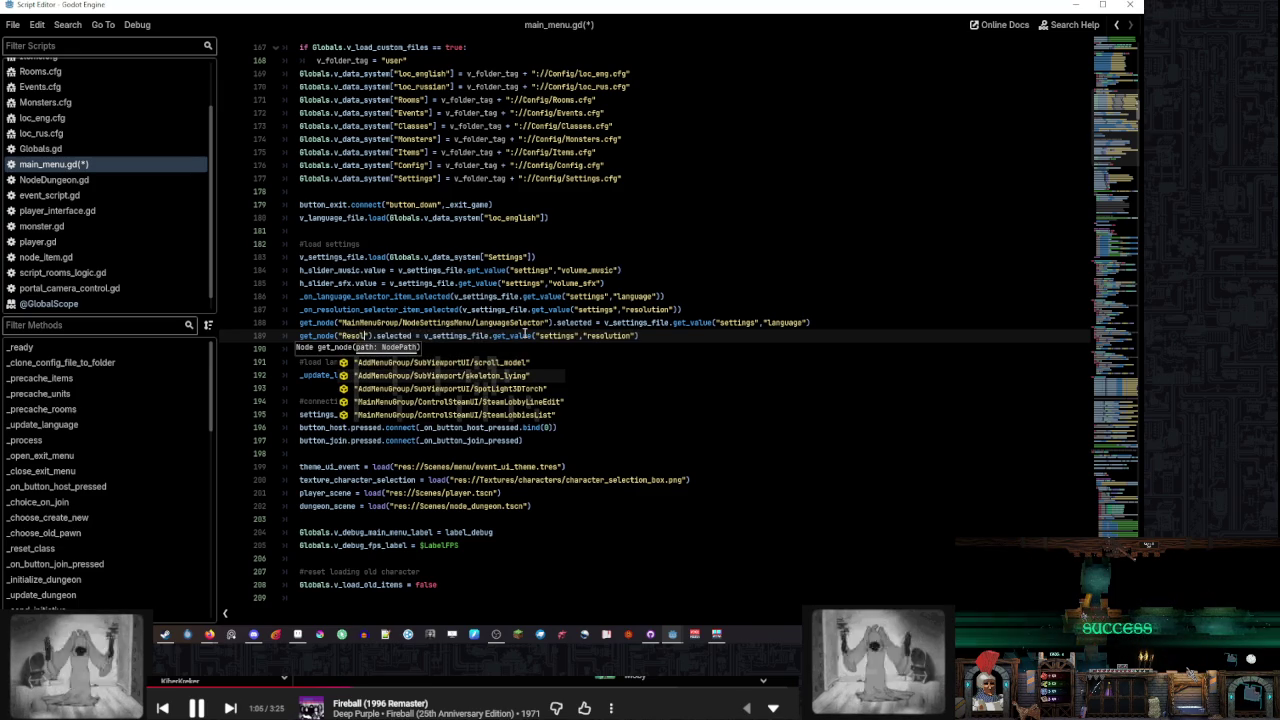
key("Up")
key("Up")
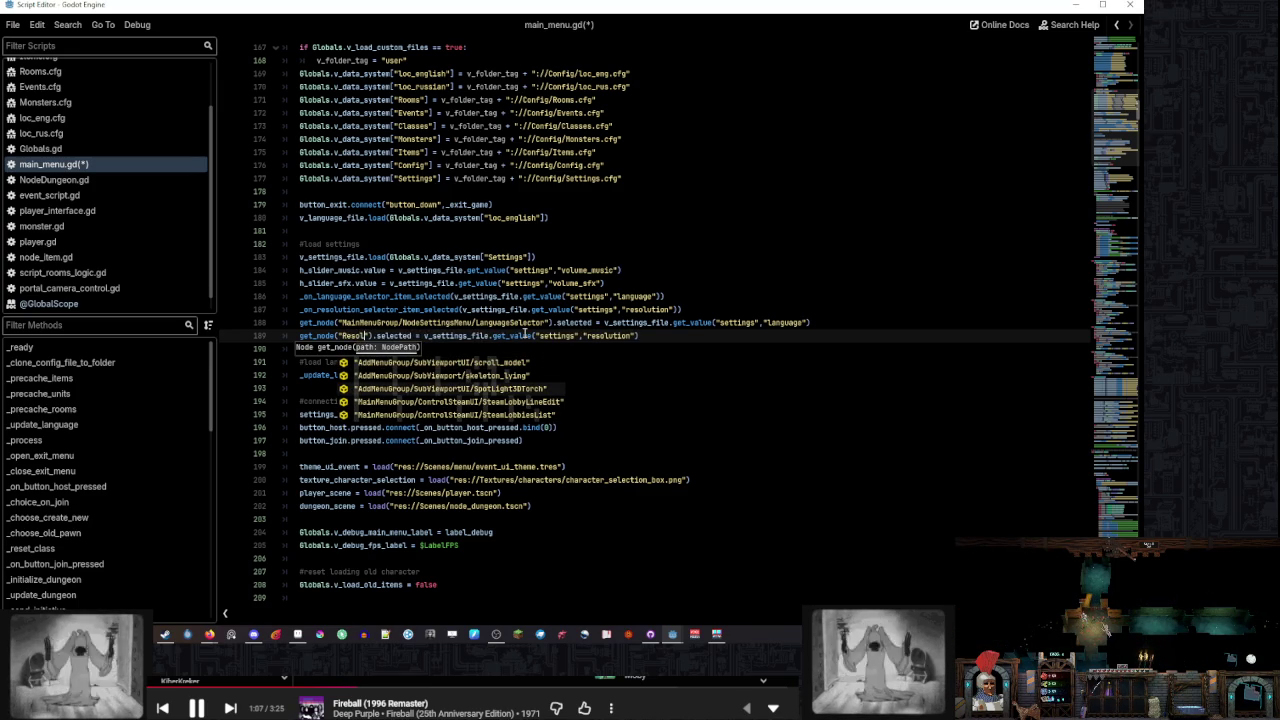
left_click(690, 347)
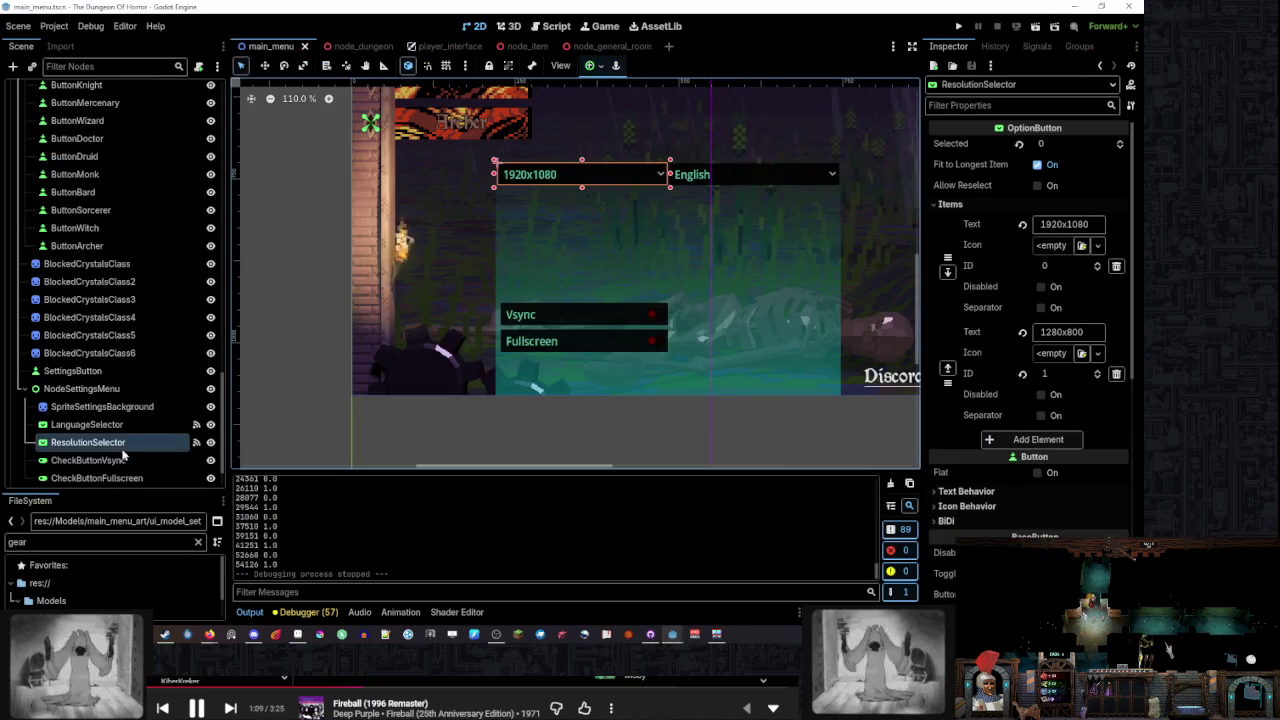
Copy ResolutionSelector's node path, paste it over 'Resol' on line 189, and save main_menu.gd
left_click(85, 460)
right_click(80, 442)
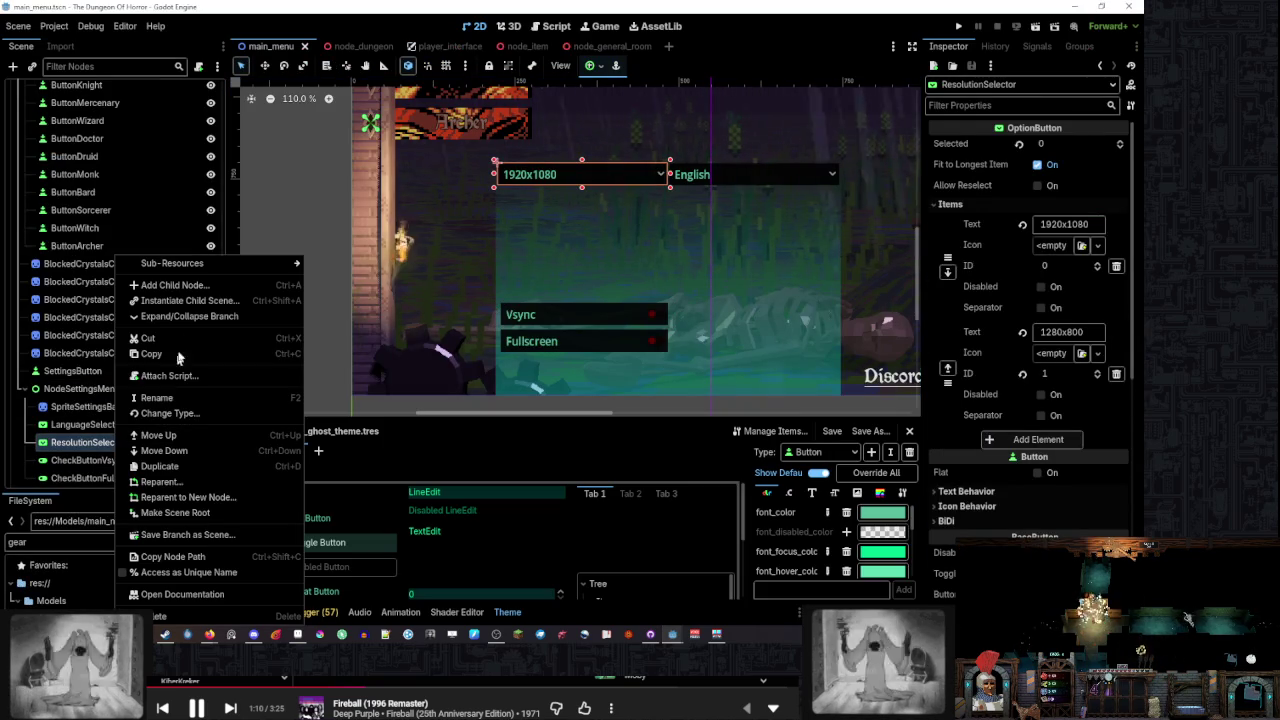
left_click(197, 563)
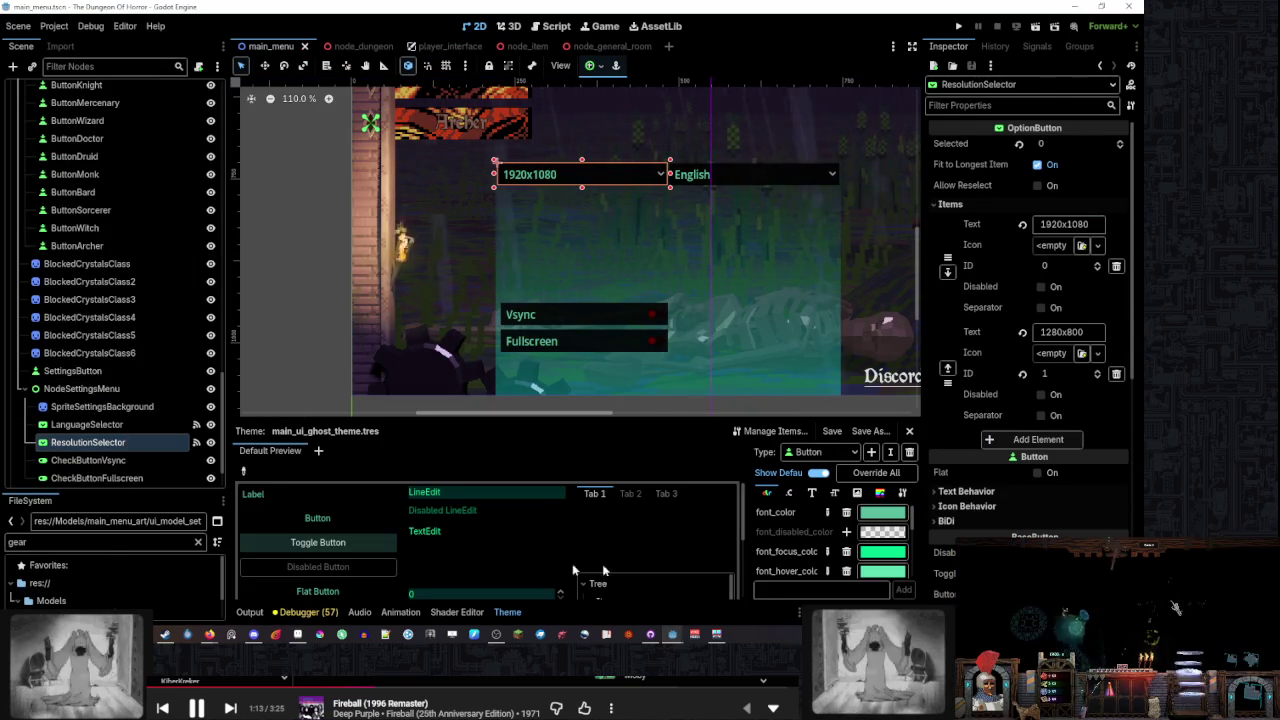
key("alt+Tab")
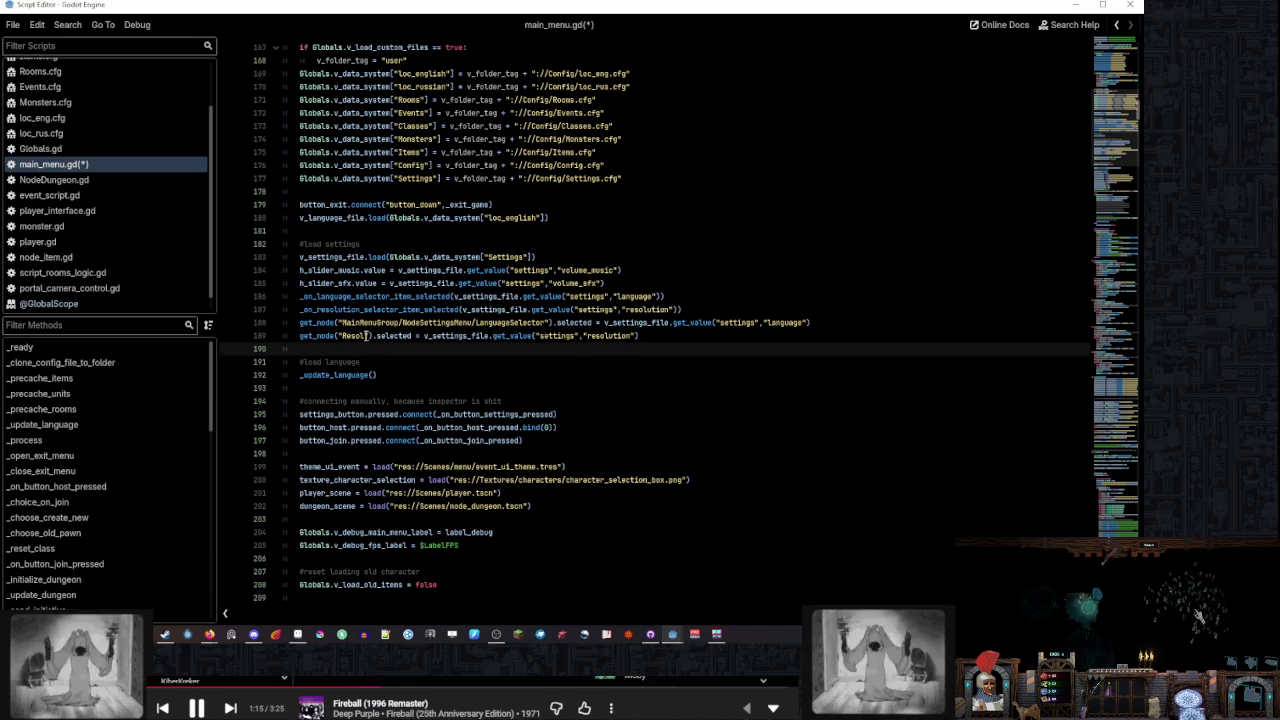
double_click(365, 336)
type("MainMenuGroup/NodeSettingsMenu/ResolutionSelector")
left_click(598, 349)
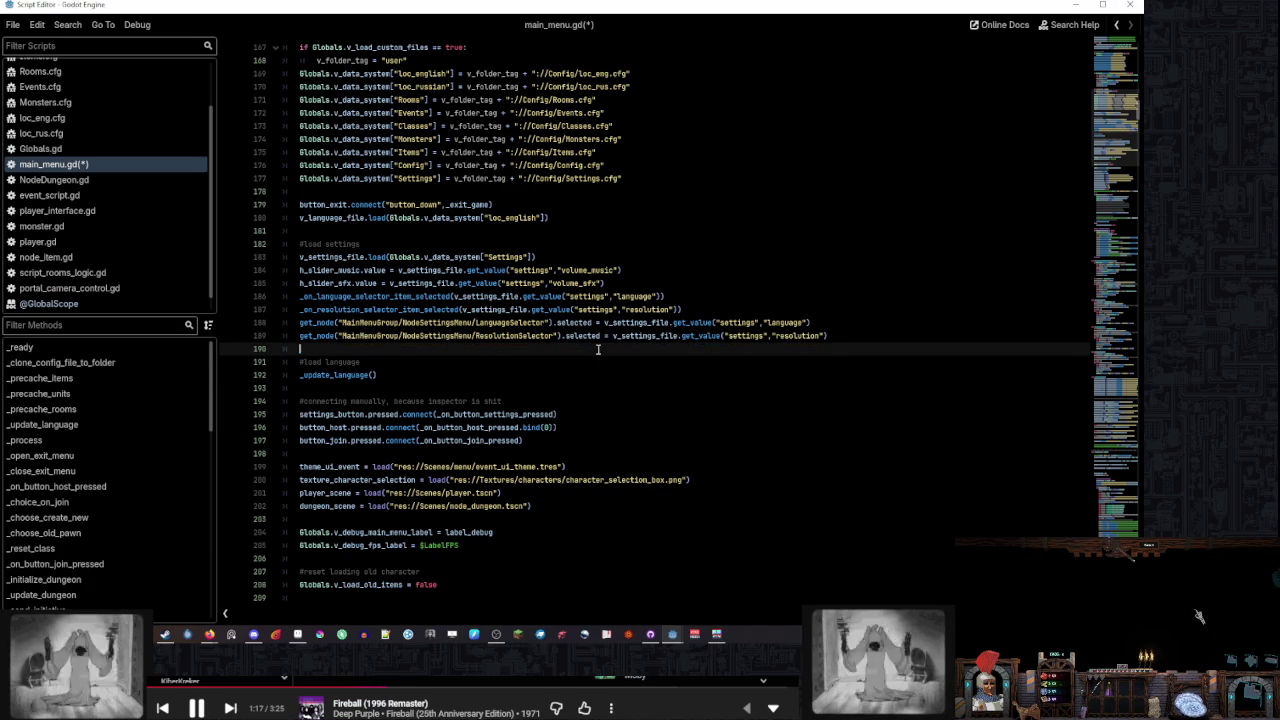
key("ctrl+s")
Run the project to test the restored selector paths
left_click(865, 341)
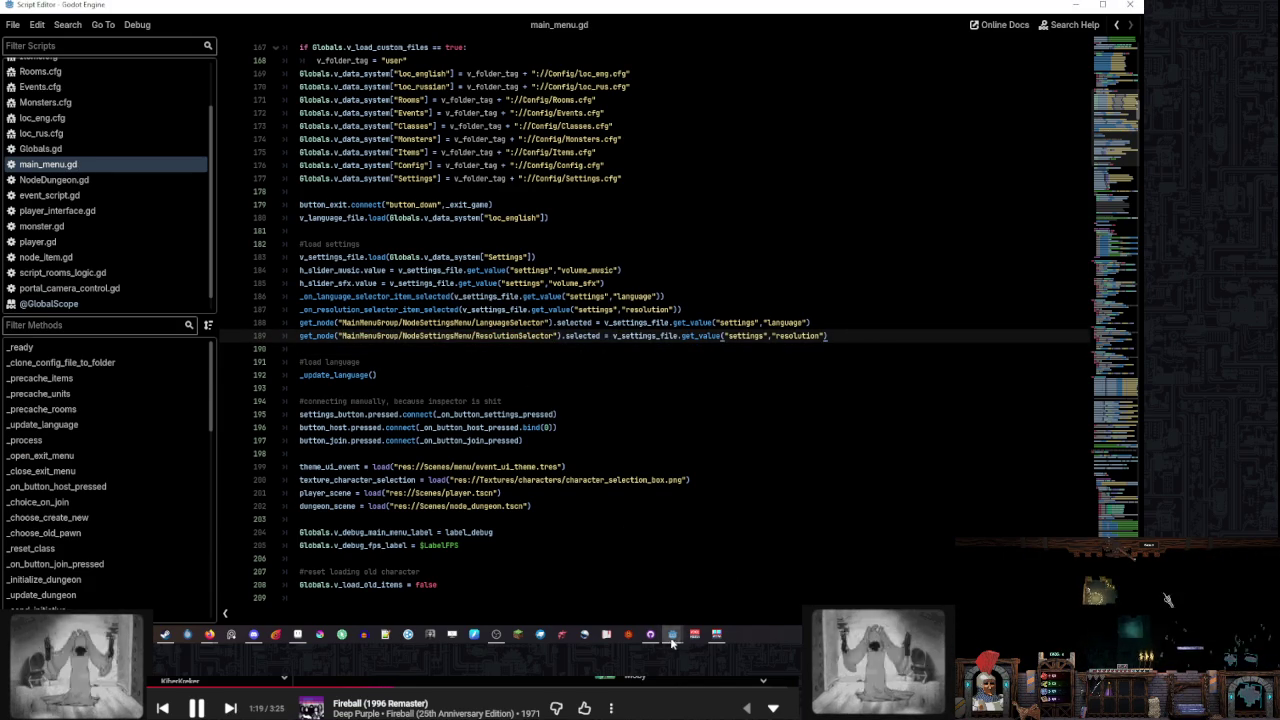
left_click(672, 636)
left_click(961, 28)
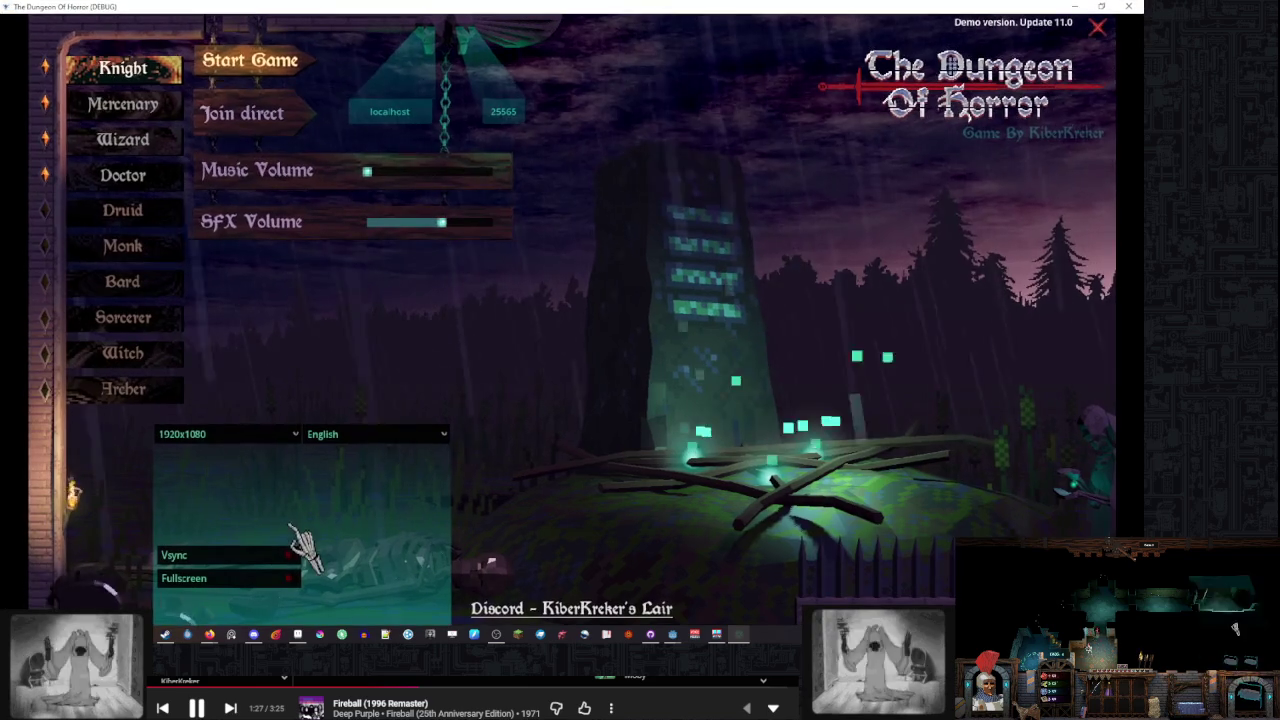
Switch the running game to Russian at 1280x800, then bring the Godot editor back
left_click(225, 434)
left_click(375, 434)
left_click(335, 465)
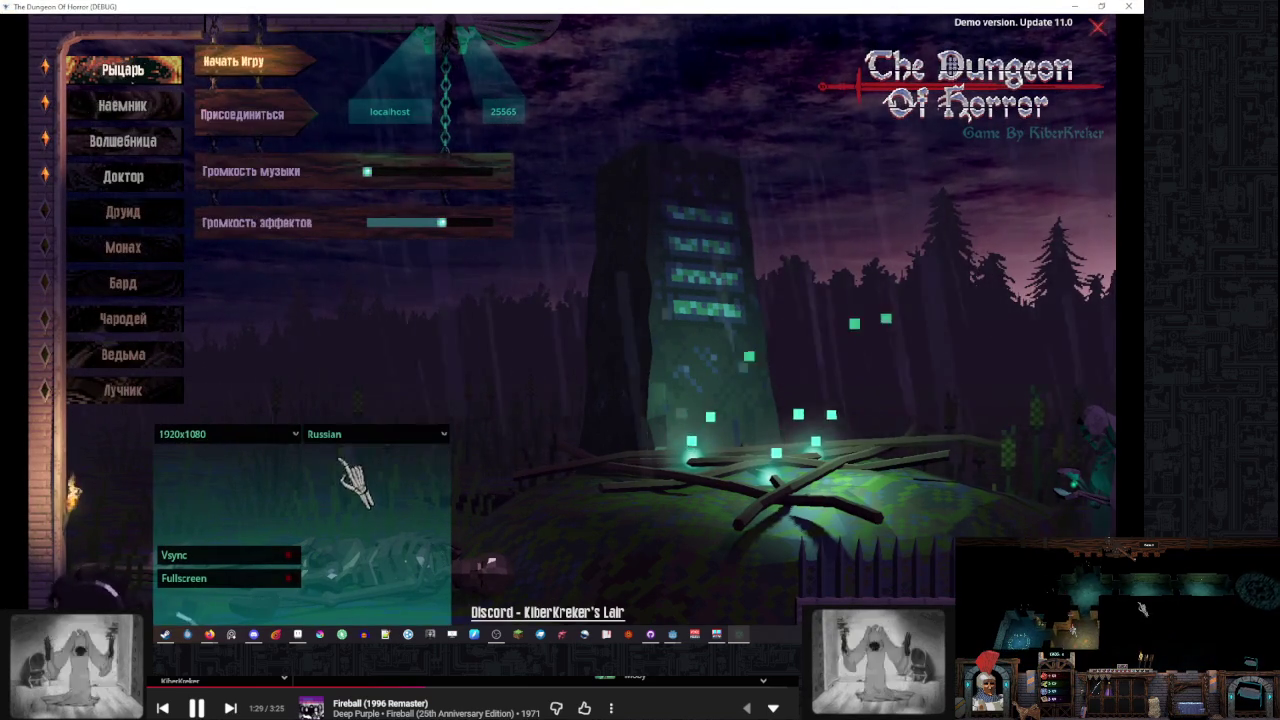
left_click(225, 434)
left_click(265, 465)
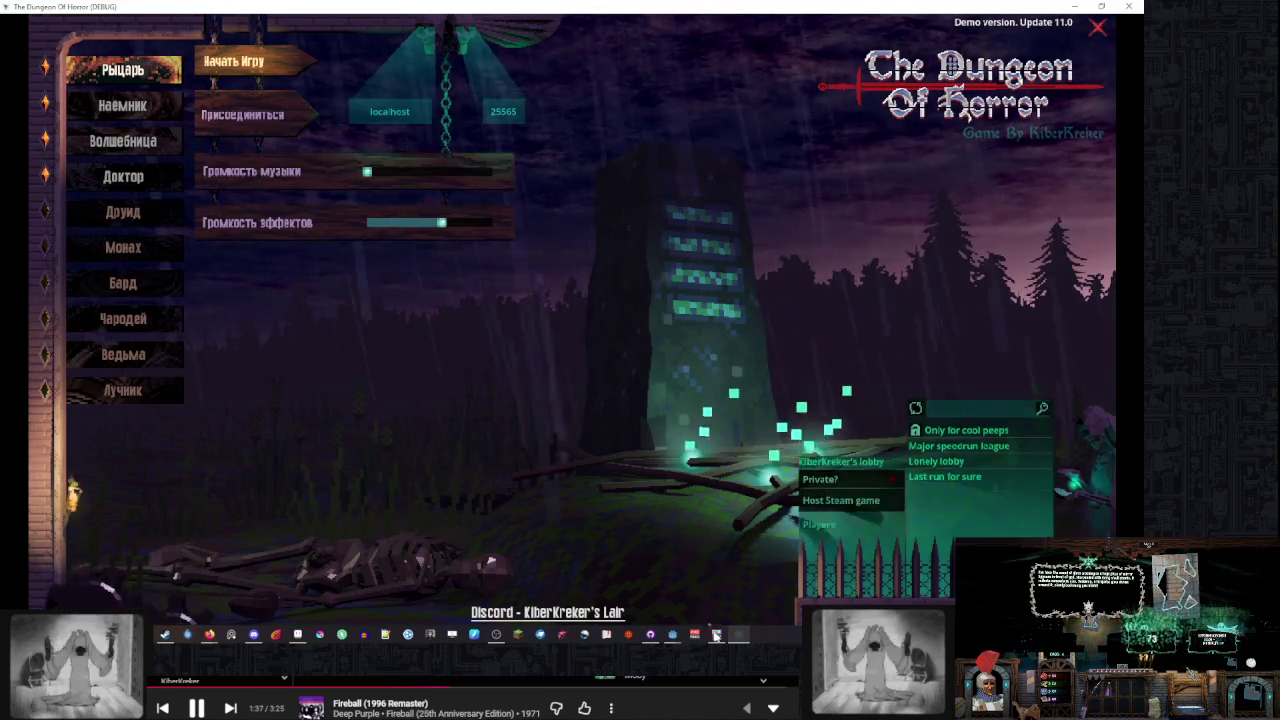
mouse_move(672, 634)
left_click(640, 598)
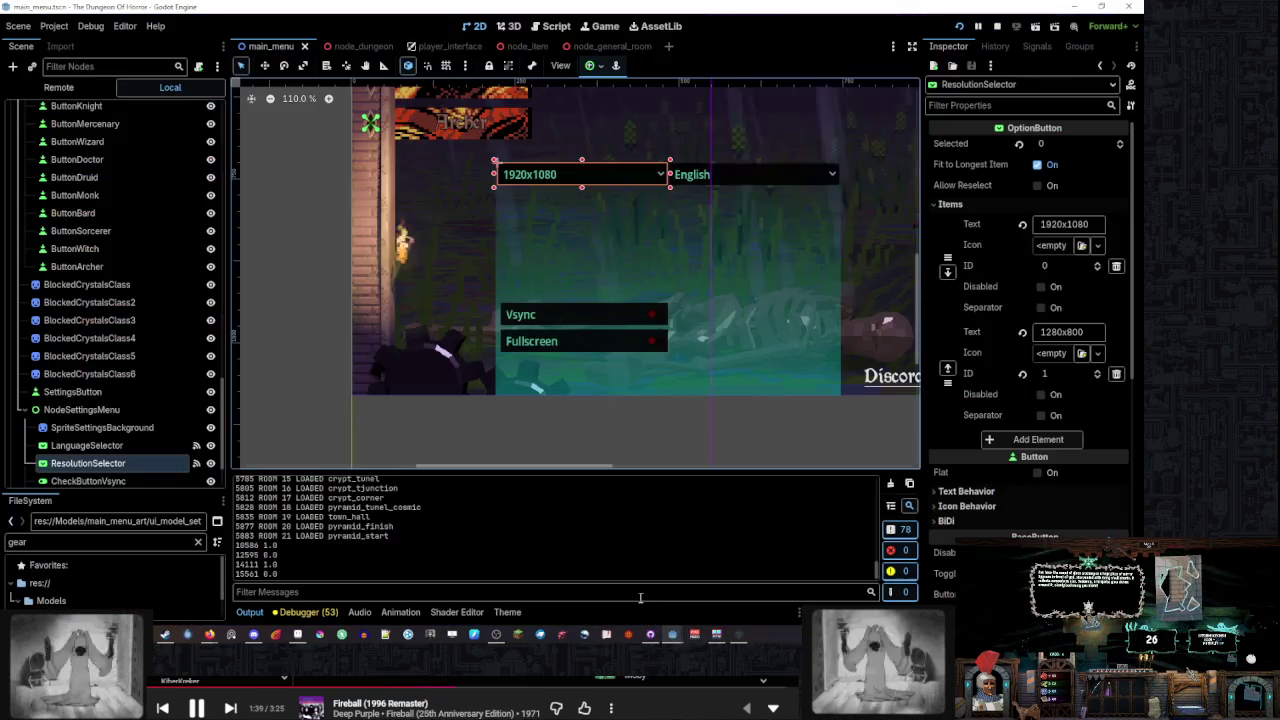
Add a _on_button_settings_pressed() call after line 195's settings button connection in main_menu.gd, then run the game
scroll(130, 376, "down", 2)
scroll(130, 376, "up", 6)
scroll(130, 383, "down", 6)
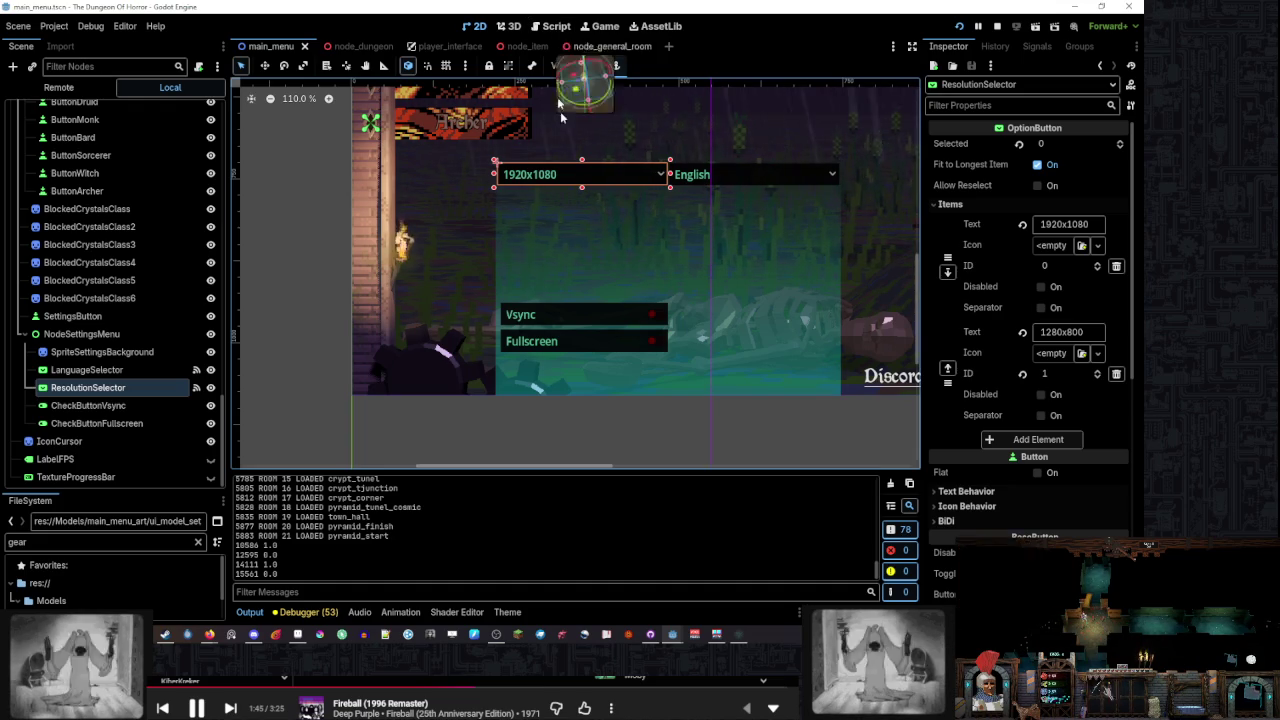
mouse_move(672, 634)
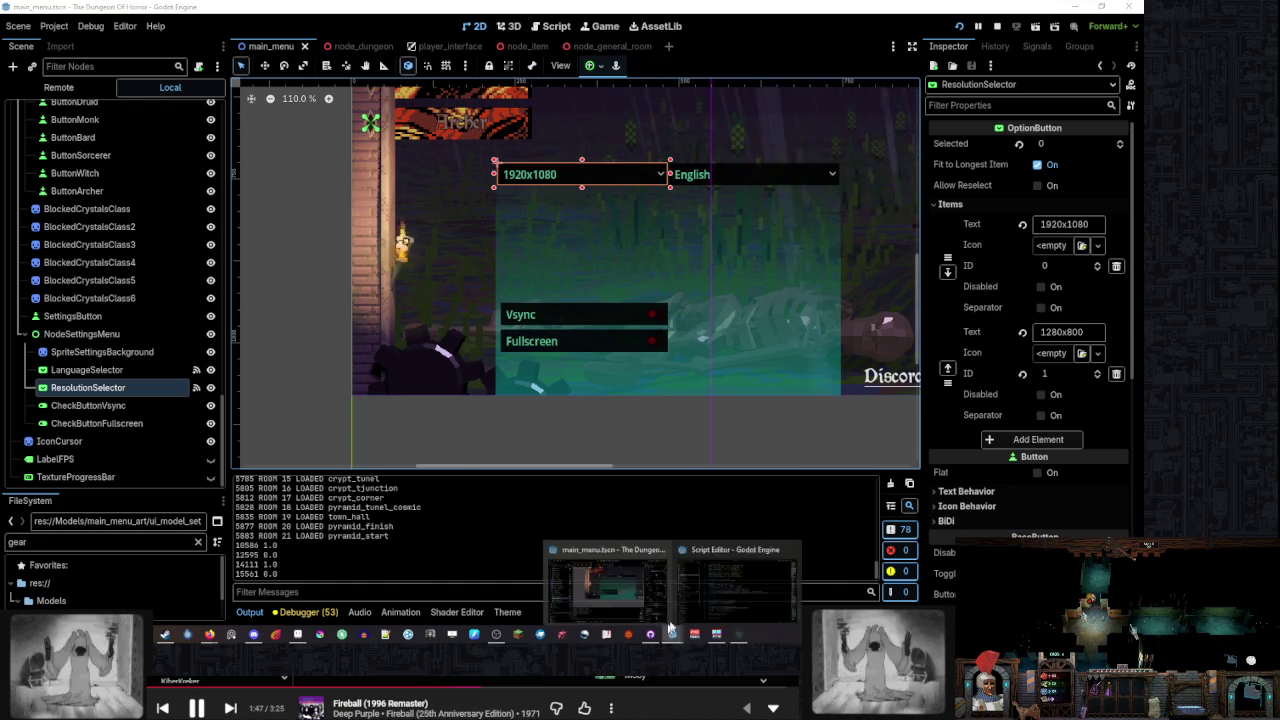
left_click(735, 580)
scroll(427, 294, "up", 6)
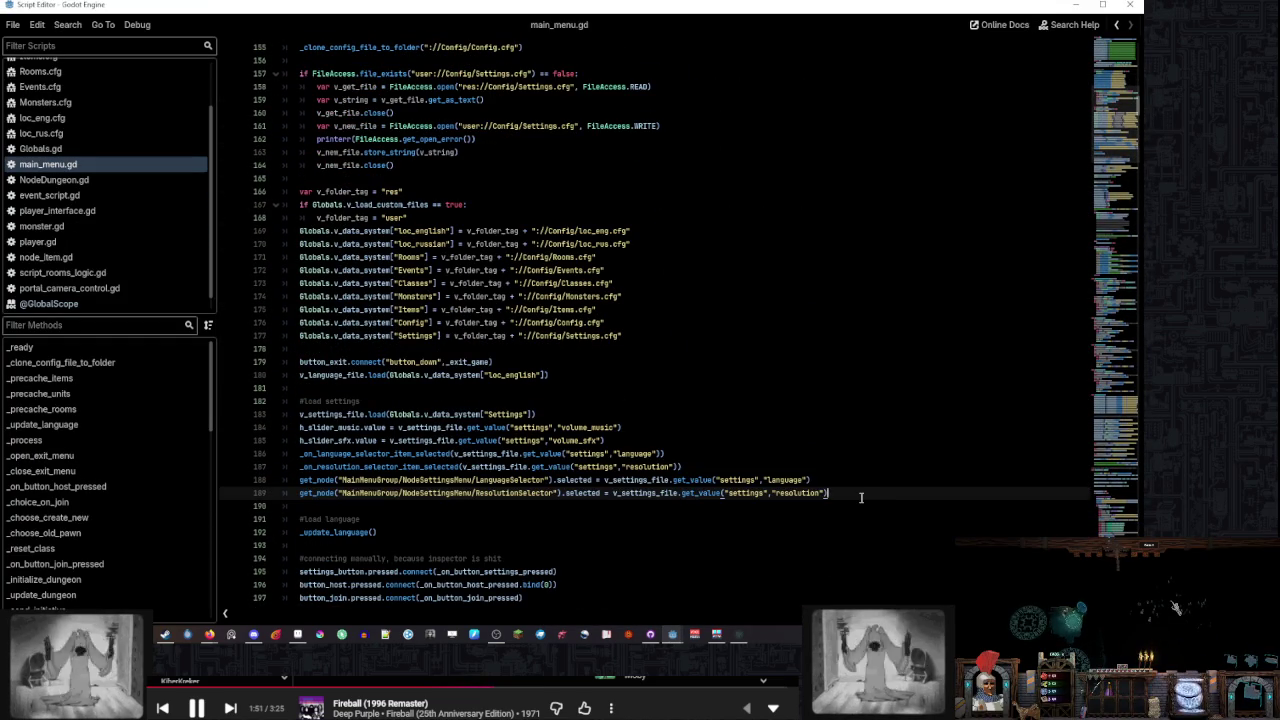
scroll(860, 497, "down", 2)
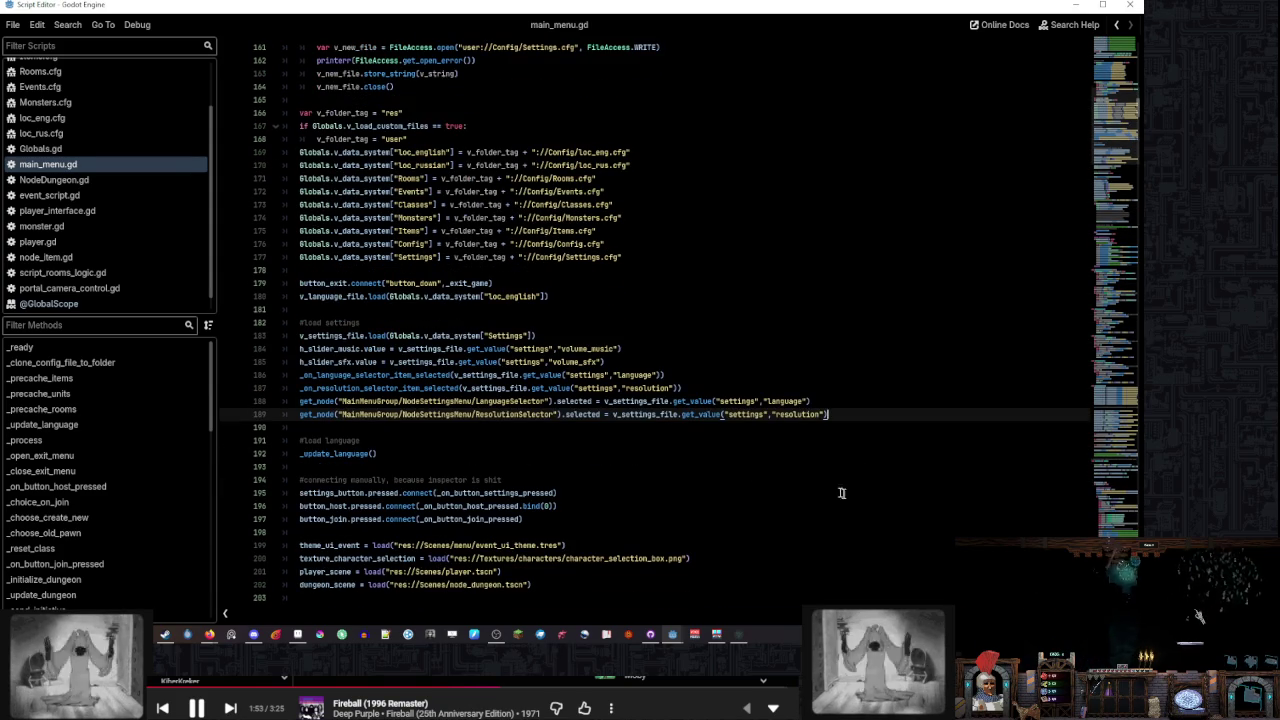
left_click(602, 490)
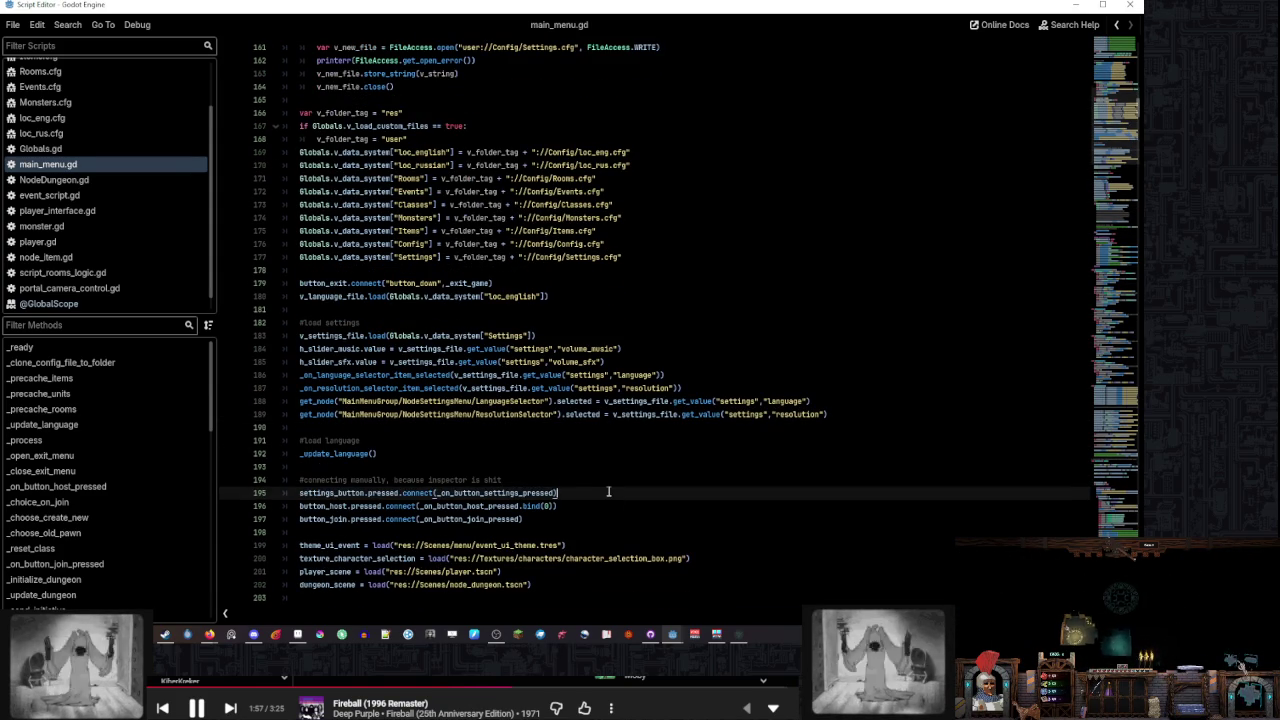
key("Return")
type("_on_button_settings_pressed()")
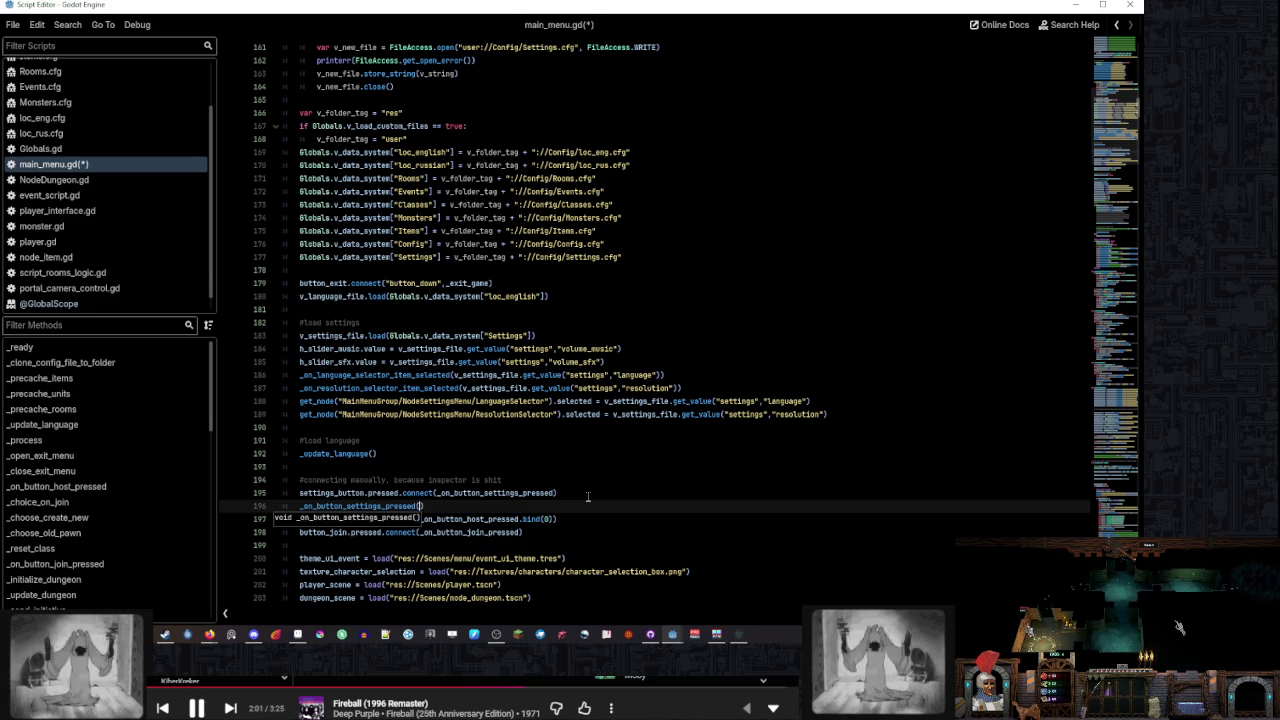
key("F5")
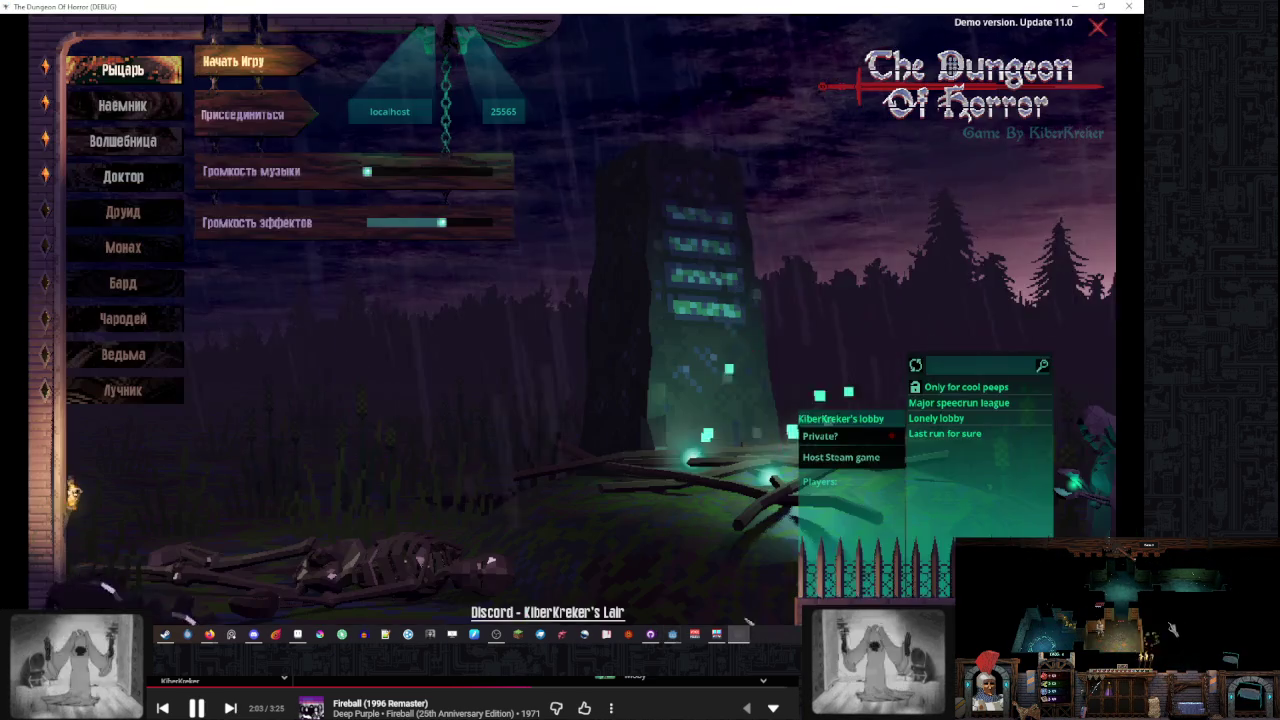
Close and rerun the game to check its loaded 1280x800 Russian settings, then relaunch it
left_click(1115, 8)
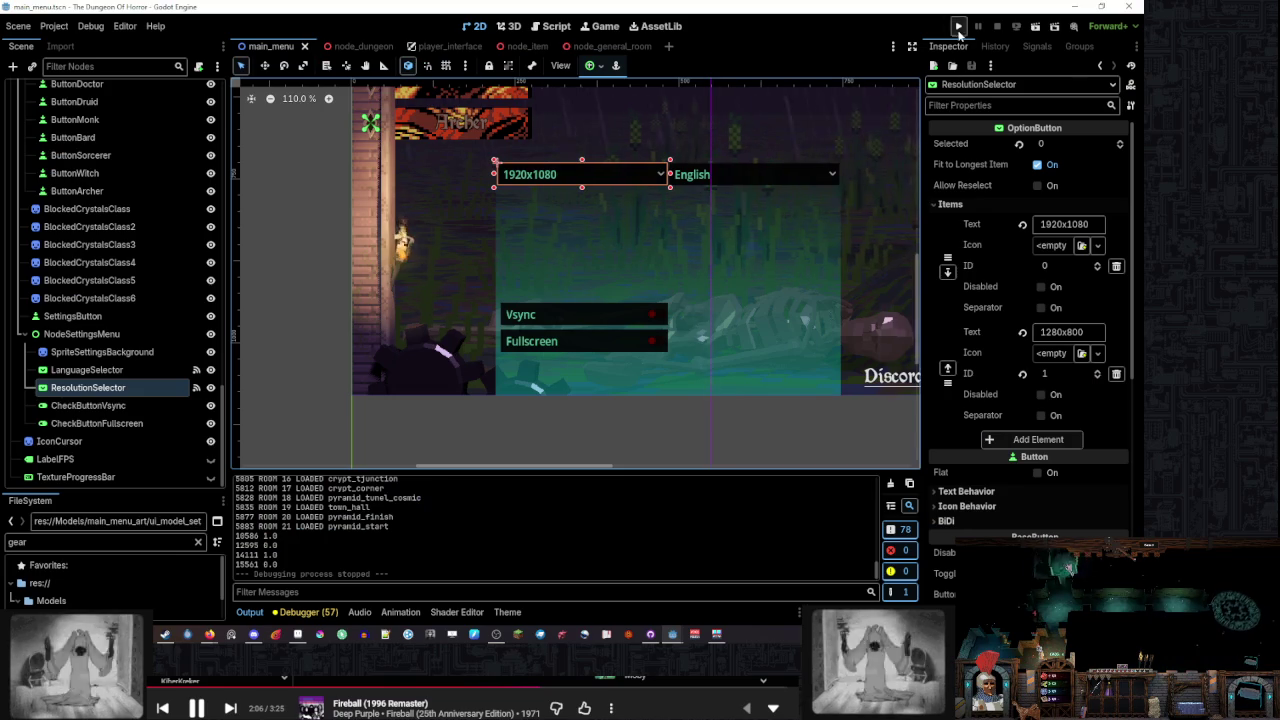
left_click(958, 30)
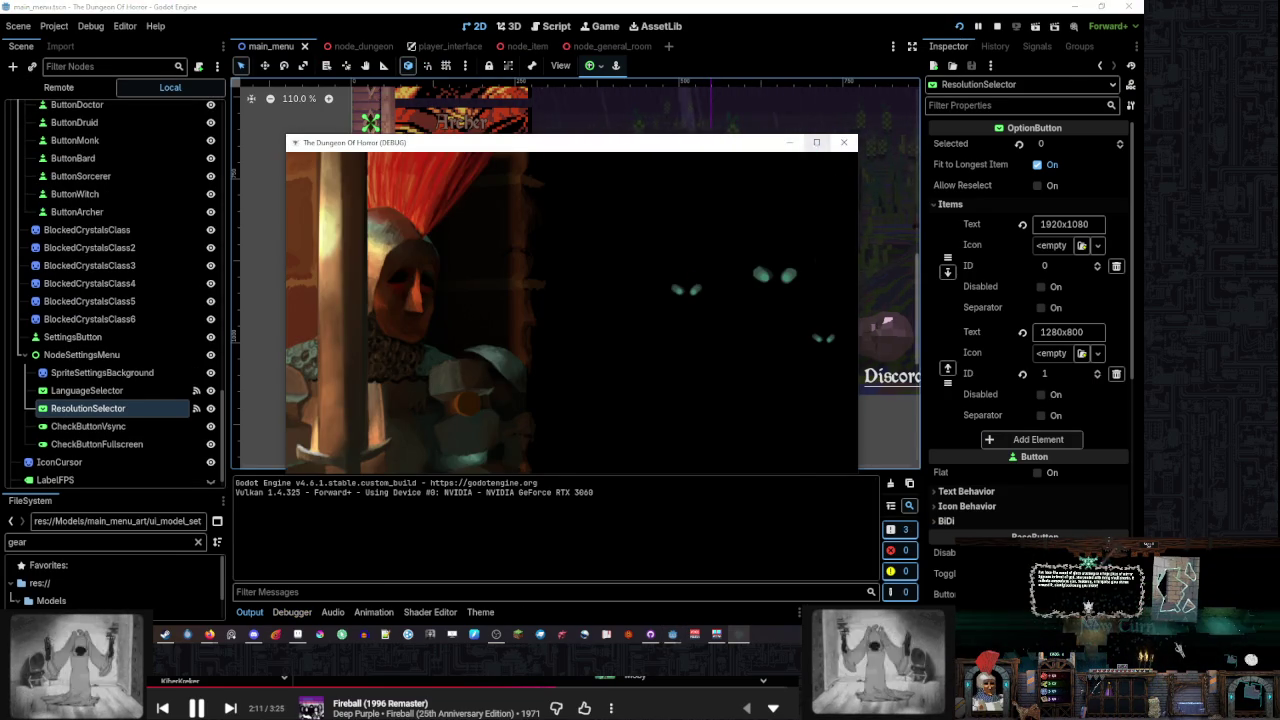
left_click(816, 142)
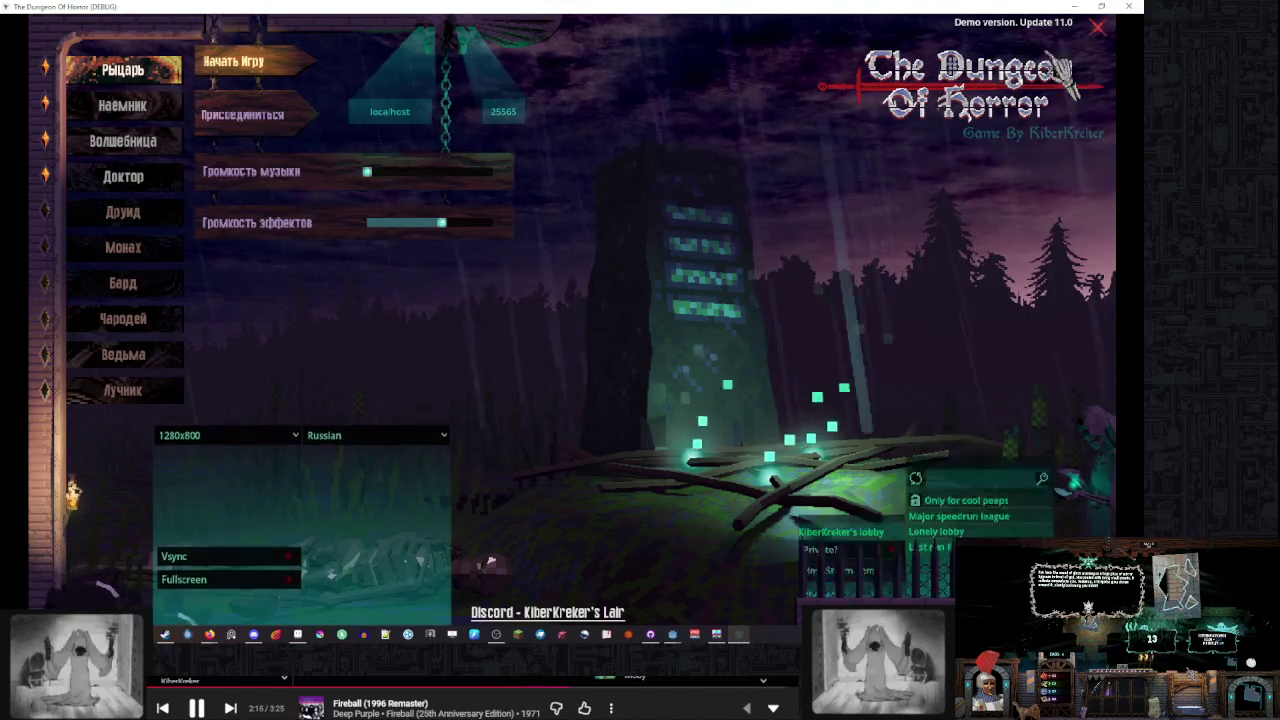
key("alt+F4")
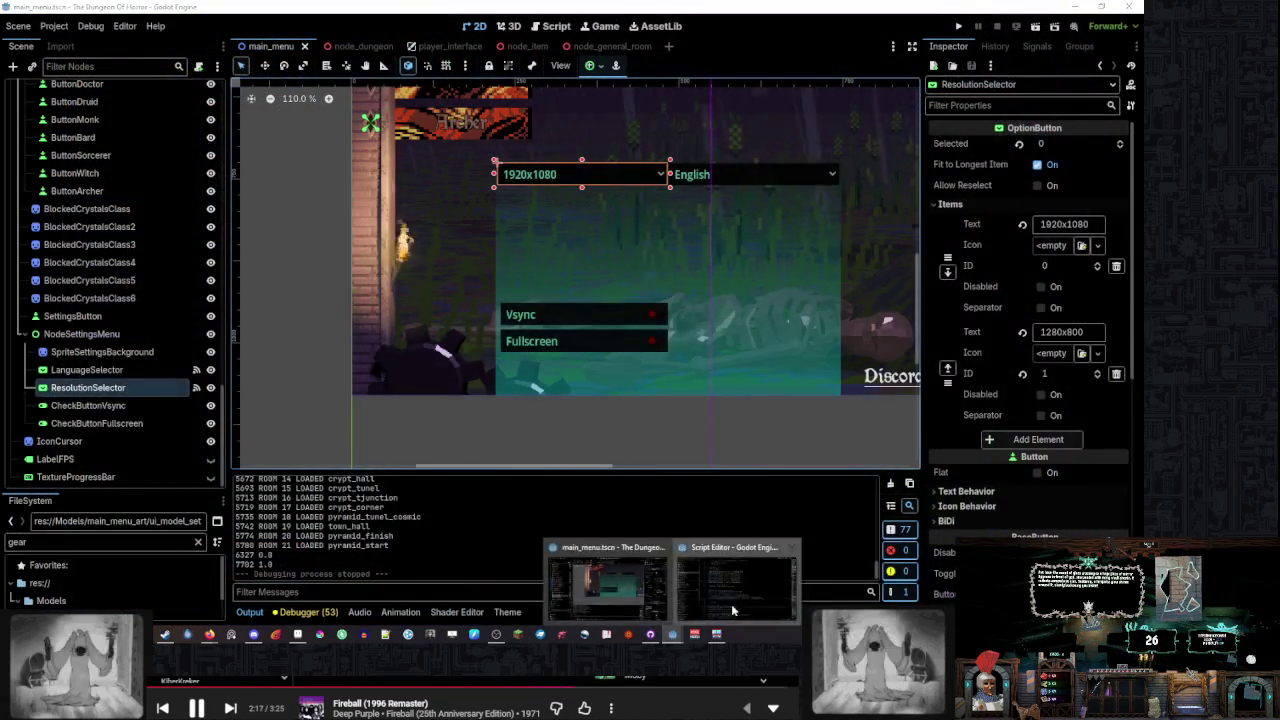
left_click(731, 604)
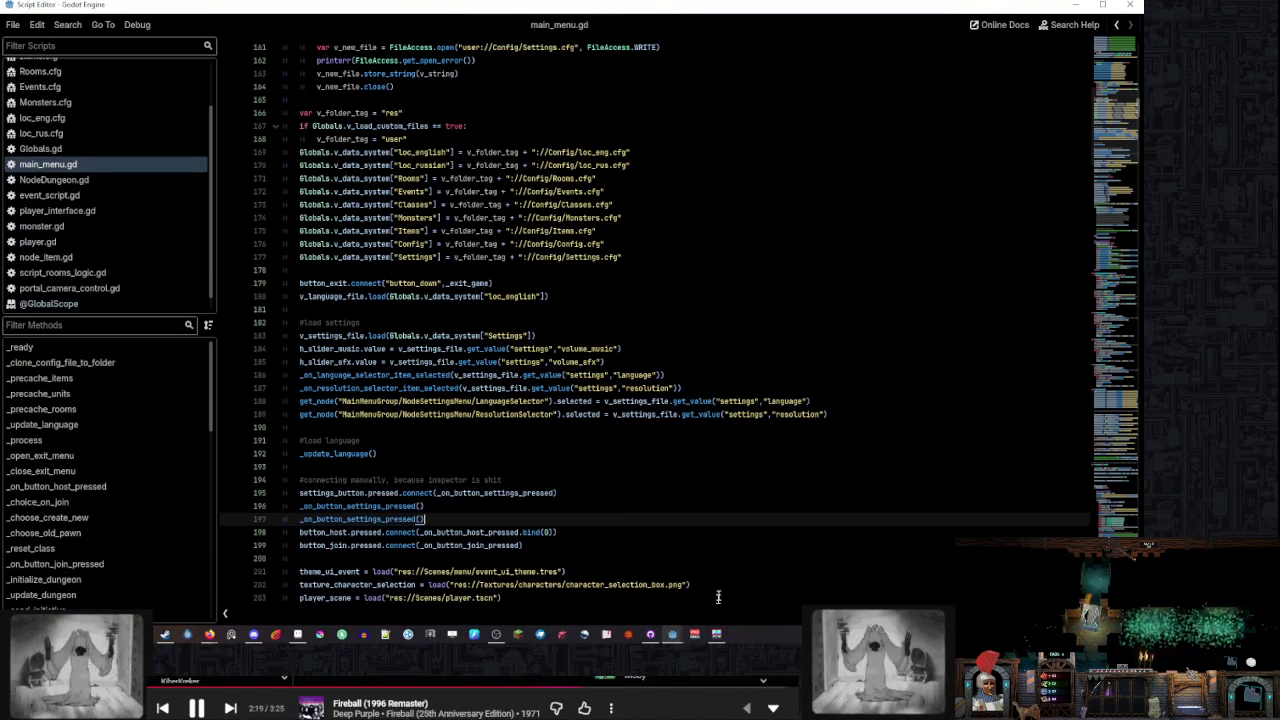
left_click(680, 640)
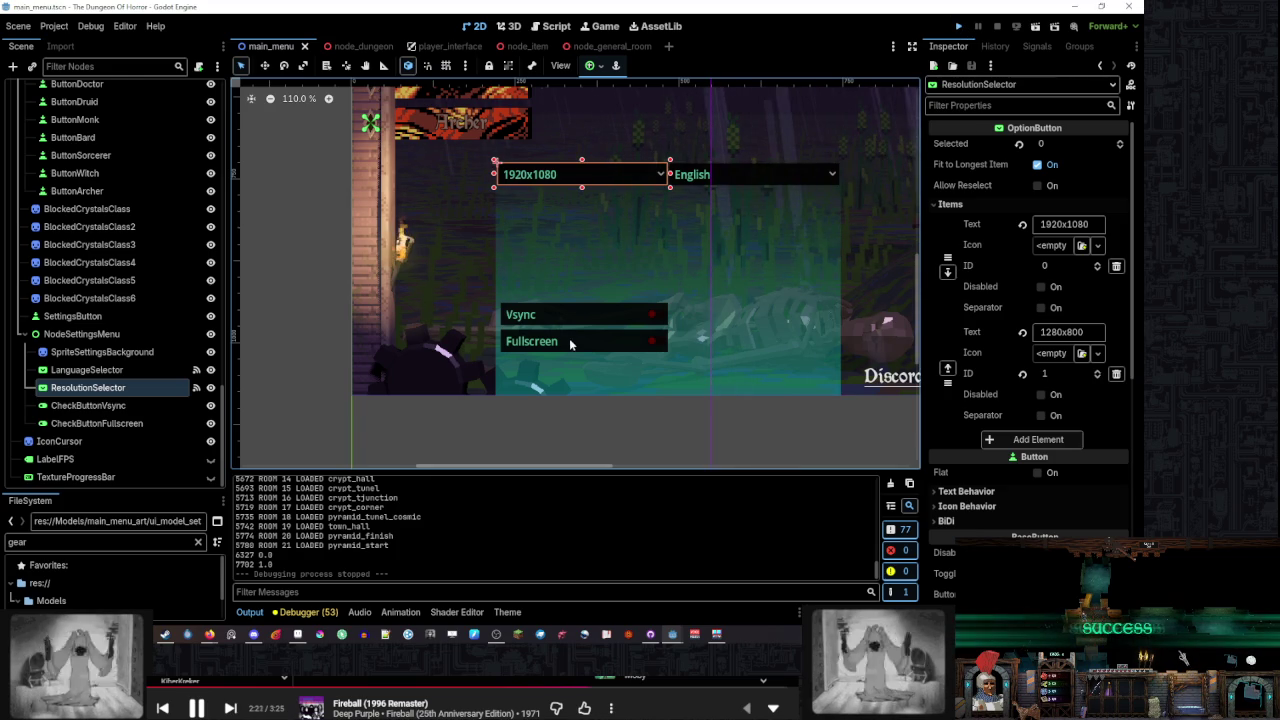
key("F5")
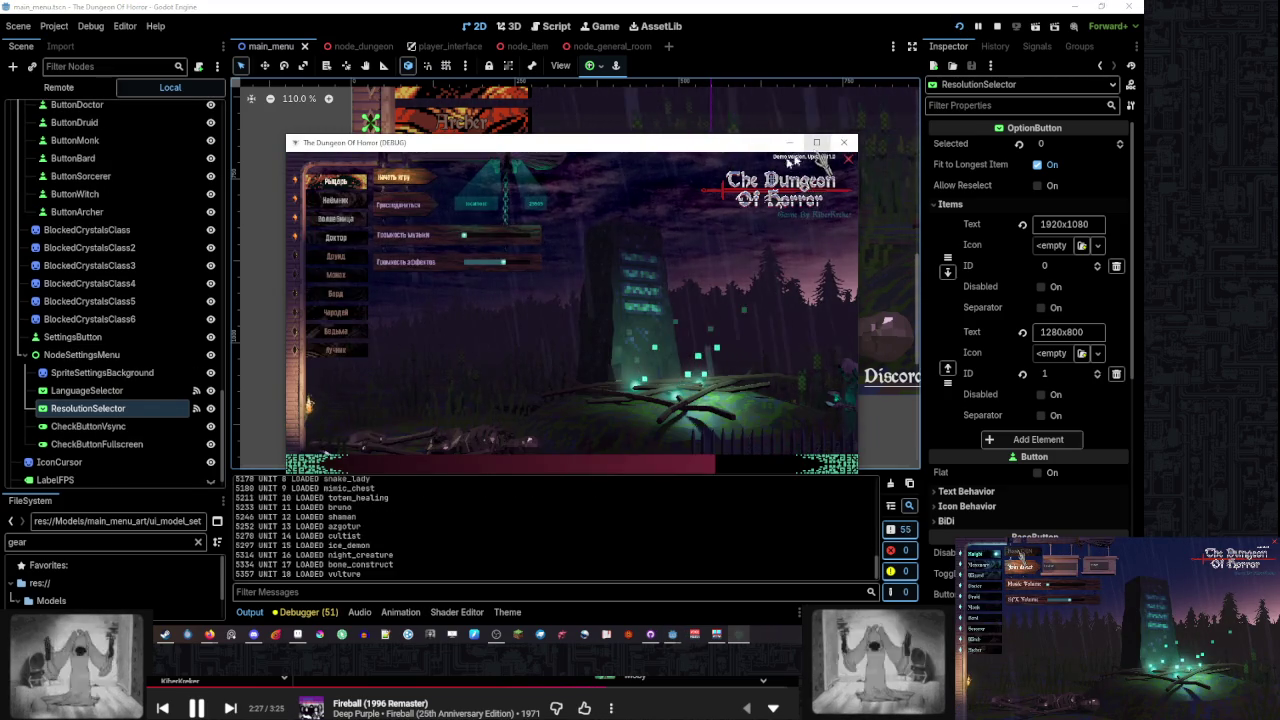
Maximise the game, close the Steam lobby panel and look over the settings panel
left_click(817, 142)
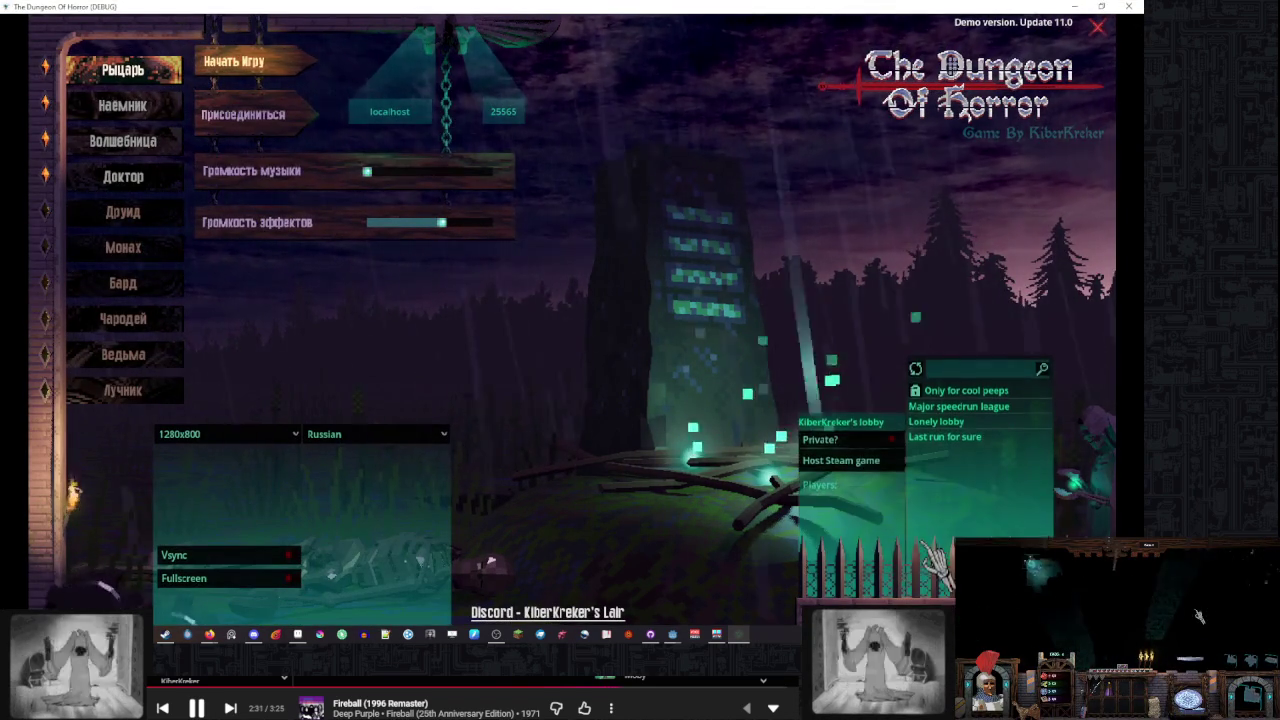
left_click(663, 471)
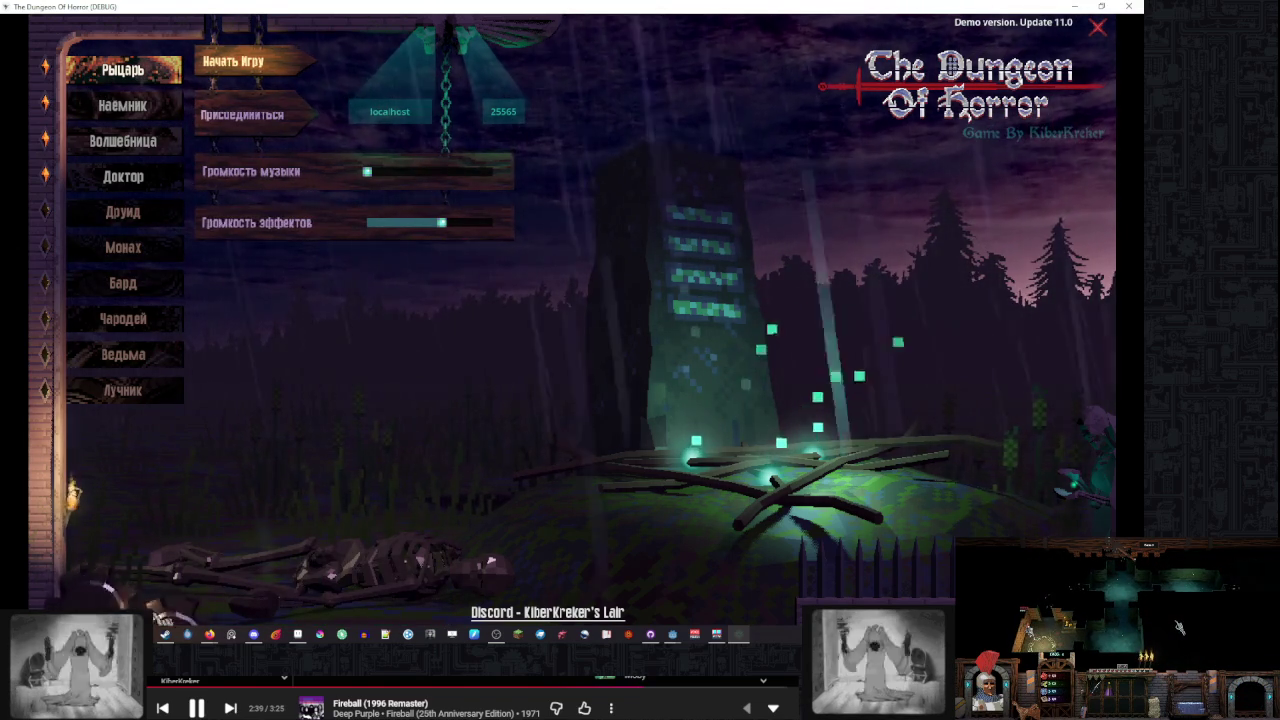
left_click(480, 575)
left_click(775, 480)
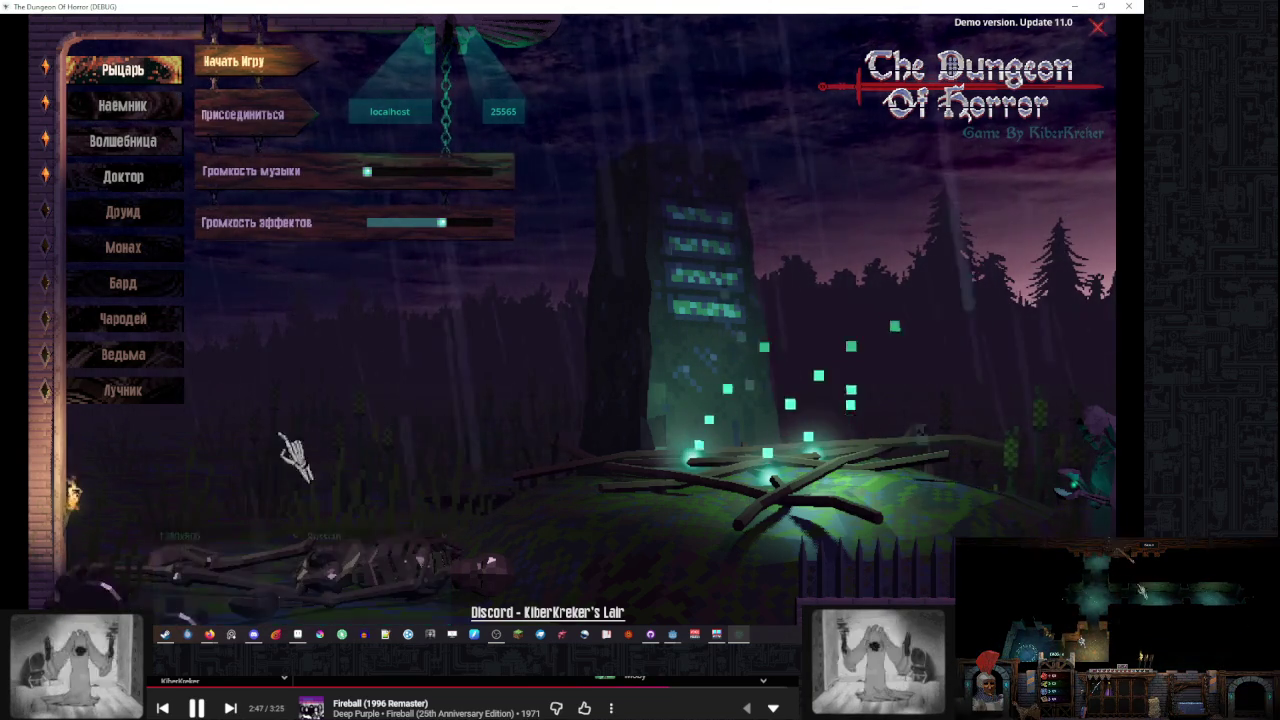
mouse_move(135, 118)
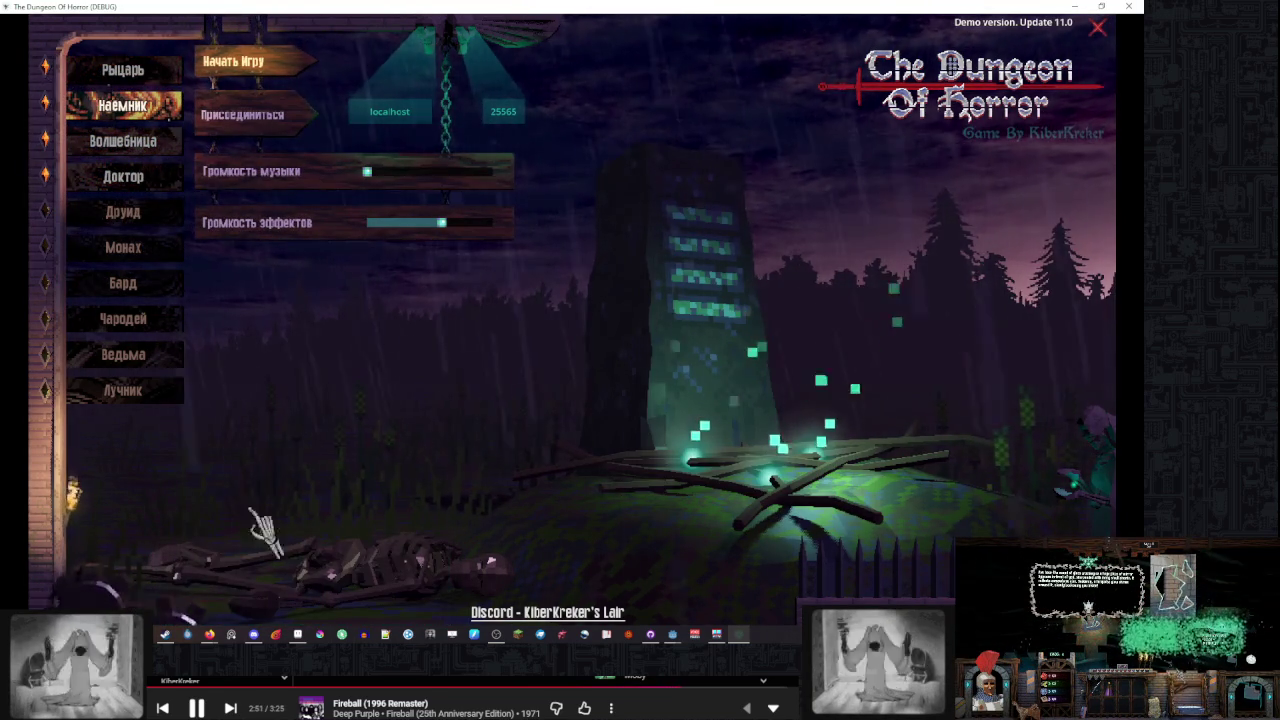
mouse_move(790, 440)
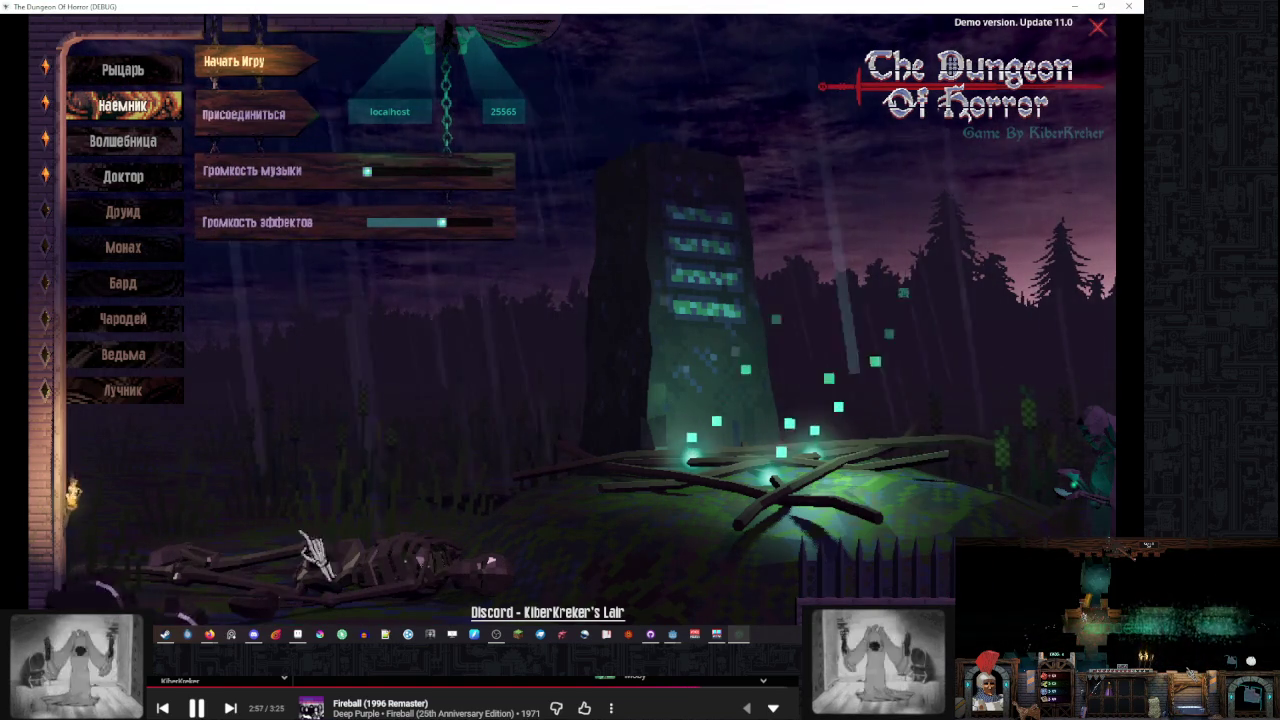
mouse_move(342, 410)
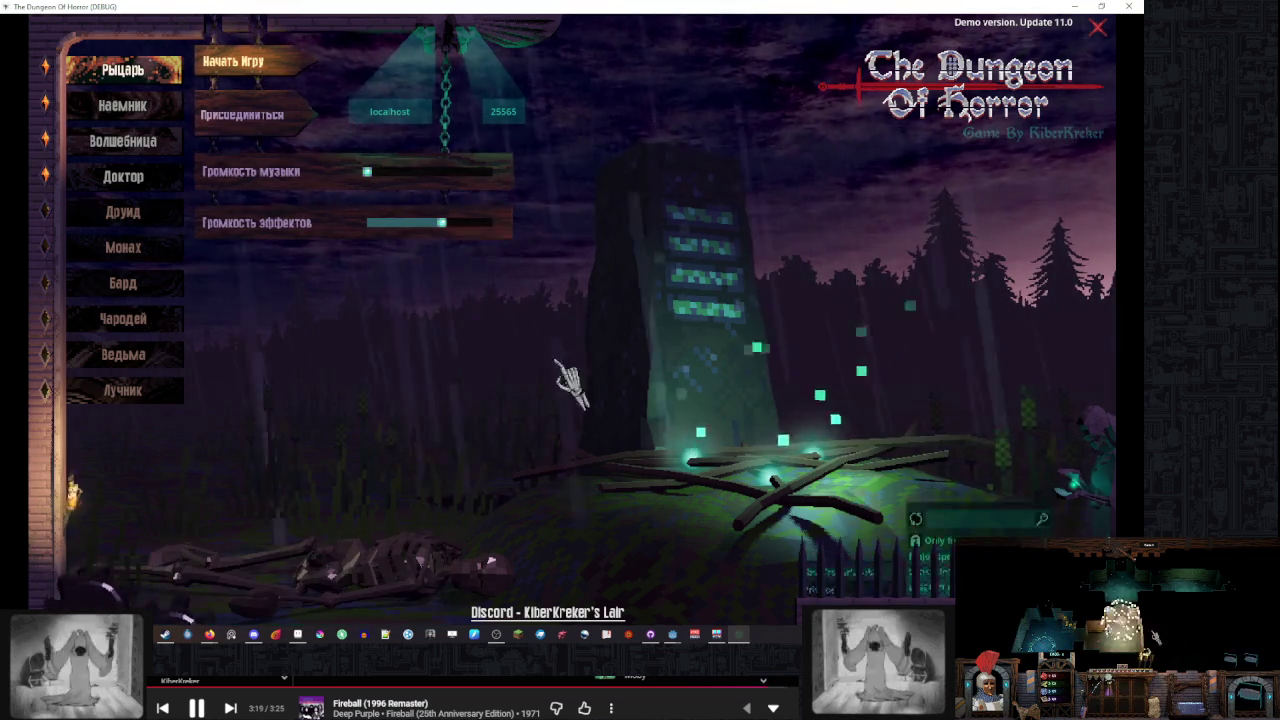
mouse_move(737, 528)
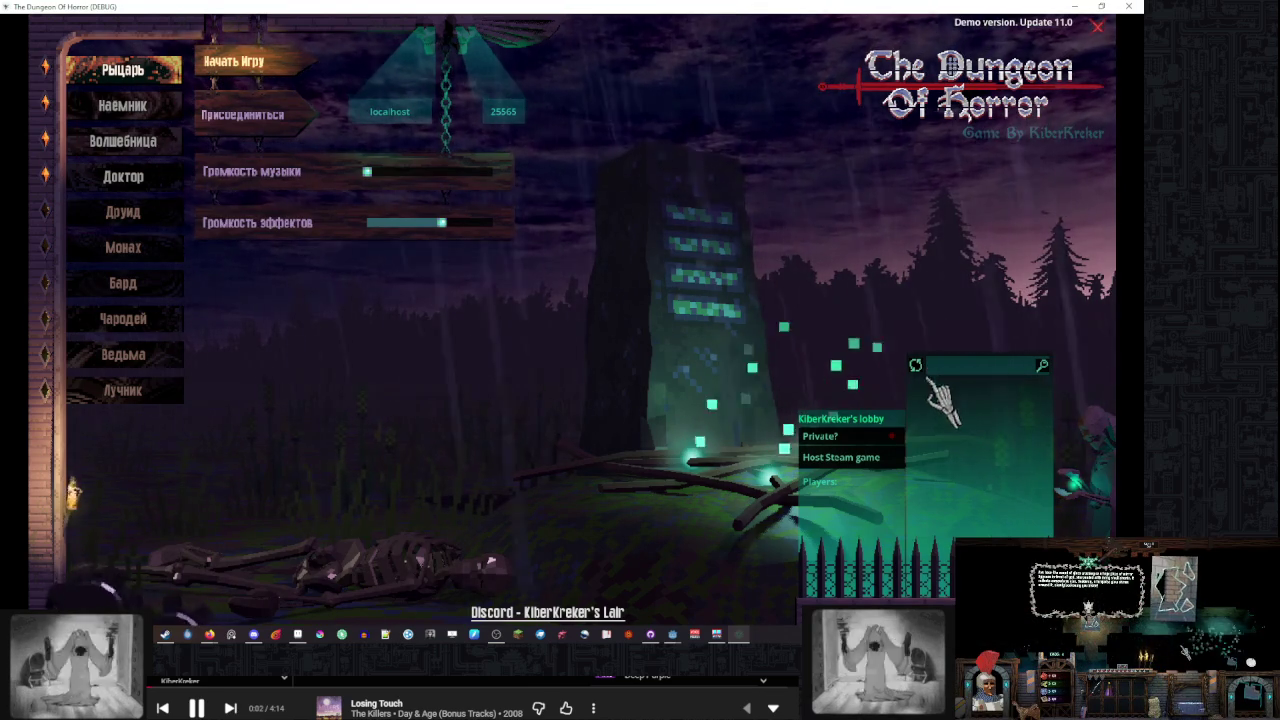
Toggle the lobby's Private? option on and off, then close the game window
left_click(895, 437)
left_click(897, 437)
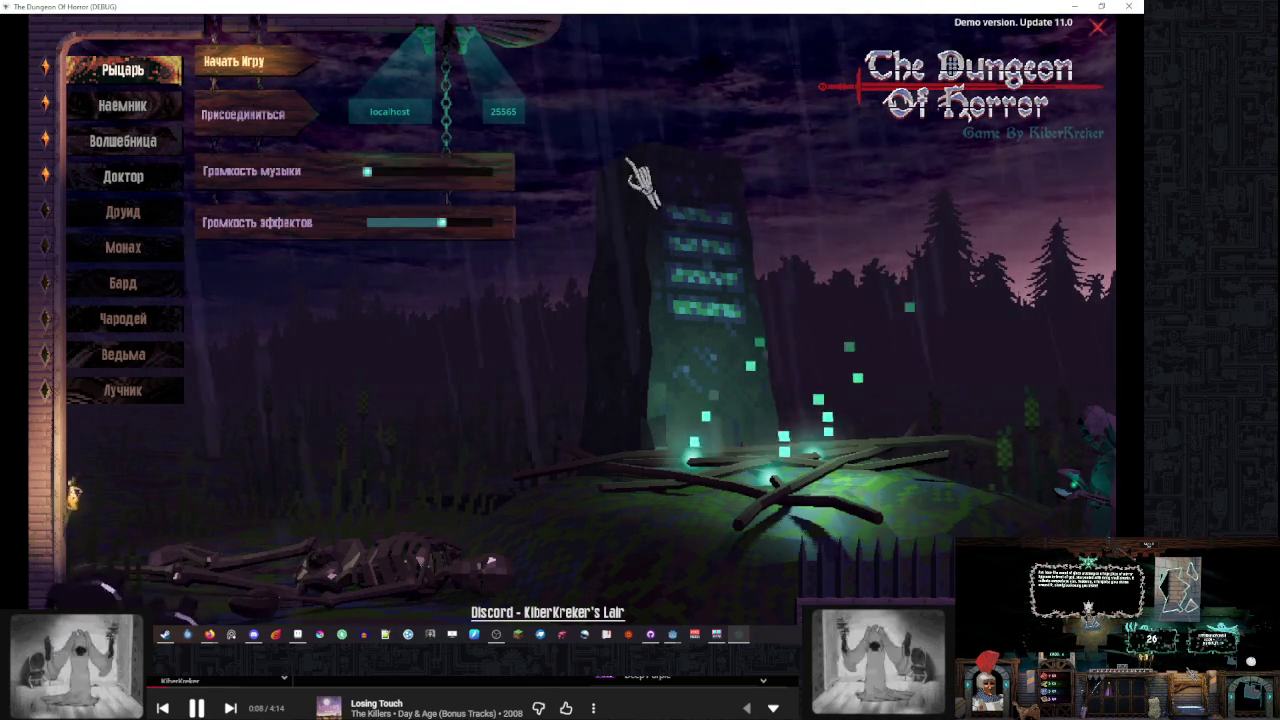
left_click(1124, 6)
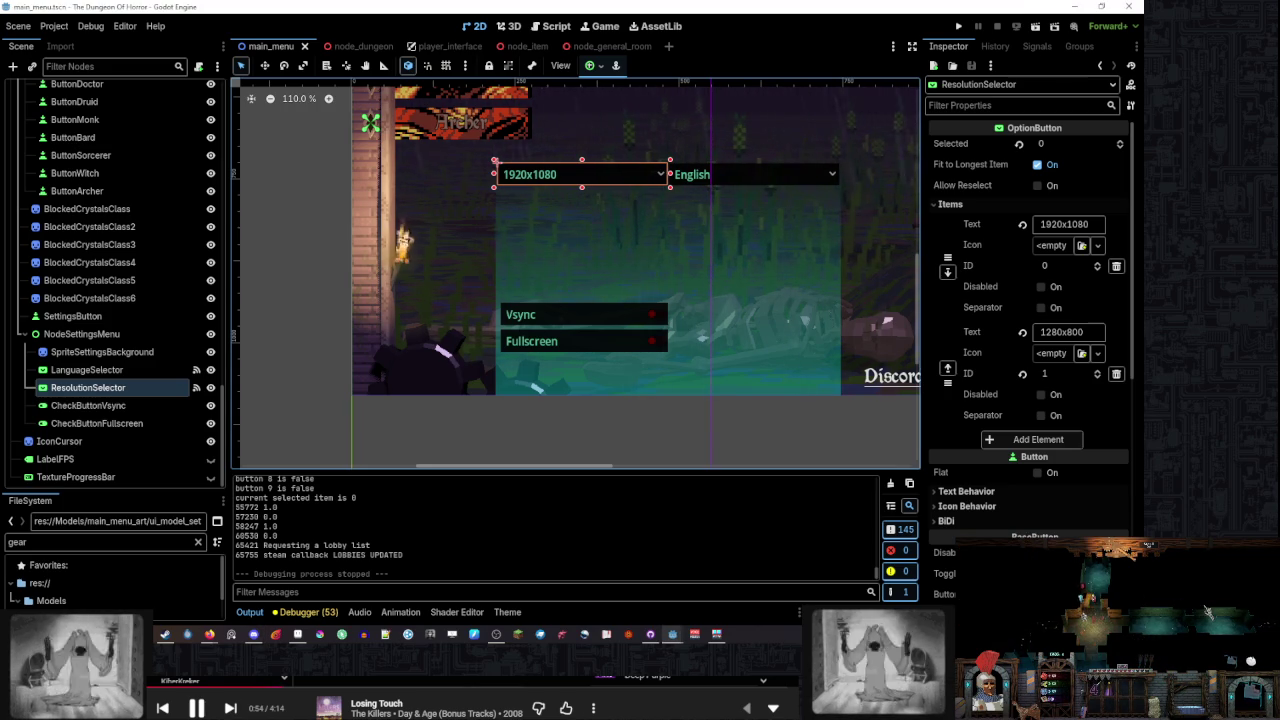
left_click_drag(641, 240, 542, 302)
scroll(540, 300, "up", 1)
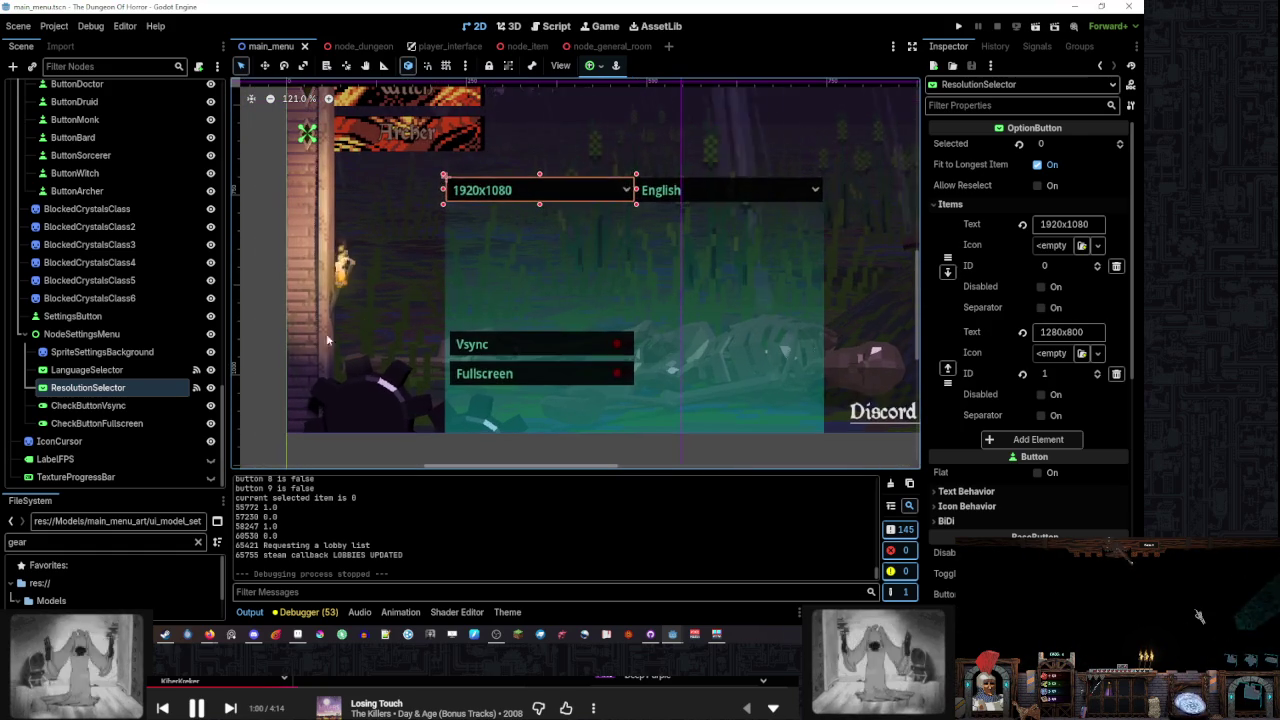
left_click(267, 362)
mouse_move(651, 200)
left_mouse_down()
mouse_move(737, 160)
mouse_move(701, 177)
left_mouse_up()
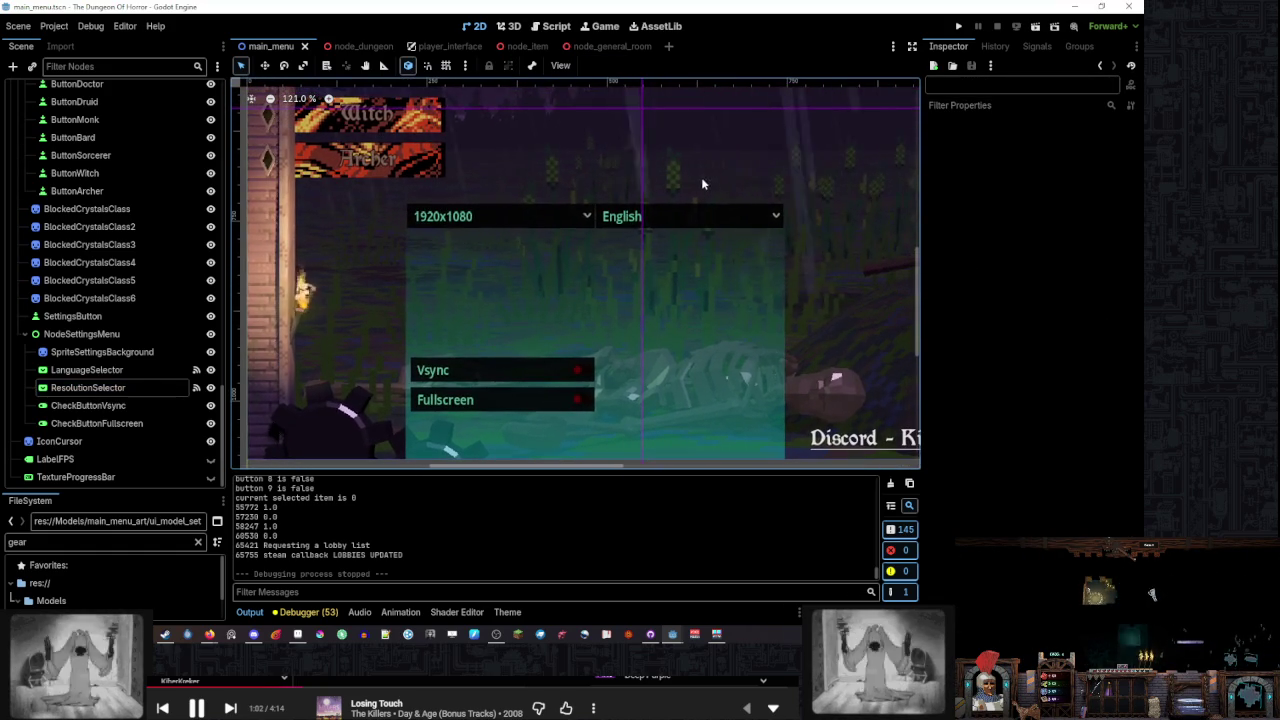
mouse_move(500, 149)
left_mouse_down()
mouse_move(616, 165)
mouse_move(609, 223)
mouse_move(631, 329)
mouse_move(560, 255)
left_mouse_up()
scroll(559, 253, "up", 1)
scroll(559, 253, "down", 2)
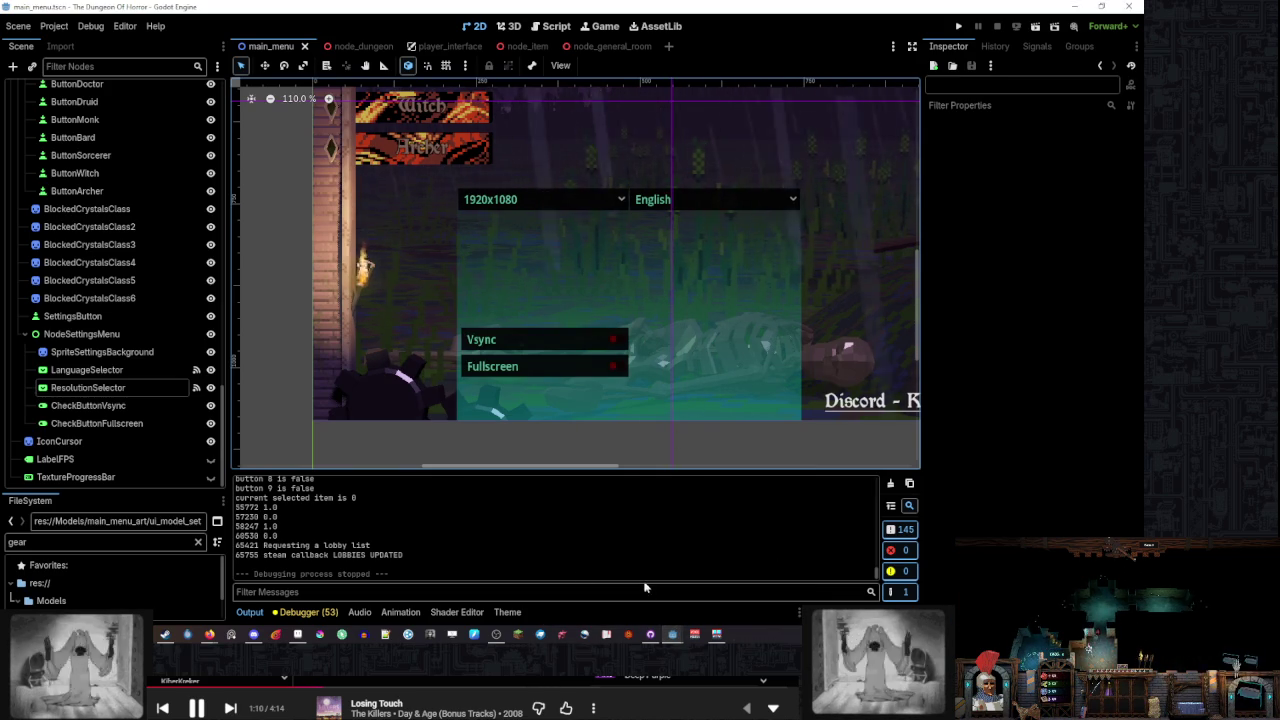
Delete the SettingsButton node from the main_menu scene
left_click(146, 318)
right_click(146, 318)
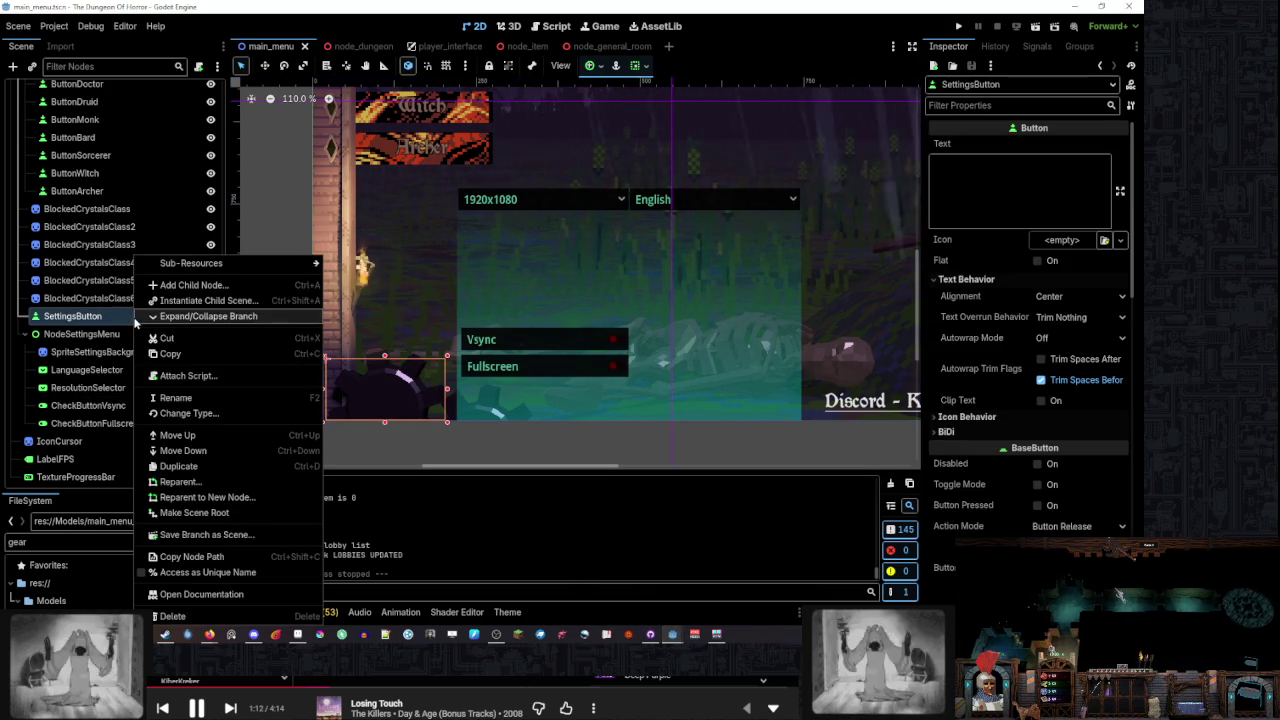
left_click(231, 616)
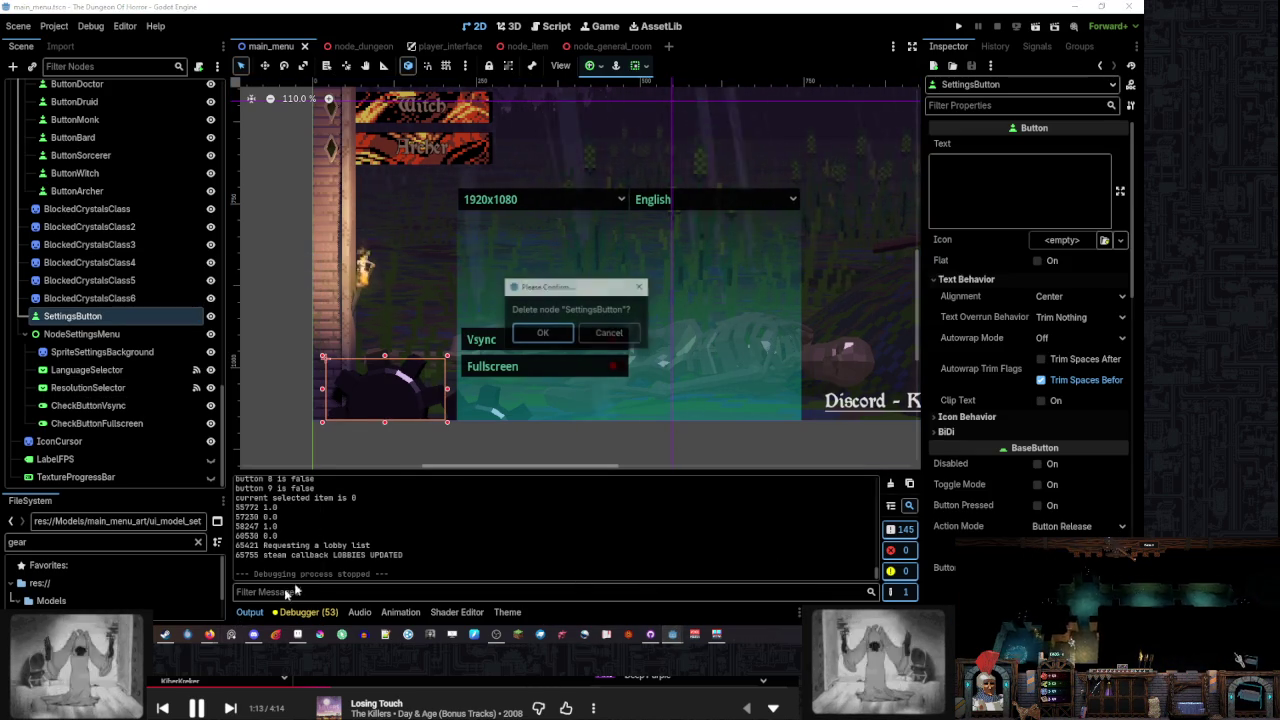
left_click(559, 337)
Jump to the end of main_menu.gd near _on_resolution_selector_item_selected, after a glance at the scene view
left_click(551, 26)
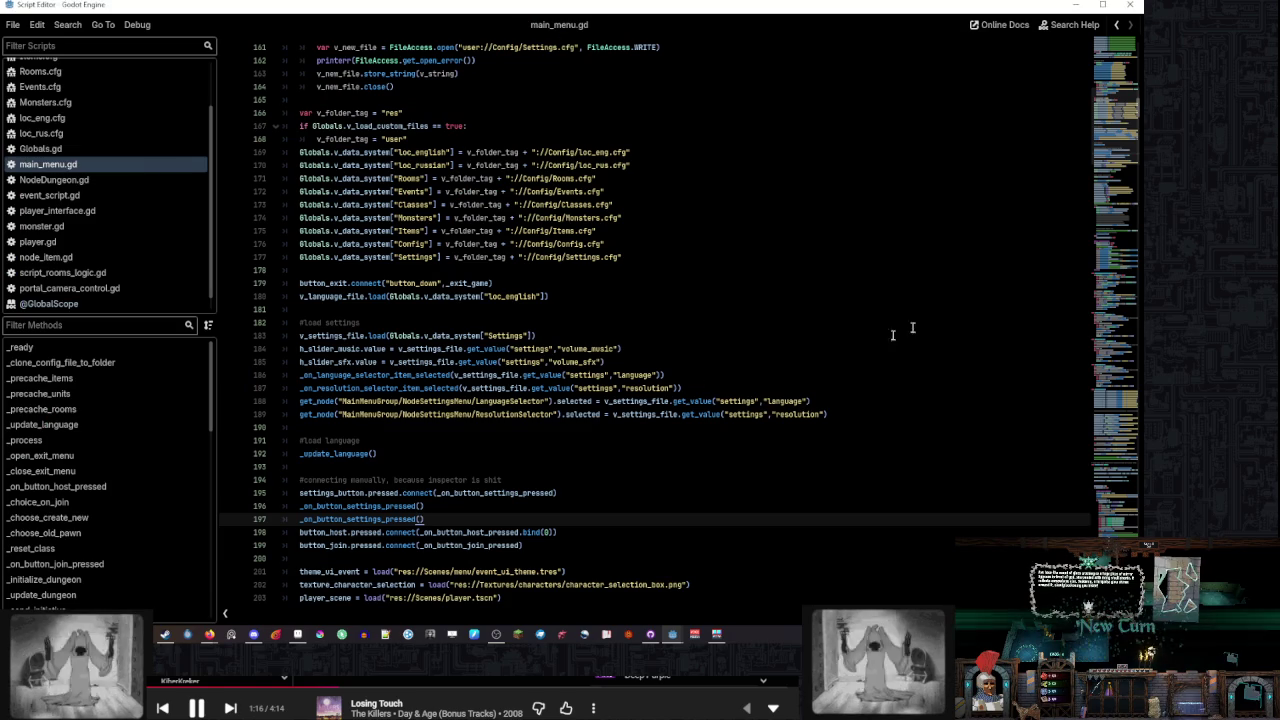
key("ctrl+End")
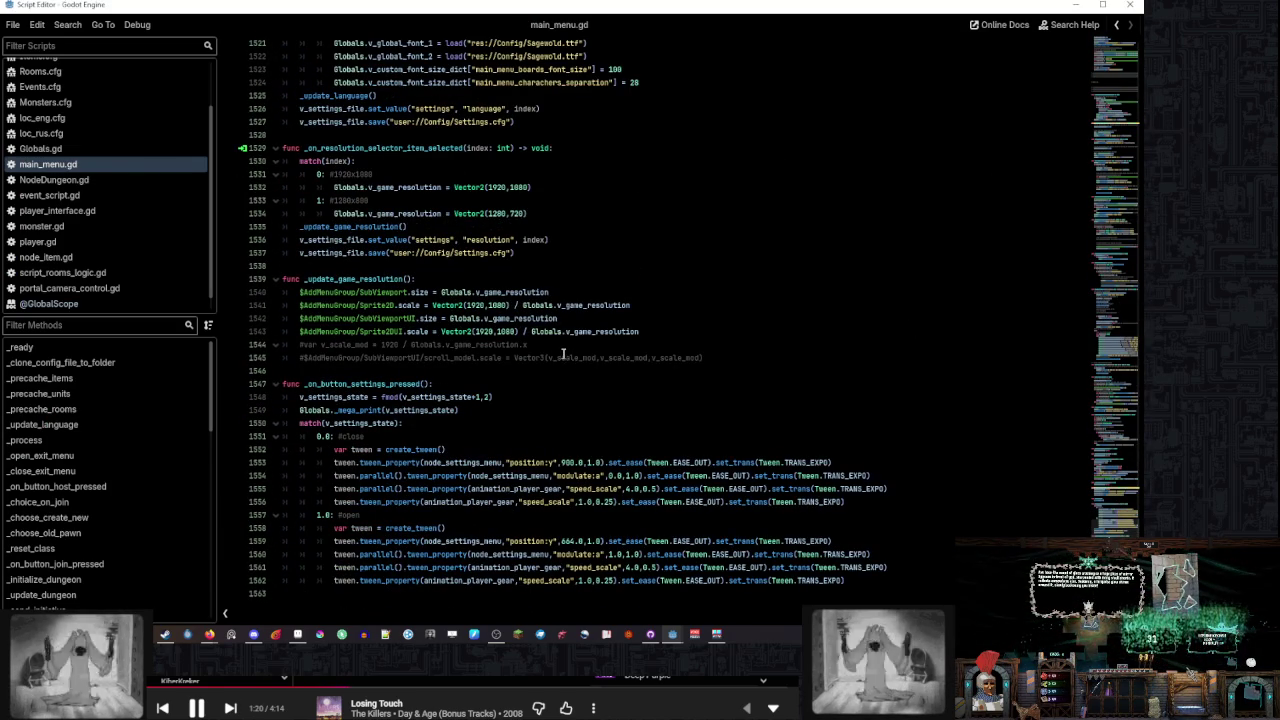
left_click(676, 648)
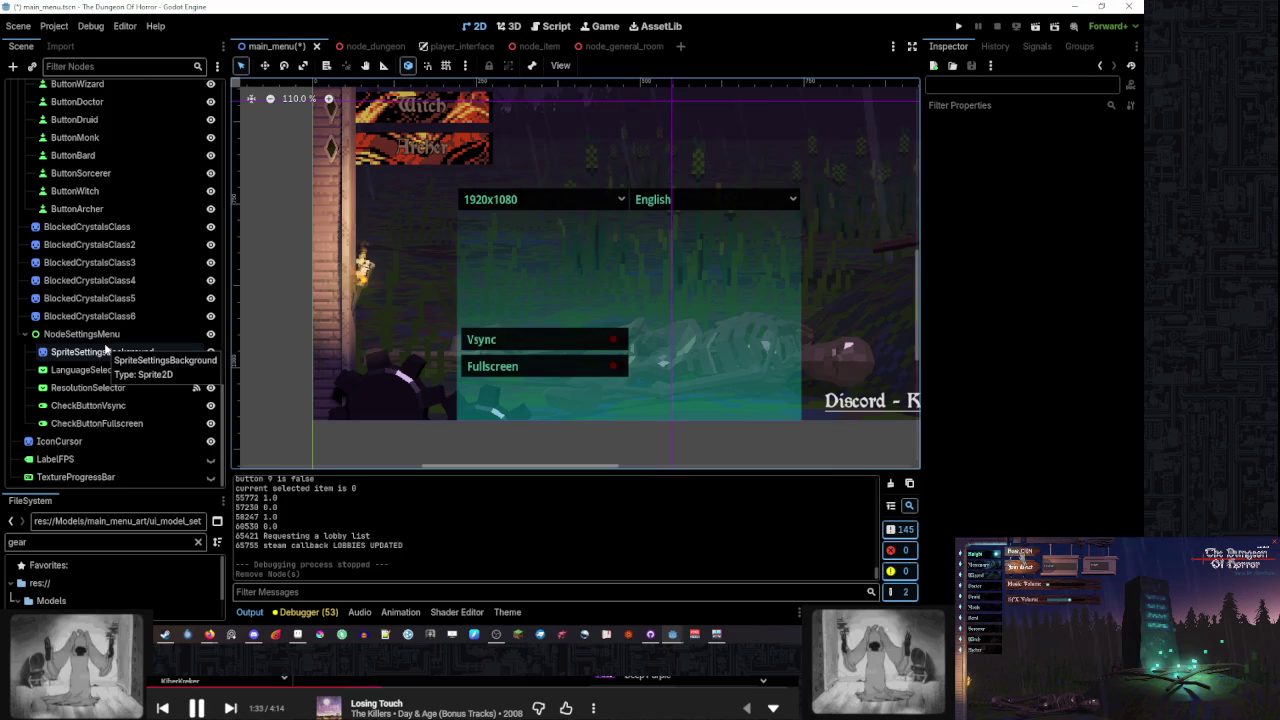
scroll(115, 344, "up", 3)
scroll(777, 289, "down", 6)
scroll(820, 310, "right", 5)
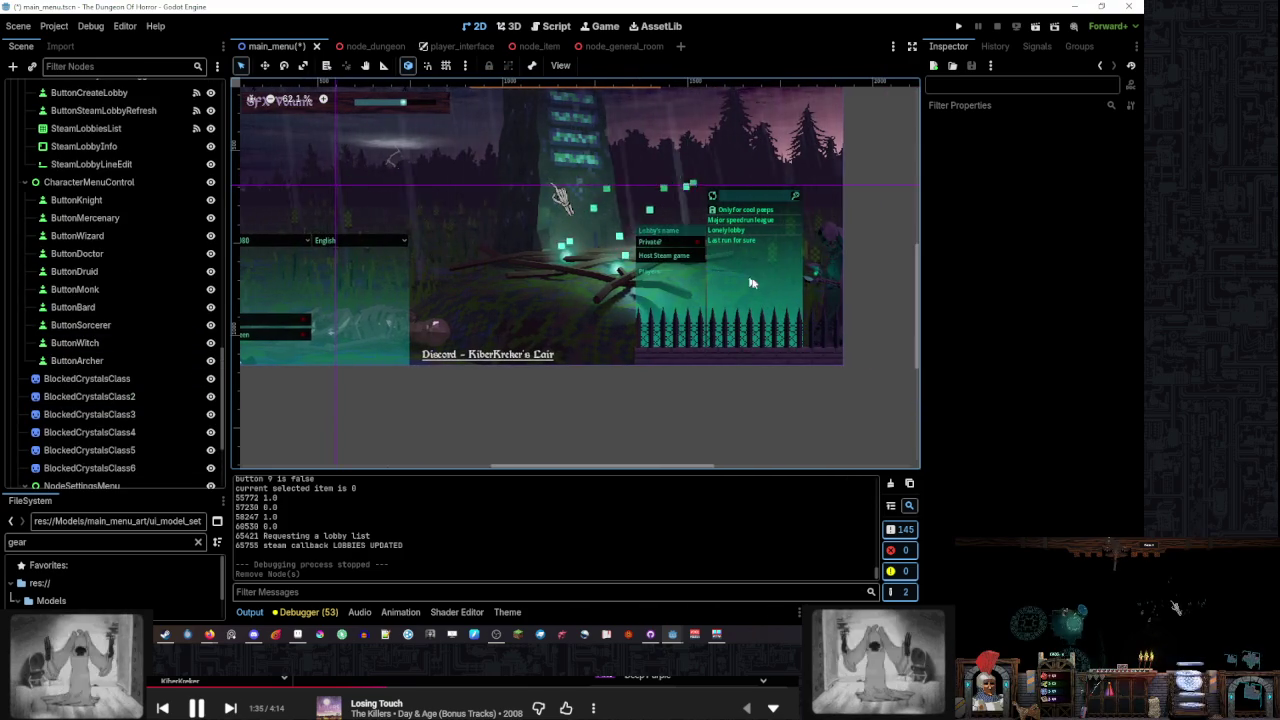
scroll(600, 300, "left", 5)
scroll(600, 300, "up", 1)
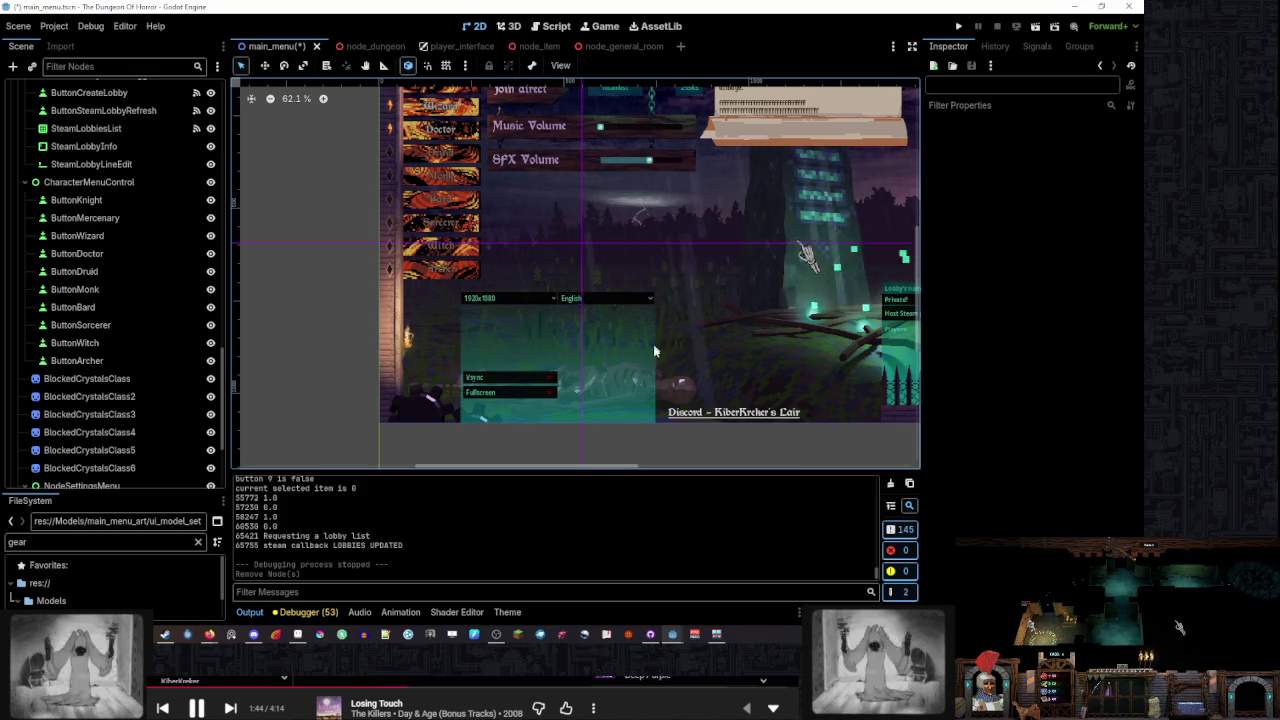
mouse_move(672, 634)
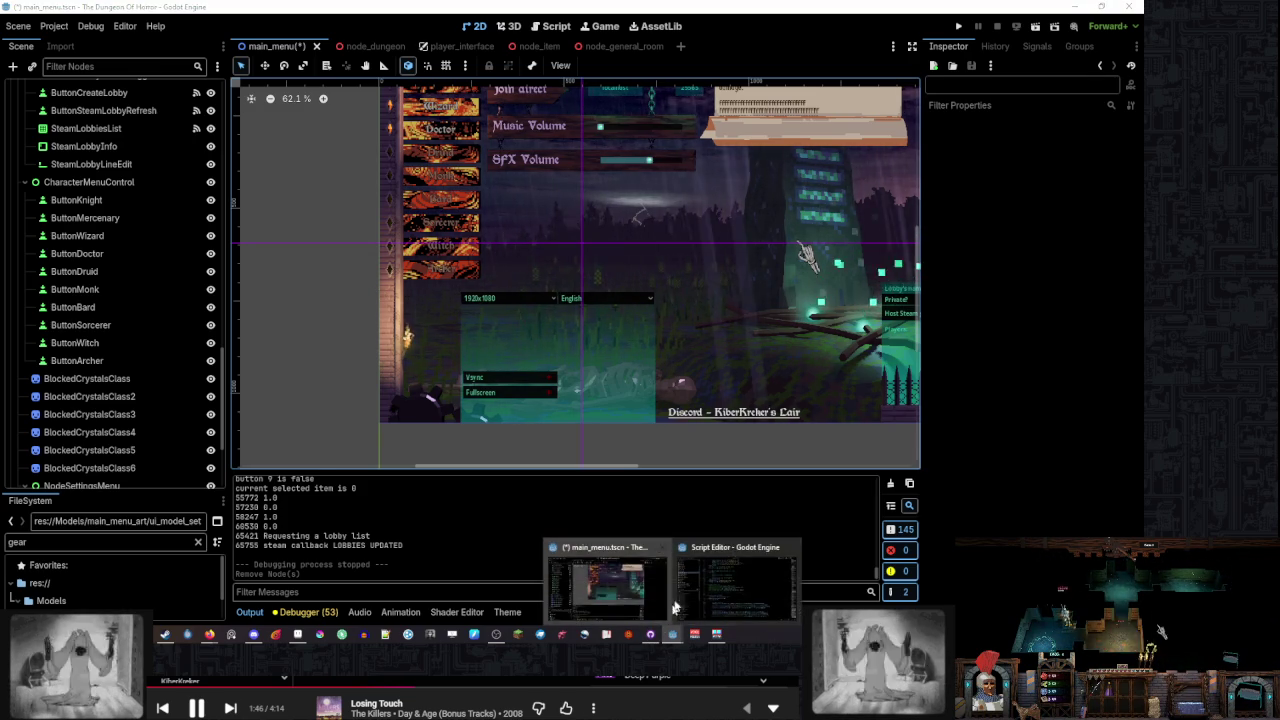
left_click(729, 577)
scroll(488, 217, "up", 3)
scroll(488, 217, "down", 3)
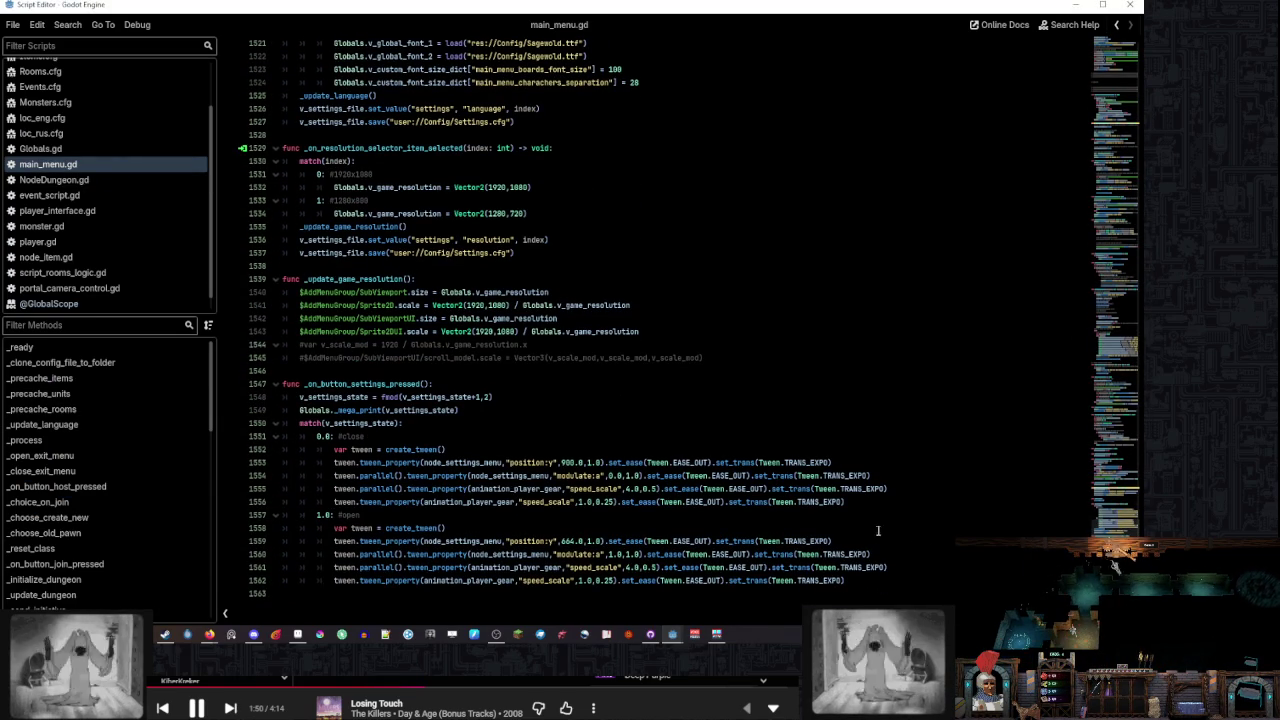
Delete the whole _on_button_settings_pressed function from main_menu.gd
left_click(872, 581)
left_click(460, 376, "shift")
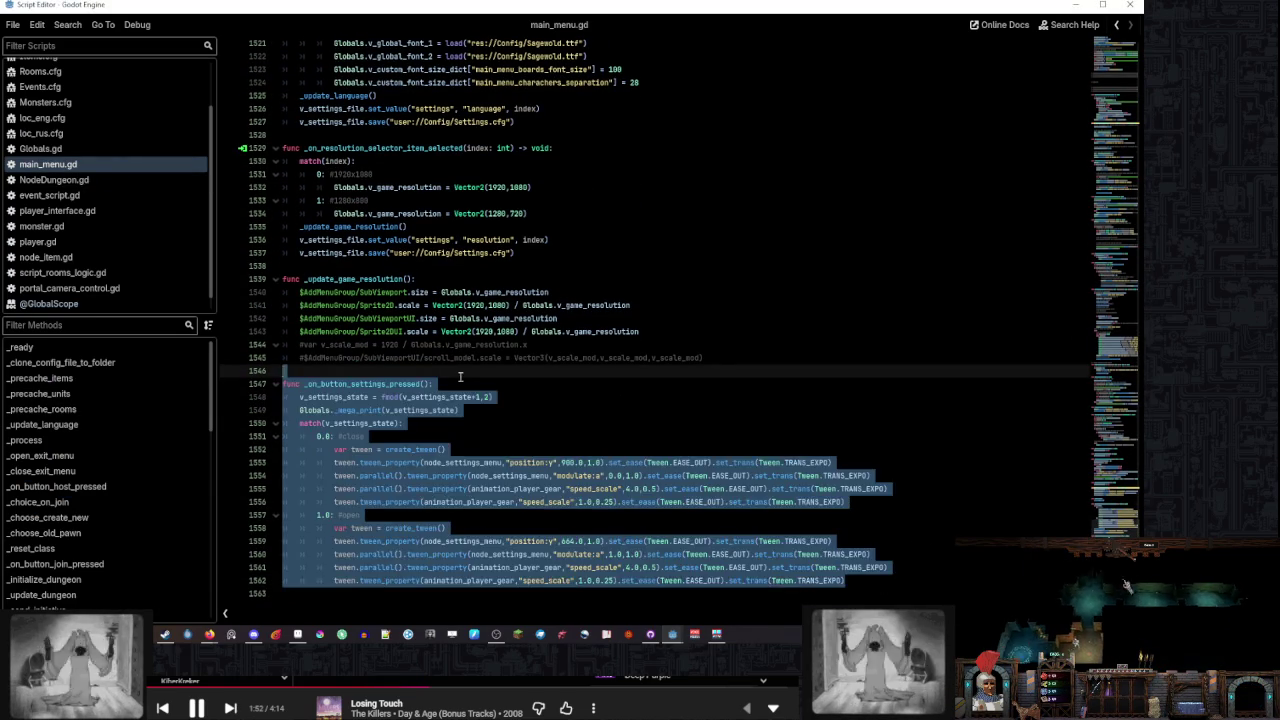
key("Delete")
left_click_drag(1118, 480, 1116, 230)
left_click(936, 268)
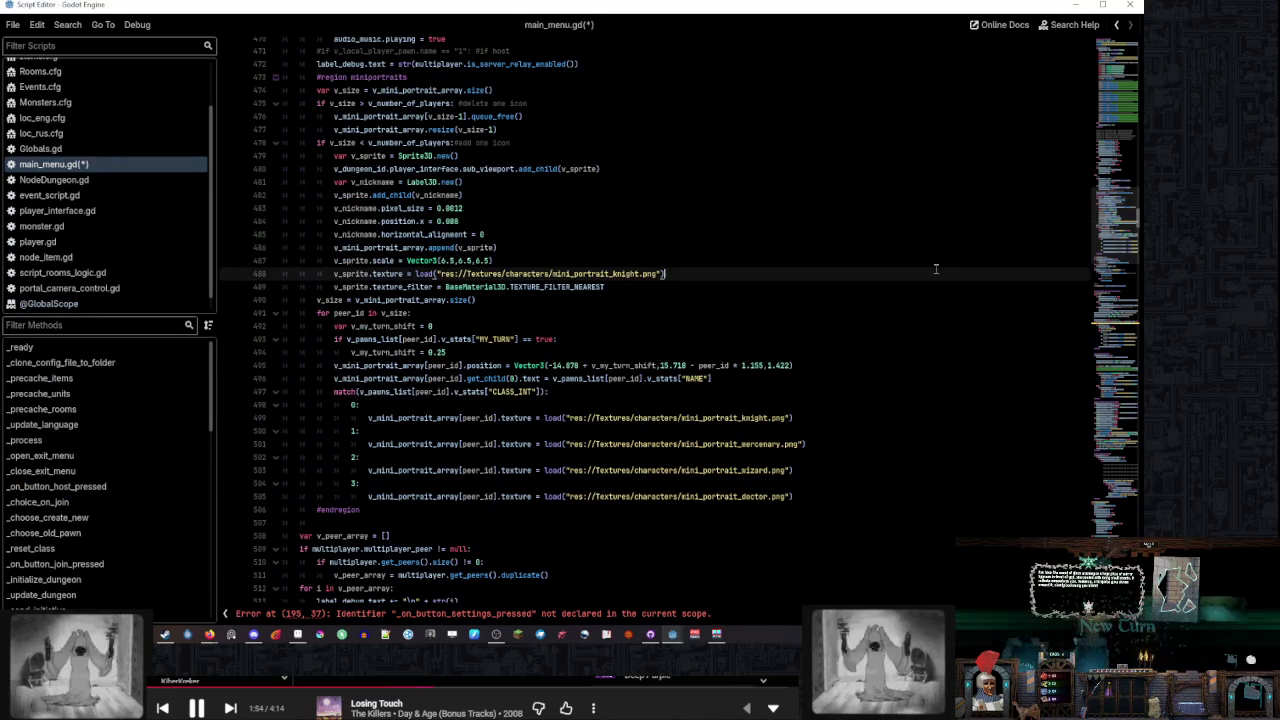
Delete the settings button connection lines 195–197 flagged by the error
left_click(580, 614)
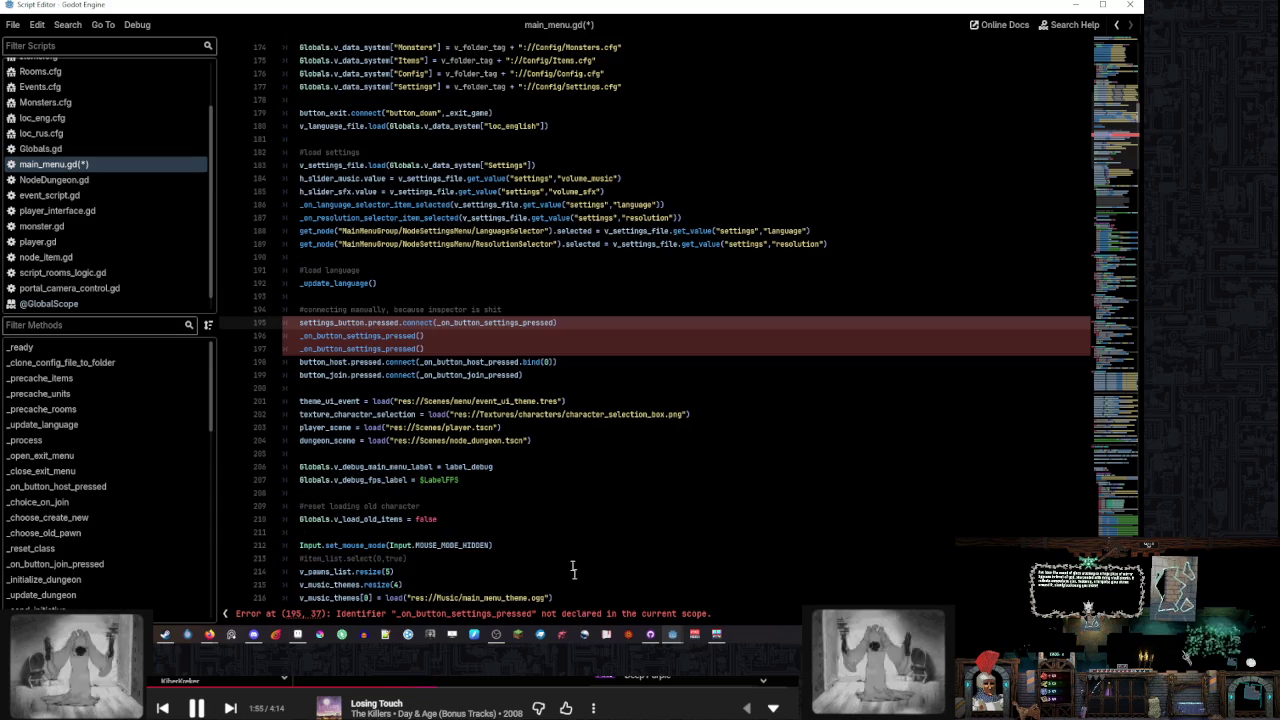
left_click(456, 335)
left_click_drag(474, 349, 549, 310)
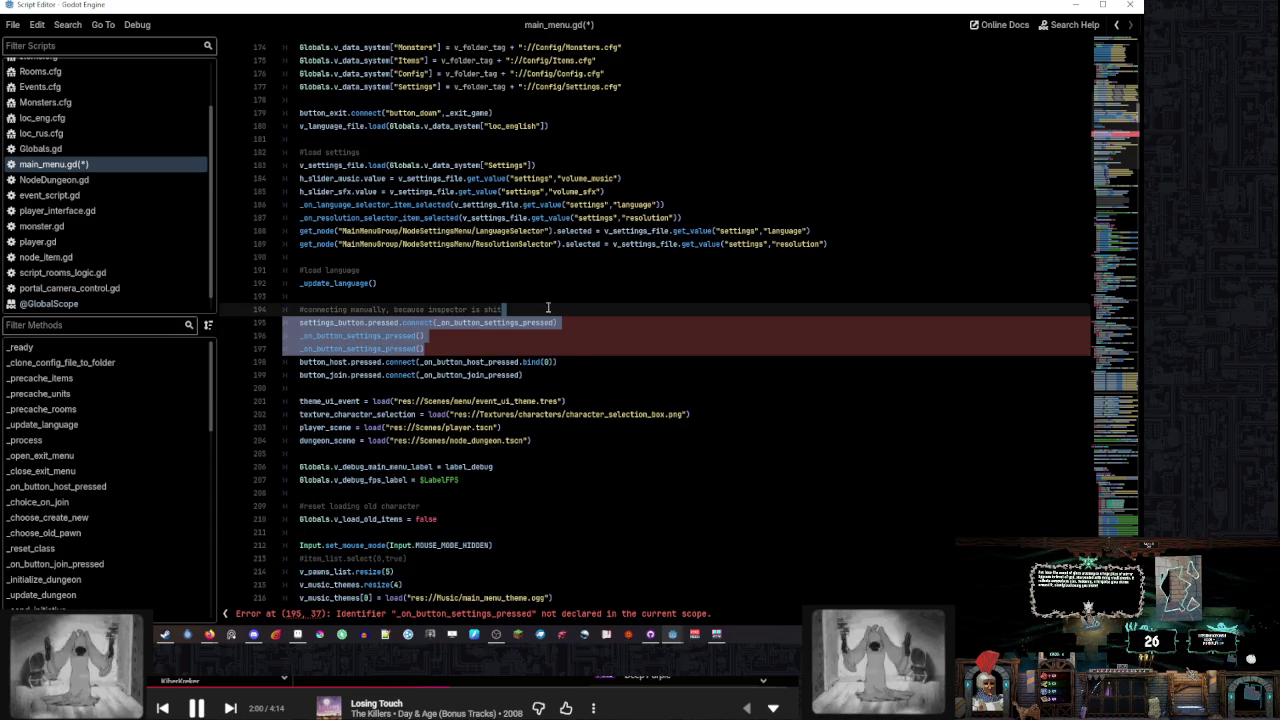
key("Delete")
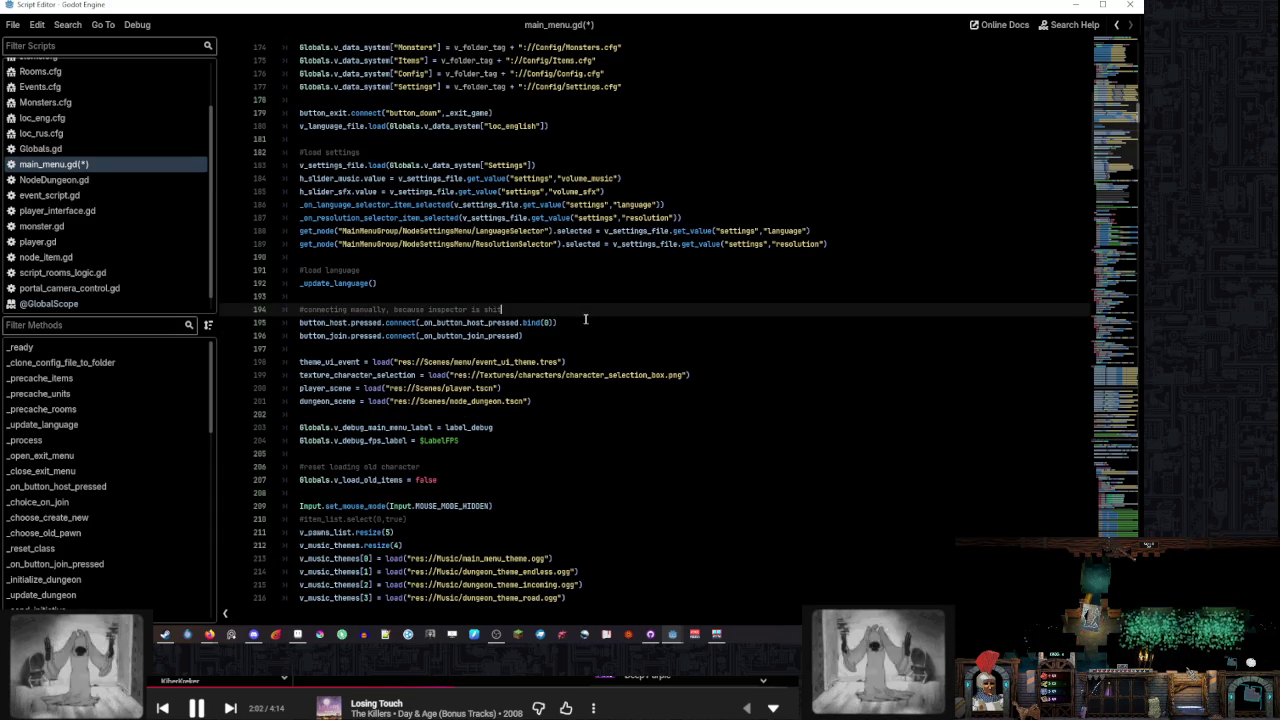
scroll(585, 320, "up", 15)
scroll(589, 326, "up", 15)
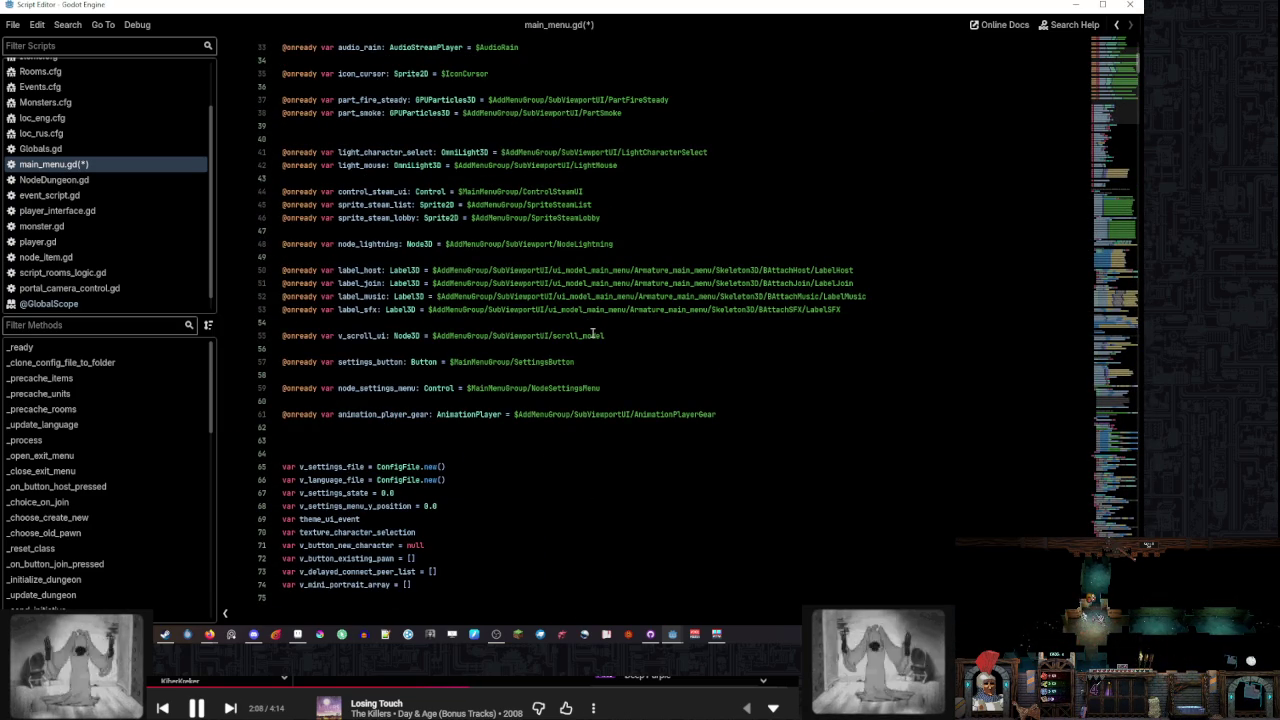
scroll(592, 335, "up", 7)
scroll(560, 380, "down", 6)
left_click(524, 429)
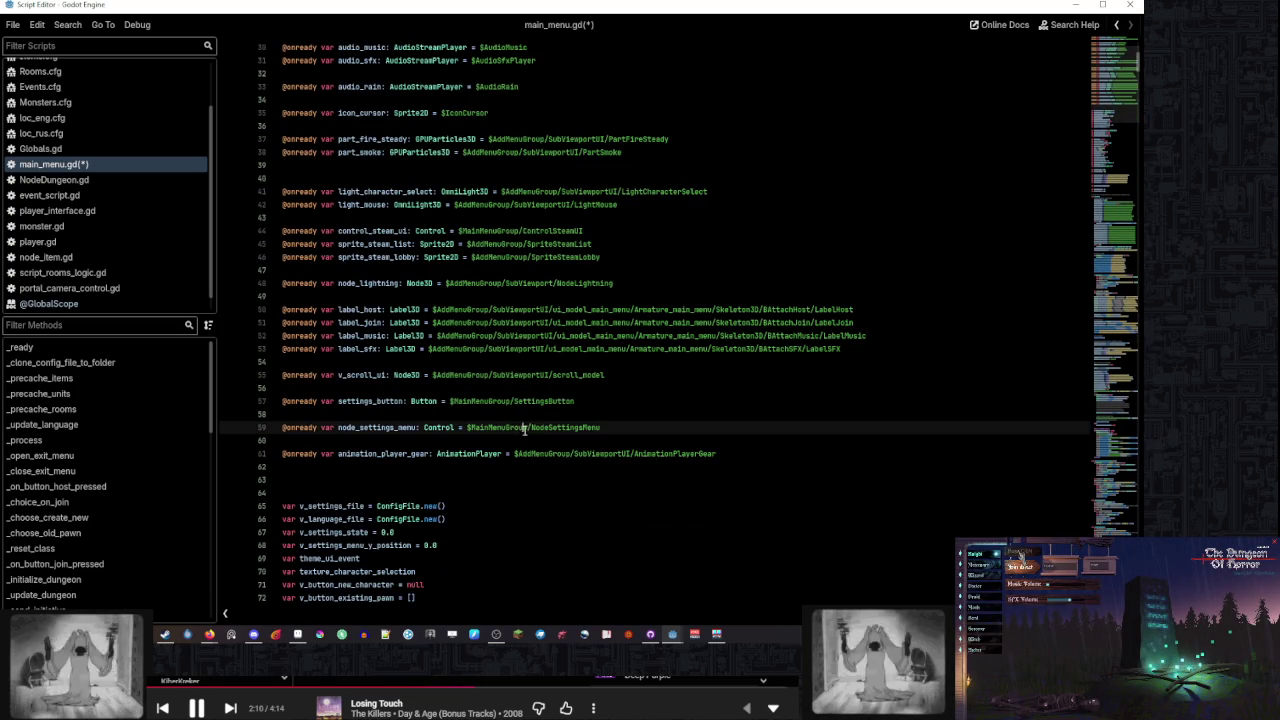
left_click_drag(618, 429, 618, 420)
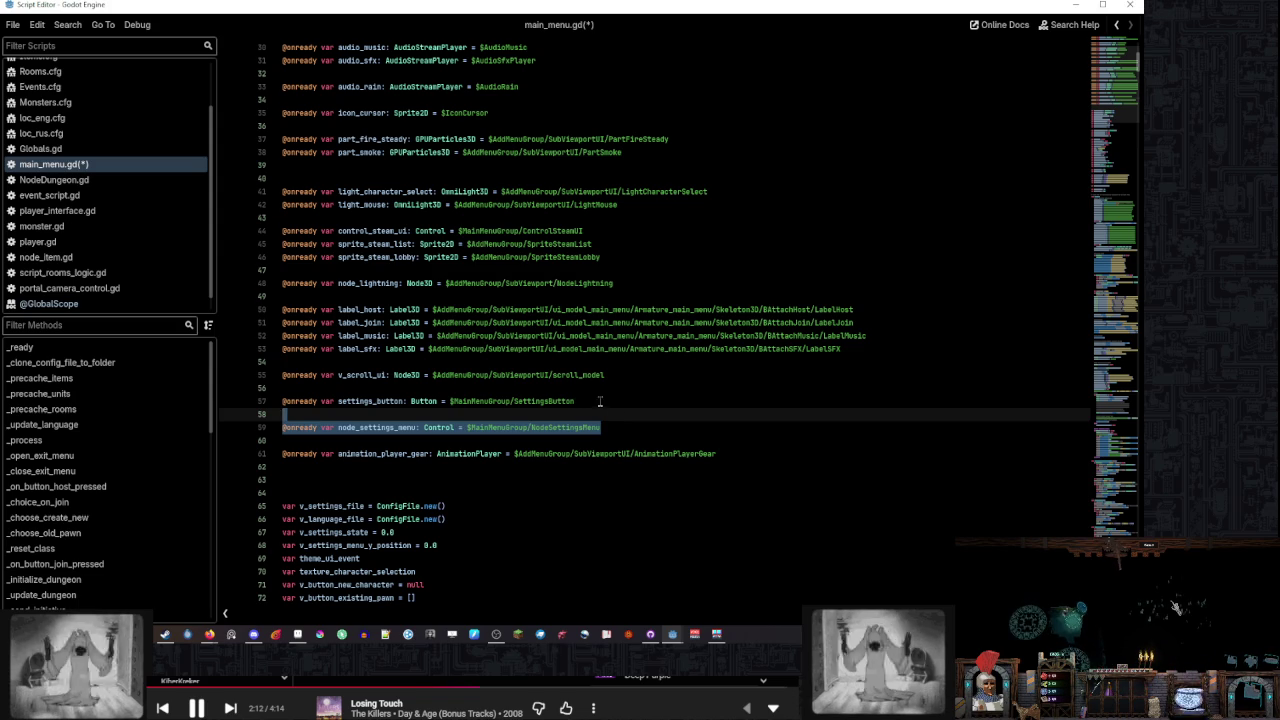
key("Left")
key("shift+Up")
key("BackSpace")
key("BackSpace")
left_click(642, 394)
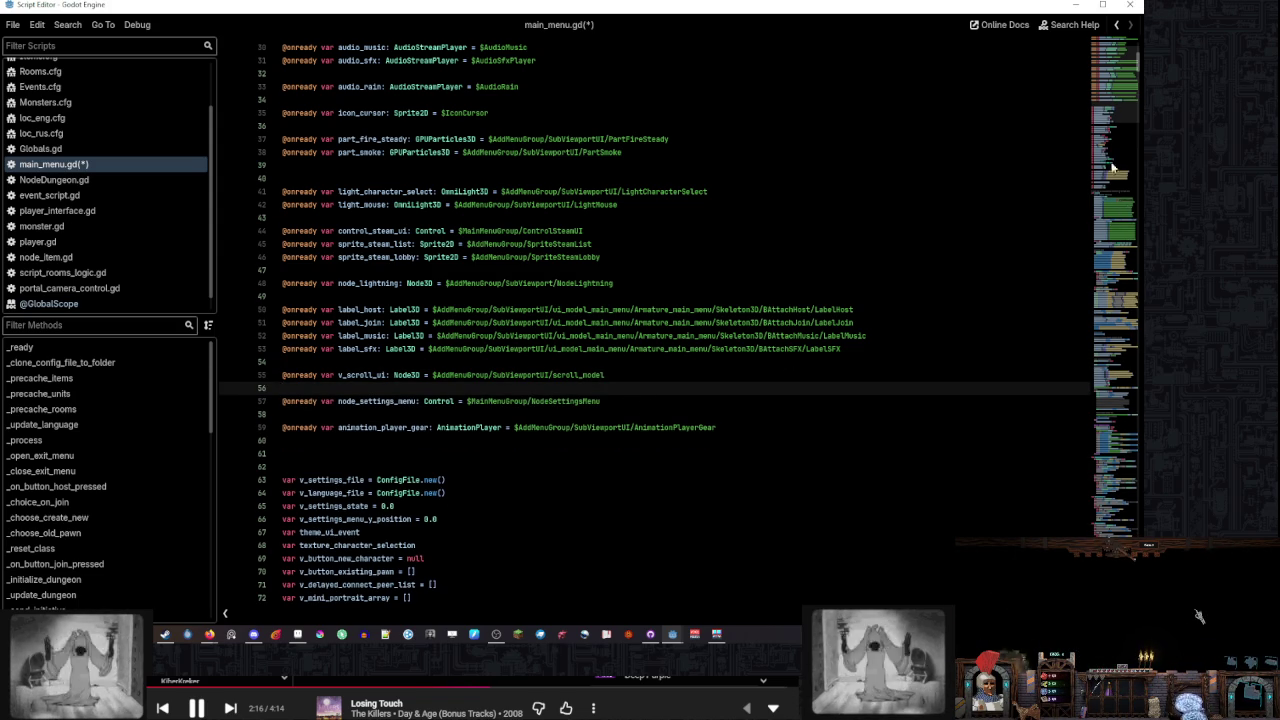
Scroll down near line 540 and collapse the 'showing steam menu' region
left_click(1113, 168)
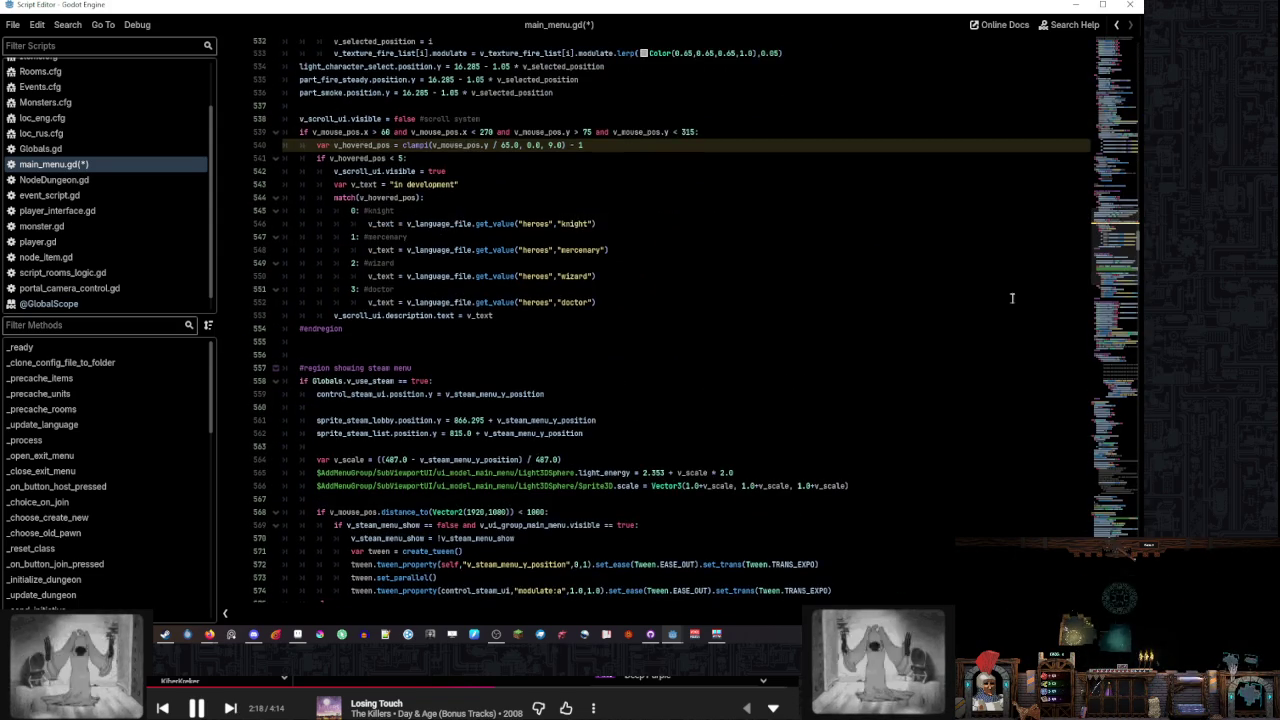
left_click(466, 382)
scroll(470, 382, "down", 4)
left_click(463, 354)
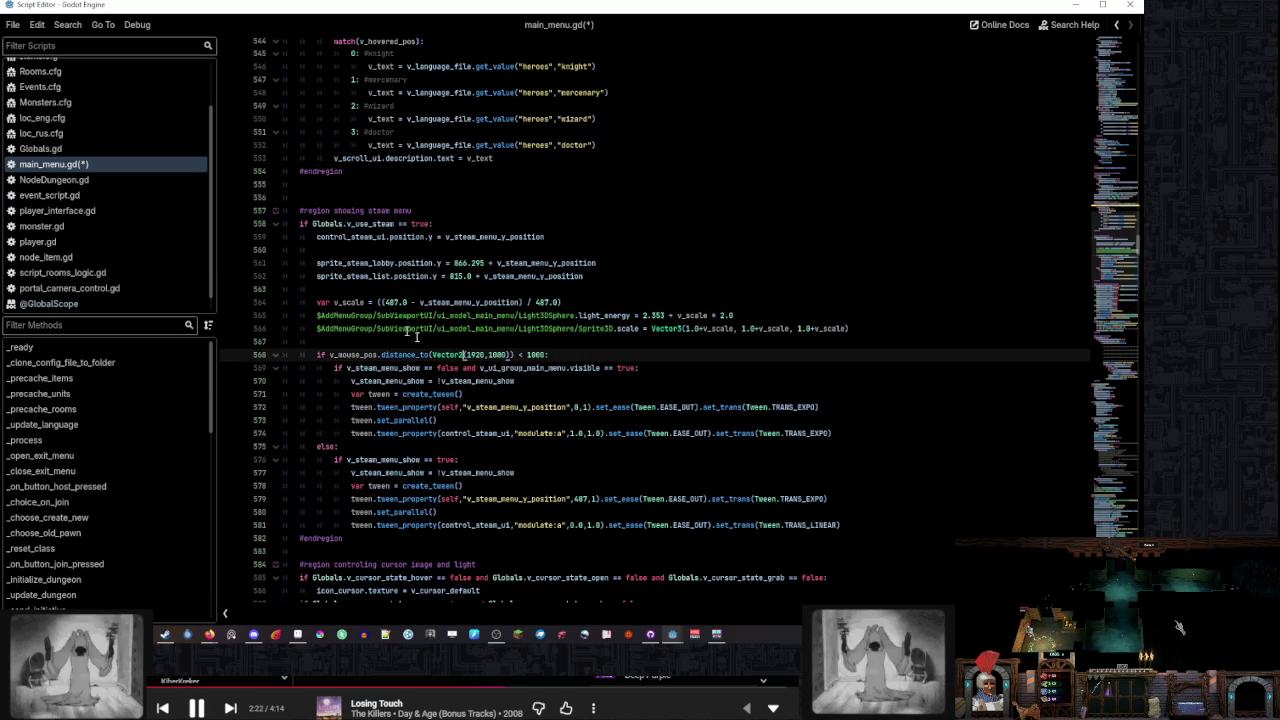
left_click(274, 211)
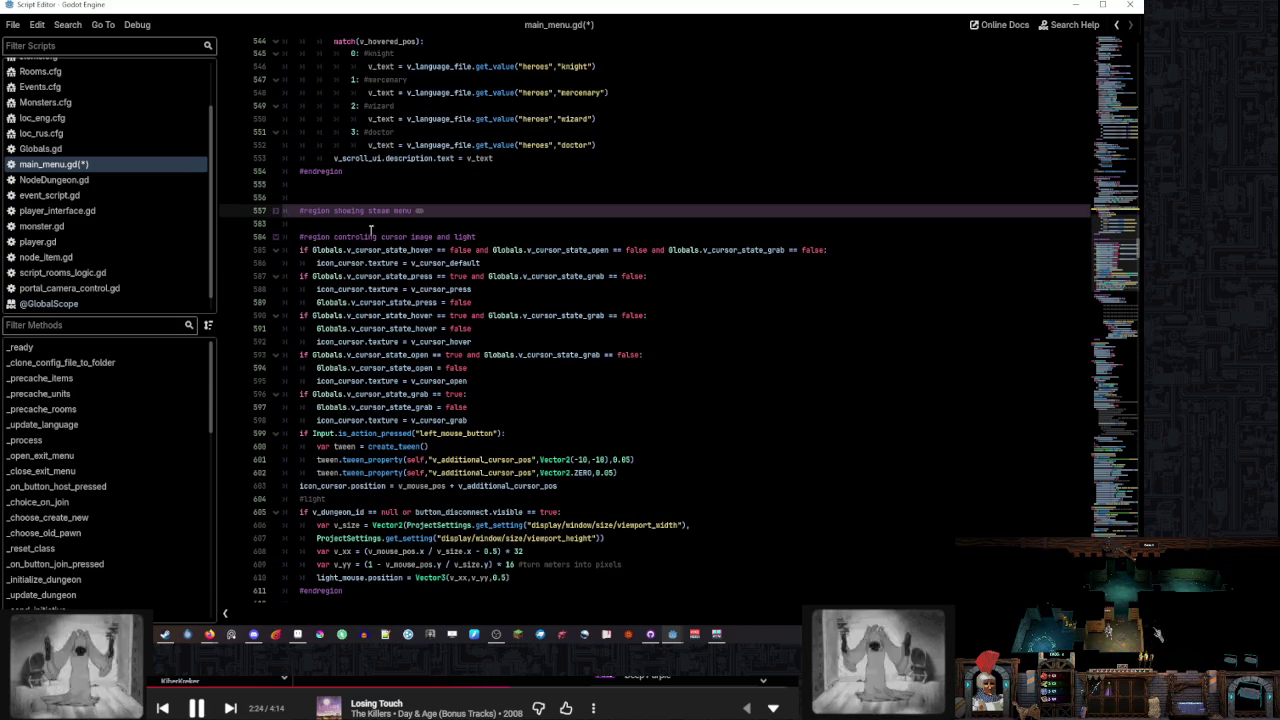
Start a new settings-menu region at line 555, paste the settings function in, and remove its header line
left_click(407, 185)
key("Return")
type("#region showing")
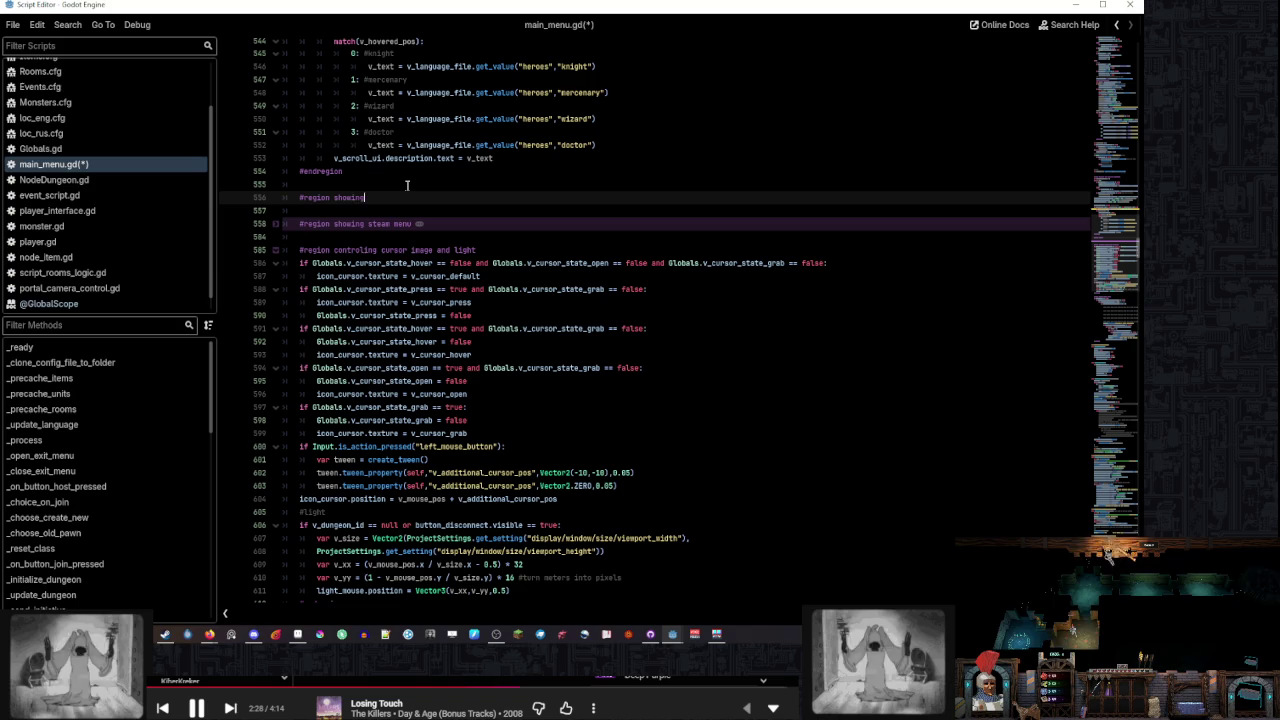
type("ttin")
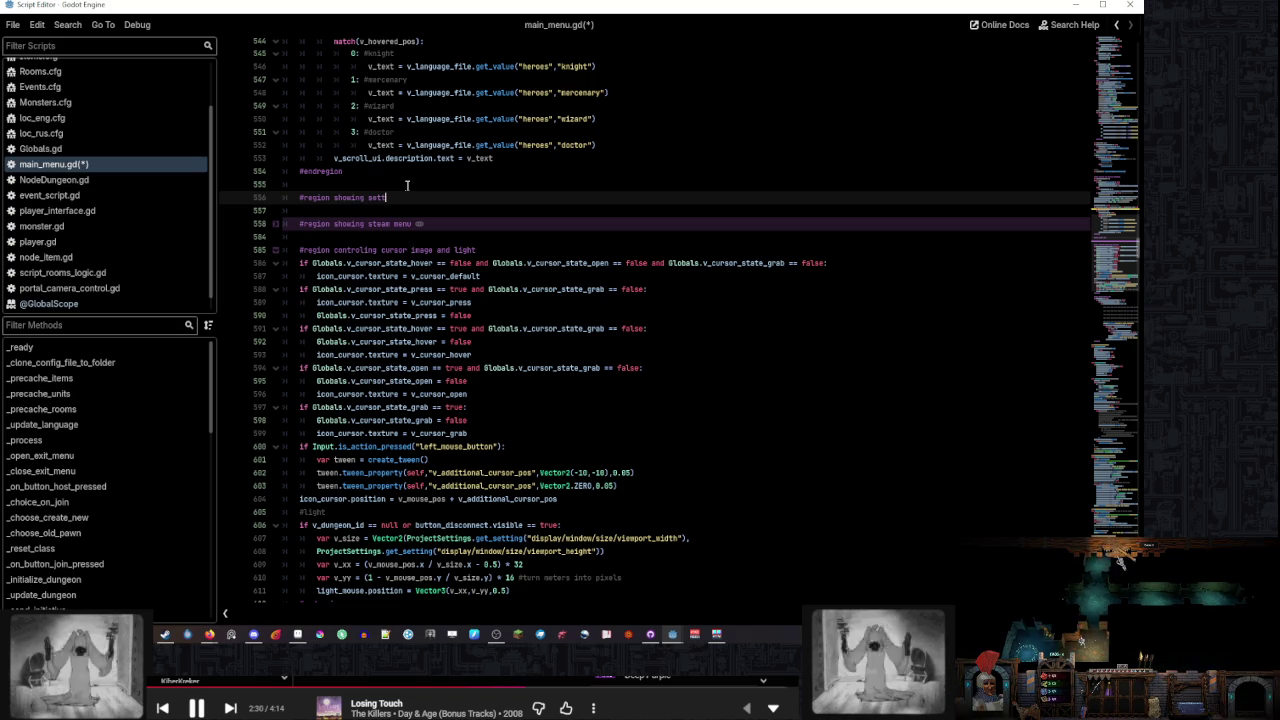
key("Return")
key("Return")
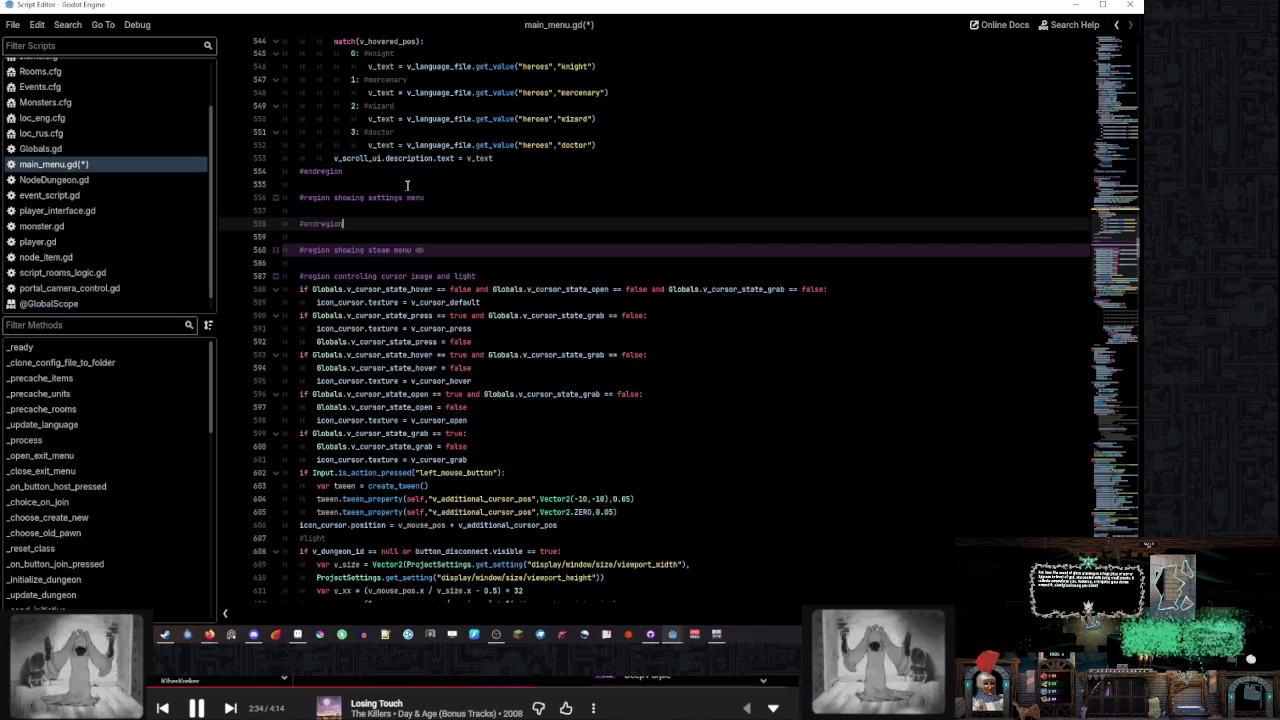
key("ctrl+v")
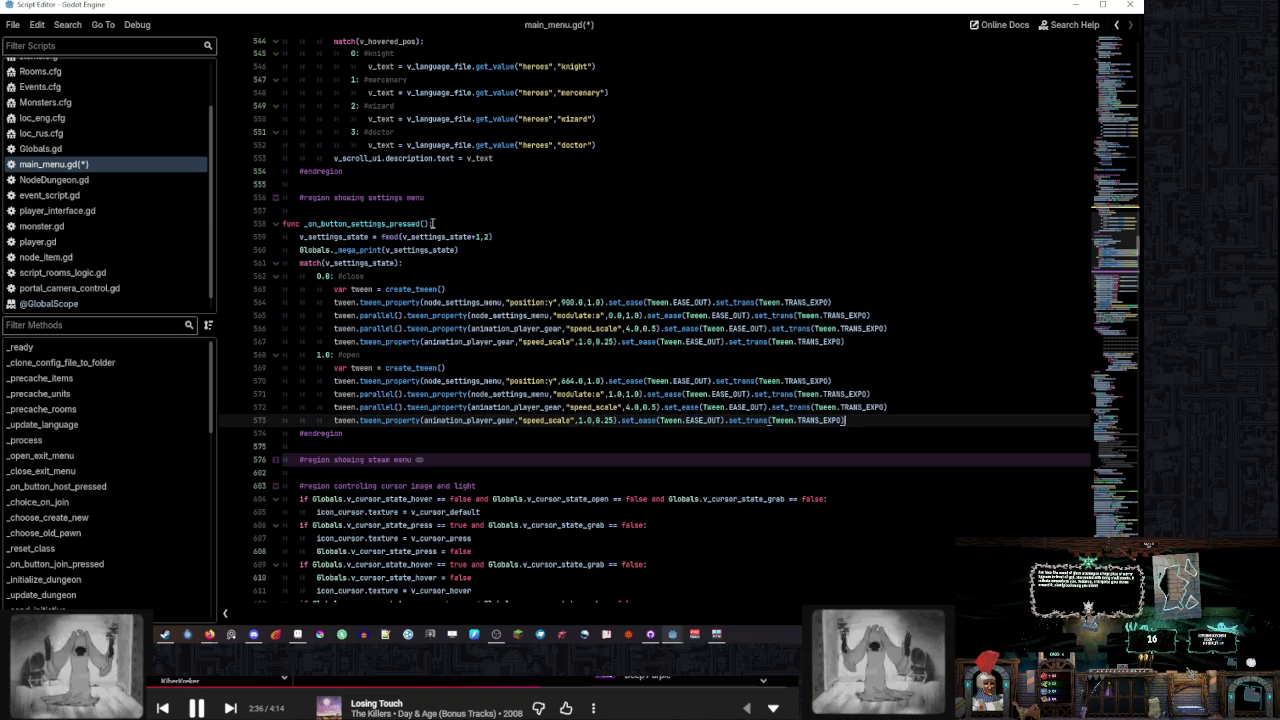
triple_click(432, 224)
key("BackSpace")
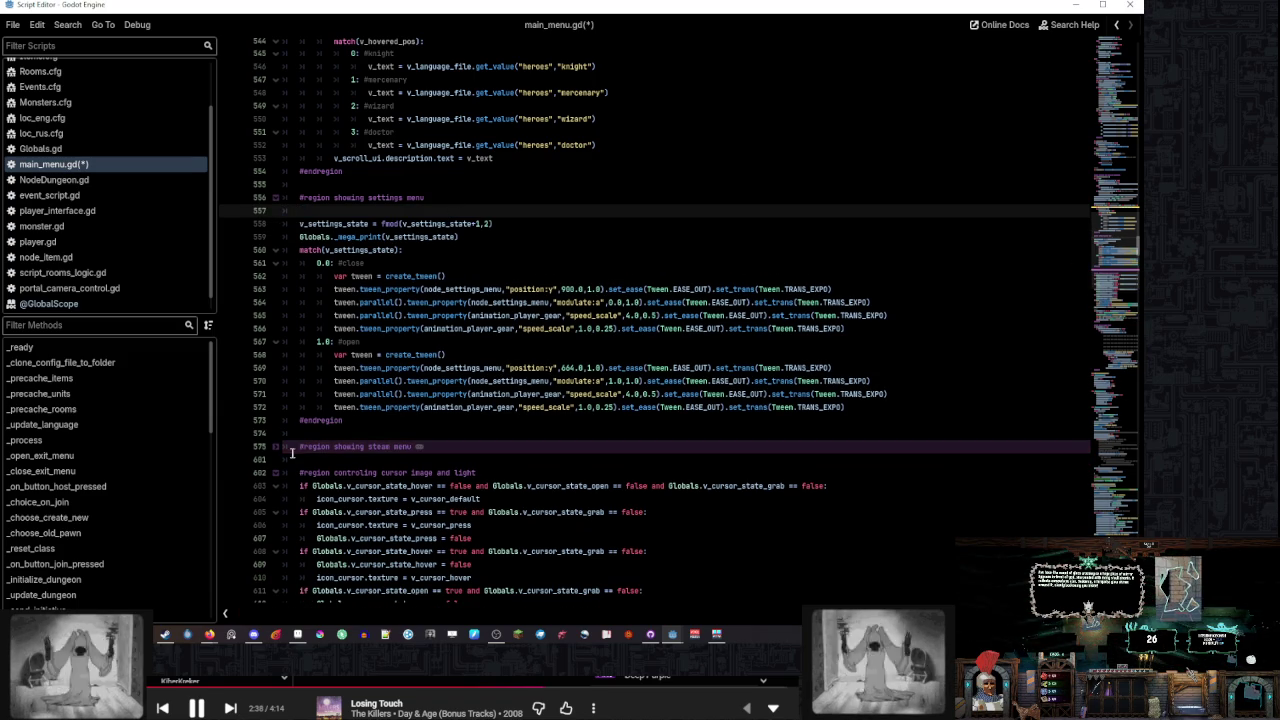
Unfold the steam menu region and review its positioning code and mouse-distance check
left_click(276, 447)
scroll(424, 412, "down", 4)
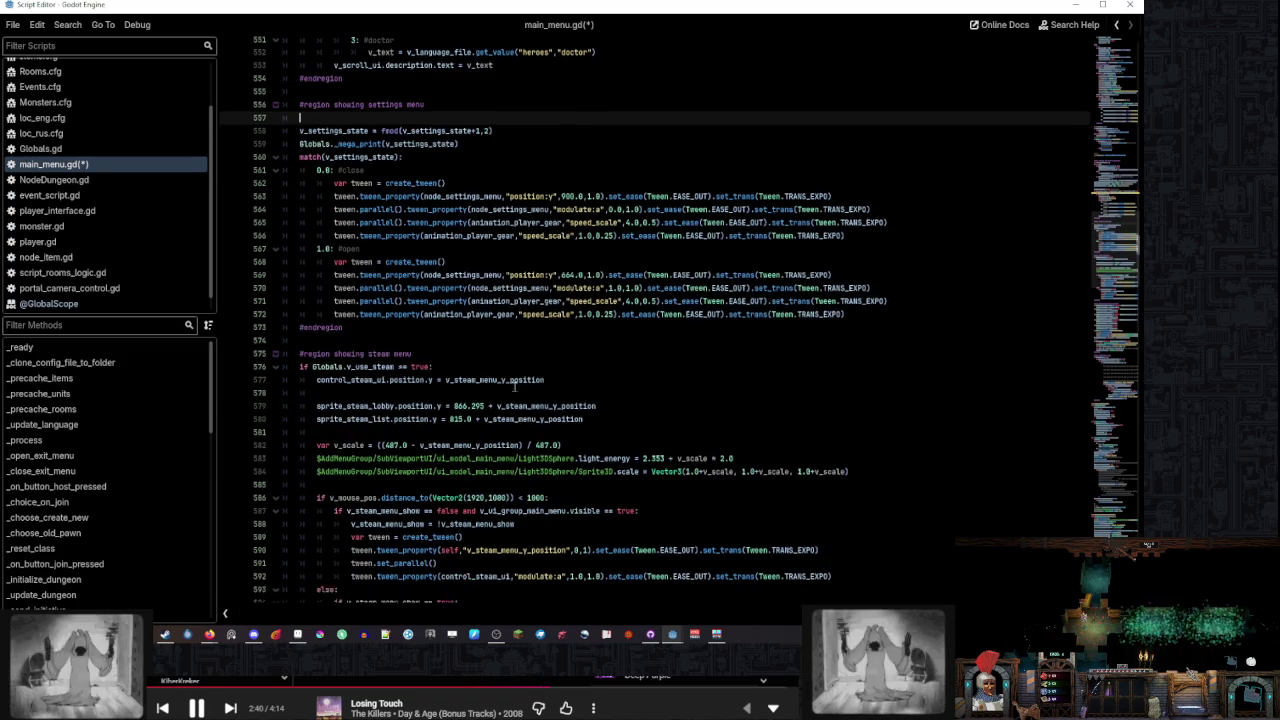
left_click_drag(873, 408, 876, 308)
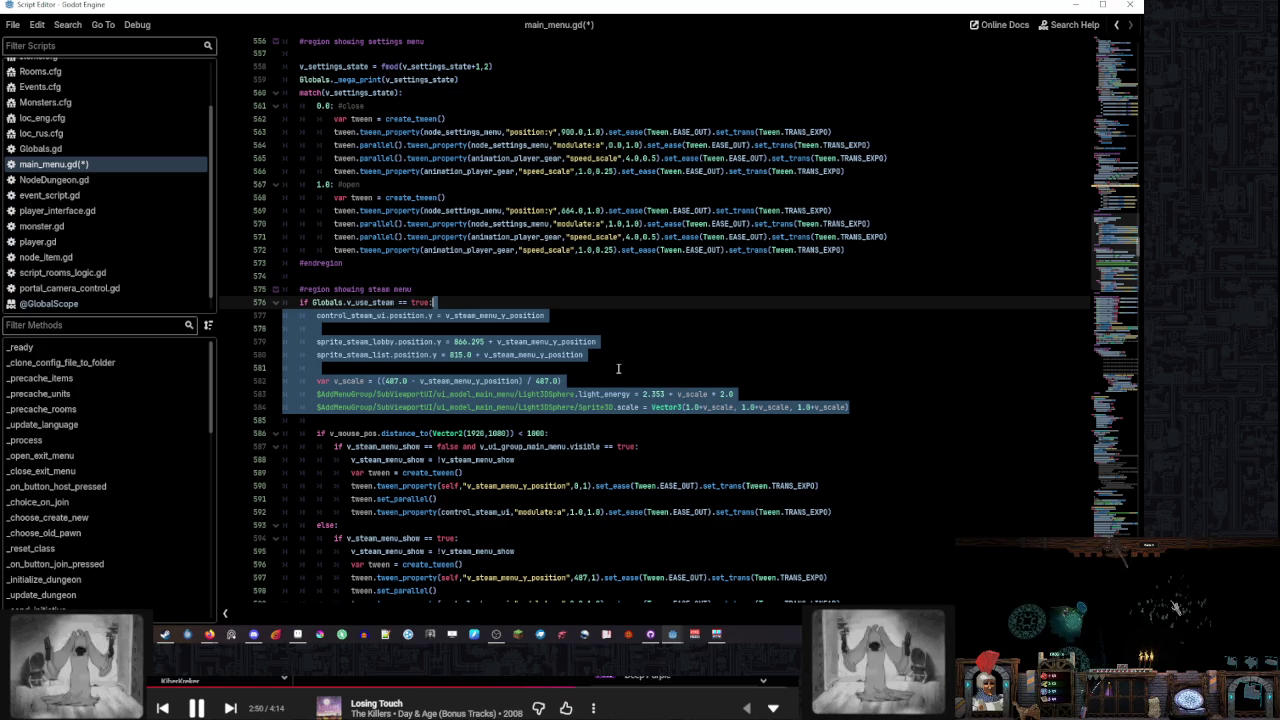
scroll(618, 369, "up", 2)
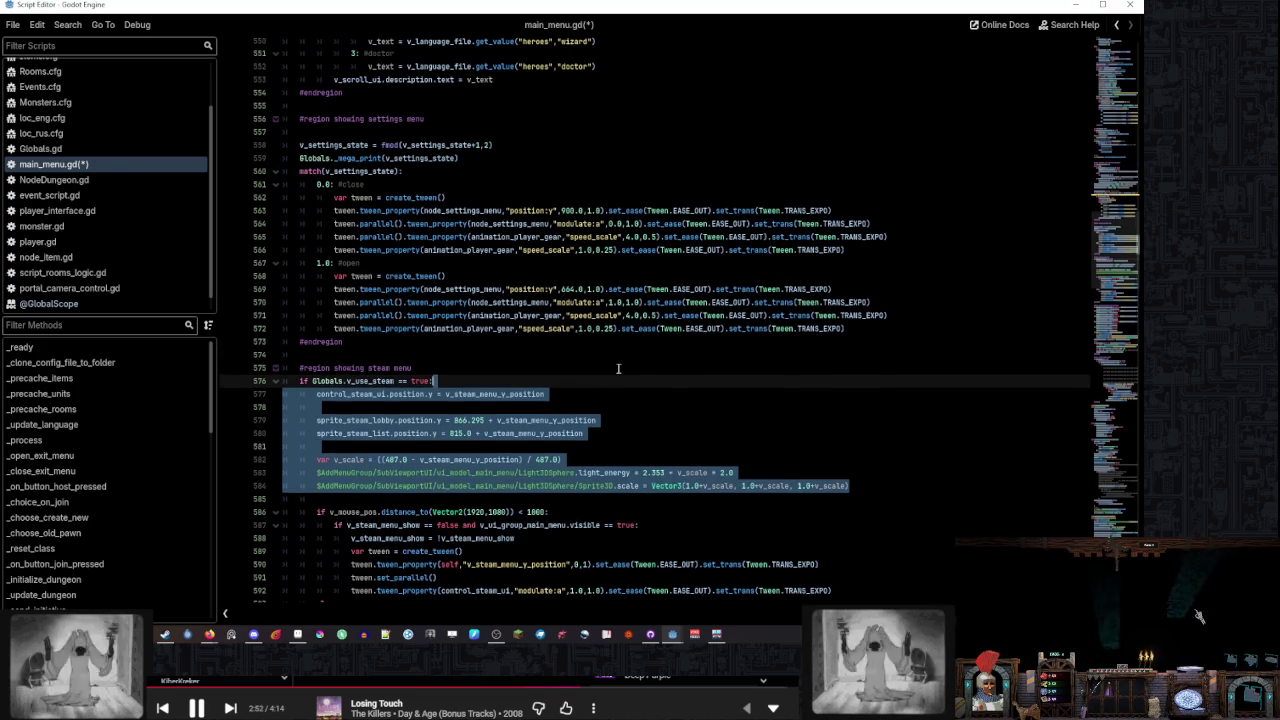
scroll(618, 369, "down", 4)
scroll(618, 369, "down", 2)
scroll(618, 369, "up", 4)
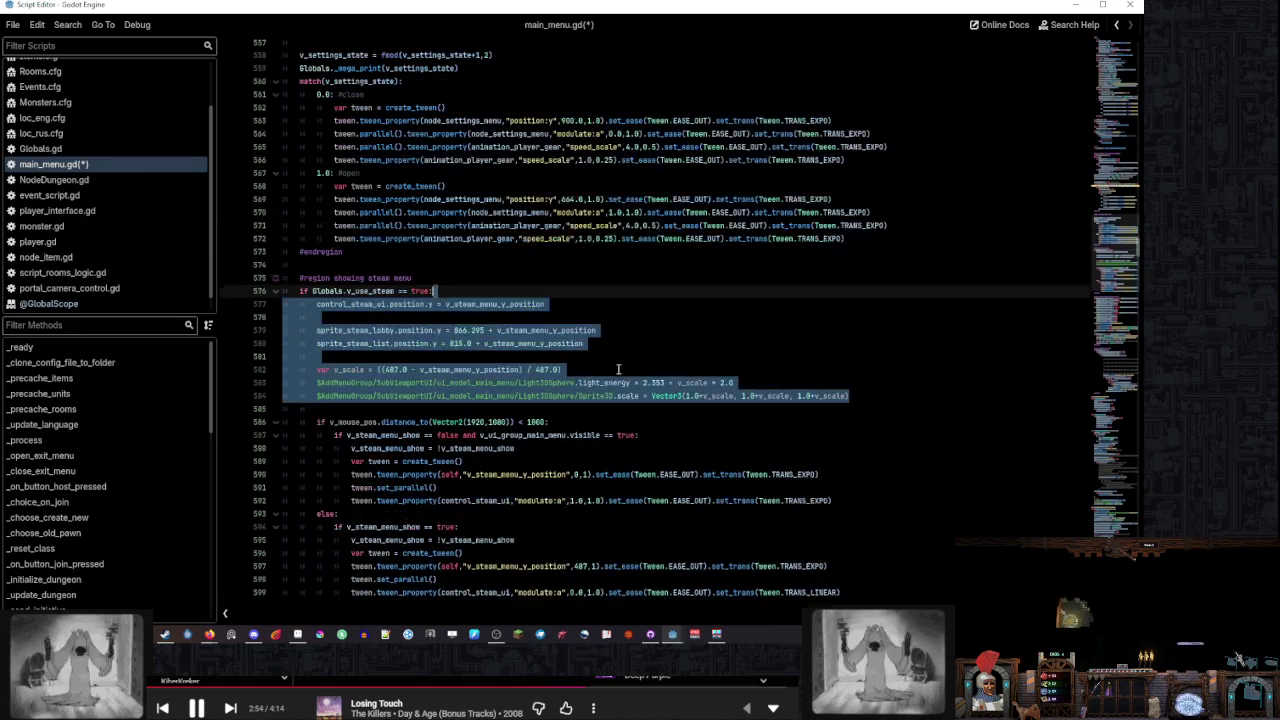
left_click(638, 361)
left_click_drag(573, 432, 575, 420)
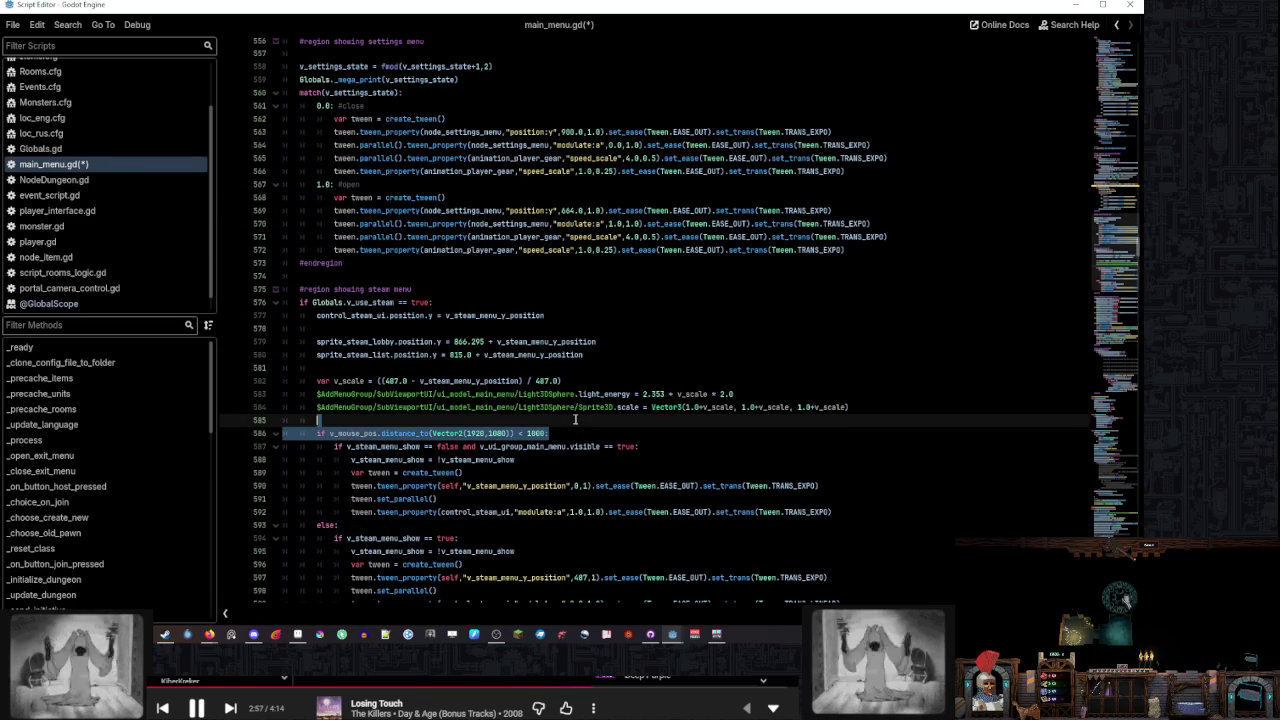
scroll(600, 441, "up", 4)
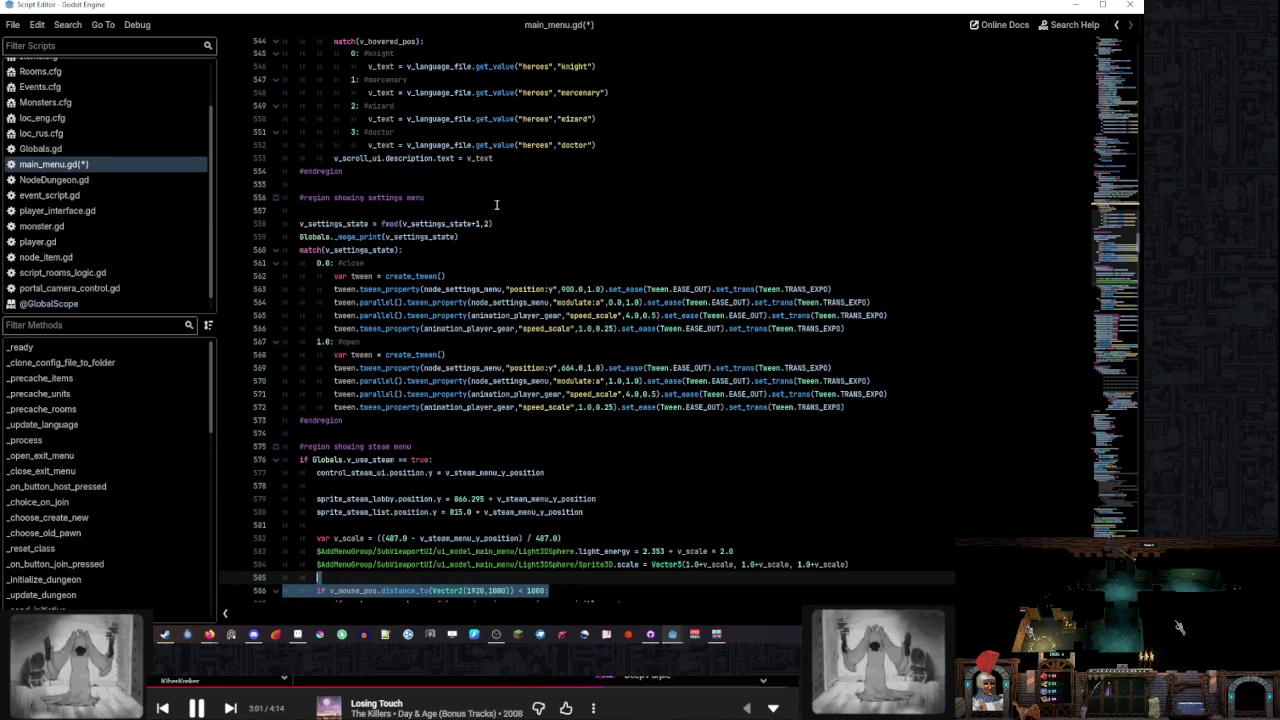
scroll(527, 266, "down", 3)
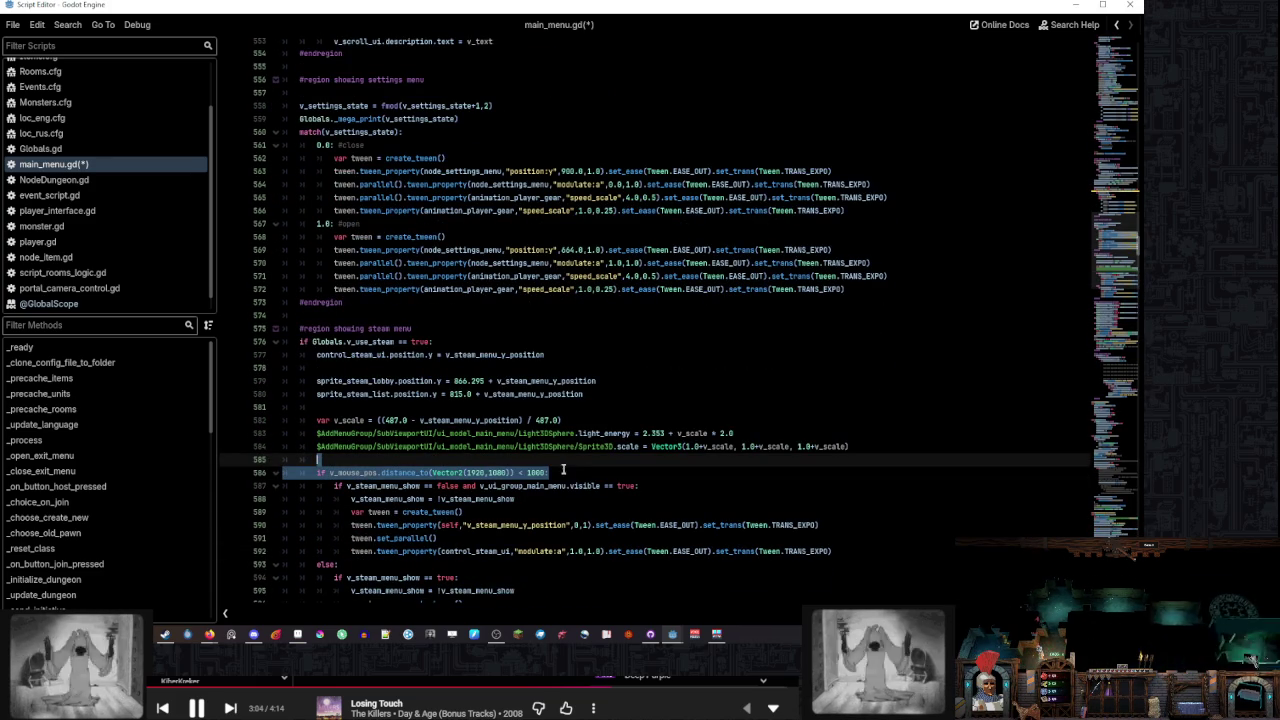
scroll(564, 470, "down", 3)
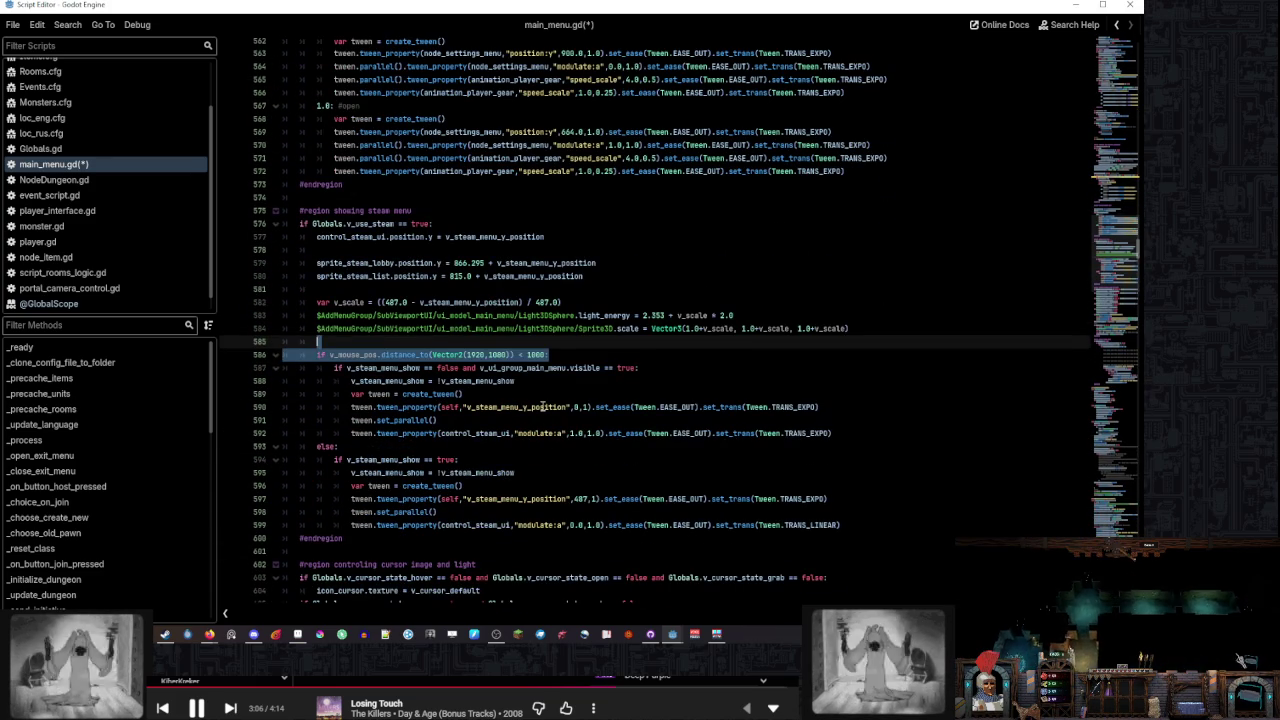
left_click(495, 381)
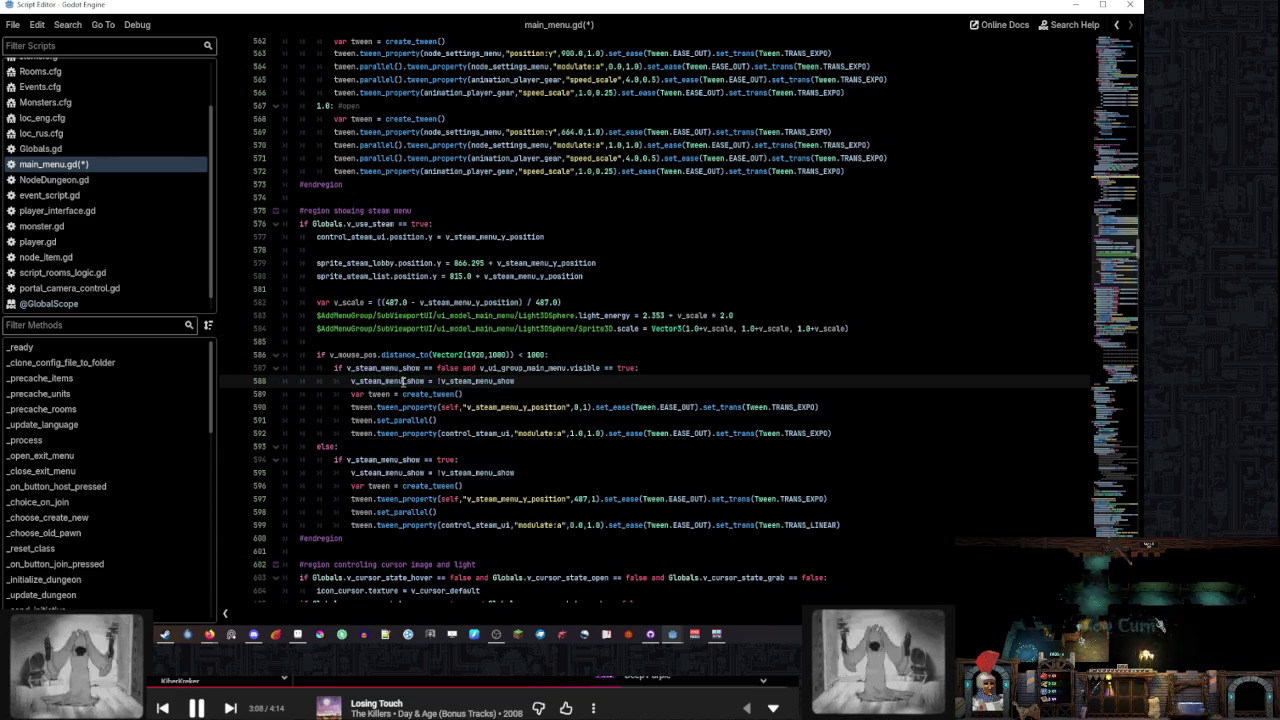
mouse_move(447, 383)
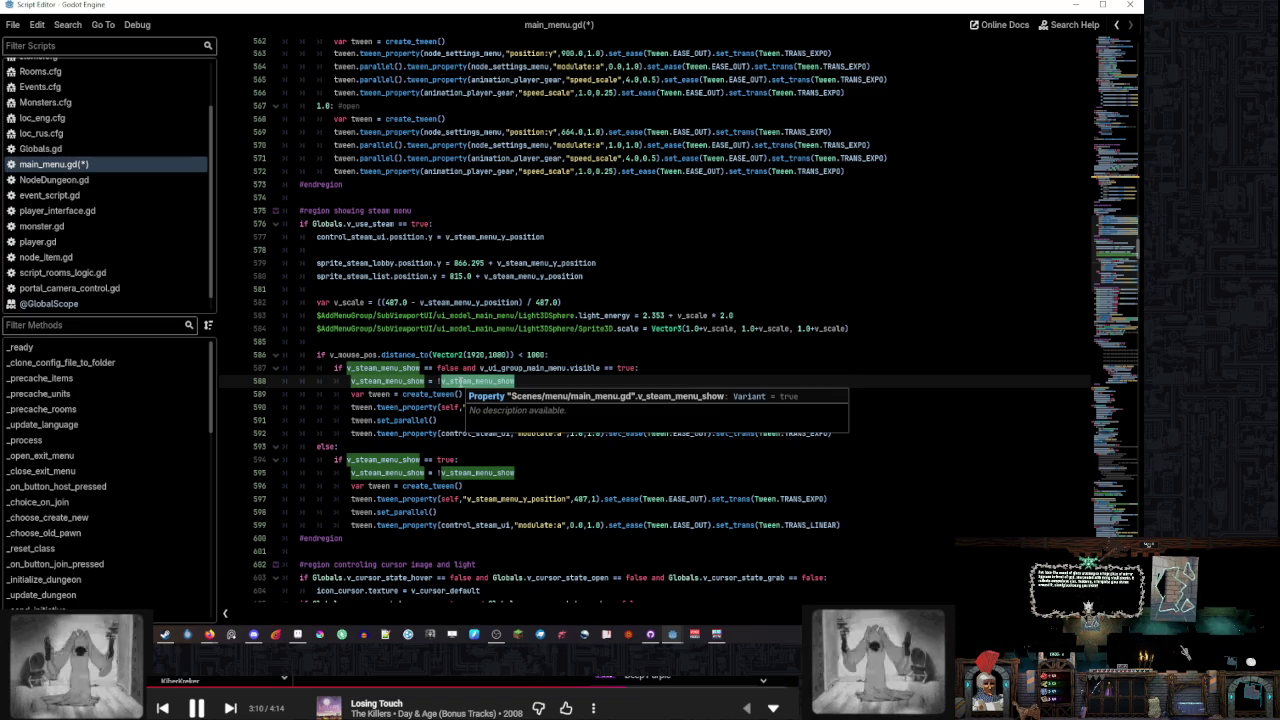
left_click(529, 381)
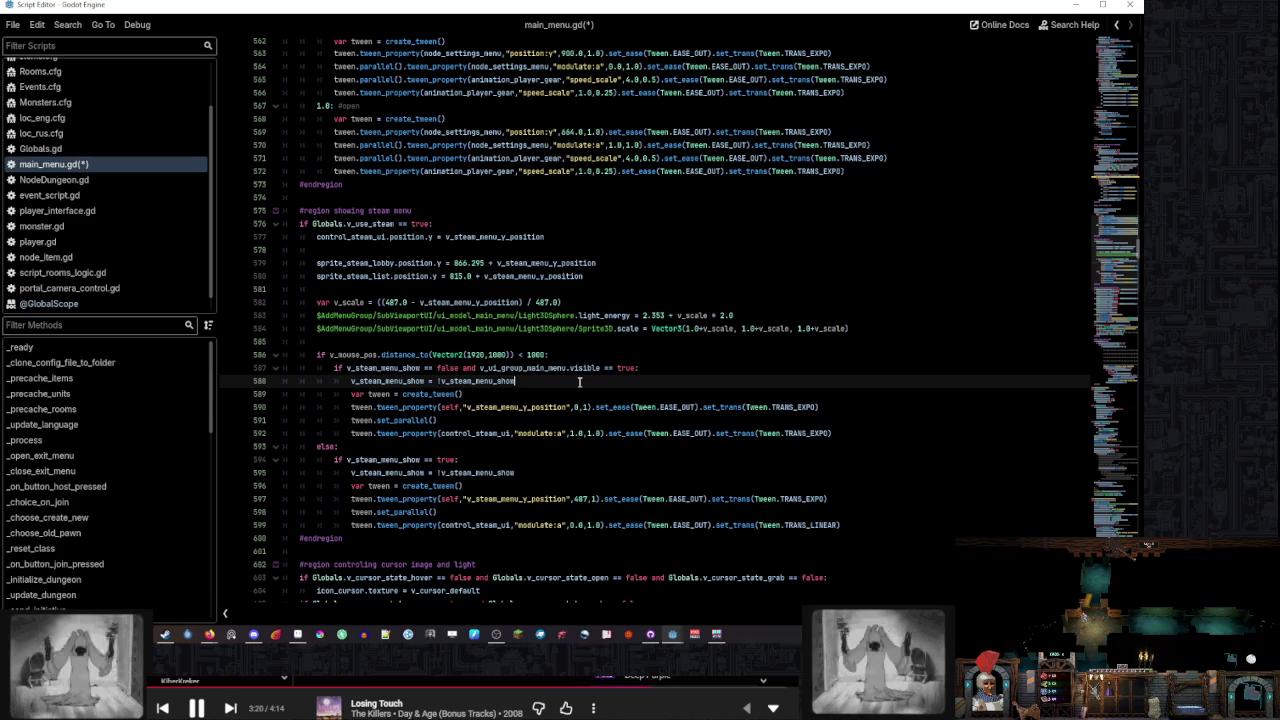
left_click_drag(579, 381, 577, 357)
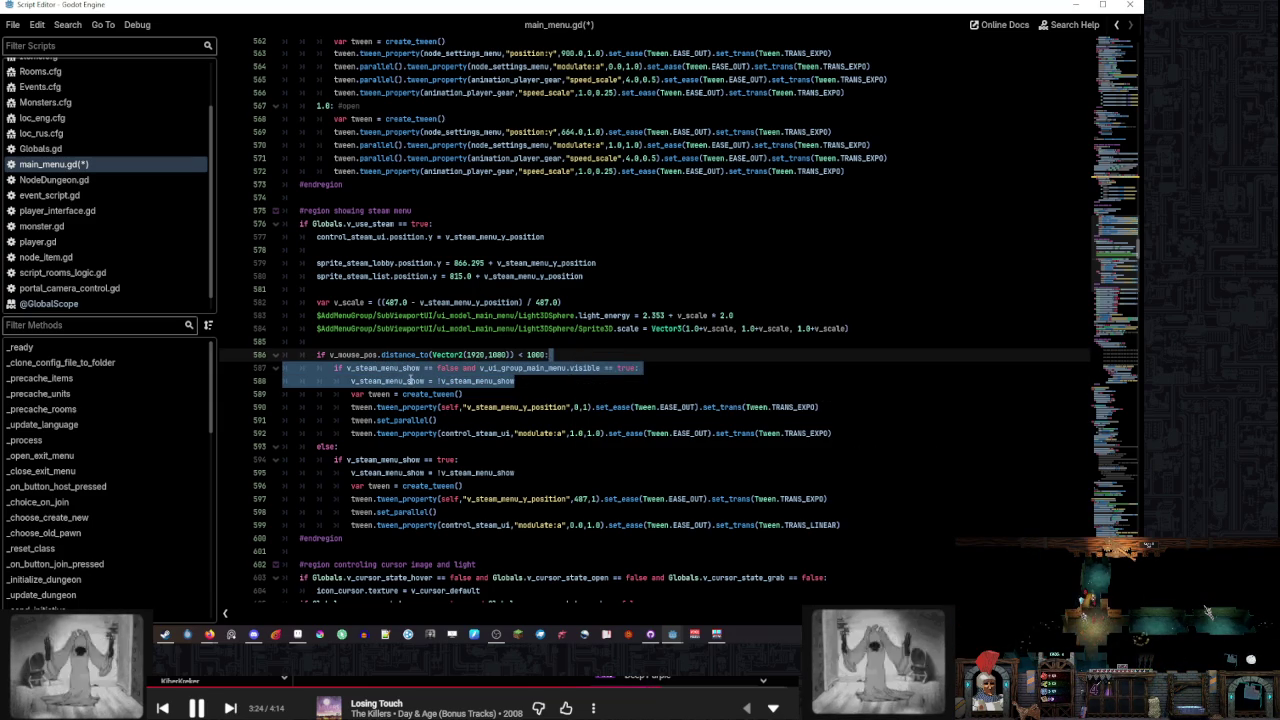
left_click(540, 382)
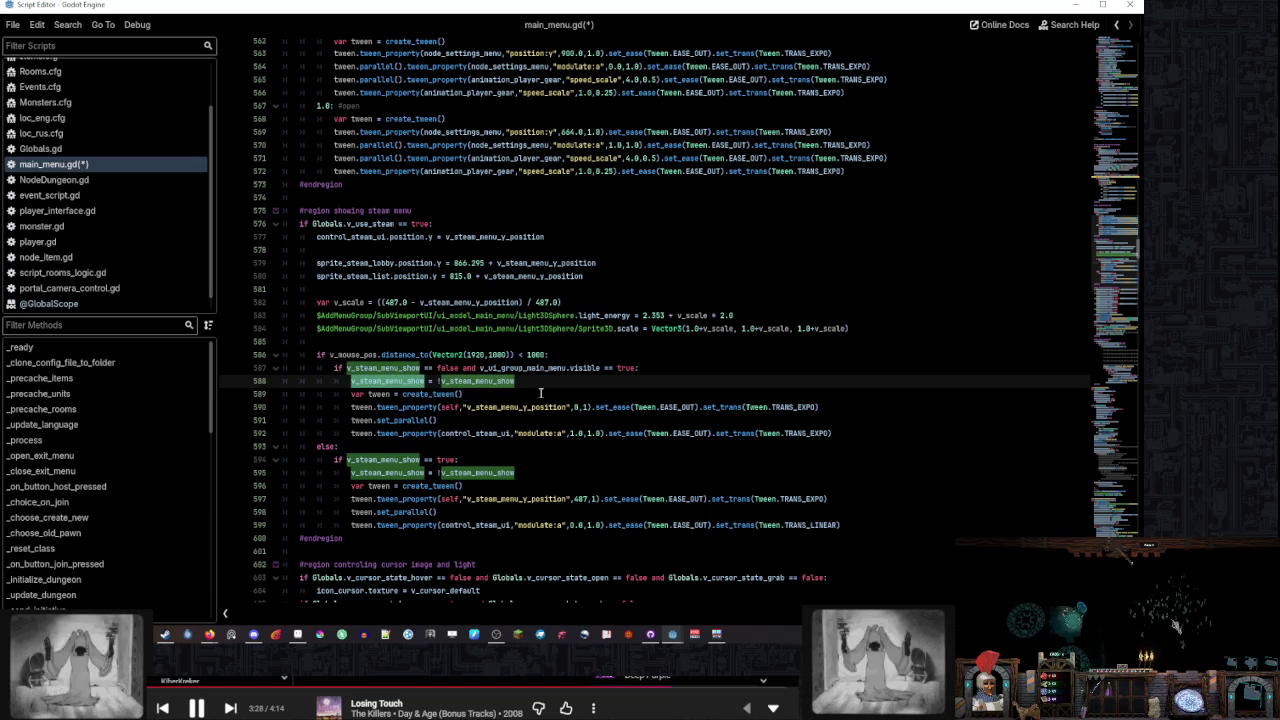
scroll(540, 393, "up", 1)
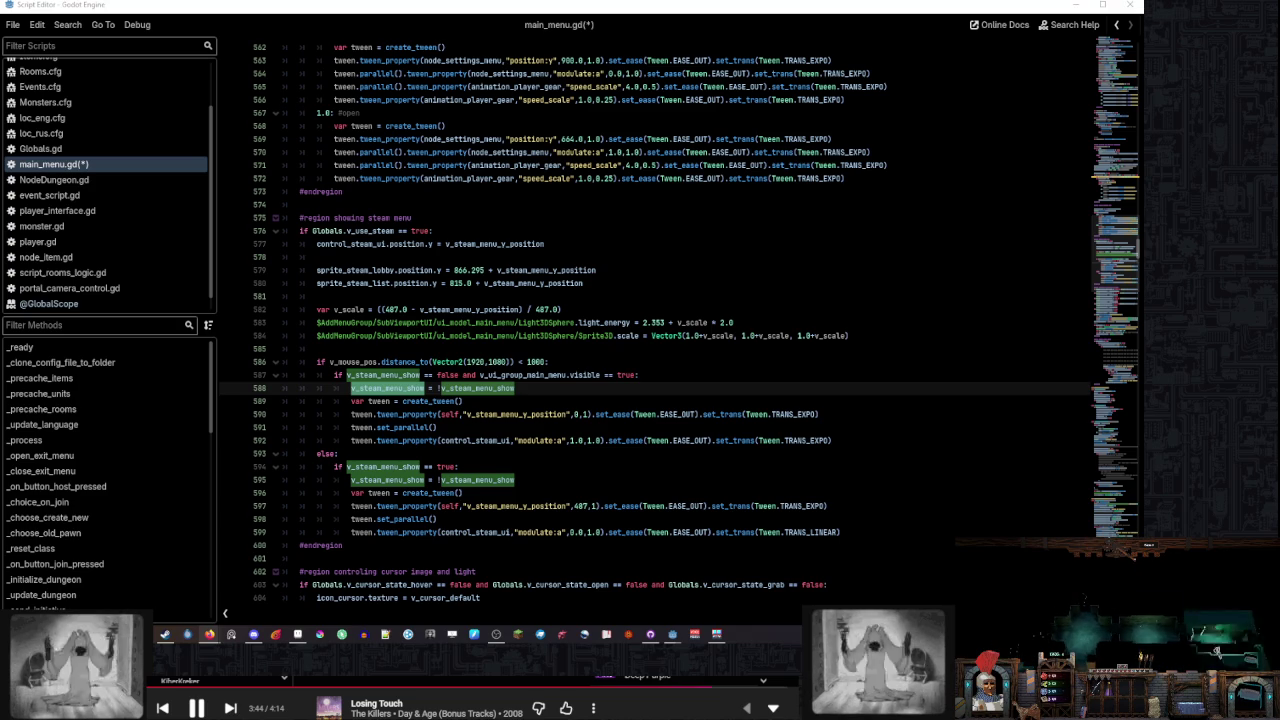
left_click(658, 388)
scroll(600, 386, "down", 3)
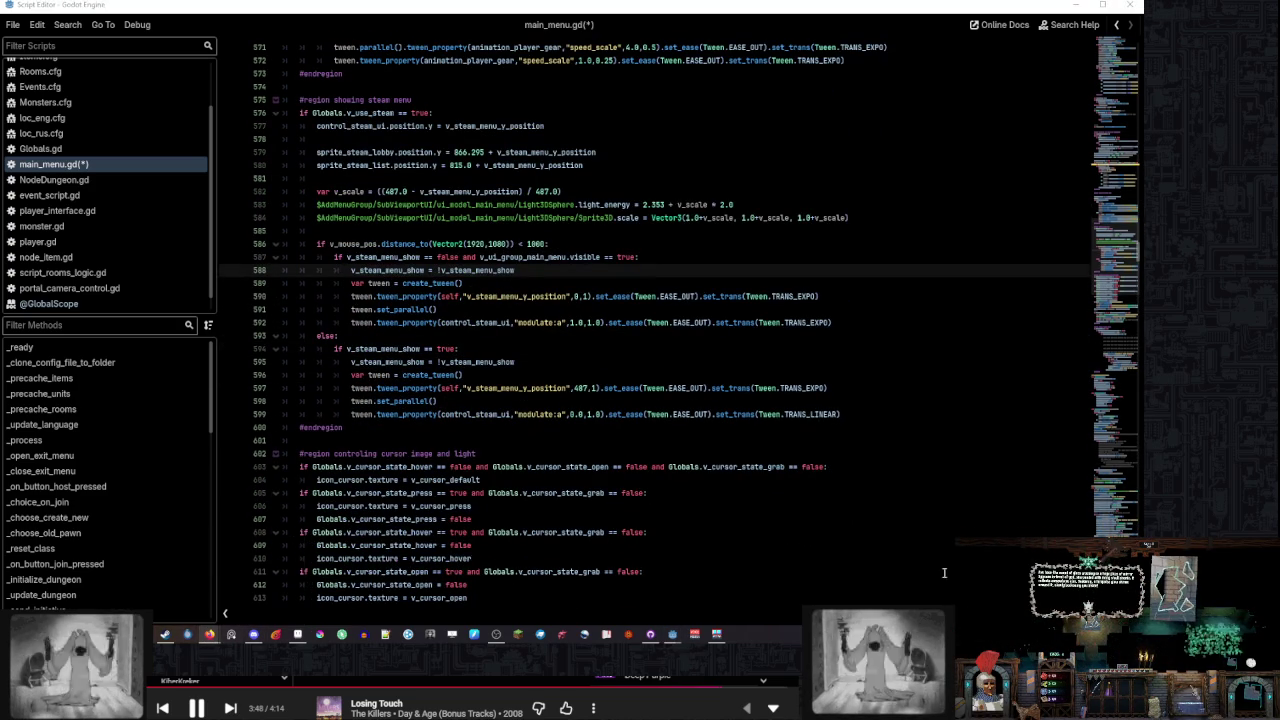
mouse_move(636, 710)
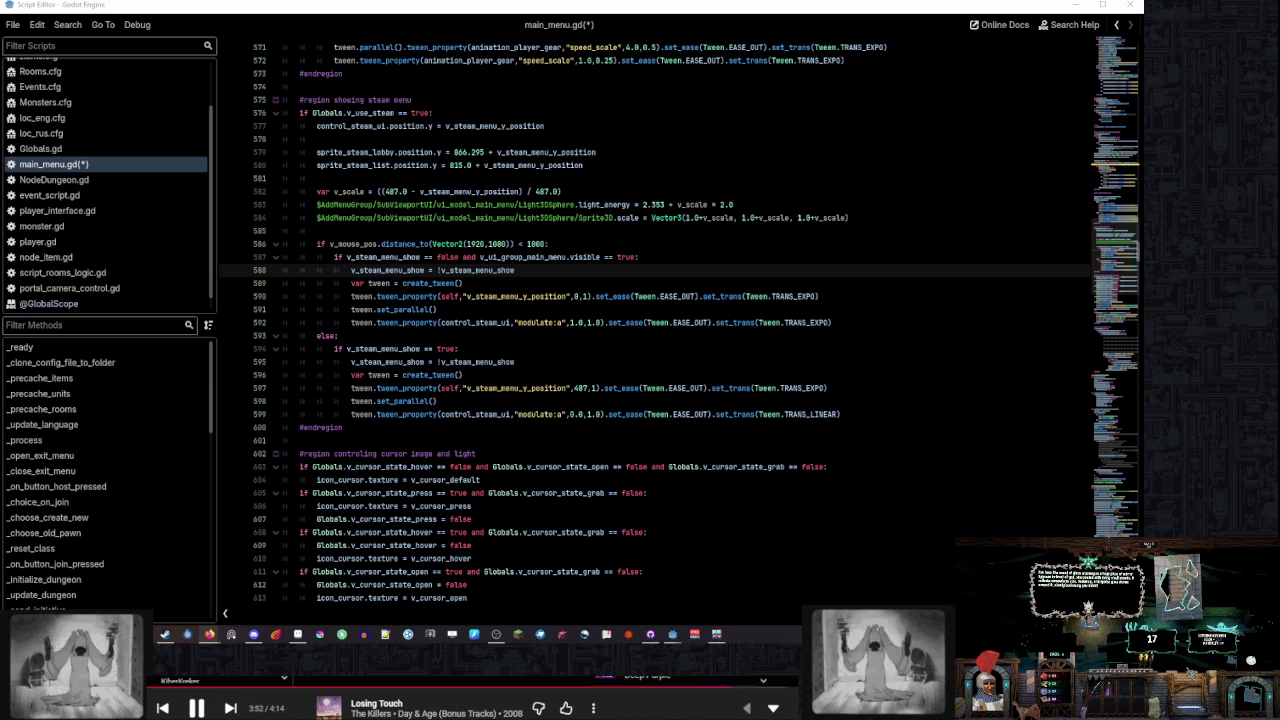
left_click(566, 349)
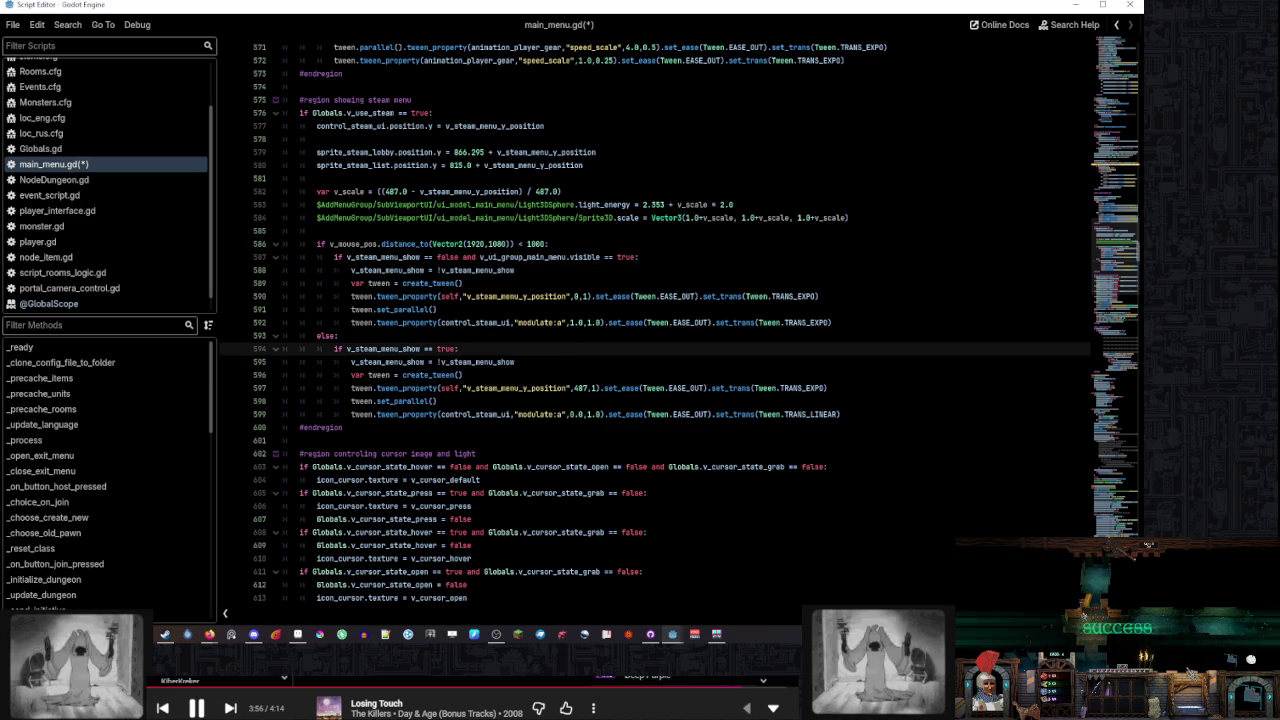
left_click(585, 243)
scroll(585, 243, "up", 2)
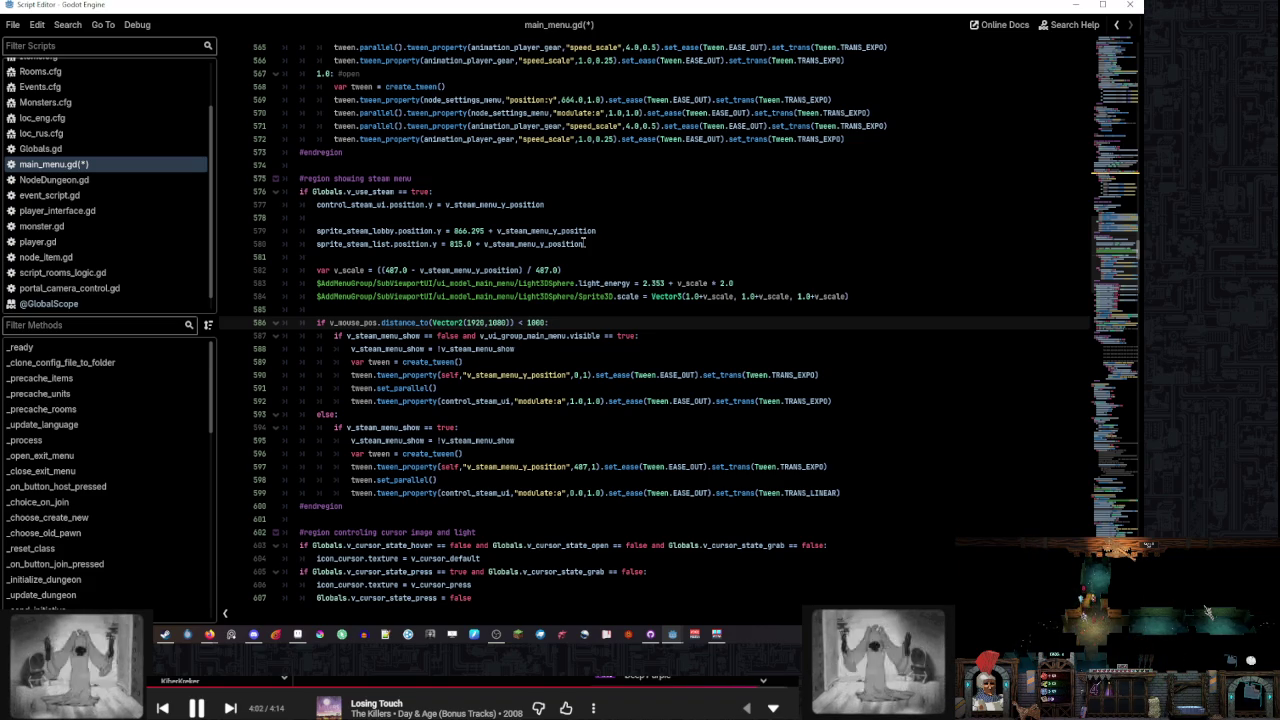
left_click(1020, 557)
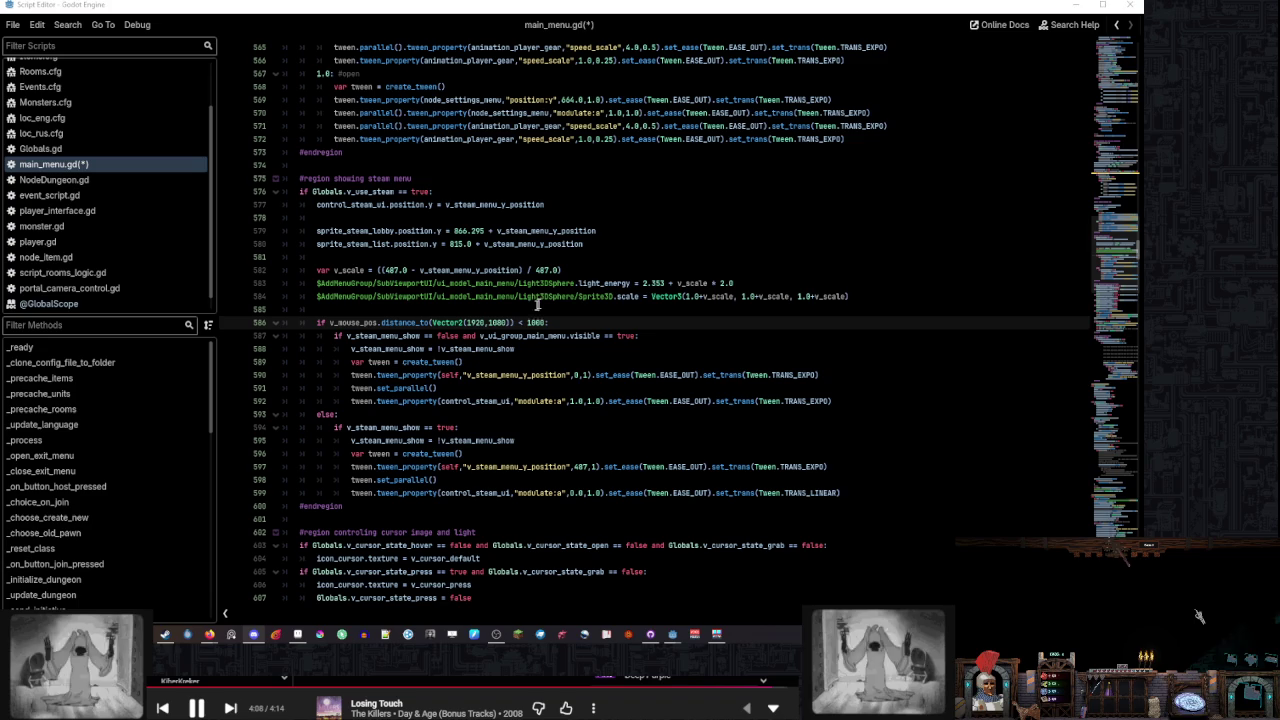
left_click(594, 309)
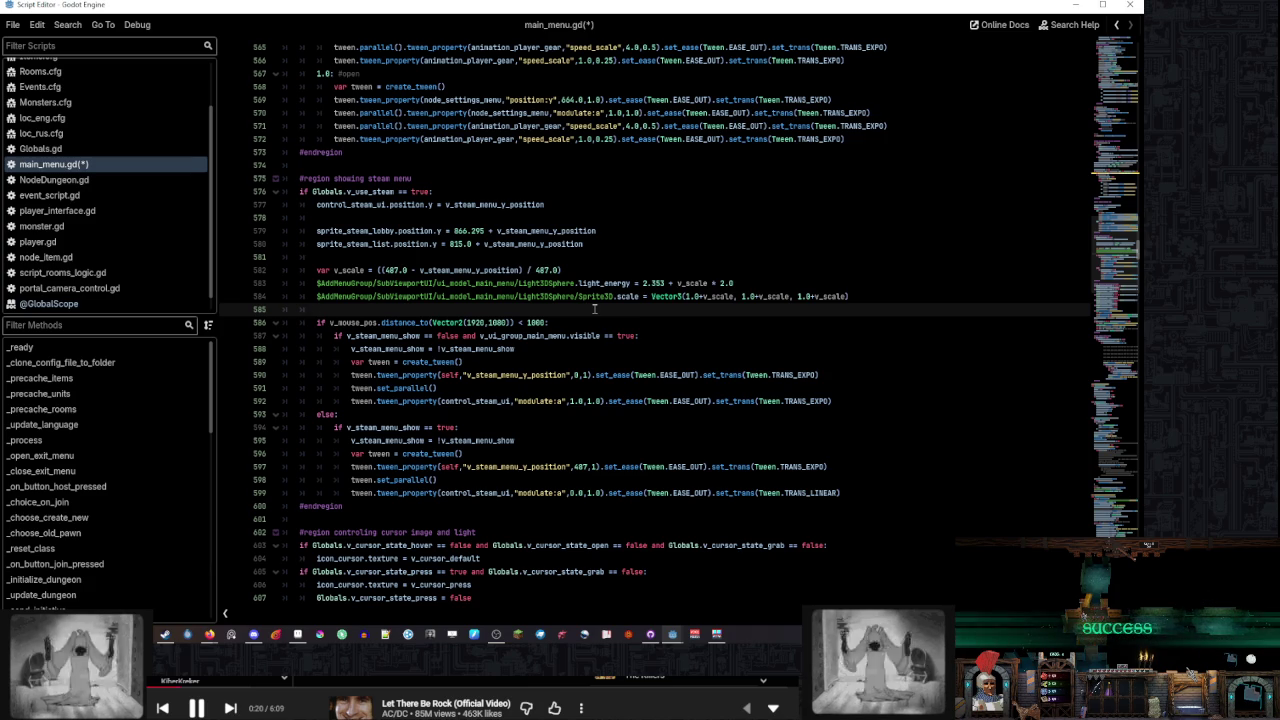
scroll(406, 321, "up", 3)
Copy the mouse-distance check line to line 558 at the top of the settings region and unindent it
left_click(564, 438)
triple_click(565, 437)
scroll(478, 230, "up", 2)
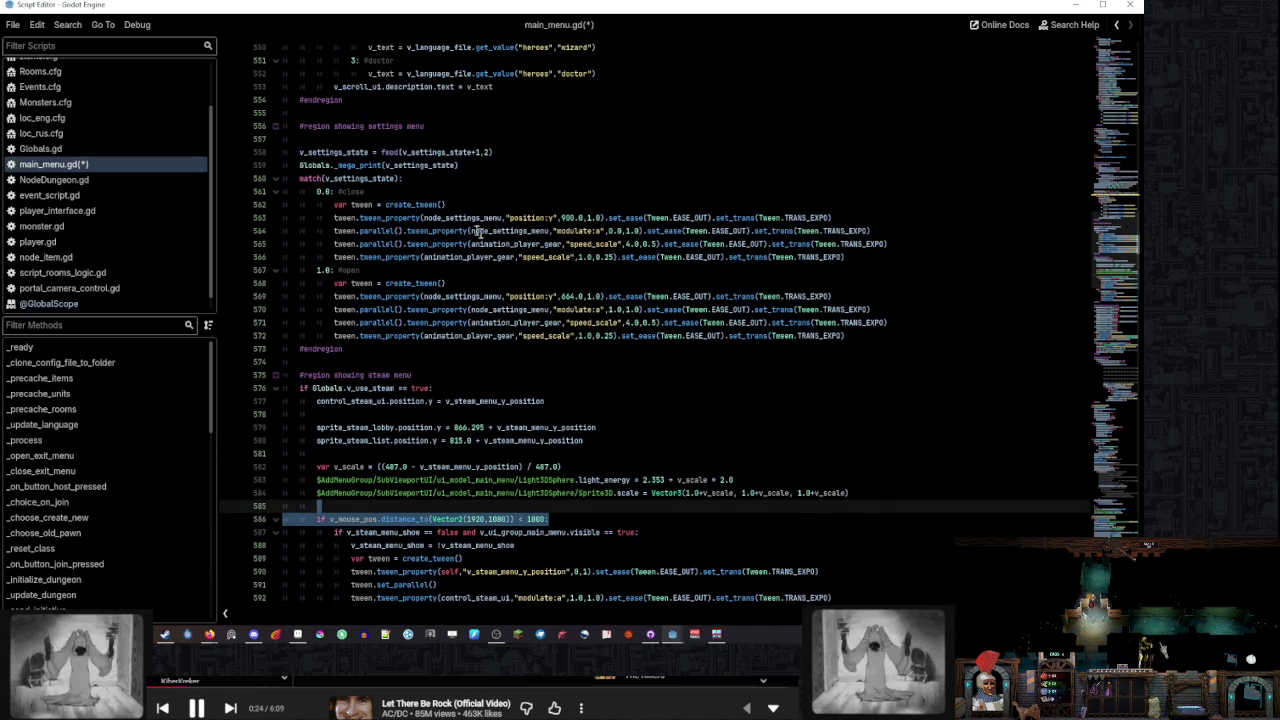
key("ctrl+c")
left_click(300, 152)
key("ctrl+v")
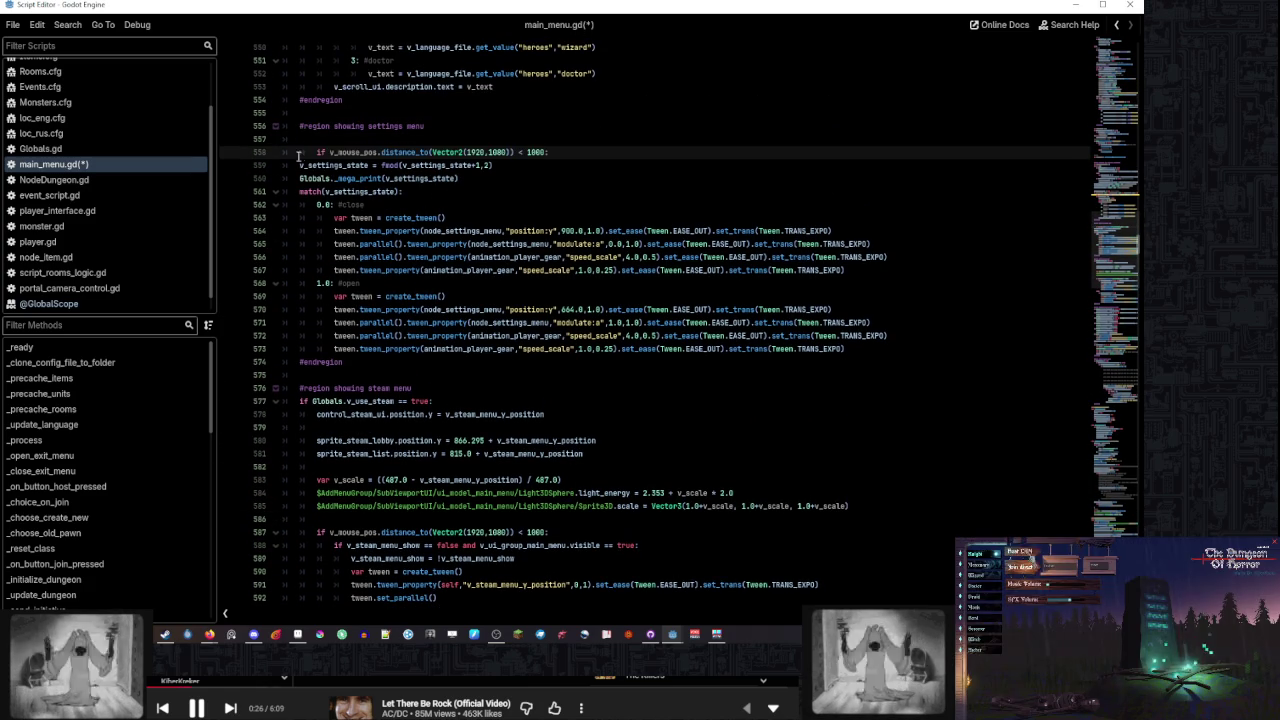
key("BackSpace")
scroll(398, 232, "up", 2)
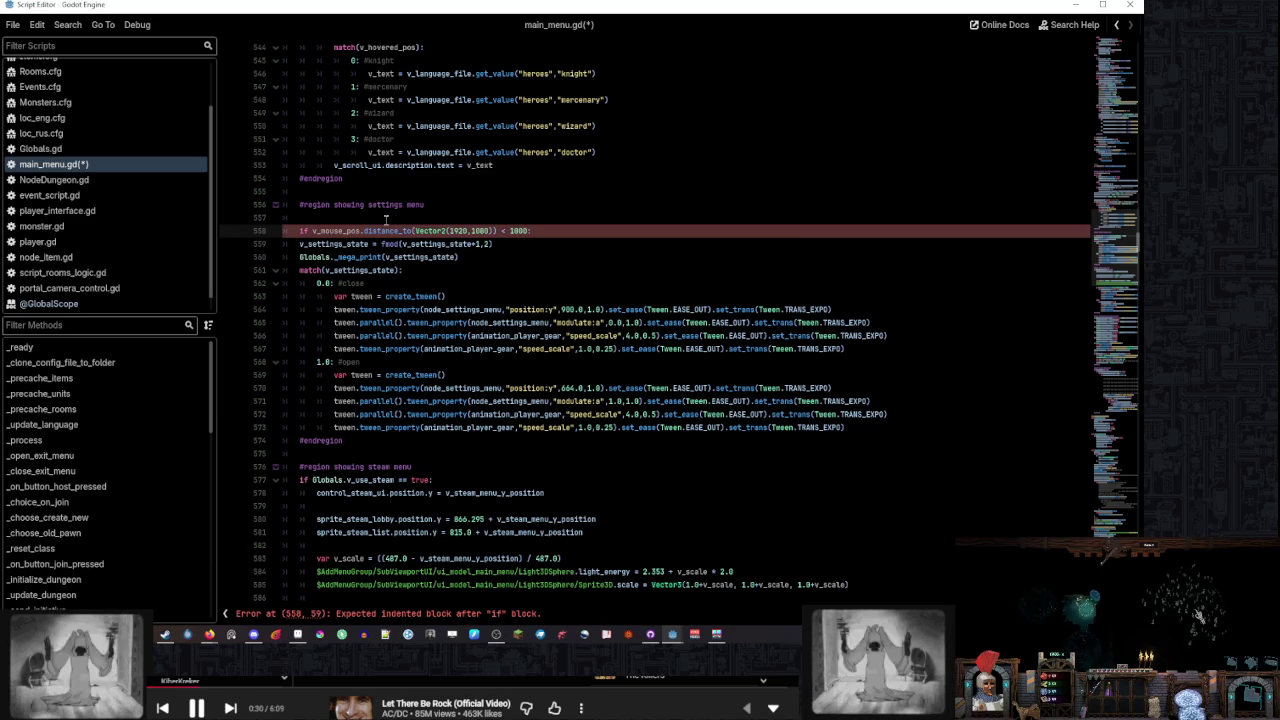
left_click(567, 229)
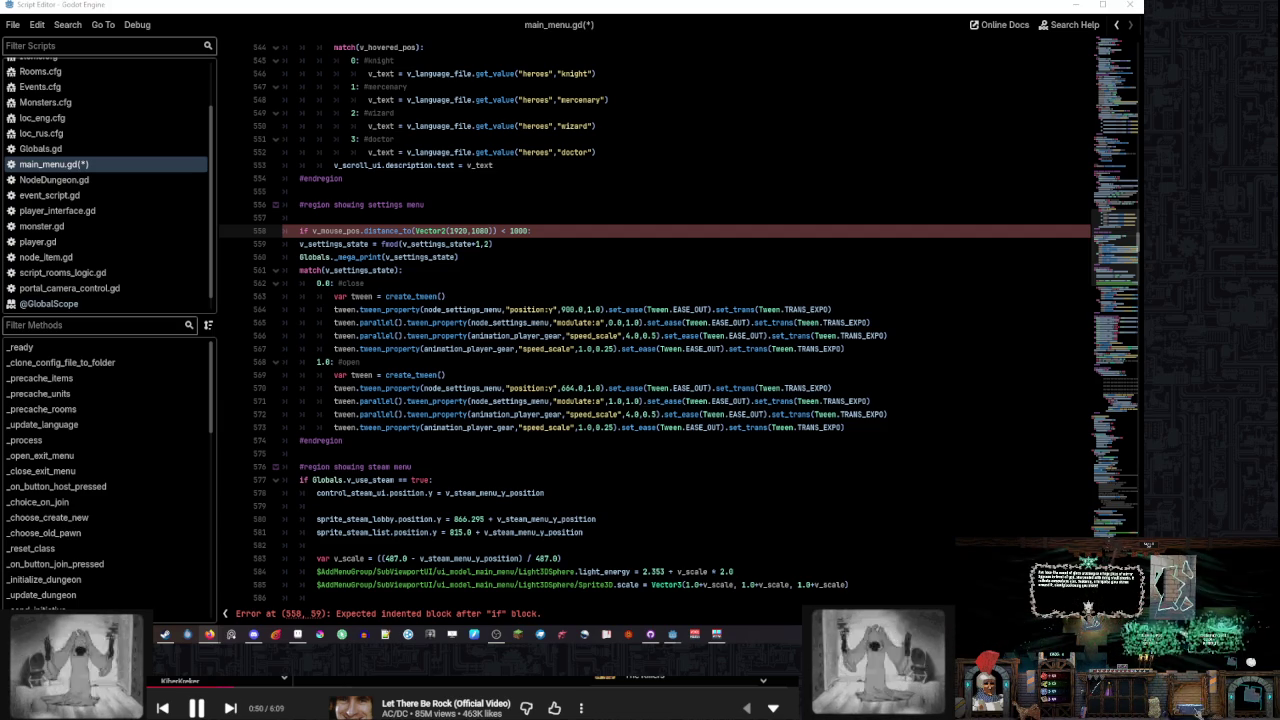
left_click(546, 246)
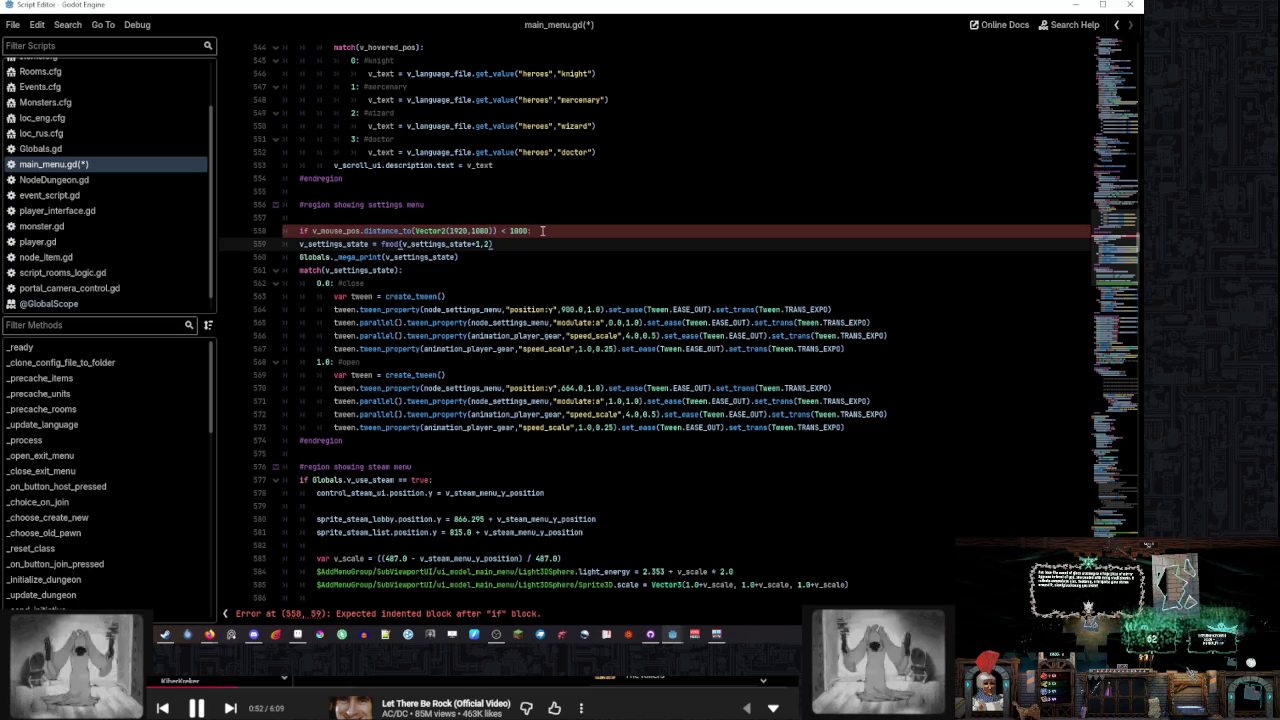
left_click(586, 231)
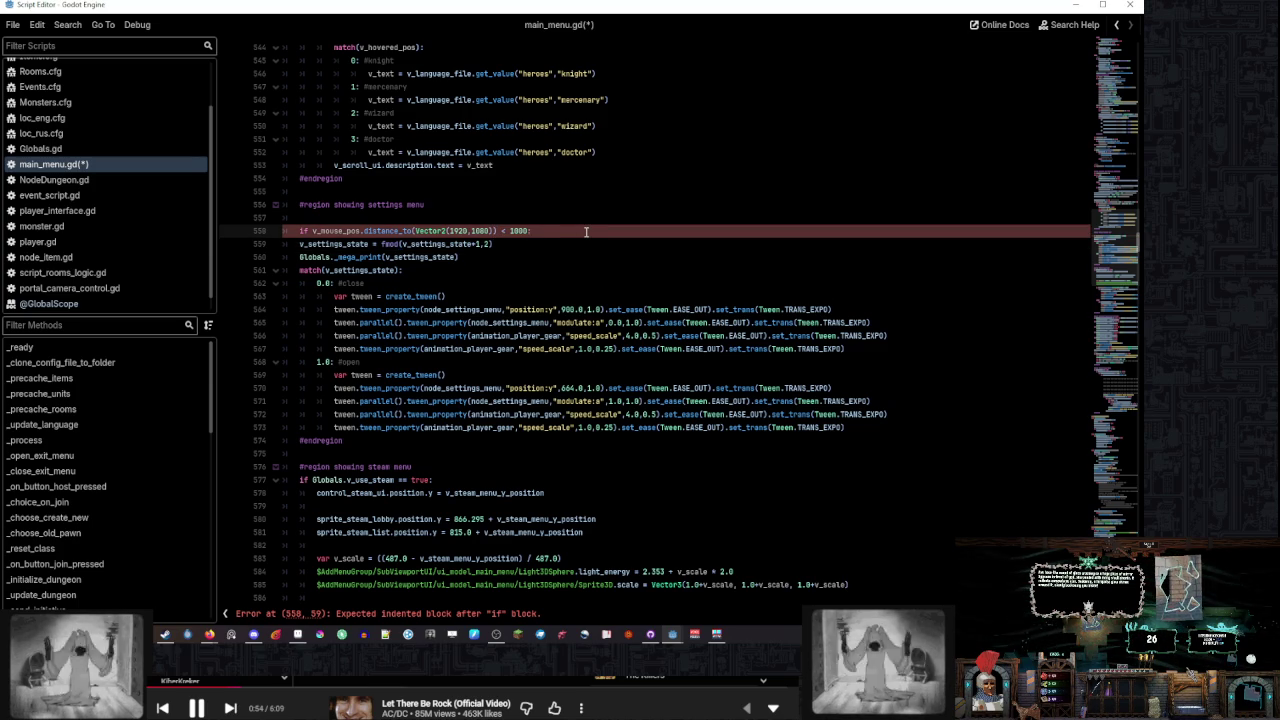
Accept a Rect2 completion after the check and look up the Rect2i class documentation
type(" rect2")
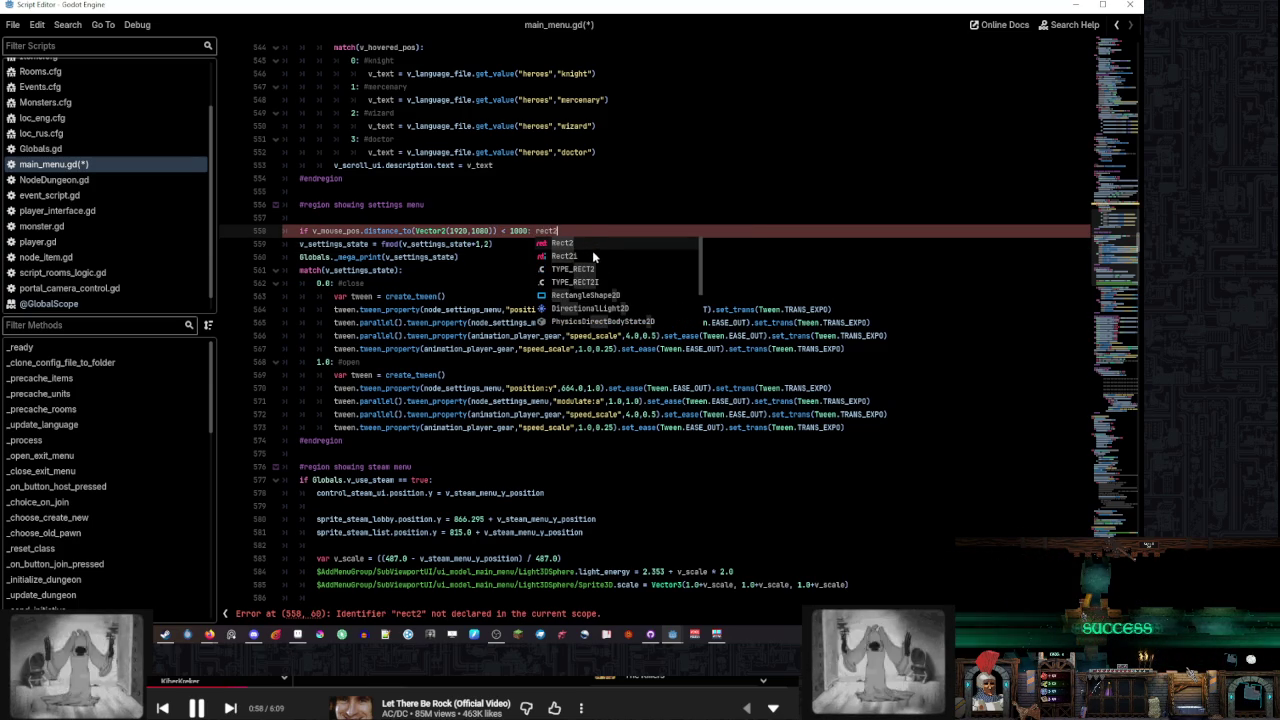
left_click(592, 251)
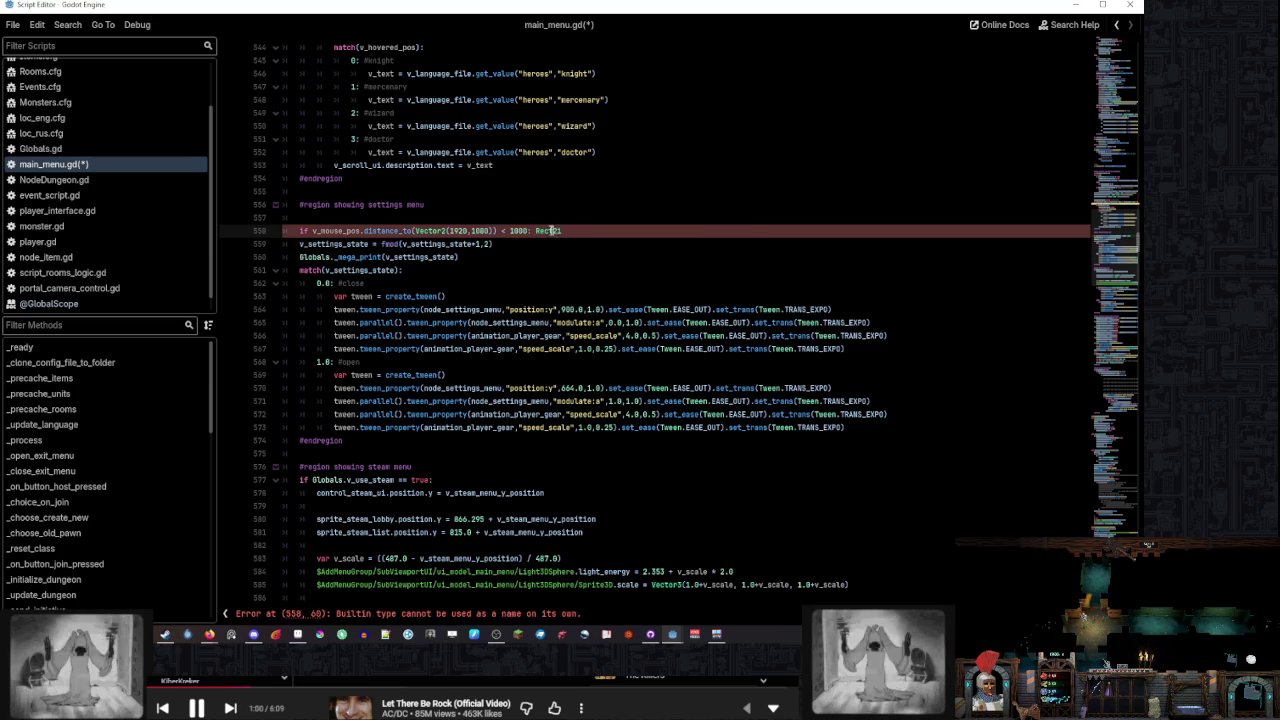
right_click(550, 231)
left_click(600, 443)
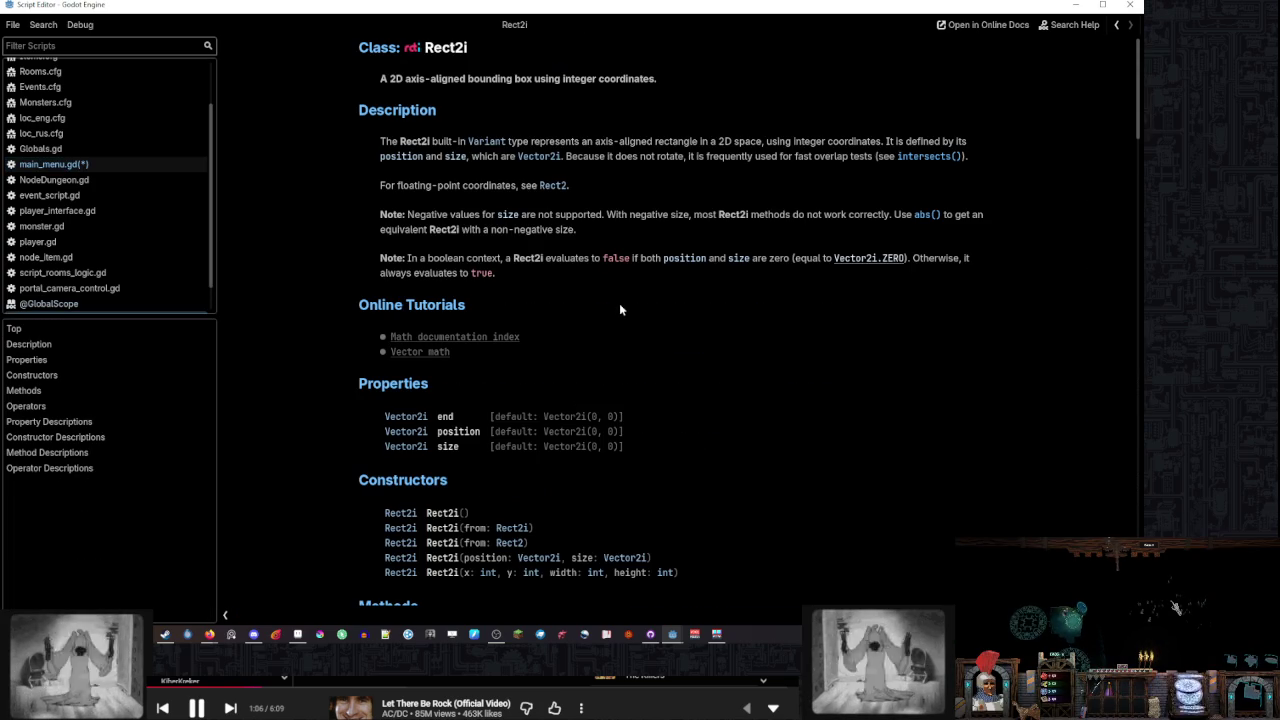
scroll(619, 310, "down", 5)
scroll(619, 310, "up", 5)
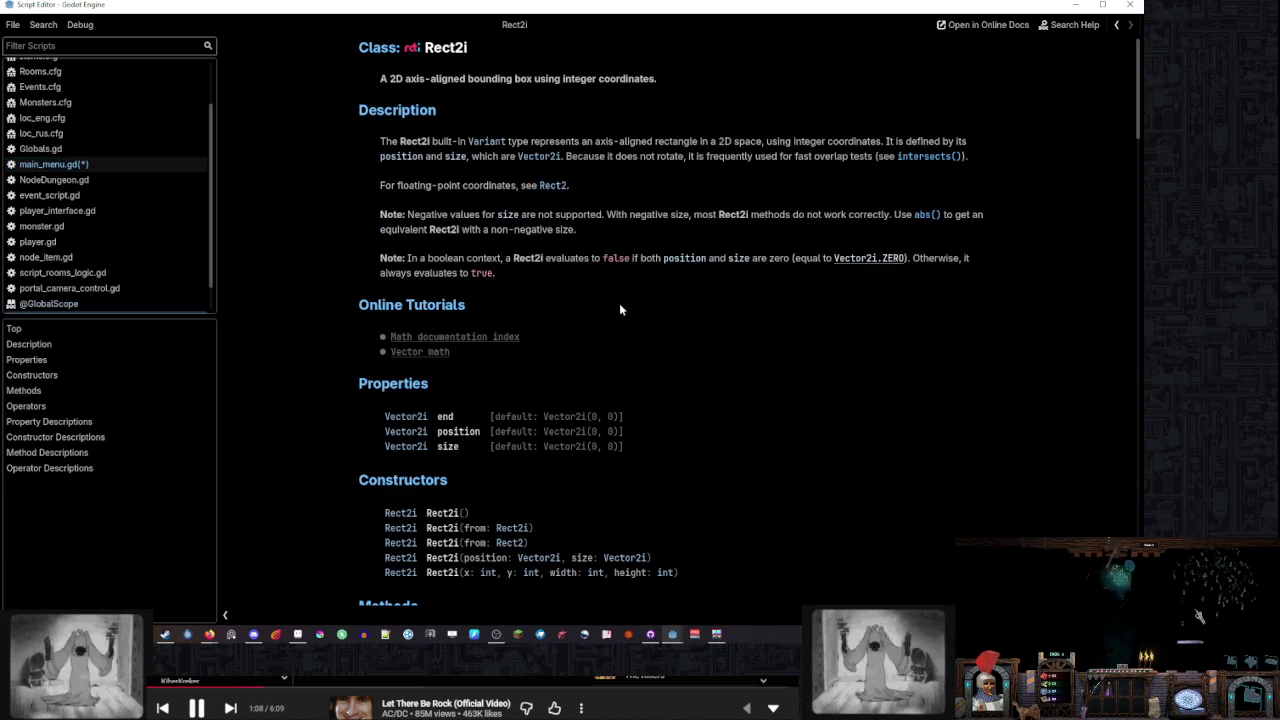
Back in main_menu.gd, delete the stray Rect2i and replace line 558's distance_to(...) call with x
left_click(55, 164)
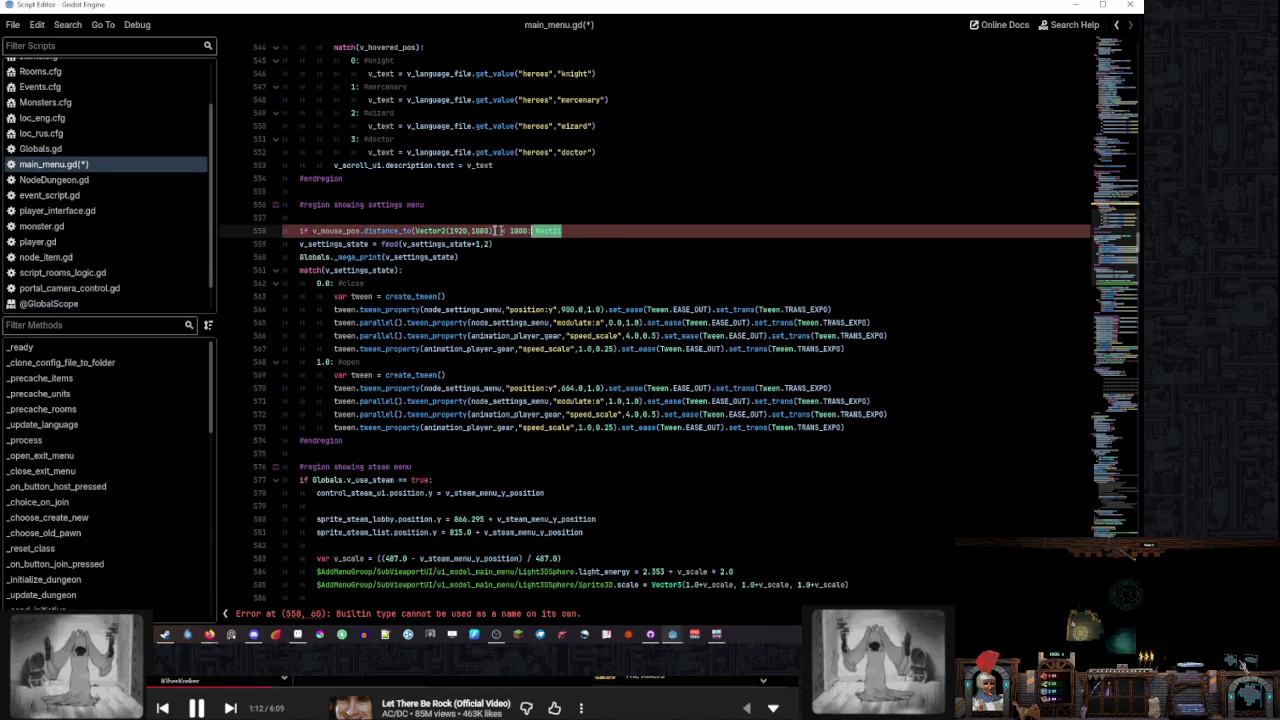
key("BackSpace")
left_click_drag(498, 230, 365, 230)
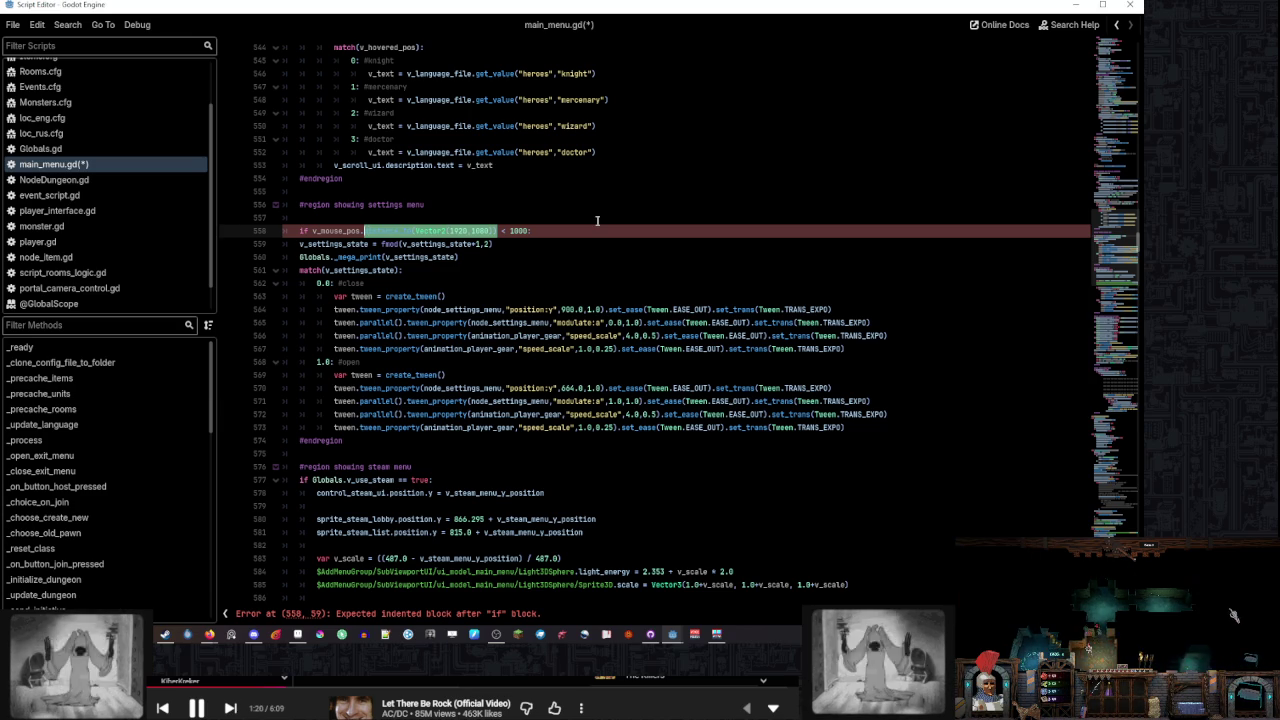
type("x")
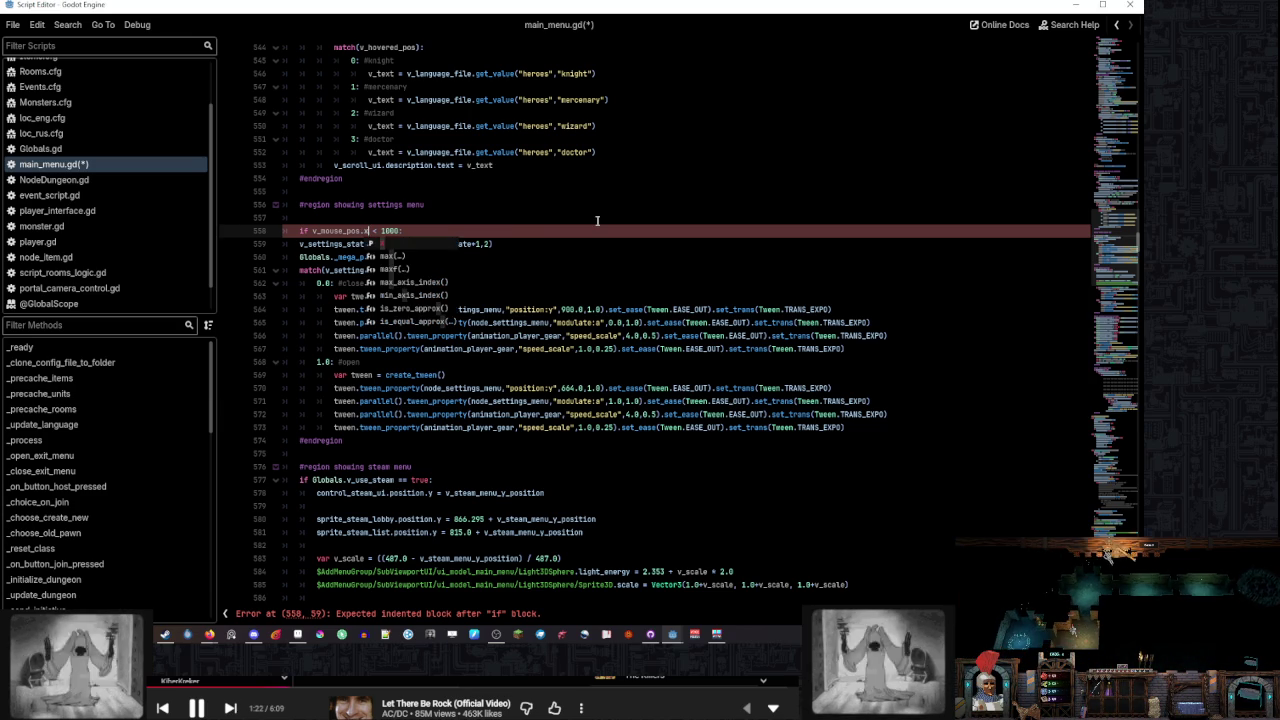
key("Delete")
key("End")
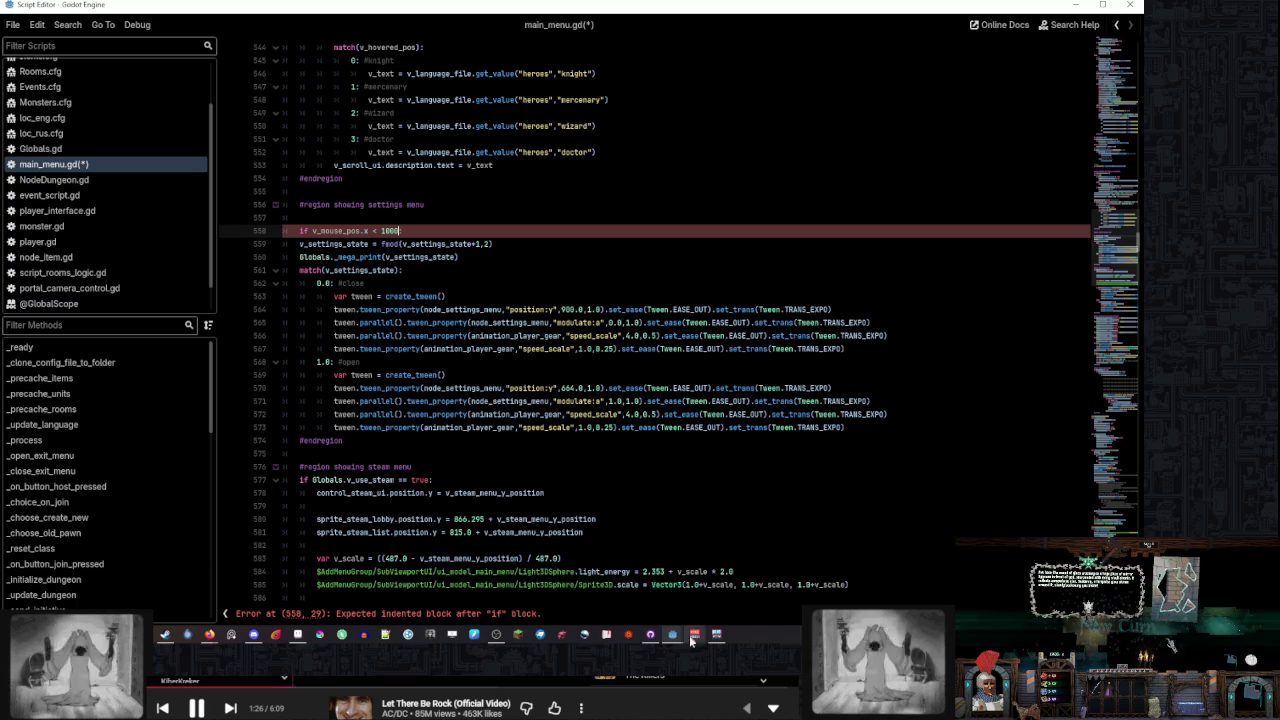
mouse_move(695, 634)
left_click(640, 590)
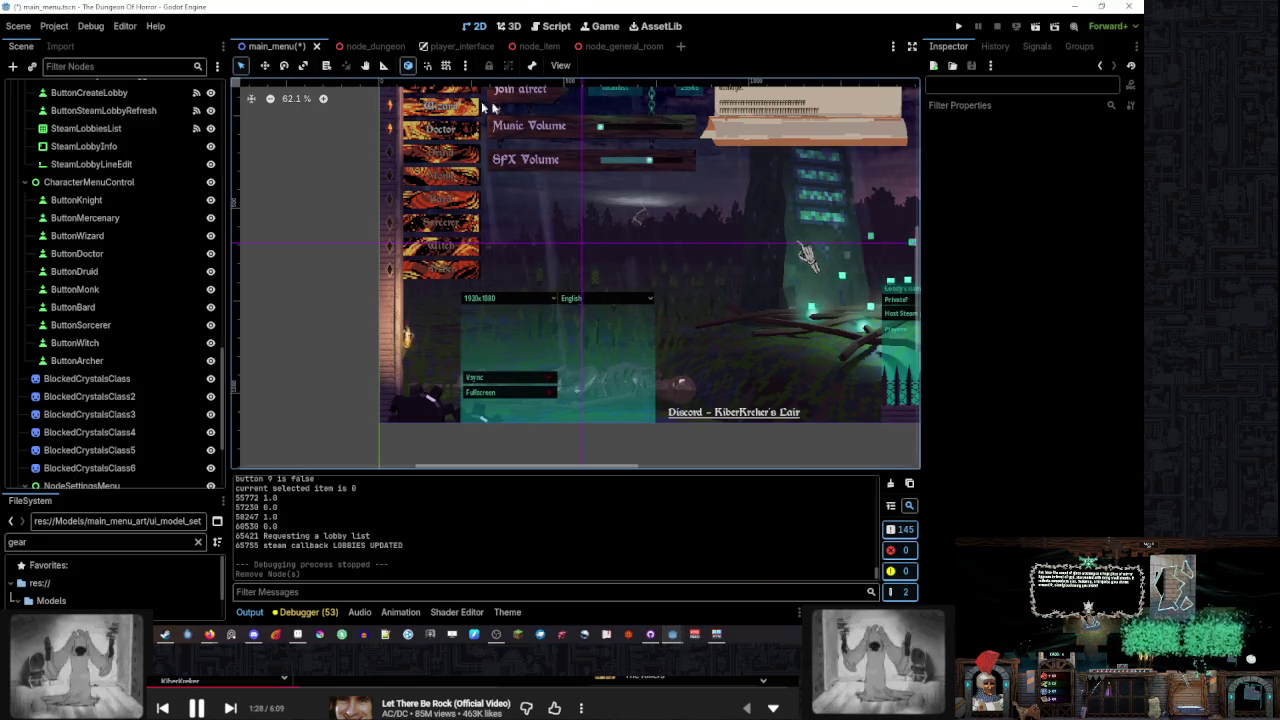
Drag the vertical guide over the menu and set the horizontal guide to about 710 px
scroll(575, 92, "up", 2)
mouse_move(592, 82)
left_mouse_down()
mouse_move(663, 82)
mouse_move(670, 100)
mouse_move(618, 82)
left_mouse_up()
scroll(620, 88, "up", 2)
scroll(575, 270, "left", 4)
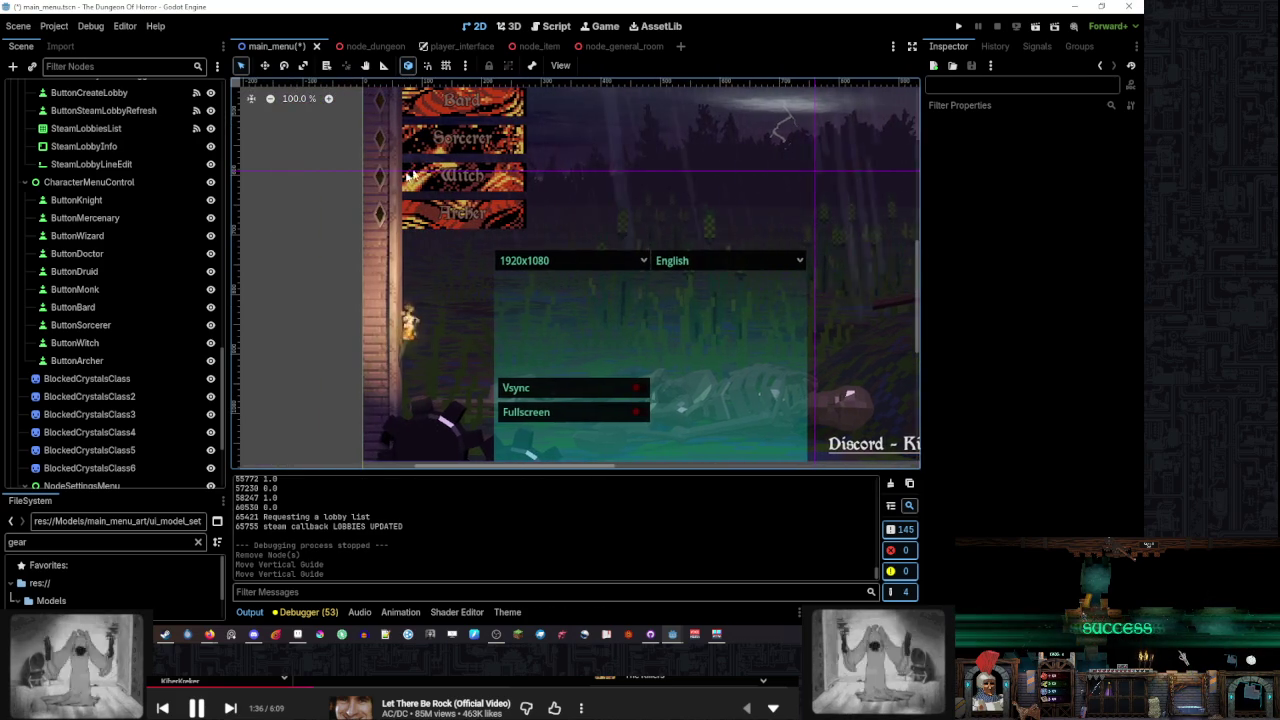
left_click_drag(233, 170, 233, 245)
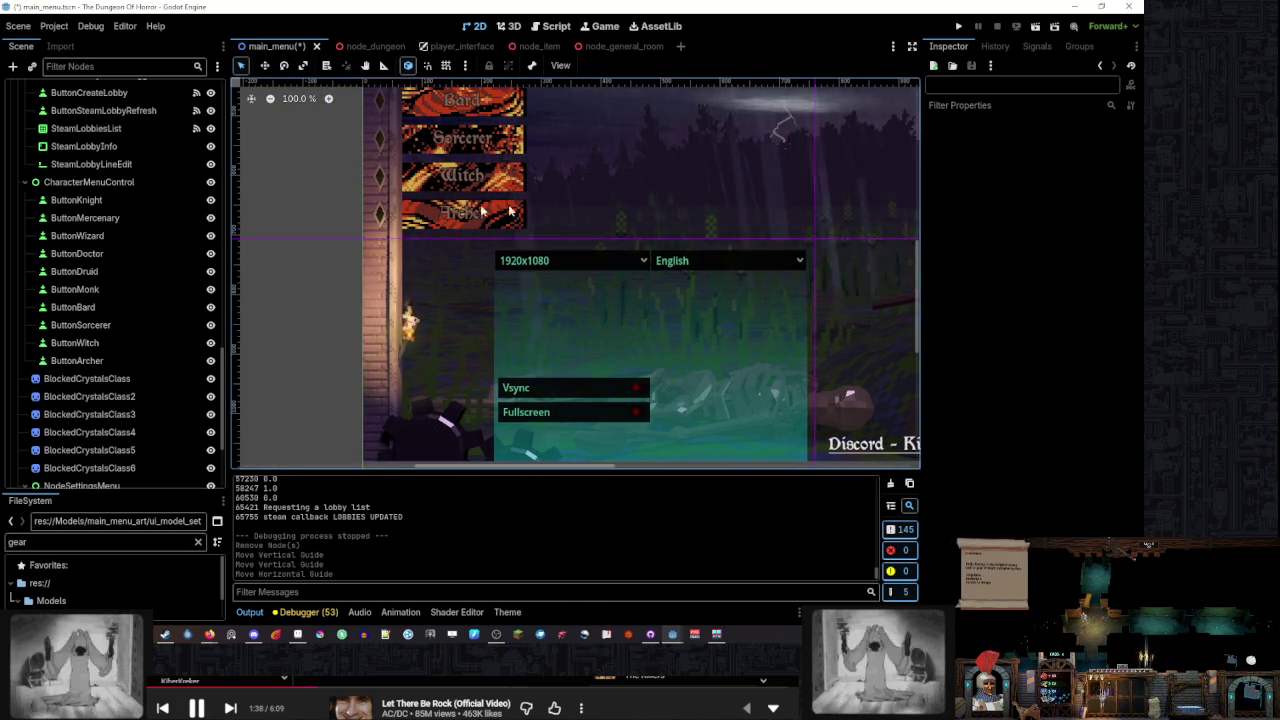
scroll(746, 271, "up", 11)
scroll(745, 284, "up", 2)
left_click_drag(235, 260, 236, 250)
scroll(389, 251, "down", 7)
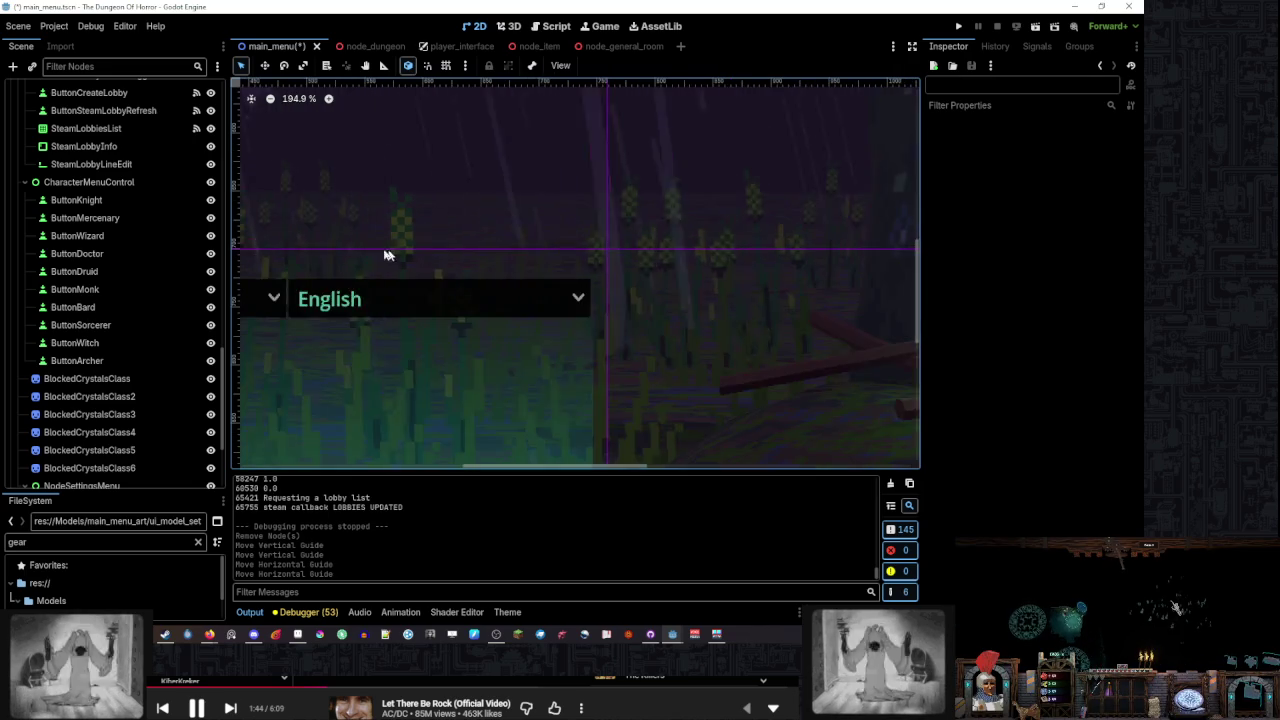
scroll(886, 247, "up", 3)
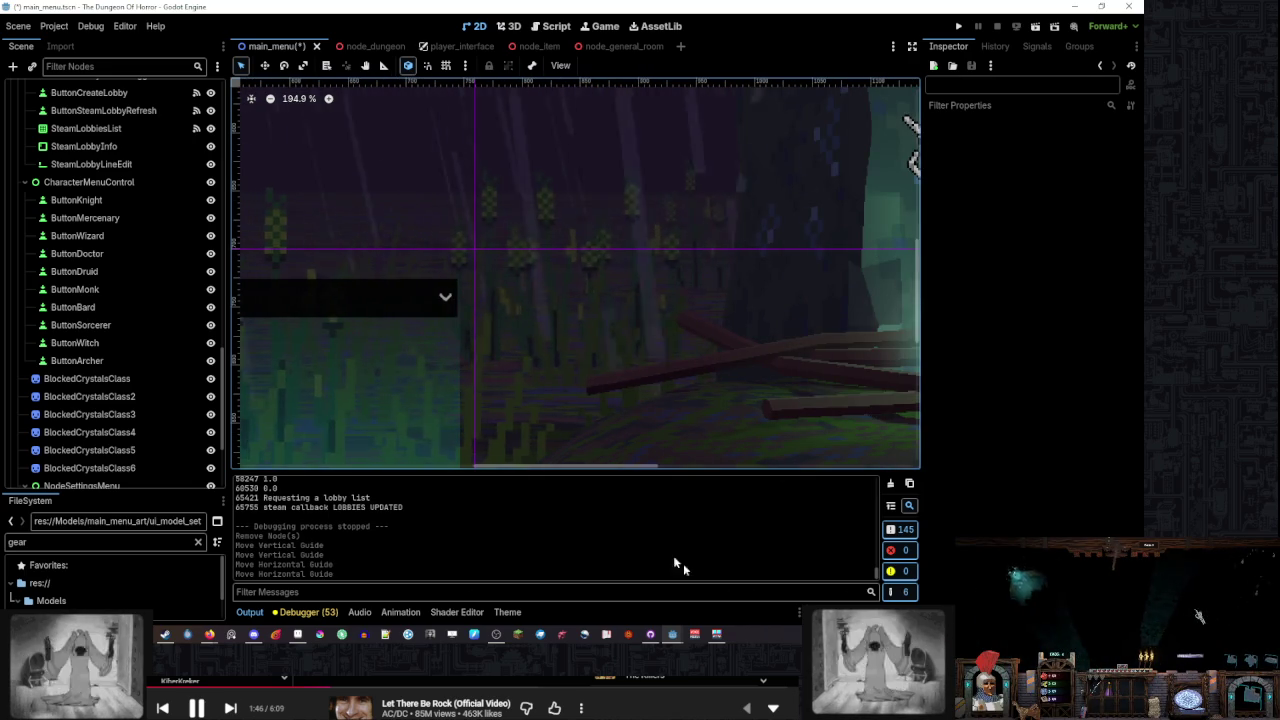
left_click(610, 580)
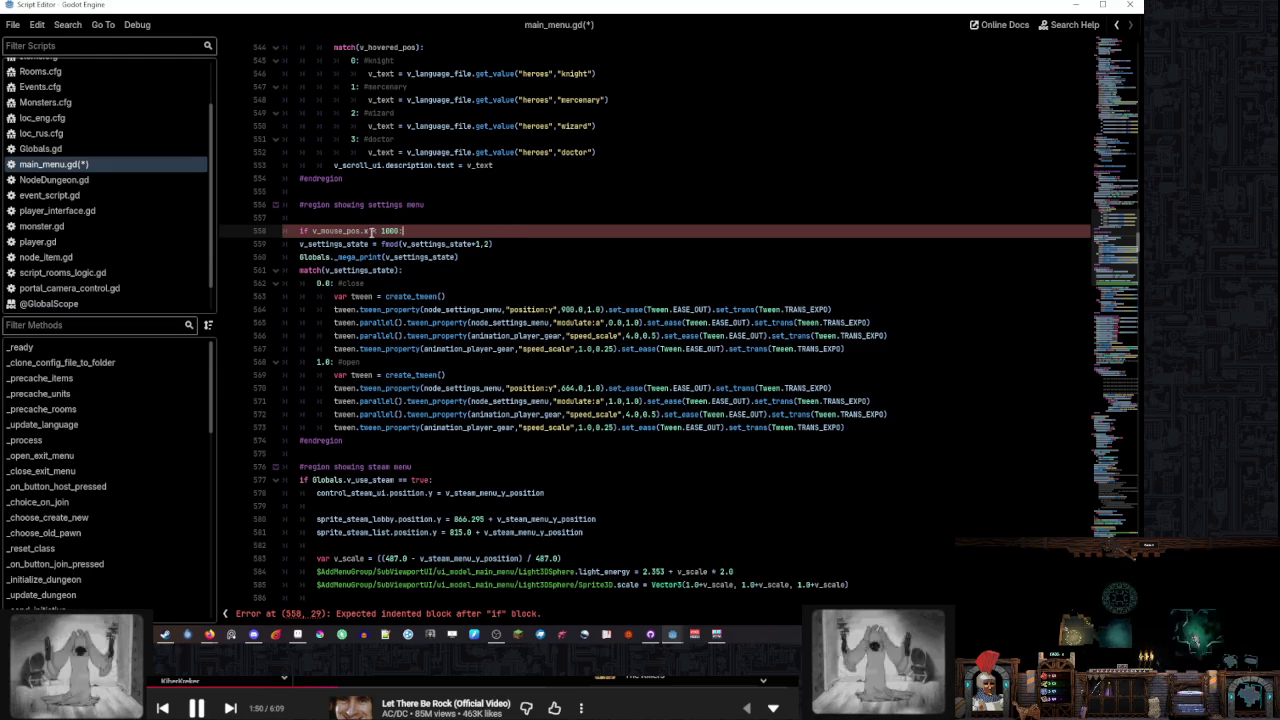
Remove line 558's 1000 comparison and measure the settings area's edge at about 758 px
double_click(386, 231)
key("BackSpace")
key("BackSpace")
key("BackSpace")
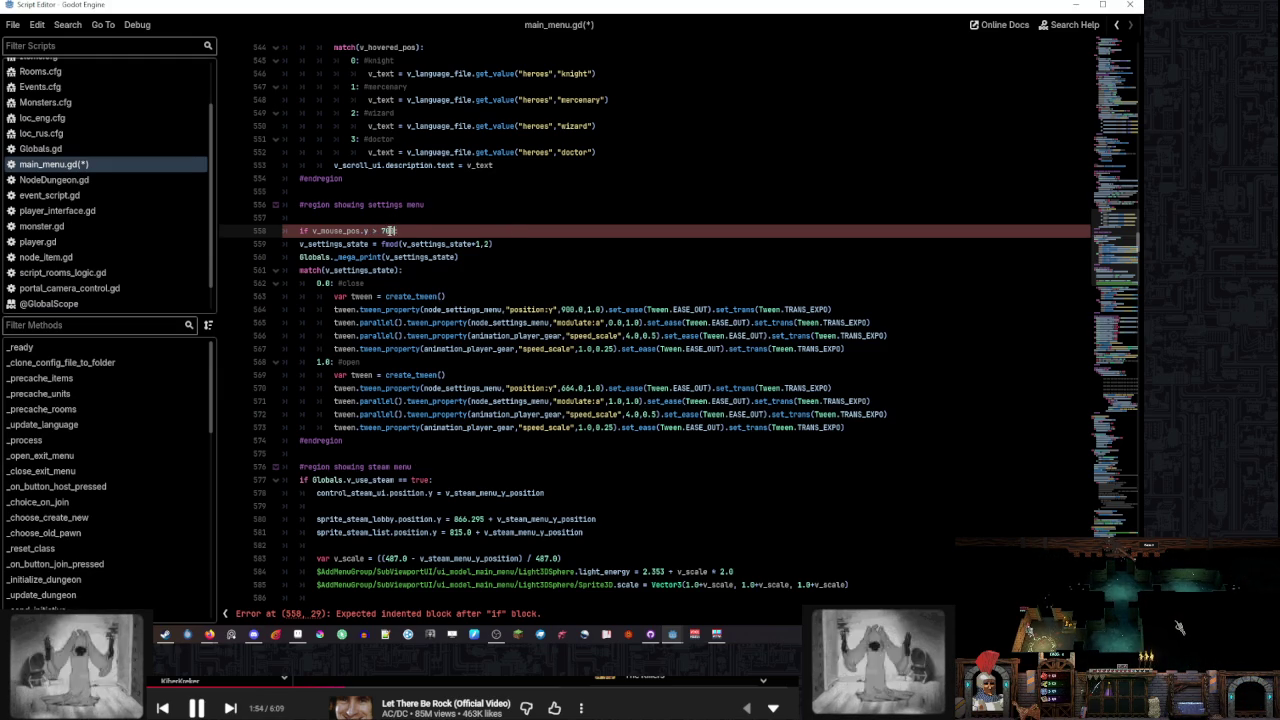
mouse_move(672, 633)
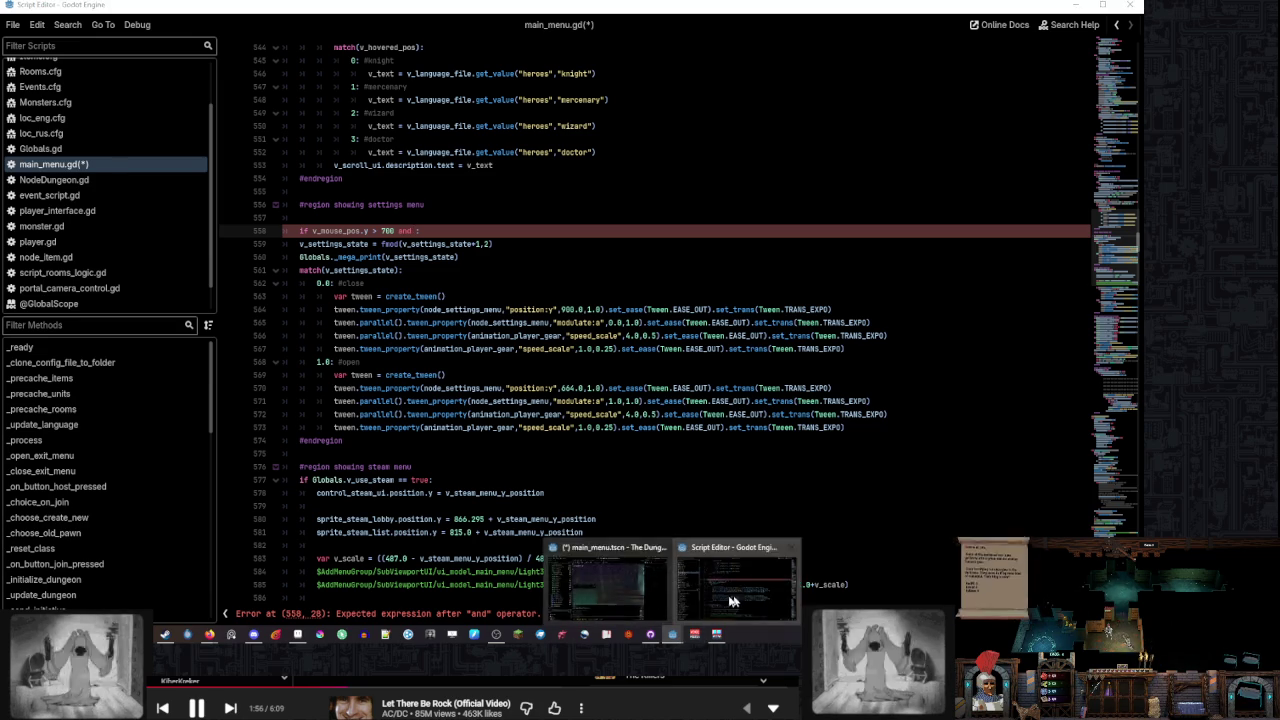
left_click(607, 580)
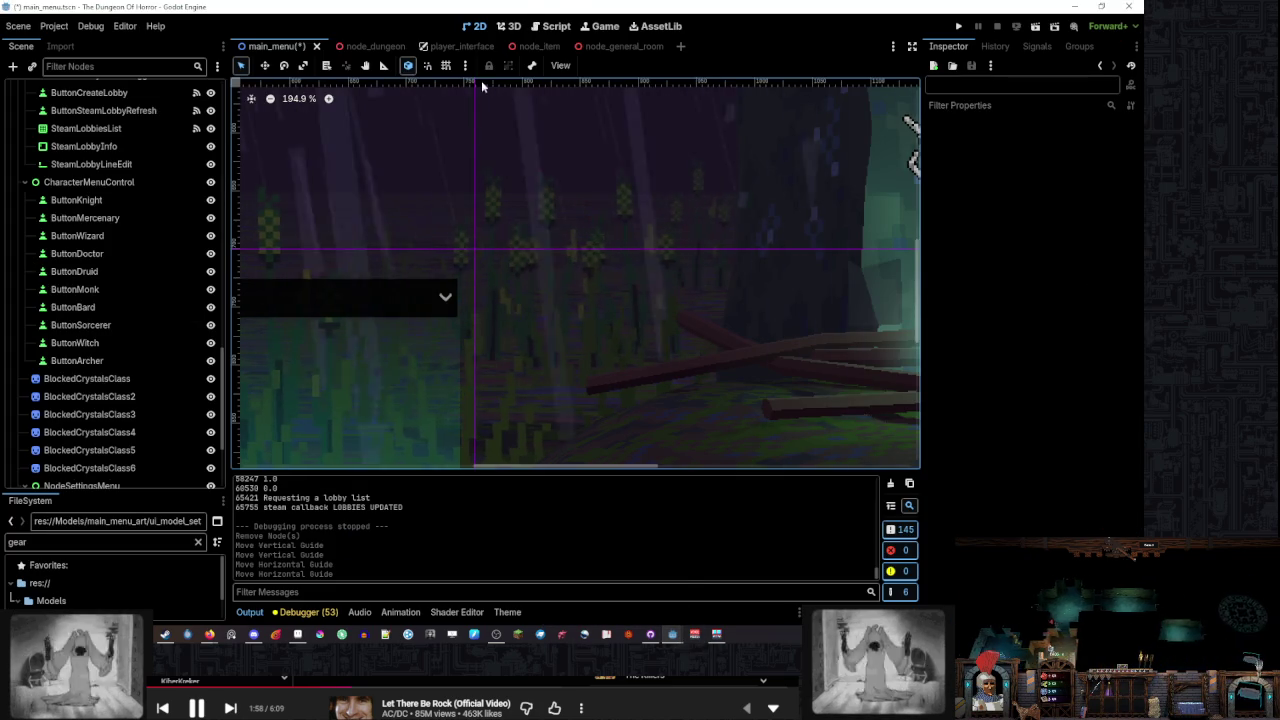
left_click_drag(474, 82, 475, 82)
mouse_move(663, 640)
left_click(737, 586)
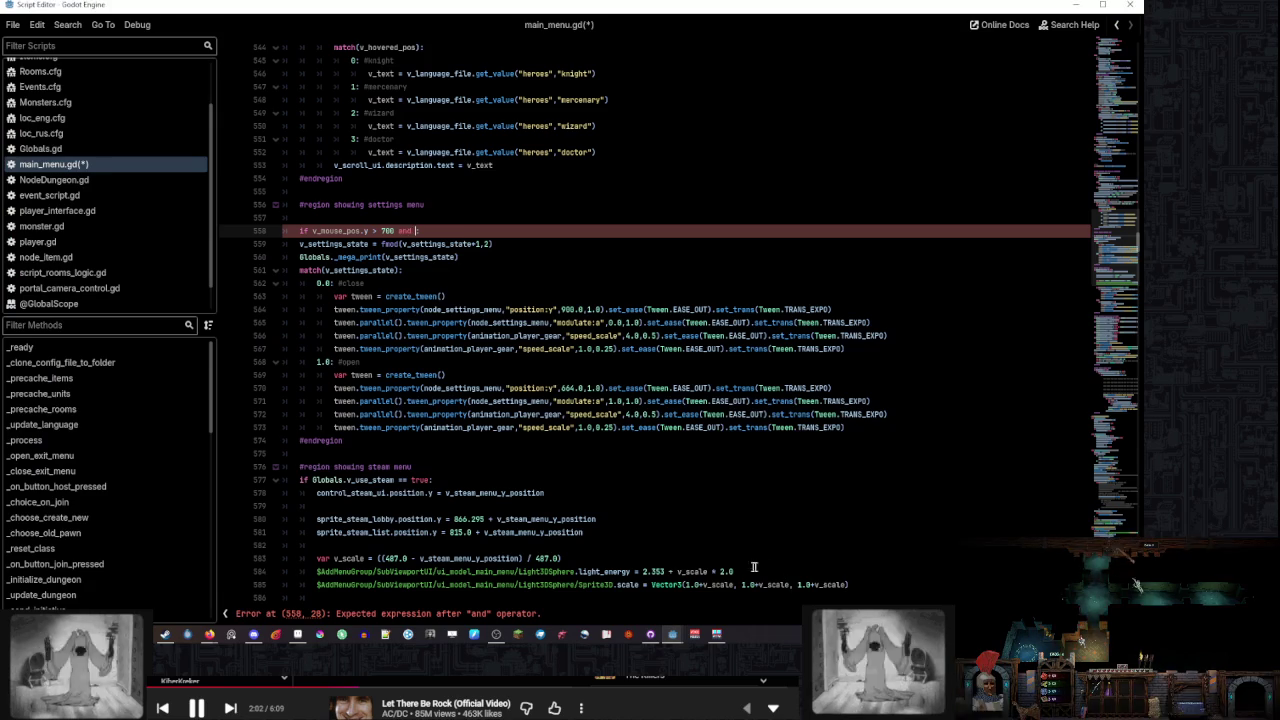
Complete line 558 to read if v_mouse_pos.y > 700 and v_mouse_pos.x < 760:
double_click(331, 231)
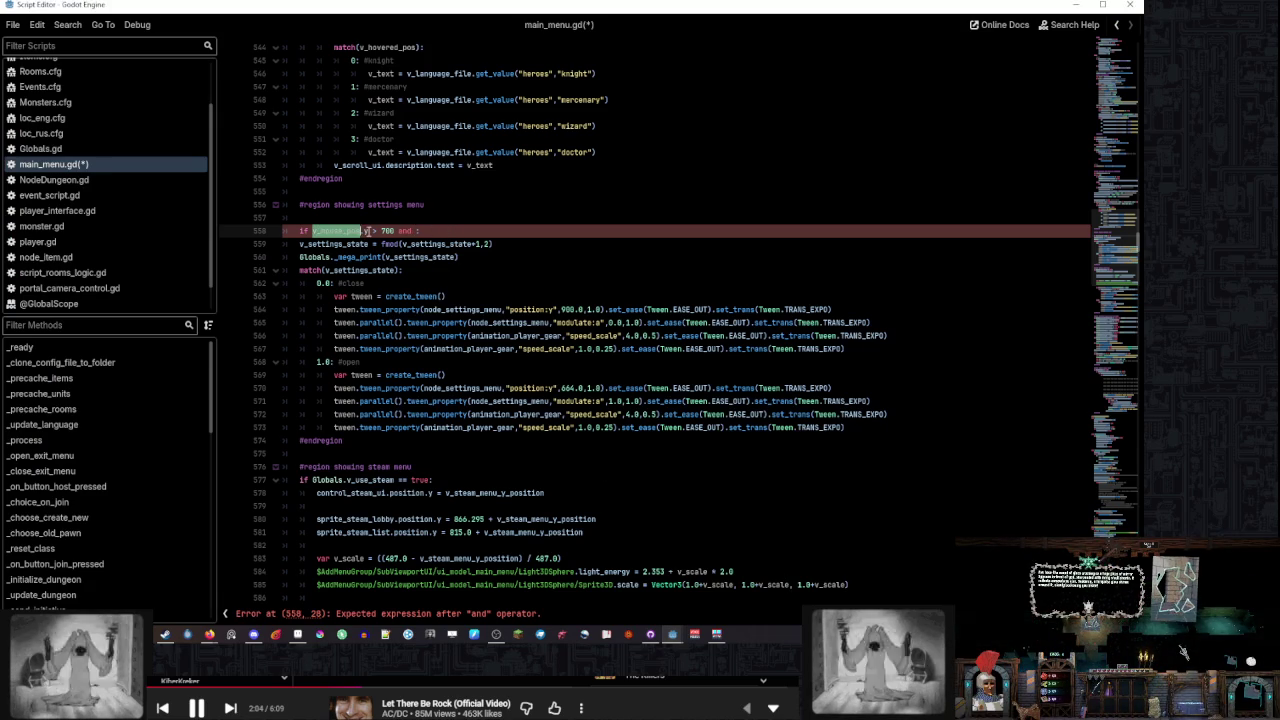
key("ctrl+c")
left_click(415, 230)
key("ctrl+v")
type(":")
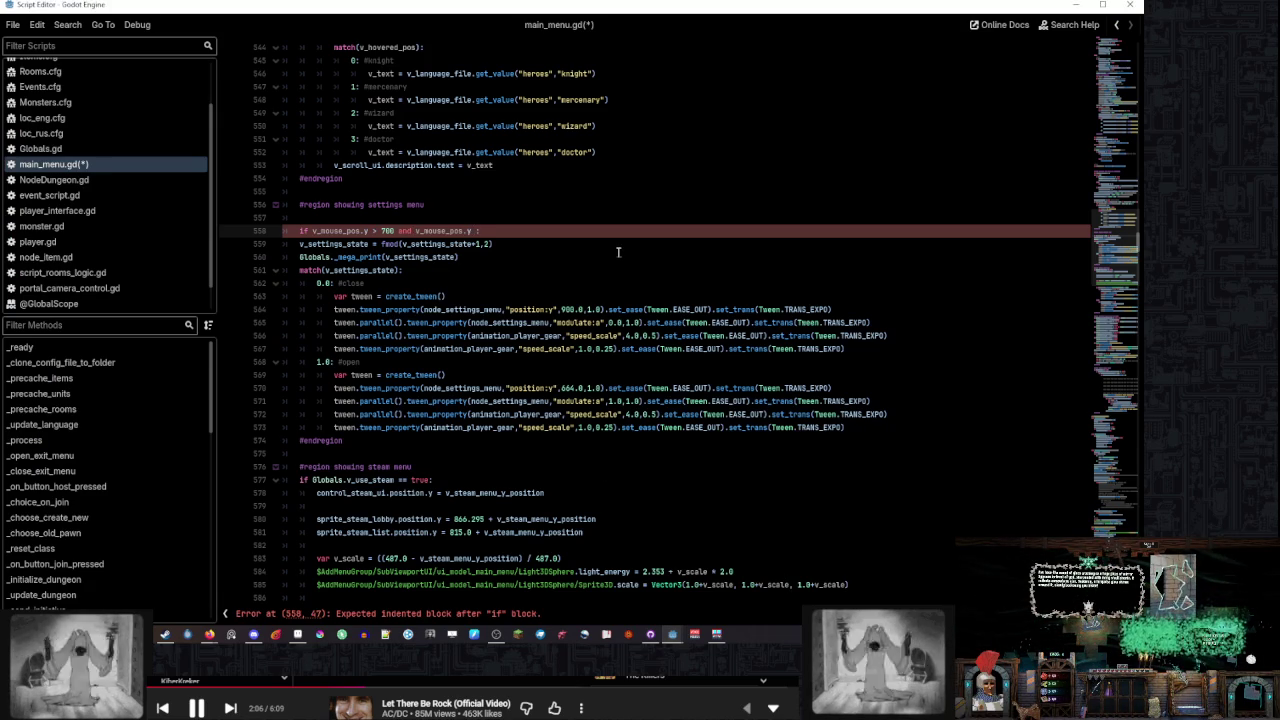
type("< 7")
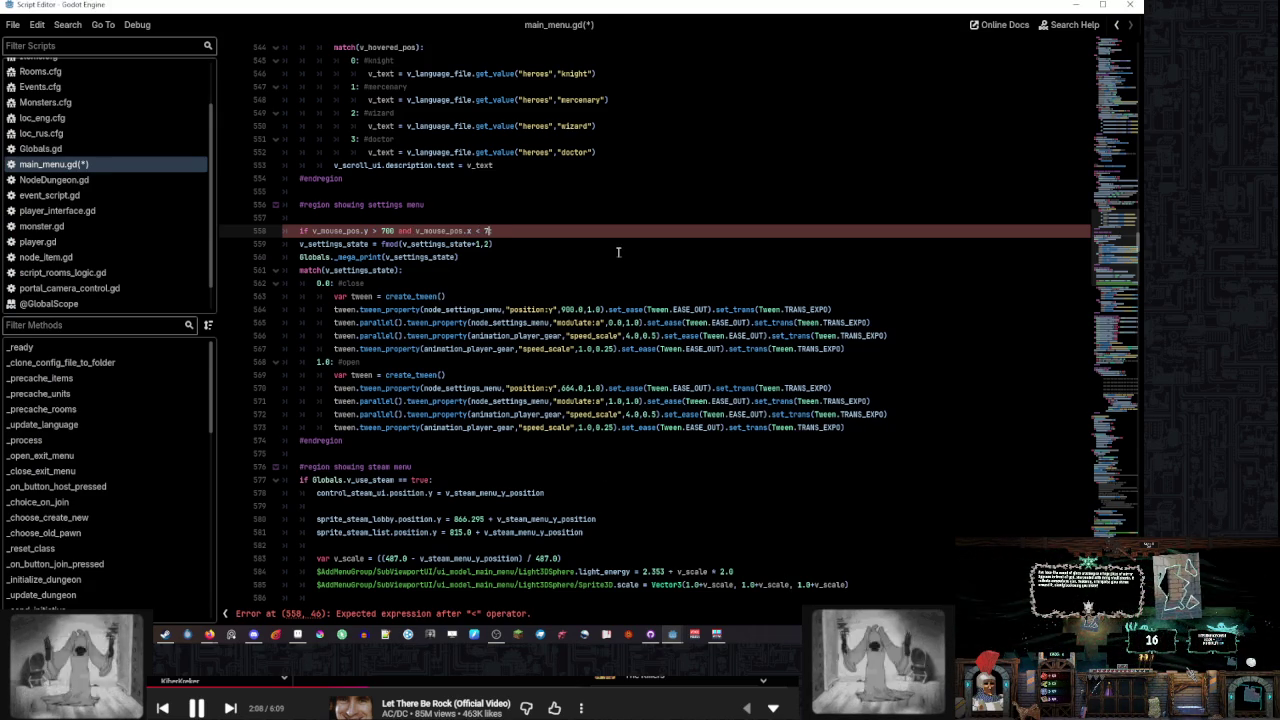
type("60:")
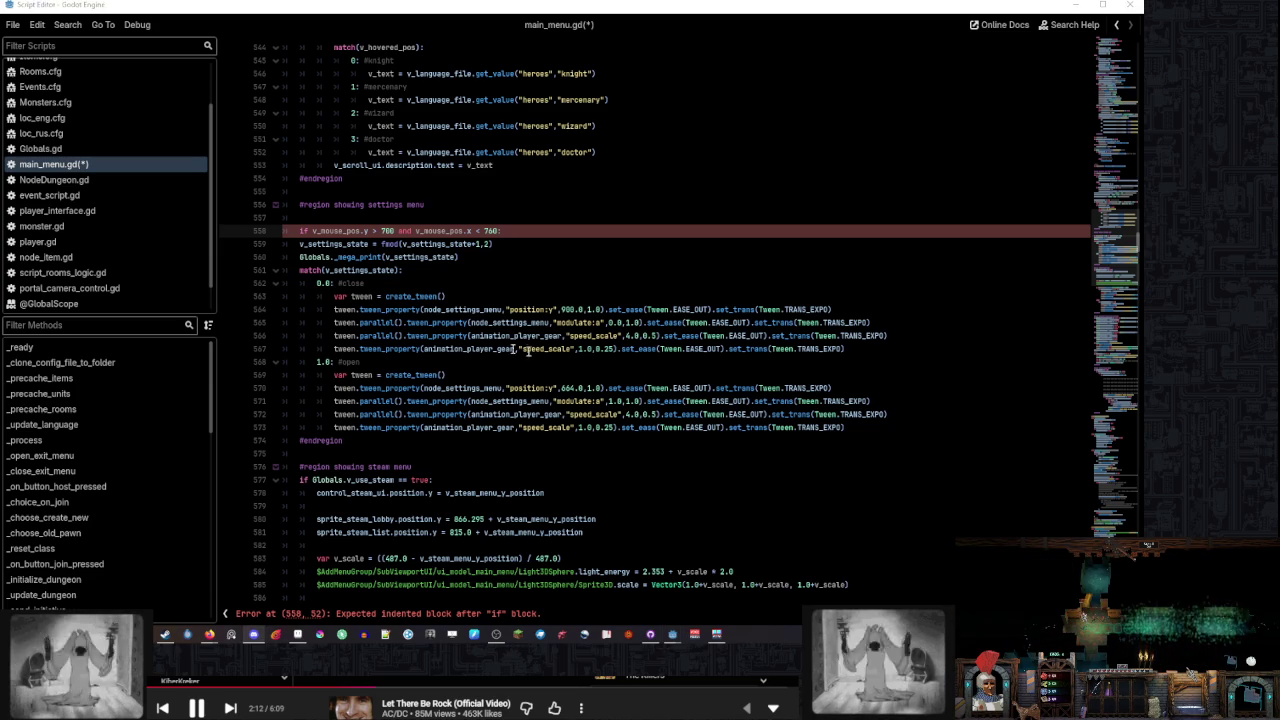
left_click(367, 243)
left_click(382, 427, "shift")
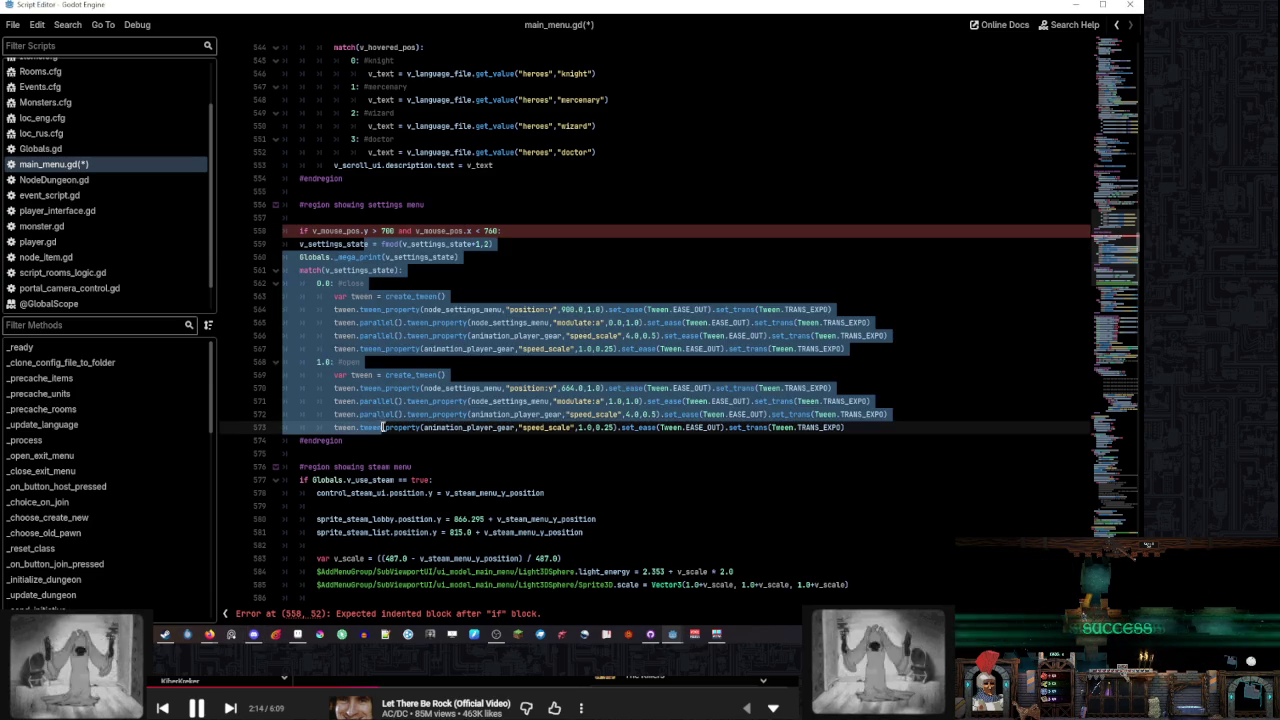
Indent lines 559–573 one level under the mouse-position if on line 558
key("Tab")
left_click(513, 230)
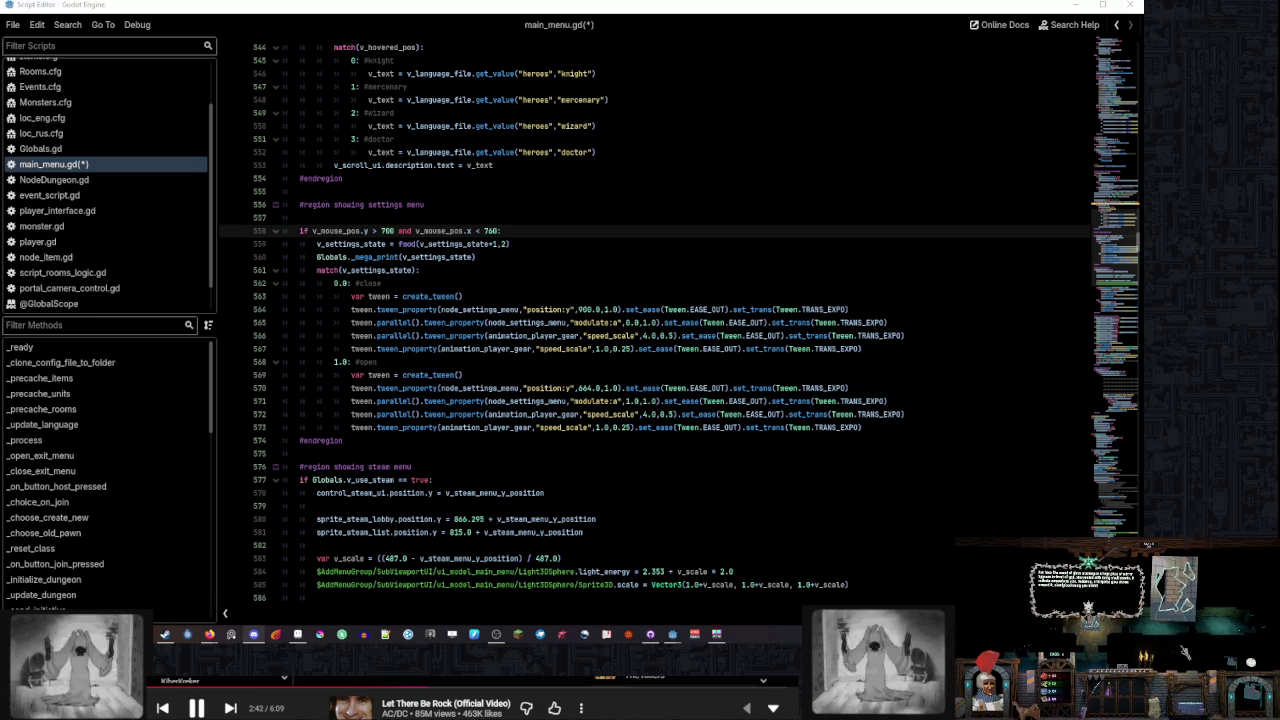
key("Down")
scroll(650, 285, "up", 3)
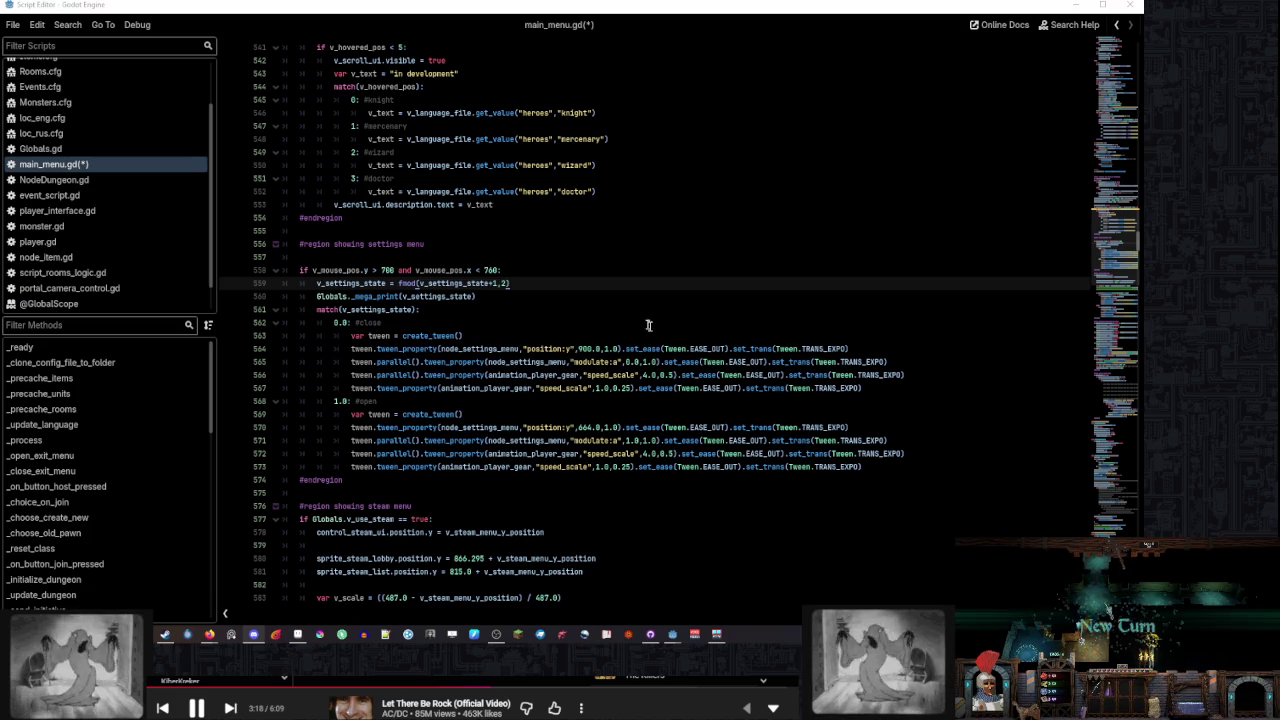
Review lines 558–560 to confirm the toggle code is now nested correctly
left_click(578, 272)
left_click(572, 281)
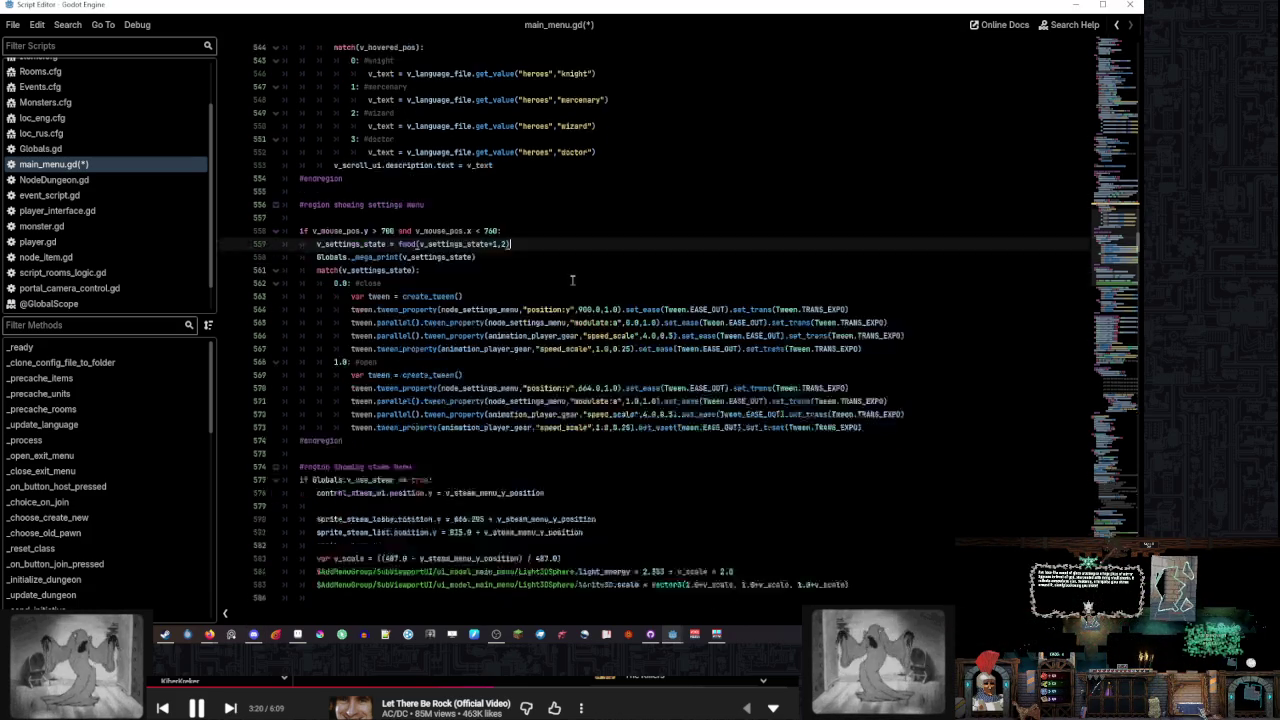
scroll(572, 281, "down", 2)
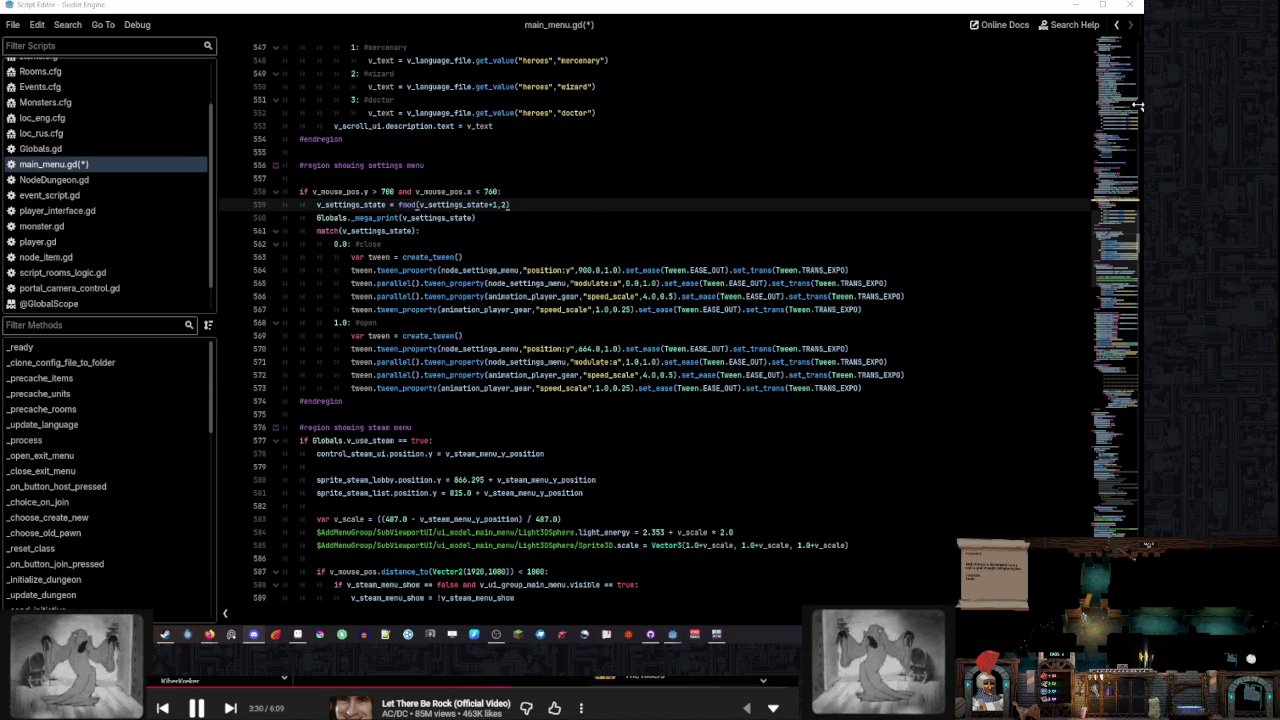
left_click(594, 192)
left_click(589, 204)
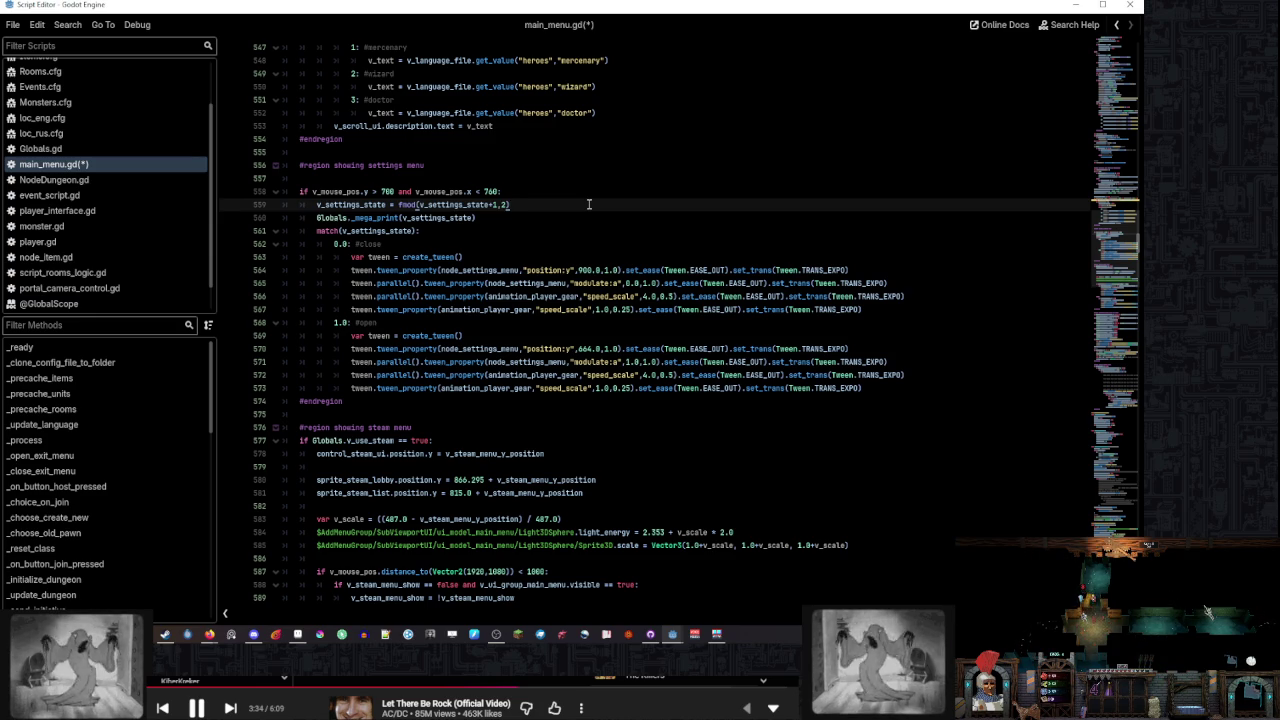
left_click(594, 192)
left_click(589, 204)
left_click(594, 192)
left_click(592, 204)
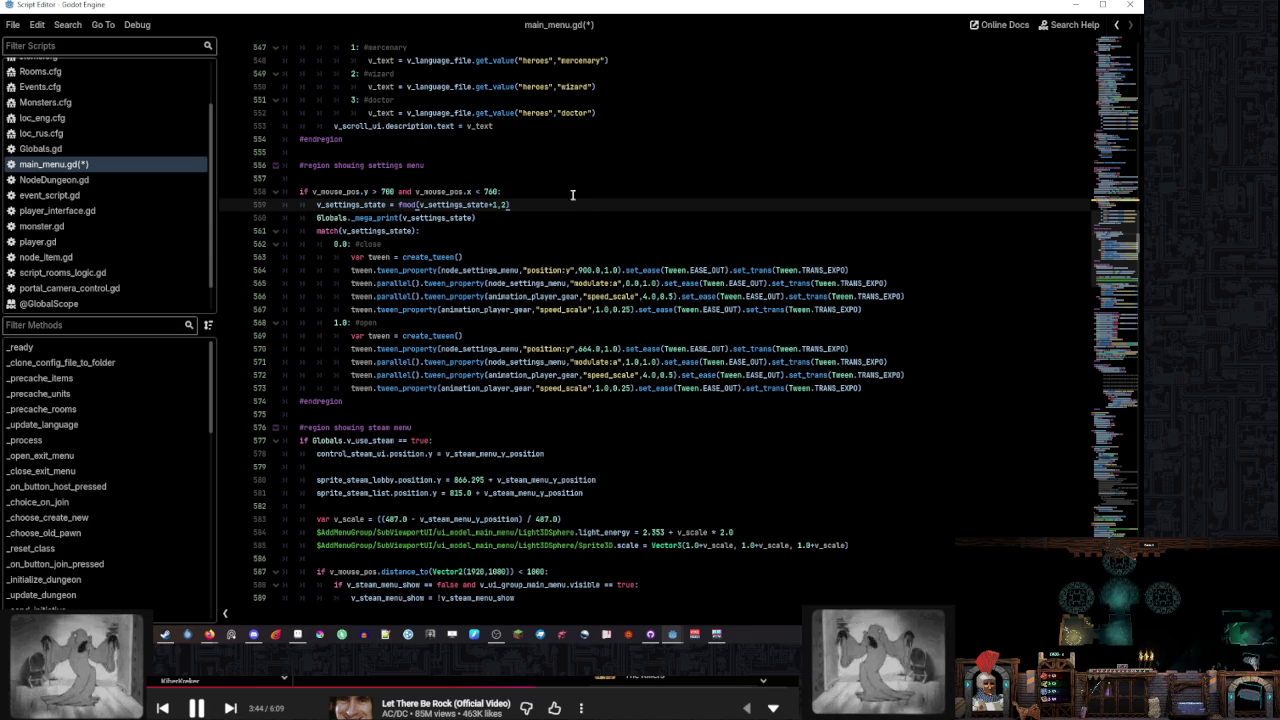
left_click(569, 190)
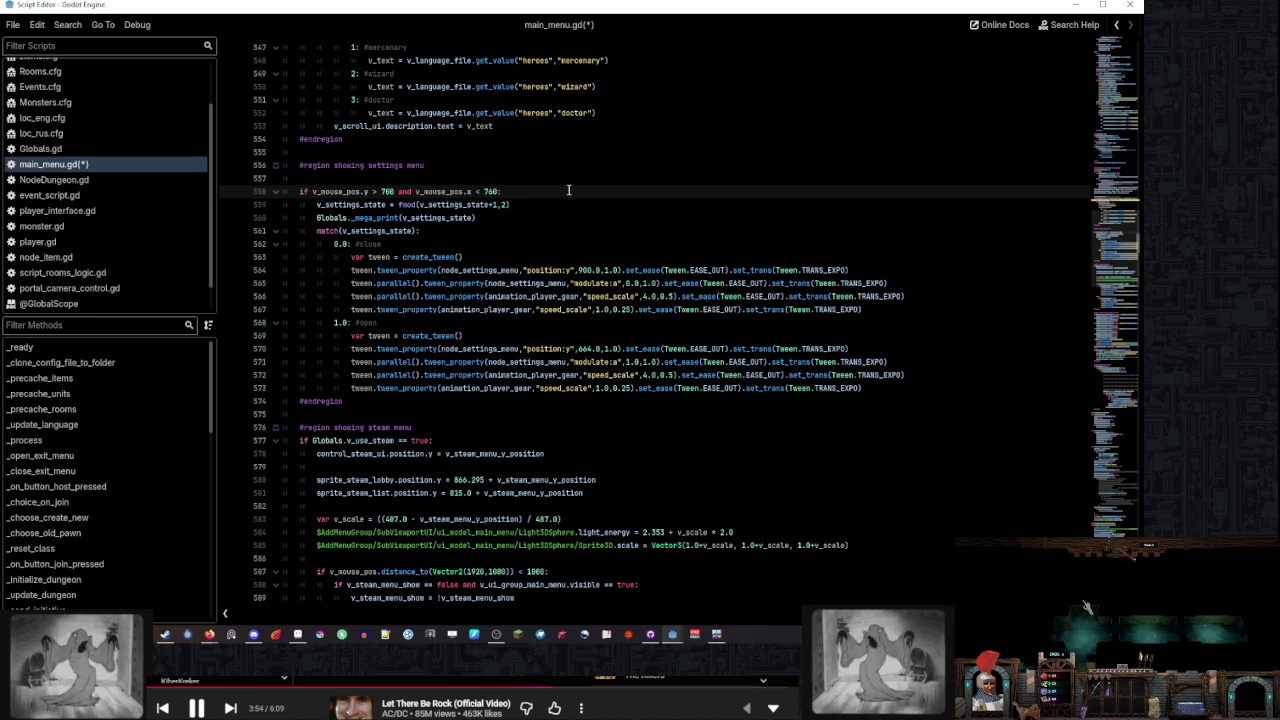
left_click(538, 202)
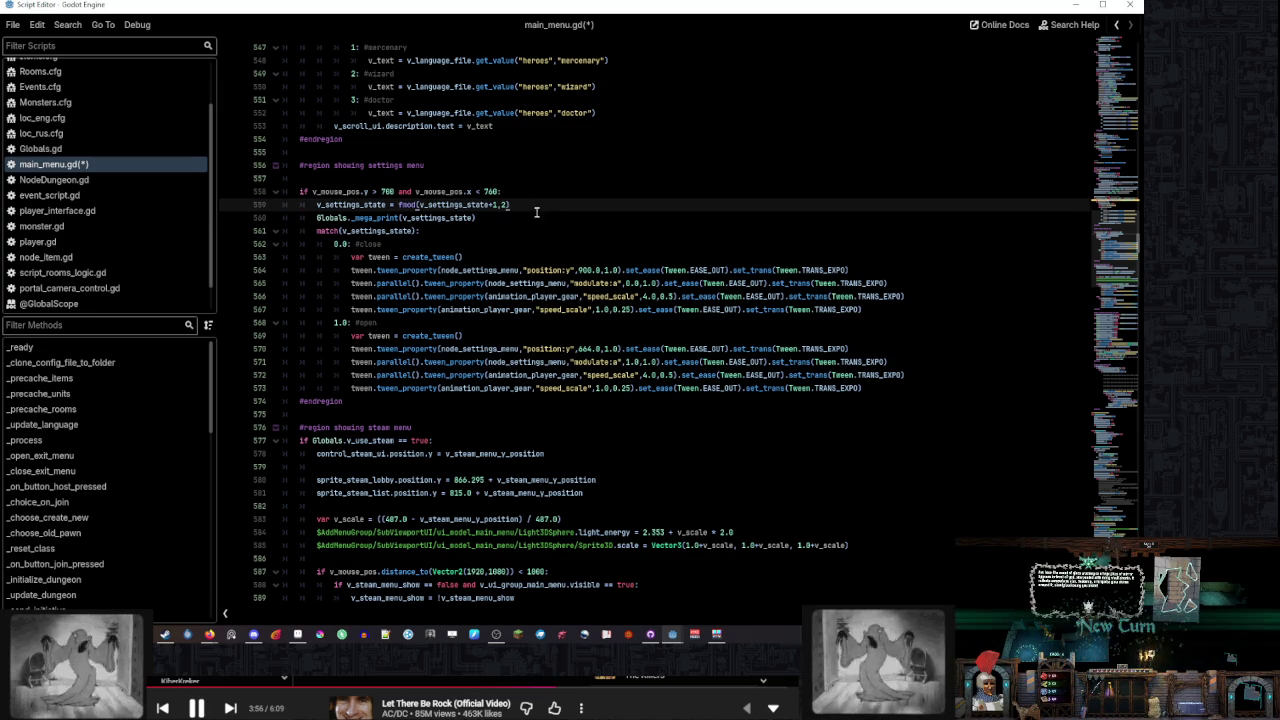
left_click(530, 217)
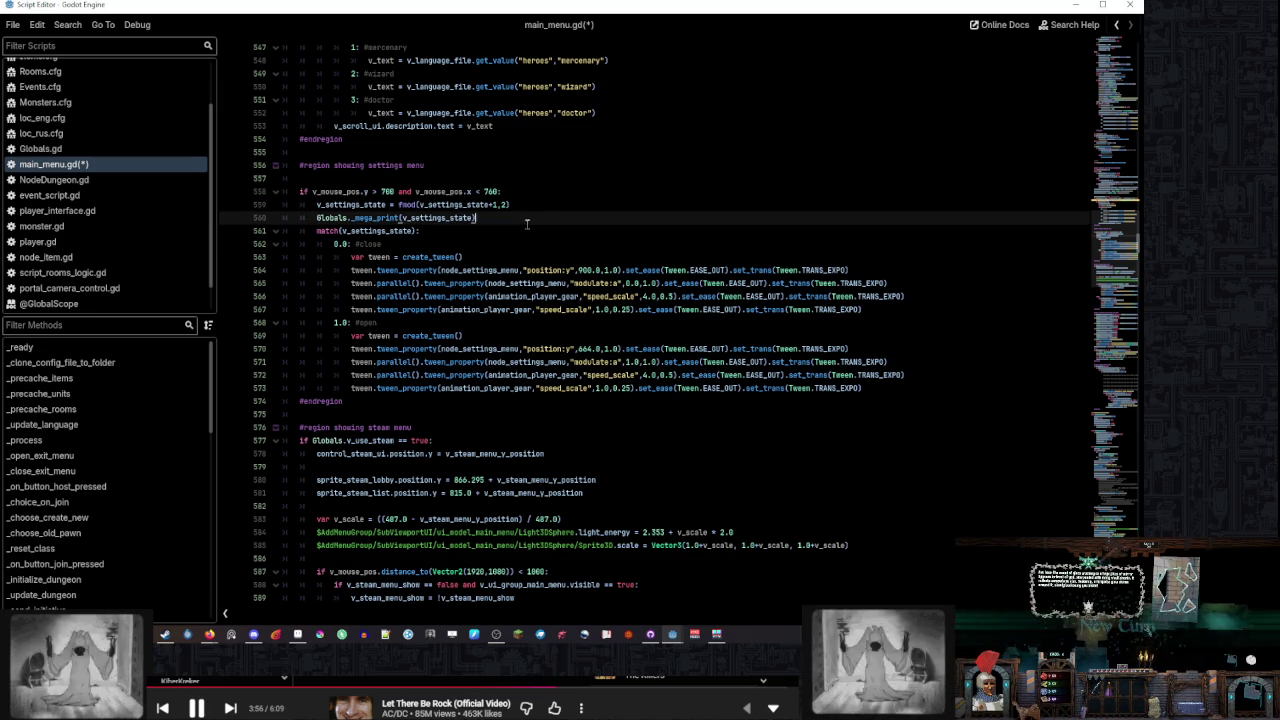
left_click(419, 232)
scroll(518, 238, "up", 2)
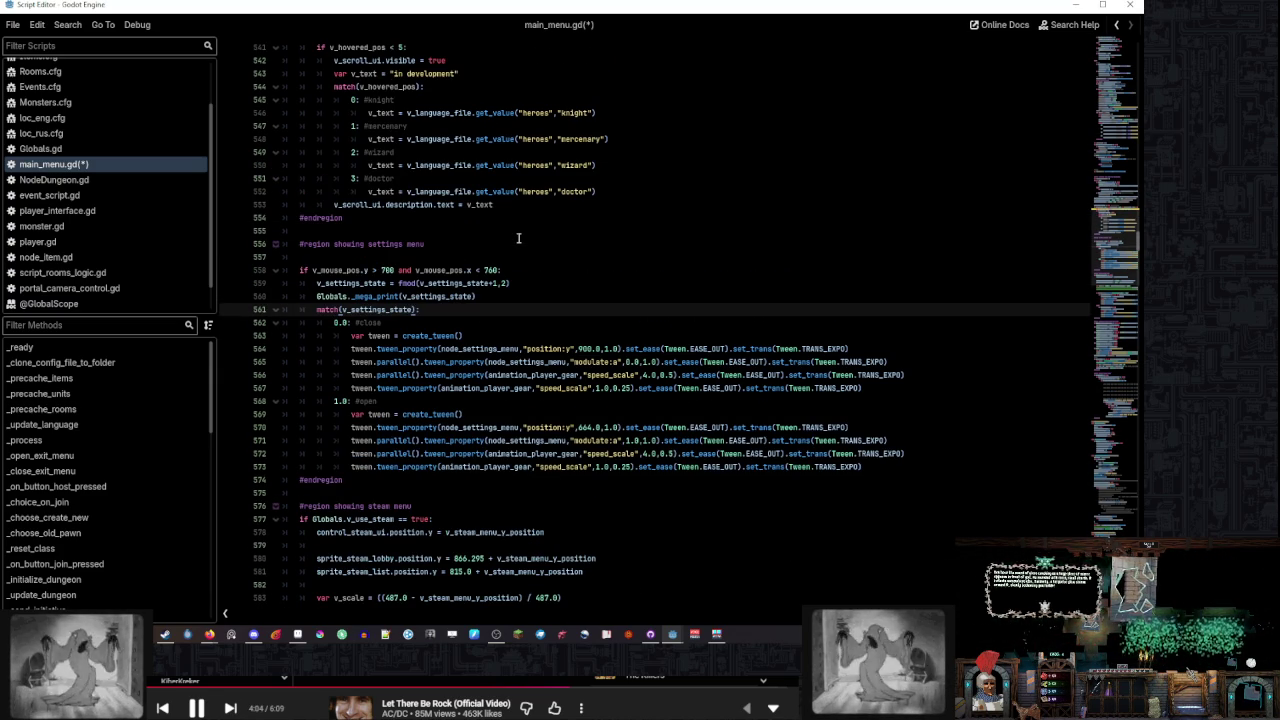
left_click(520, 282)
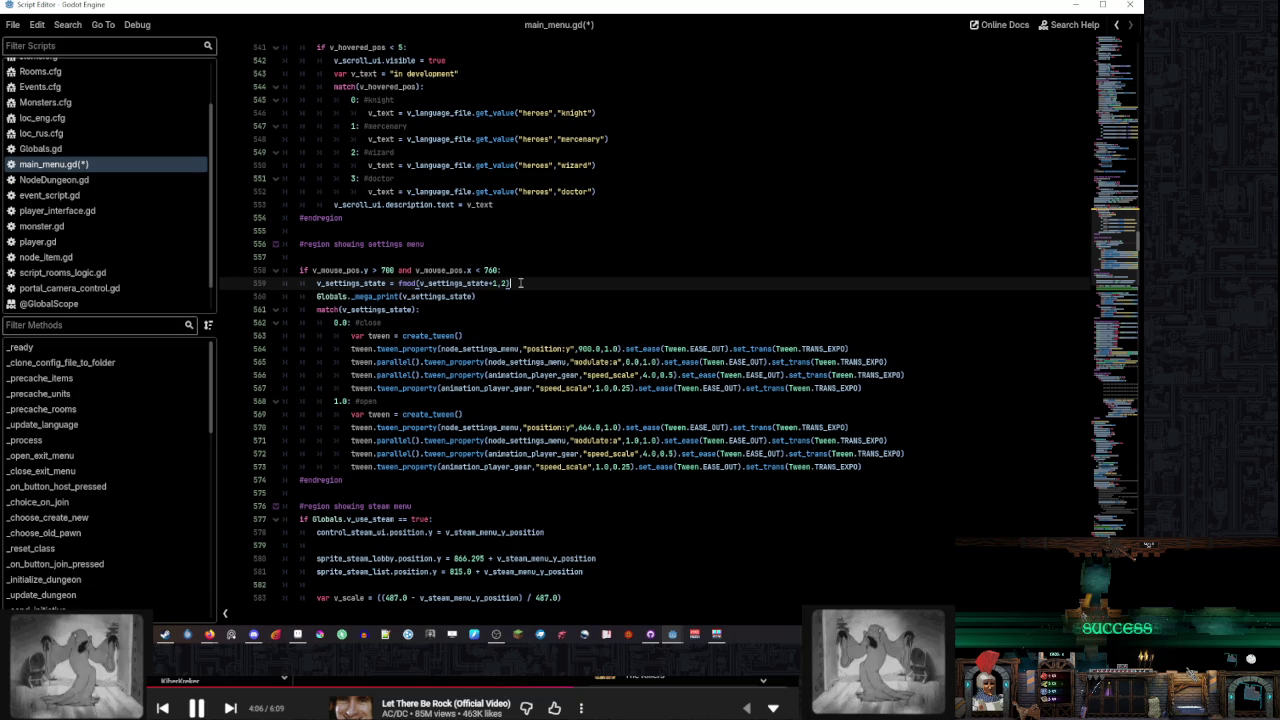
left_click(520, 296)
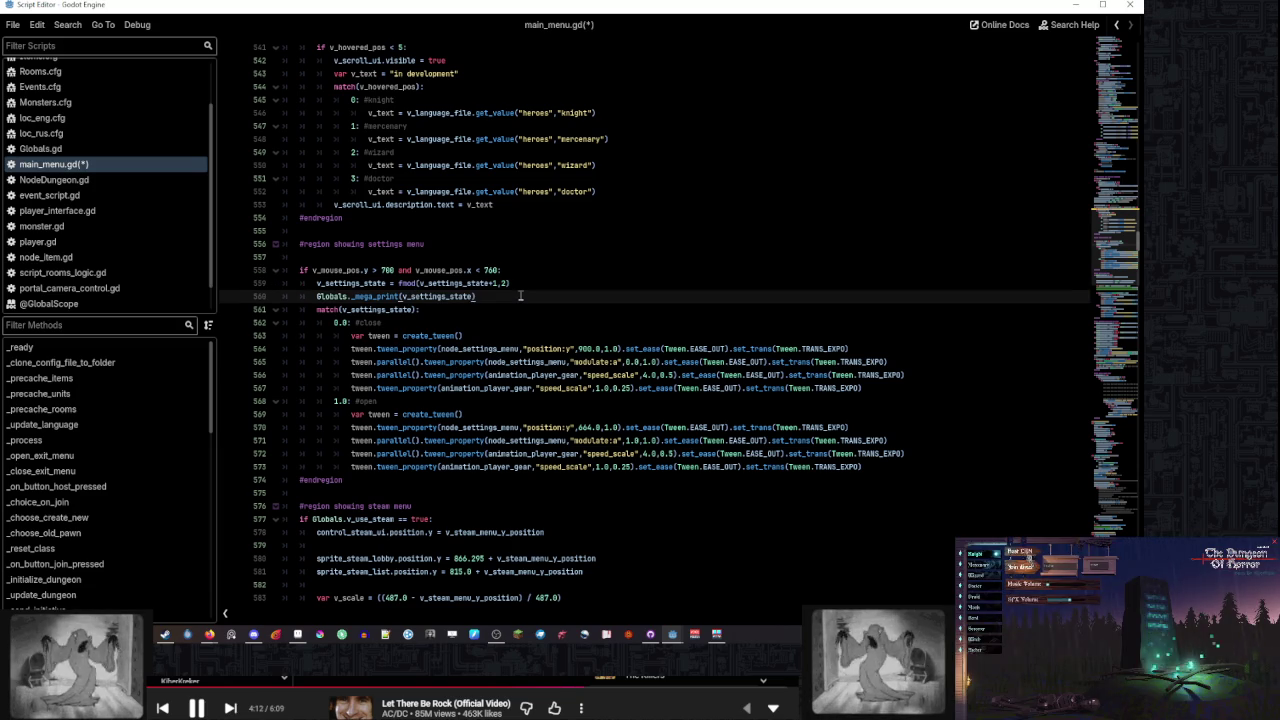
left_click(523, 283)
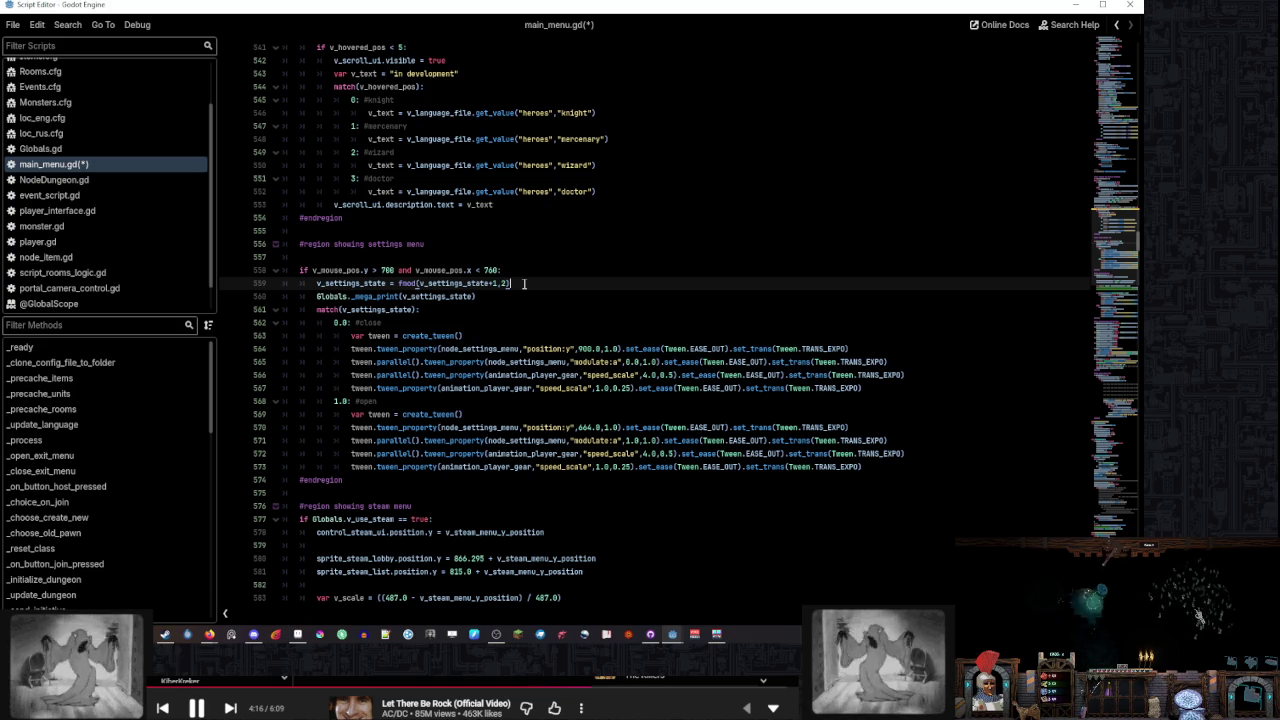
left_click(516, 270)
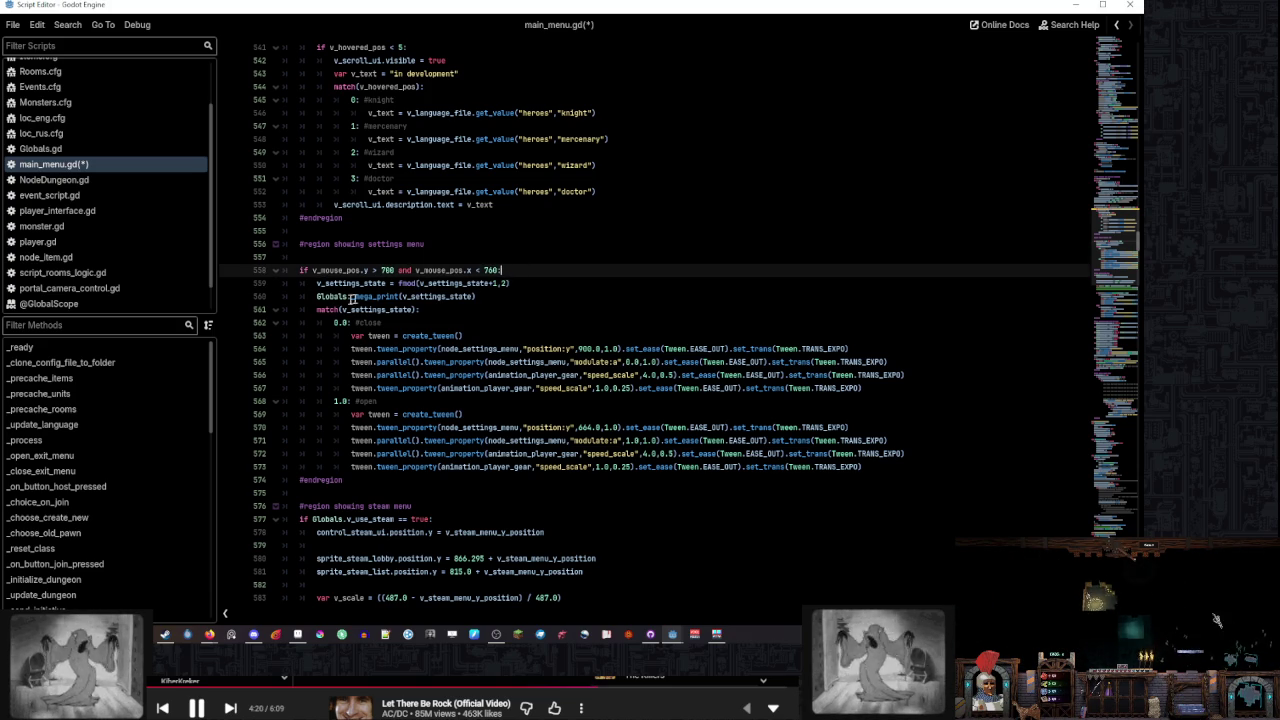
mouse_move(451, 297)
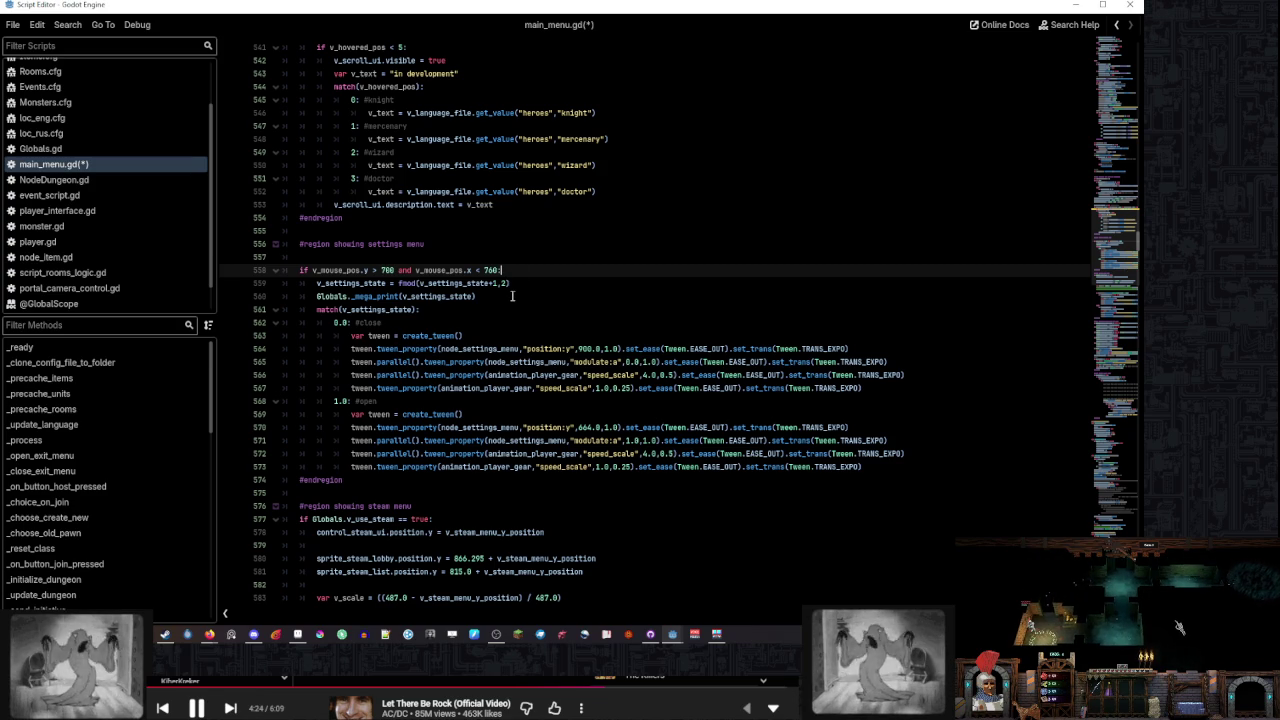
scroll(512, 296, "down", 6)
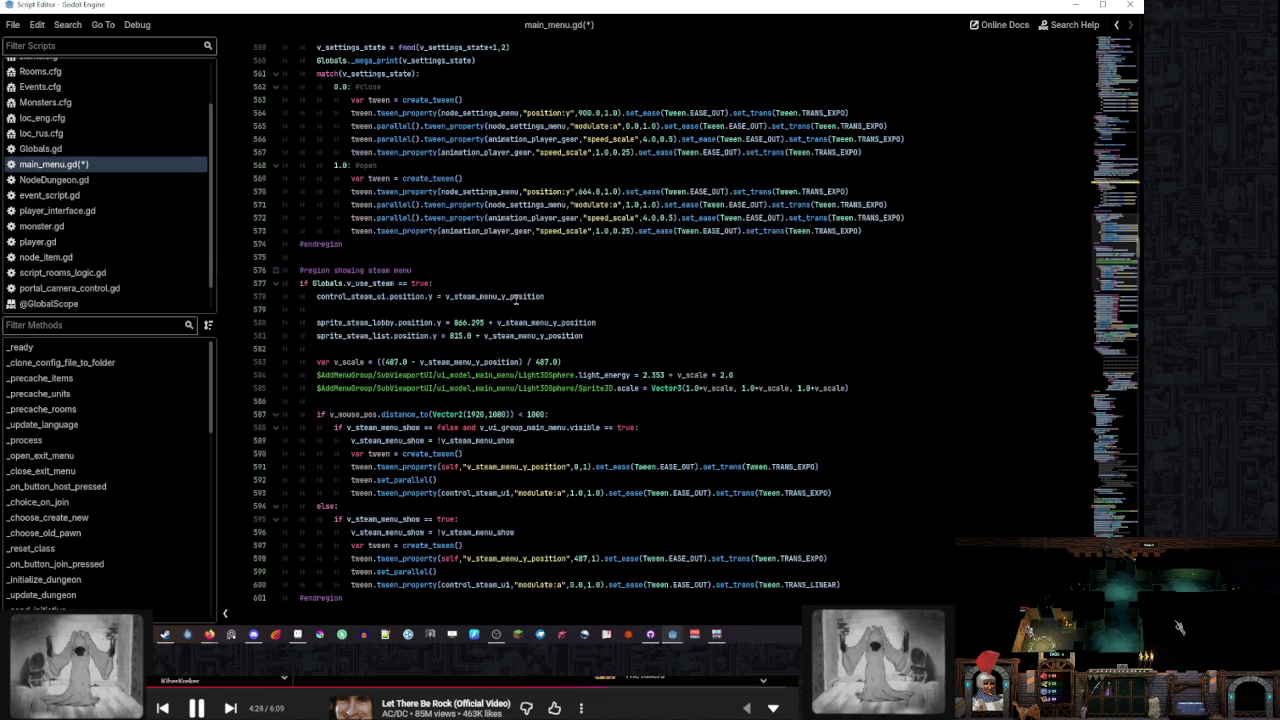
double_click(384, 428)
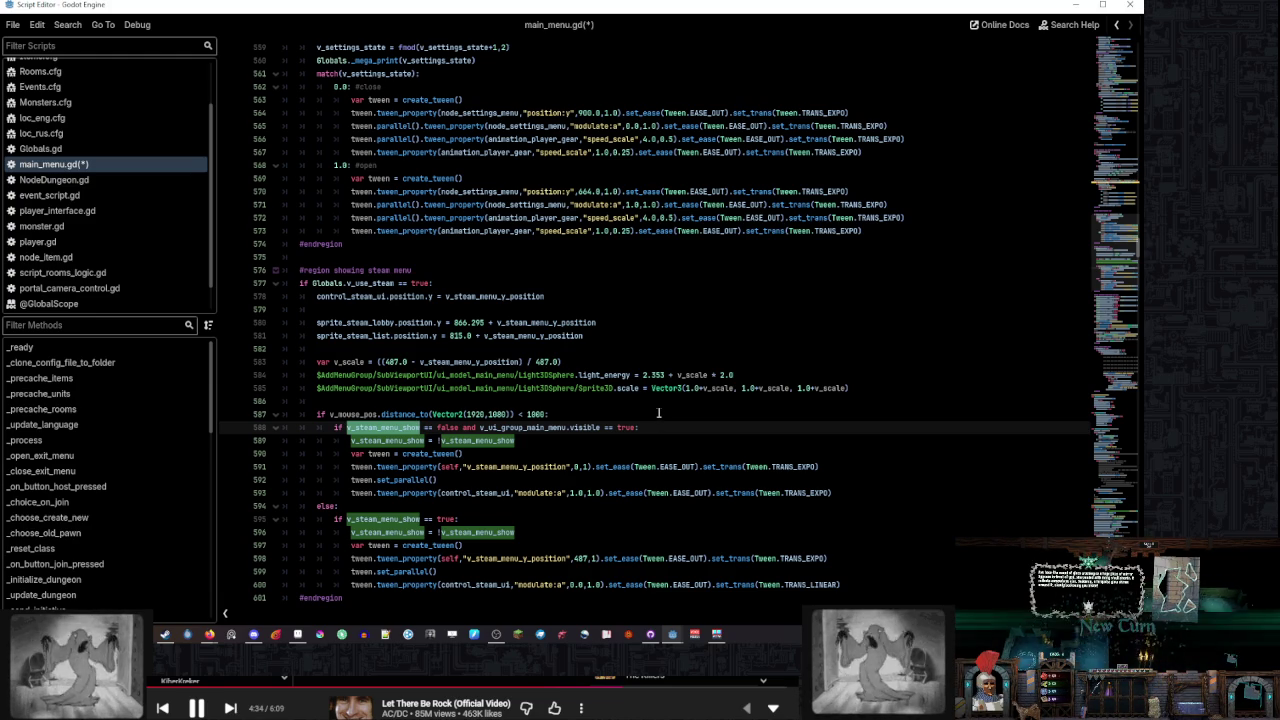
scroll(658, 413, "up", 6)
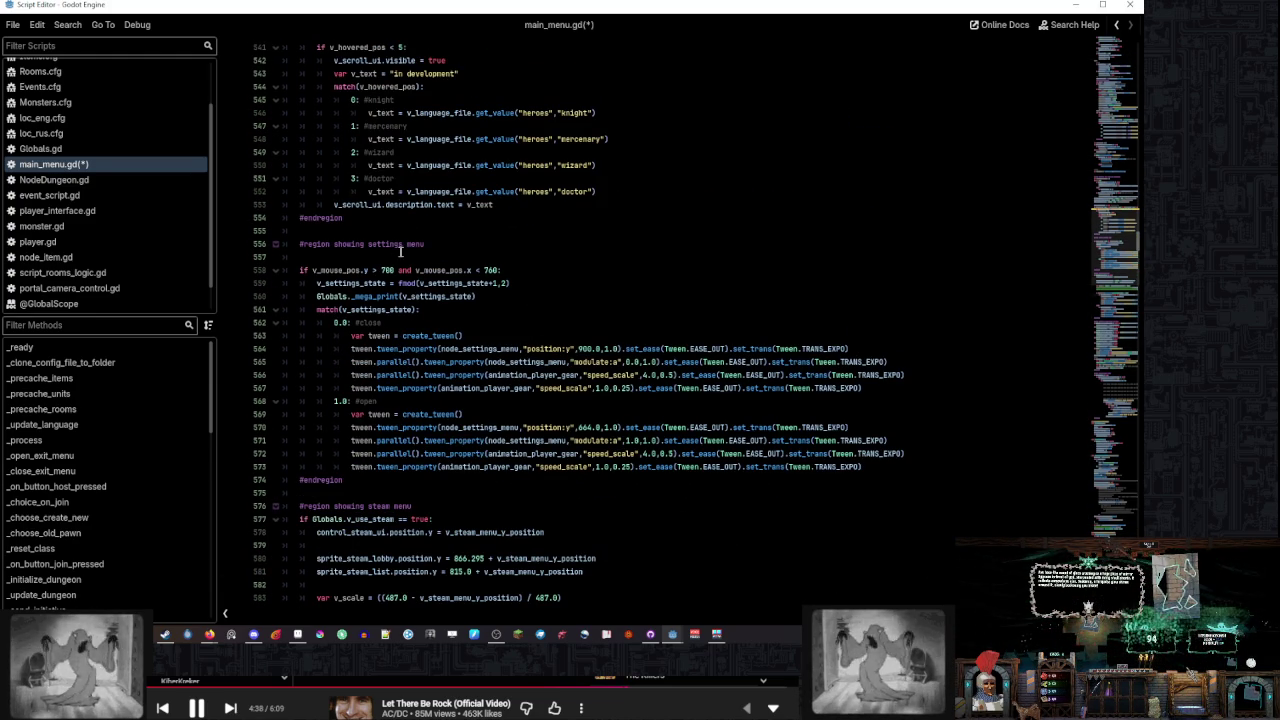
left_click_drag(528, 277, 530, 270)
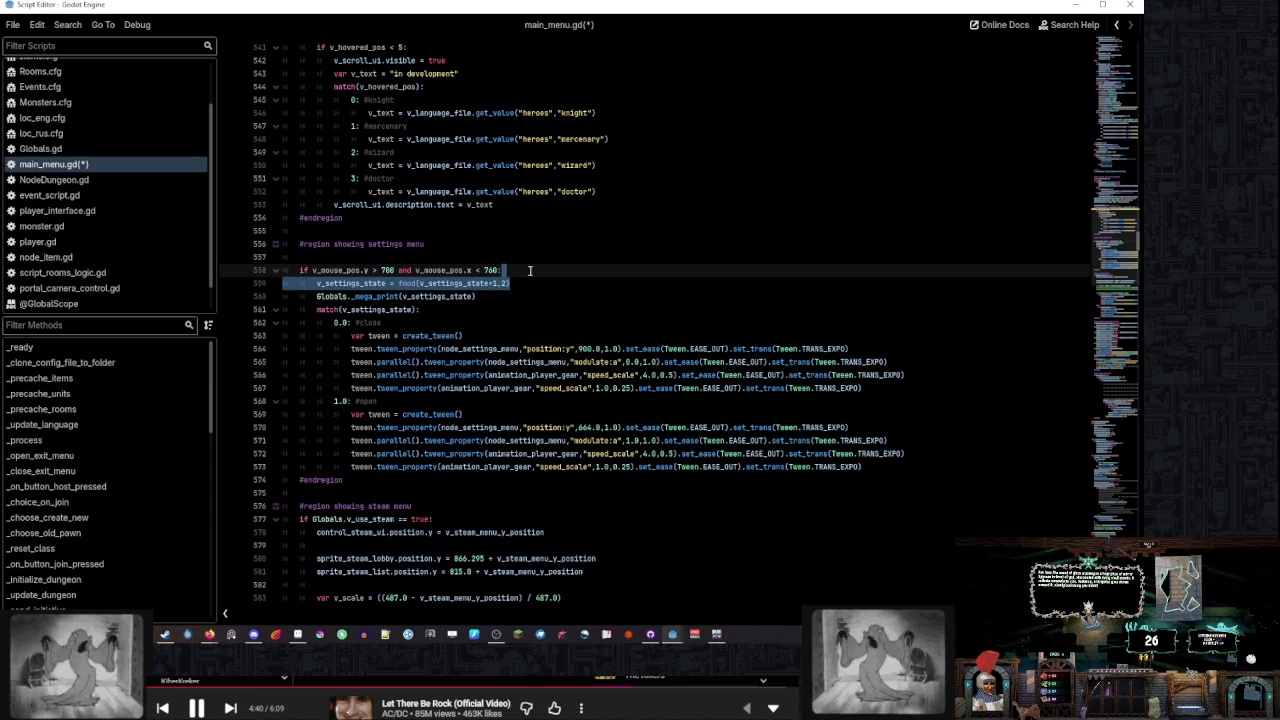
Cut the five closing tween lines out of the 0.0 match case
left_click(530, 270)
key("Return")
type("wa")
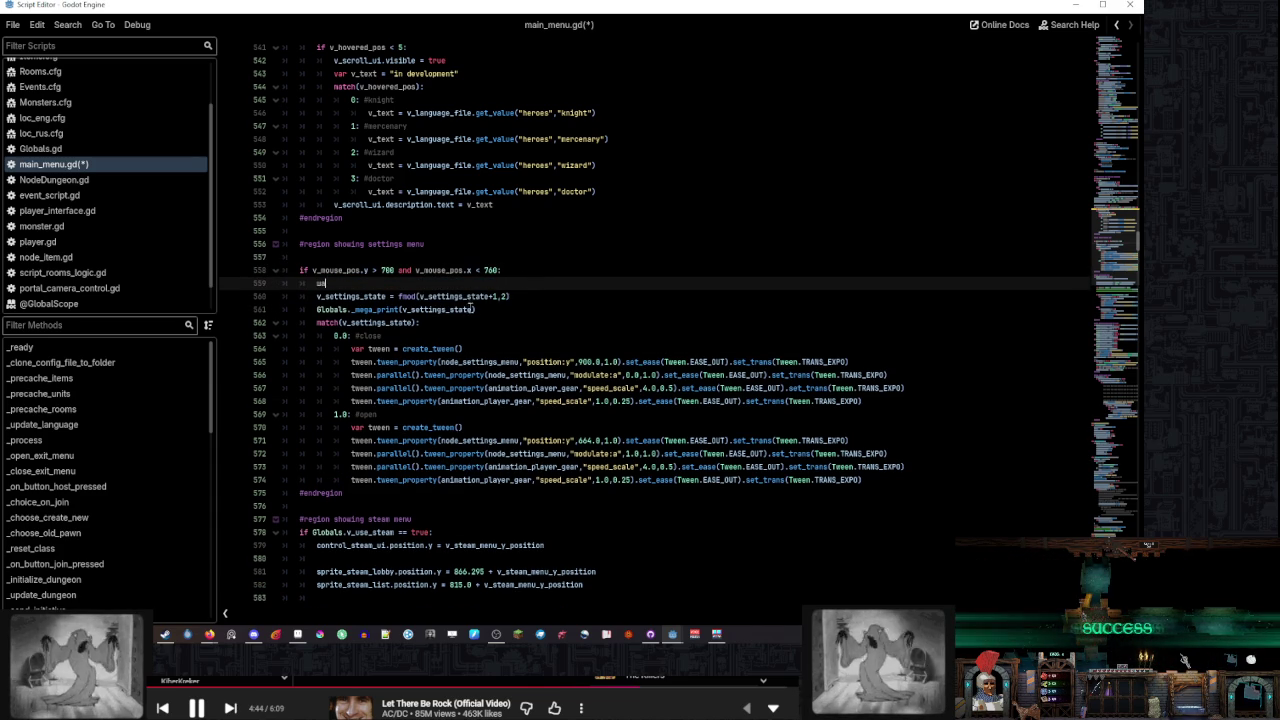
left_click_drag(527, 291, 530, 277)
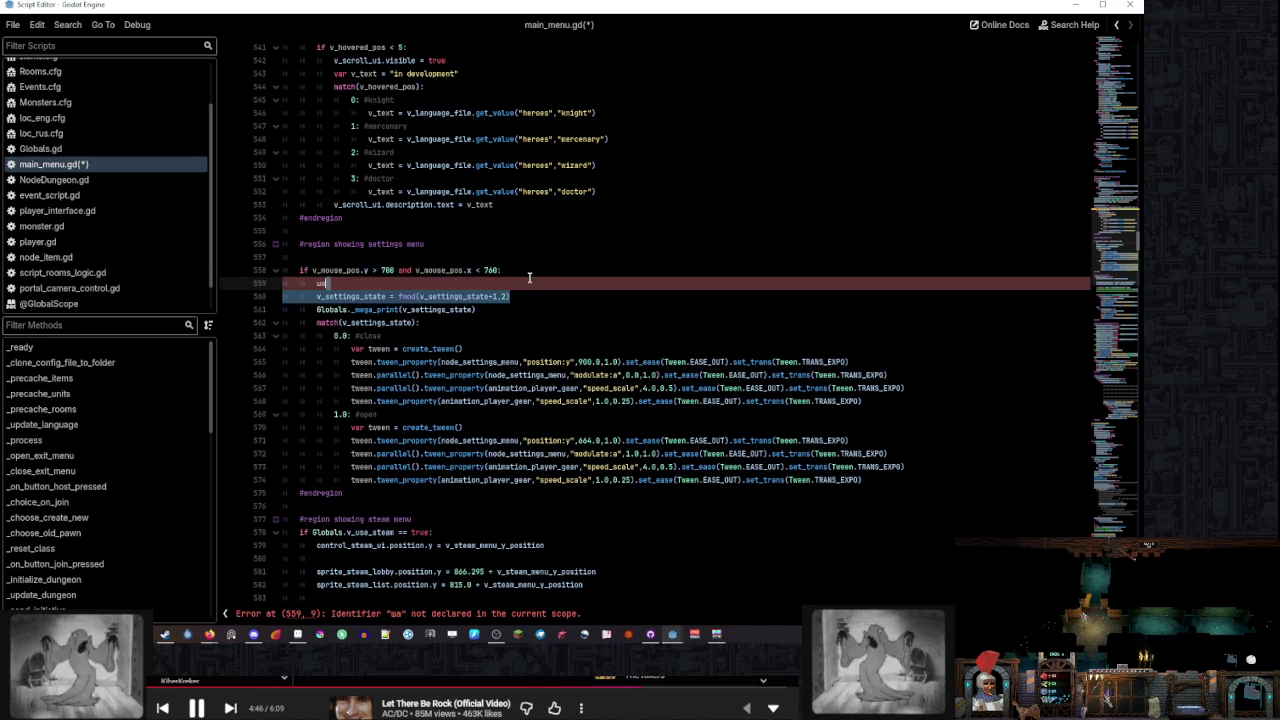
scroll(530, 277, "down", 8)
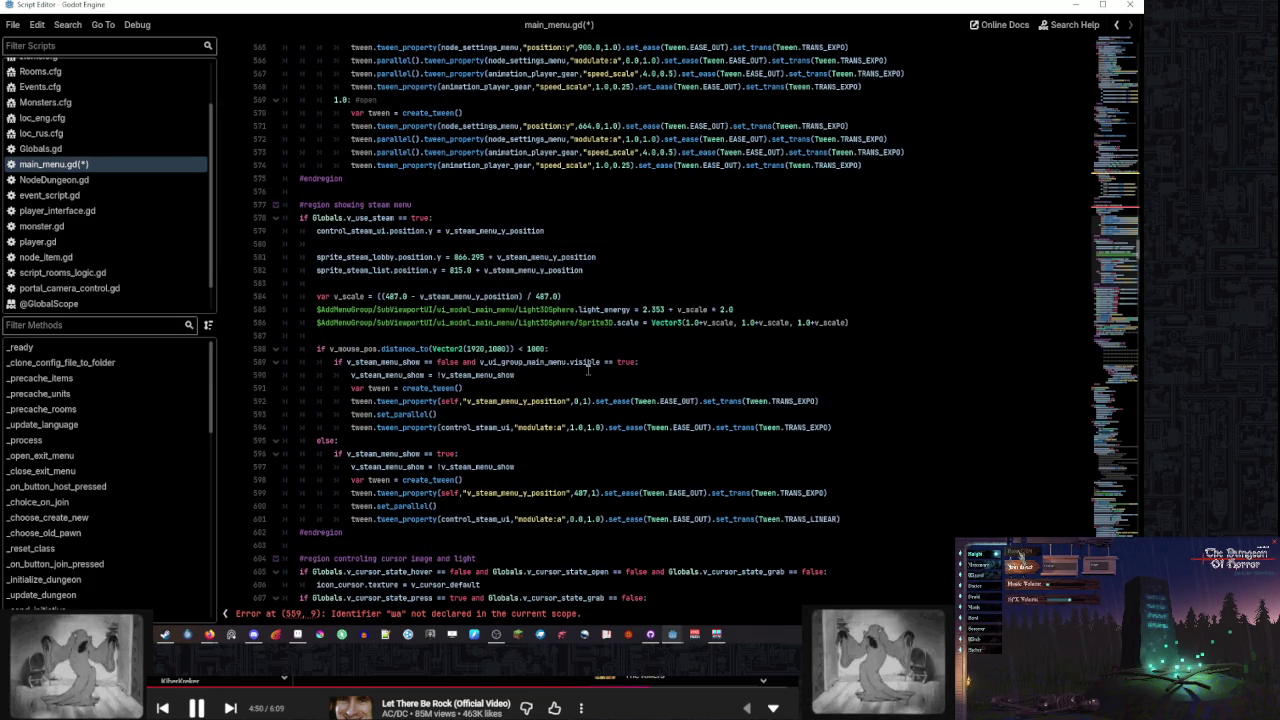
key("ctrl+z")
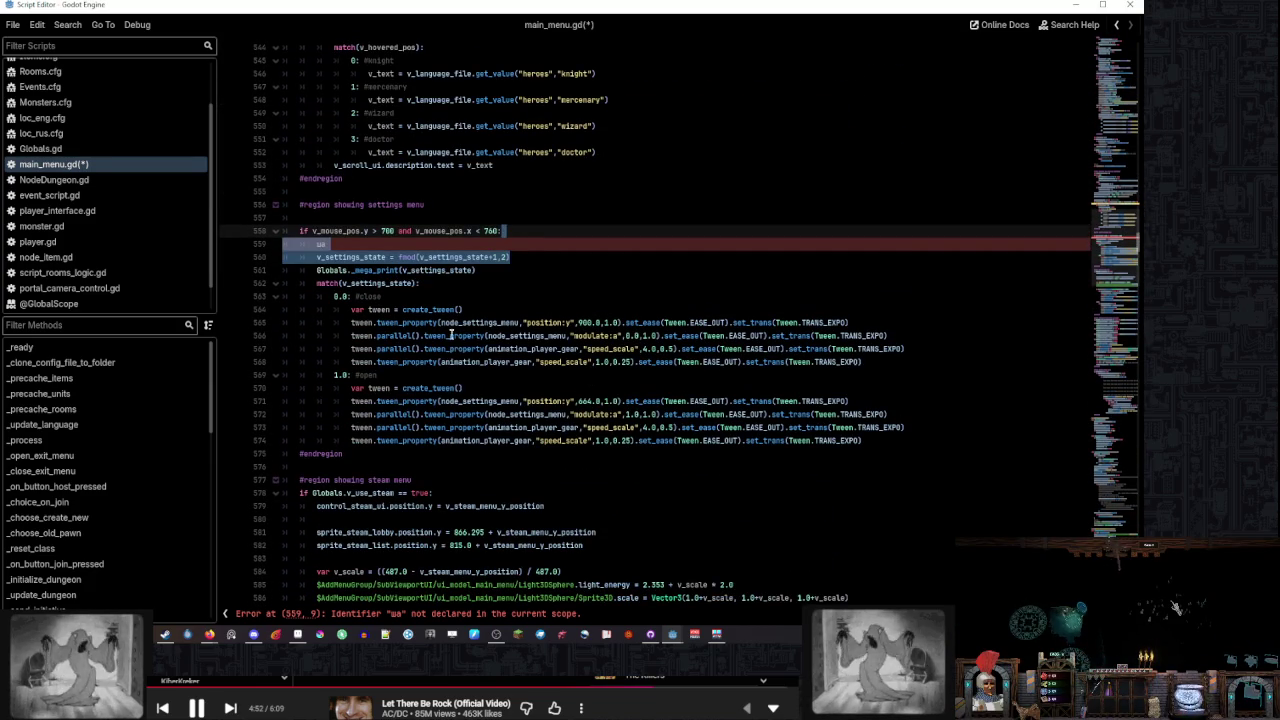
left_click(527, 258)
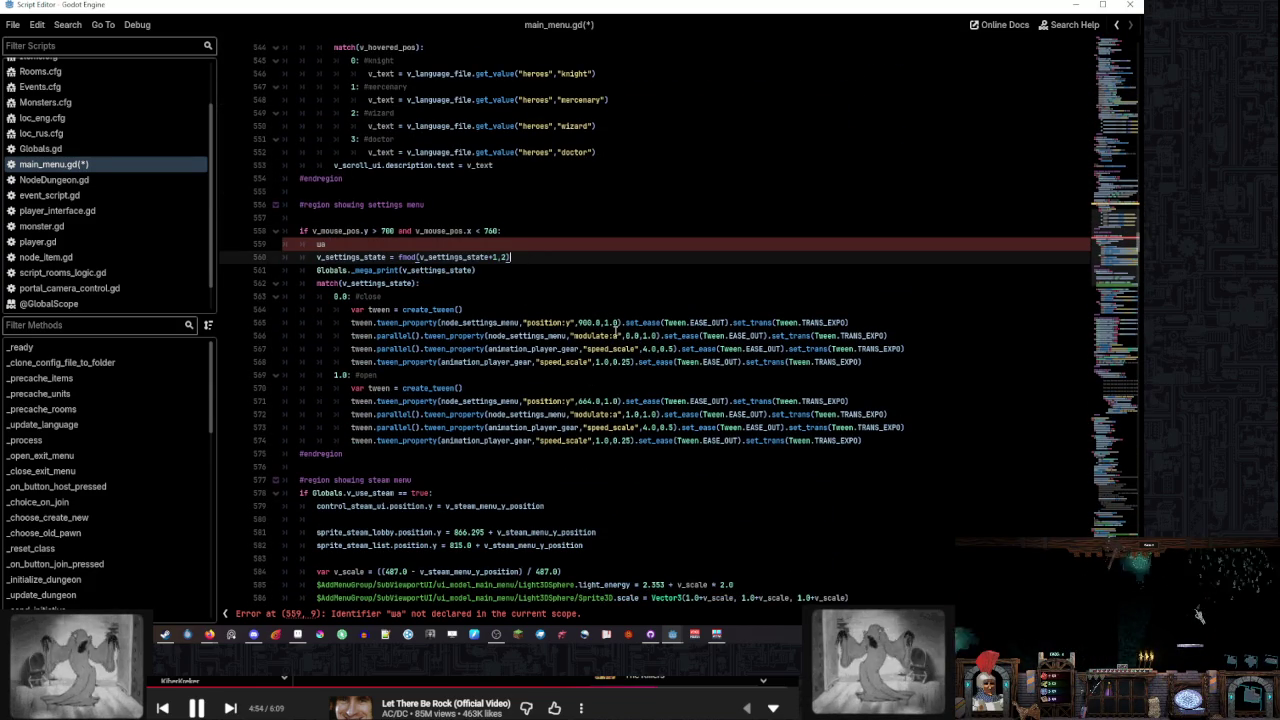
mouse_move(864, 362)
left_mouse_down()
mouse_move(850, 322)
mouse_move(866, 298)
left_mouse_up()
key("ctrl+c")
key("BackSpace")
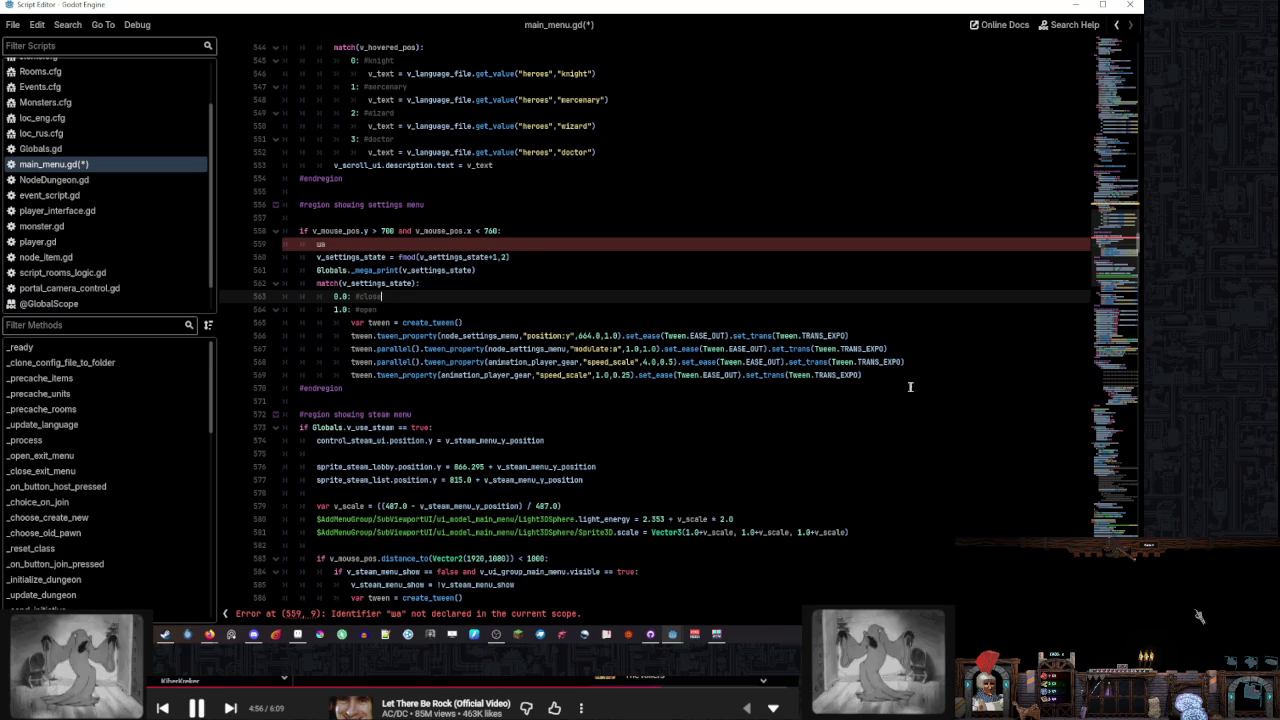
Add an else: after the opening tween block and paste the closing tweens under it
left_click(883, 377)
key("Return")
key("BackSpace")
key("BackSpace")
key("BackSpace")
type("yaw")
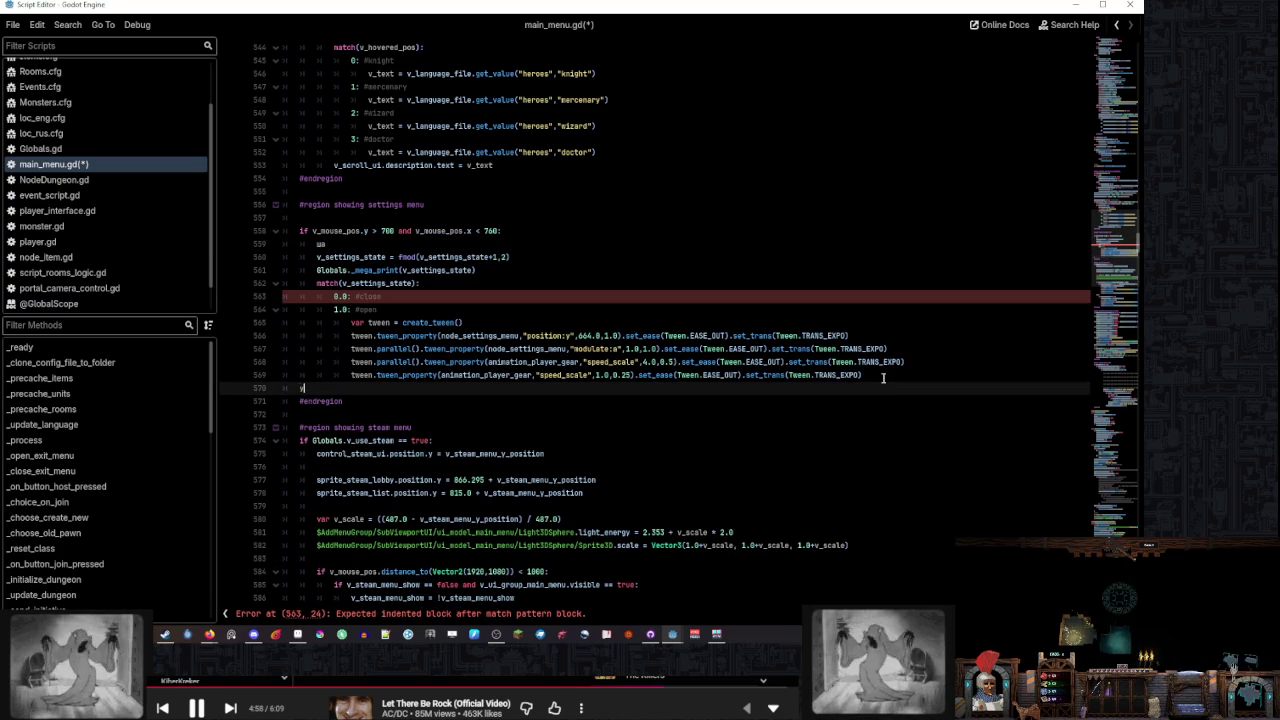
key("BackSpace")
key("BackSpace")
key("BackSpace")
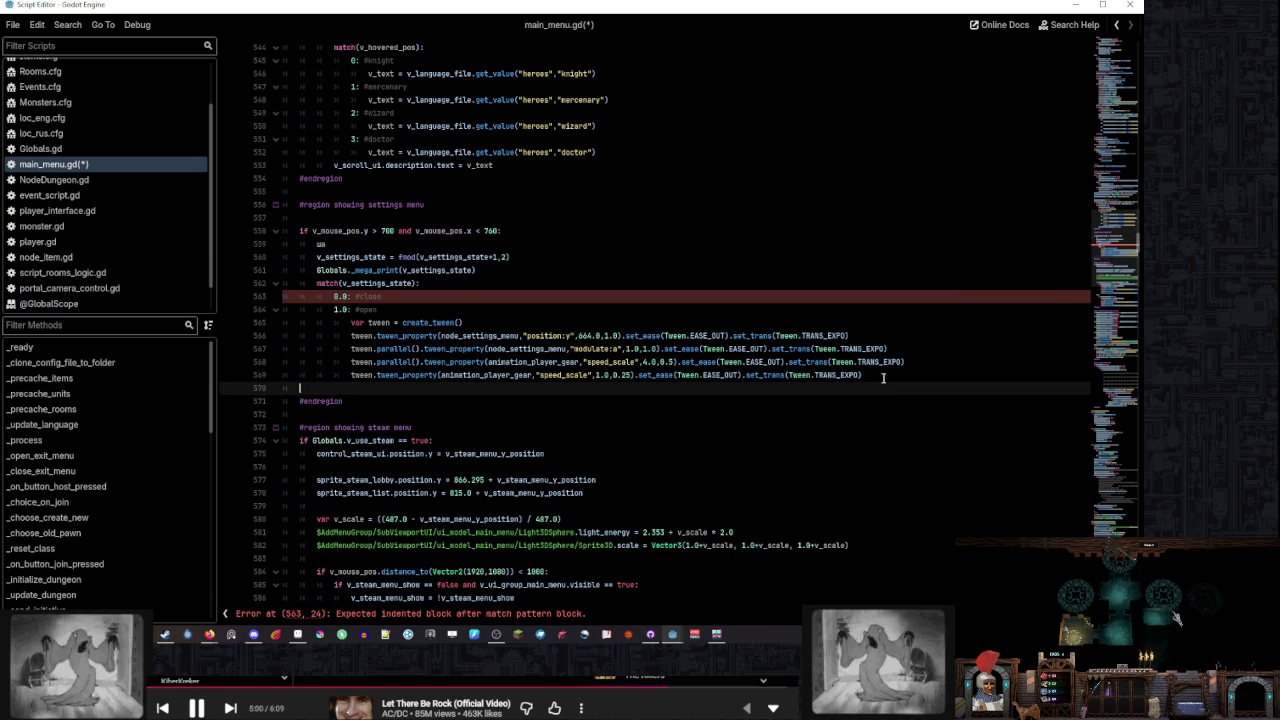
type("else:")
key("Return")
key("ctrl+v")
mouse_move(880, 468)
left_mouse_down()
mouse_move(860, 450)
mouse_move(364, 401)
left_mouse_up()
left_click(362, 401)
key("BackSpace")
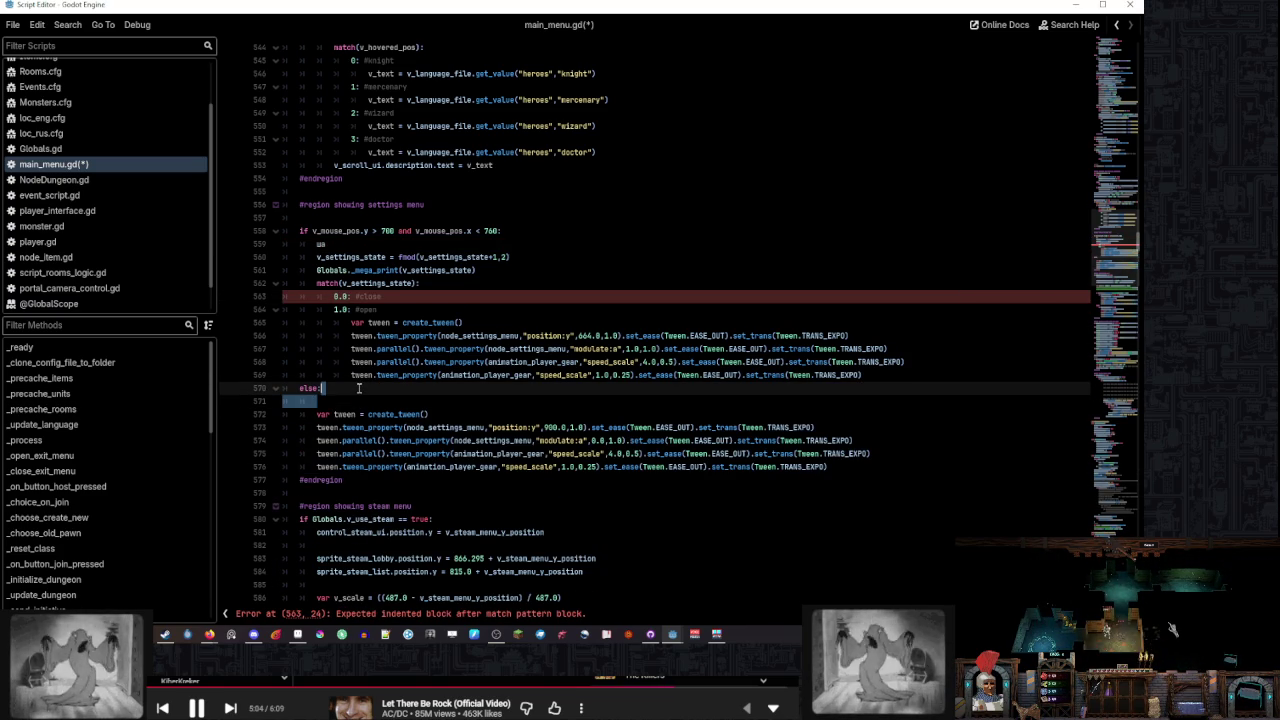
Dedent the opening tween lines and delete the match statement and its case labels
scroll(368, 388, "up", 1)
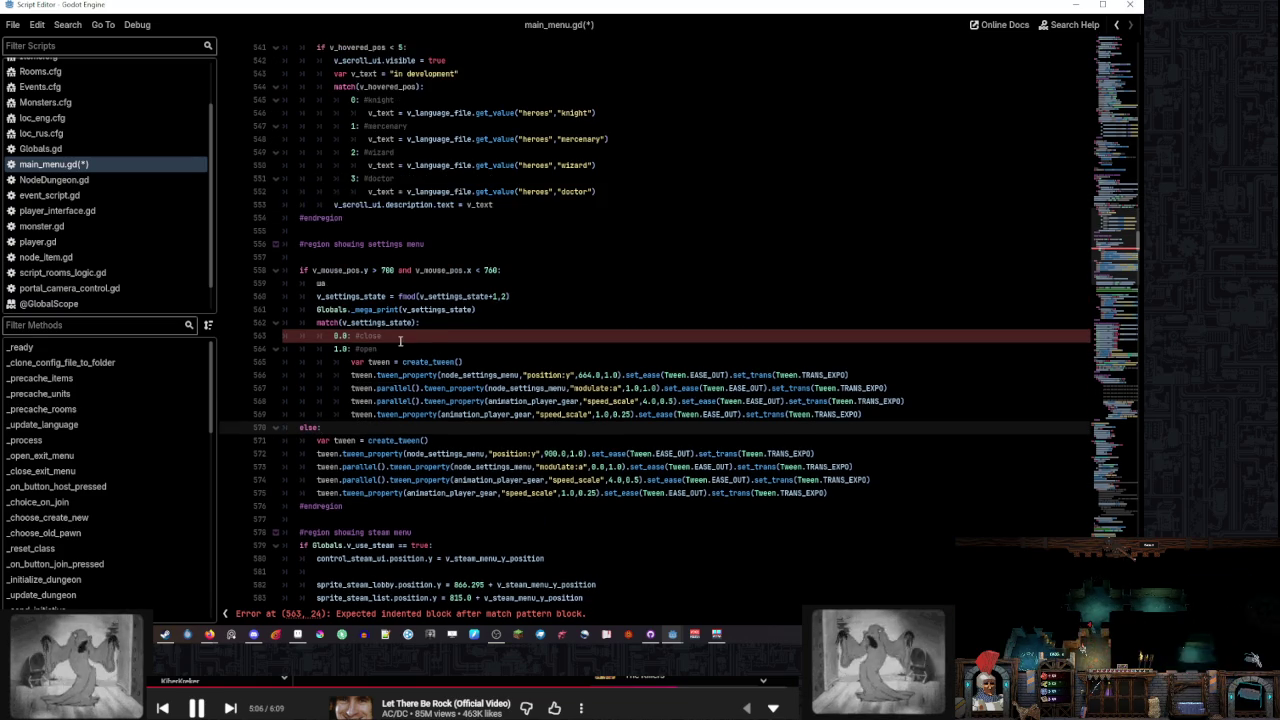
left_click(866, 414)
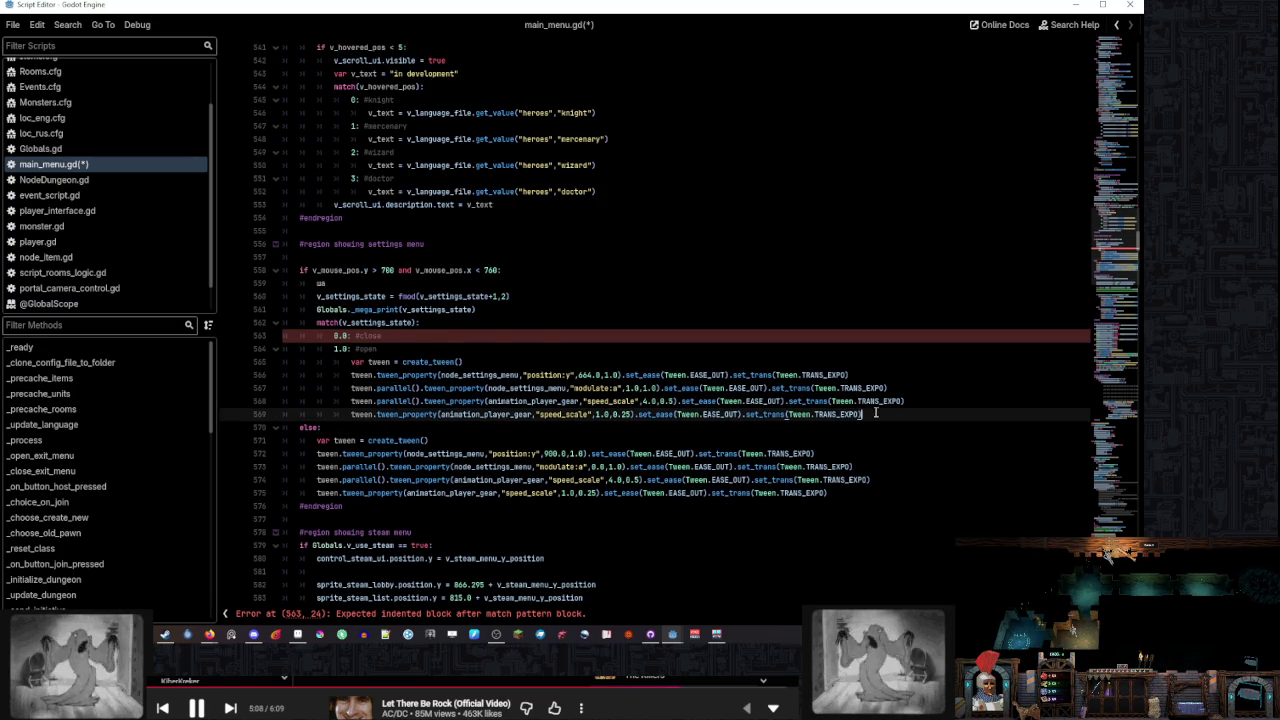
left_click(371, 363, "shift")
key("shift+Tab")
left_click(412, 341)
left_click_drag(412, 341, 496, 311)
key("BackSpace")
left_click(523, 311)
key("Return")
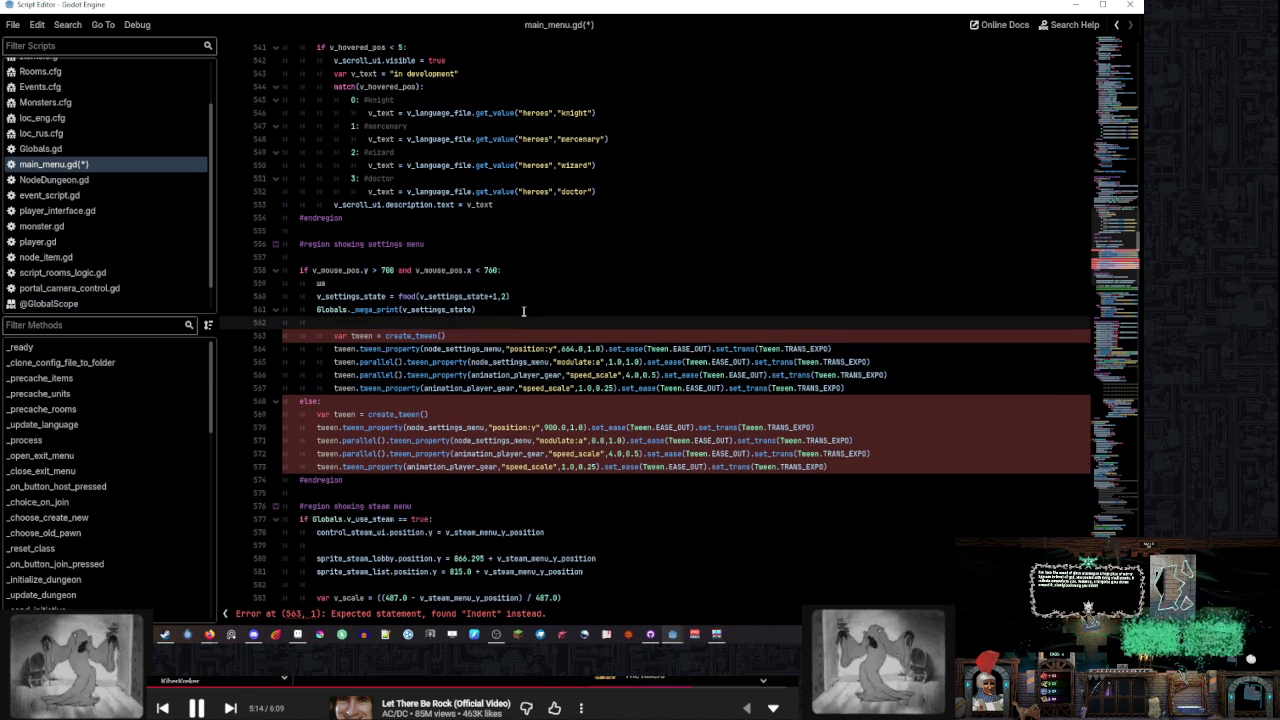
Add 'if v_settings_state == false:' with 'v_settings_state = !v_settings_state' inside it
type("v_settings_state == false:")
key("Return")
type("v_settings_state = tru")
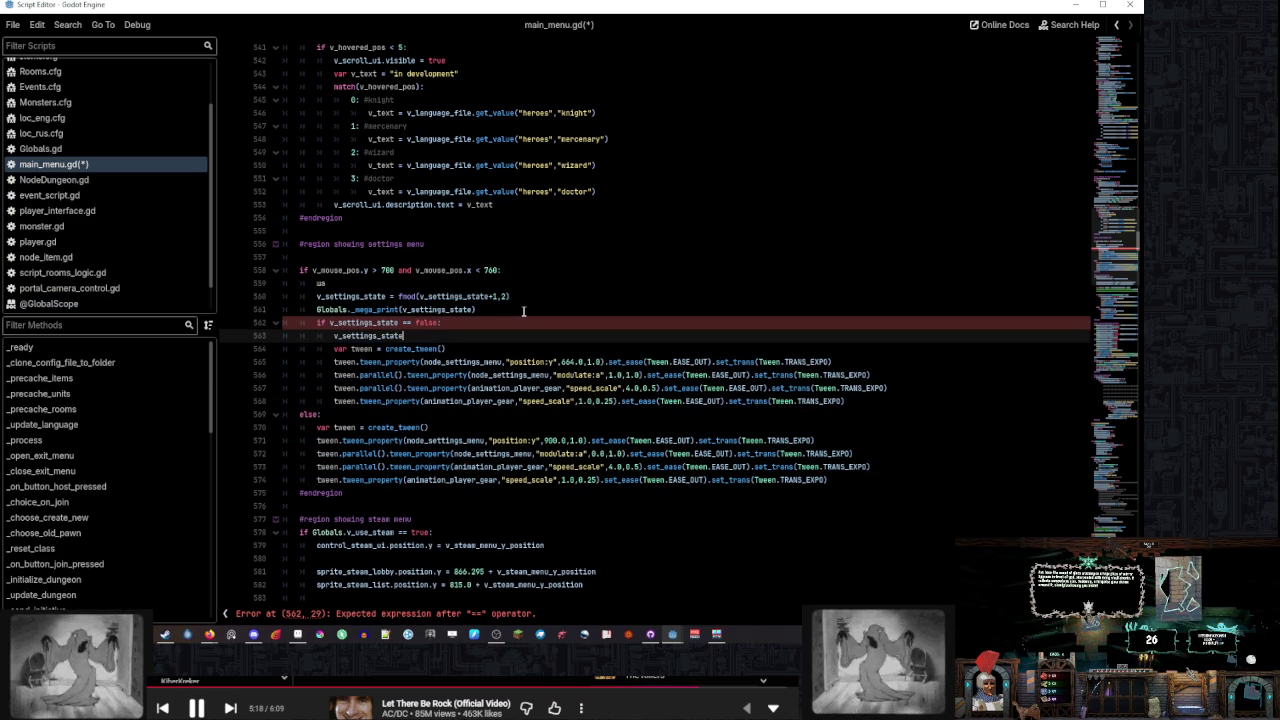
key("Return")
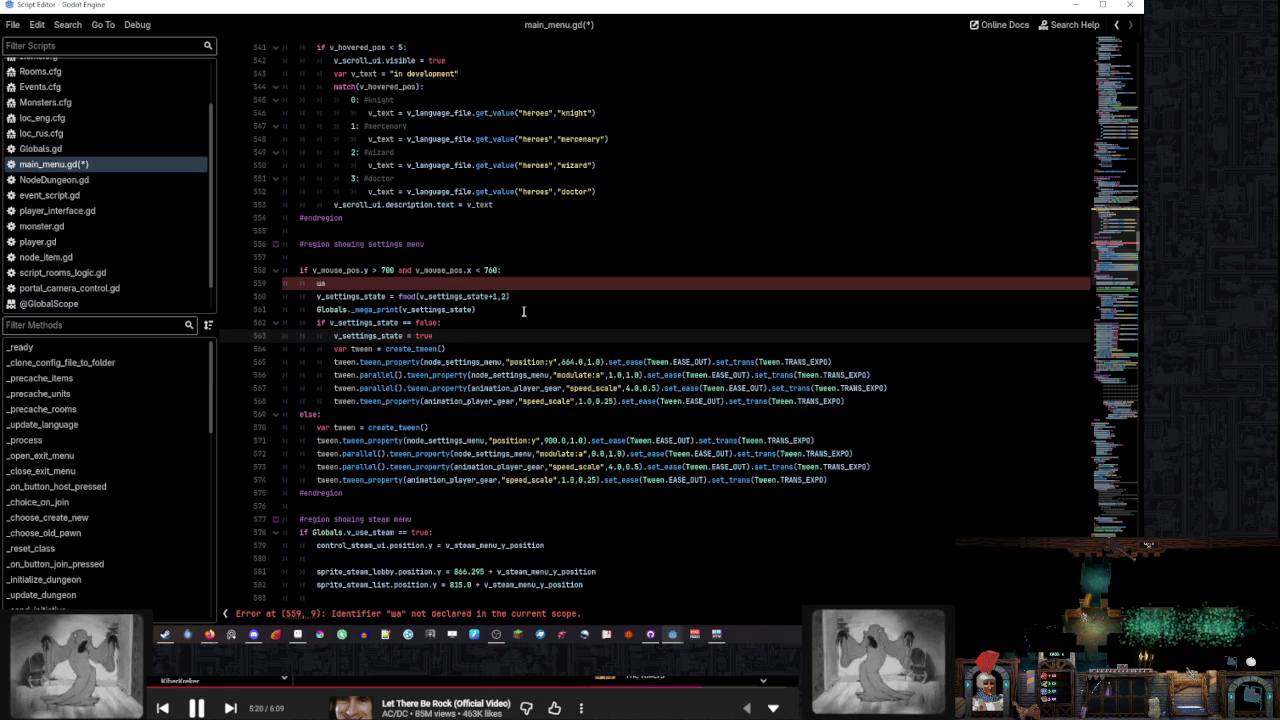
type("!v_settings_state")
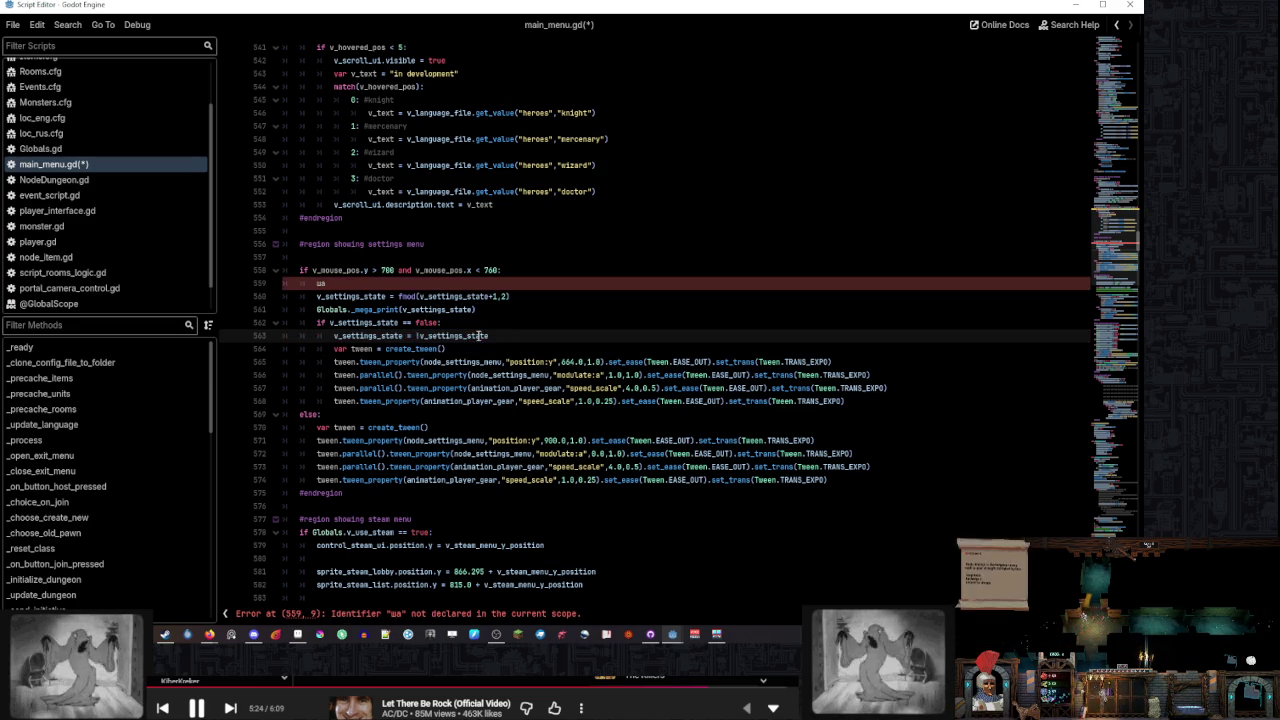
Copy that check into the else branch as '== true:' and indent the closing tweens under it
left_click_drag(490, 337, 529, 312)
key("ctrl+c")
left_click(322, 414)
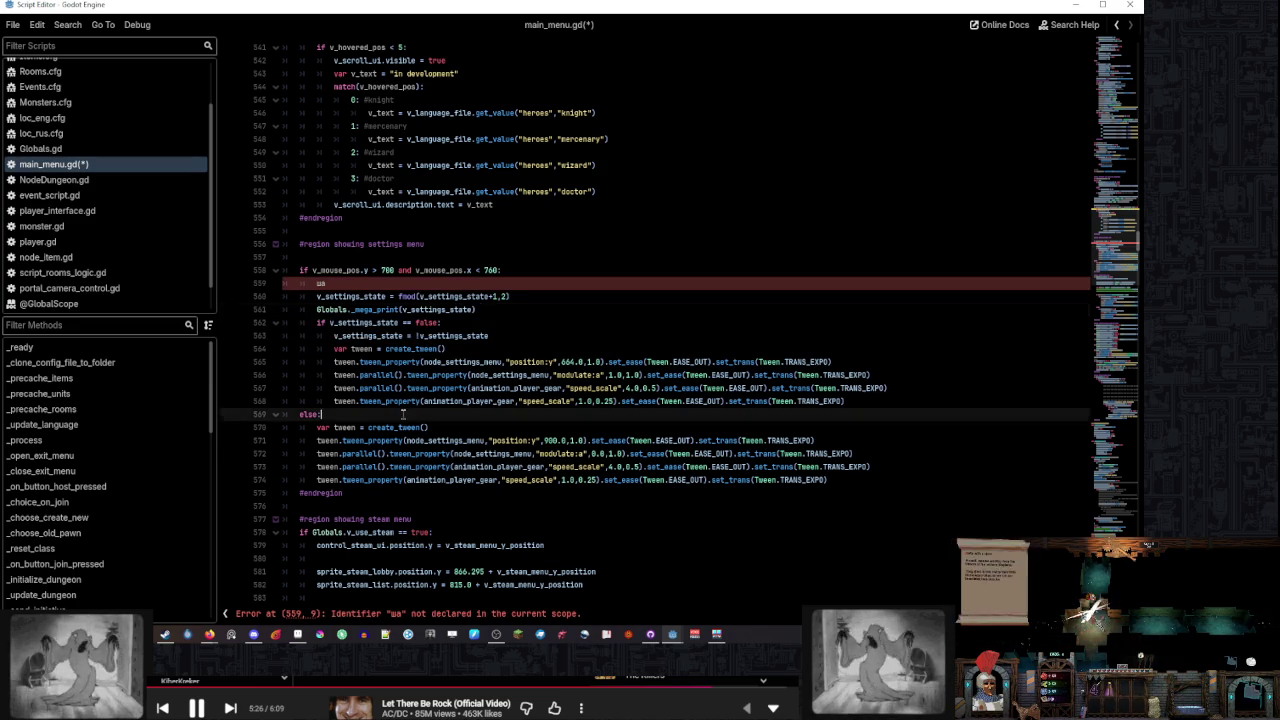
key("ctrl+v")
double_click(428, 427)
type("true")
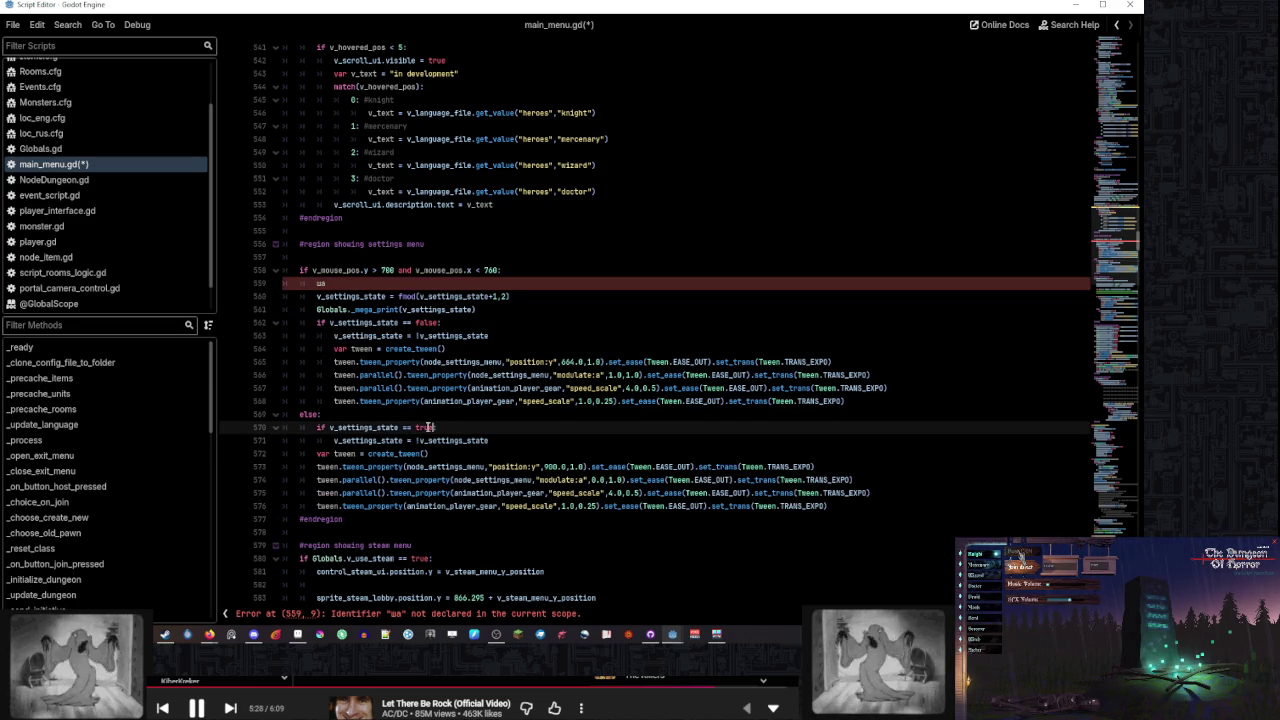
left_click_drag(349, 453, 362, 509)
key("Tab")
Delete the stray ua line and the old fmod toggle line
left_click(544, 436)
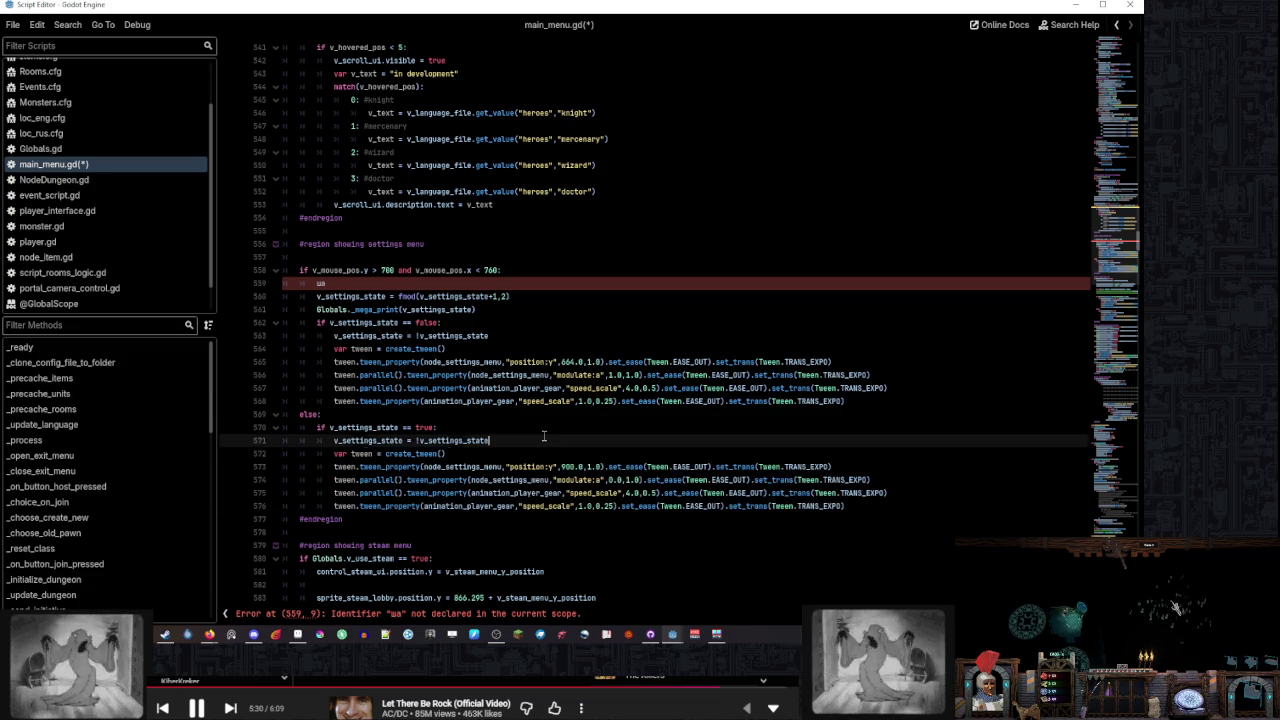
scroll(540, 436, "up", 1)
left_click(406, 323)
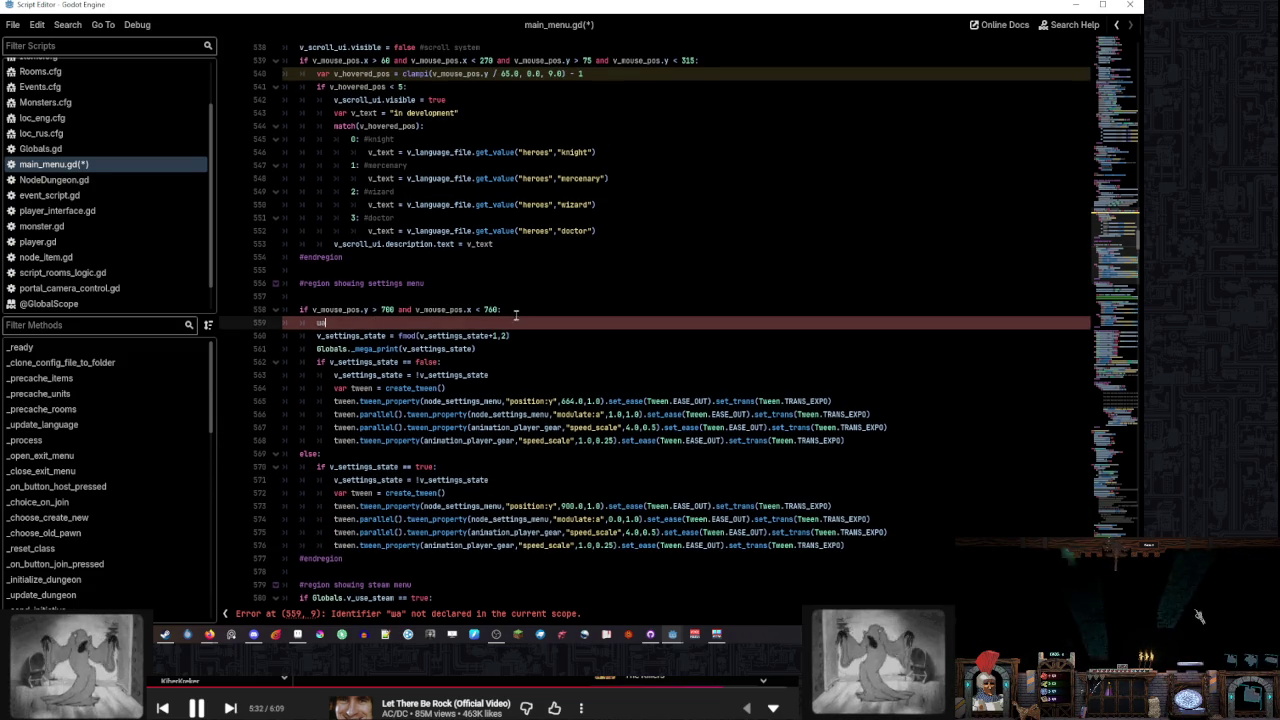
left_click(516, 311)
key("shift+Down")
key("Delete")
triple_click(483, 323)
key("Delete")
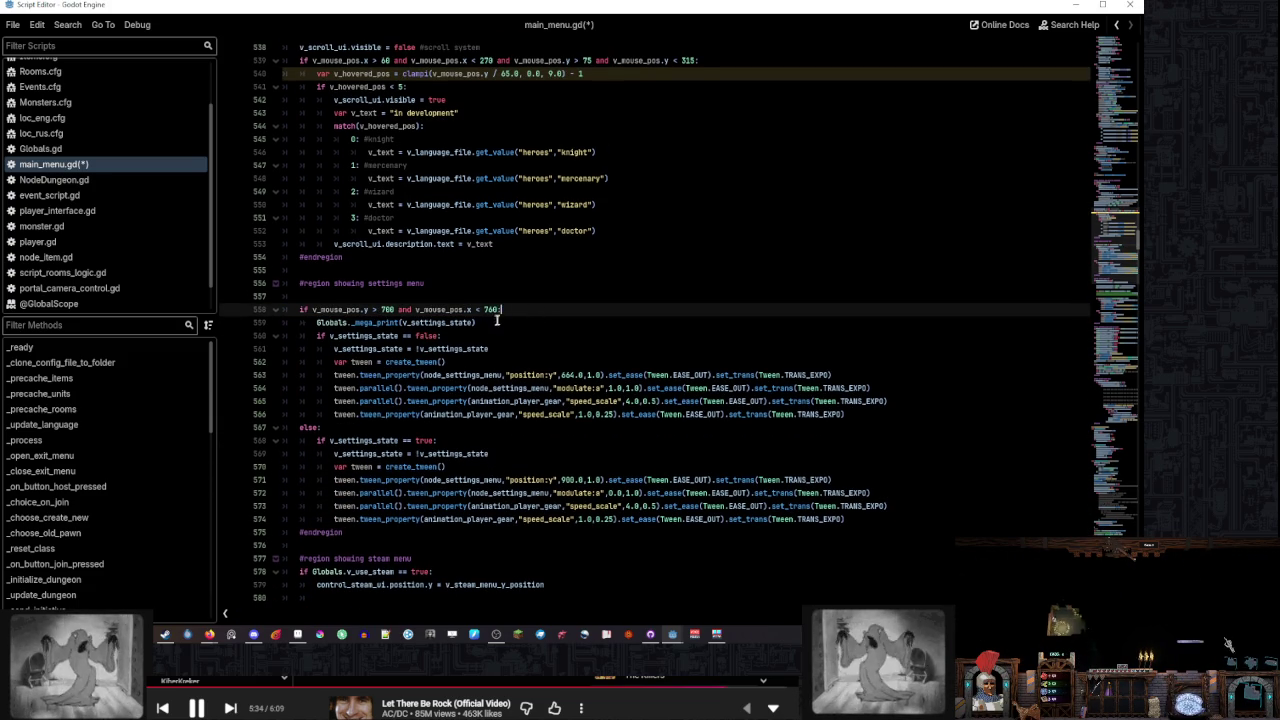
double_click(437, 323)
key("ctrl+f")
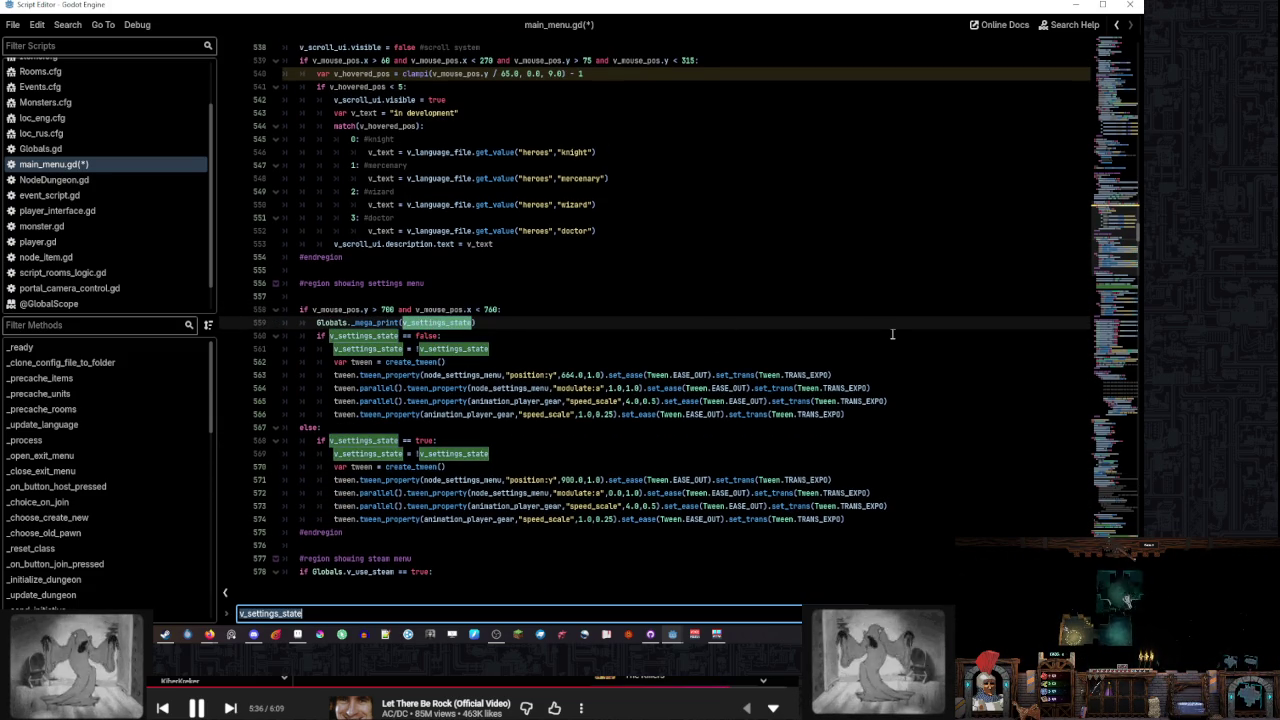
Change the v_settings_state declaration on line 65 from 0.0 to true
key("Return")
key("Return")
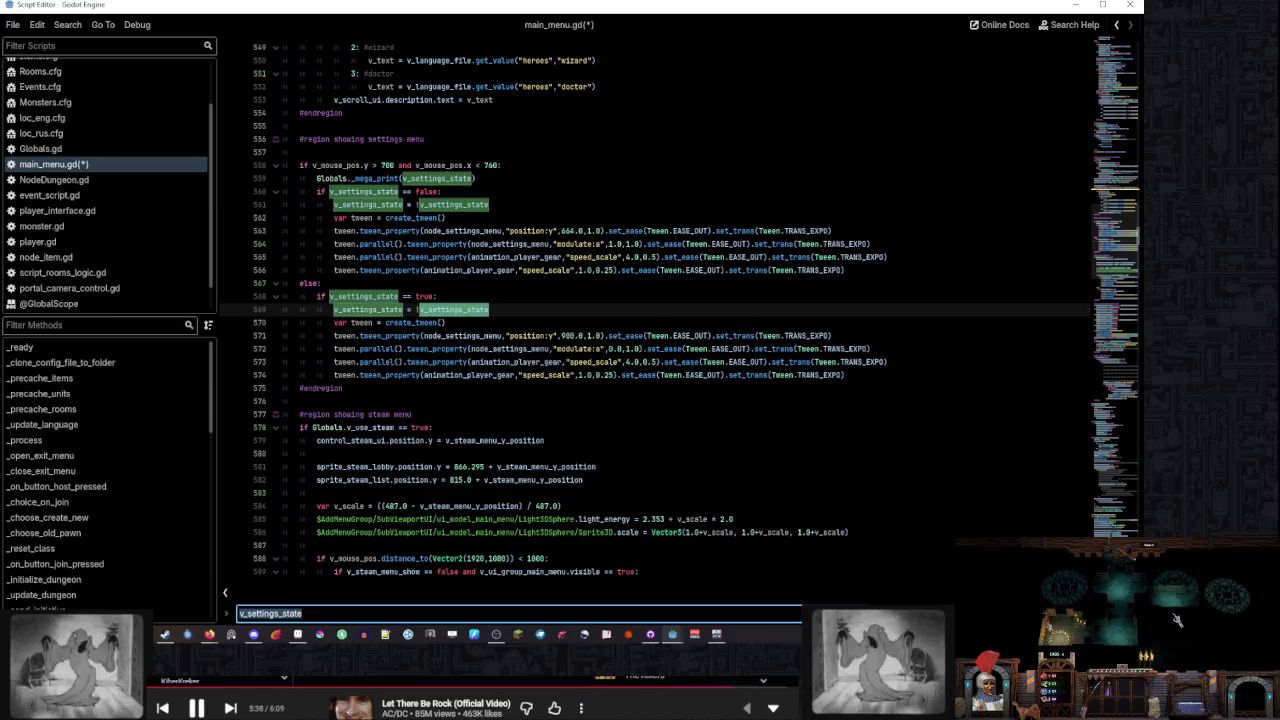
left_click(429, 309)
key("BackSpace")
key("BackSpace")
key("BackSpace")
type("false")
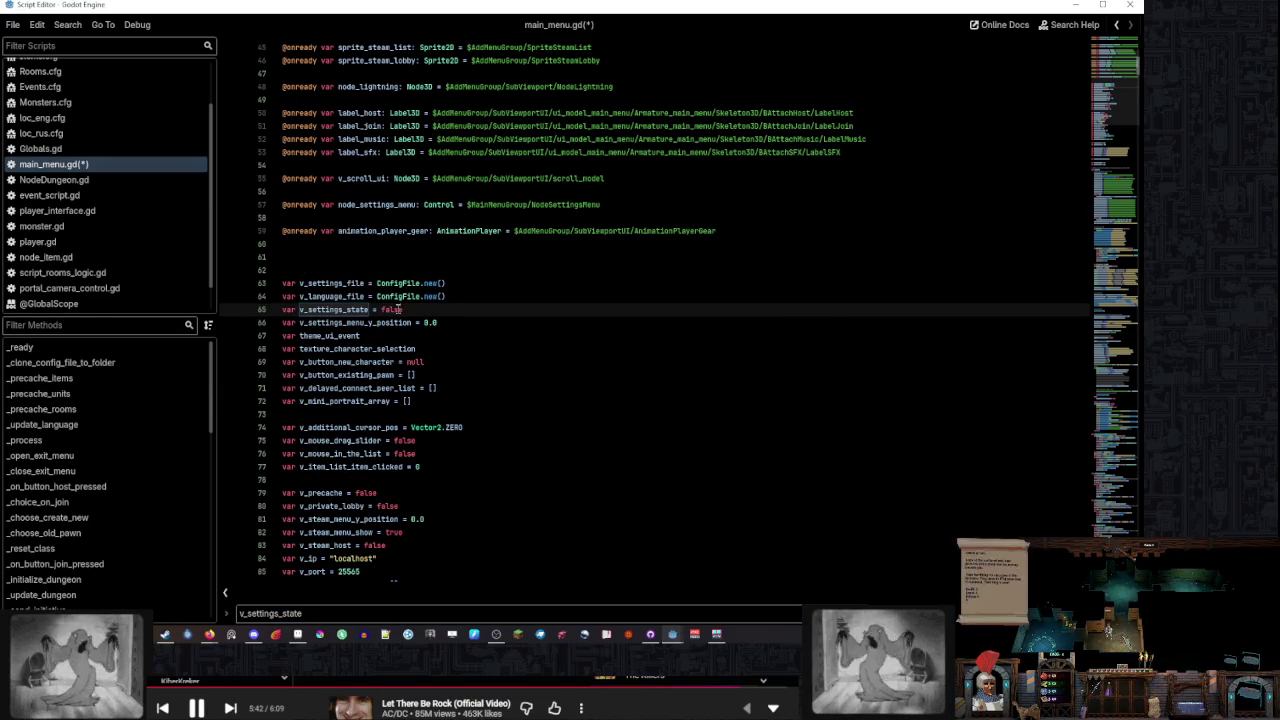
key("ctrl+s")
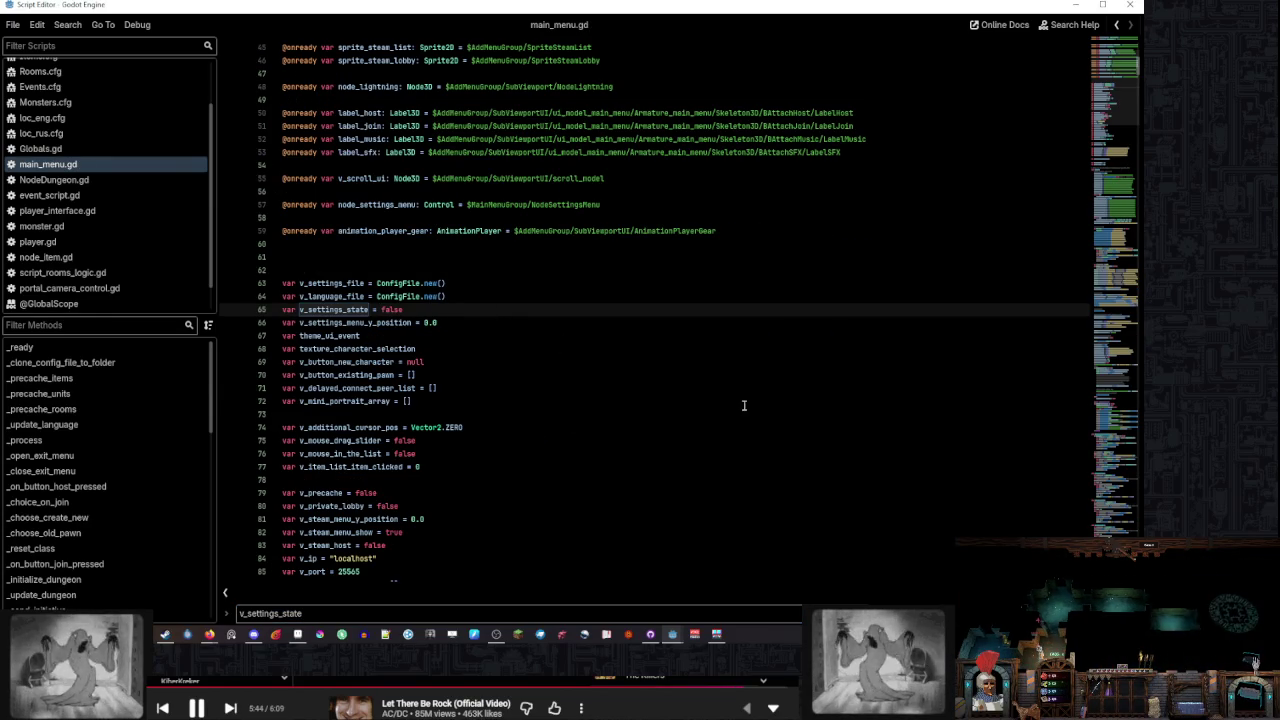
double_click(389, 310)
type("true")
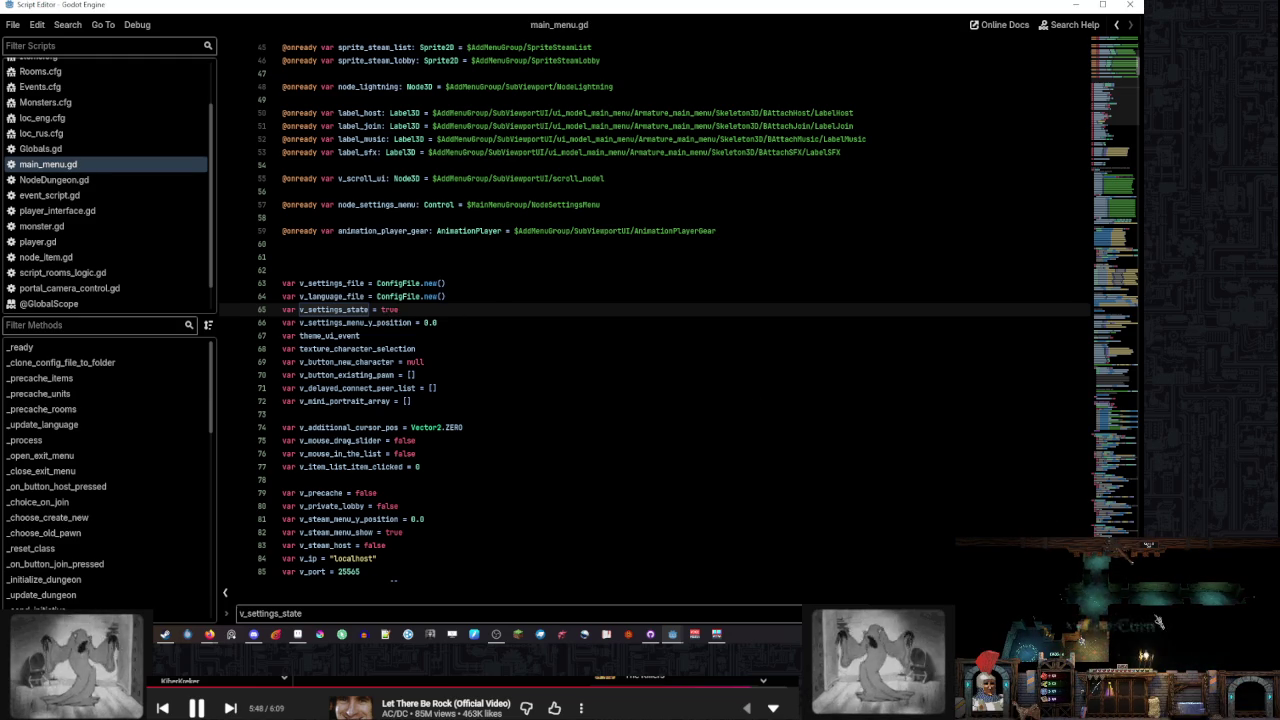
Delete the Globals._mega_print debug line and blank line 557, save, and return to main_menu
key("Return")
left_click(533, 318)
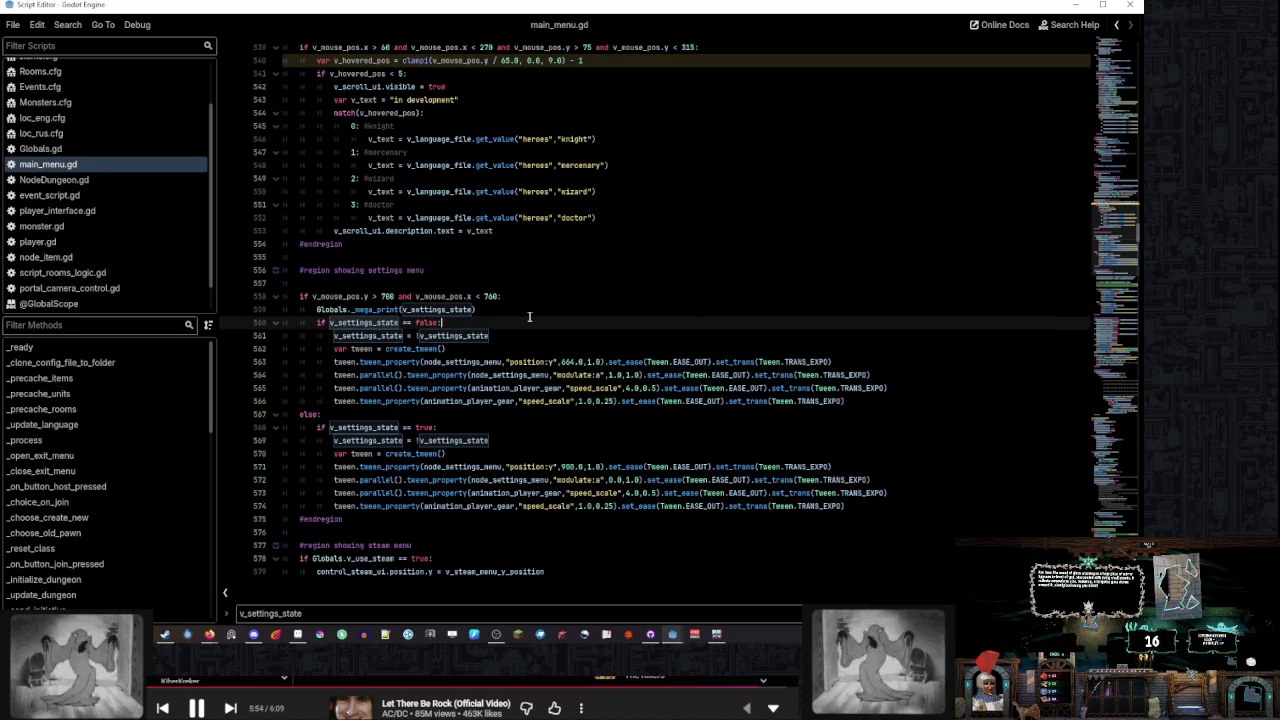
key("Escape")
left_click(514, 309)
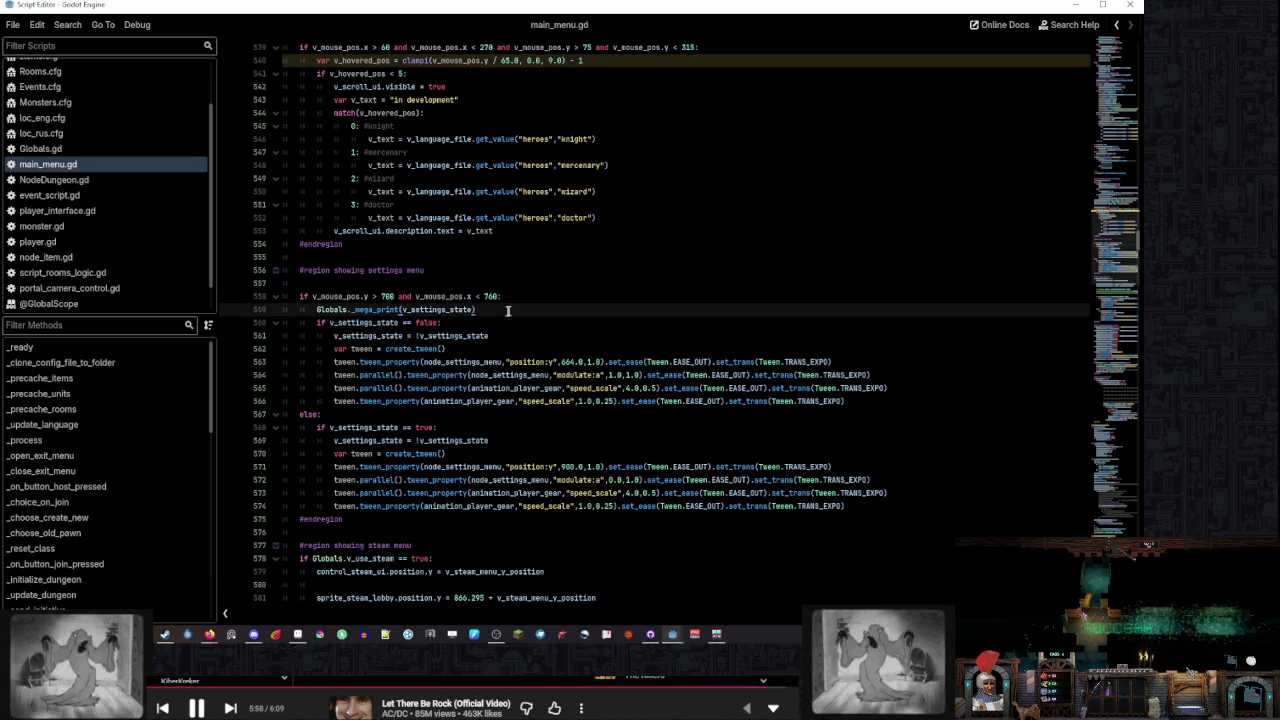
left_click_drag(508, 310, 519, 296)
key("Delete")
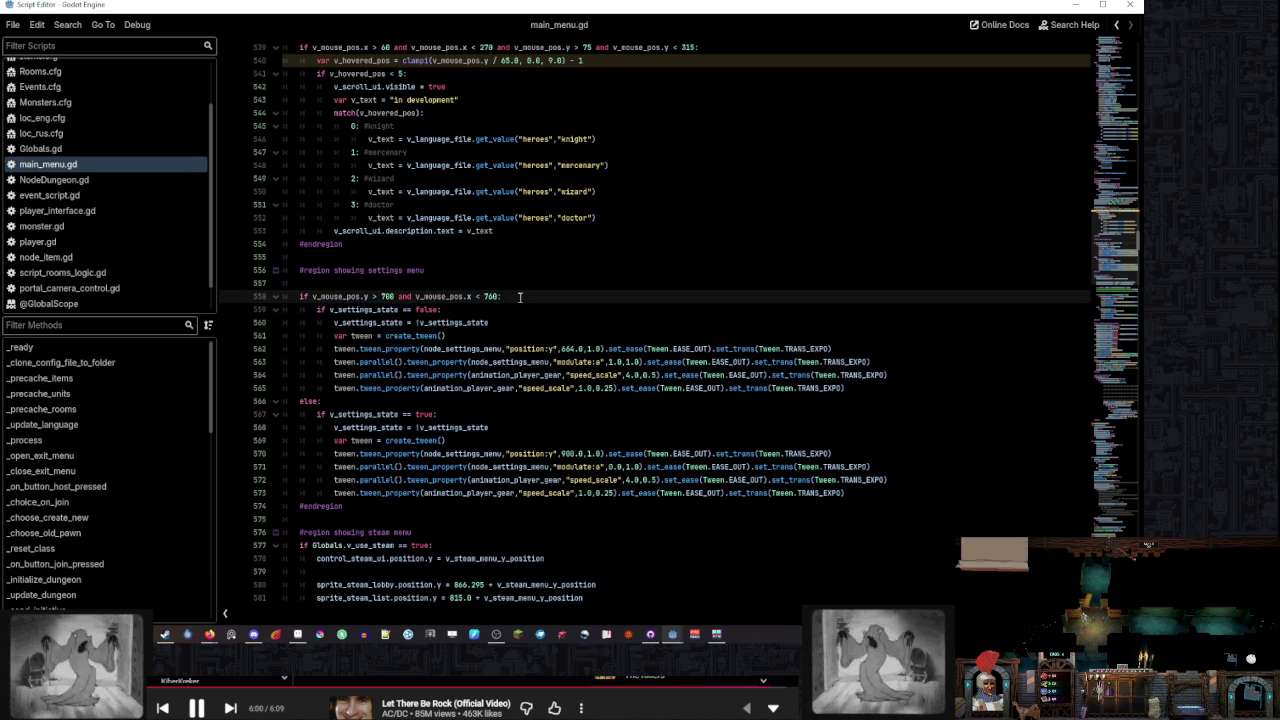
key("ctrl+z")
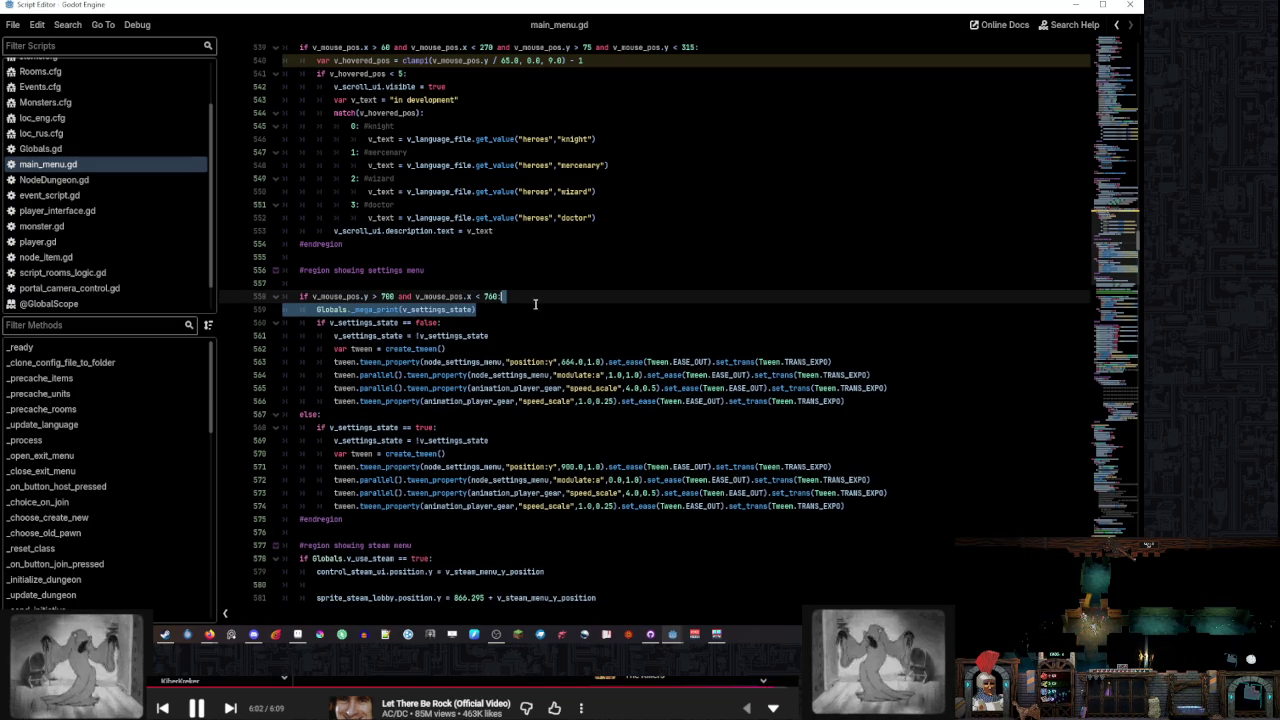
key("Delete")
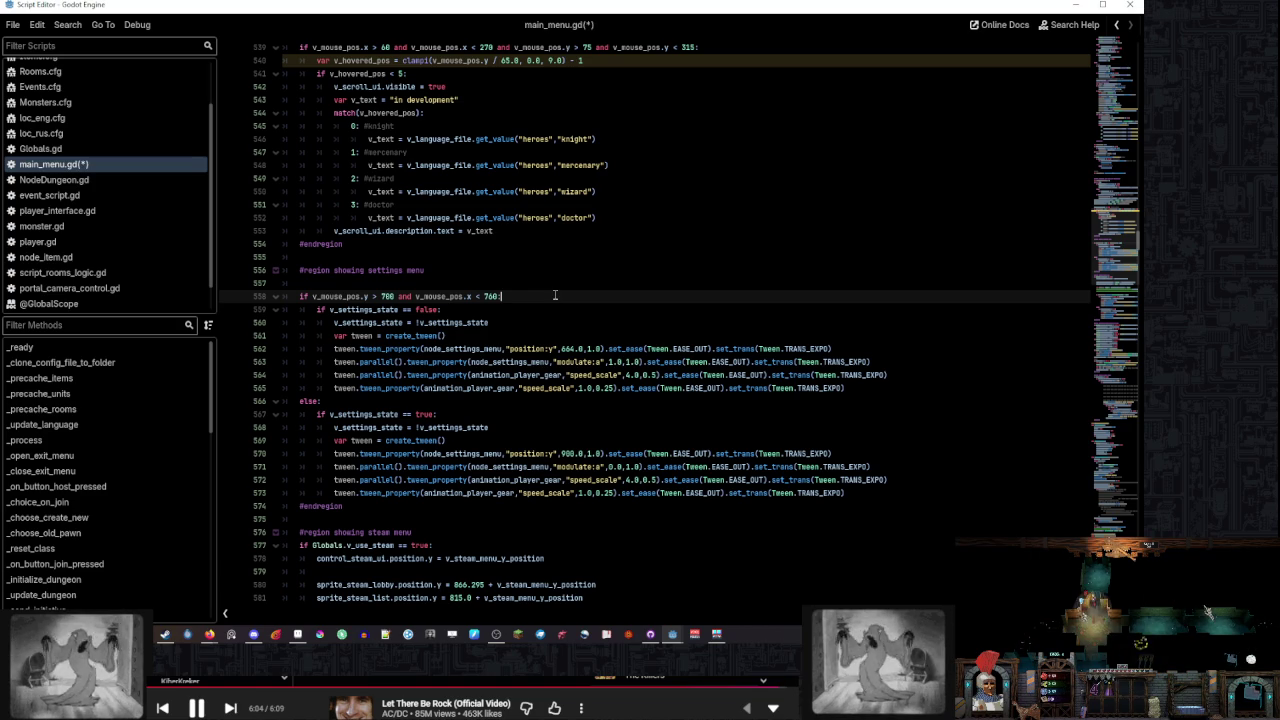
key("Up")
key("Up")
key("Delete")
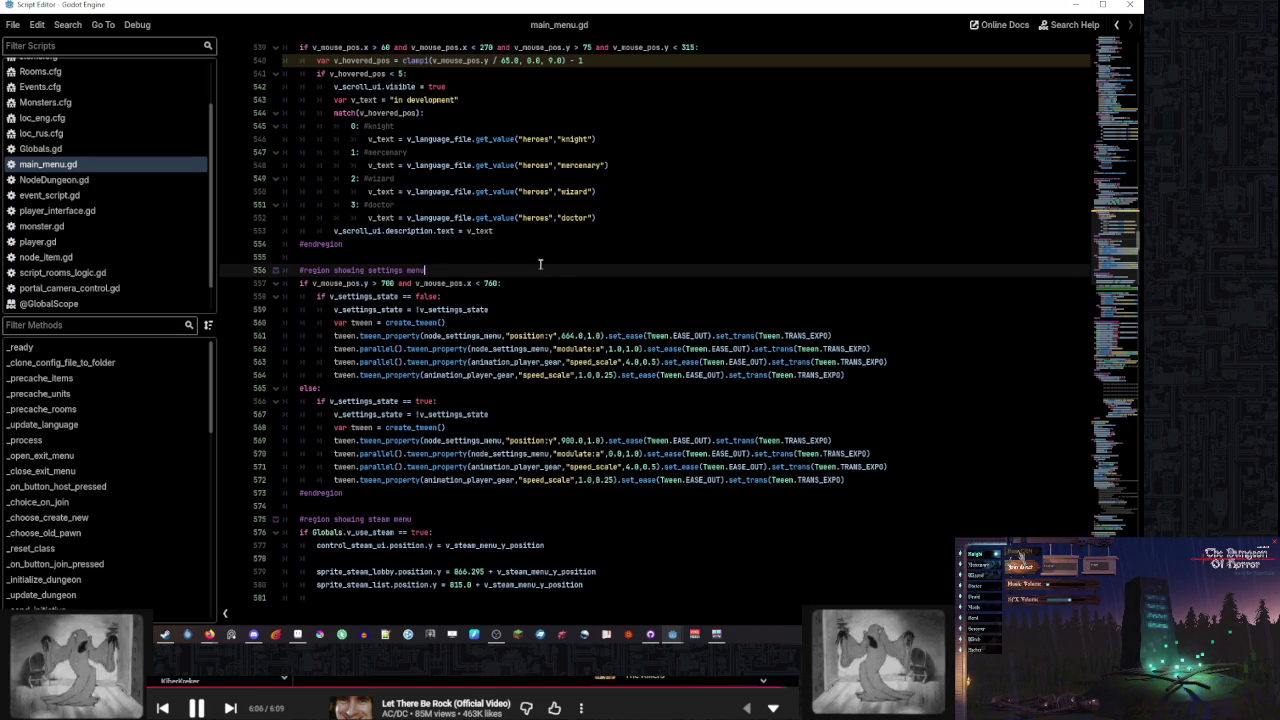
key("ctrl+s")
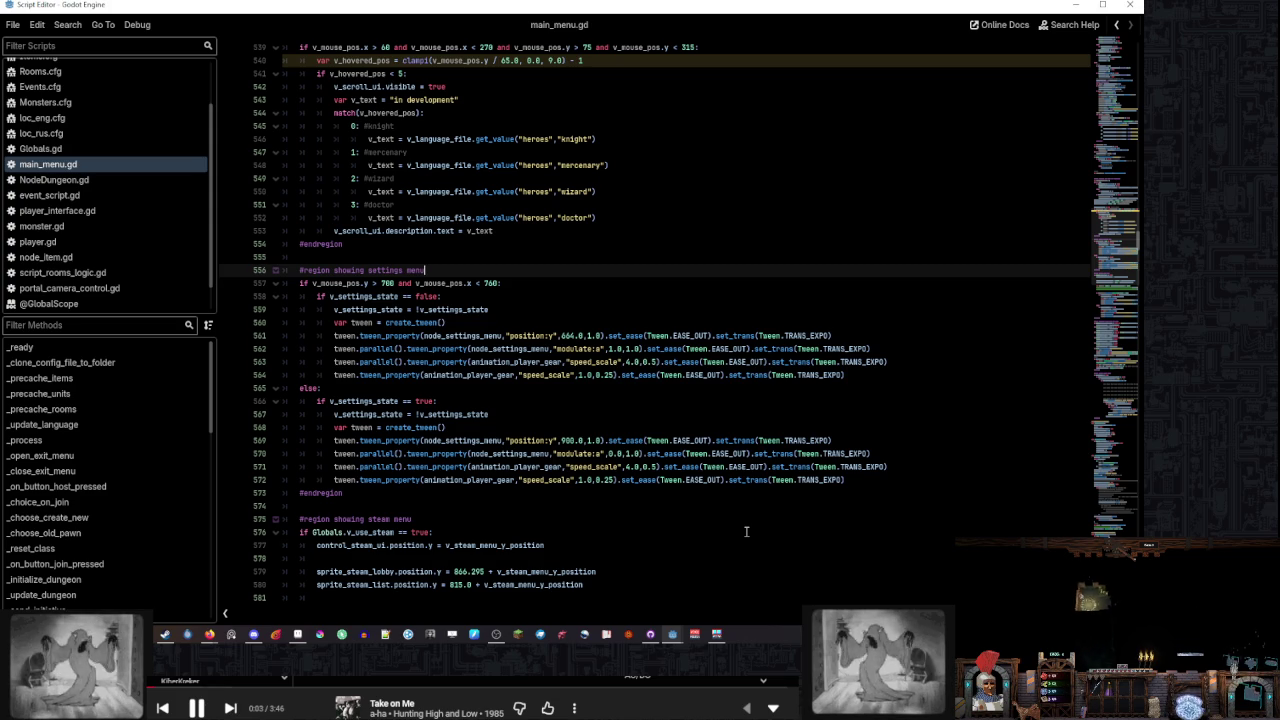
left_click(672, 634)
left_click(603, 585)
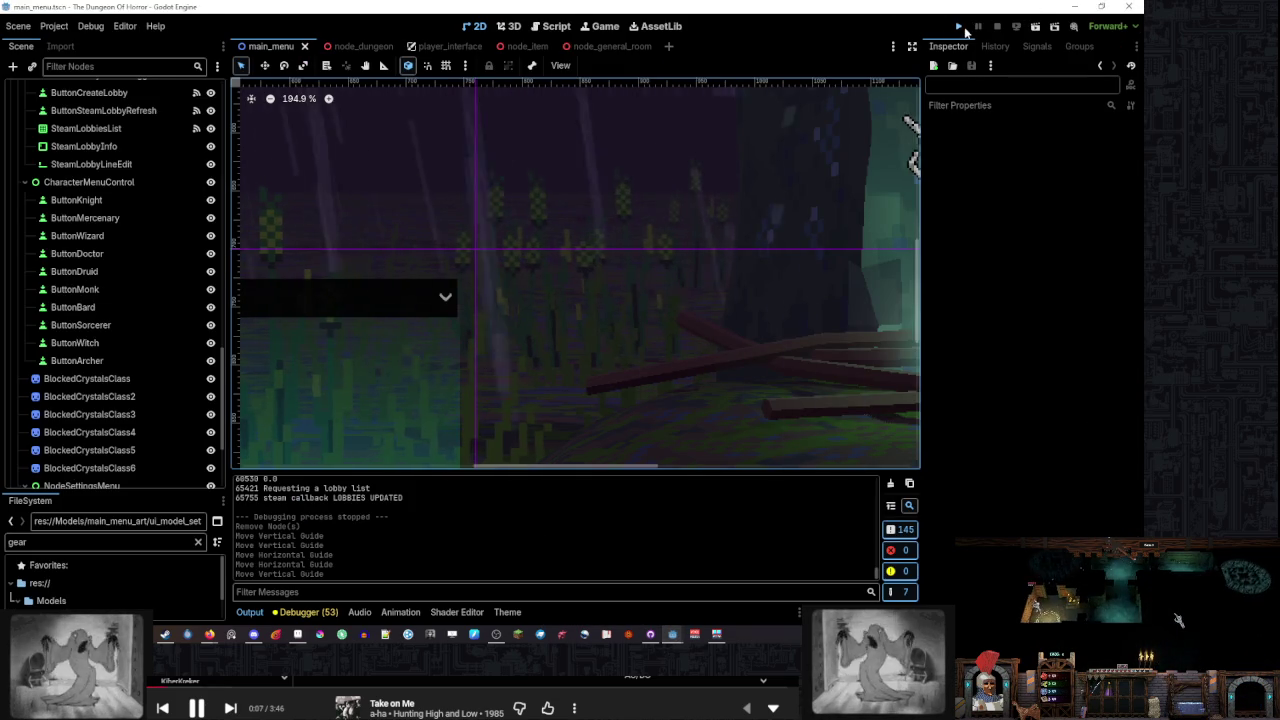
Run the project and hover the skeleton and tower to reveal the settings and lobby panels
left_click(962, 28)
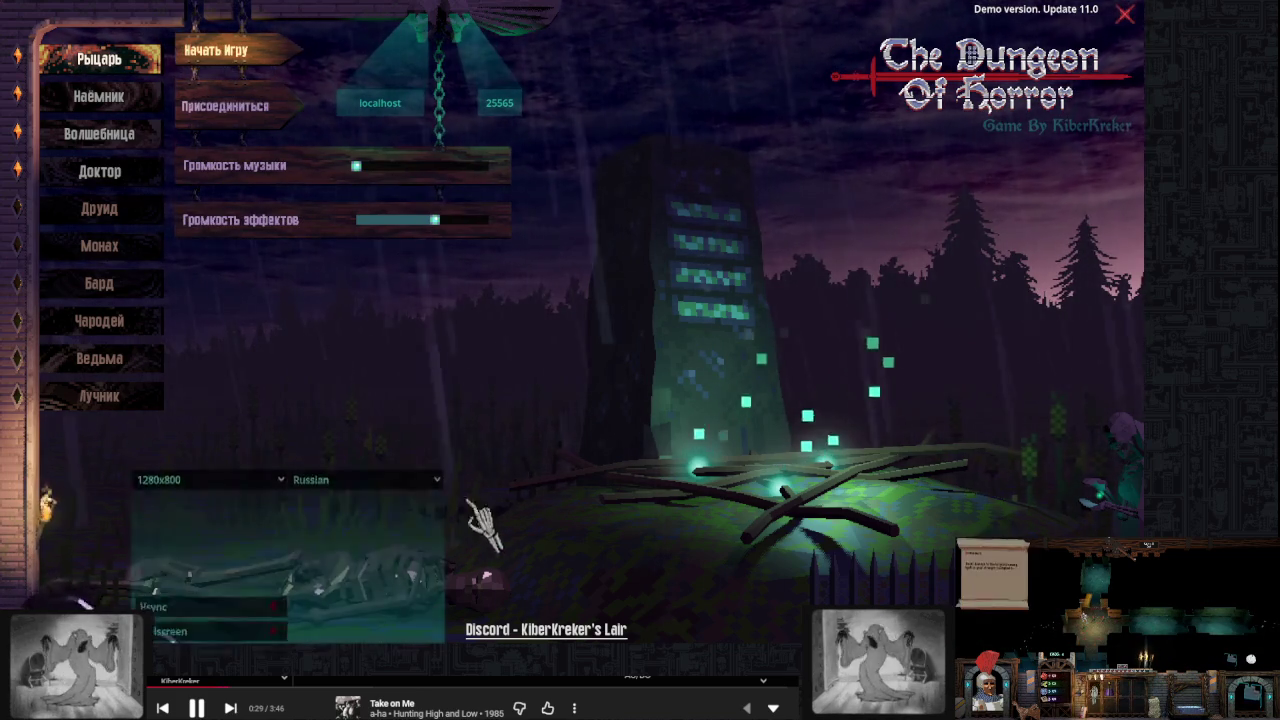
mouse_move(729, 371)
mouse_move(351, 563)
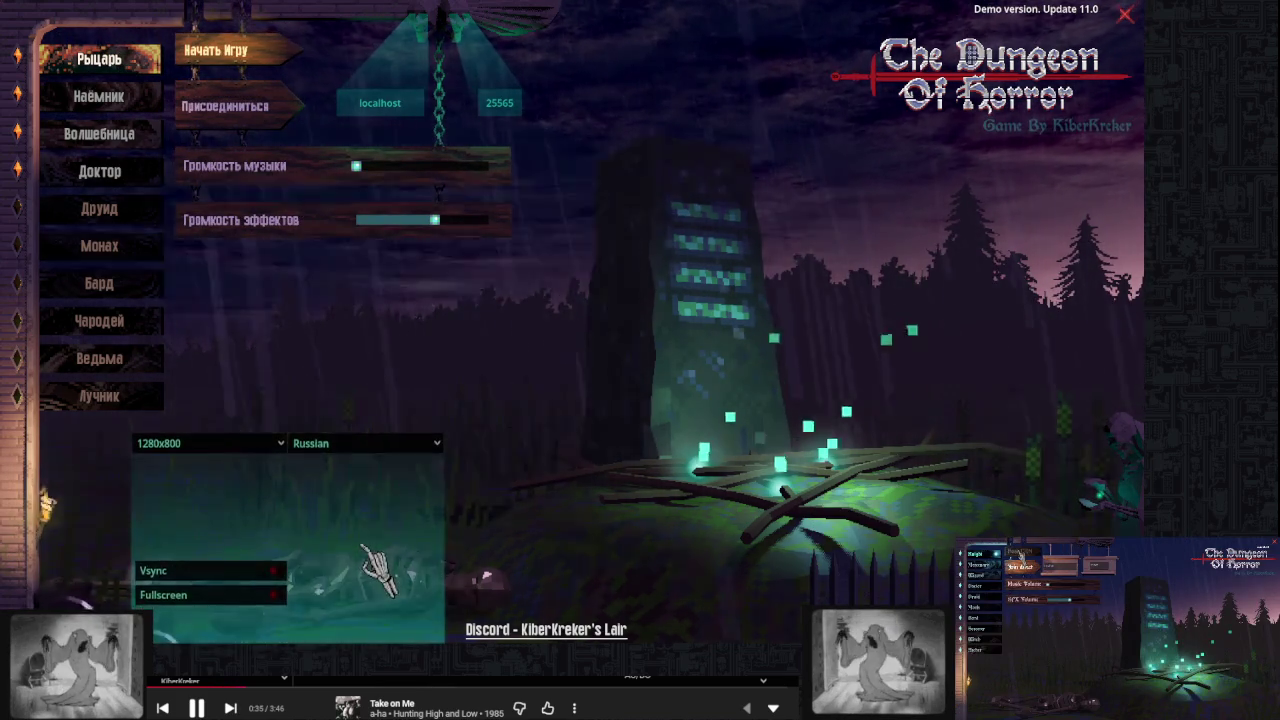
mouse_move(875, 510)
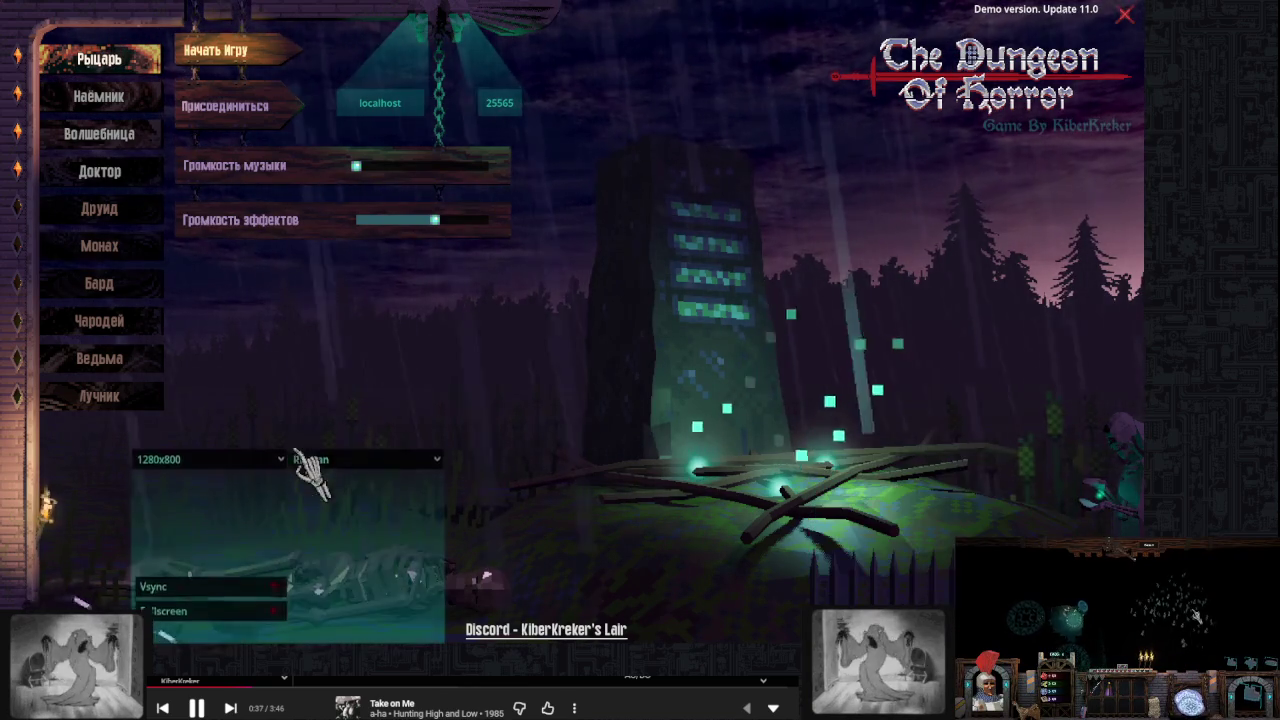
mouse_move(771, 394)
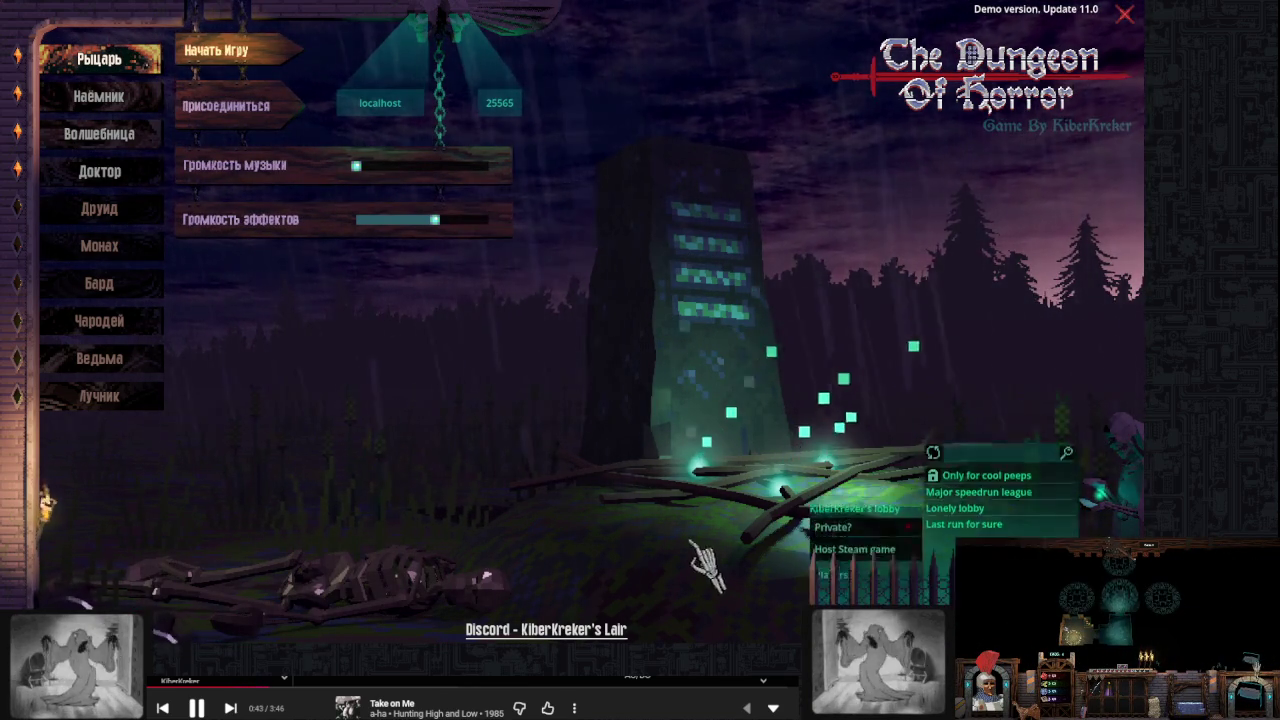
mouse_move(357, 475)
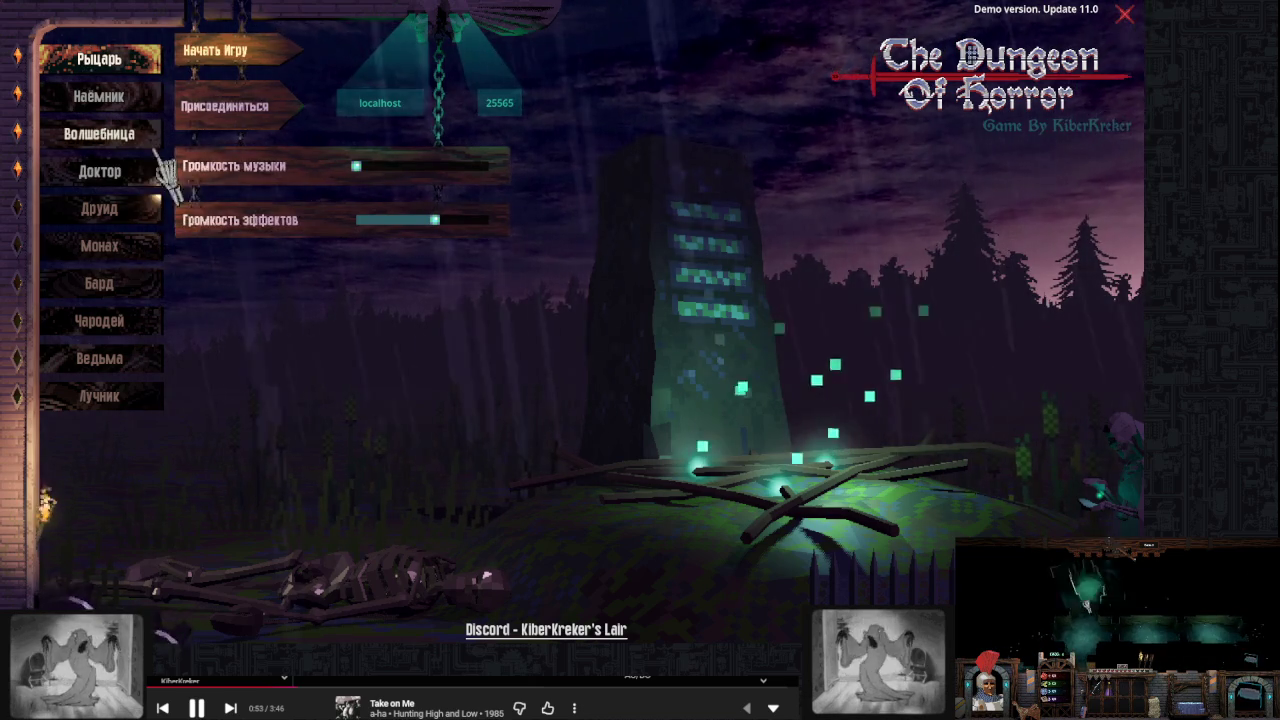
mouse_move(138, 215)
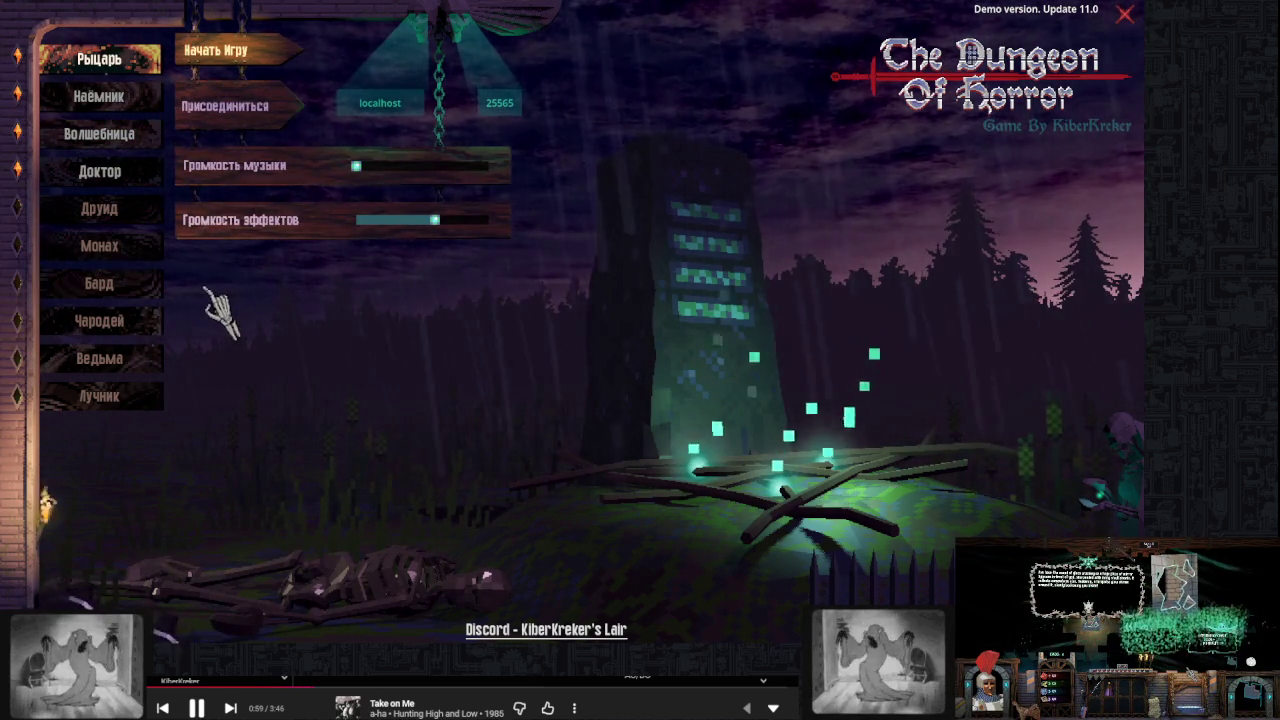
Try English and Russian in the language dropdown and browse resolutions, keeping 1280x800
mouse_move(450, 502)
left_click(360, 442)
left_click(362, 462)
left_click(360, 442)
left_click(360, 478)
left_click(263, 442)
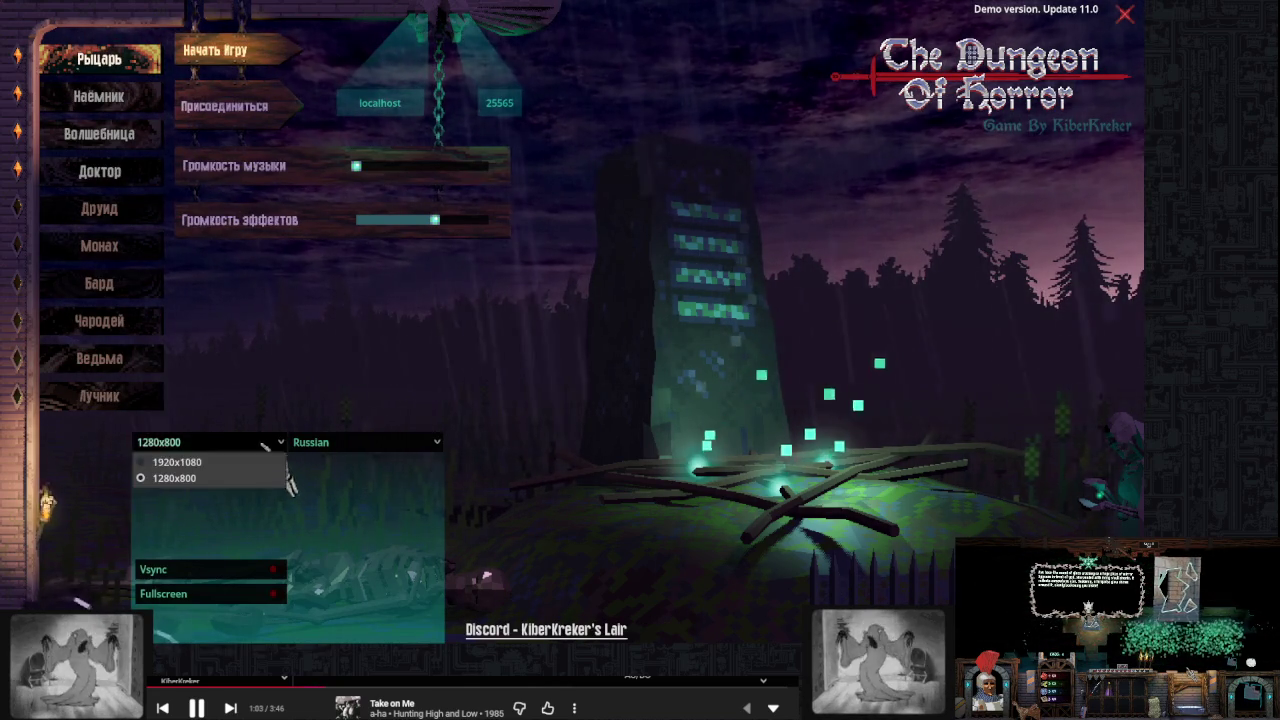
left_click(268, 478)
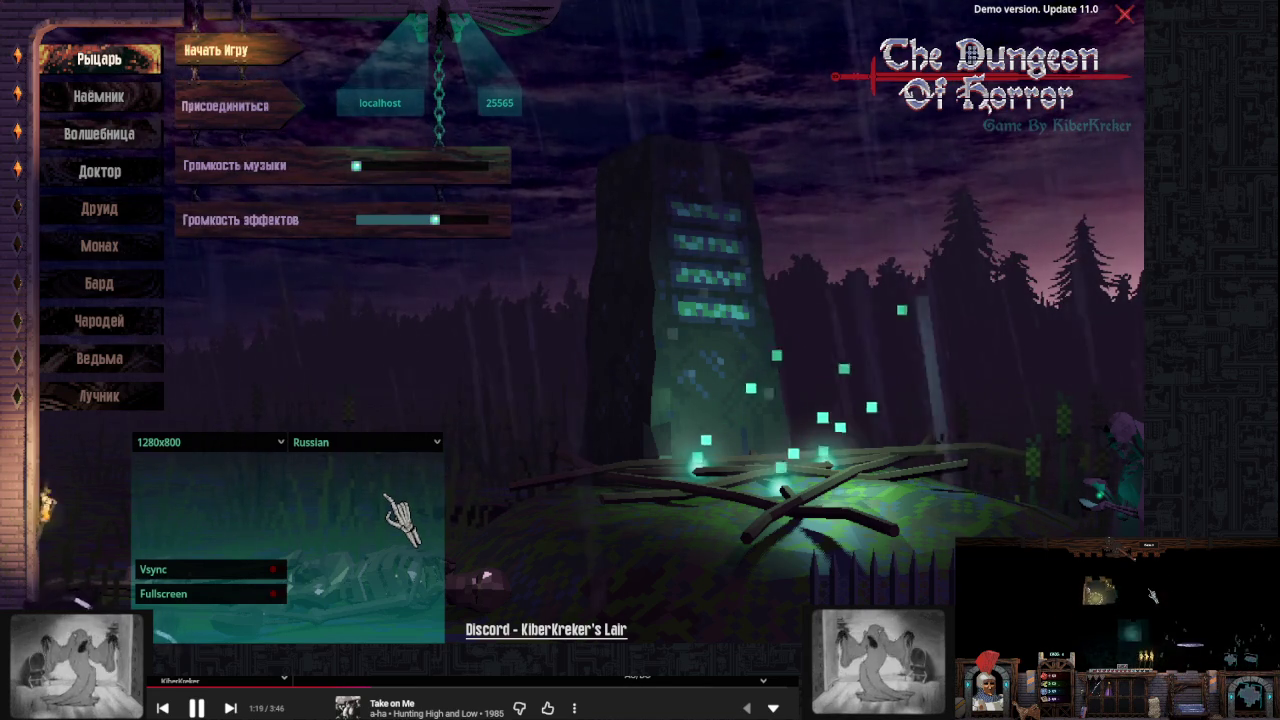
left_click(250, 442)
left_click(262, 463)
left_click(270, 442)
left_click(280, 466)
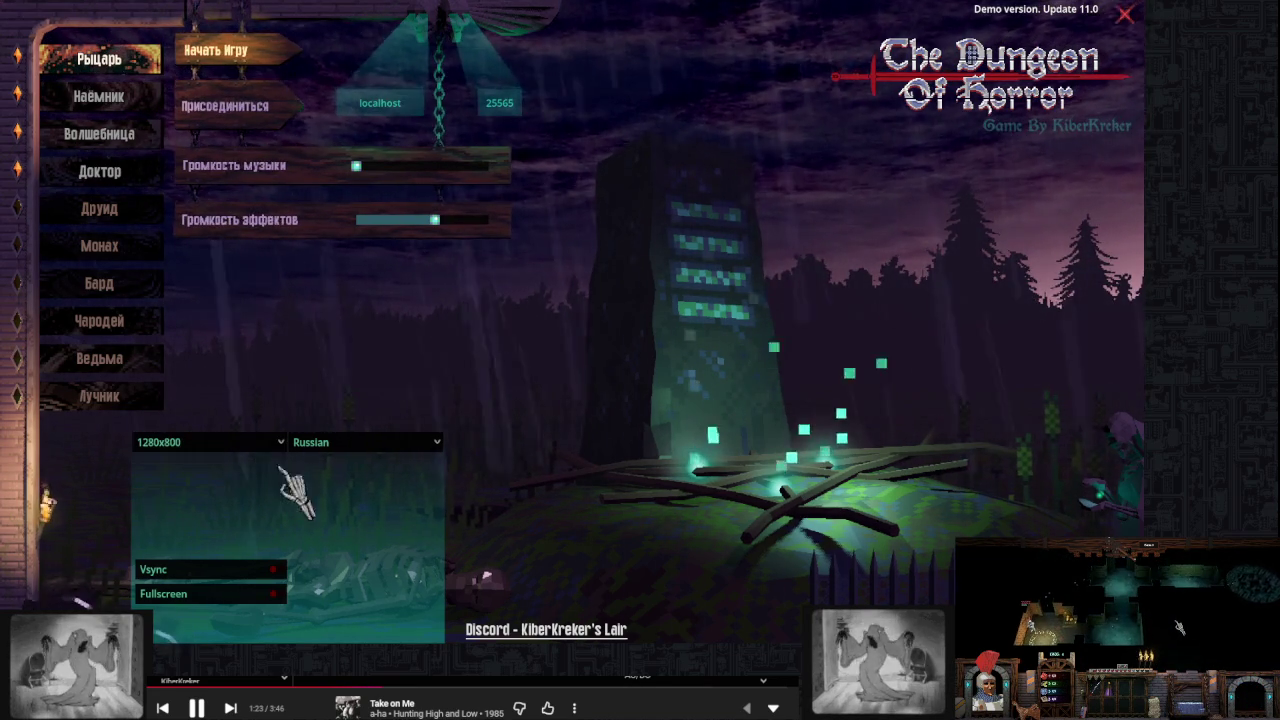
Set the menu language to English
left_click(330, 442)
left_click(350, 460)
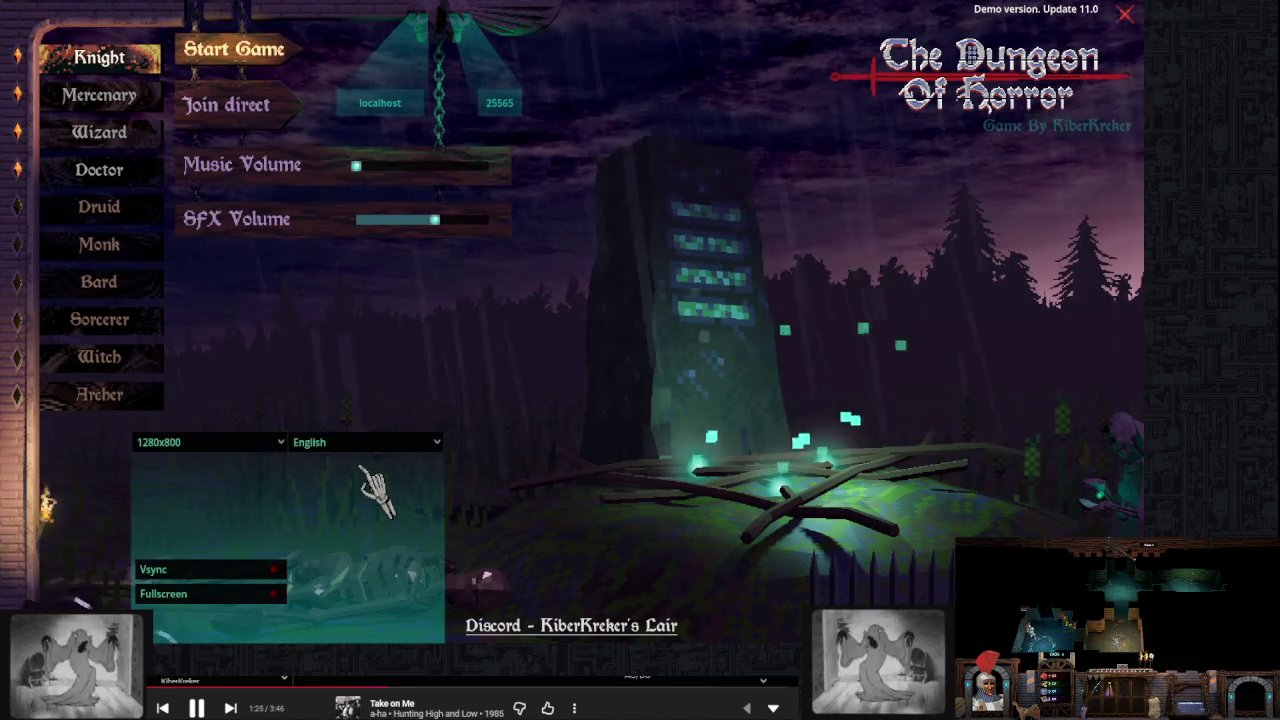
left_click(340, 442)
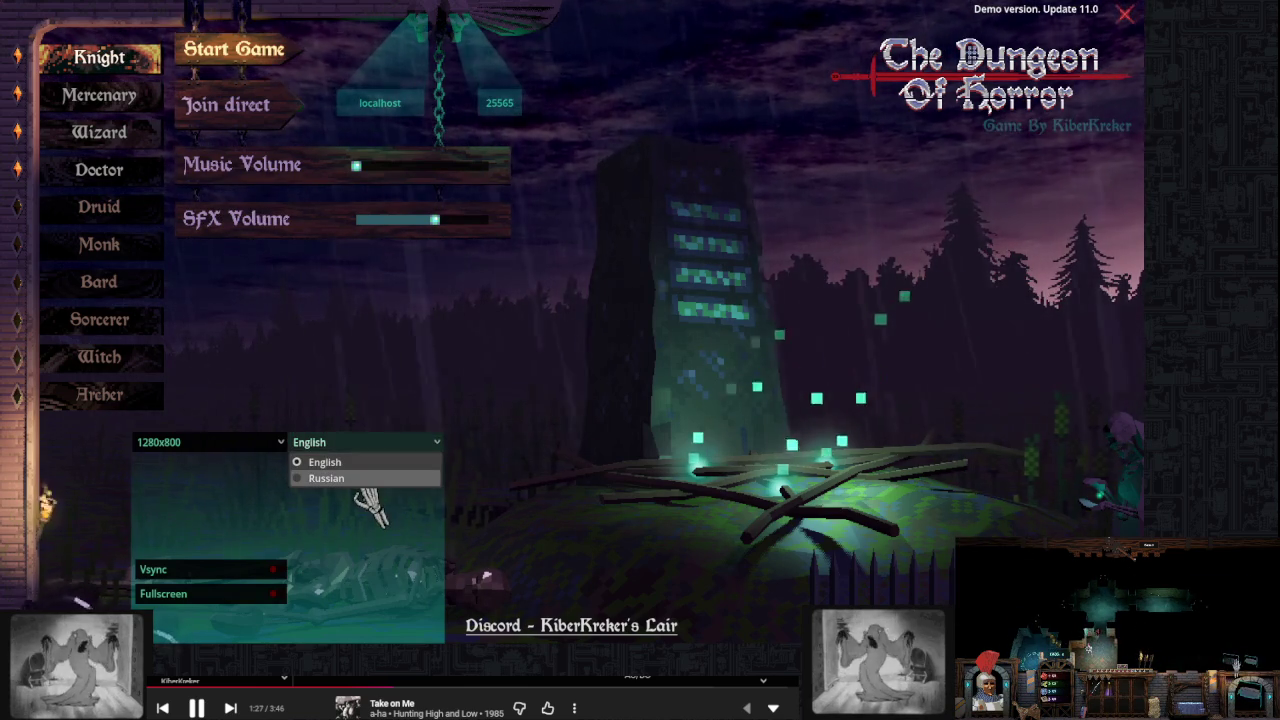
left_click(356, 478)
left_click(340, 442)
left_click(325, 462)
Choose 1920x1080 resolution, then close the running game
left_click(270, 442)
left_click(262, 478)
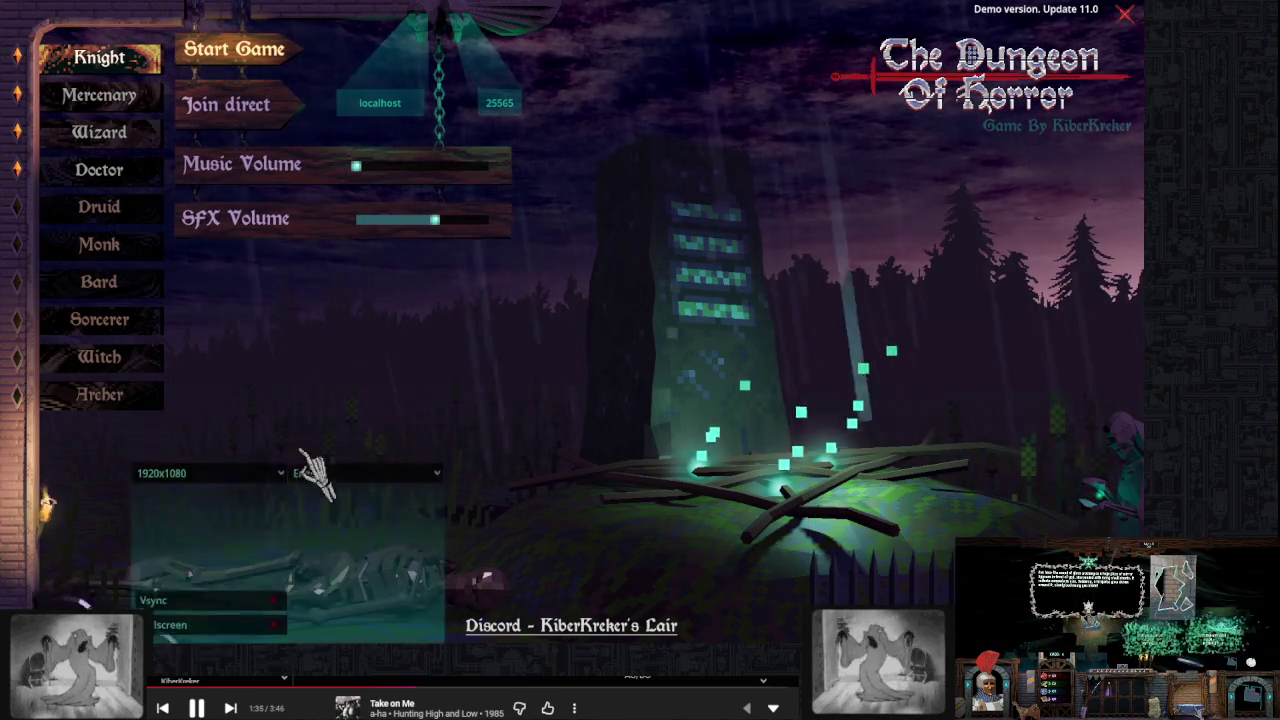
mouse_move(615, 495)
mouse_move(323, 508)
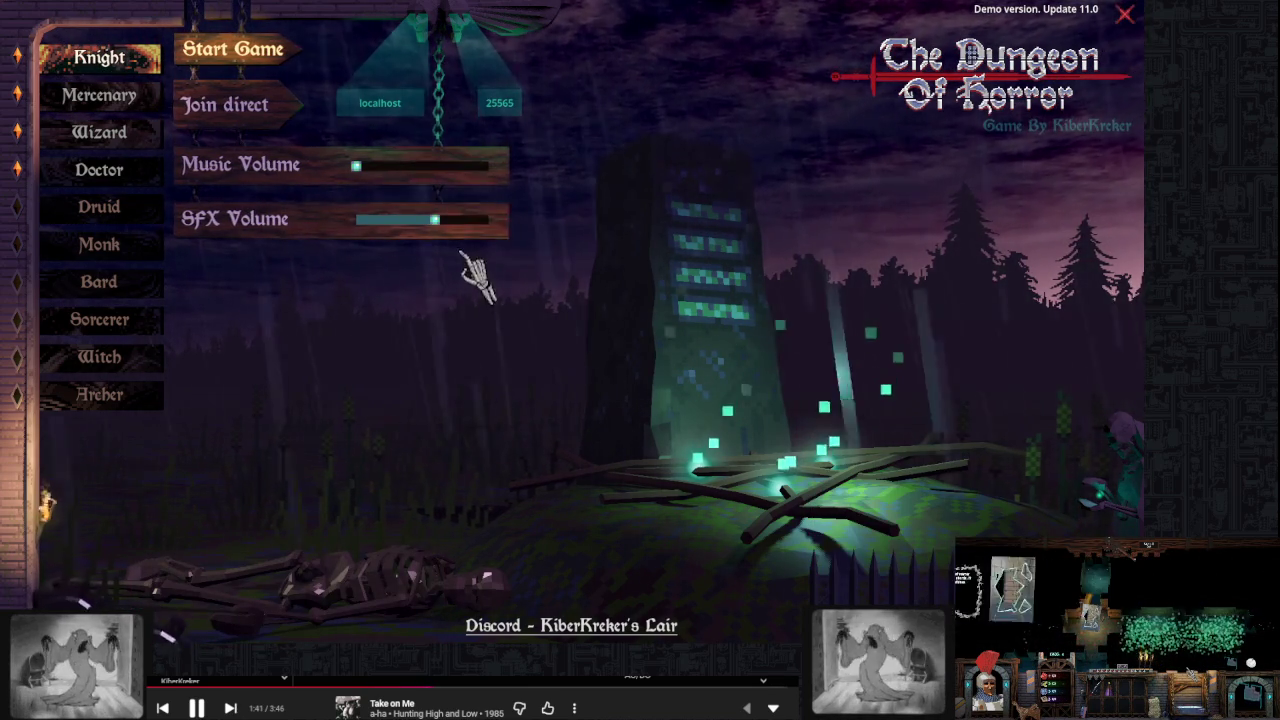
mouse_move(206, 566)
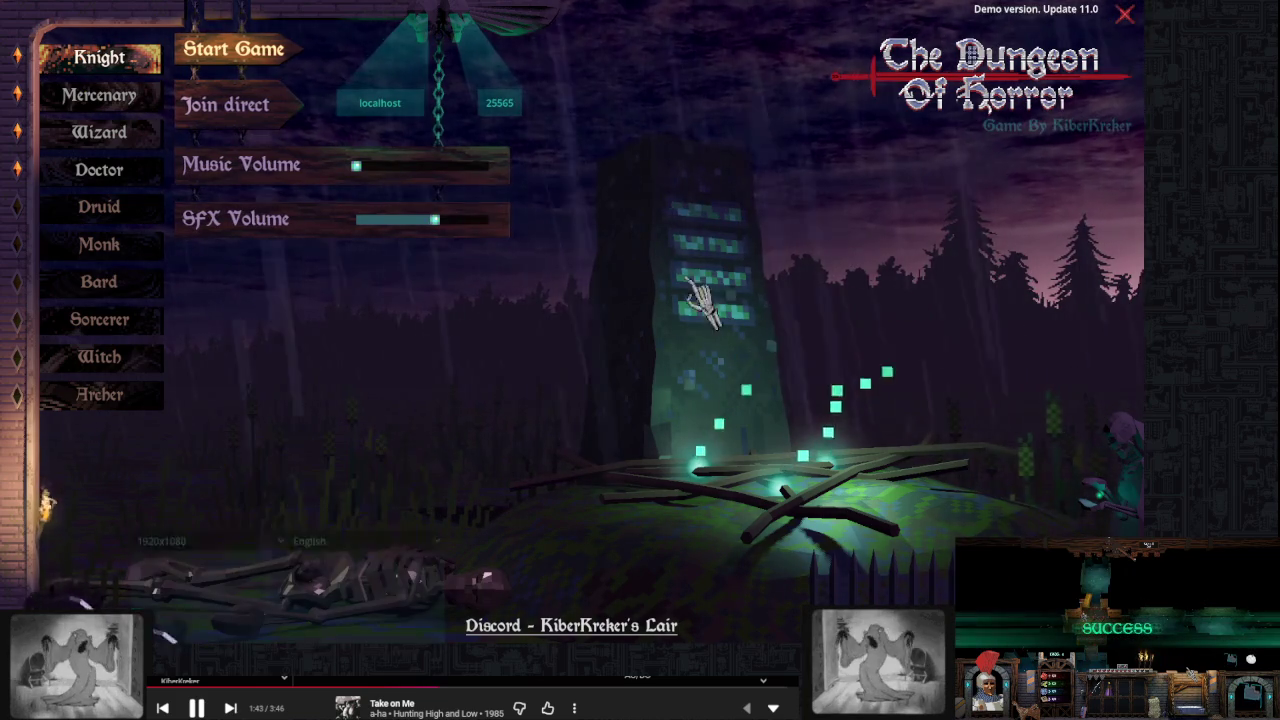
mouse_move(871, 200)
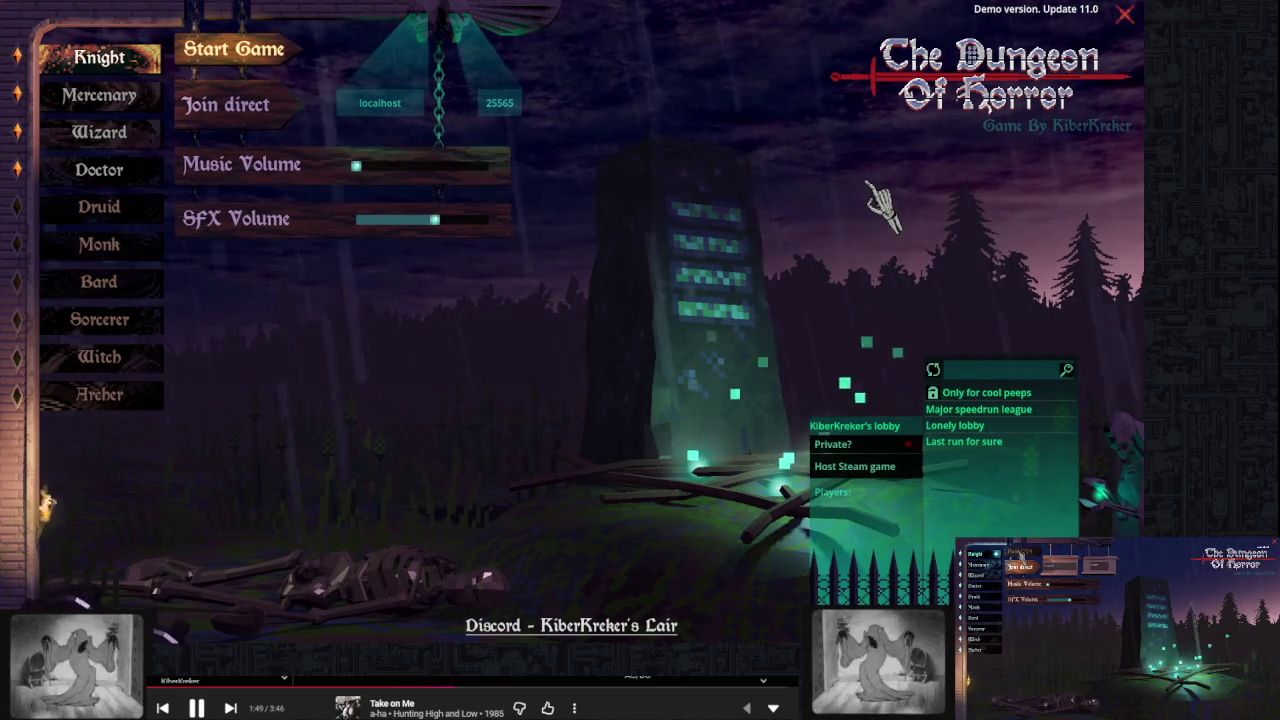
left_click(1126, 12)
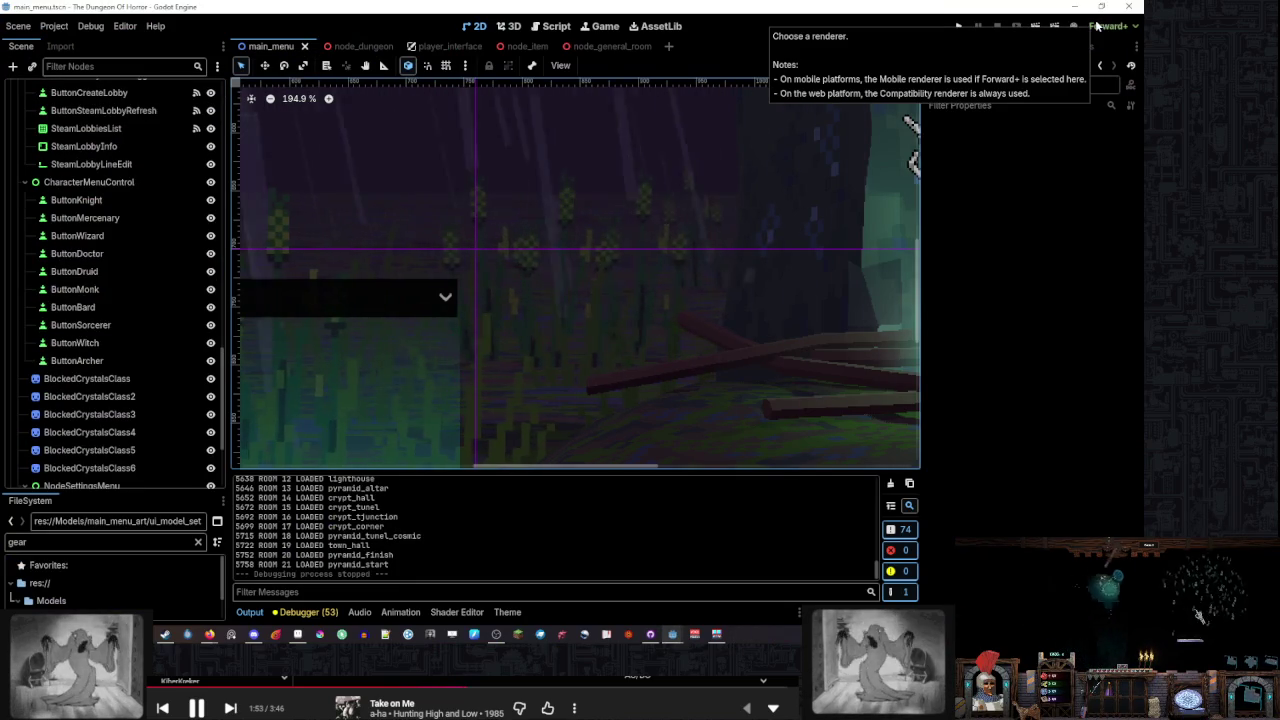
left_click(555, 26)
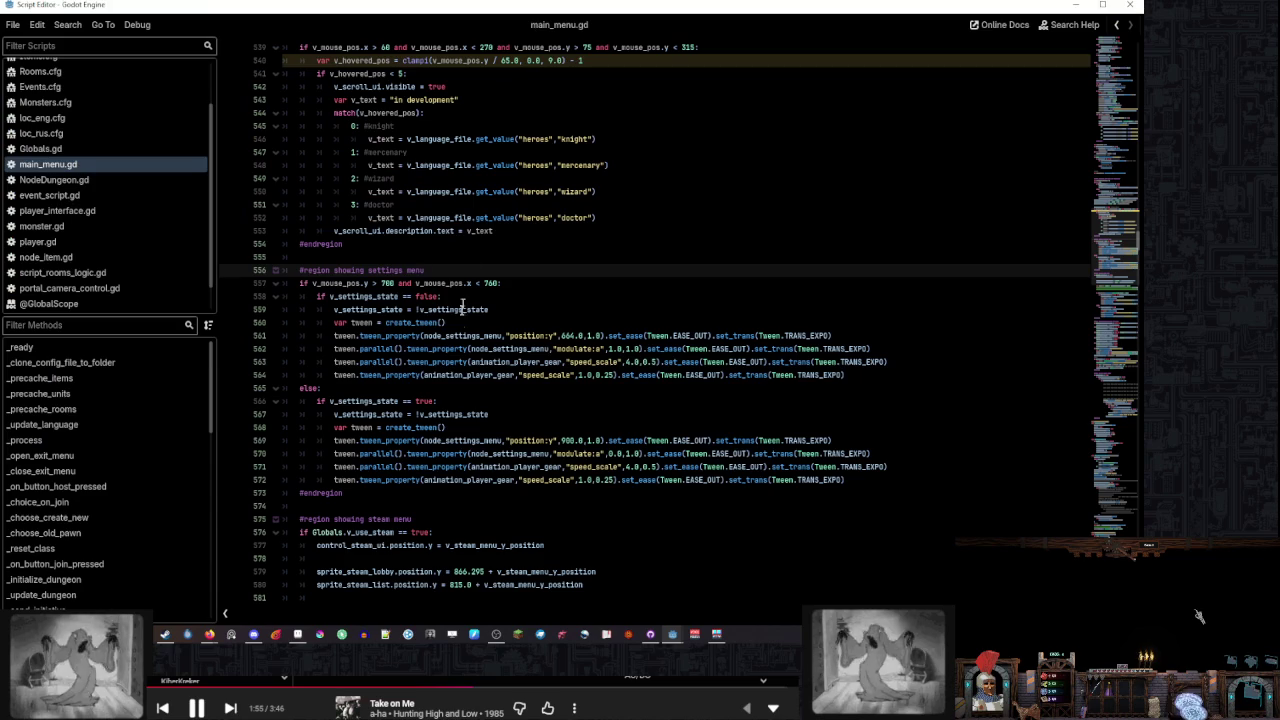
left_click(516, 284)
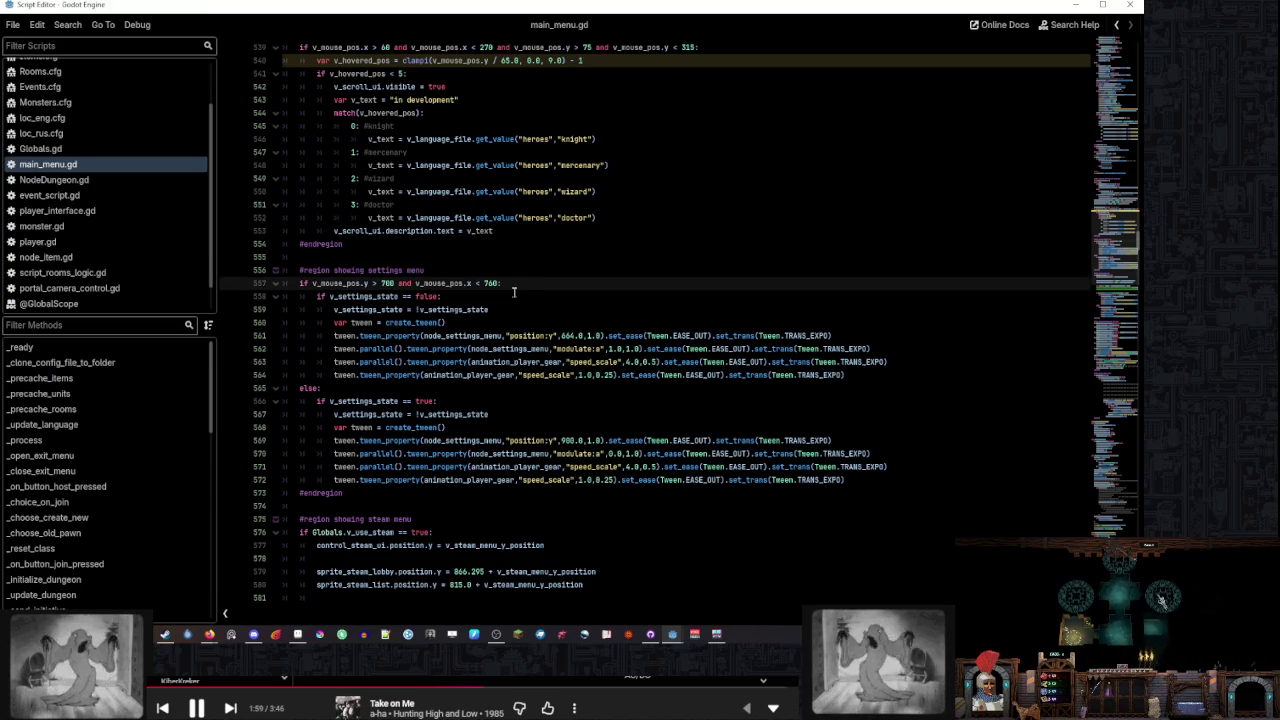
scroll(514, 291, "down", 4)
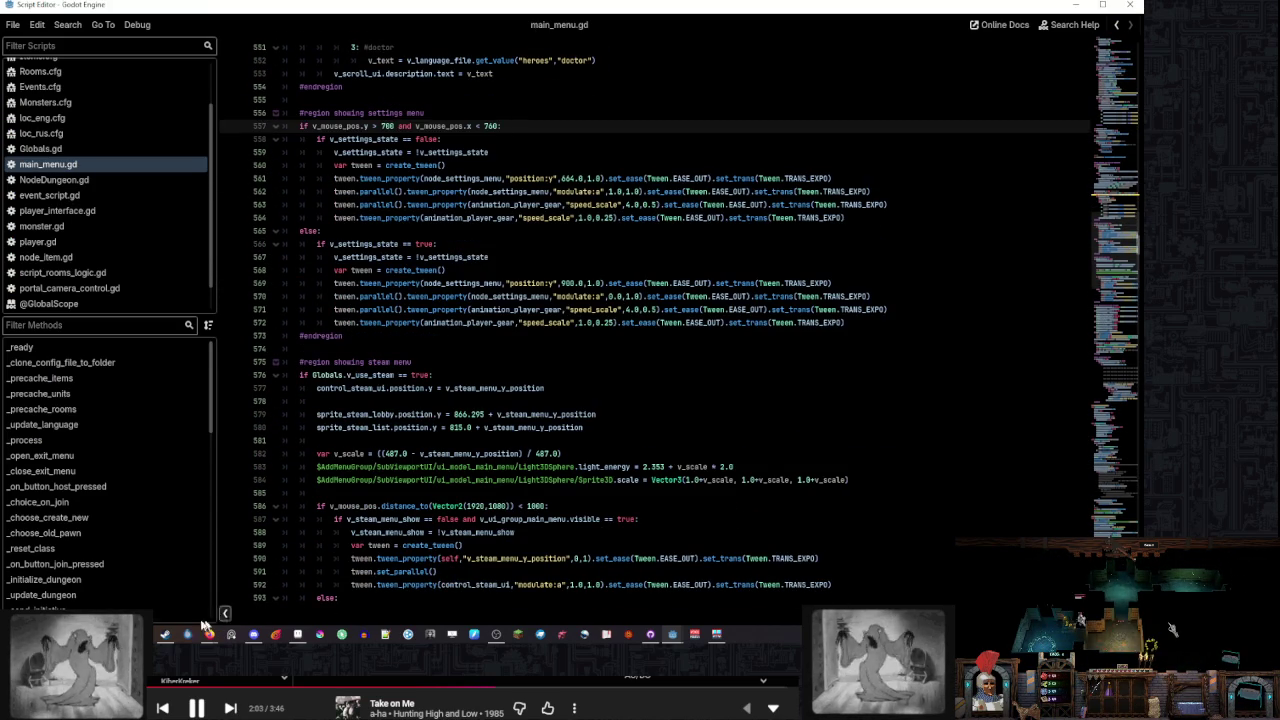
mouse_move(169, 634)
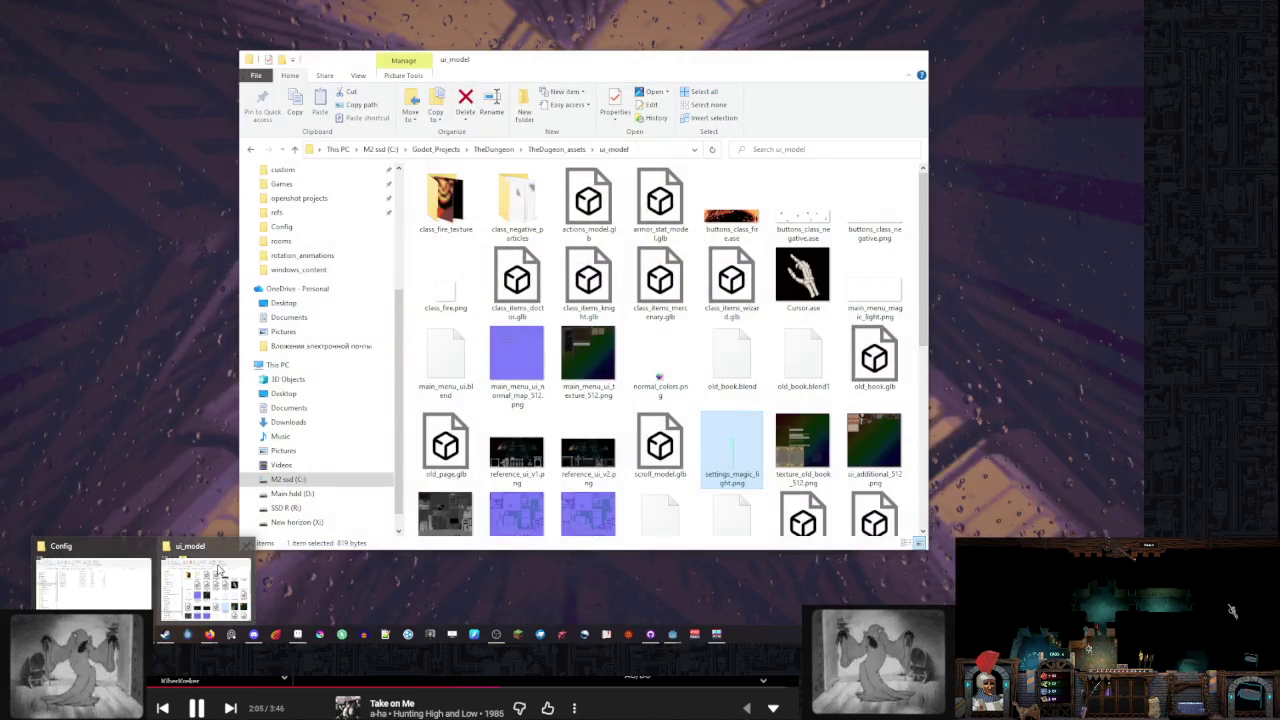
Bring the Config Explorer window forward and open 'Тайкун про мехов. Ассеты' from Quick access
mouse_move(98, 580)
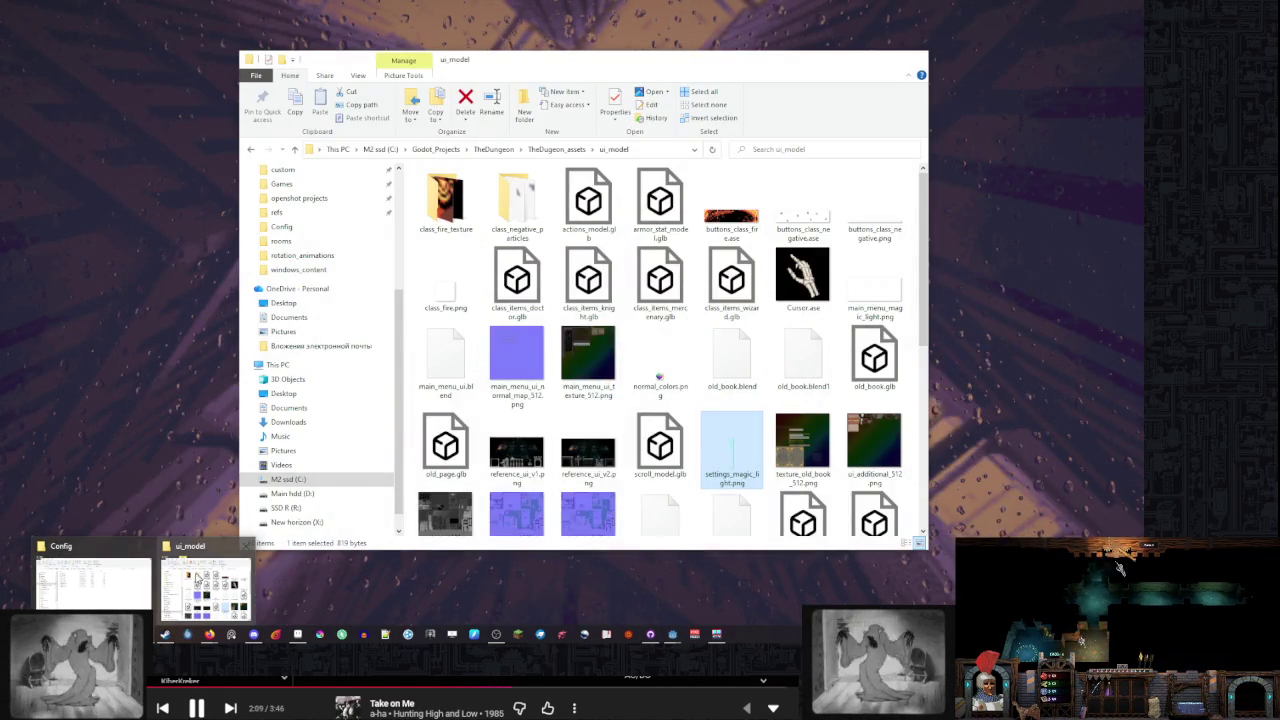
left_click(95, 583)
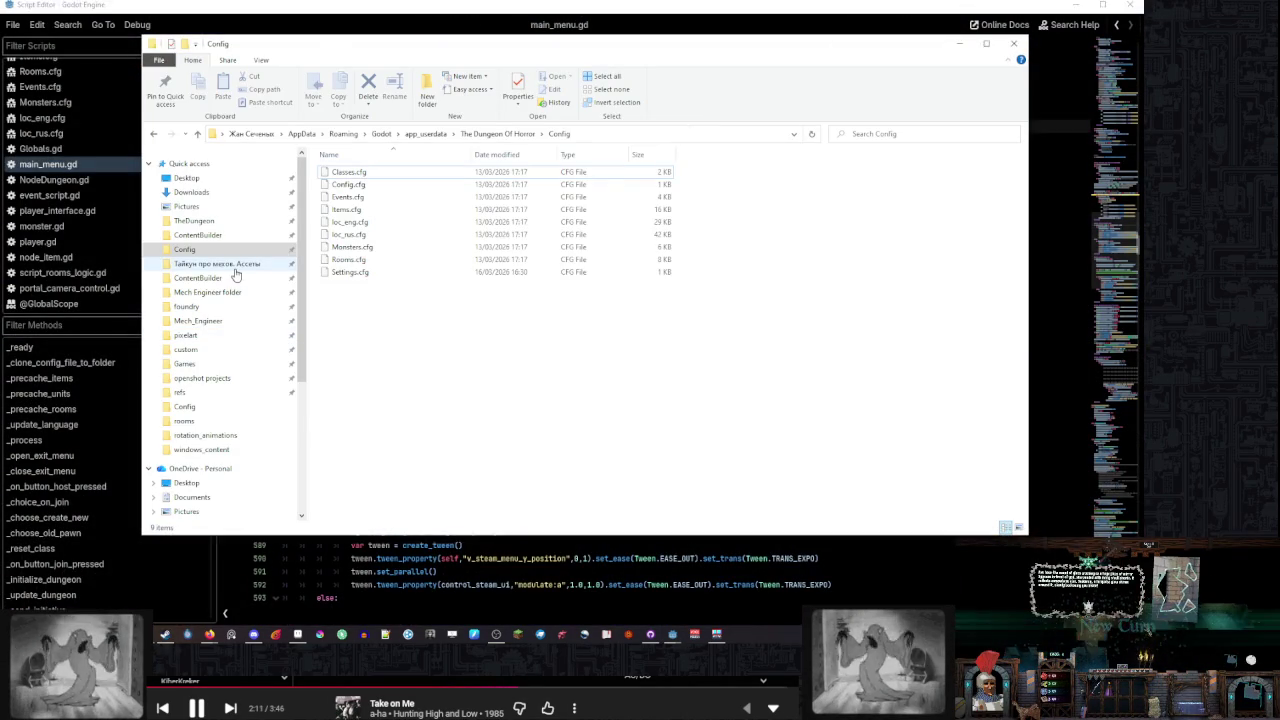
left_click(233, 266)
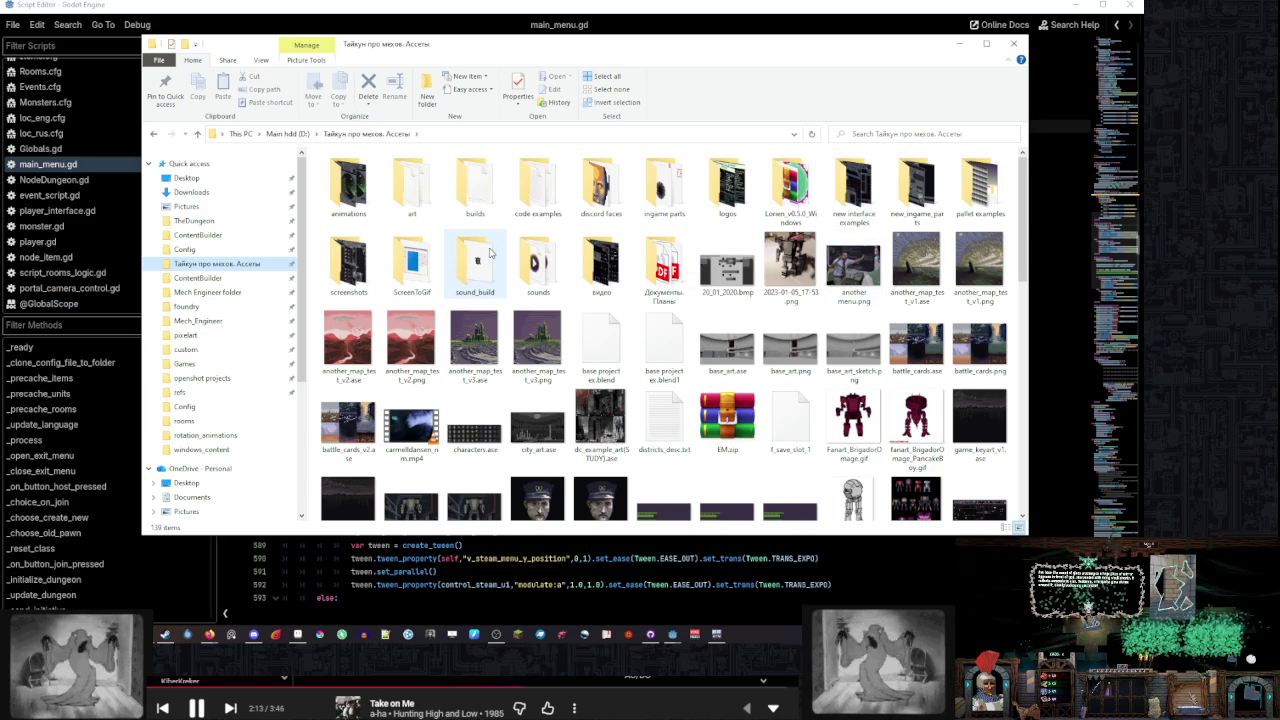
In the sounds folder, check the city, sample and snds_051221 subfolders for suitable sounds
double_click(537, 263)
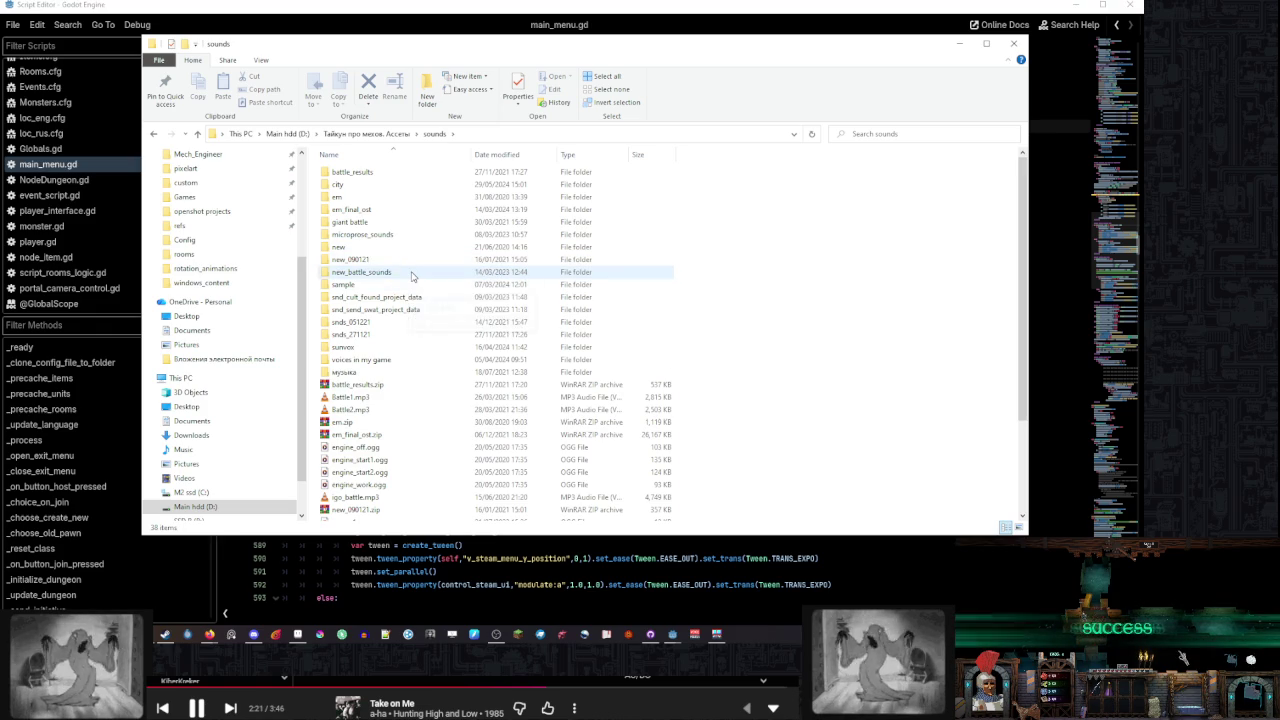
double_click(406, 186)
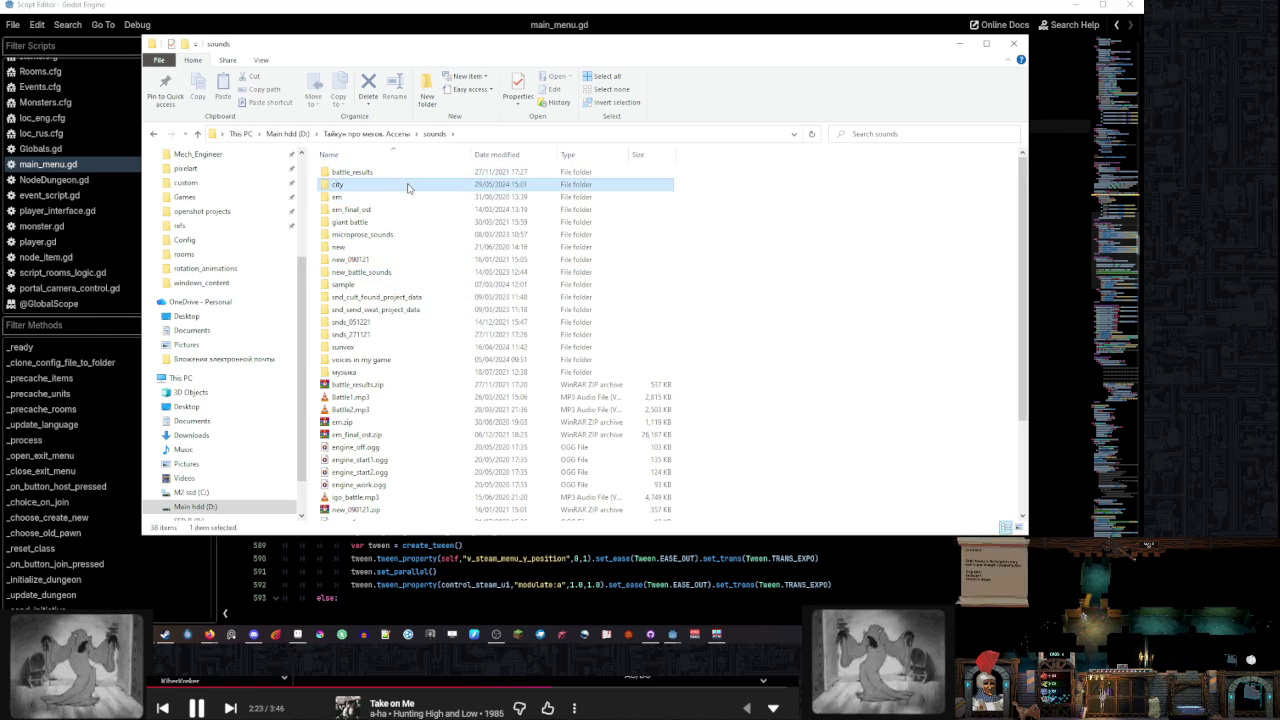
left_click(432, 134)
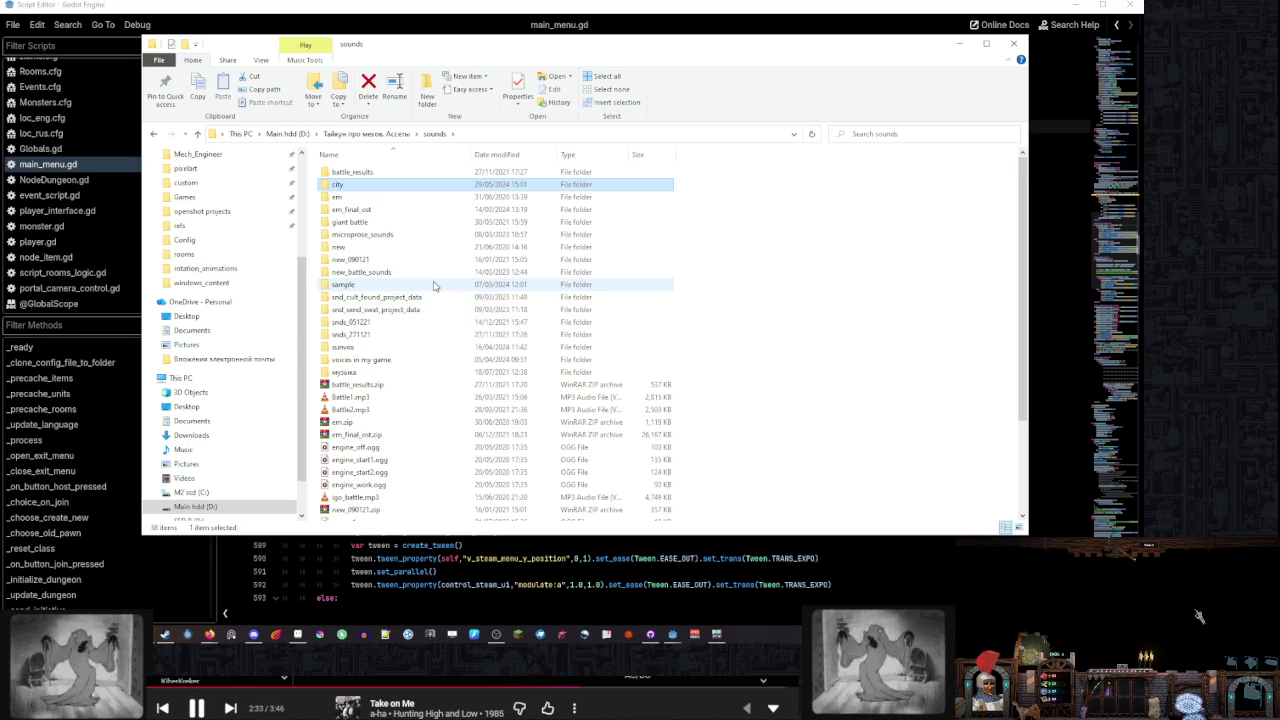
double_click(434, 286)
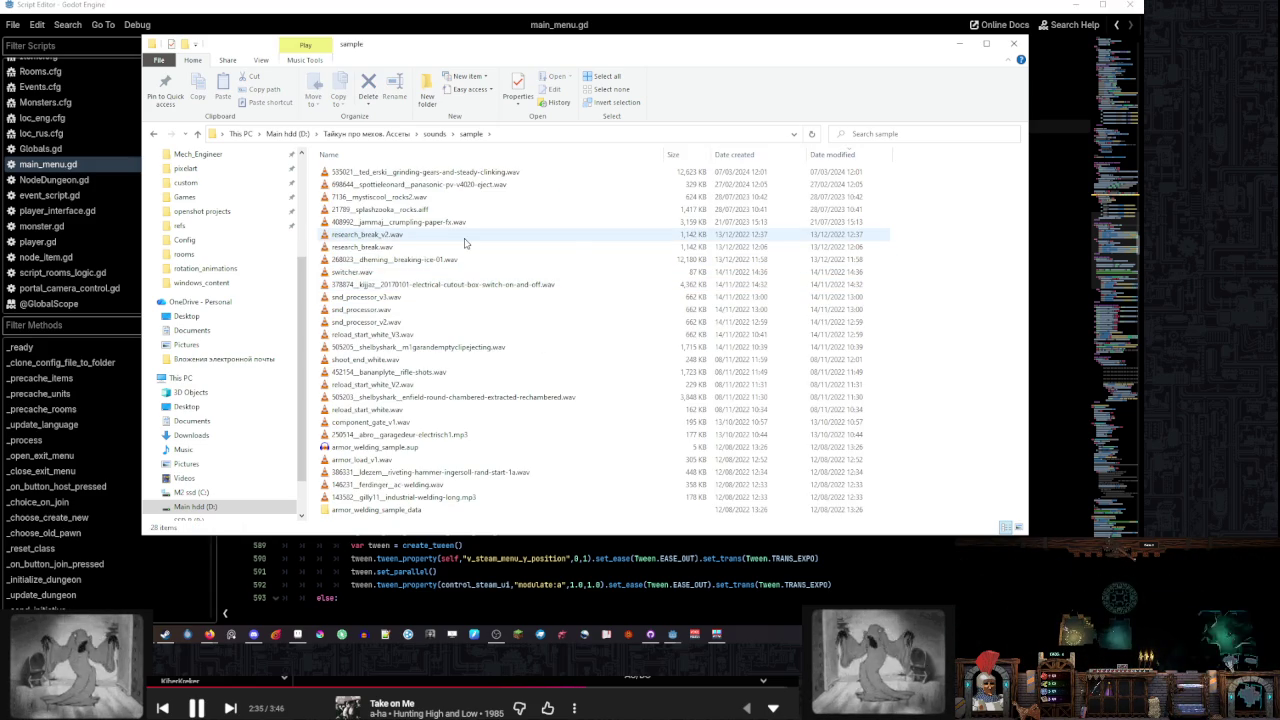
left_click(434, 133)
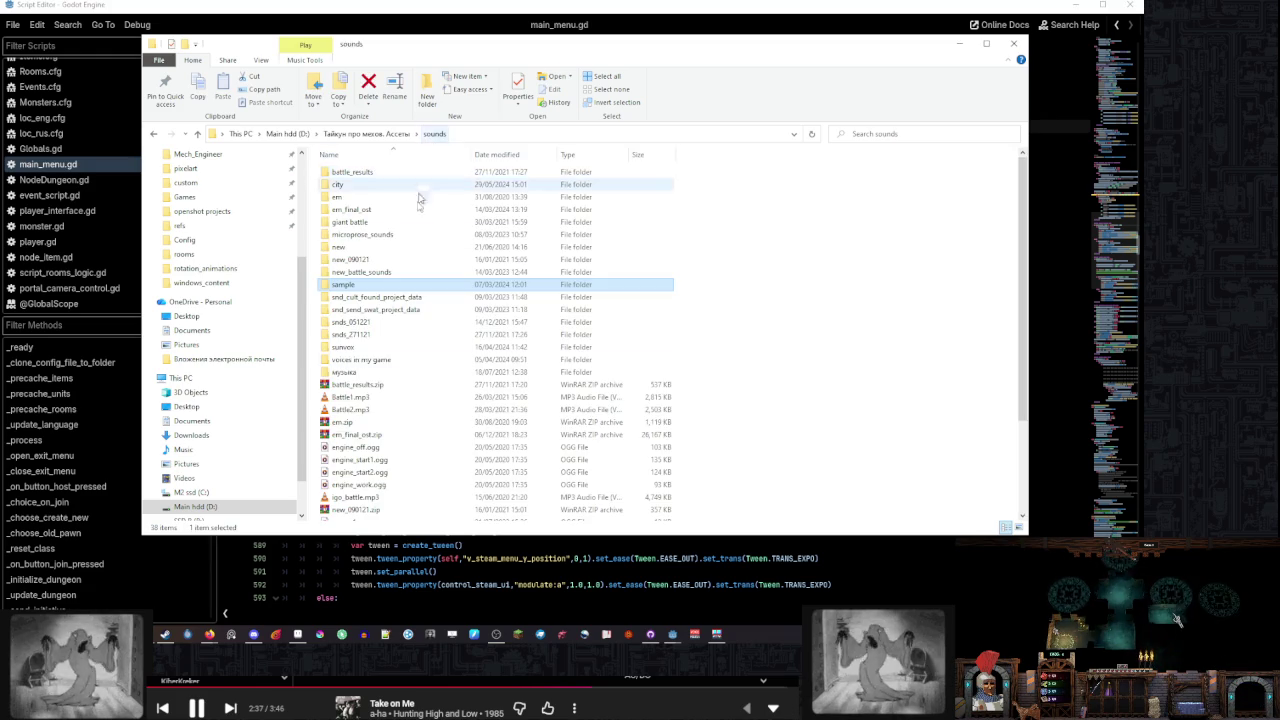
double_click(417, 323)
left_click(434, 133)
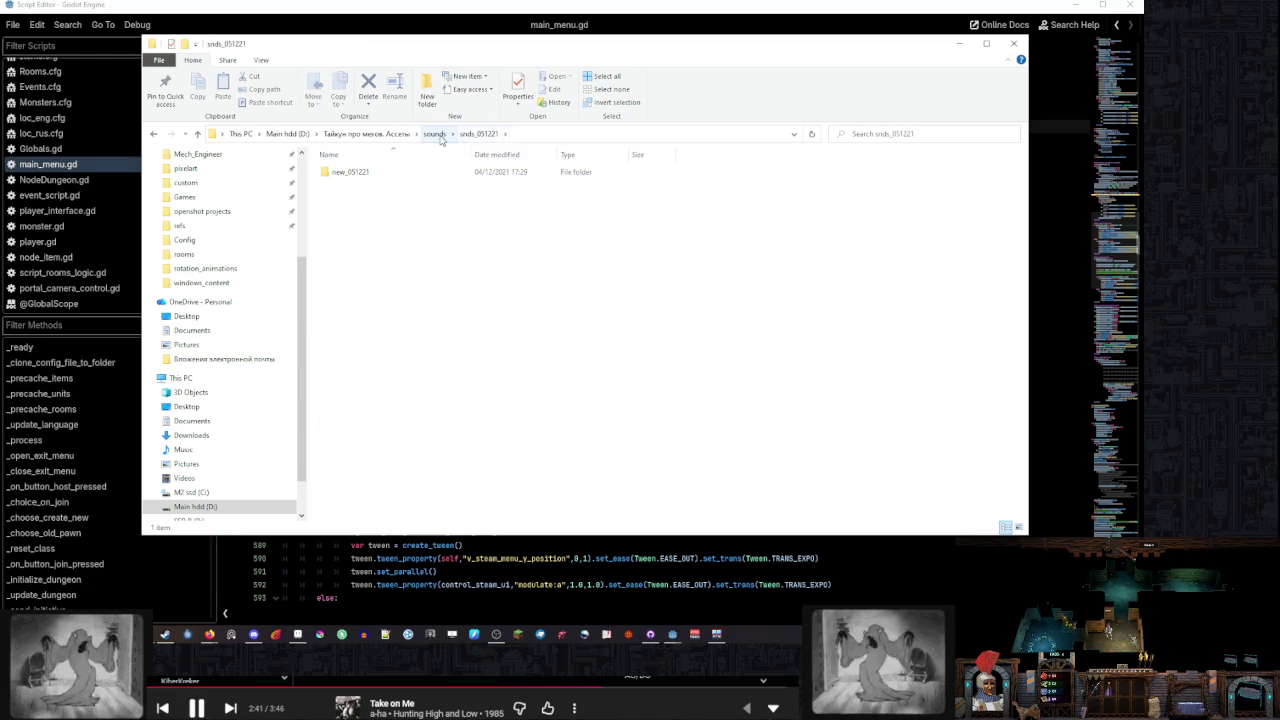
Browse snds_271121/new_271121, checking resources, radio and the full names of the mech sound files
double_click(409, 336)
double_click(404, 172)
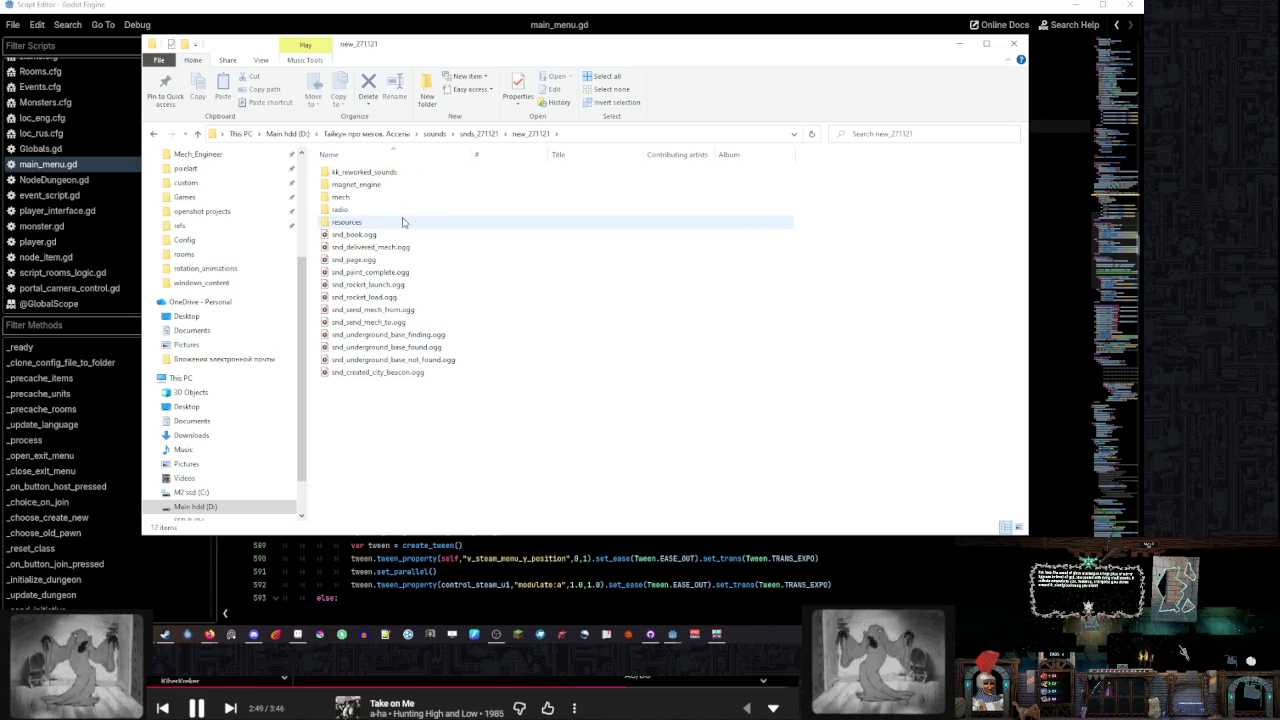
double_click(404, 221)
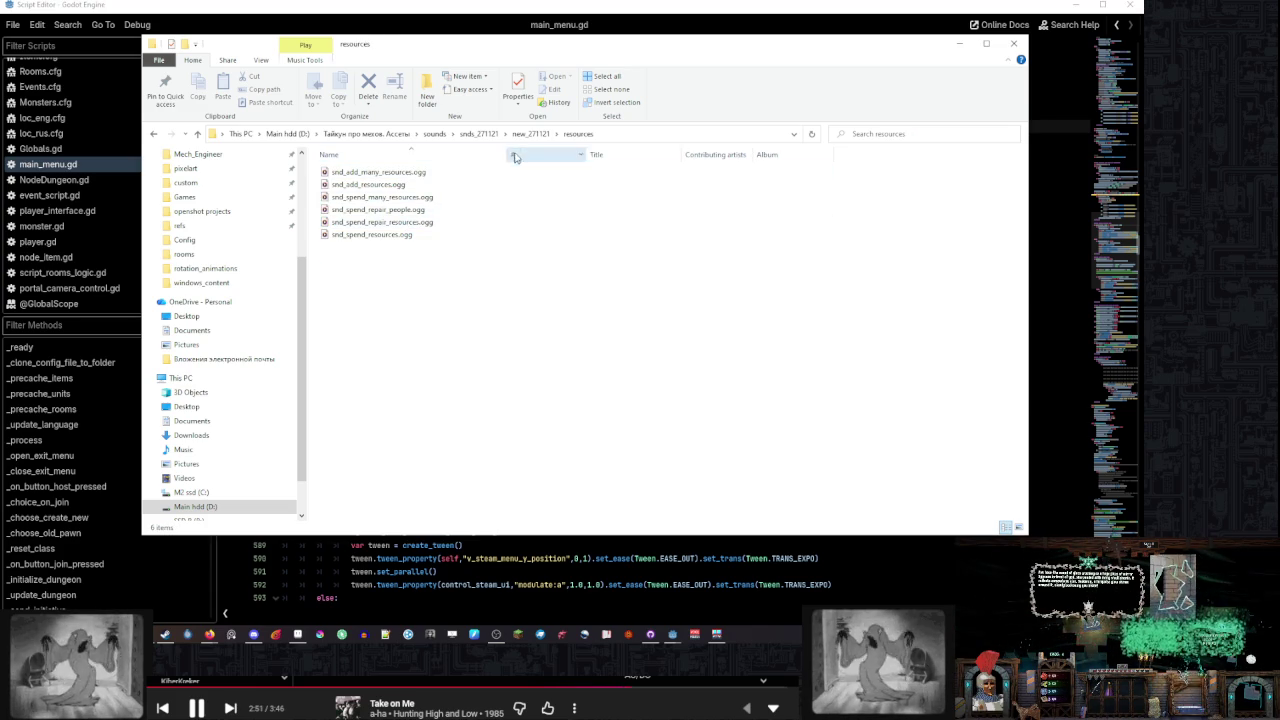
left_click(515, 134)
double_click(420, 210)
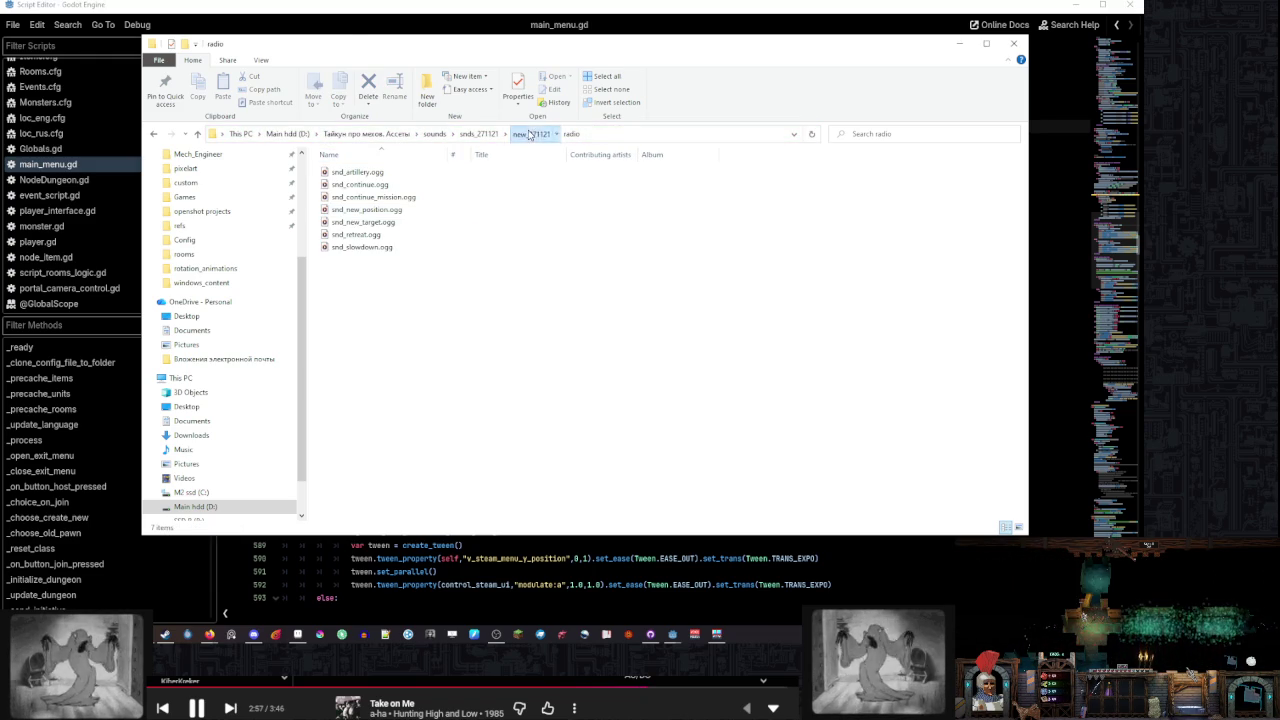
left_click(530, 134)
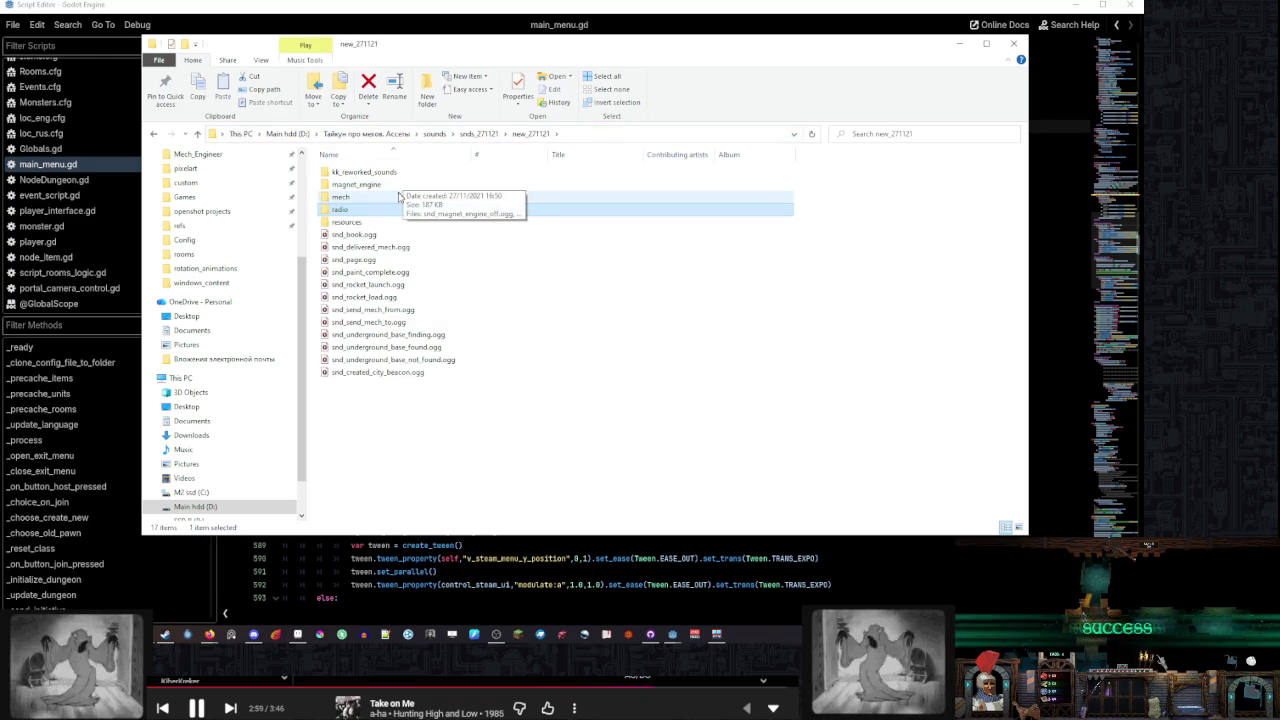
left_click(401, 198)
double_click(401, 198)
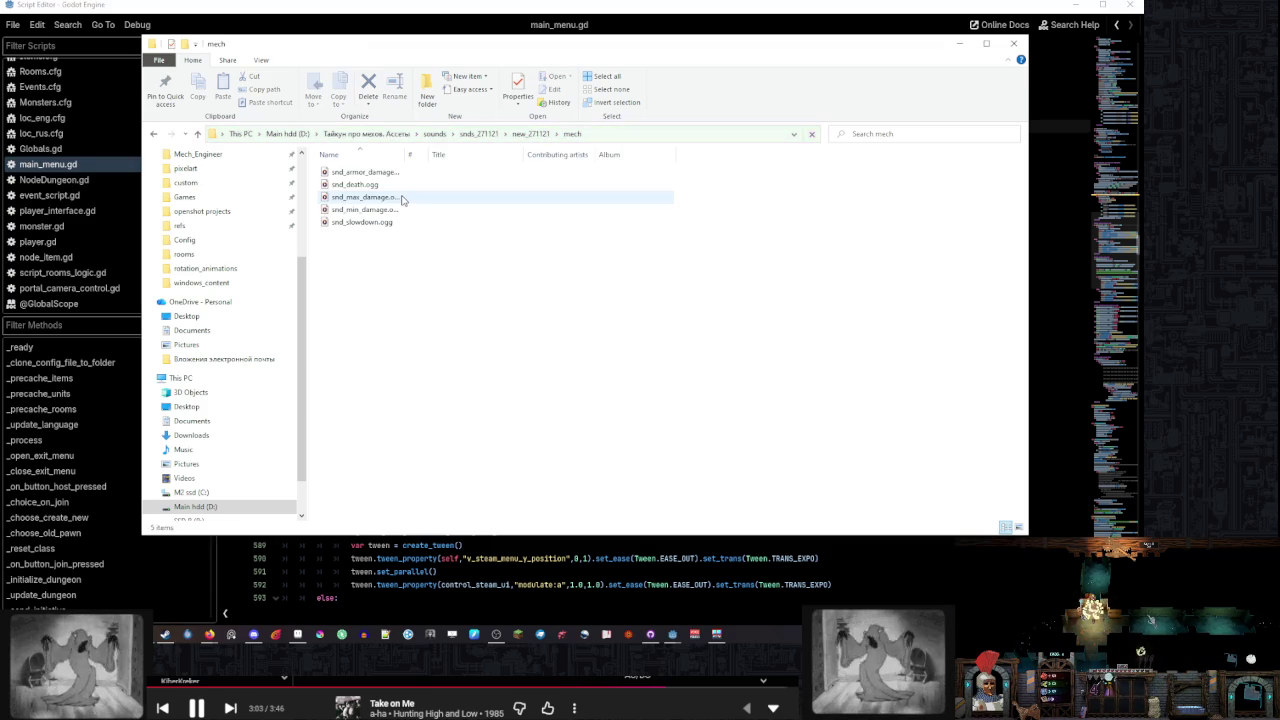
mouse_move(403, 154)
left_mouse_down()
mouse_move(460, 154)
mouse_move(444, 156)
left_mouse_up()
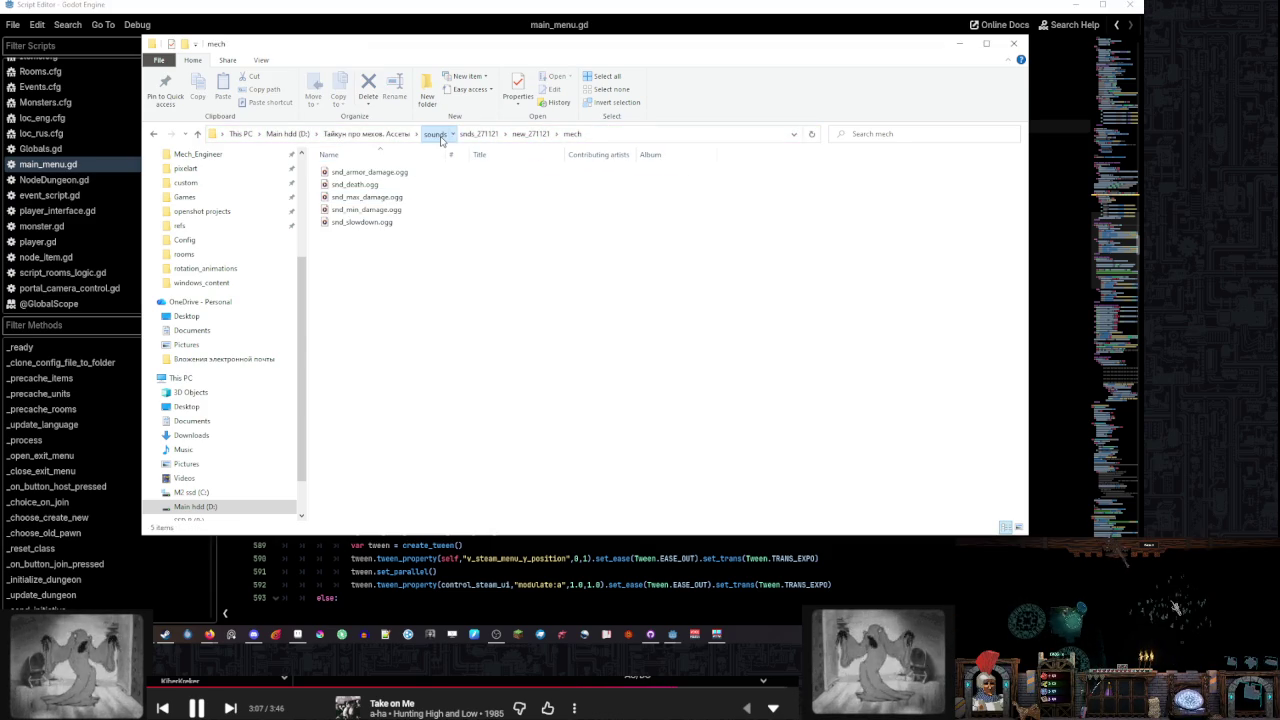
Return to sounds, open the TheDungeon project folder, and minimize Explorer to reveal main_menu.gd
left_click(435, 133)
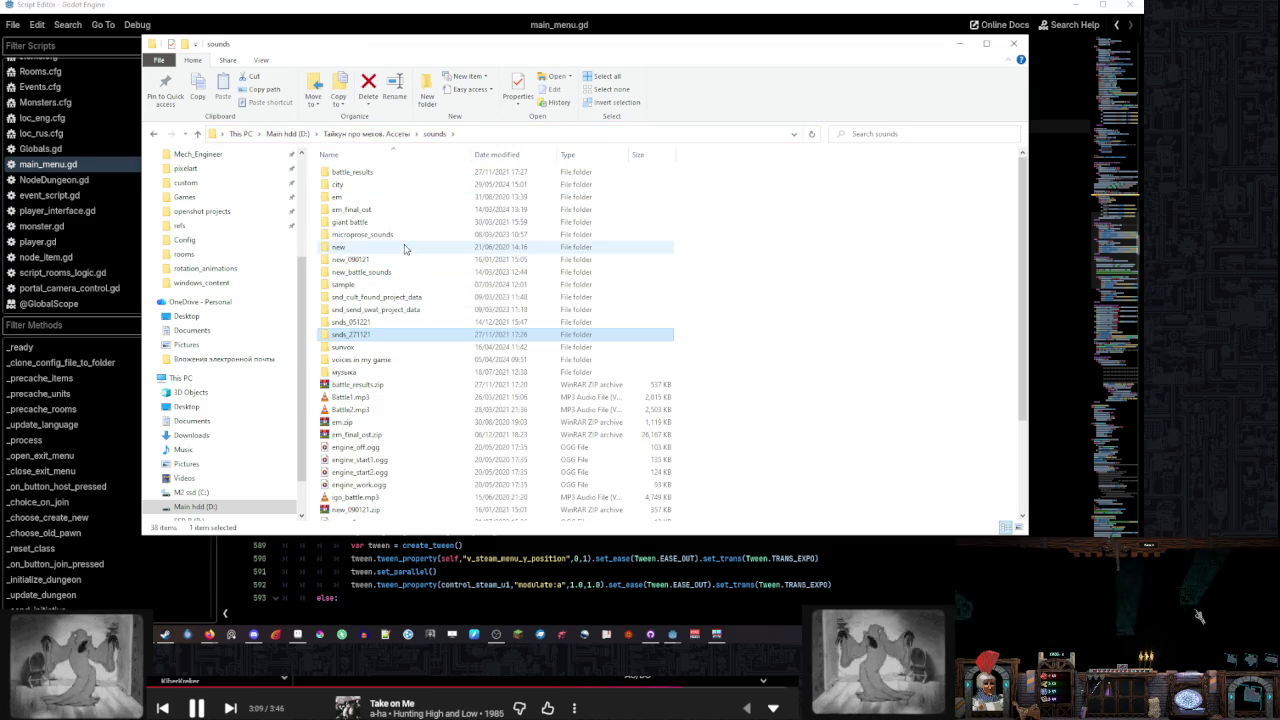
scroll(251, 291, "up", 2)
scroll(251, 291, "up", 2)
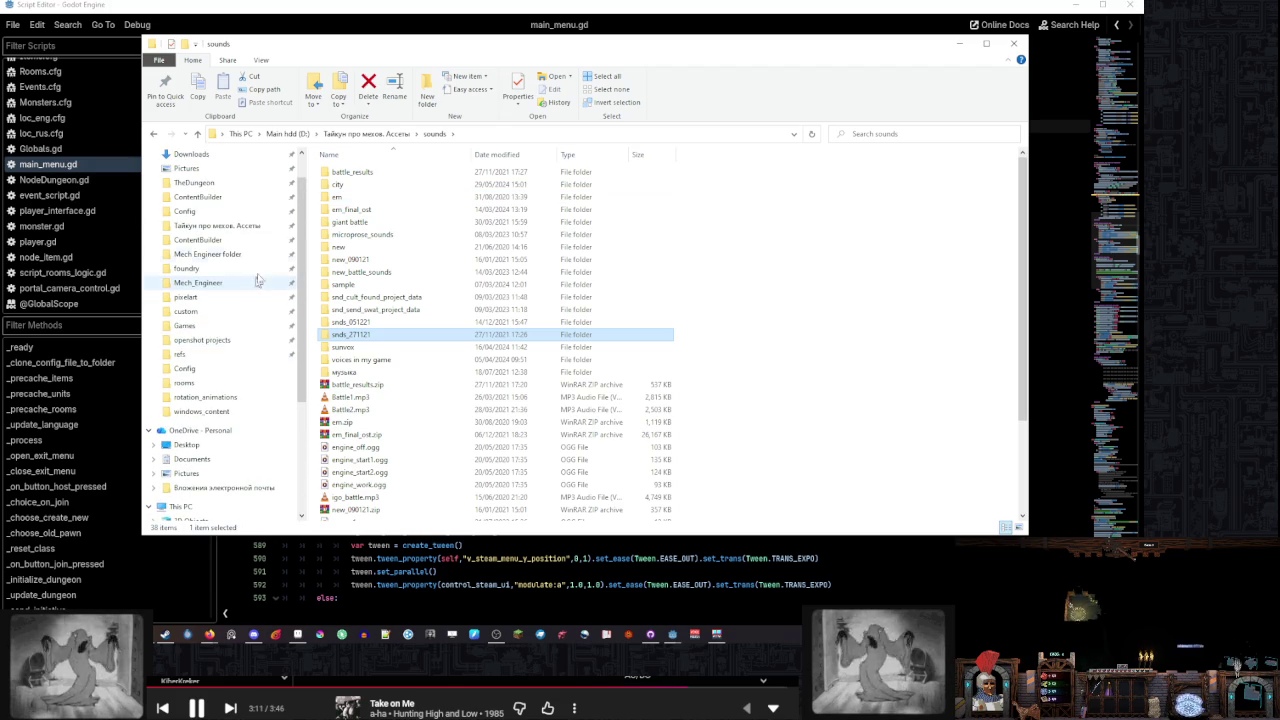
left_click(265, 186)
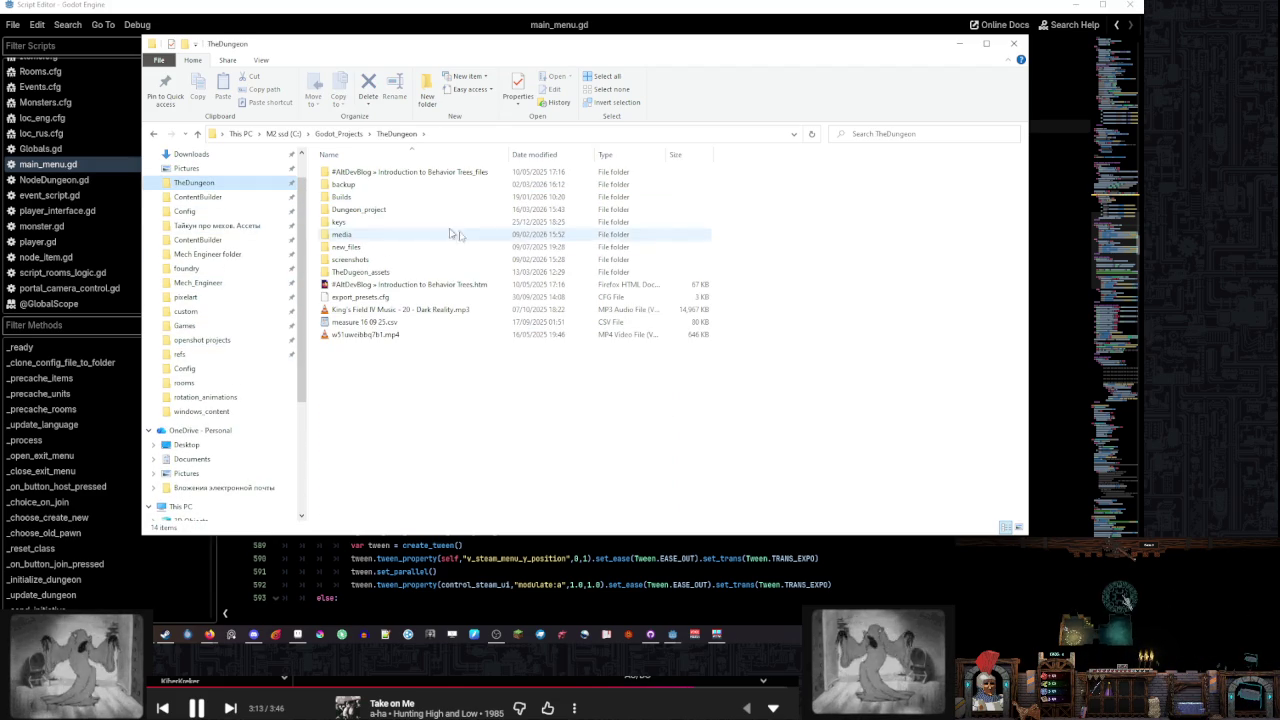
left_click(959, 43)
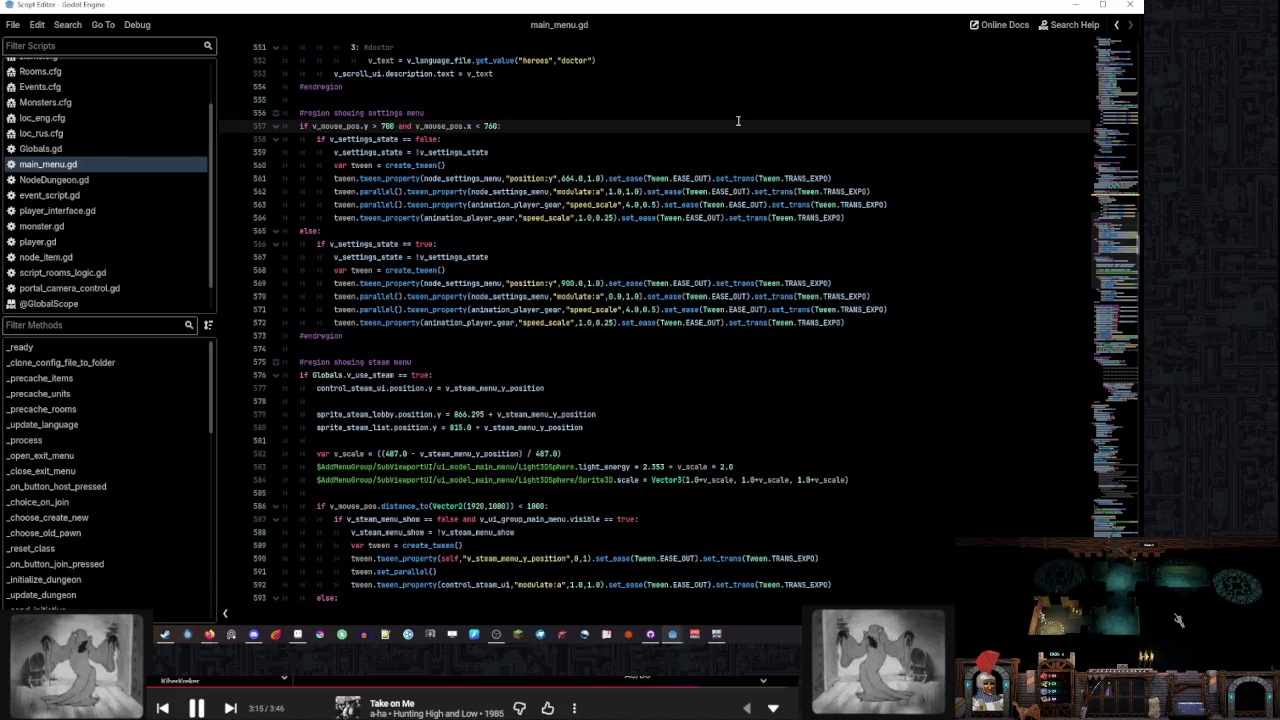
mouse_move(209, 634)
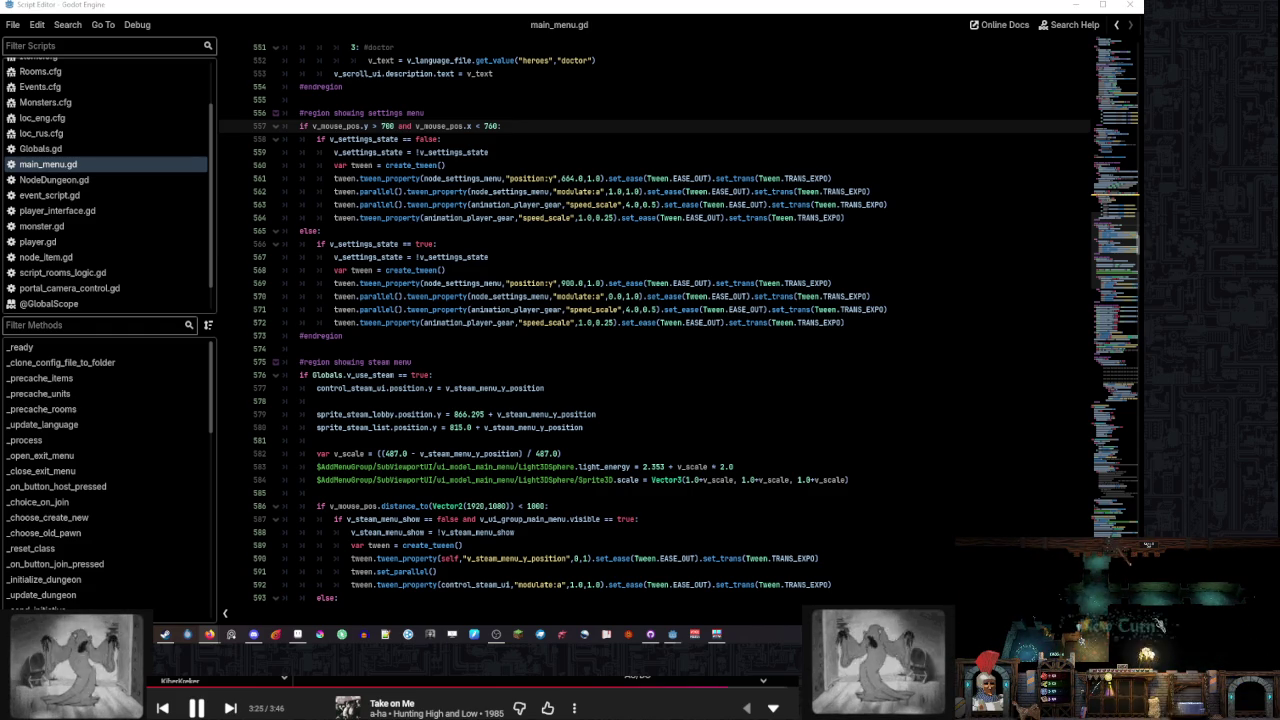
left_click(1184, 652)
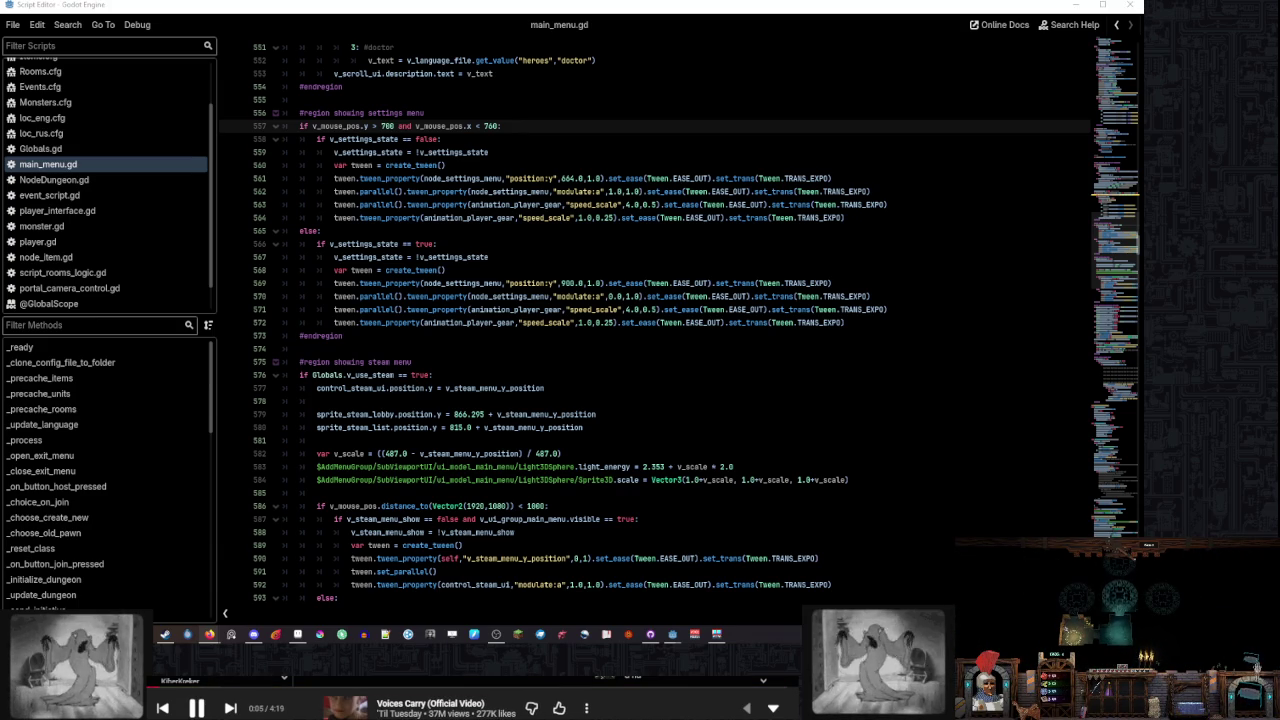
left_click(230, 708)
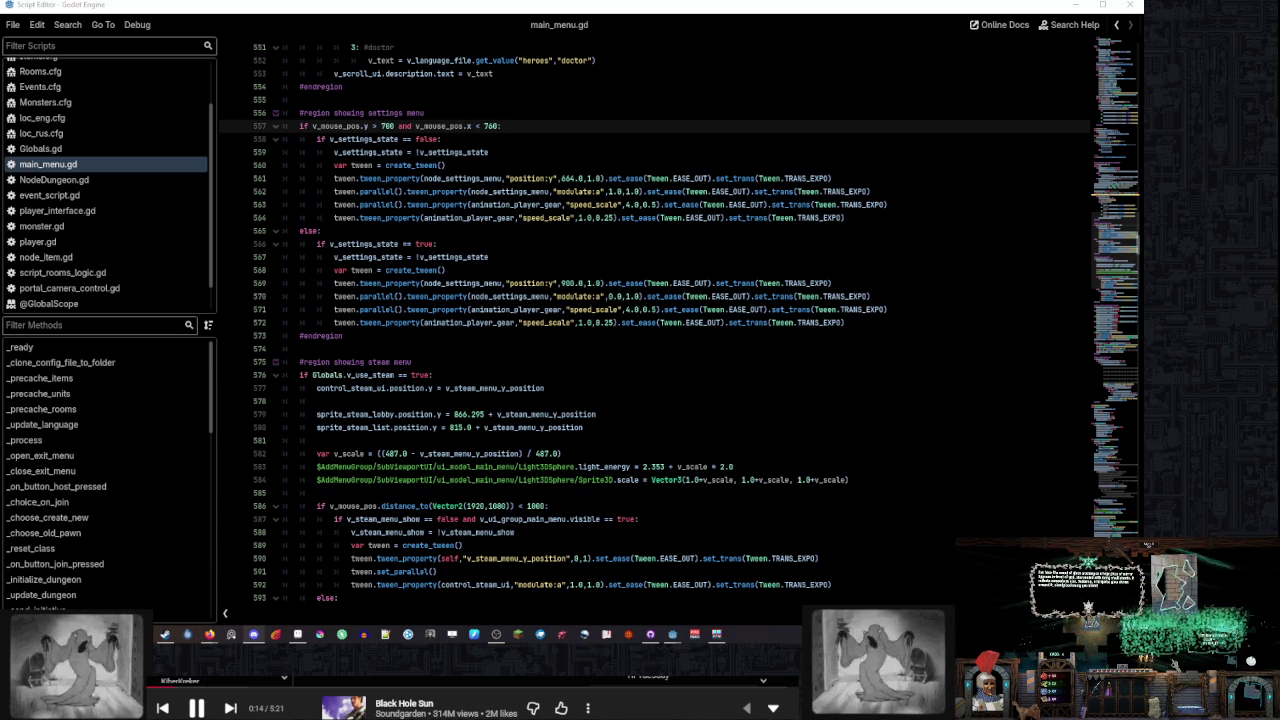
left_click(253, 634)
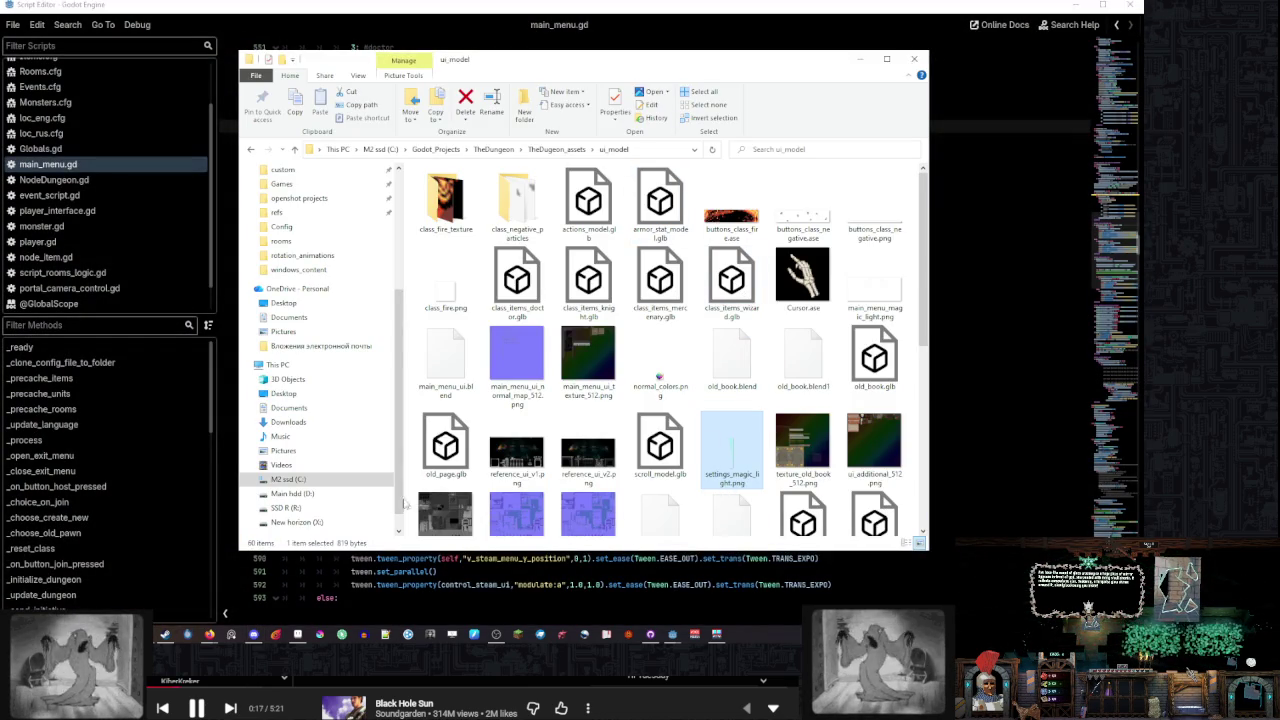
In the TheDungeon window, open the Тайкун про мехов. Ассеты folder, check sound_build, then enter sounds
left_click(127, 555)
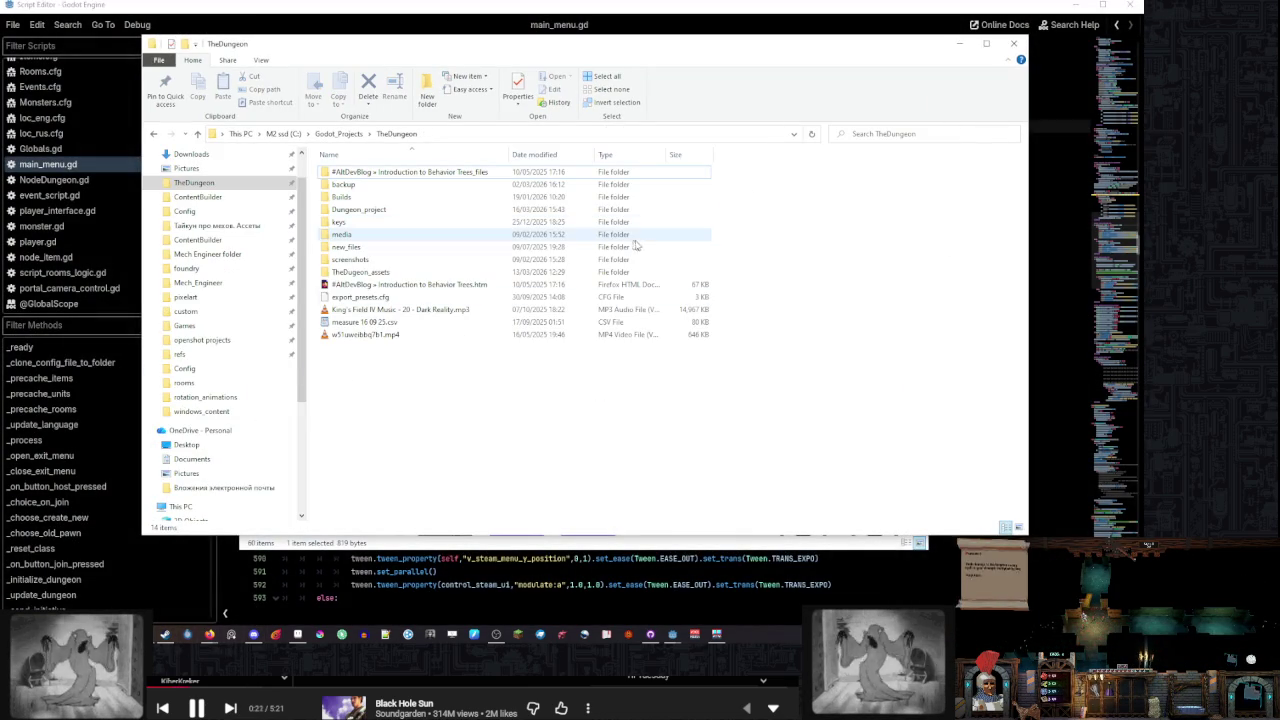
left_click(228, 226)
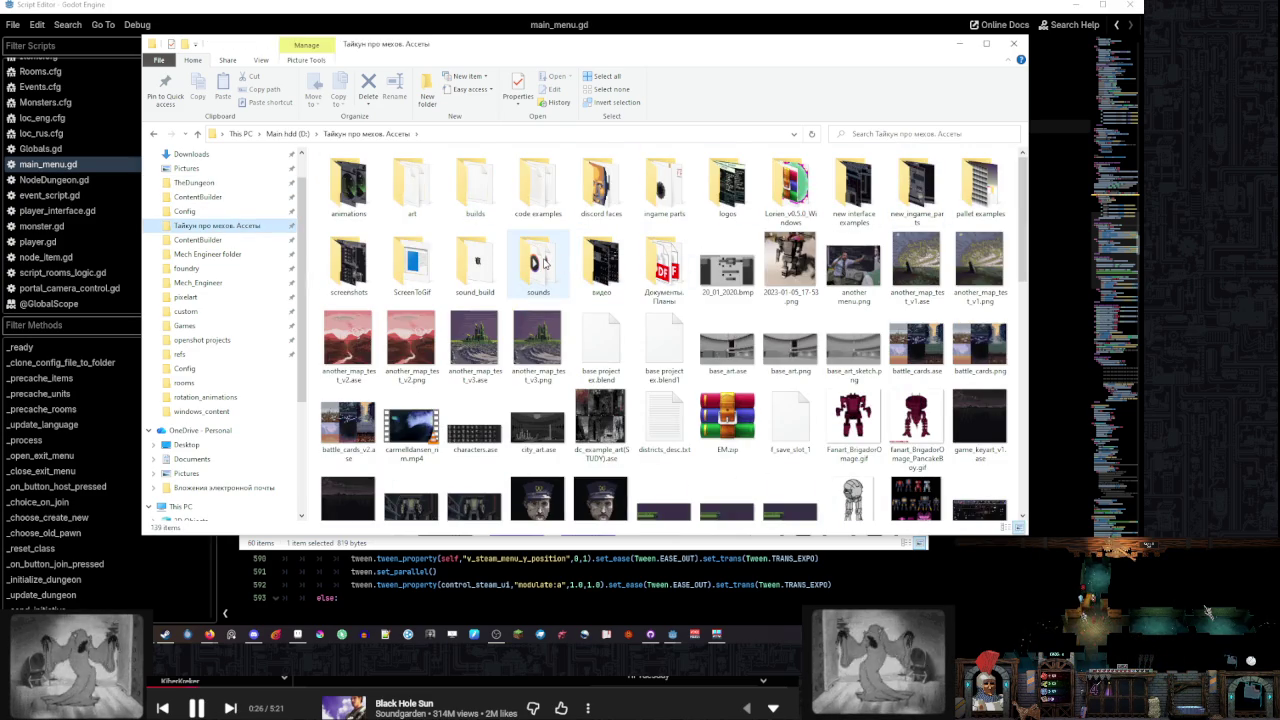
double_click(490, 264)
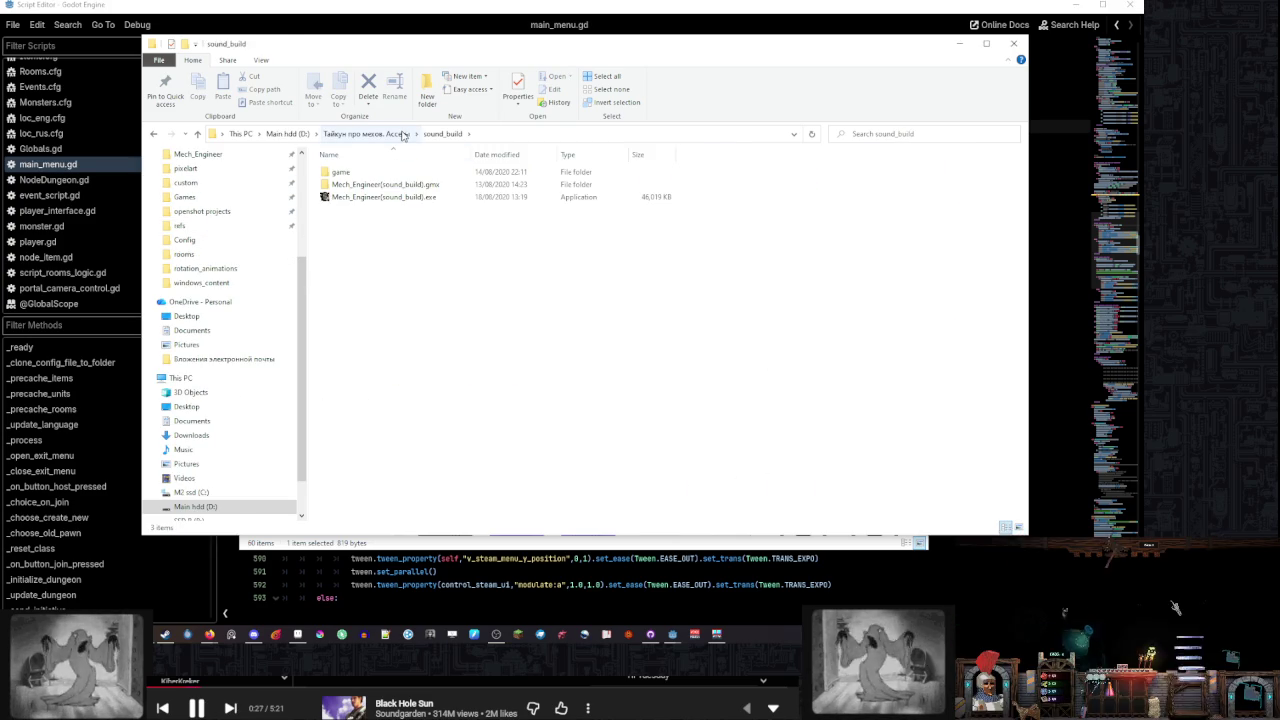
left_click(366, 133)
double_click(540, 262)
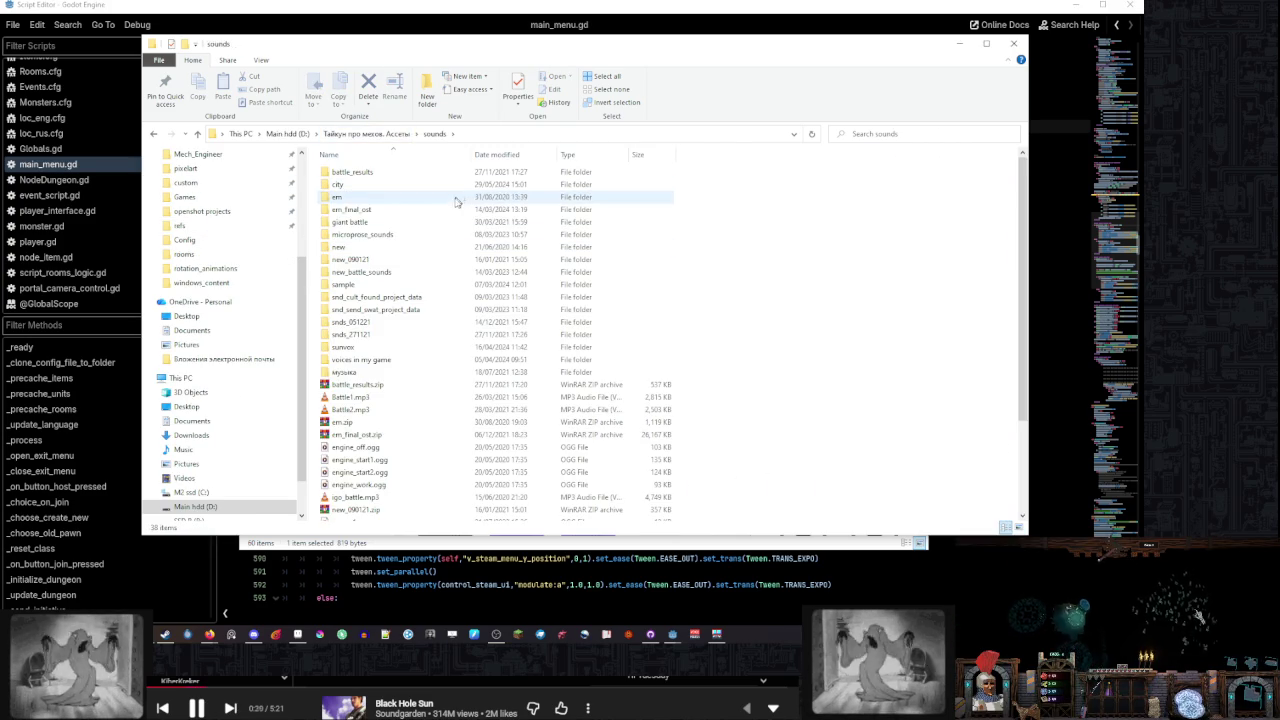
Check the em_final_ost and em folders, then play district_repair.wav from the city folder
left_click(454, 213)
double_click(454, 213)
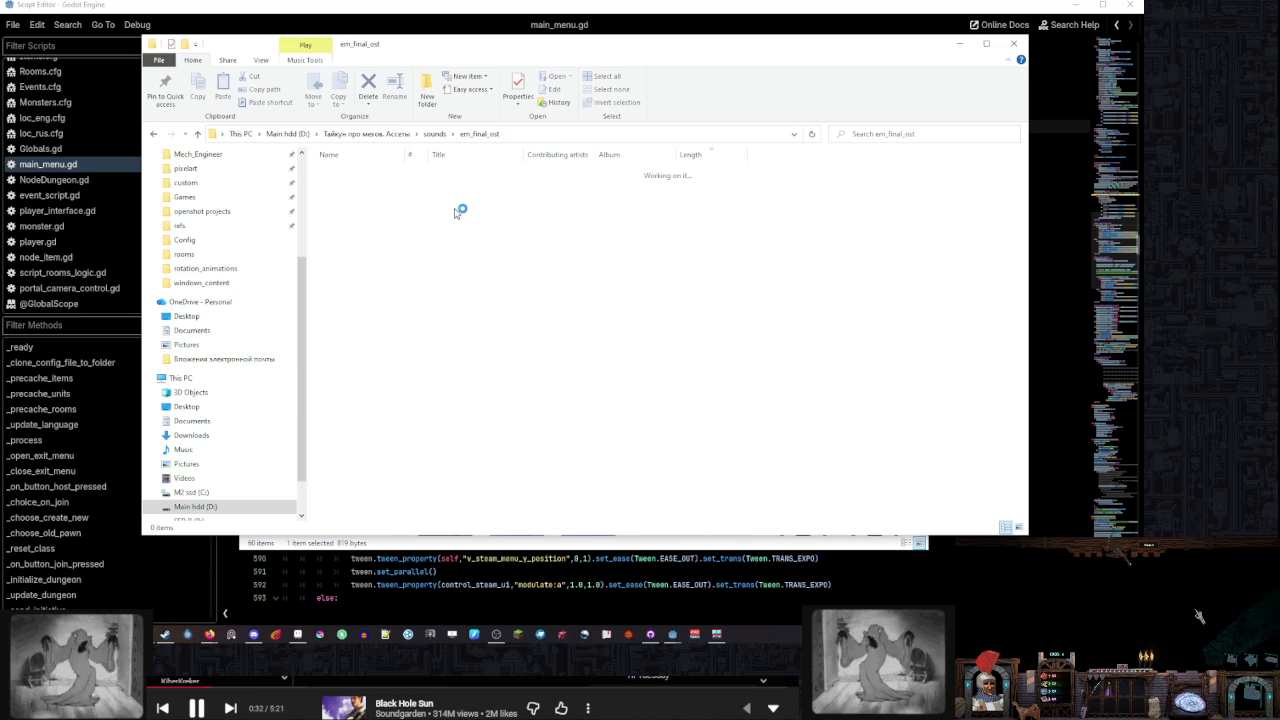
left_click(434, 133)
double_click(399, 196)
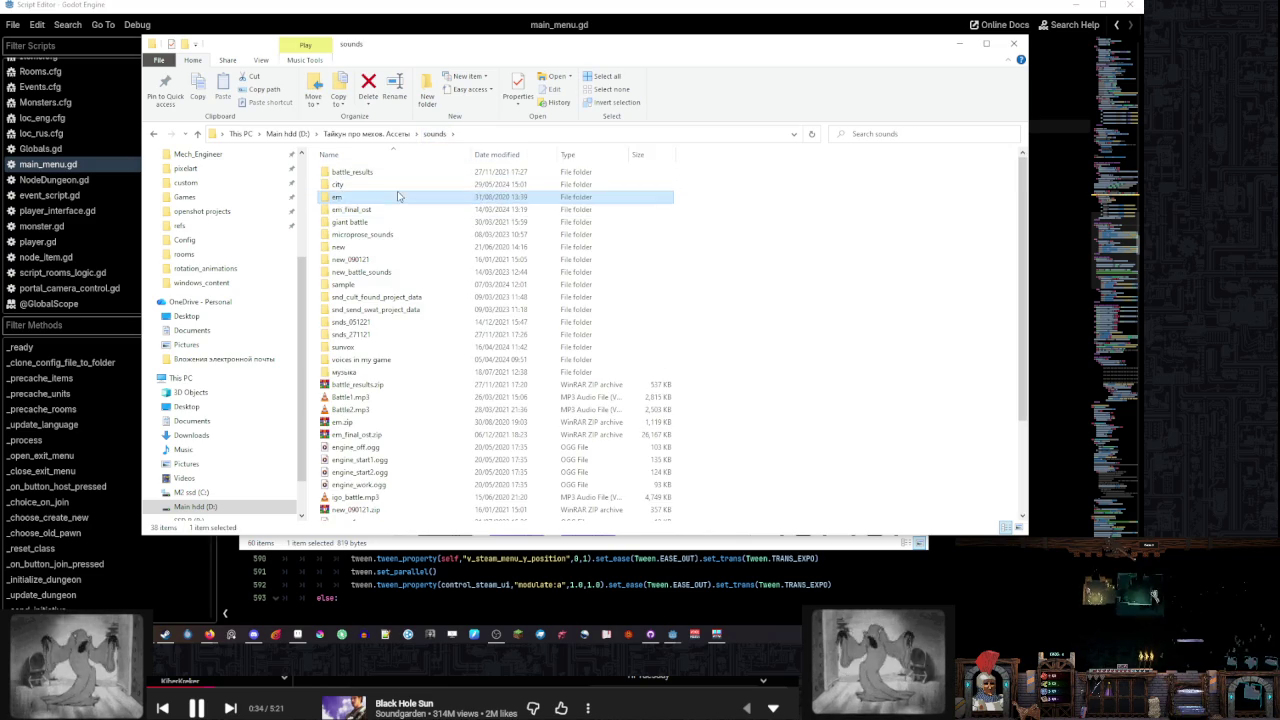
left_click(434, 133)
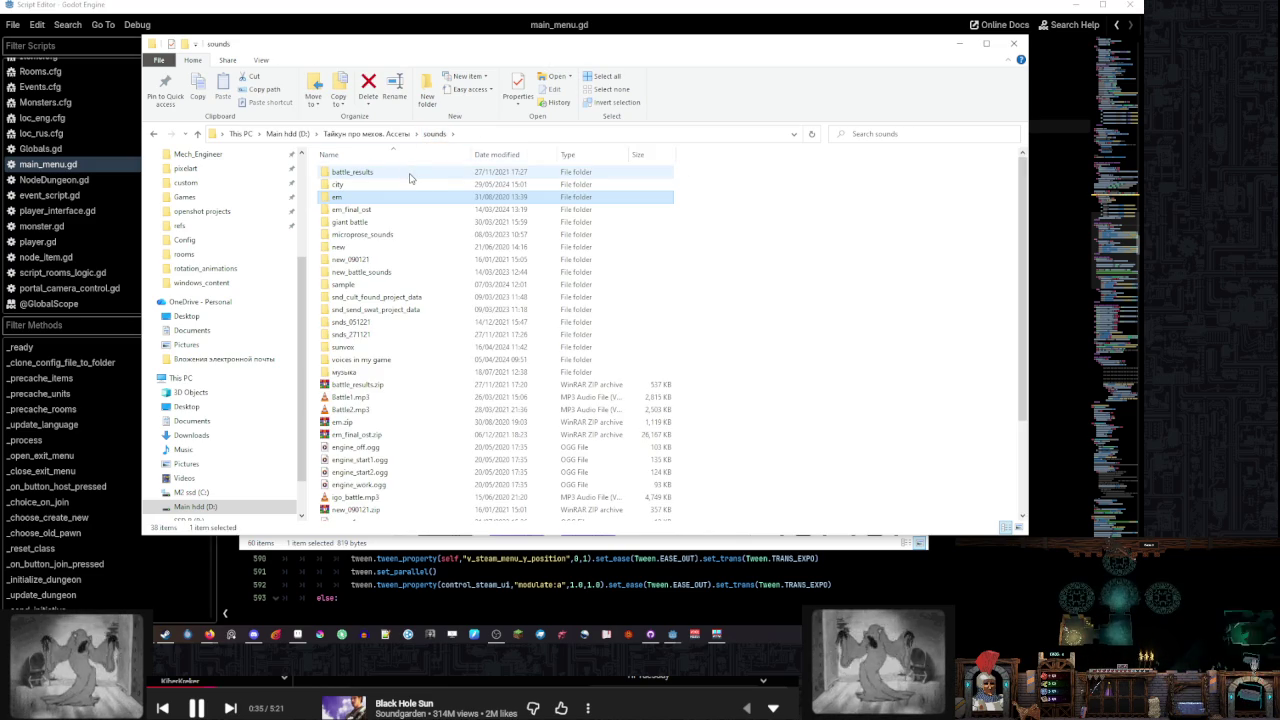
double_click(410, 185)
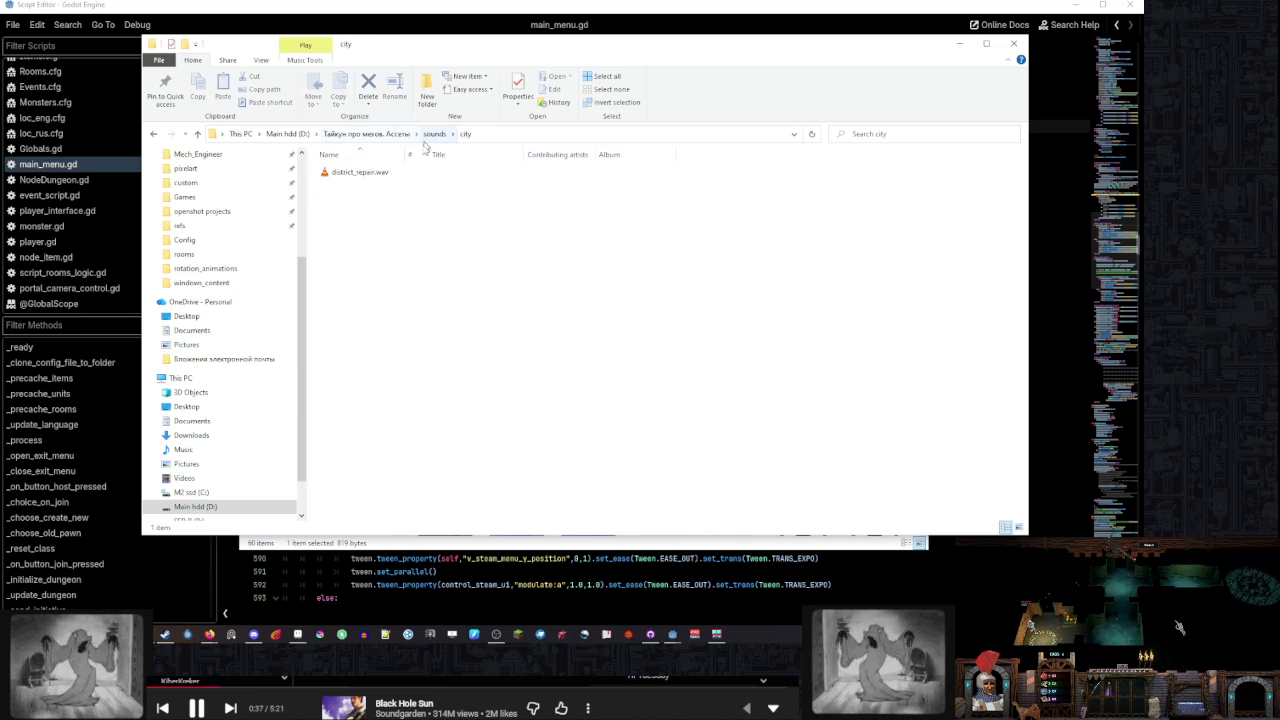
double_click(414, 174)
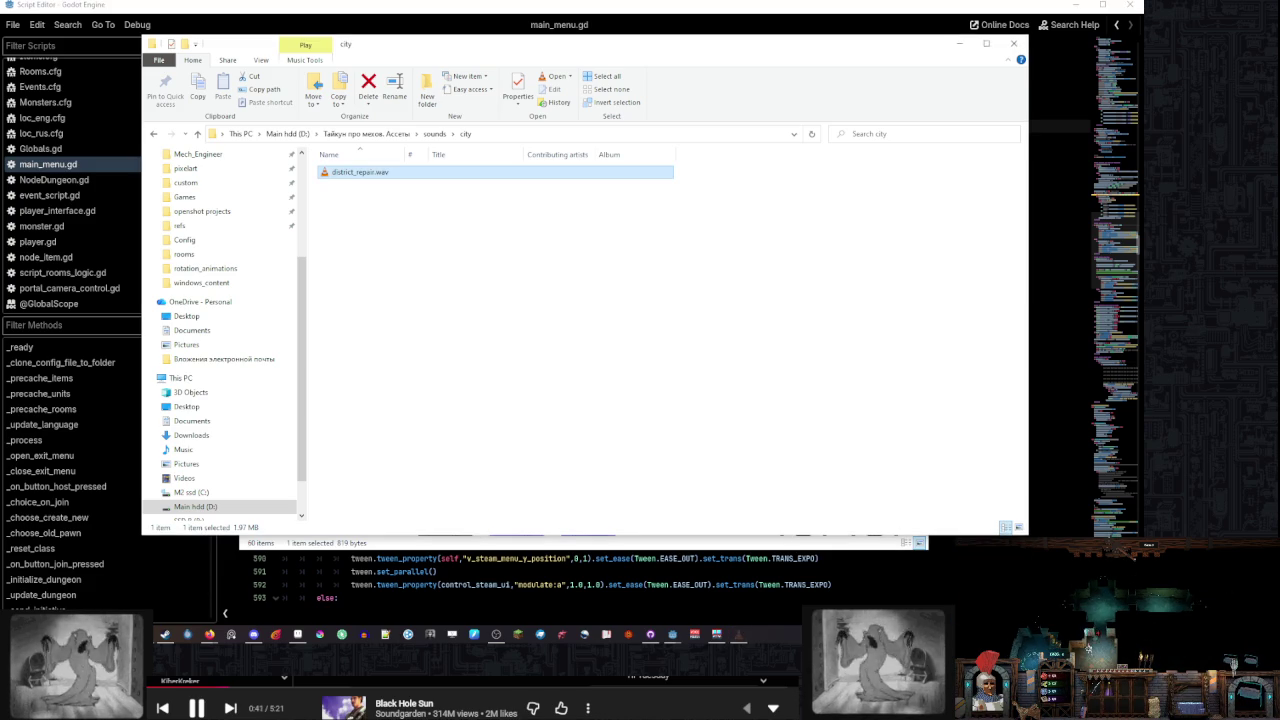
Go back to the sounds folder and put the cursor in its search box
left_click(435, 133)
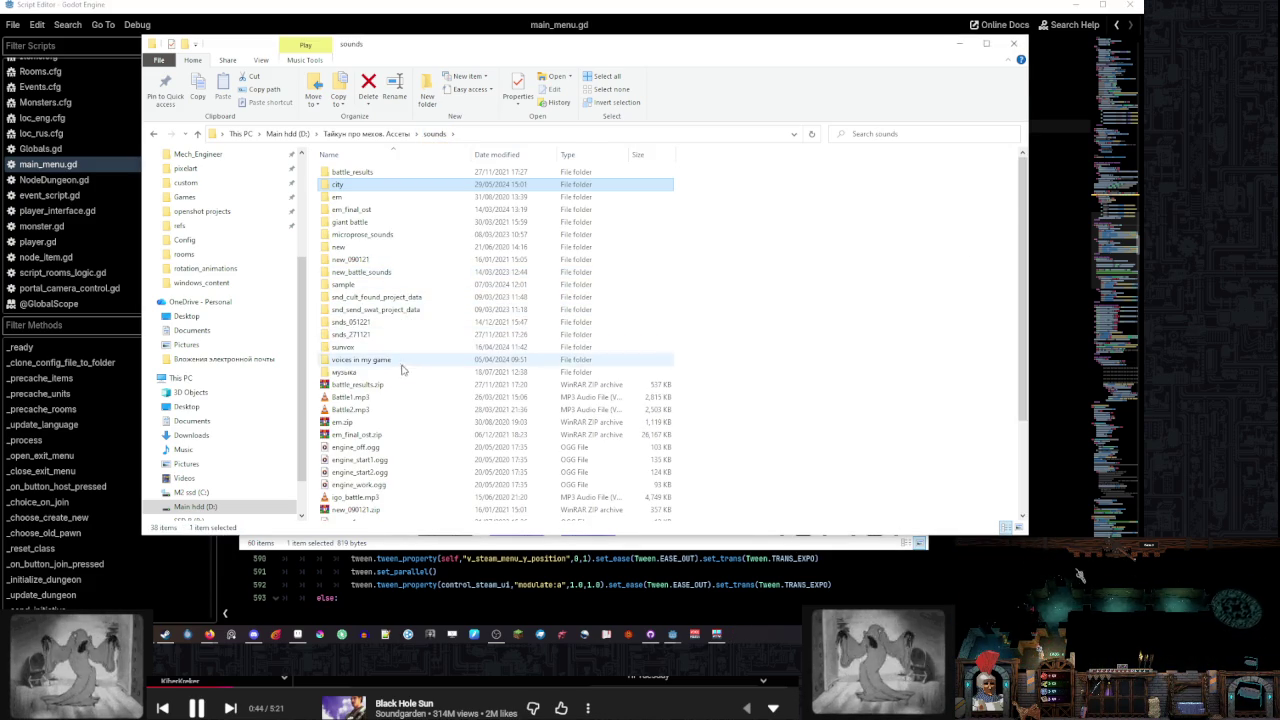
scroll(415, 363, "down", 3)
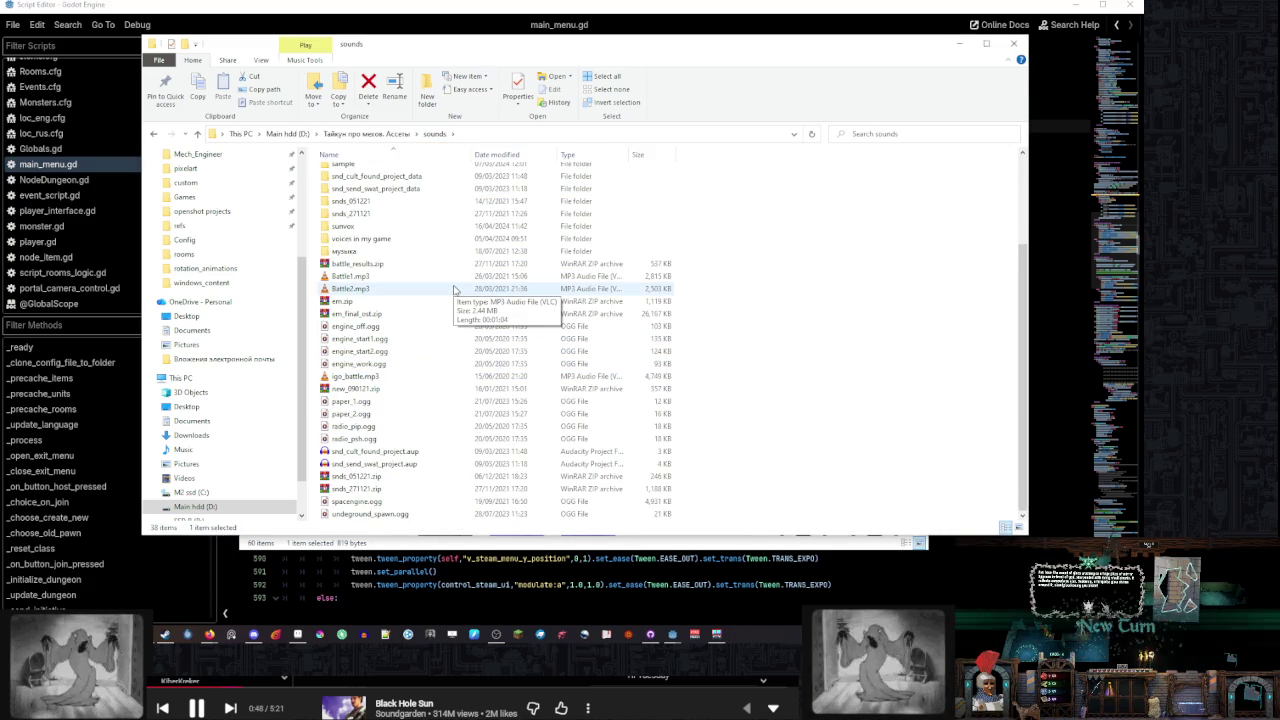
scroll(454, 289, "up", 2)
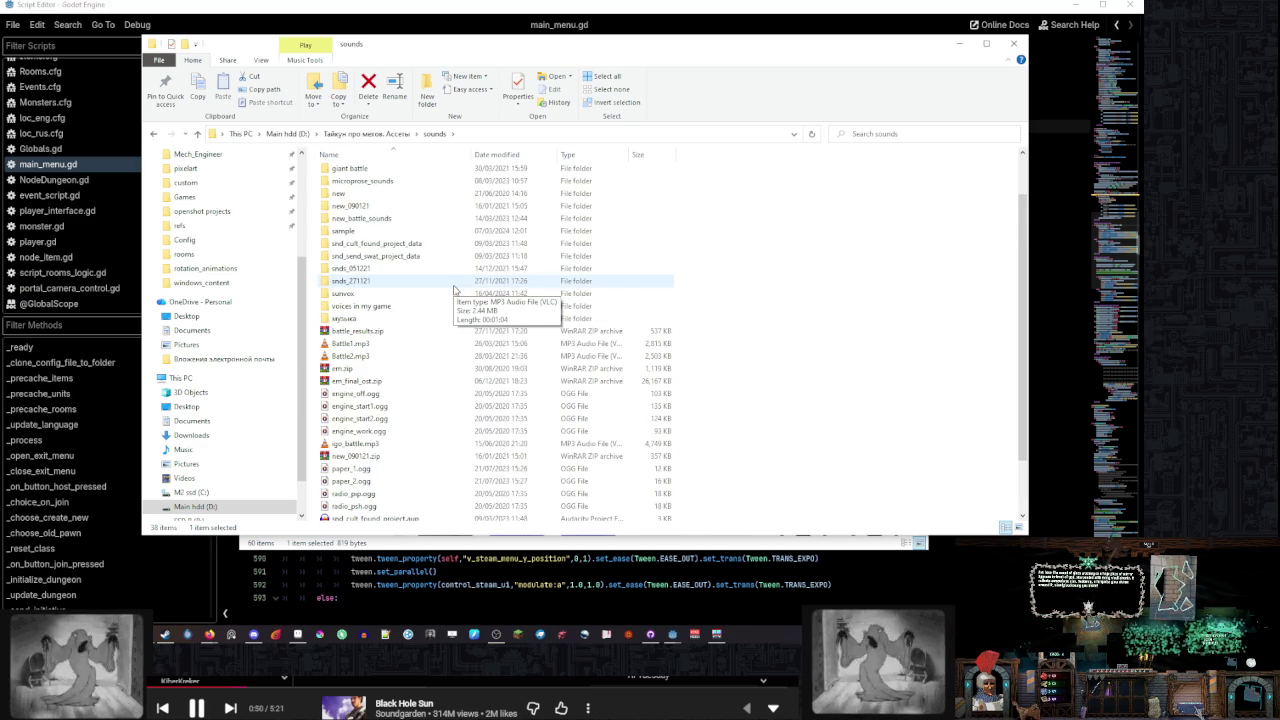
scroll(454, 289, "up", 2)
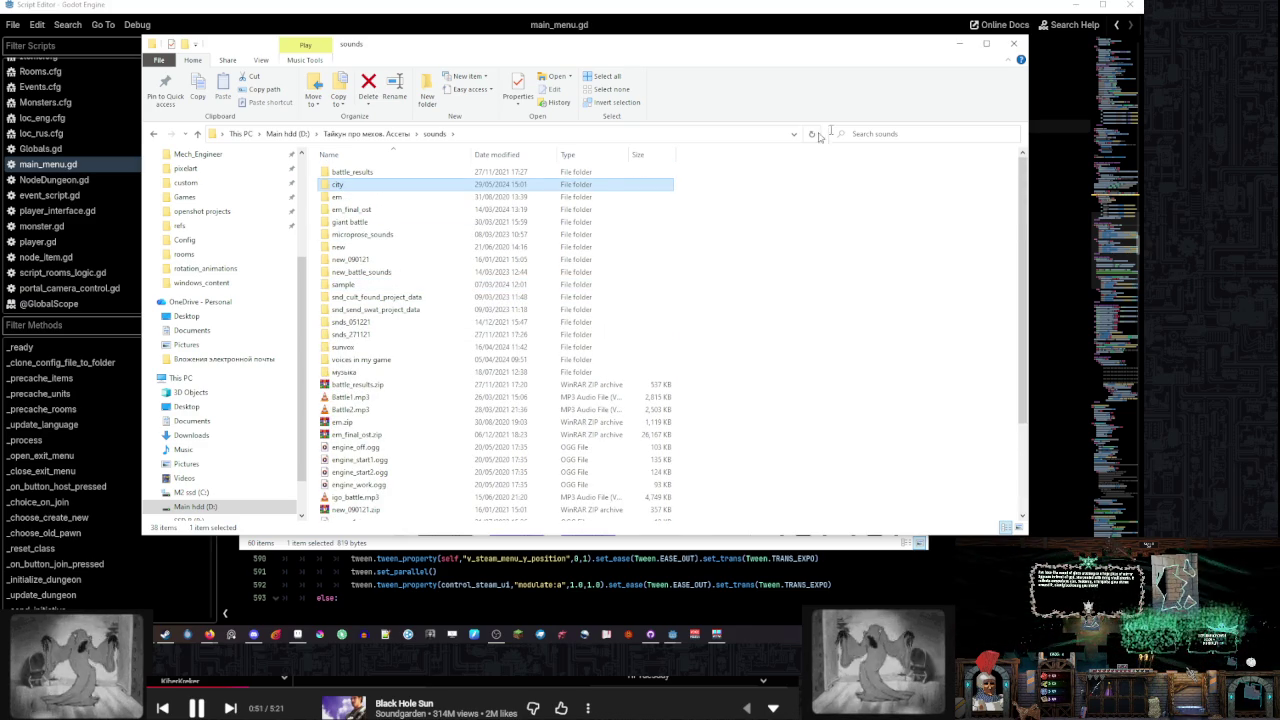
left_click(907, 134)
Search sounds for 'gear' and preview gear_example v3, v2, the original, VW Caddy and cassette gears sounds
type("gear")
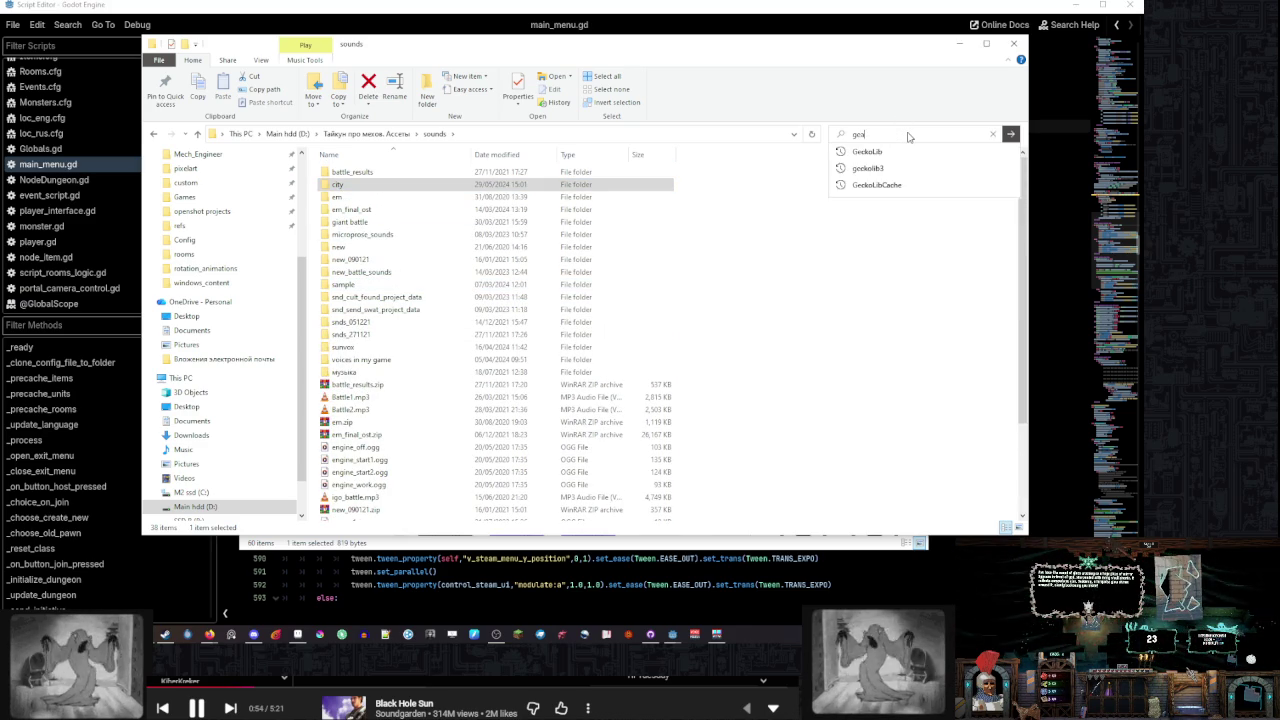
left_click(1016, 136)
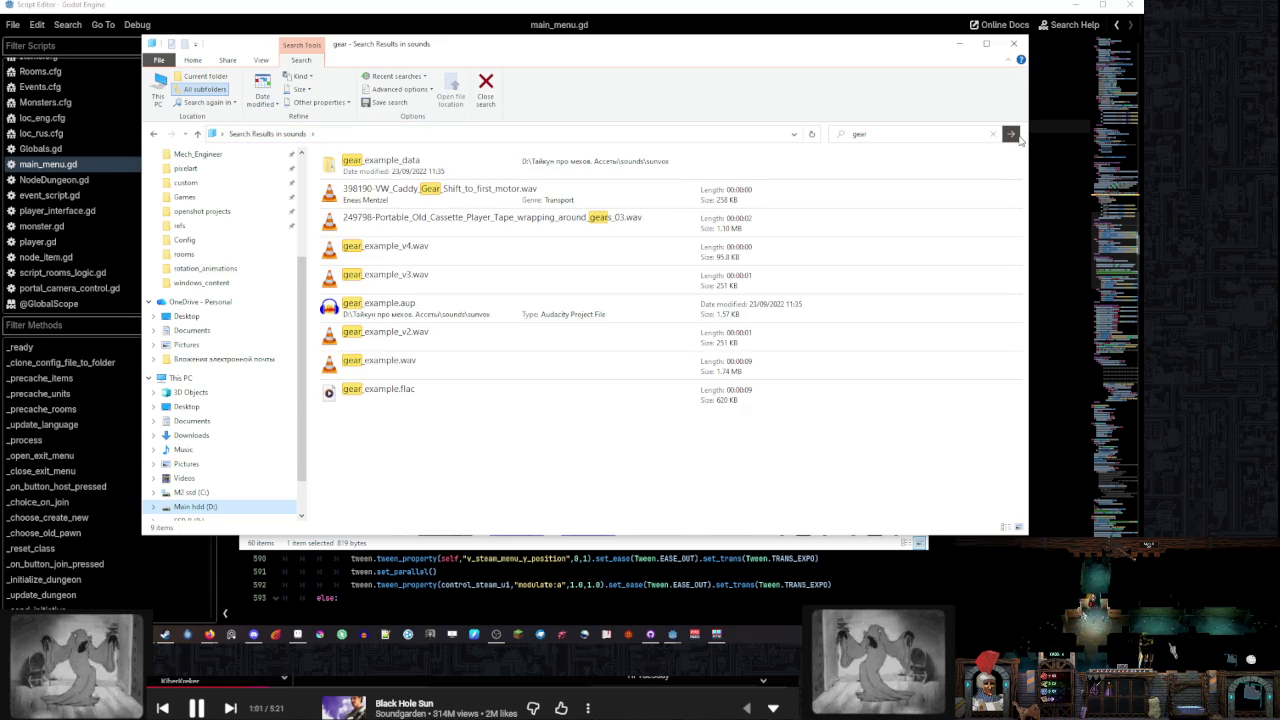
left_click(513, 259)
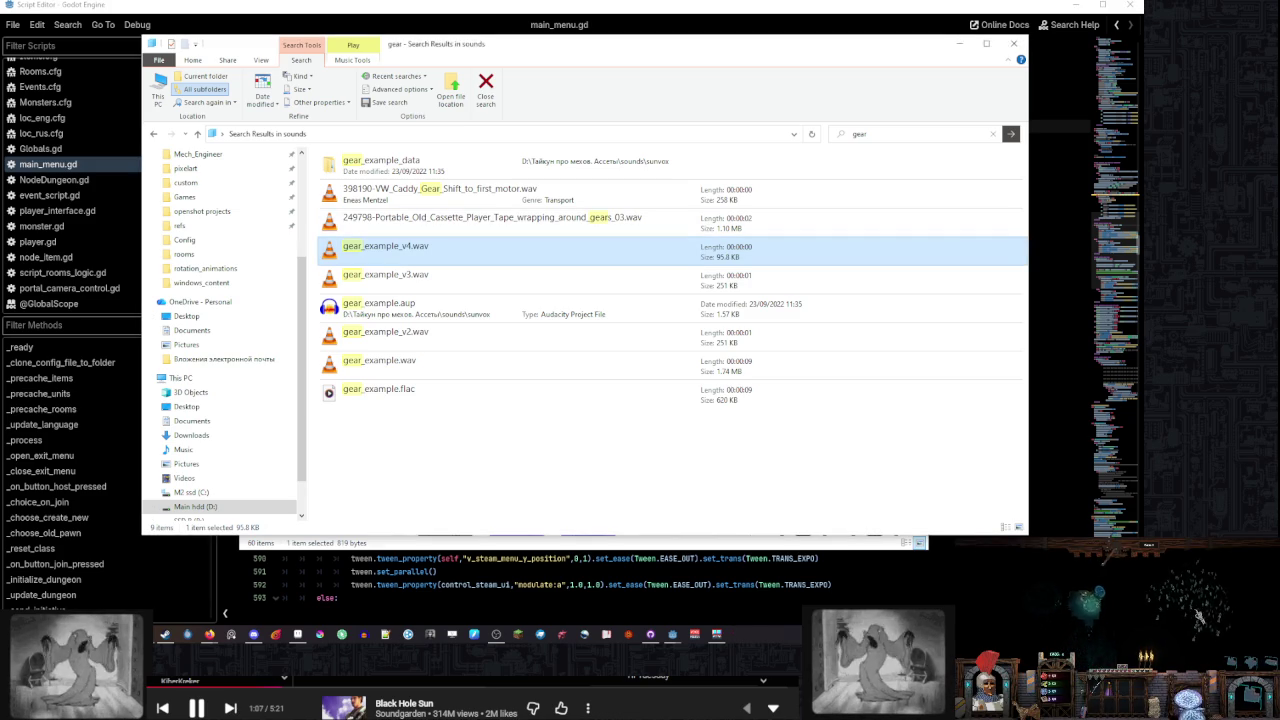
double_click(598, 280)
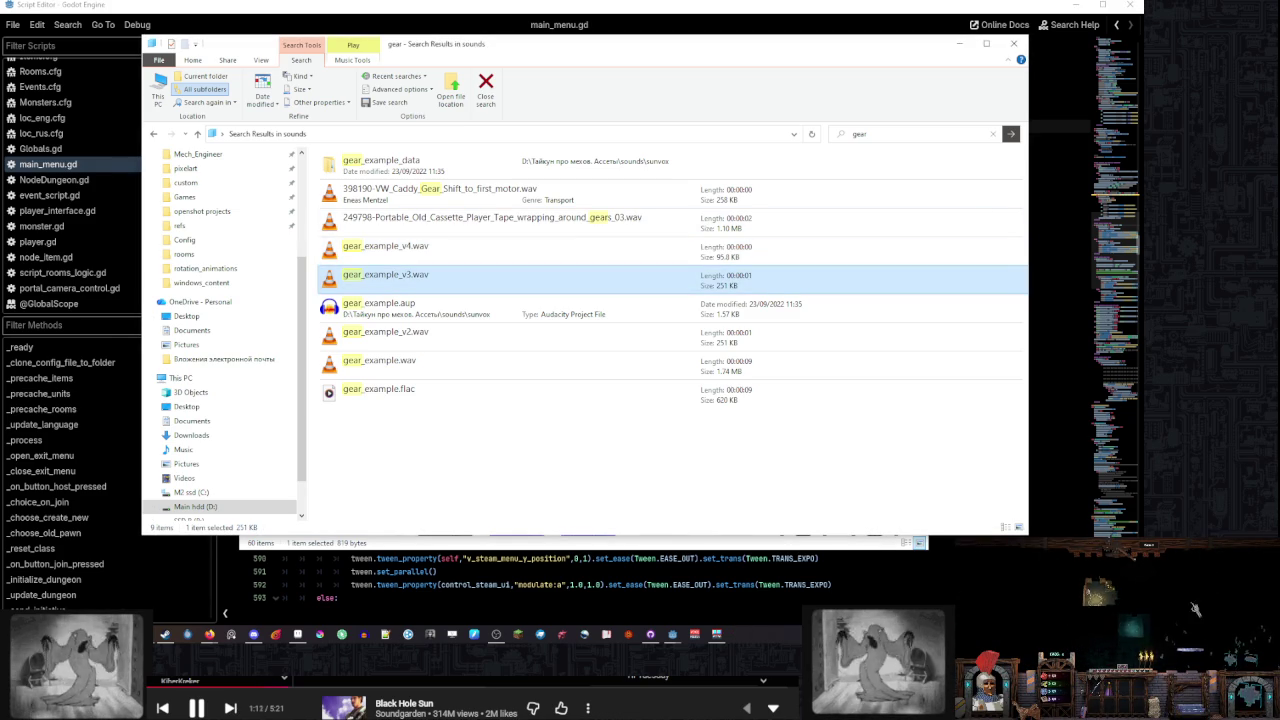
double_click(443, 360)
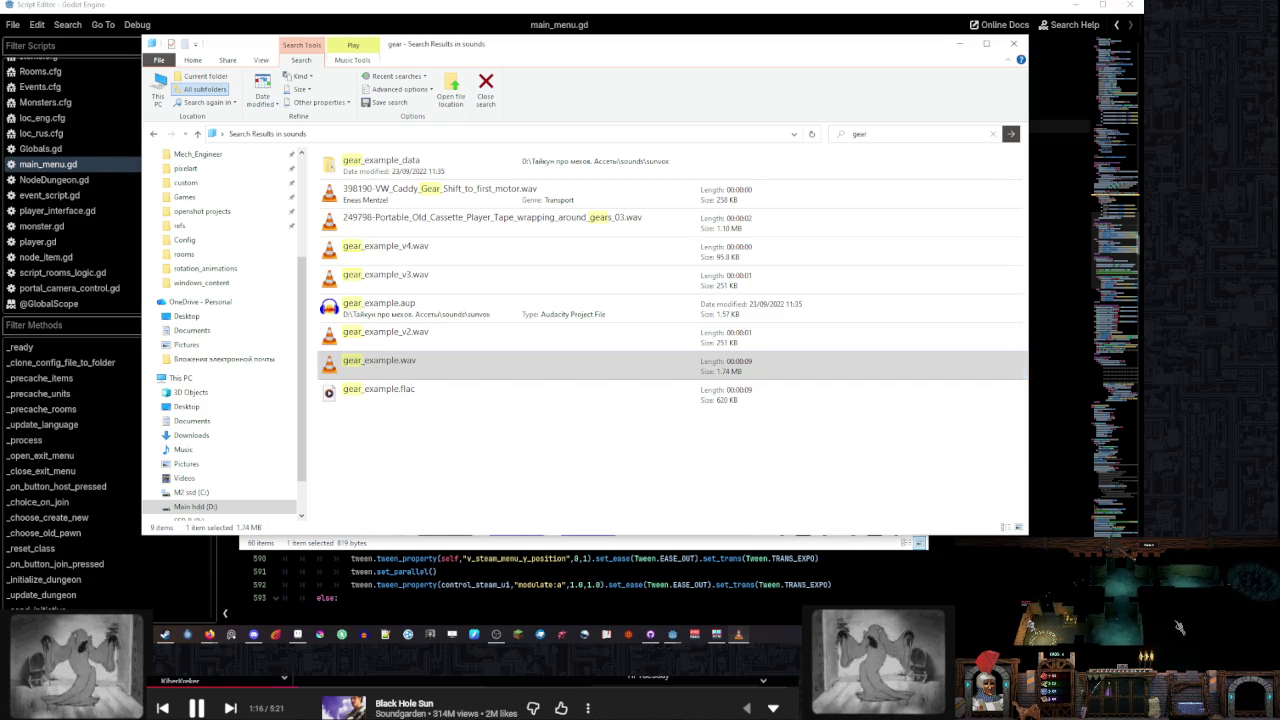
left_click(565, 345)
double_click(565, 345)
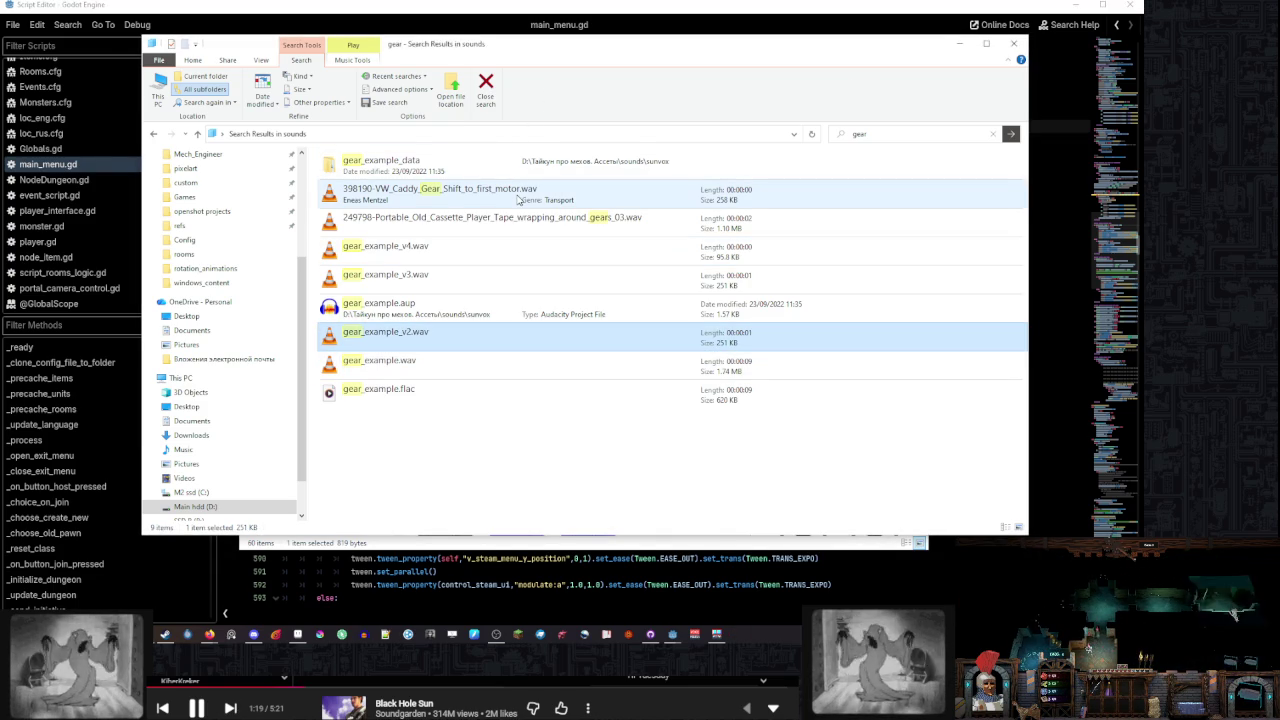
double_click(519, 199)
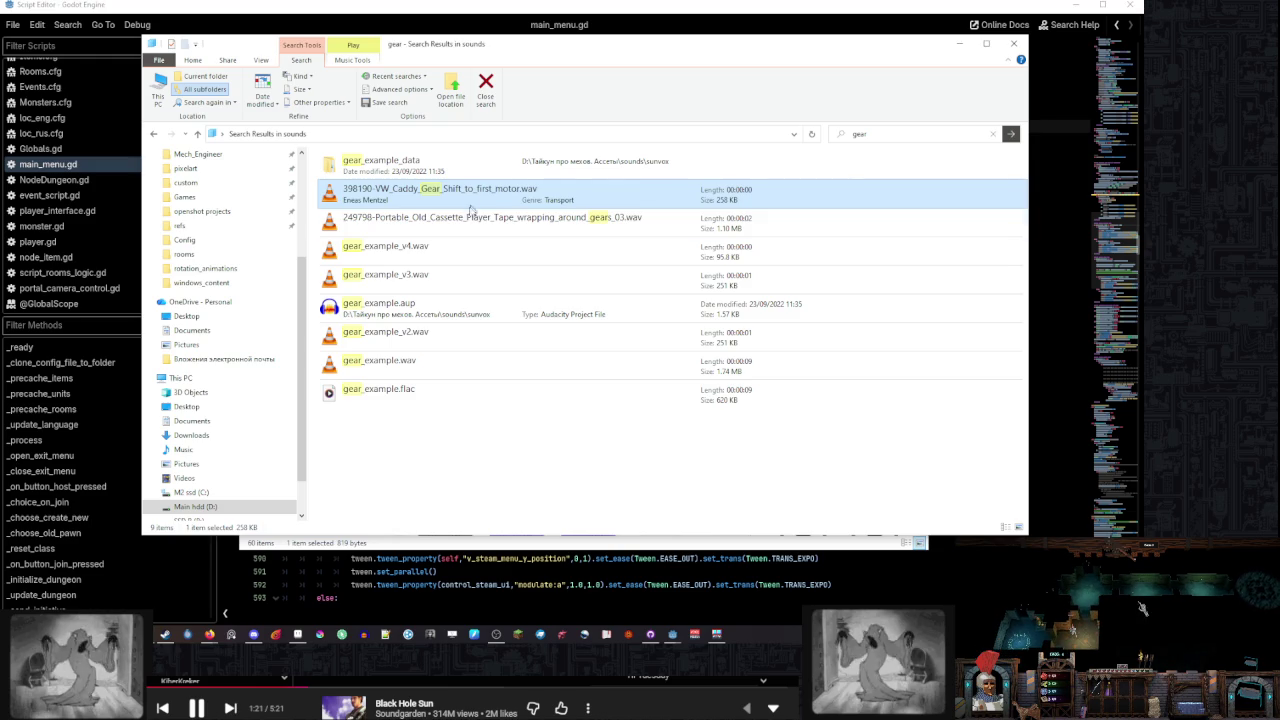
double_click(470, 212)
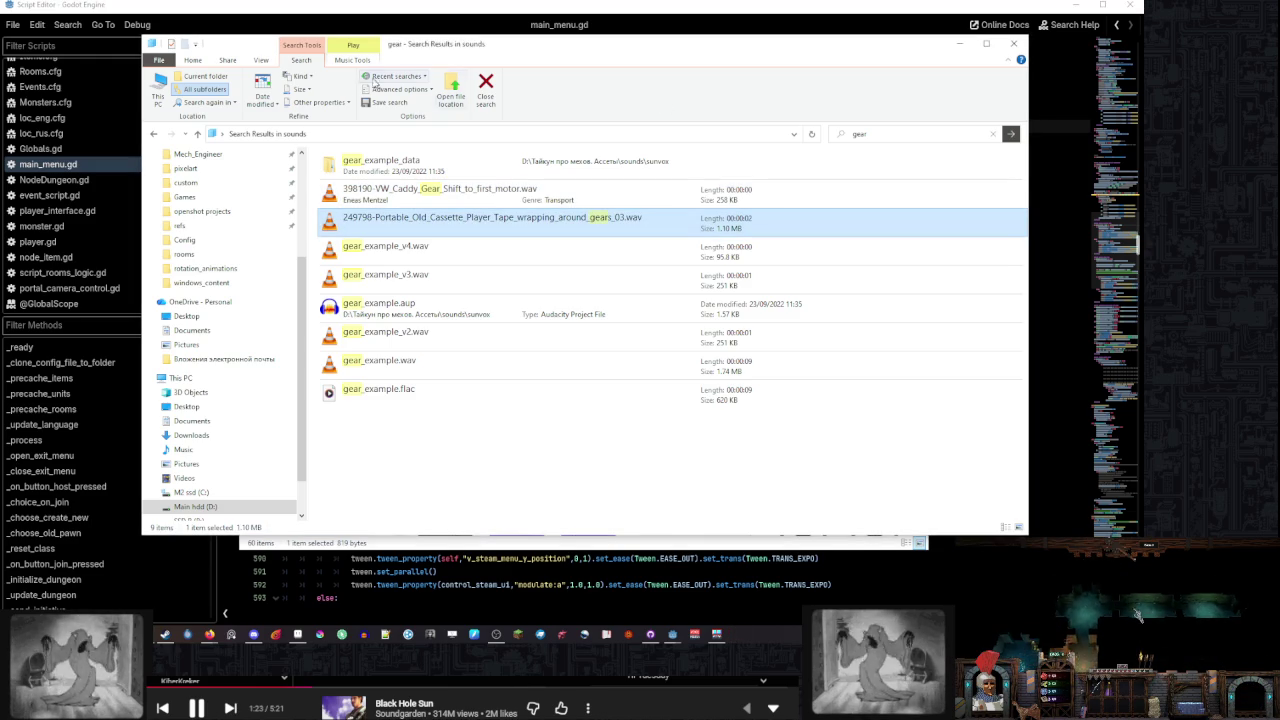
Dig into gear_example_data/e08/d08 and play e0808f43.au in VLC media player
double_click(421, 172)
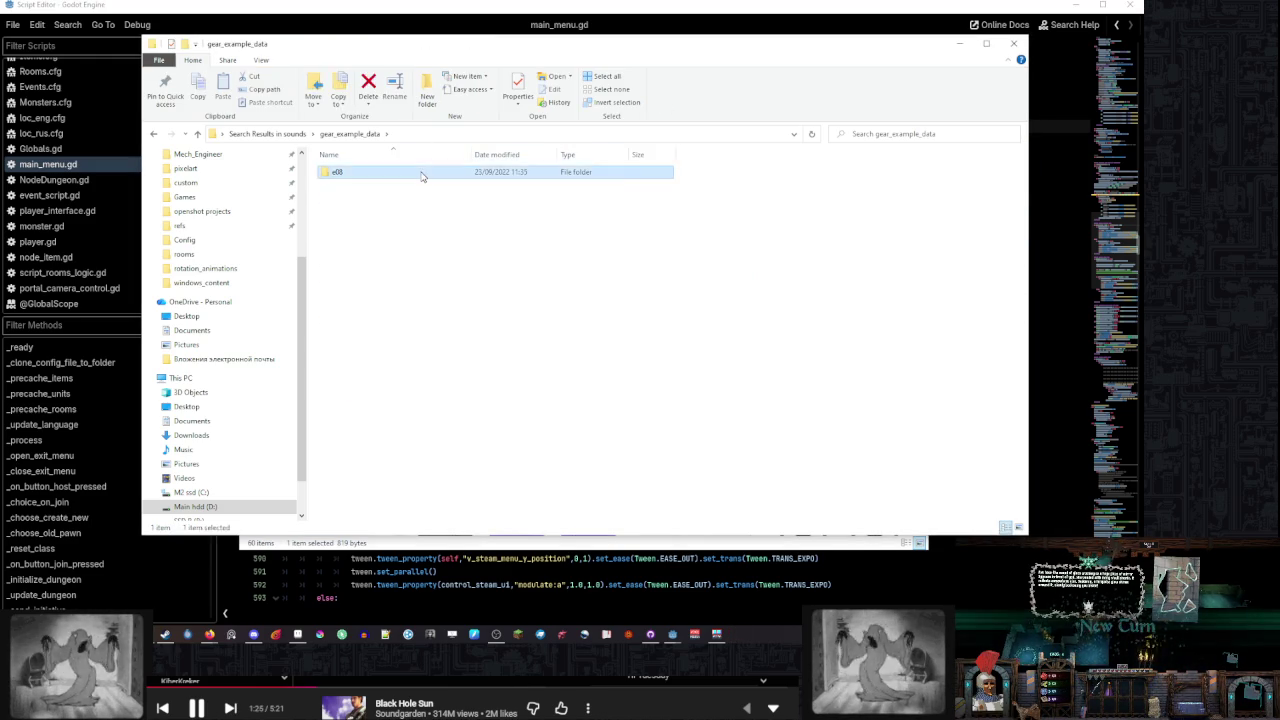
double_click(421, 174)
double_click(421, 174)
double_click(421, 174)
double_click(631, 226)
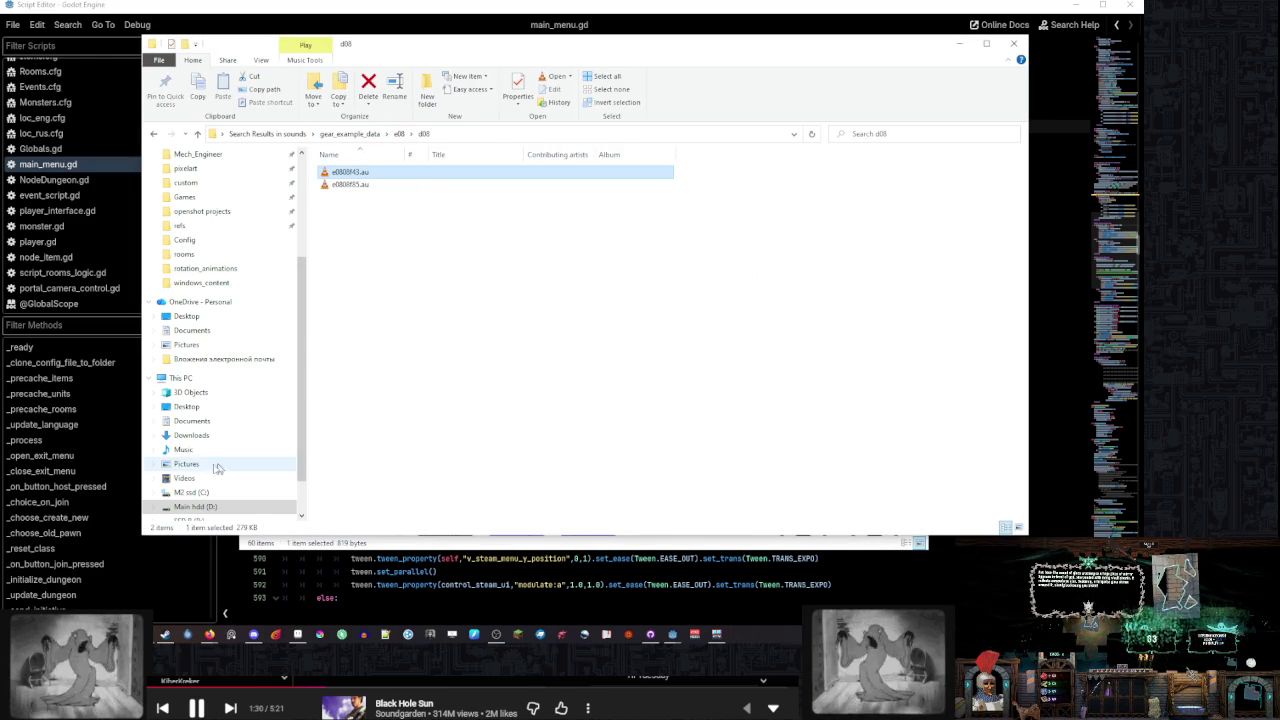
double_click(384, 172)
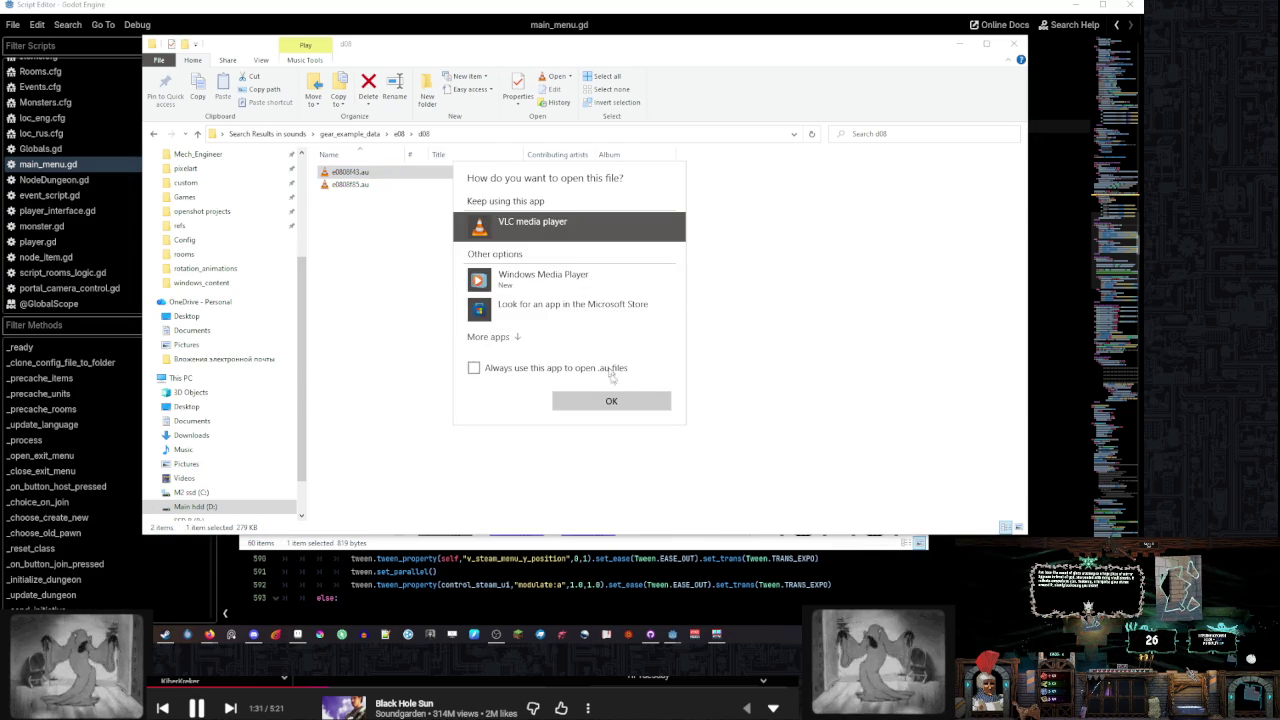
left_click(626, 400)
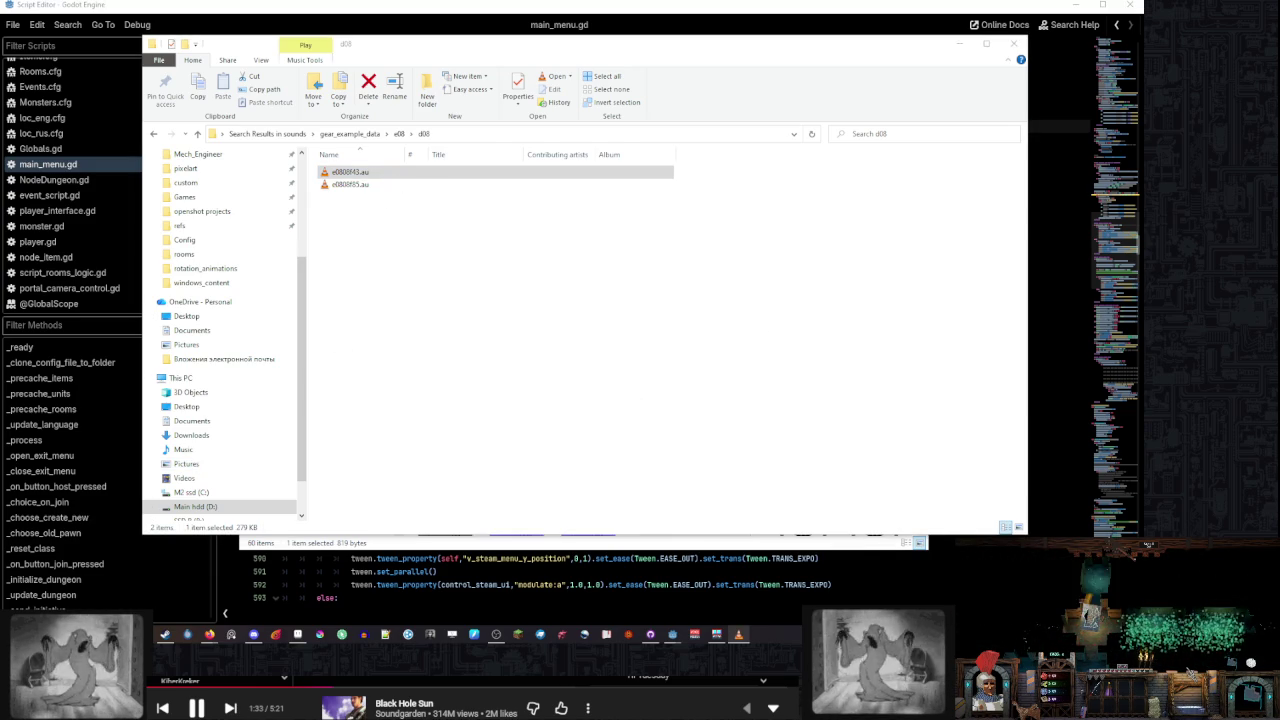
Go back to the gear search results and open the gear_example.aup Audacity project
left_click(153, 133)
left_click(153, 133)
left_click(153, 133)
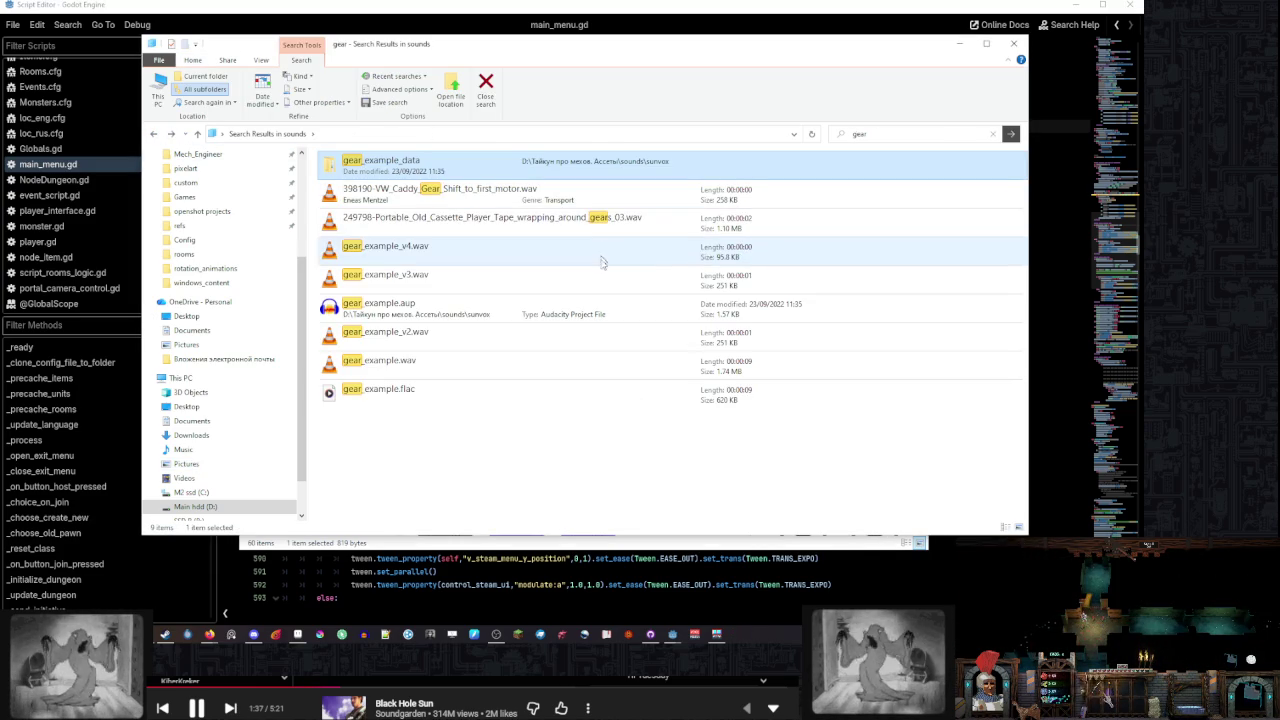
double_click(594, 312)
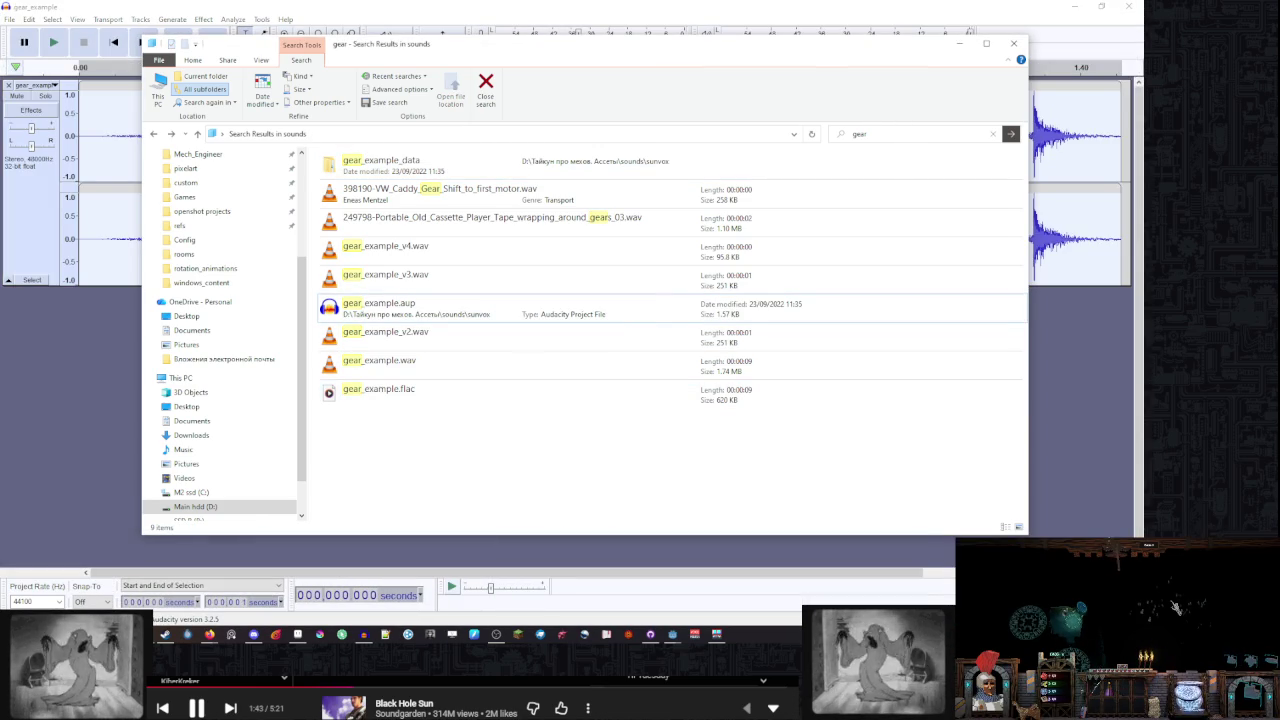
Skip the Audacity 3.7.7 update prompt, play the gear_example track, then Alt+Tab away
left_click(1013, 43)
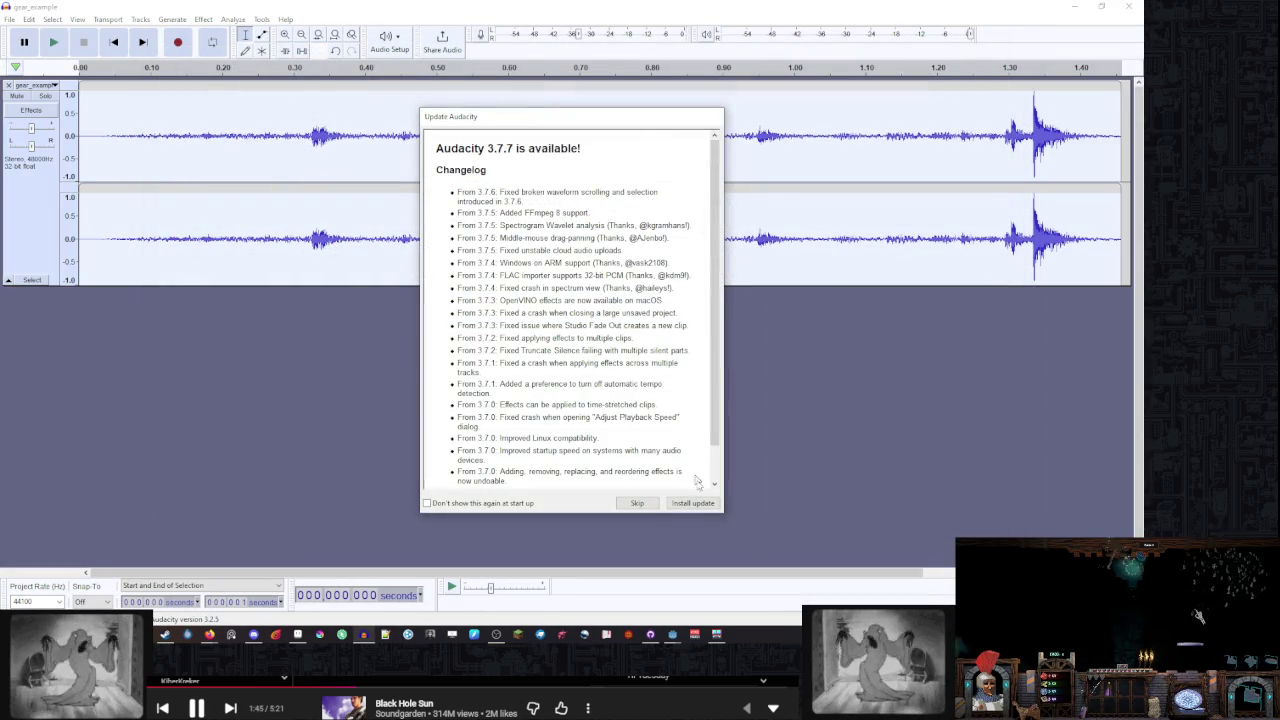
left_click(637, 503)
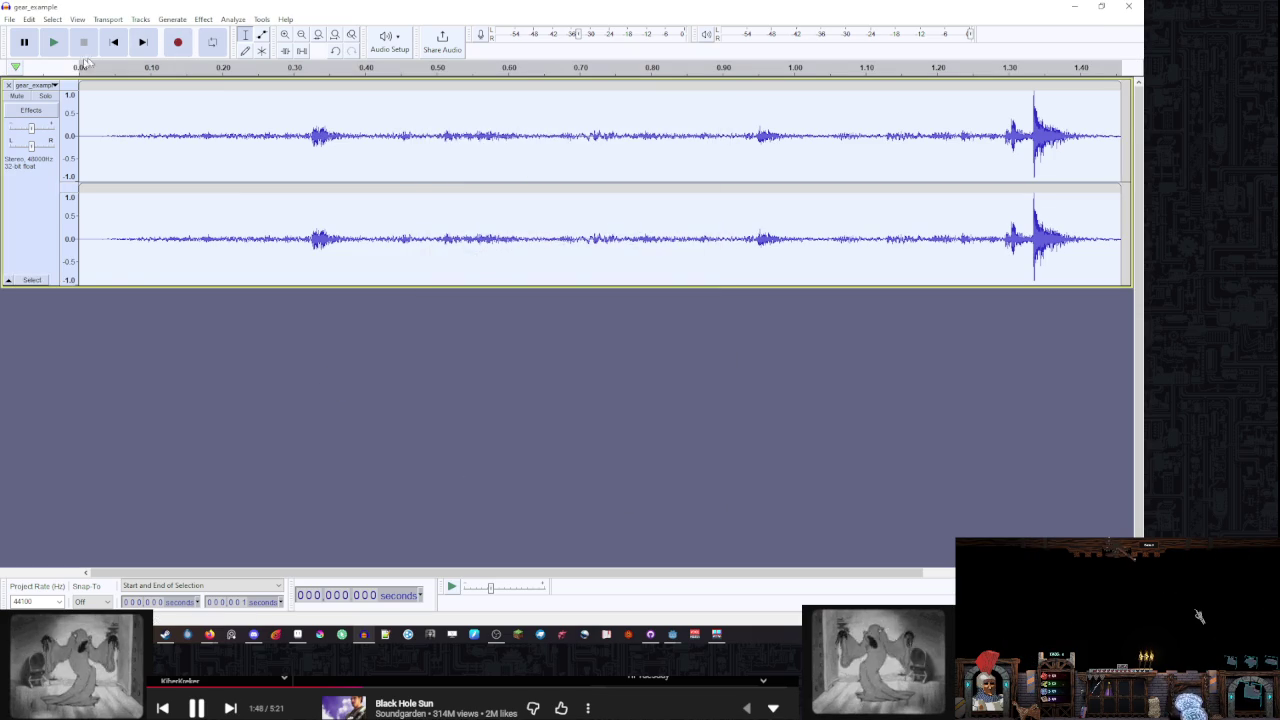
left_click(41, 46)
left_click(54, 43)
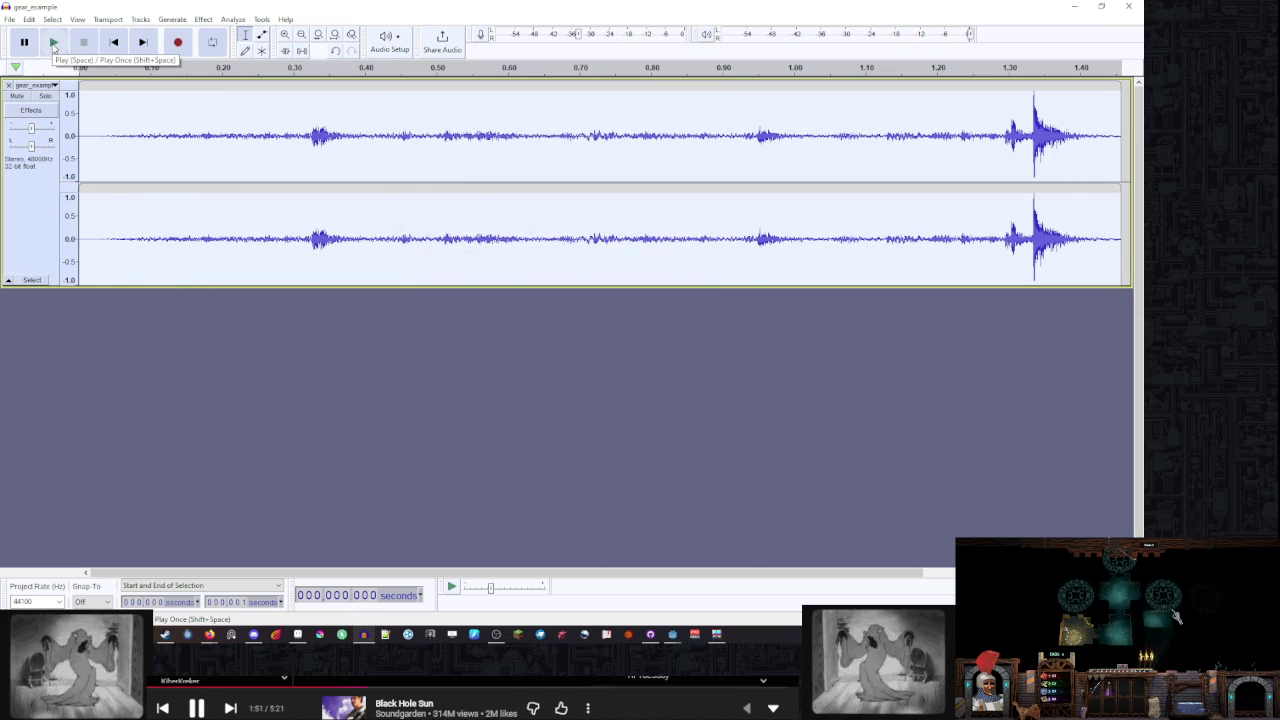
key("alt+Tab")
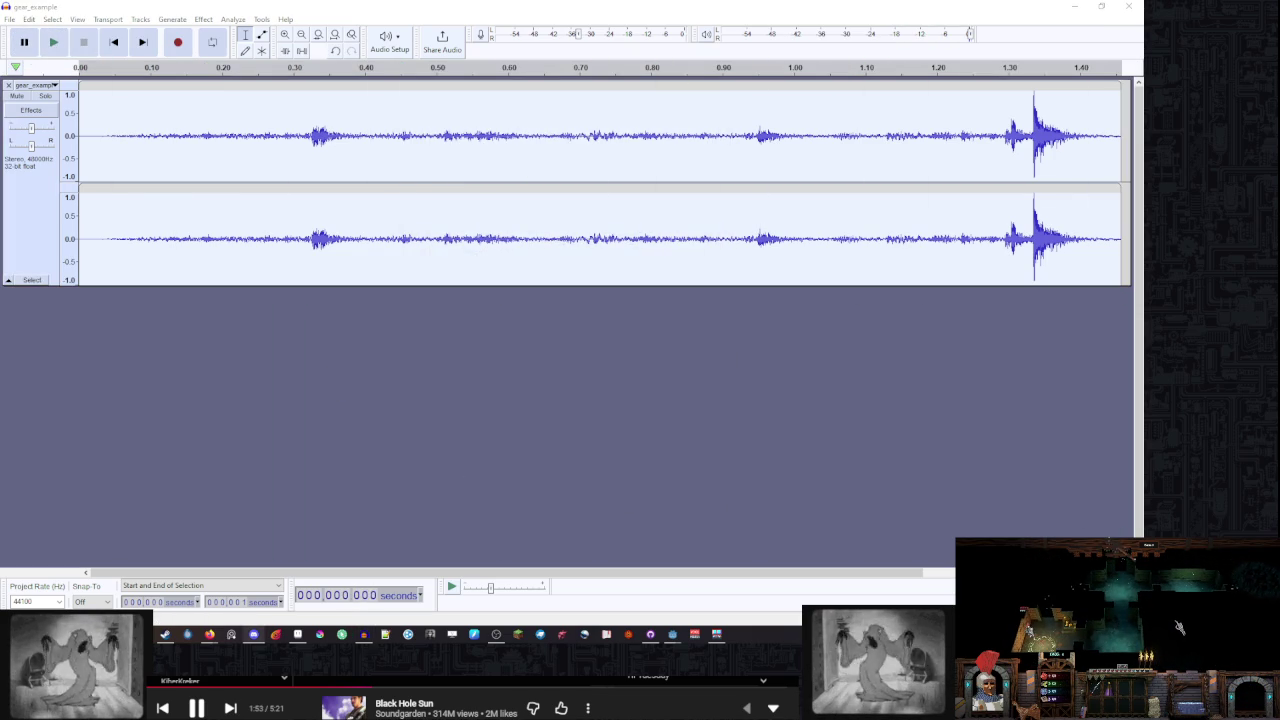
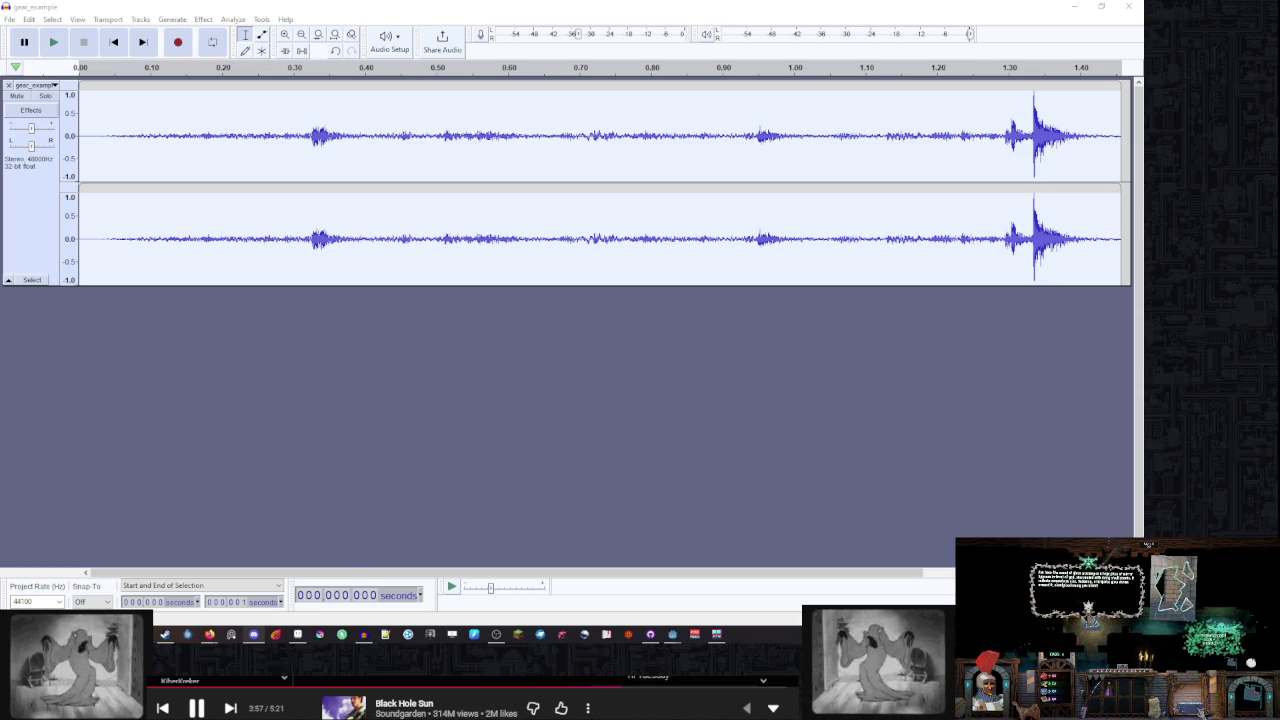
Quit Audacity without saving and open the sounds folder in the Тайкун про мехов. Ассеты directory
left_click(1128, 6)
left_click(597, 314)
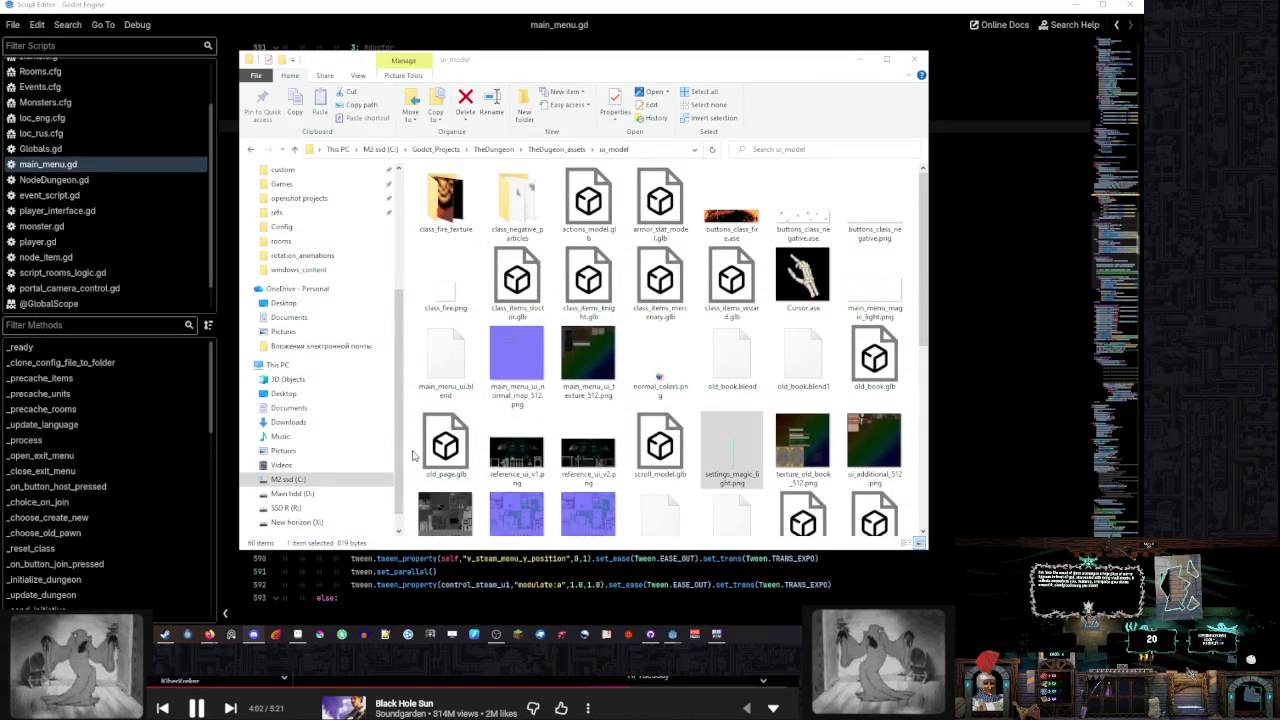
scroll(330, 330, "up", 4)
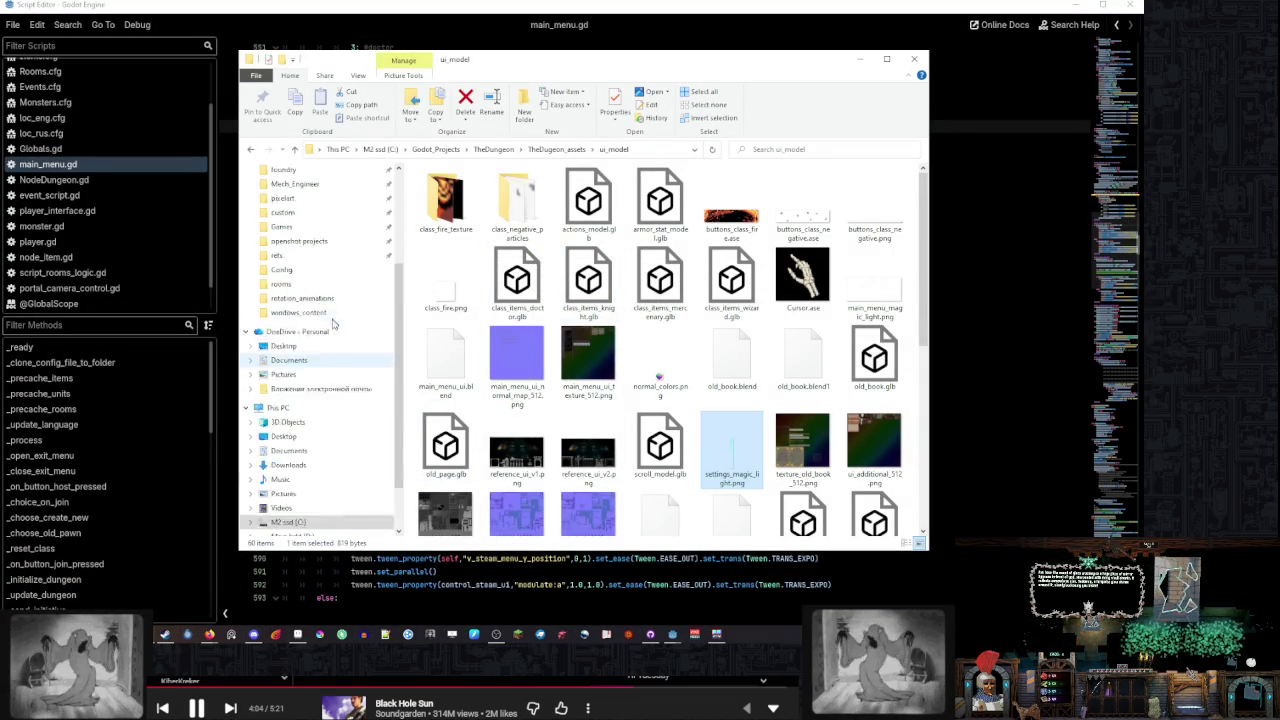
left_click(345, 241)
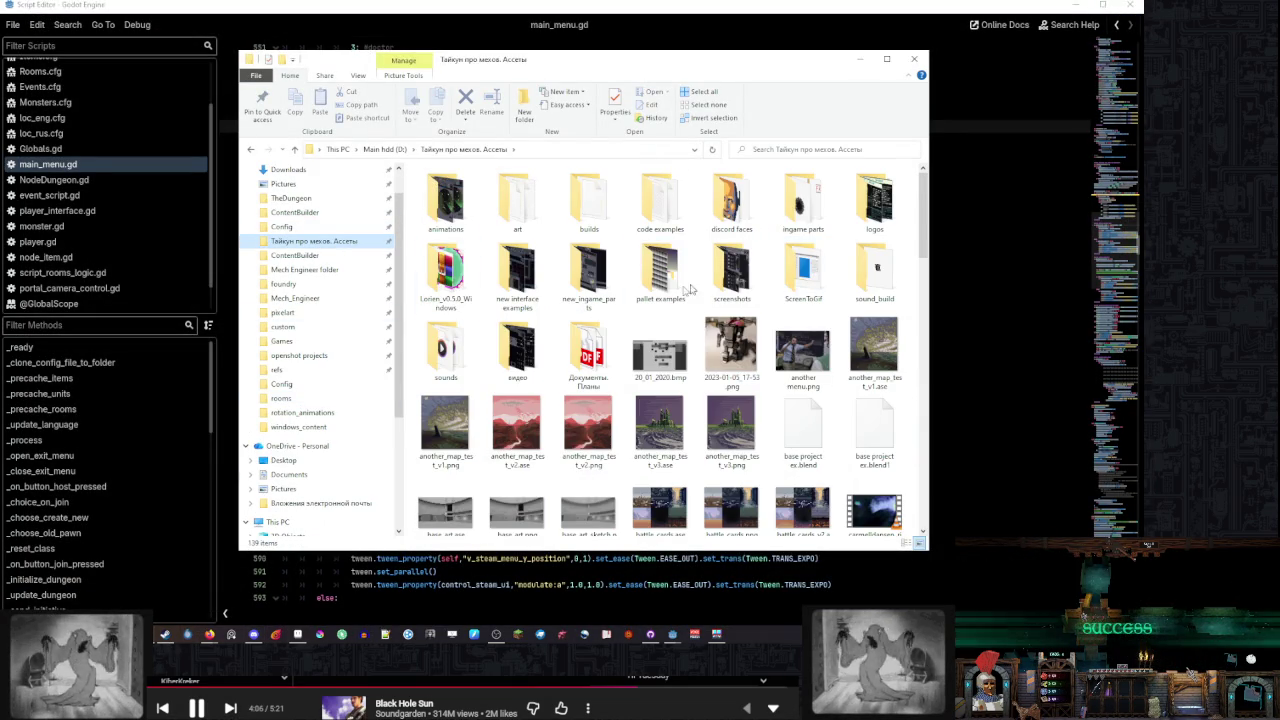
double_click(445, 350)
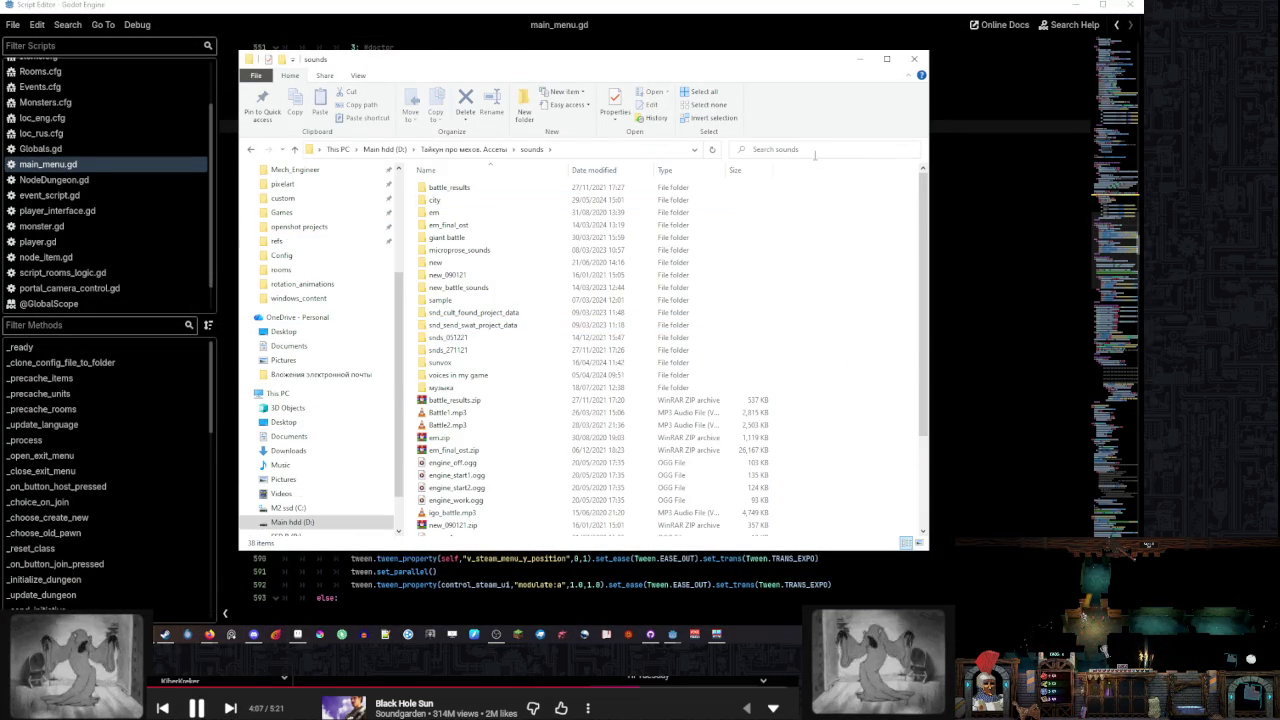
Search the sounds folder for 'gear'
left_click(815, 152)
type("gear")
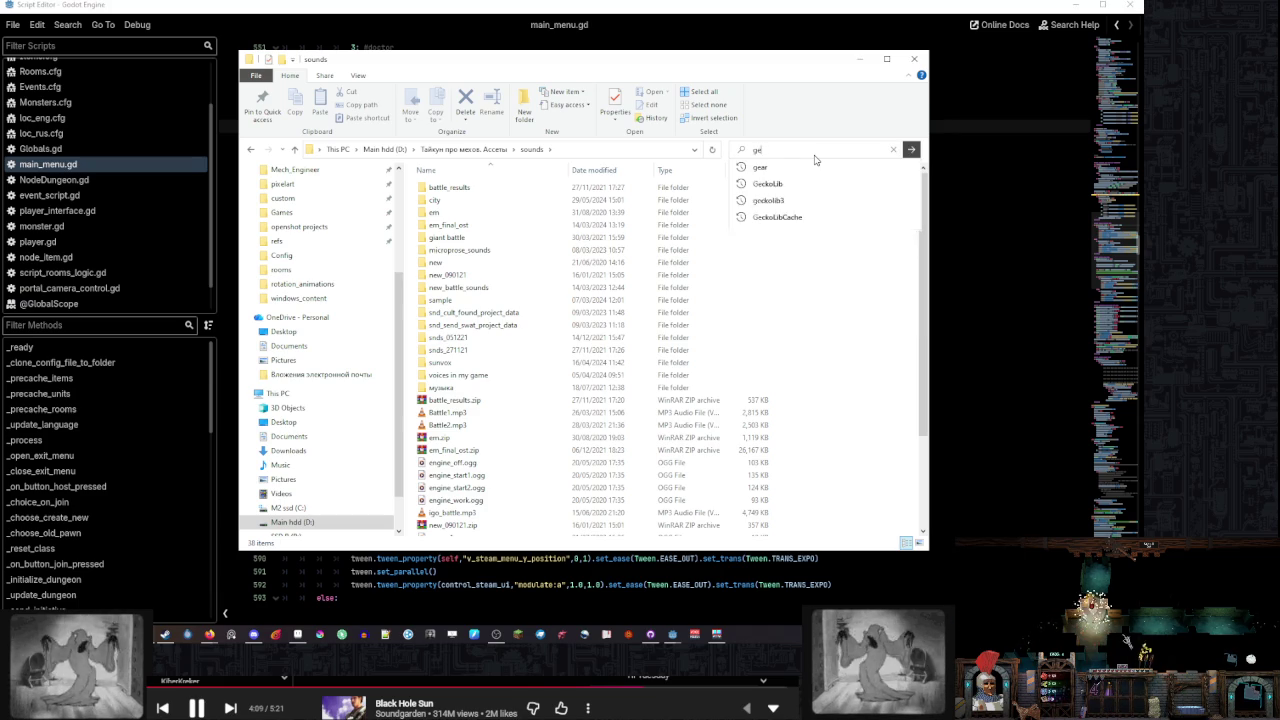
key("Return")
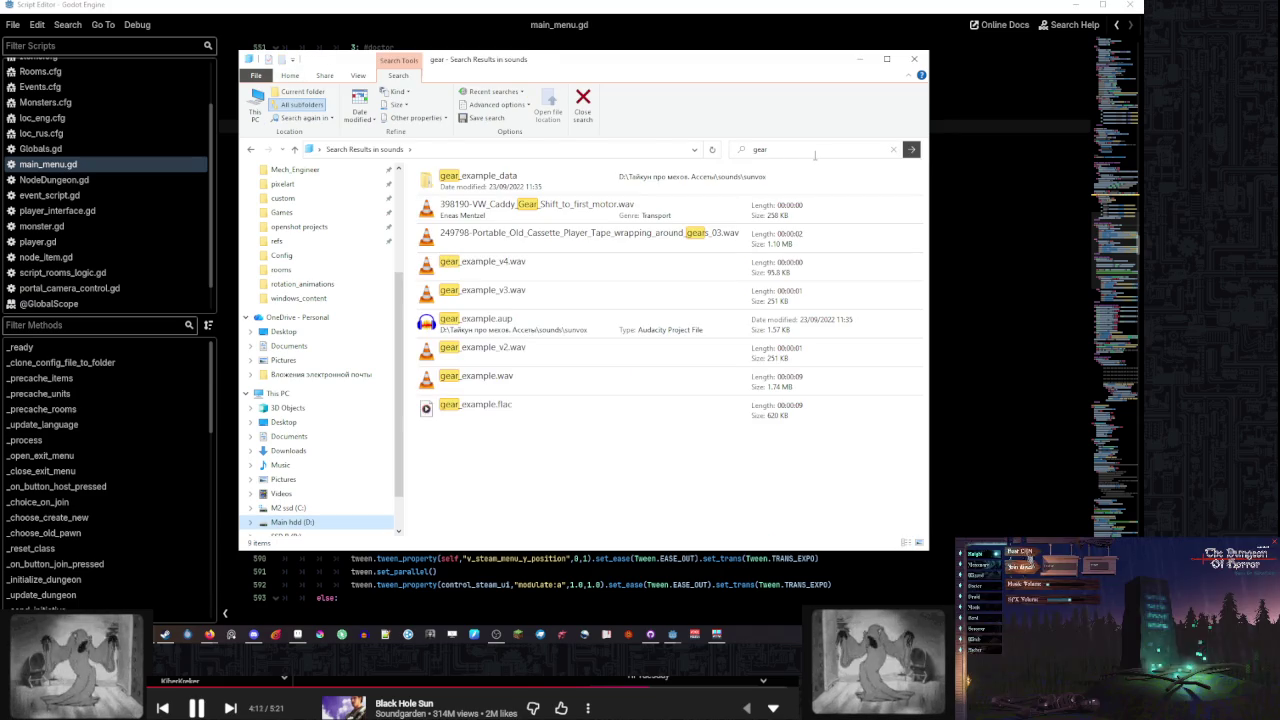
Play gear_example_v3.wav and gear_example_v4.wav to compare them
left_click(575, 355)
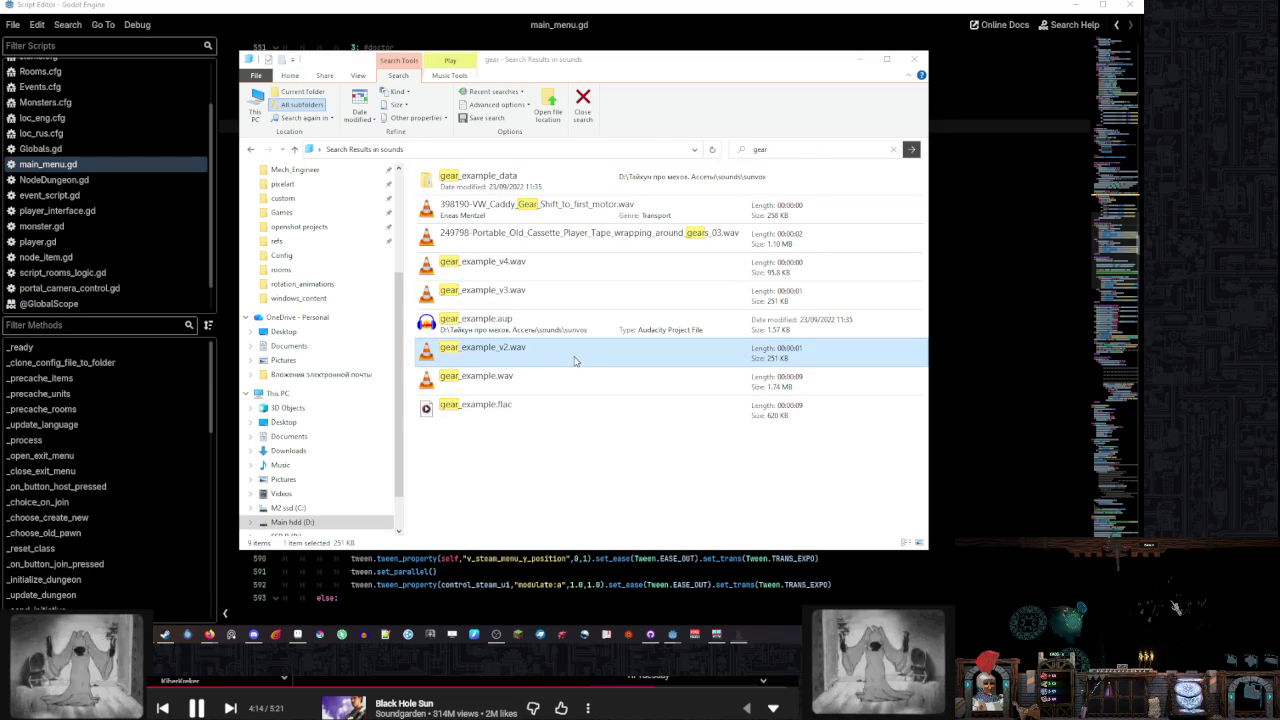
left_click(570, 260)
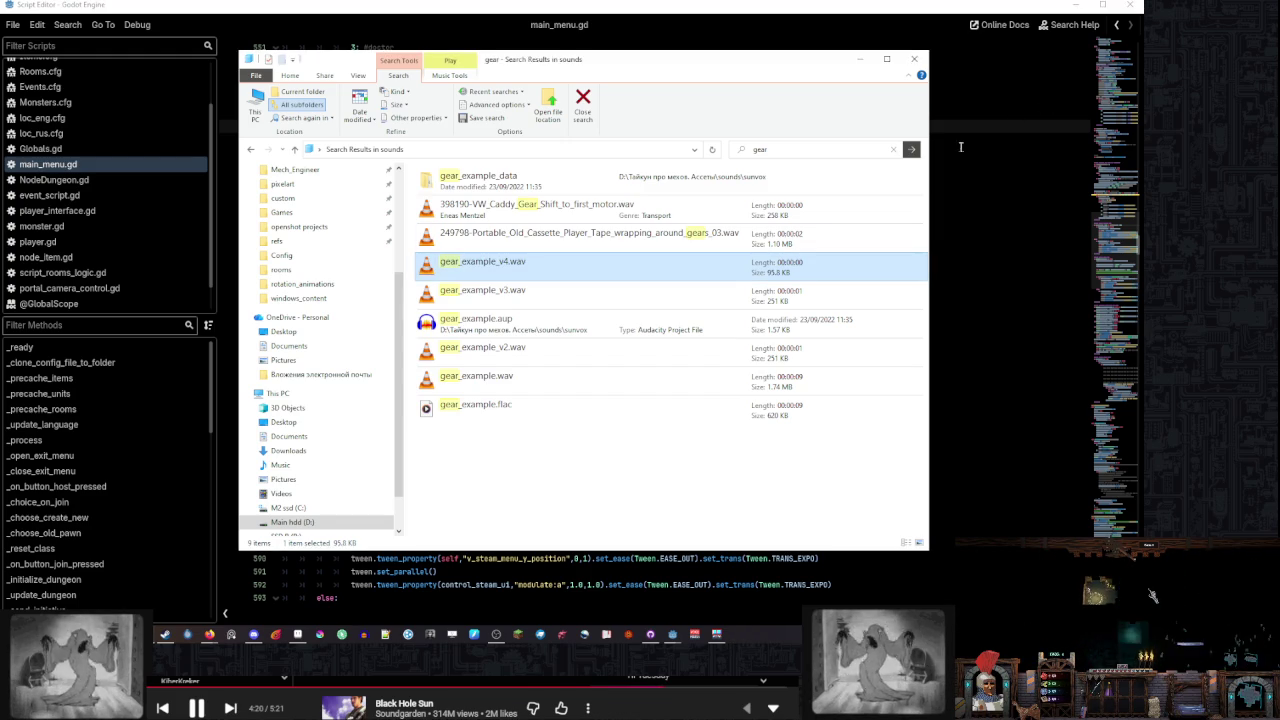
double_click(714, 290)
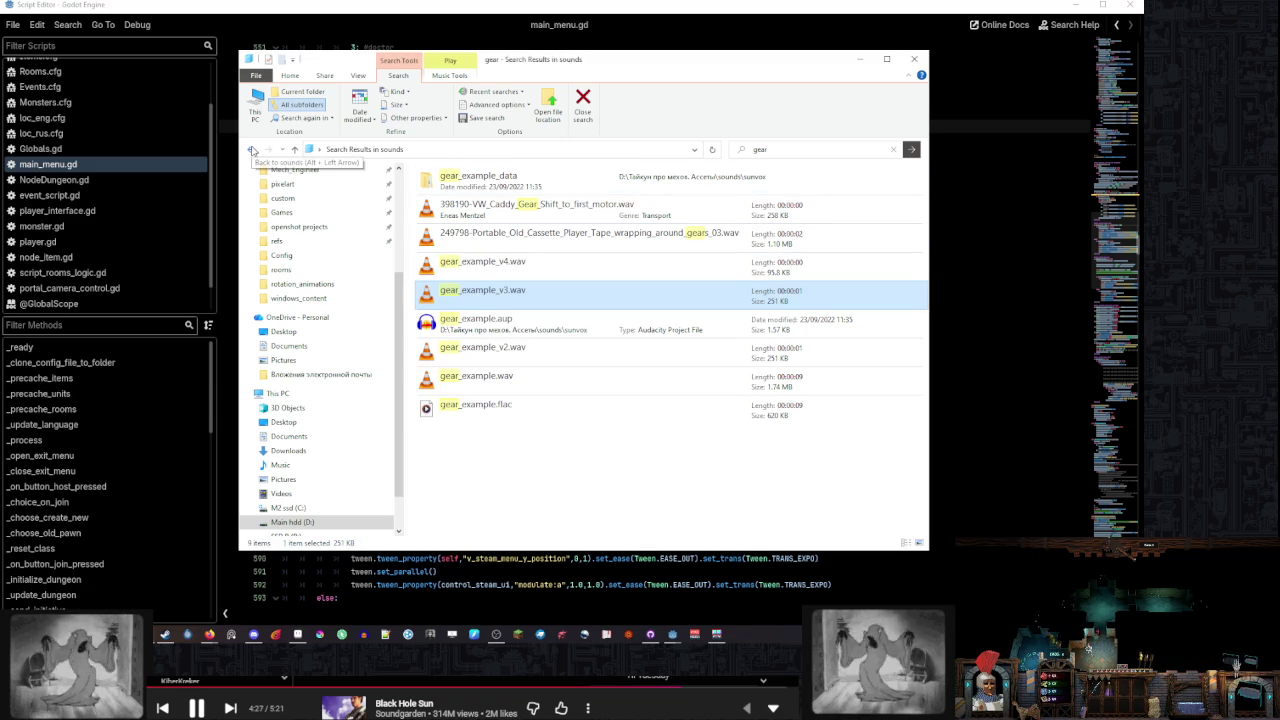
double_click(545, 263)
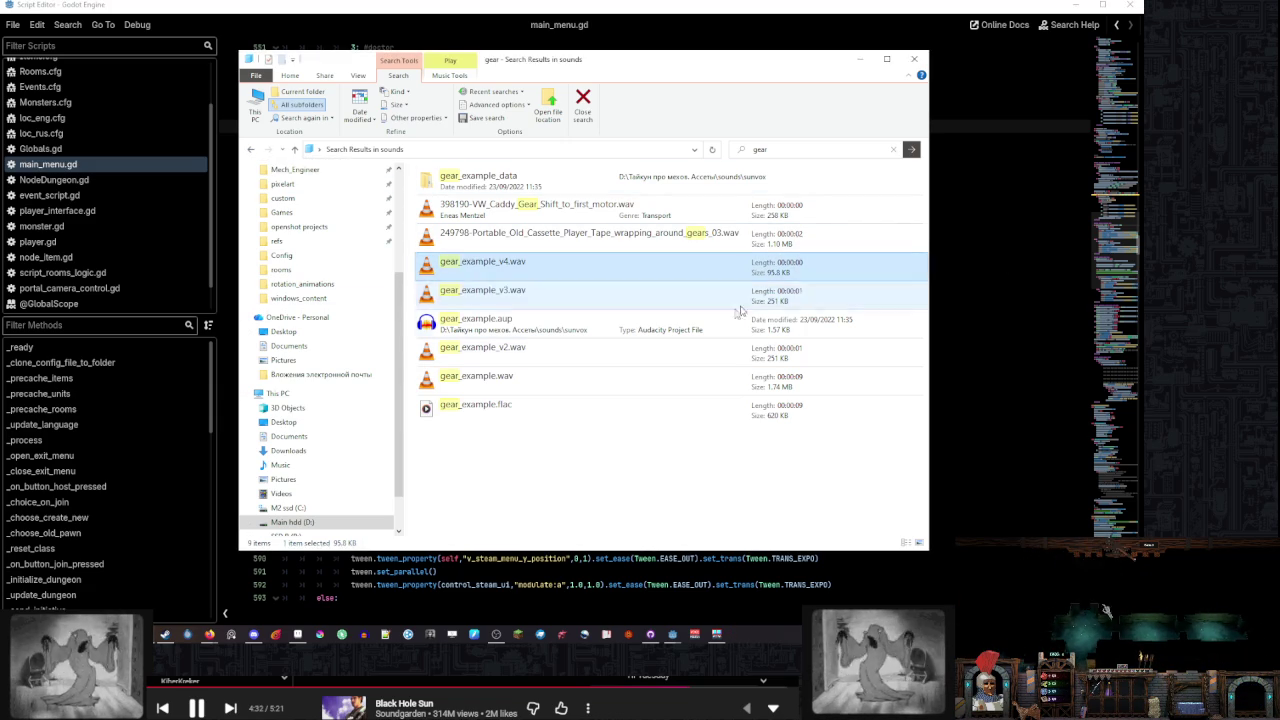
Play gear_example.flac in VLC media player and move the search results window aside
double_click(574, 407)
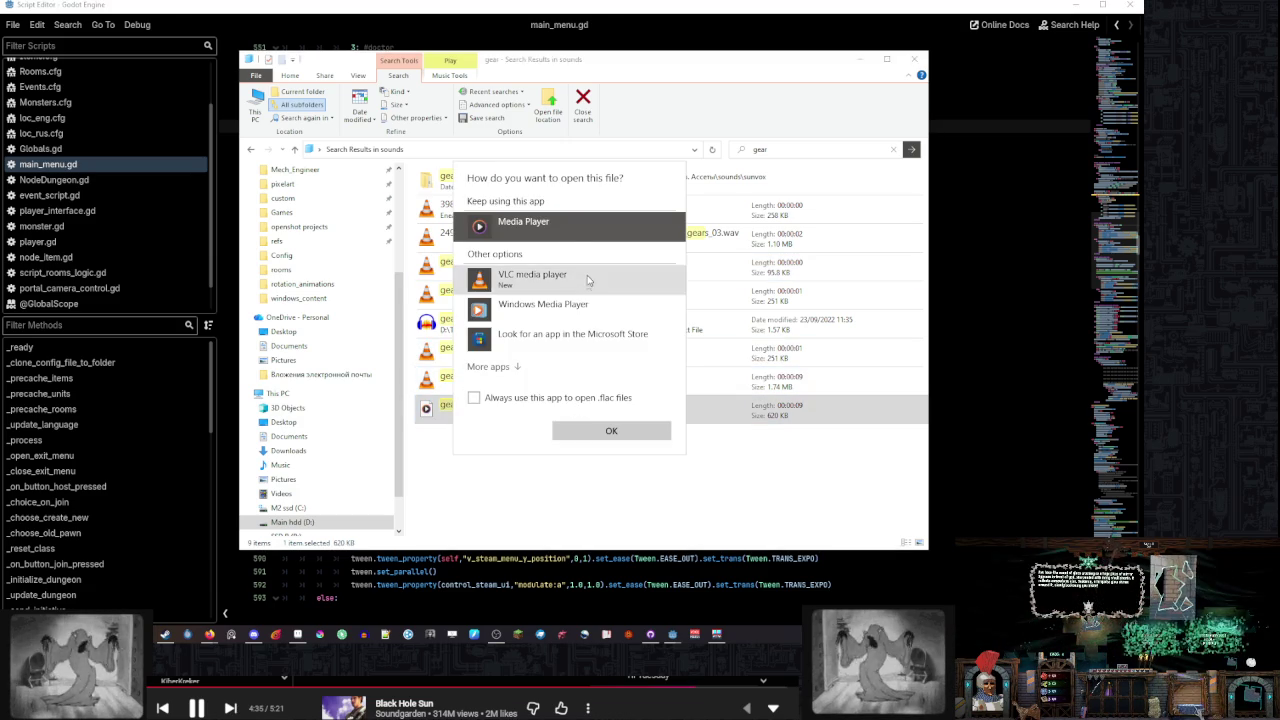
left_click(586, 276)
double_click(586, 274)
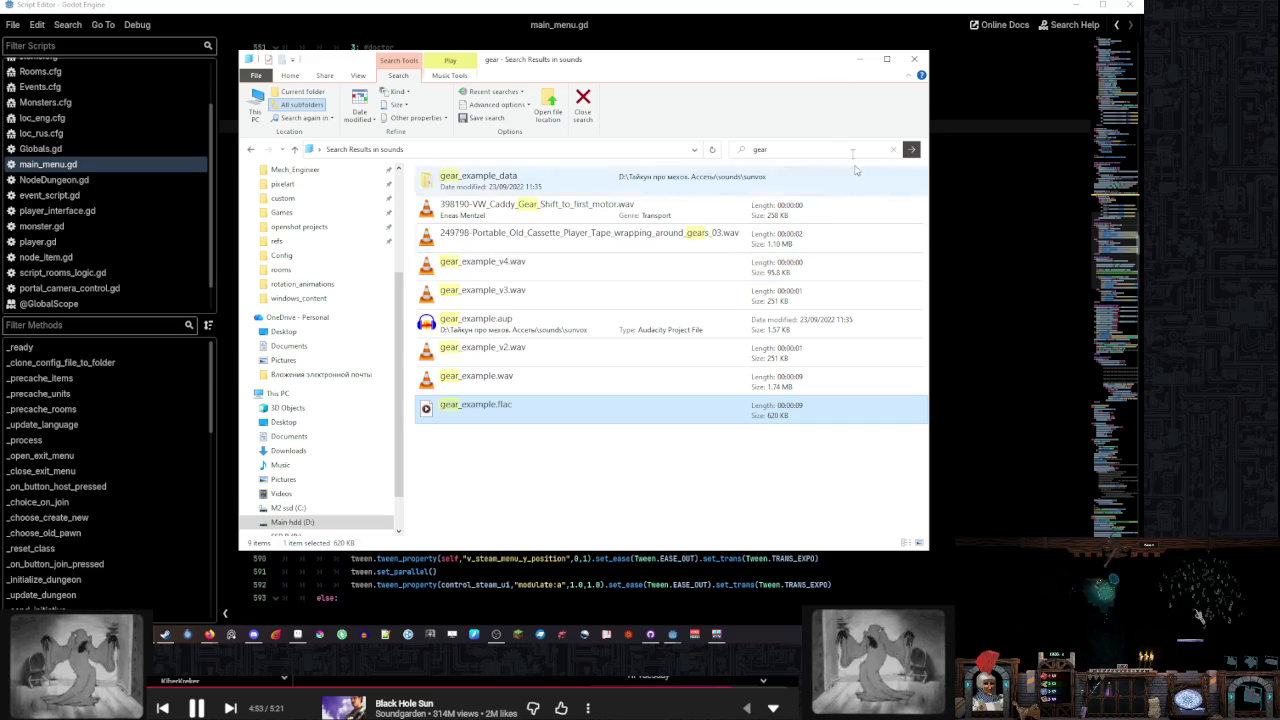
mouse_move(790, 68)
left_mouse_down()
mouse_move(739, 580)
mouse_move(823, 80)
mouse_move(770, 55)
left_mouse_up()
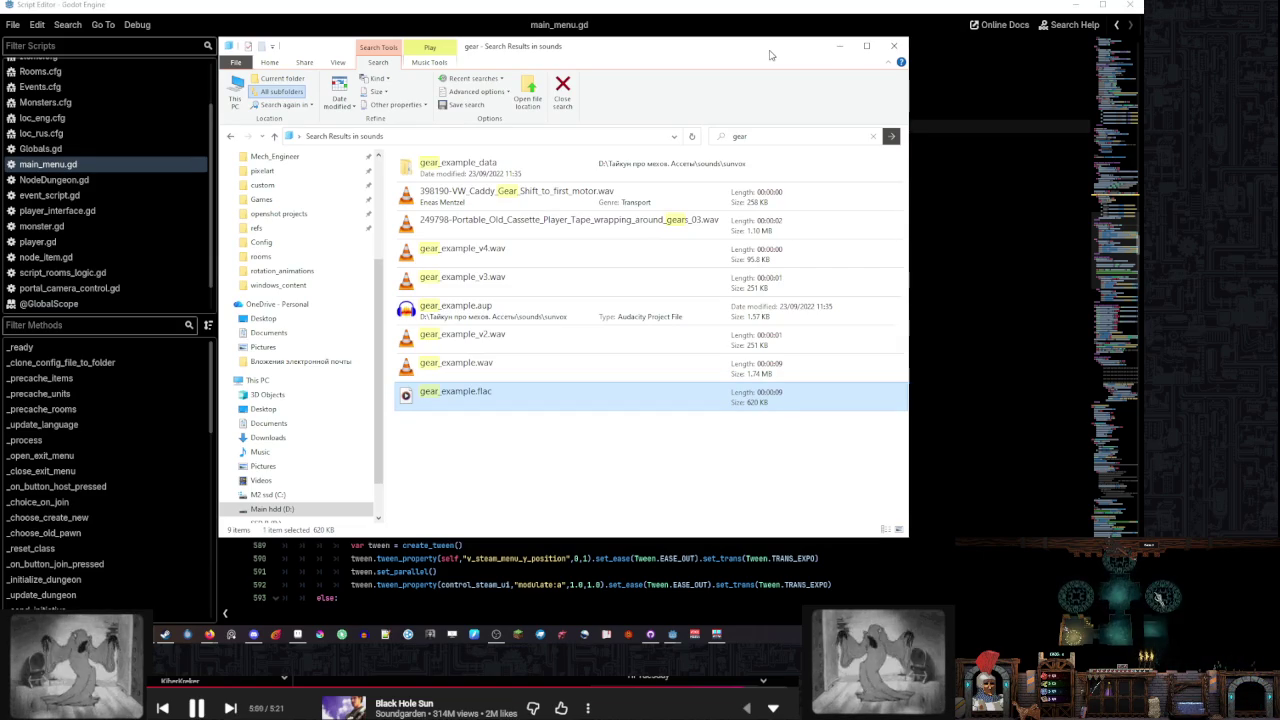
Launch Mech Engineer from its page in the Steam library
left_click(165, 634)
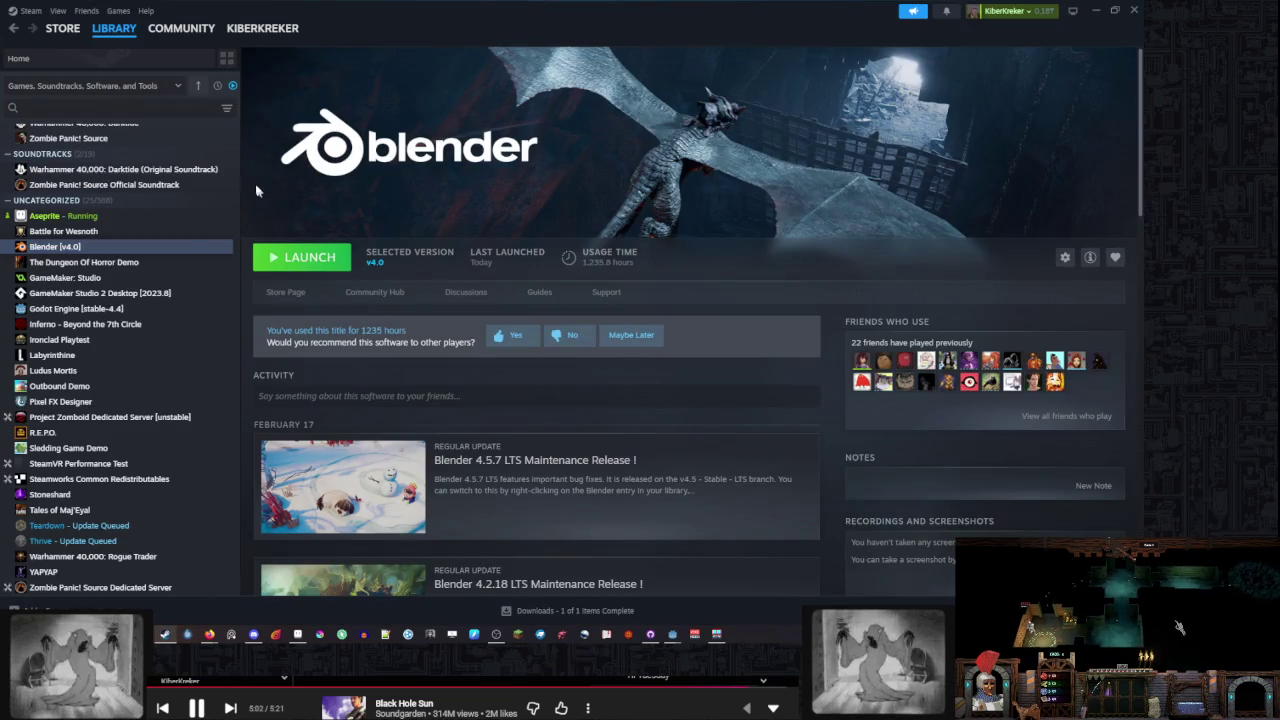
scroll(177, 296, "up", 5)
left_click(183, 207)
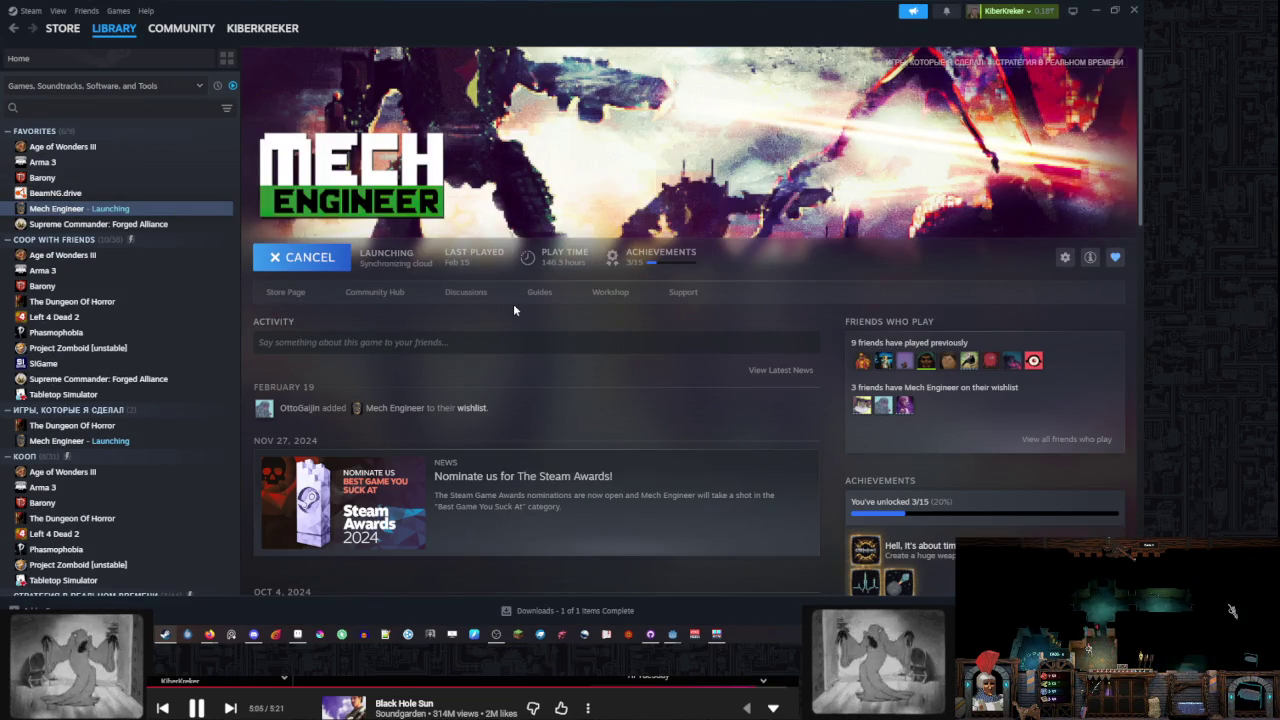
mouse_move(210, 634)
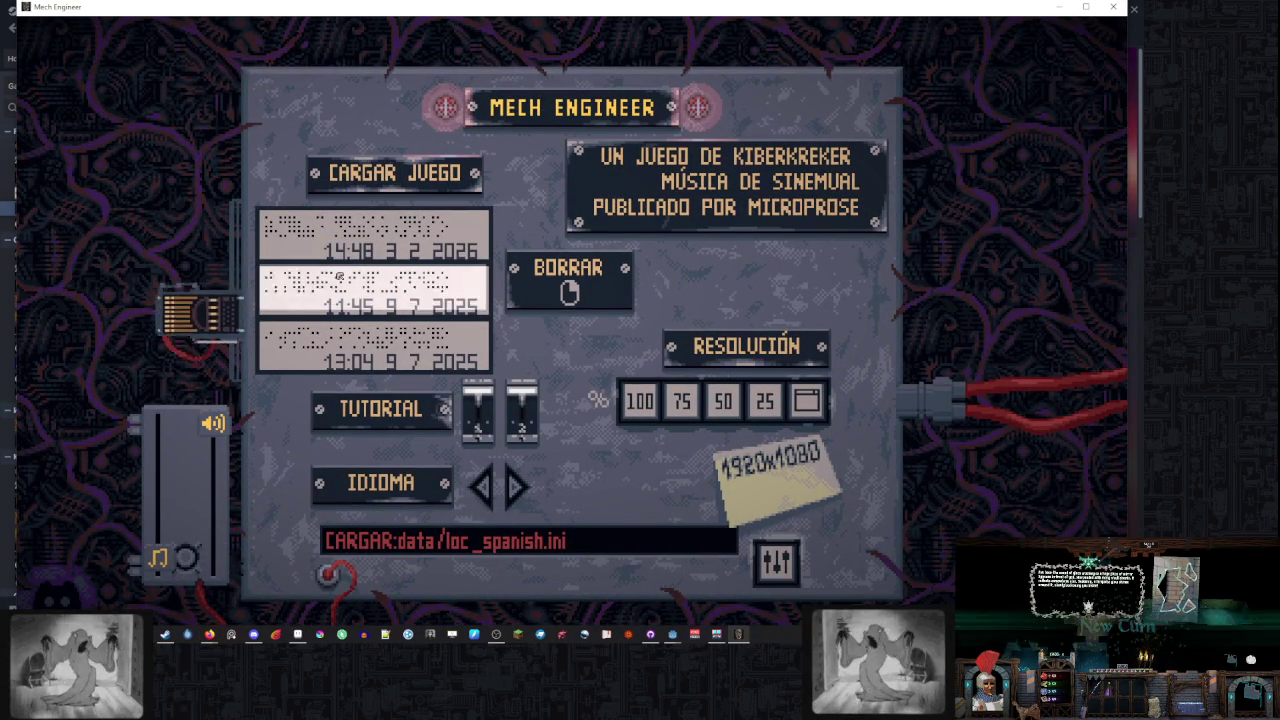
Load the most recent saved game in Mech Engineer, then quit the game
left_click(394, 256)
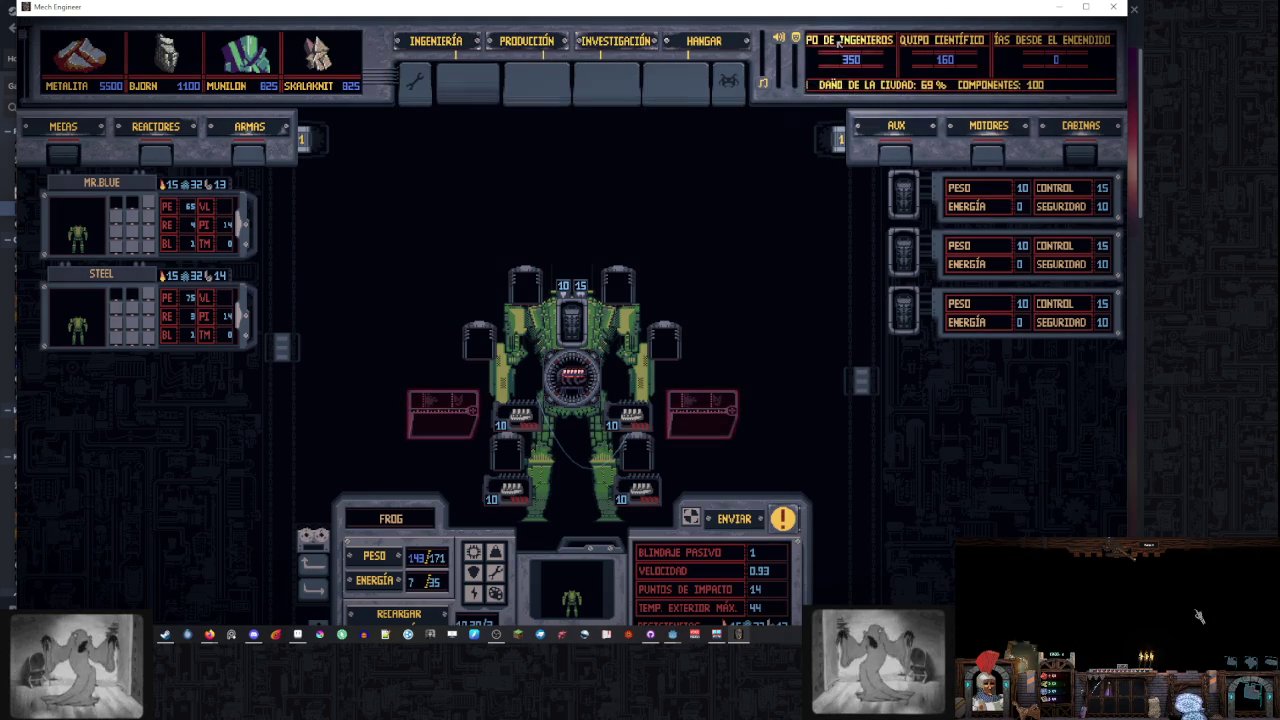
left_click(1058, 7)
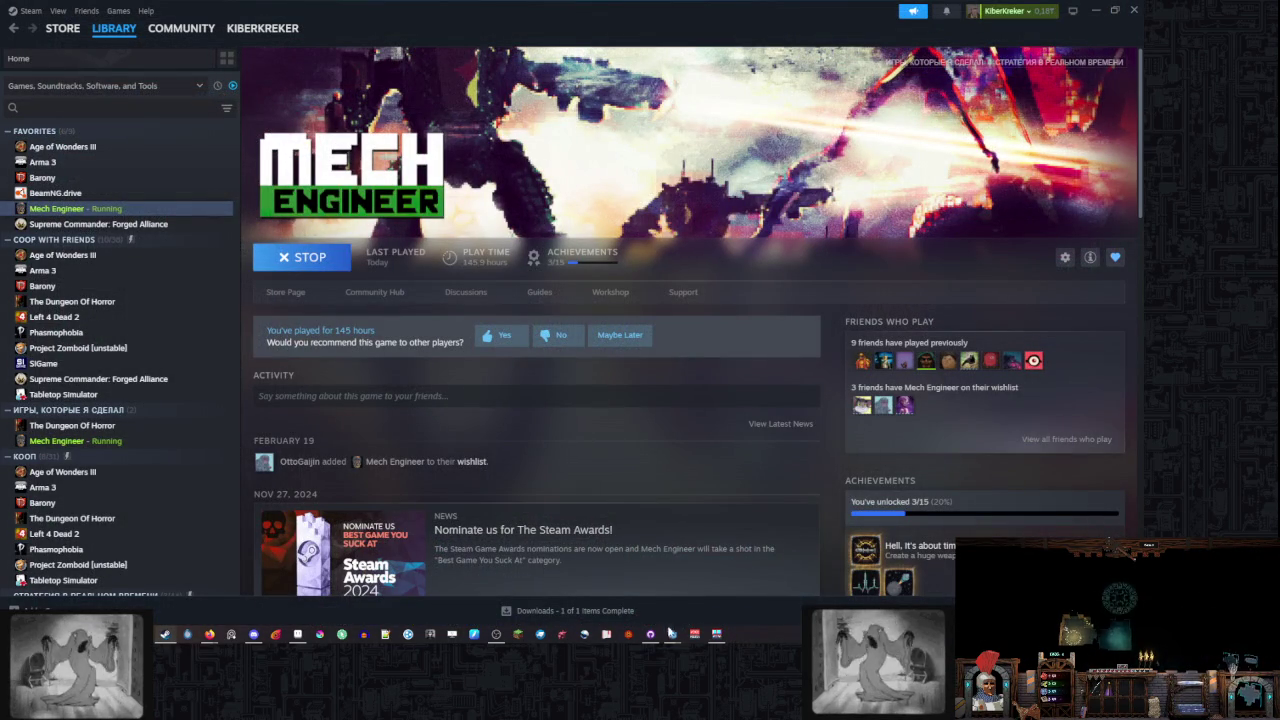
Resume the background music and return to main_menu.gd in the Godot script editor
mouse_move(207, 636)
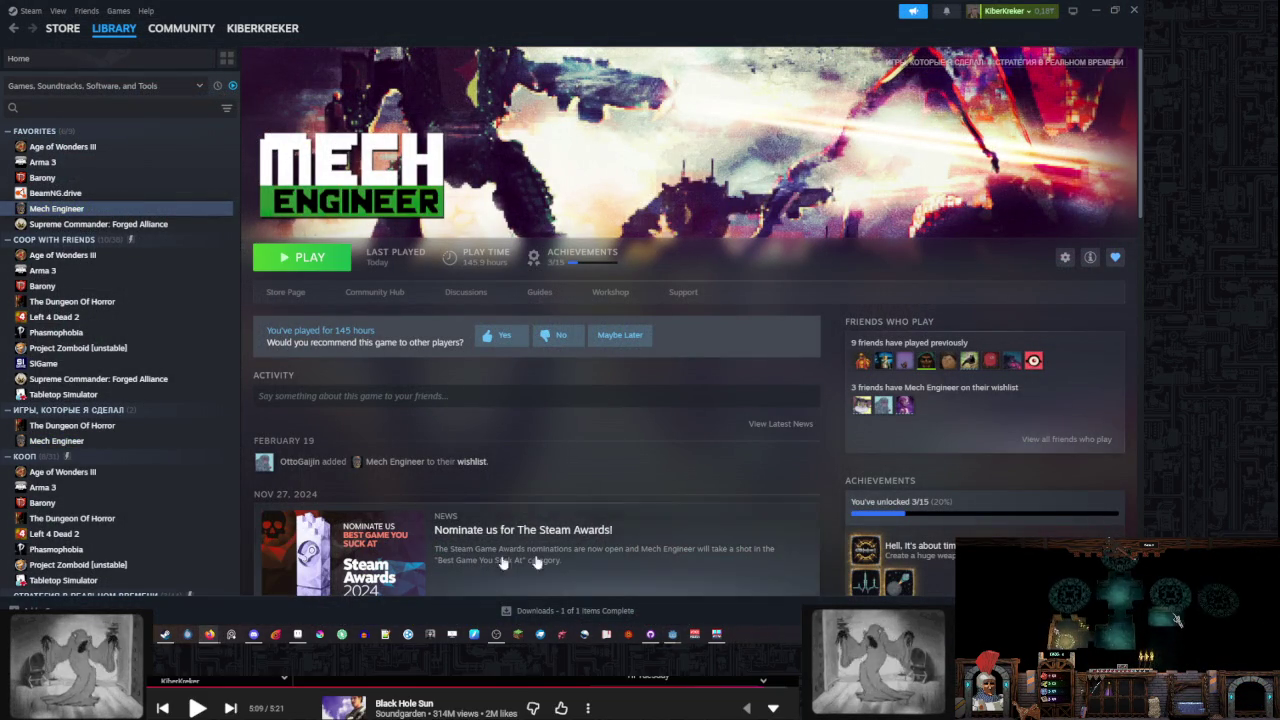
left_click(199, 707)
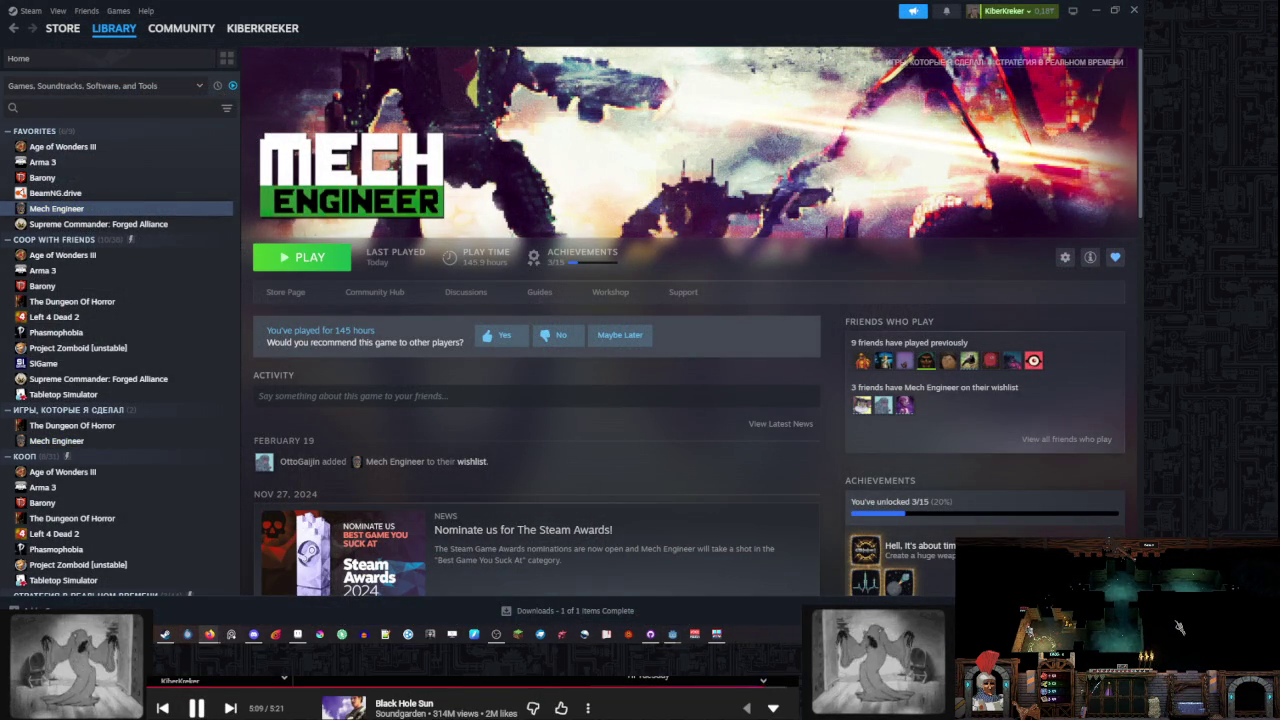
key("alt+Tab")
left_click(517, 361)
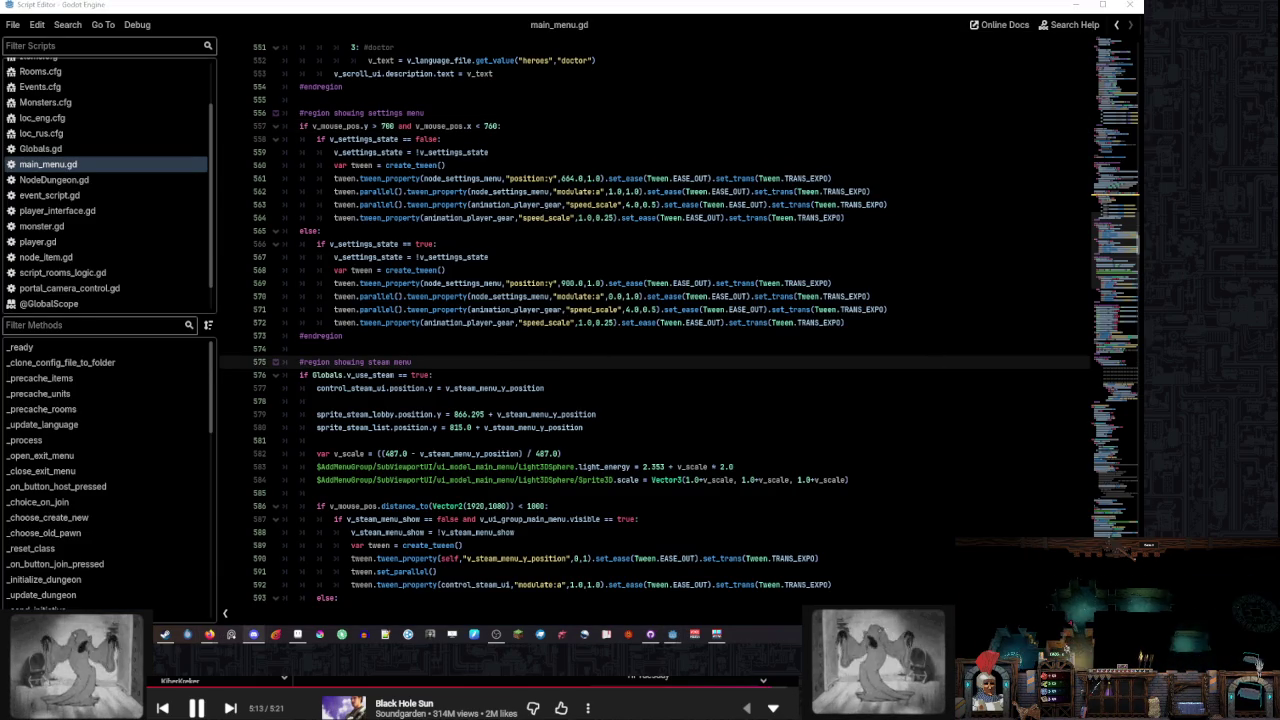
Review the settings menu region of main_menu.gd around lines 553–556
scroll(482, 242, "up", 3)
left_click(483, 243)
left_click(486, 231)
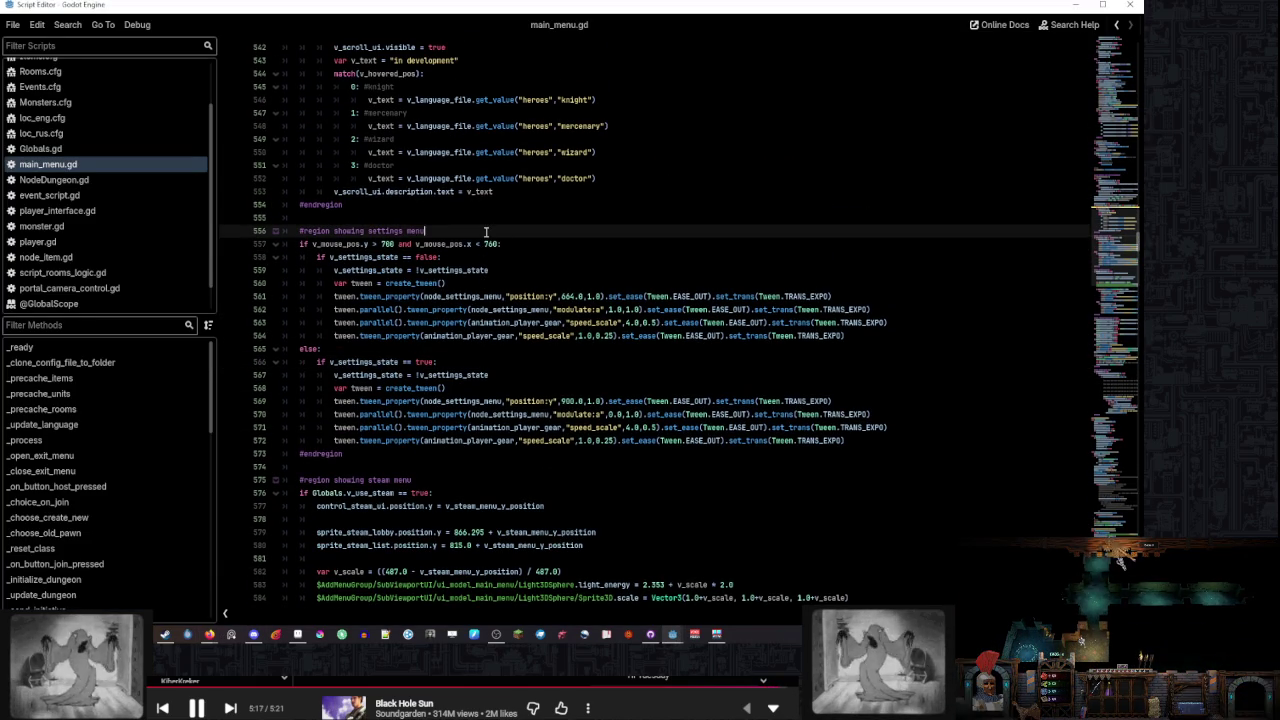
scroll(486, 238, "up", 5)
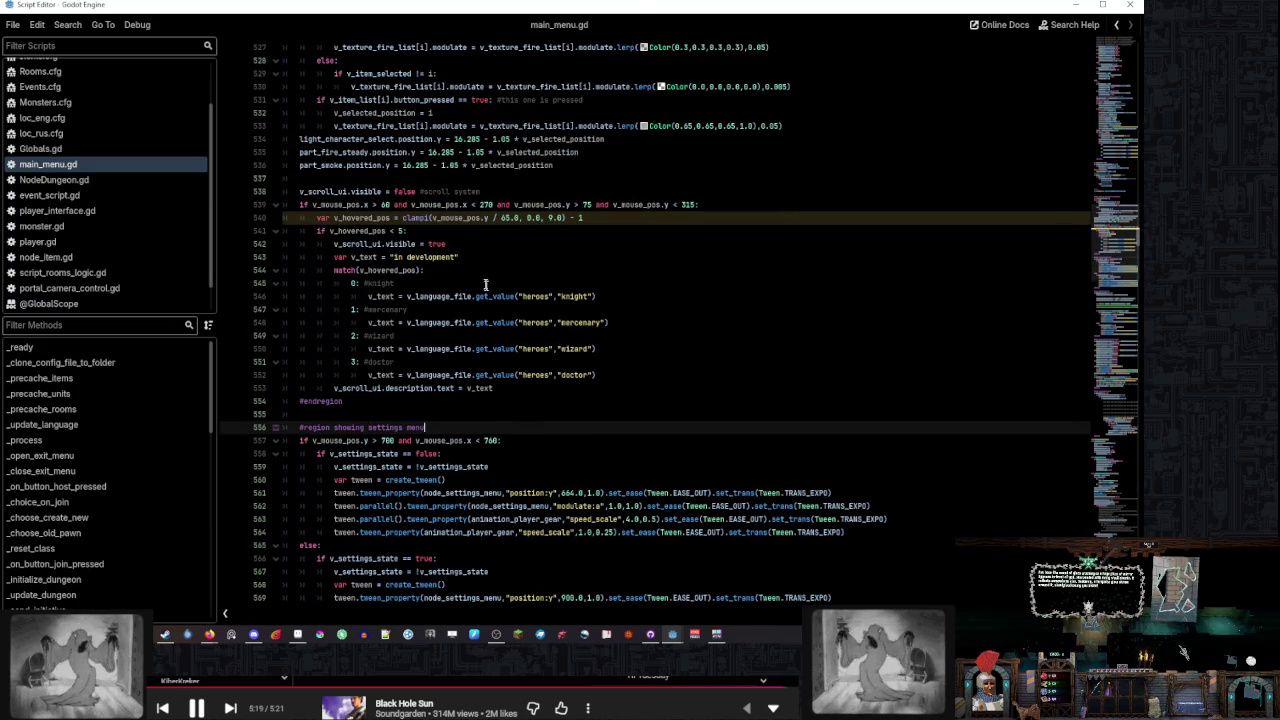
mouse_move(489, 303)
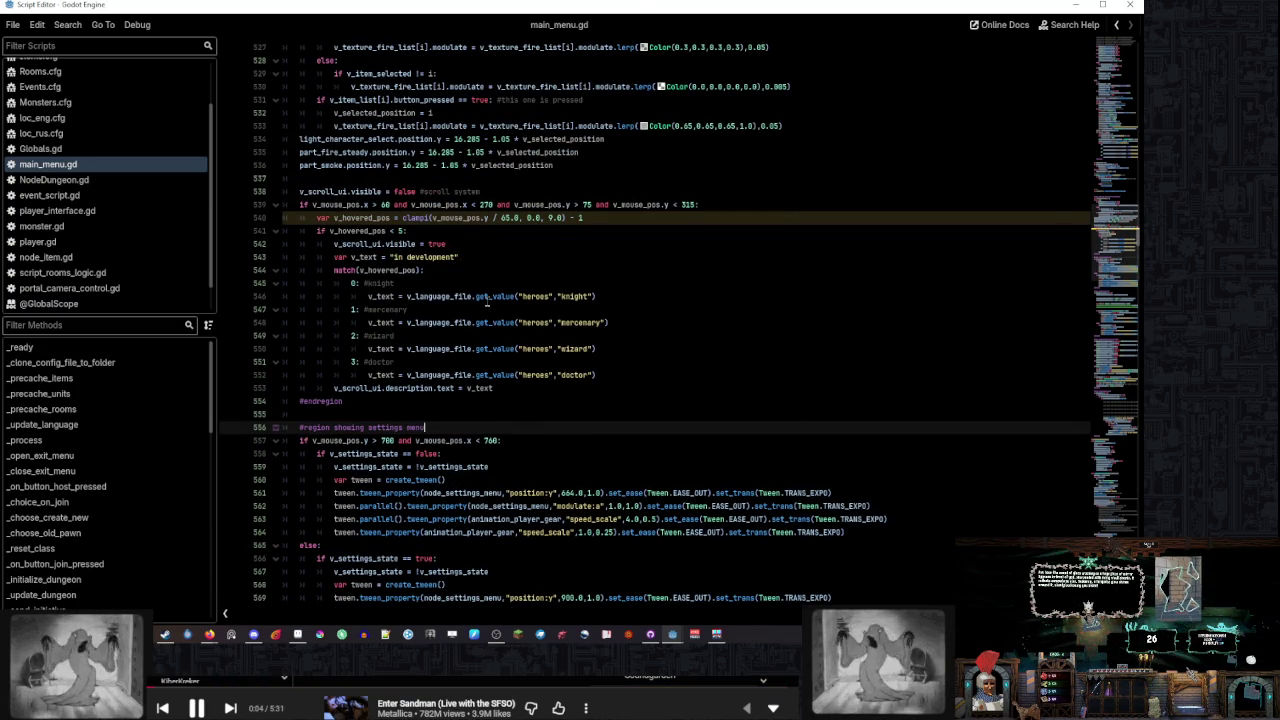
left_click(564, 387)
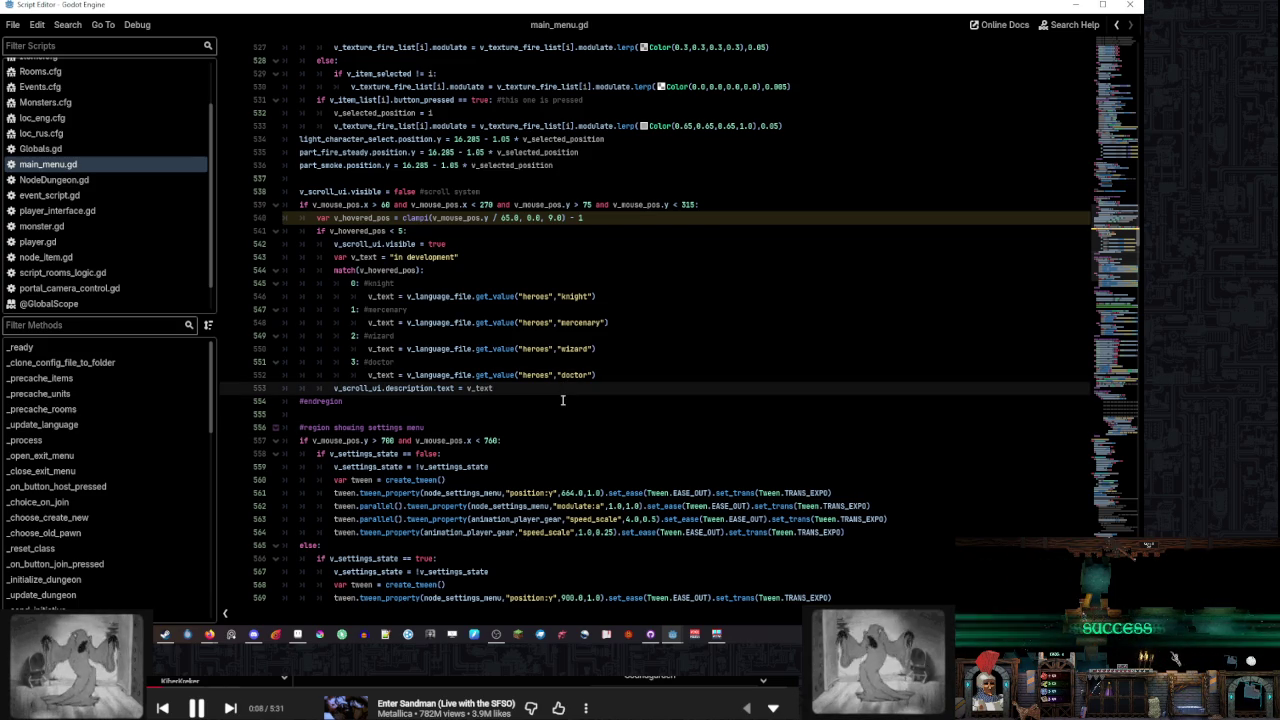
left_click(562, 400)
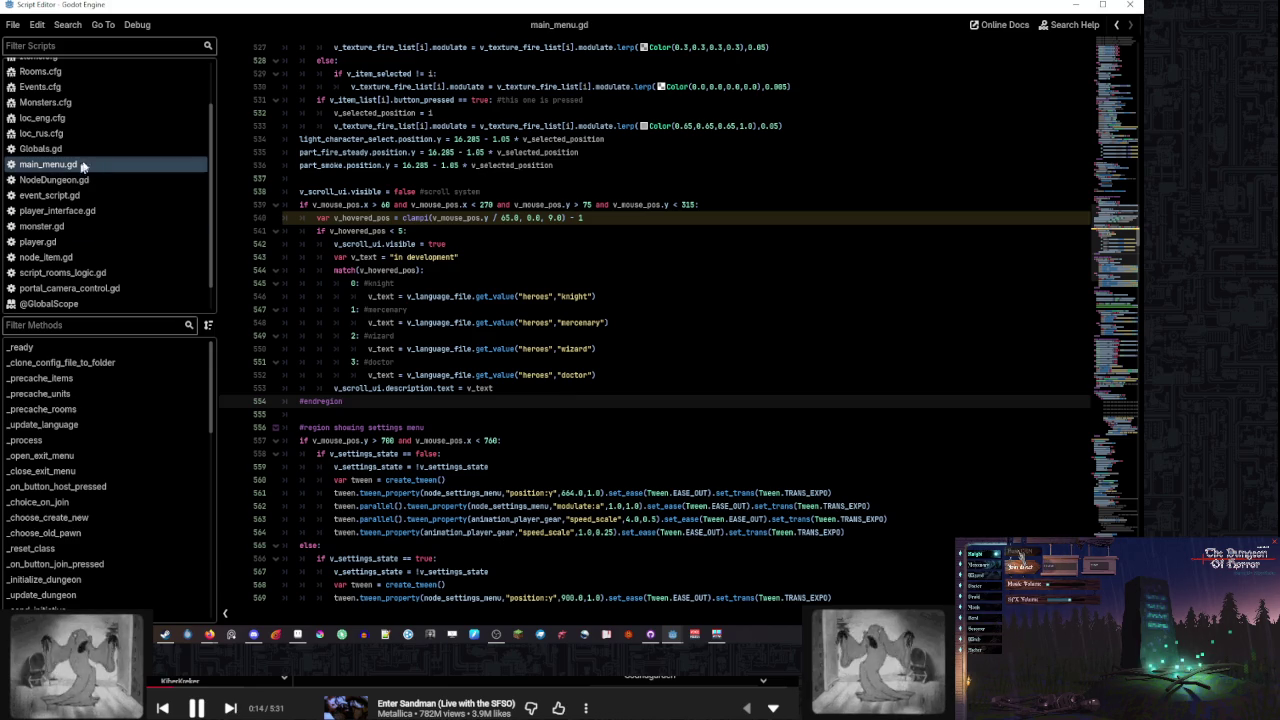
Filter the method list by 'pla', clear the filter, and open NodeDungeon.gd
left_click(118, 325)
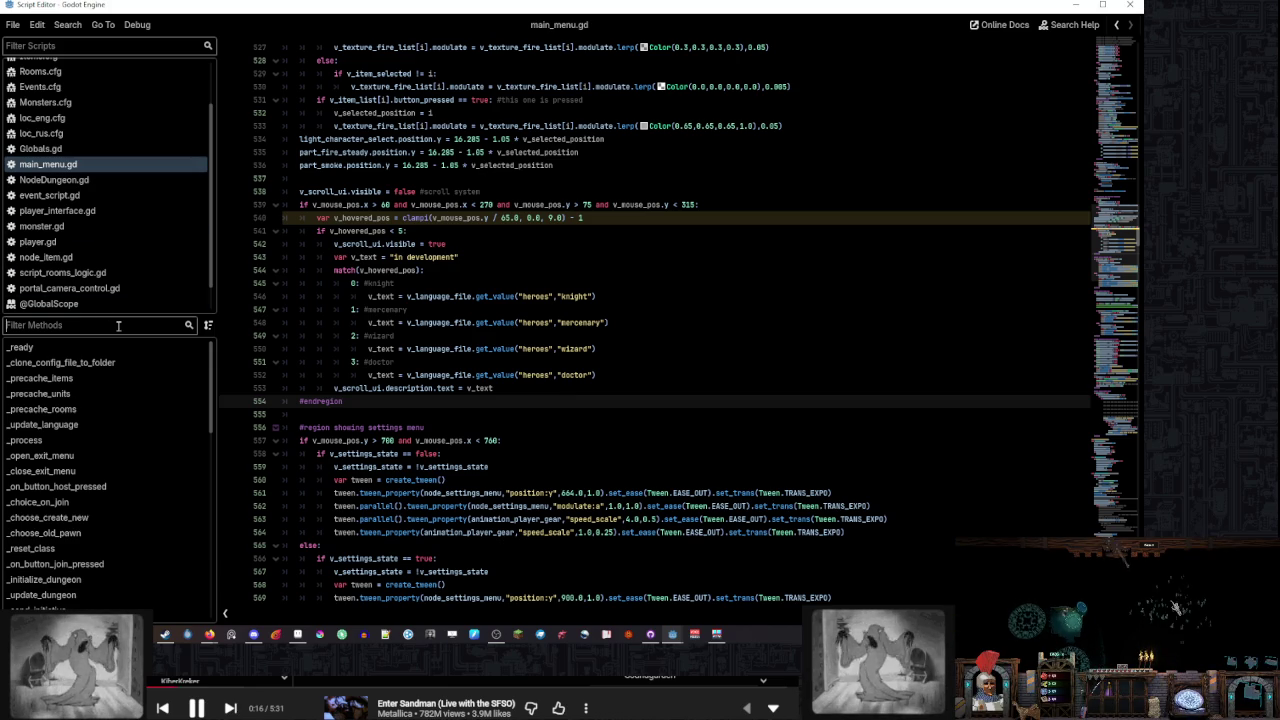
type("pla")
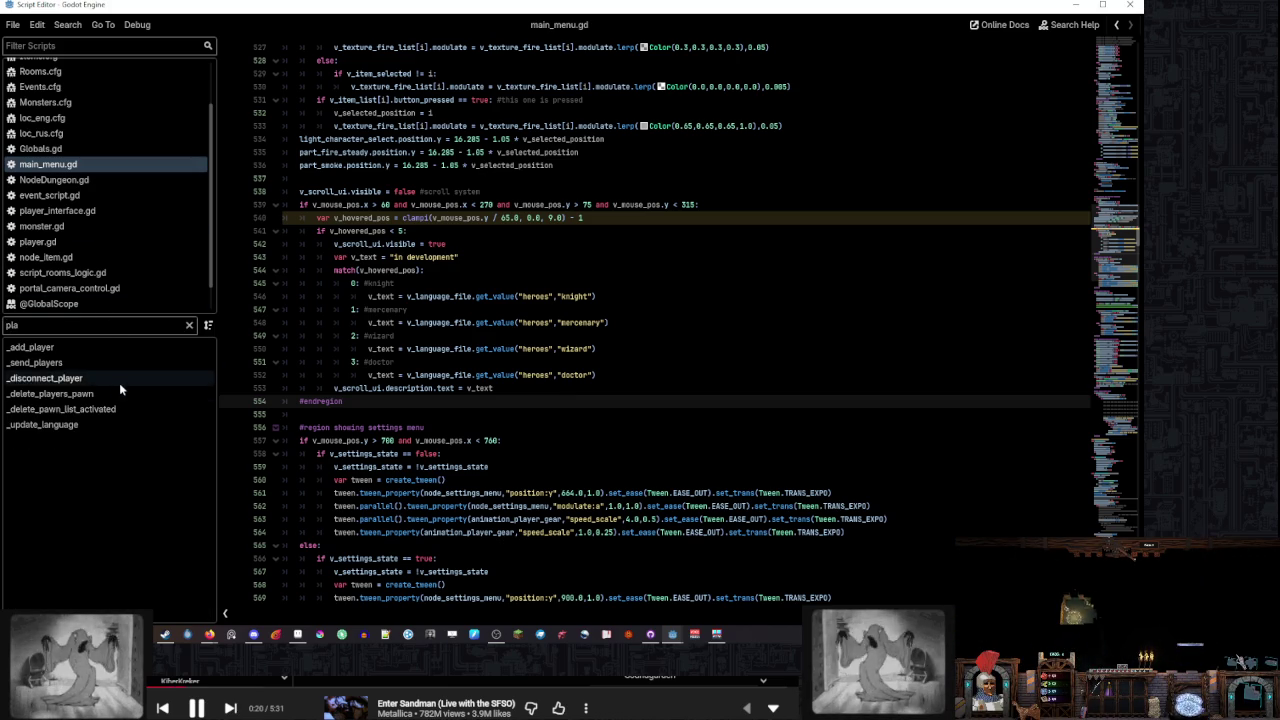
left_click(190, 326)
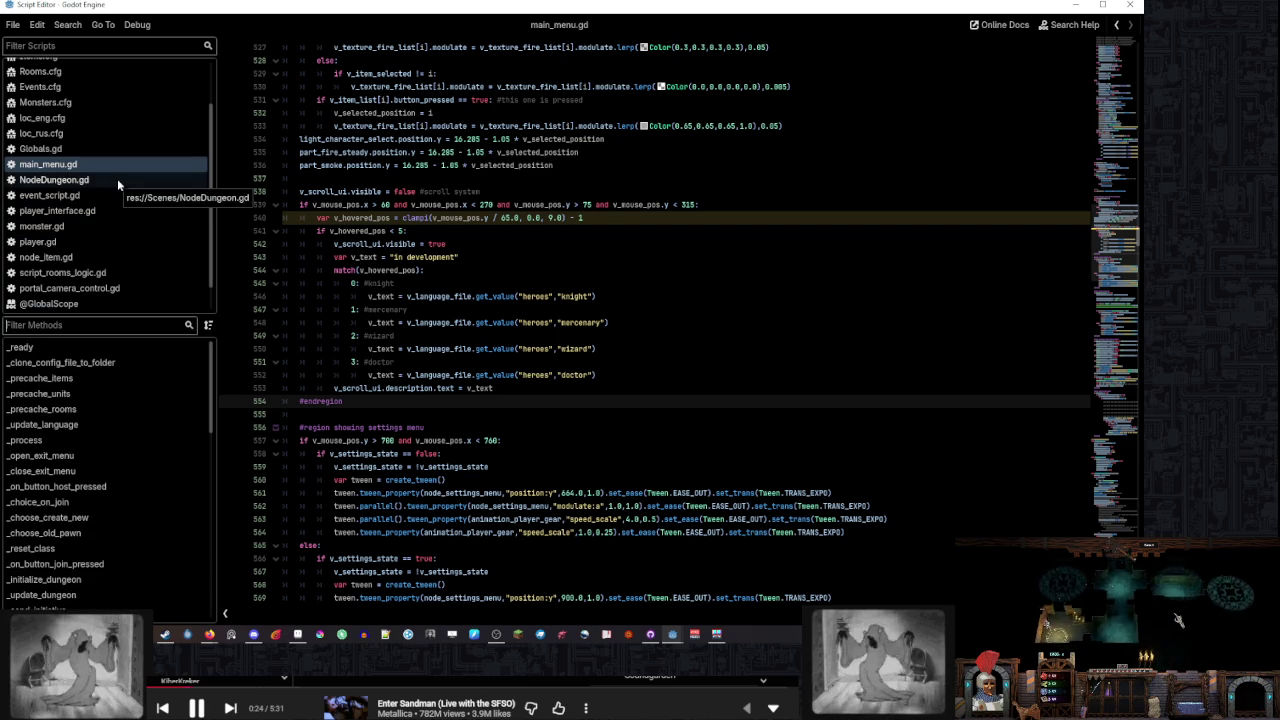
left_click(112, 180)
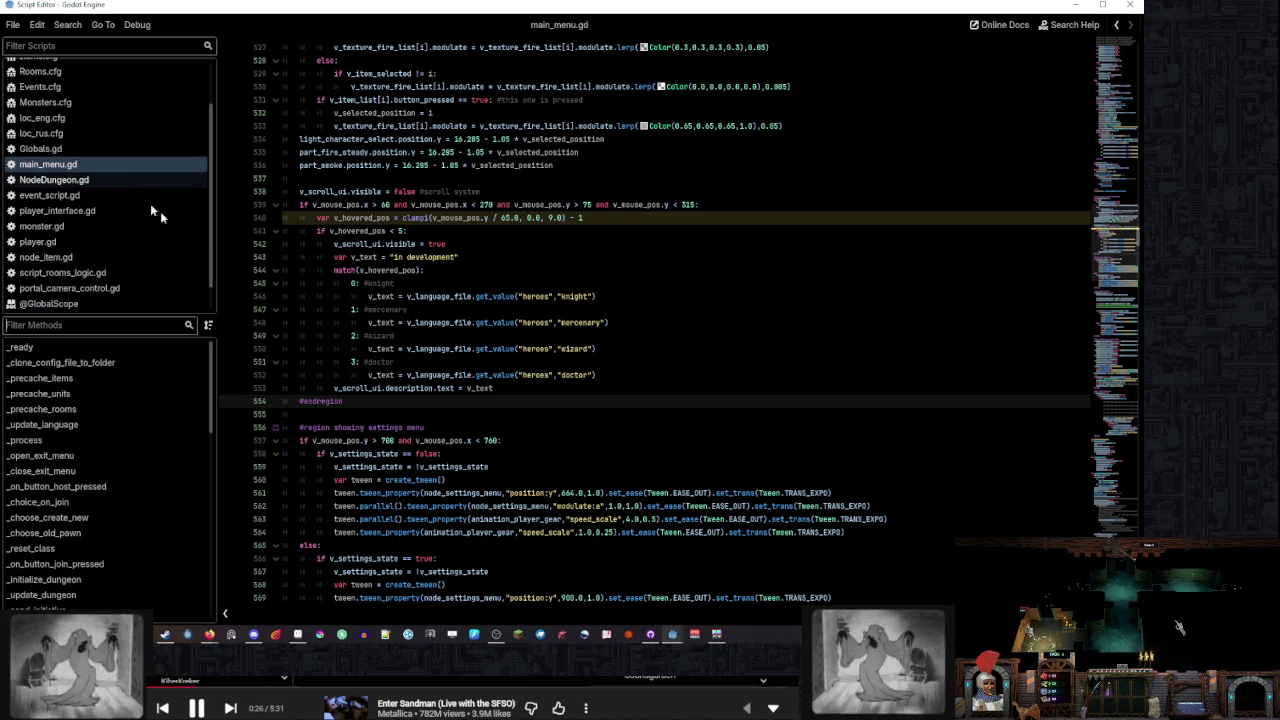
Search NodeDungeon.gd for 'play' and step through the matches
key("ctrl+f")
type("play")
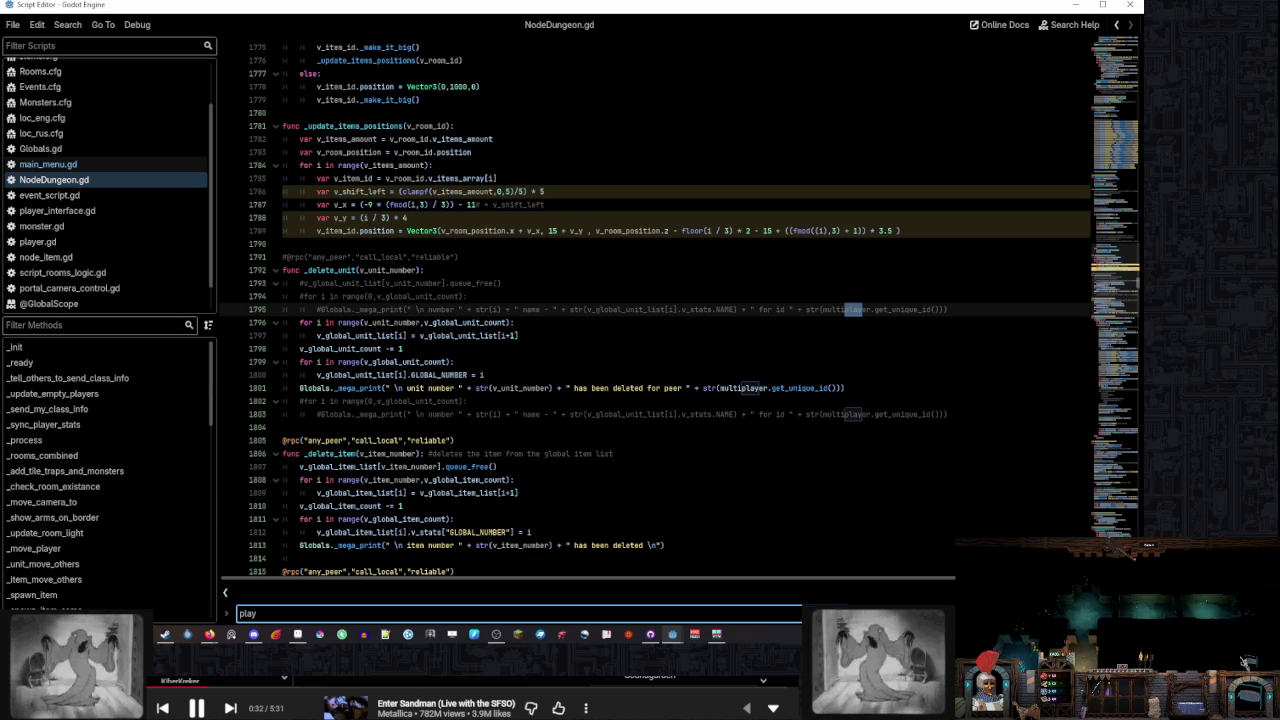
key("Return")
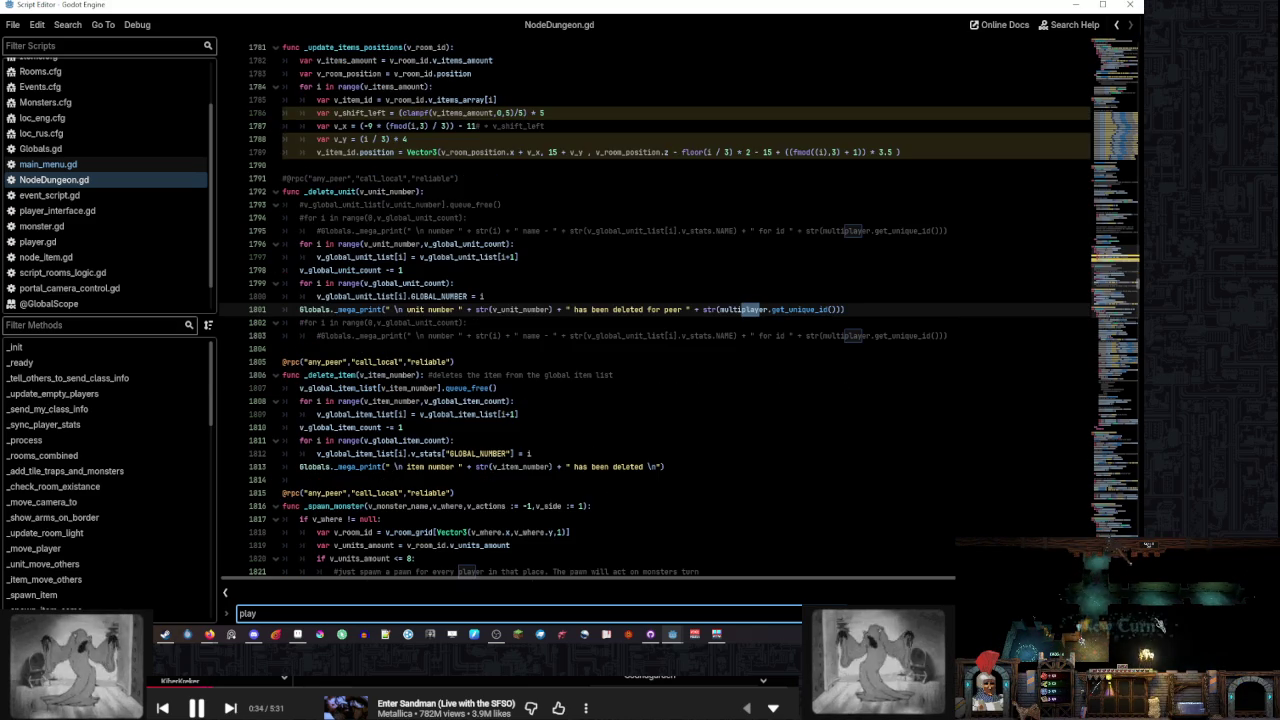
scroll(683, 367, "up", 1)
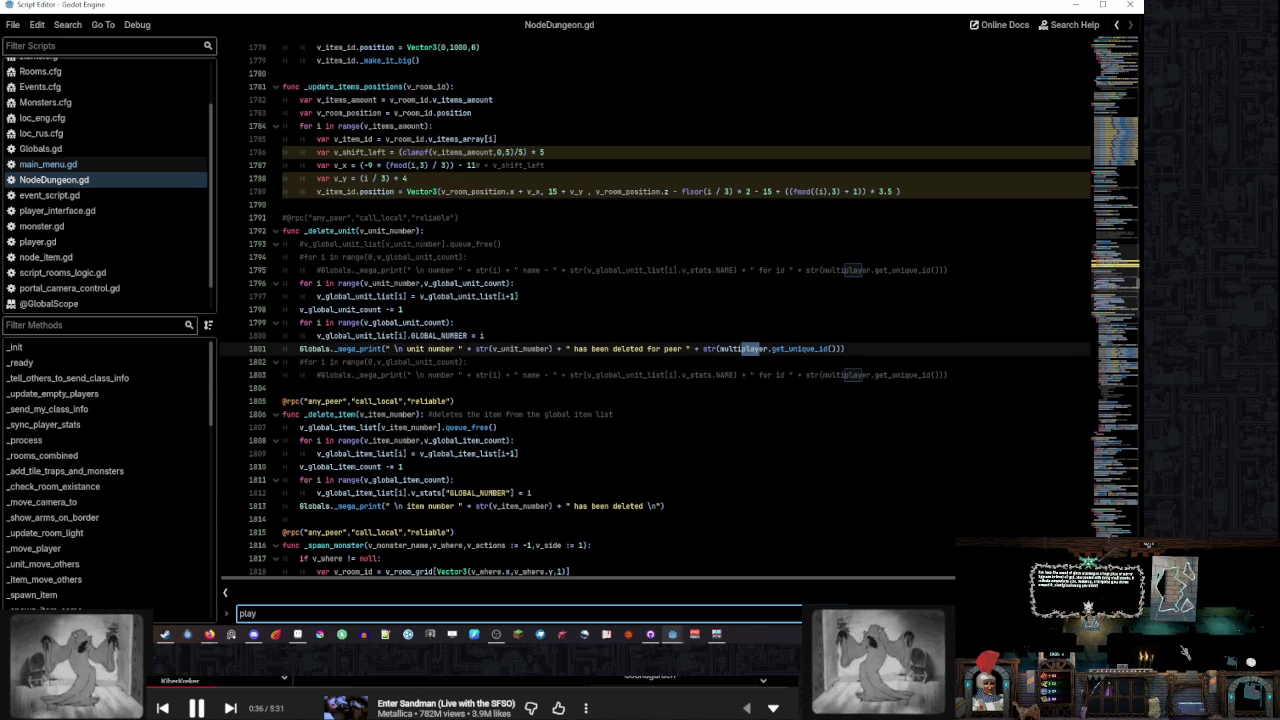
key("Return")
key("Return")
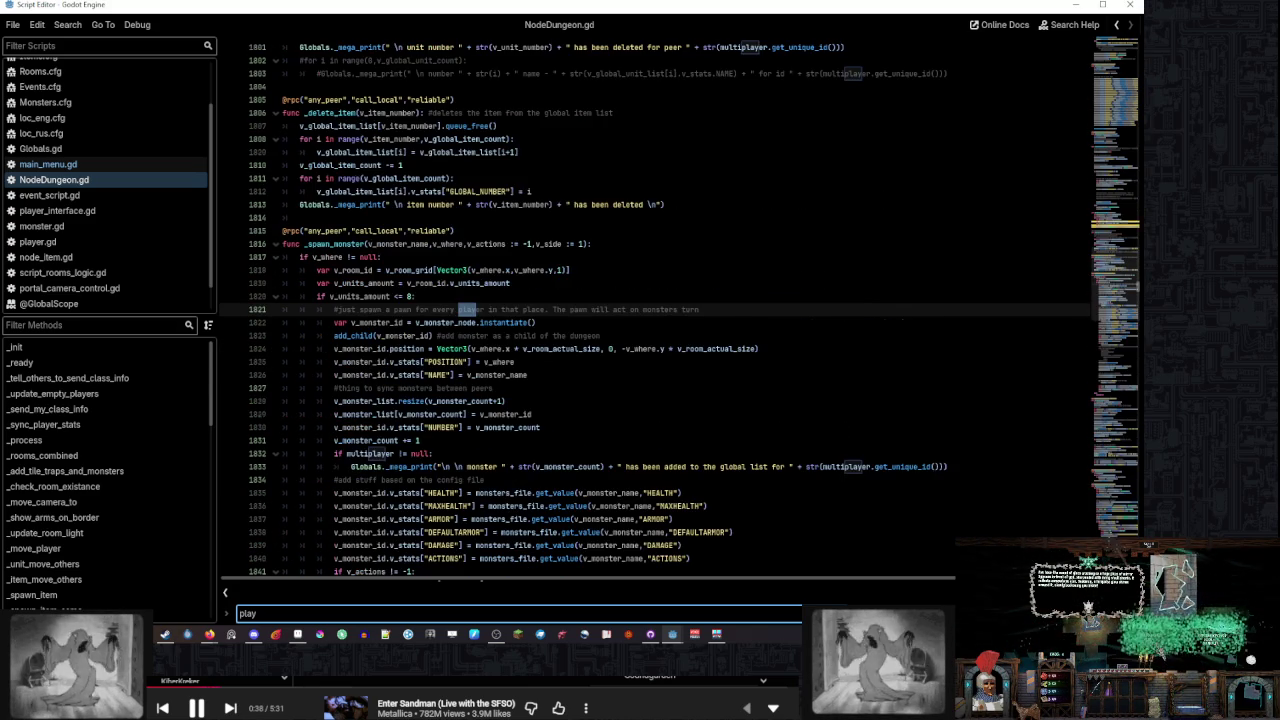
key("Return")
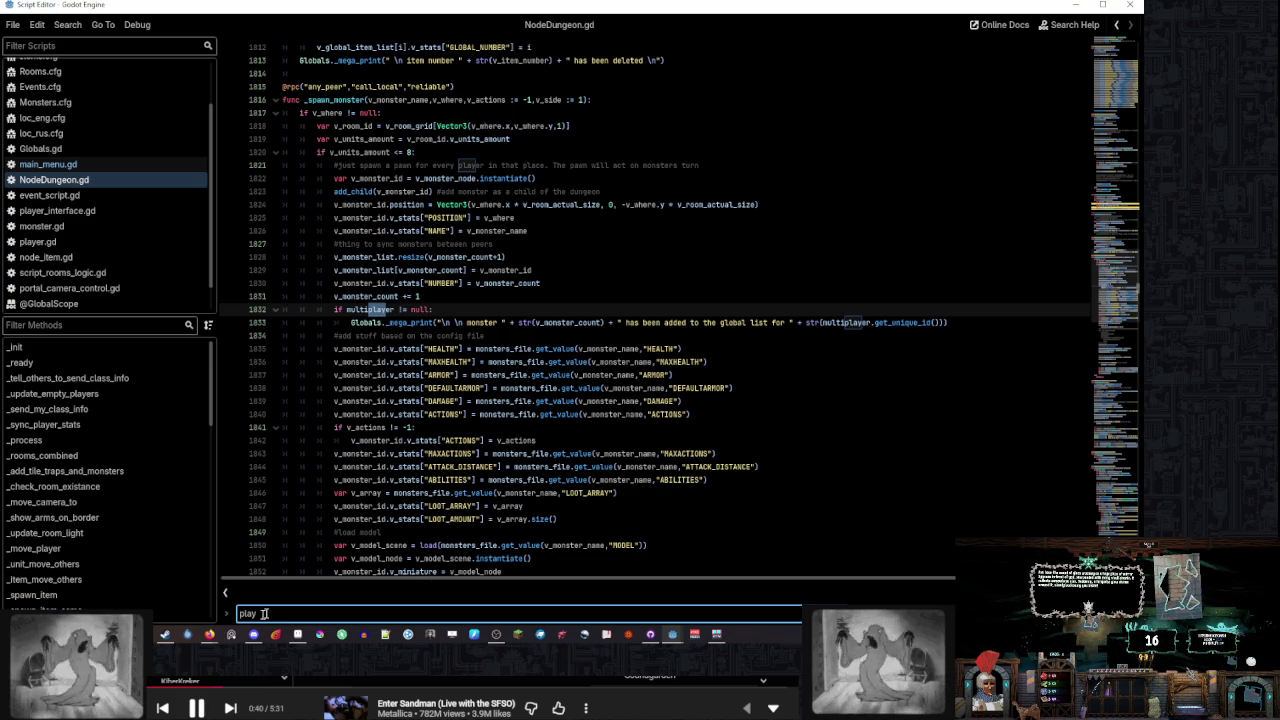
Search for 'sound' and select the armor_break.wav play_sound lines for copying
double_click(323, 613)
type("sound")
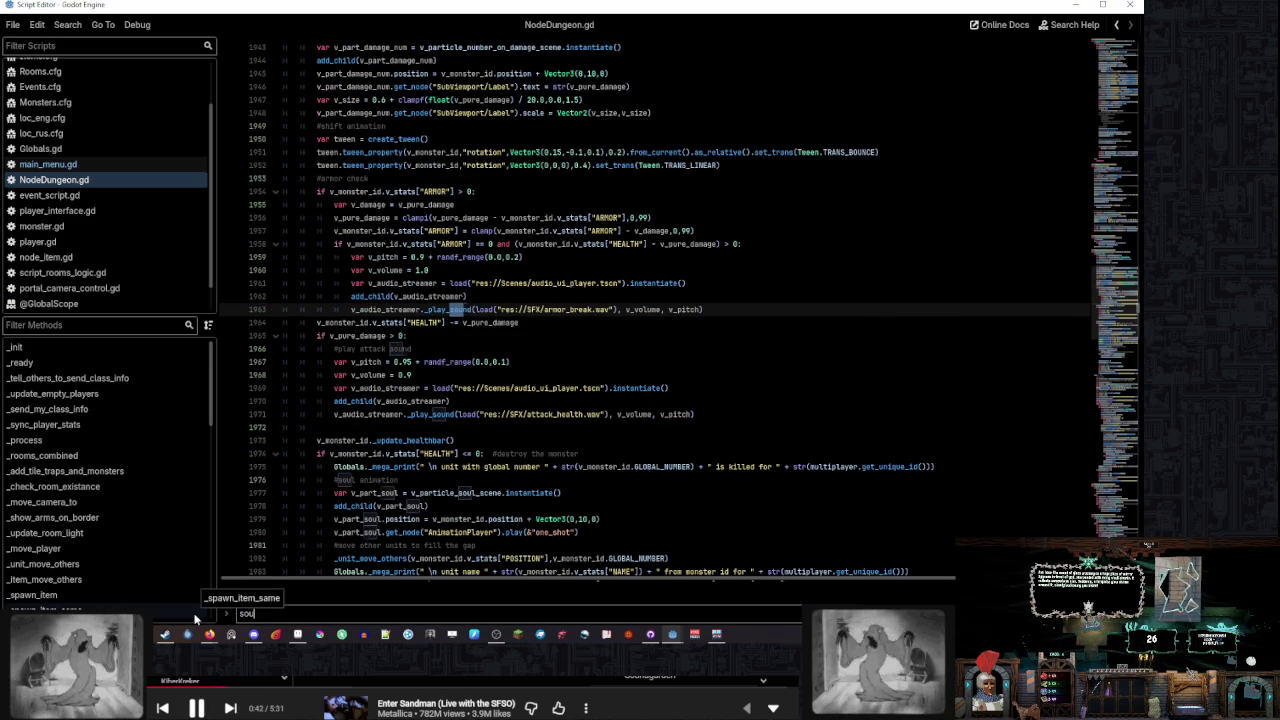
left_click(723, 312)
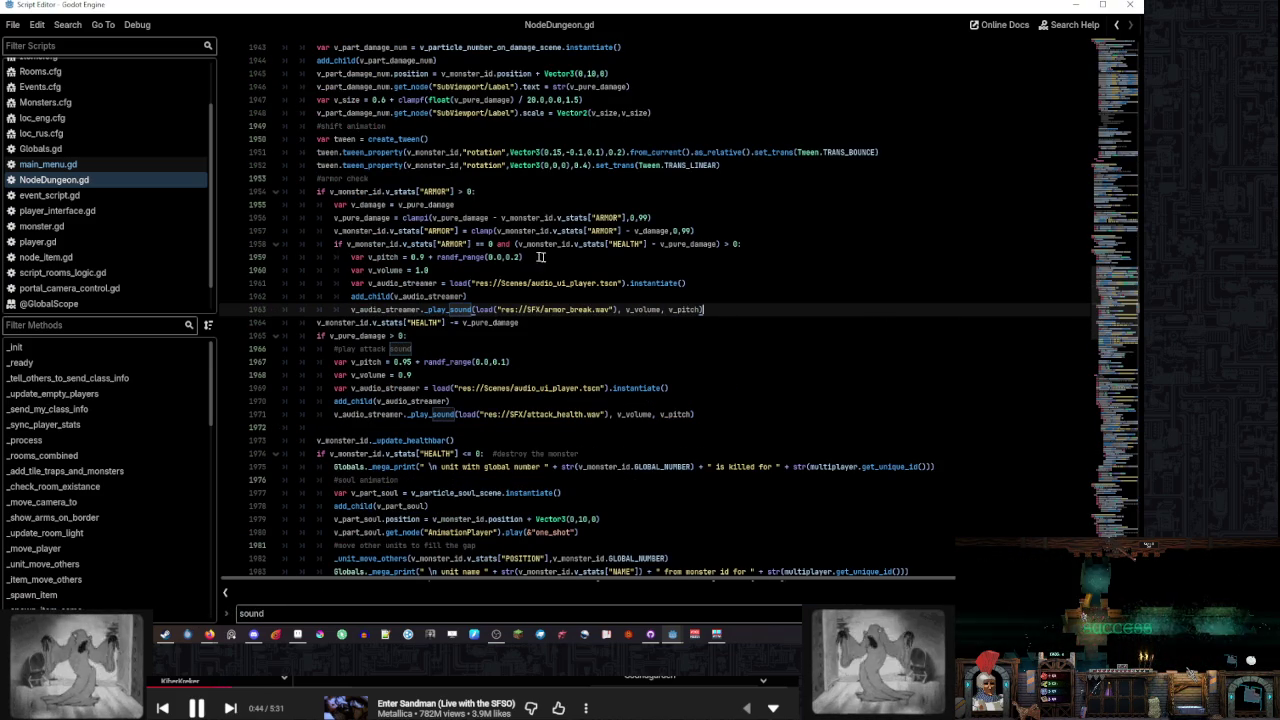
left_click(776, 244, "shift")
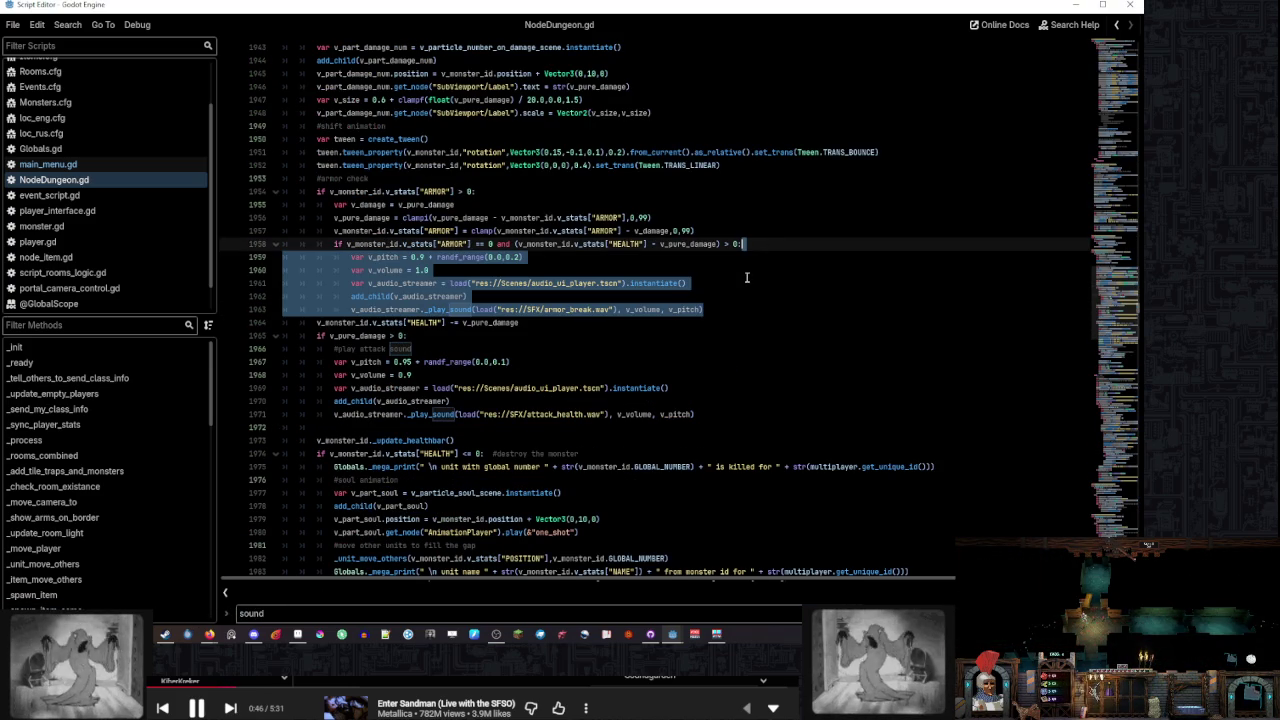
left_click(750, 283)
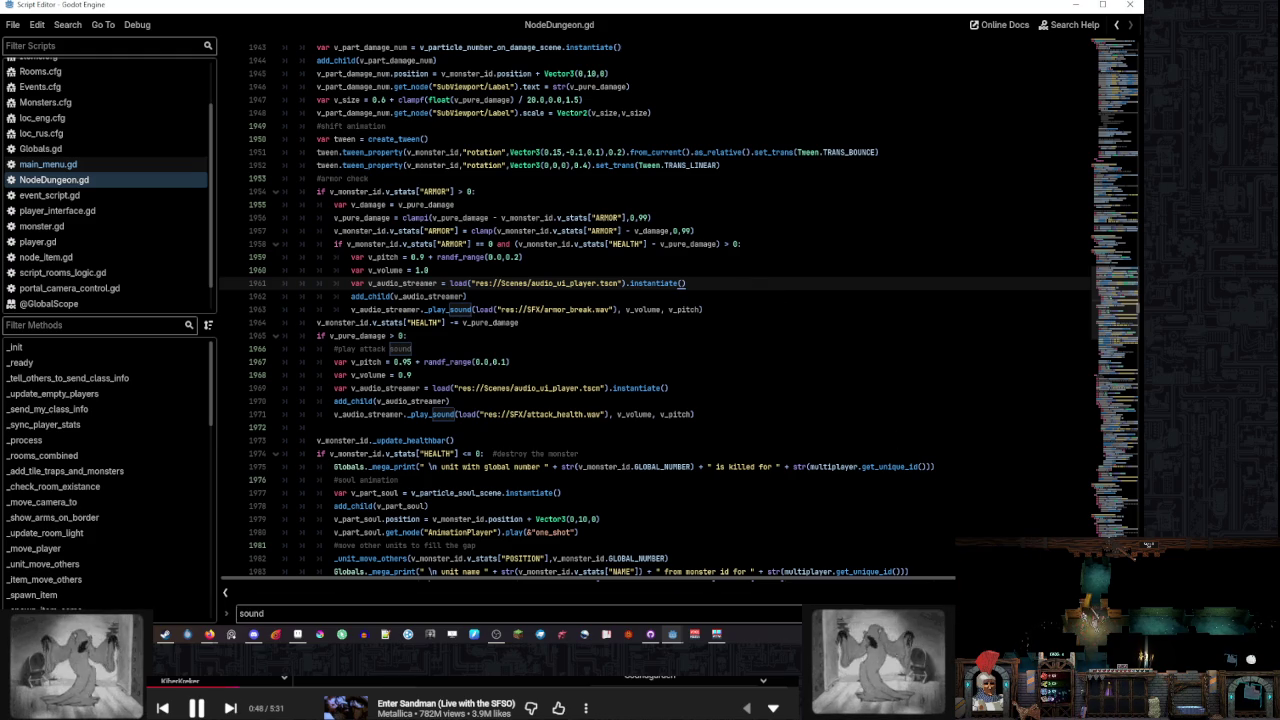
key("Escape")
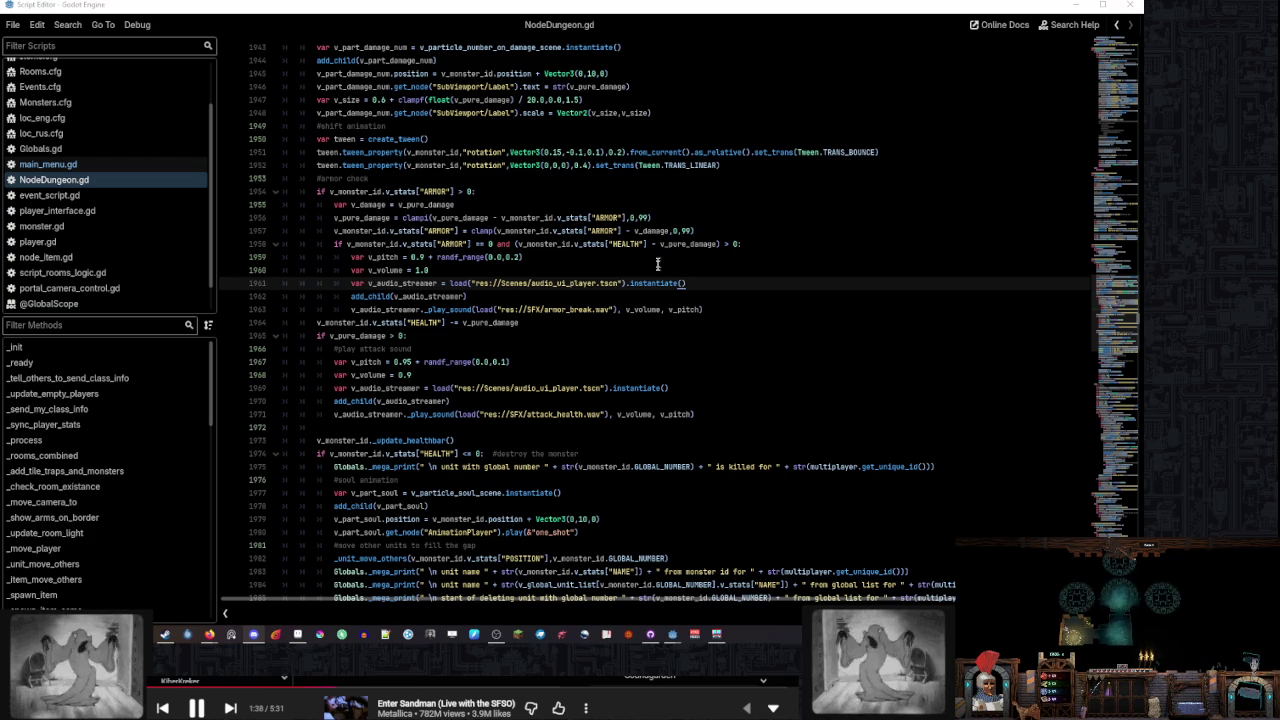
left_click(763, 283)
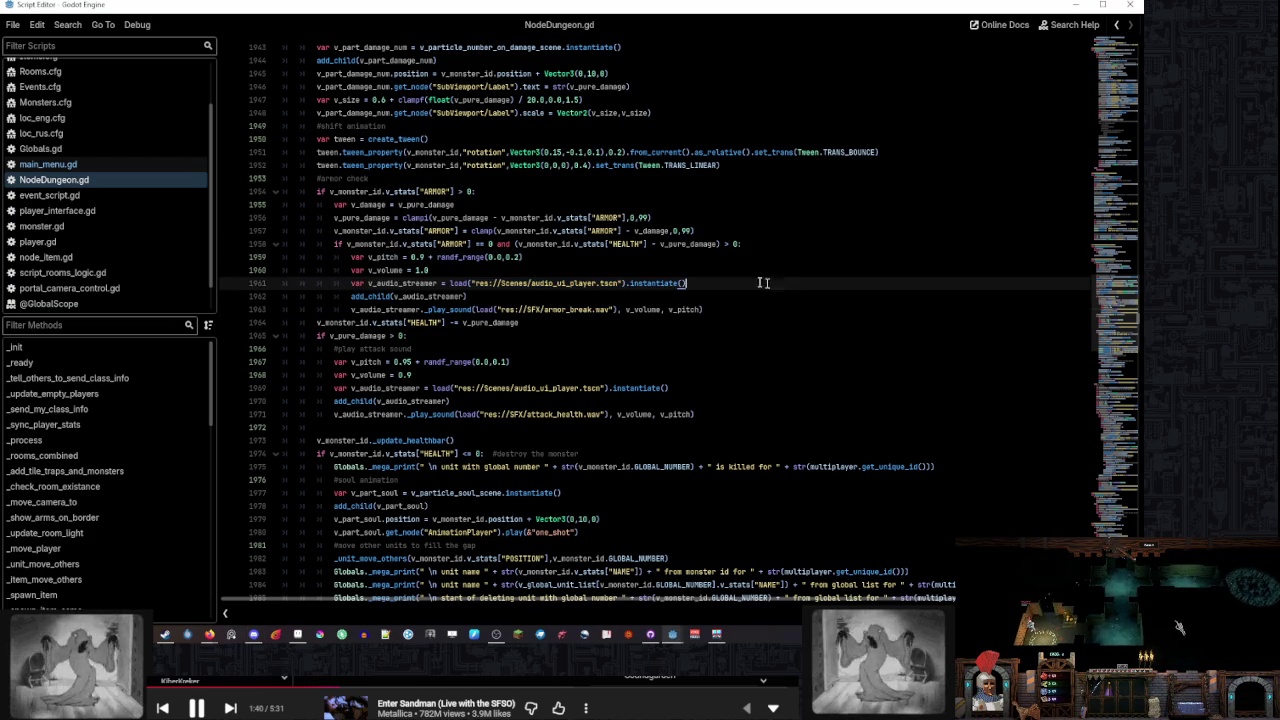
Paste the armor_break sound block into main_menu.gd after line 564
left_click(133, 164)
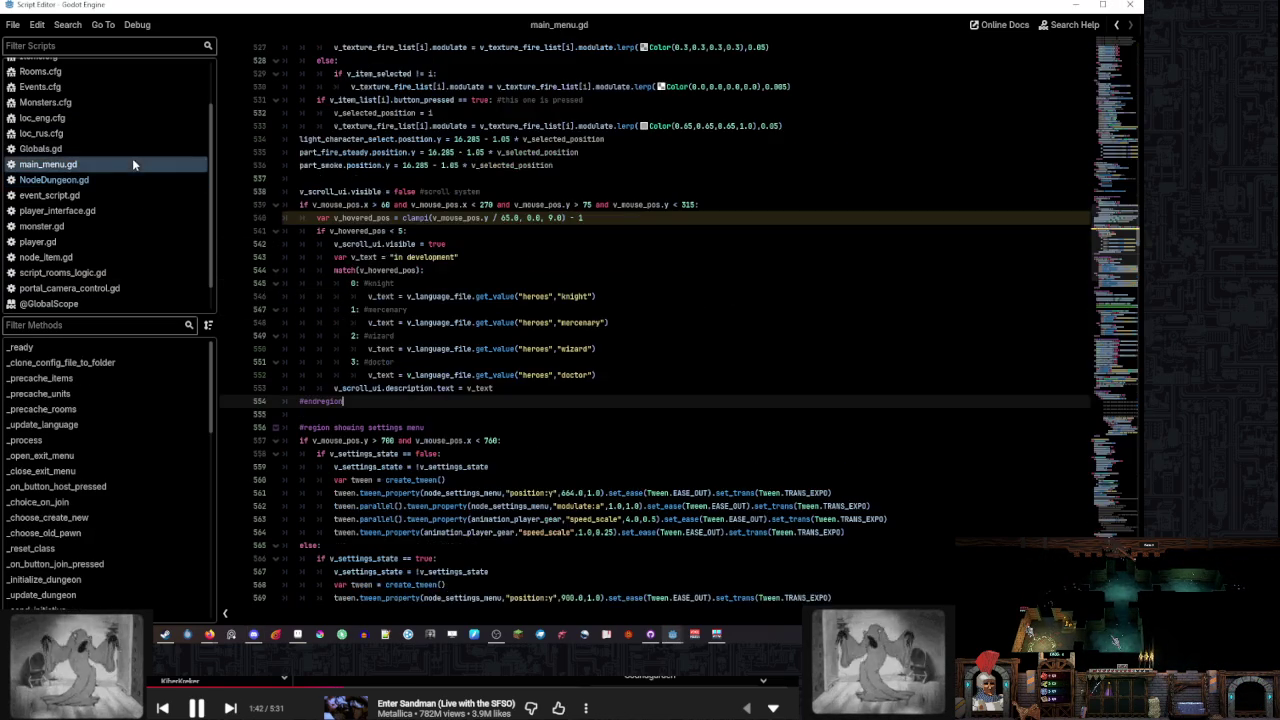
scroll(912, 297, "down", 6)
left_click(912, 297)
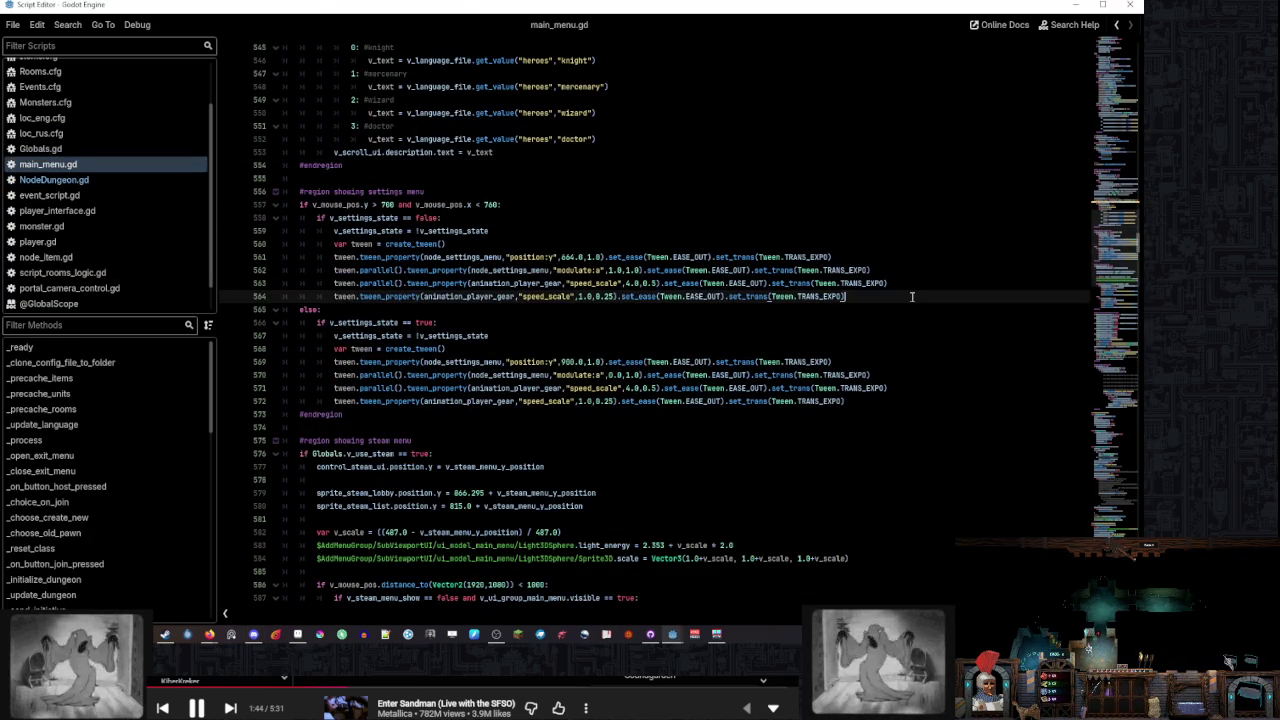
key("Return")
type("var v_pitch = 0.9 + randf_range(0.0,0.2) var v_volume = 1.0 var v_audio_streamer = load(\"res://Scenes/audio_ui_player.tscn\").instantiate() add_child(v_audio_streamer) v_audio_streamer._play_sound(load(\"res://SFX/armor_break.wav\"), v_volume, v_pitch)")
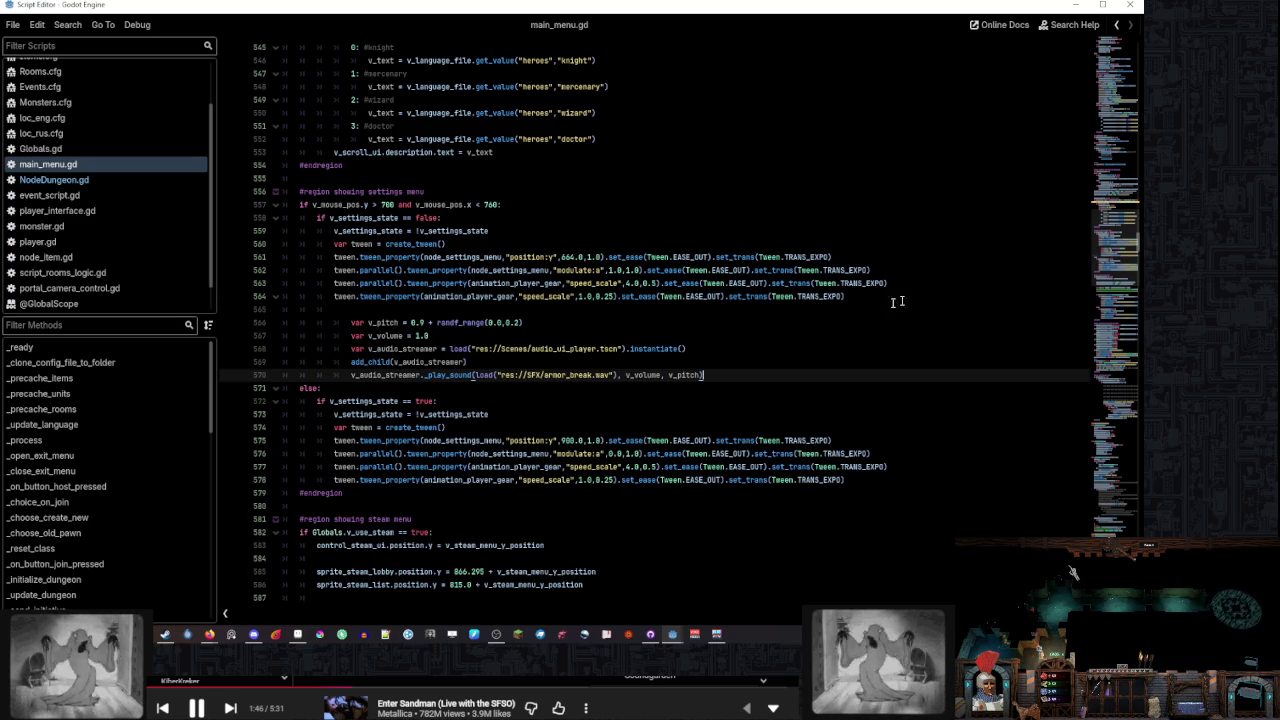
key("shift+Up")
key("shift+Up")
key("shift+Up")
key("shift+Home")
left_click(422, 297)
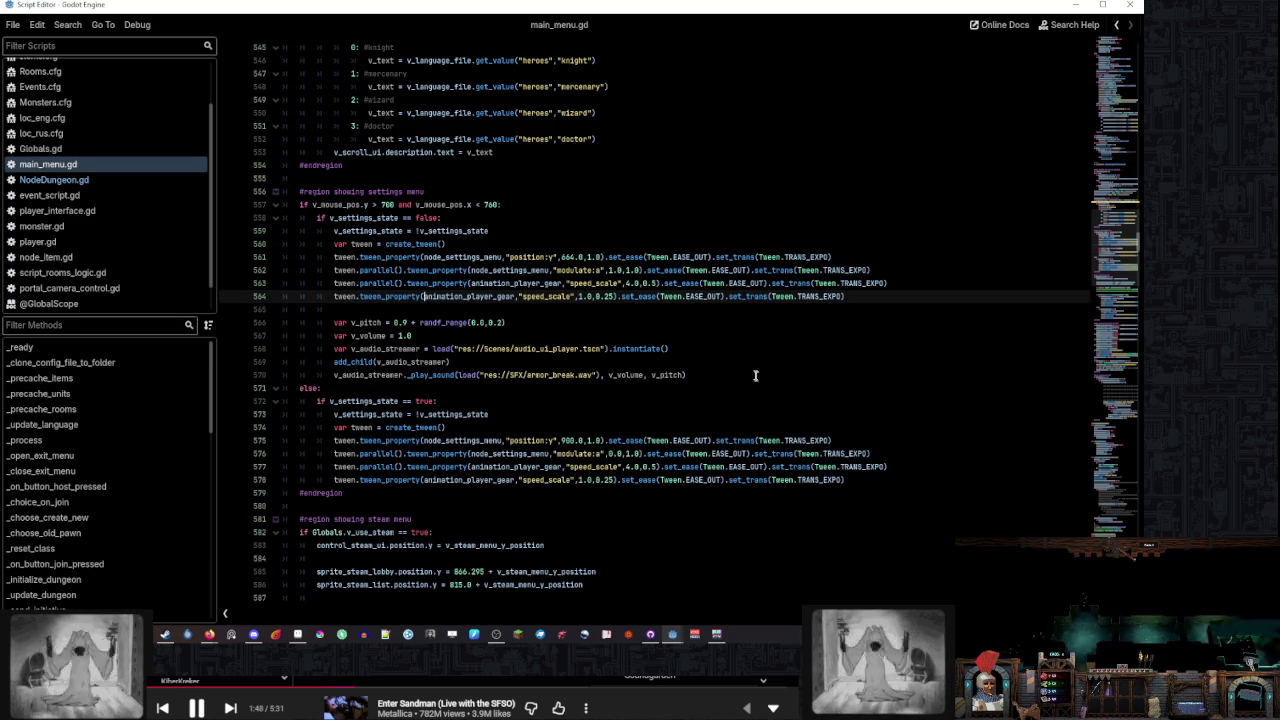
Paste the sound block again after line 578 and unindent it one level
left_click(900, 484)
key("Return")
key("Return")
key("ctrl+v")
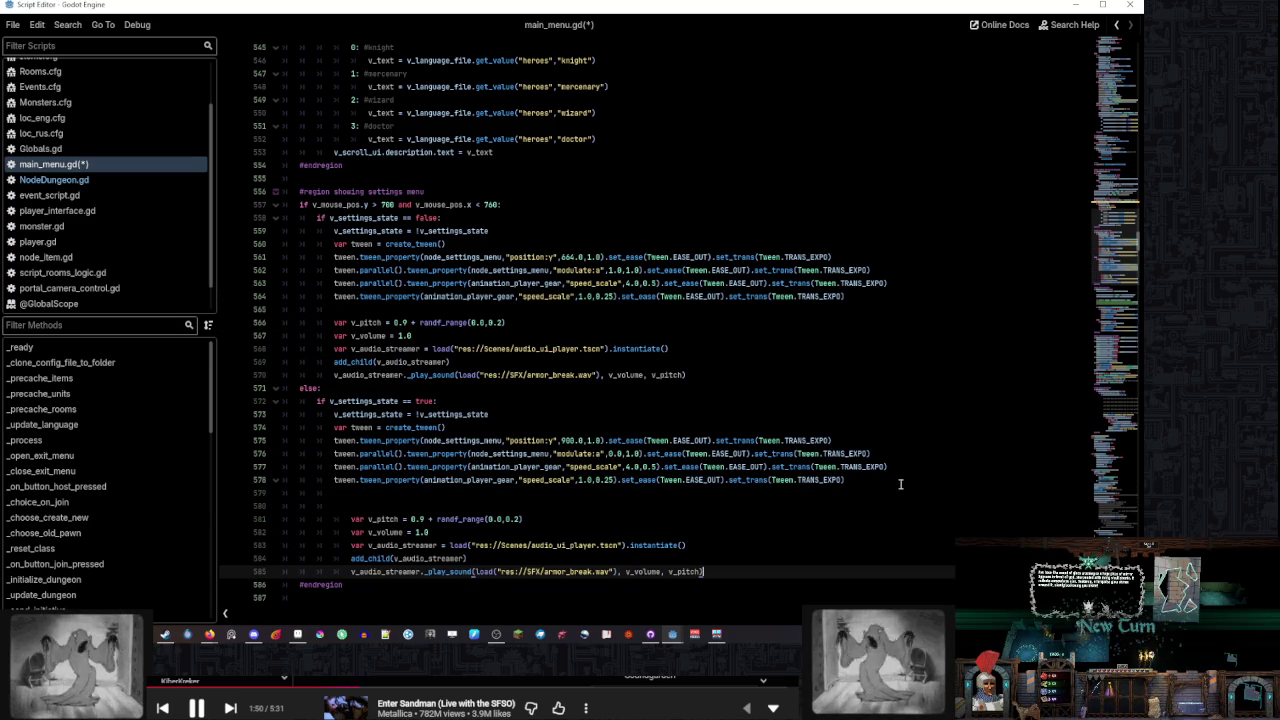
left_click_drag(762, 510, 705, 571)
key("shift+Tab")
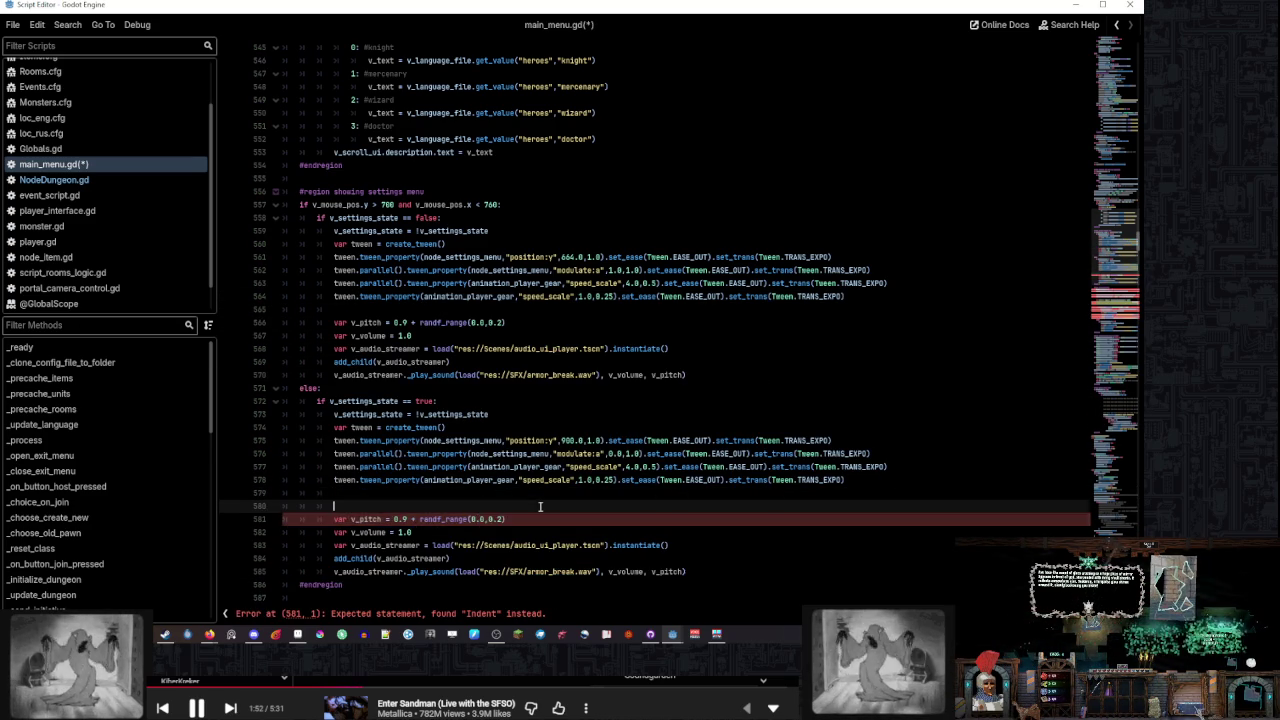
left_click(541, 507)
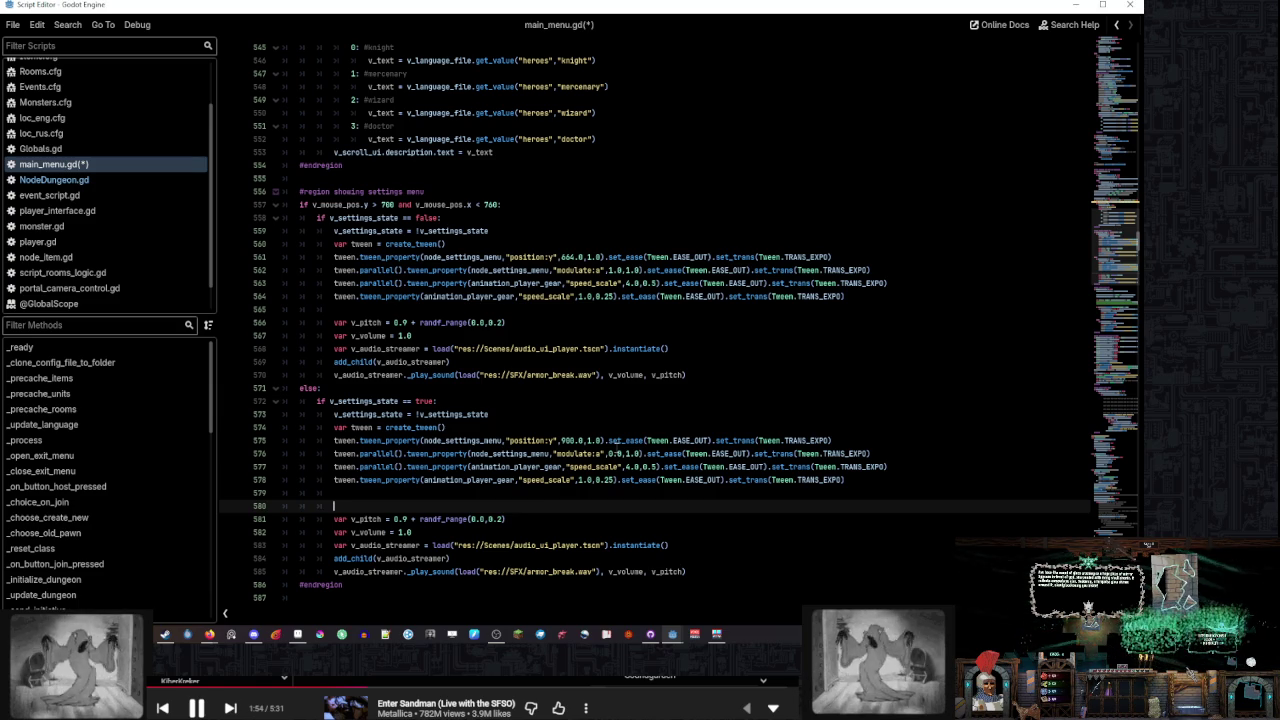
Save main_menu.gd and delete the leftover blank line 579
key("ctrl+s")
scroll(612, 440, "down", 1)
left_click_drag(333, 453, 888, 444)
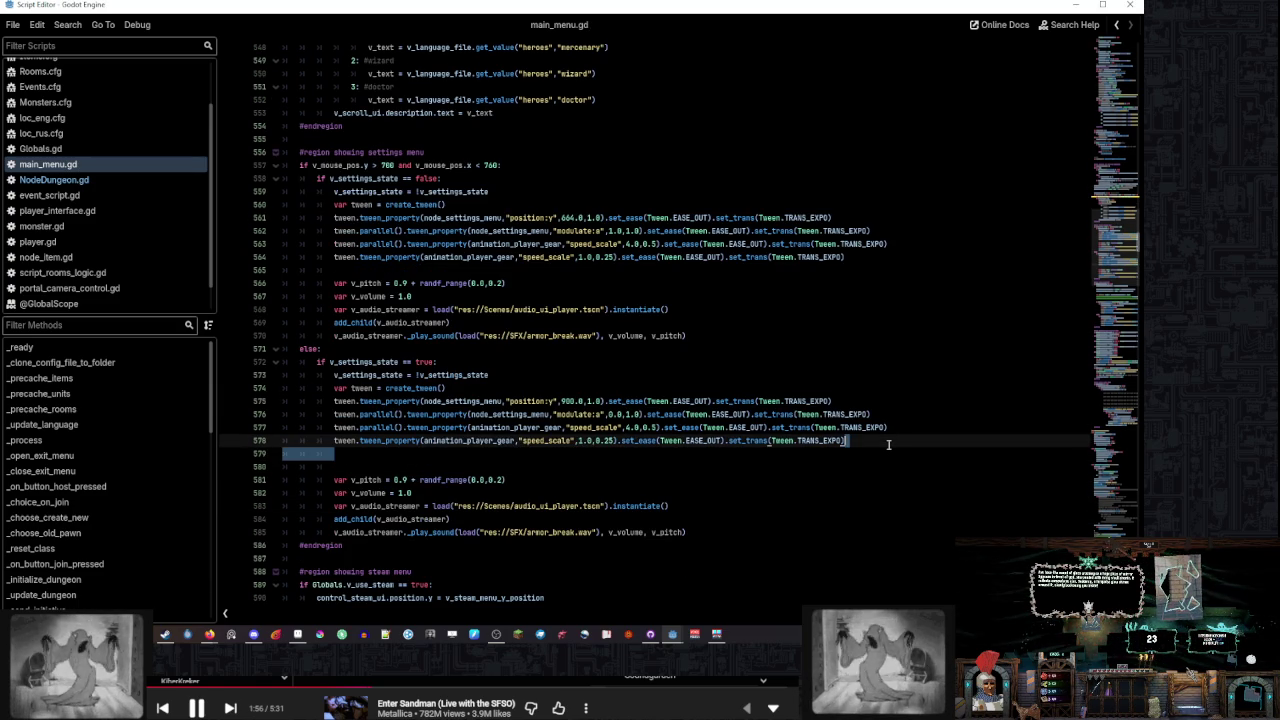
key("BackSpace")
In the main editor, enlarge the FileSystem dock and clear the 'gear' filter
mouse_move(651, 634)
left_click(600, 578)
left_click_drag(114, 496, 114, 238)
left_click(45, 343)
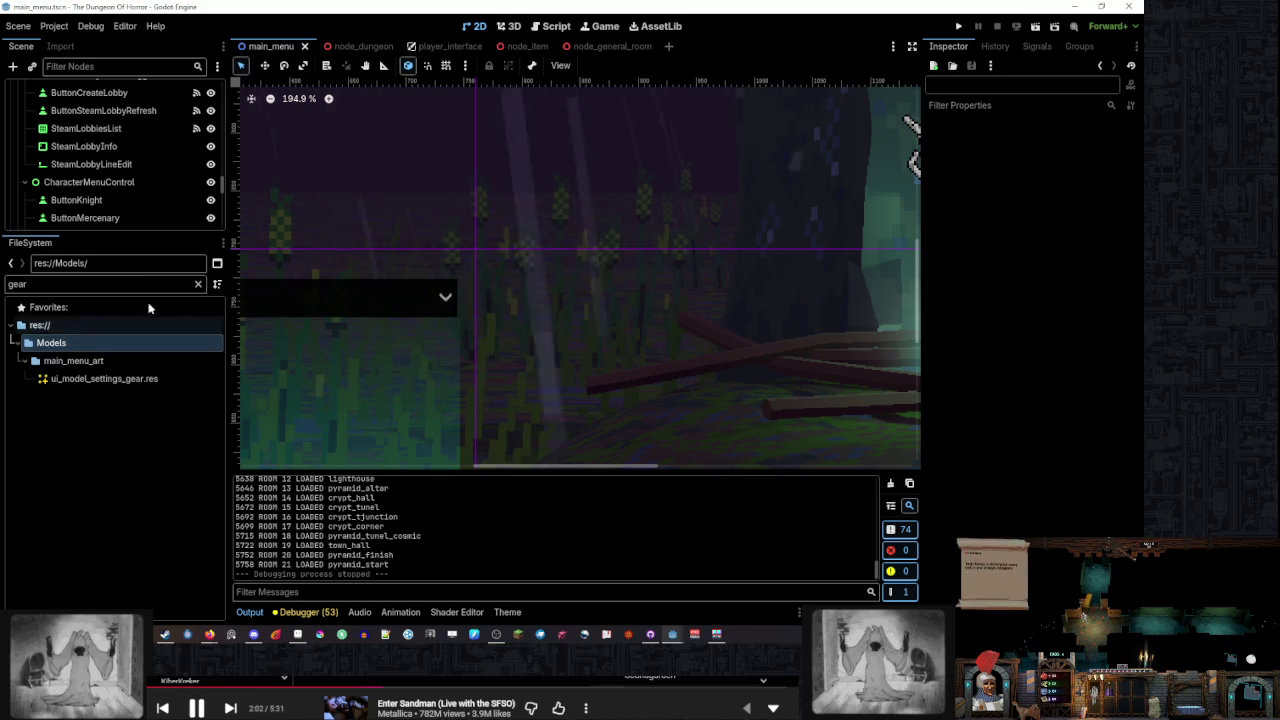
left_click(197, 284)
Expand the project folders down to res://SFX/, then return to the 'gear' search results
left_click(46, 378)
left_click(17, 379)
scroll(101, 385, "down", 3)
scroll(60, 395, "up", 3)
left_click(17, 379)
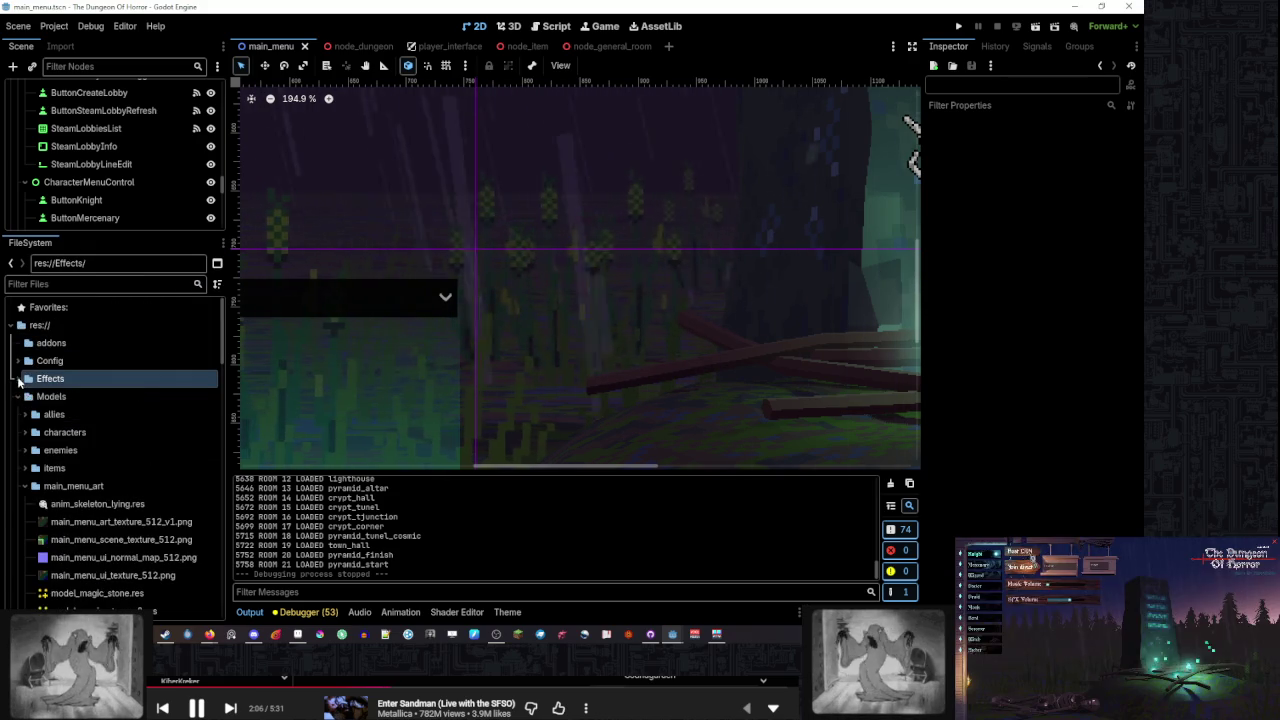
left_click(16, 468)
left_click(17, 450)
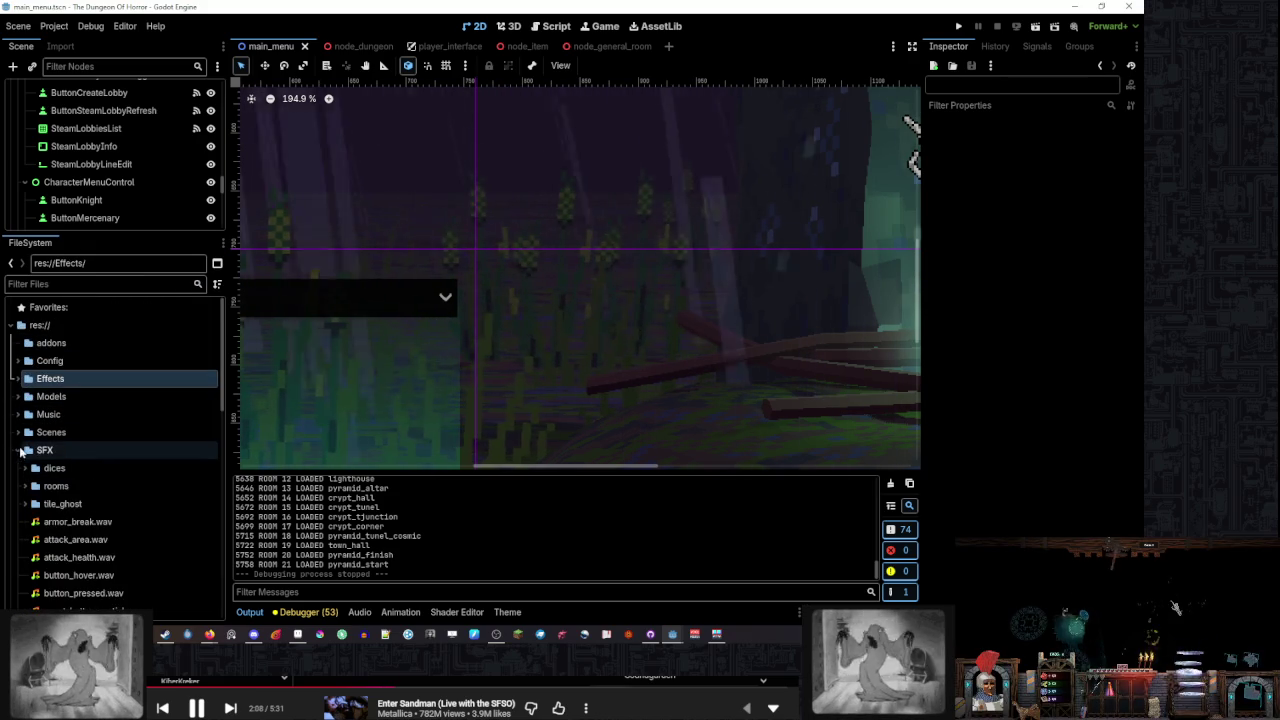
scroll(80, 450, "down", 2)
left_click(100, 423)
scroll(126, 400, "down", 5)
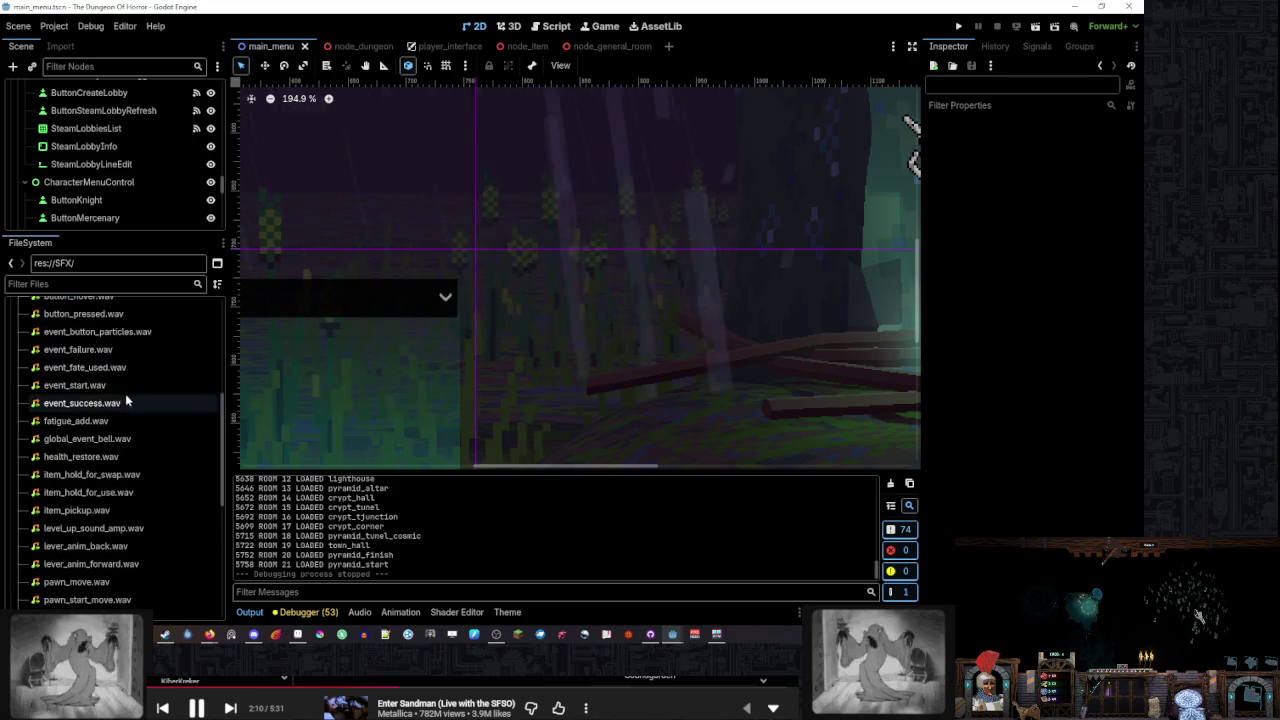
scroll(134, 392, "up", 8)
left_click(170, 450)
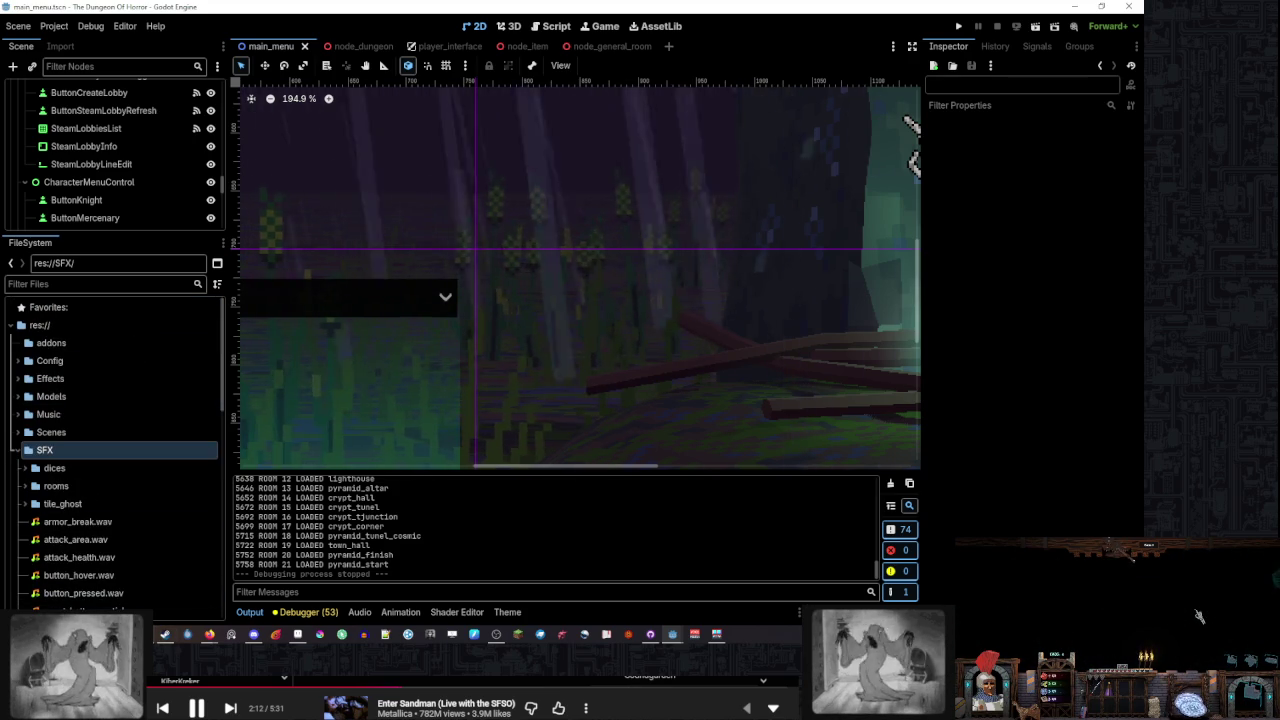
key("alt+Tab")
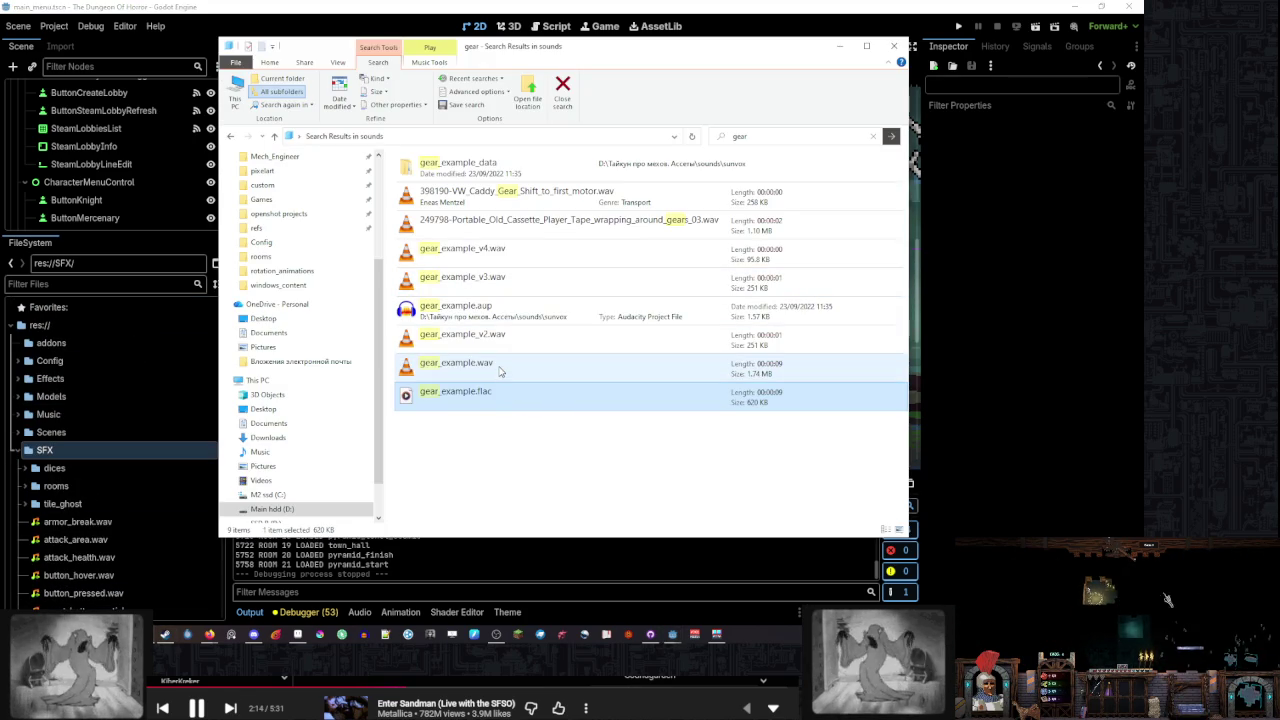
double_click(480, 252)
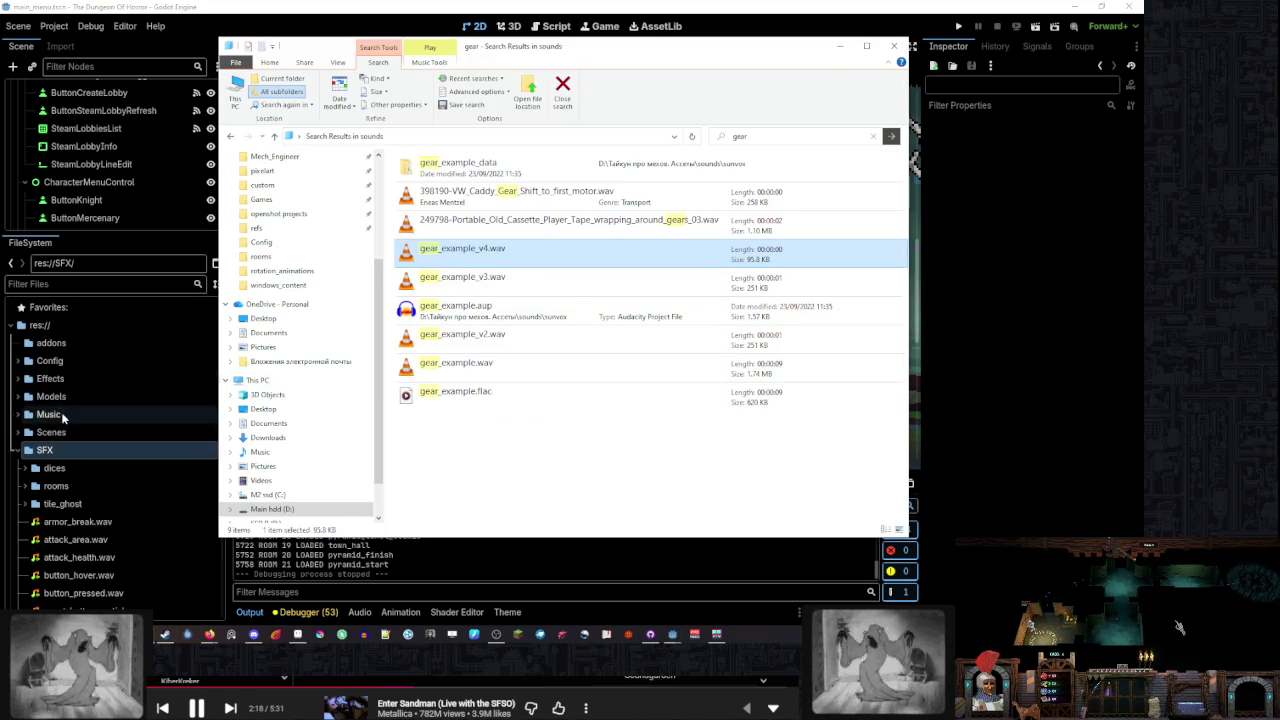
scroll(110, 416, "down", 3)
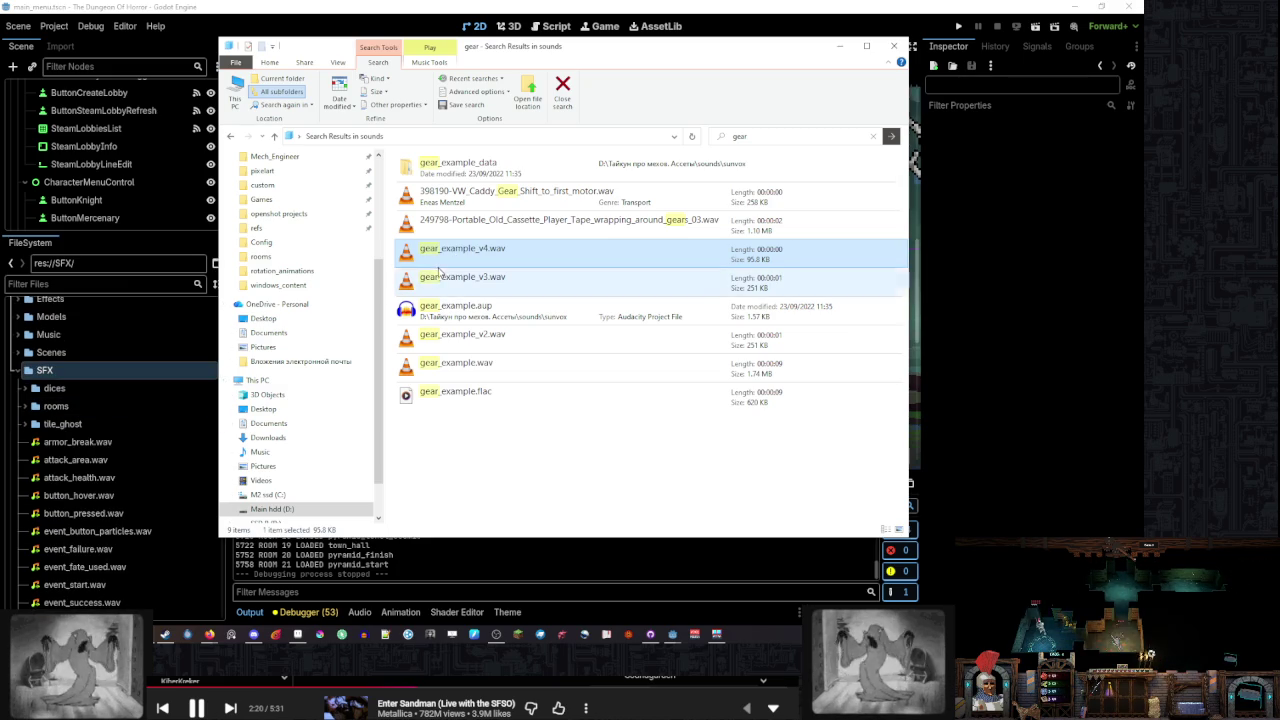
double_click(452, 282)
left_click(590, 282)
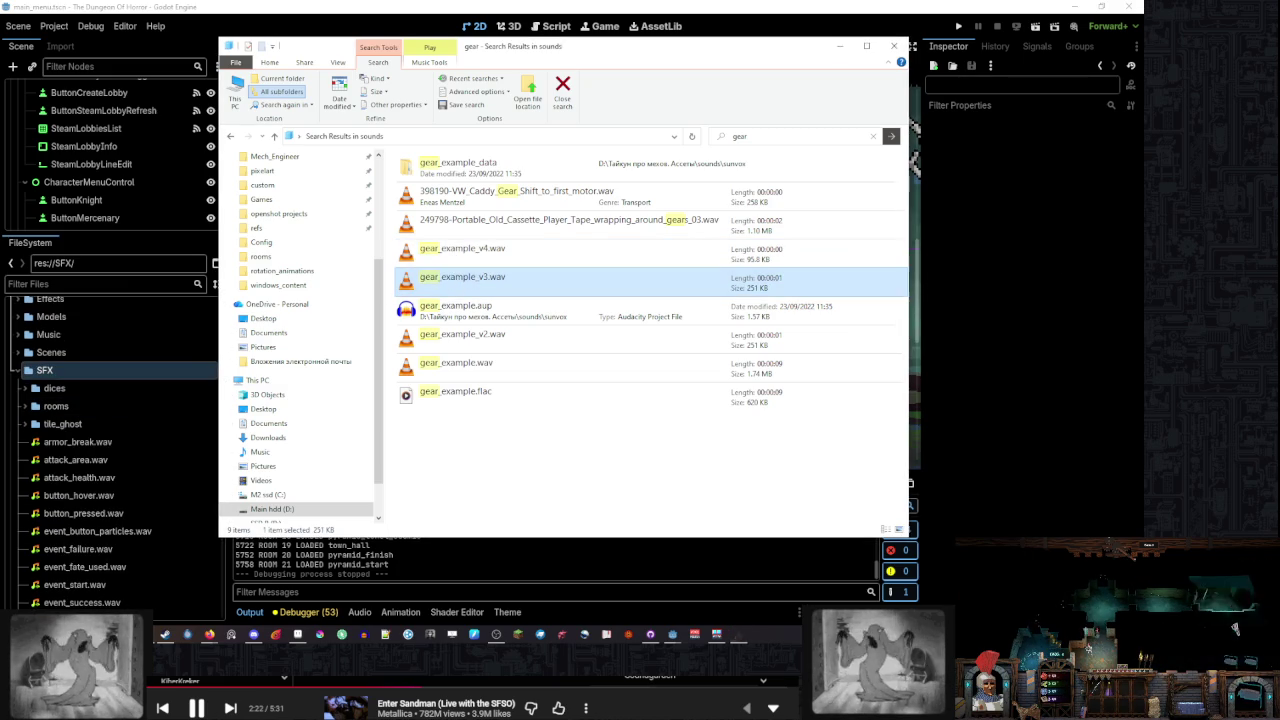
left_click(1143, 609)
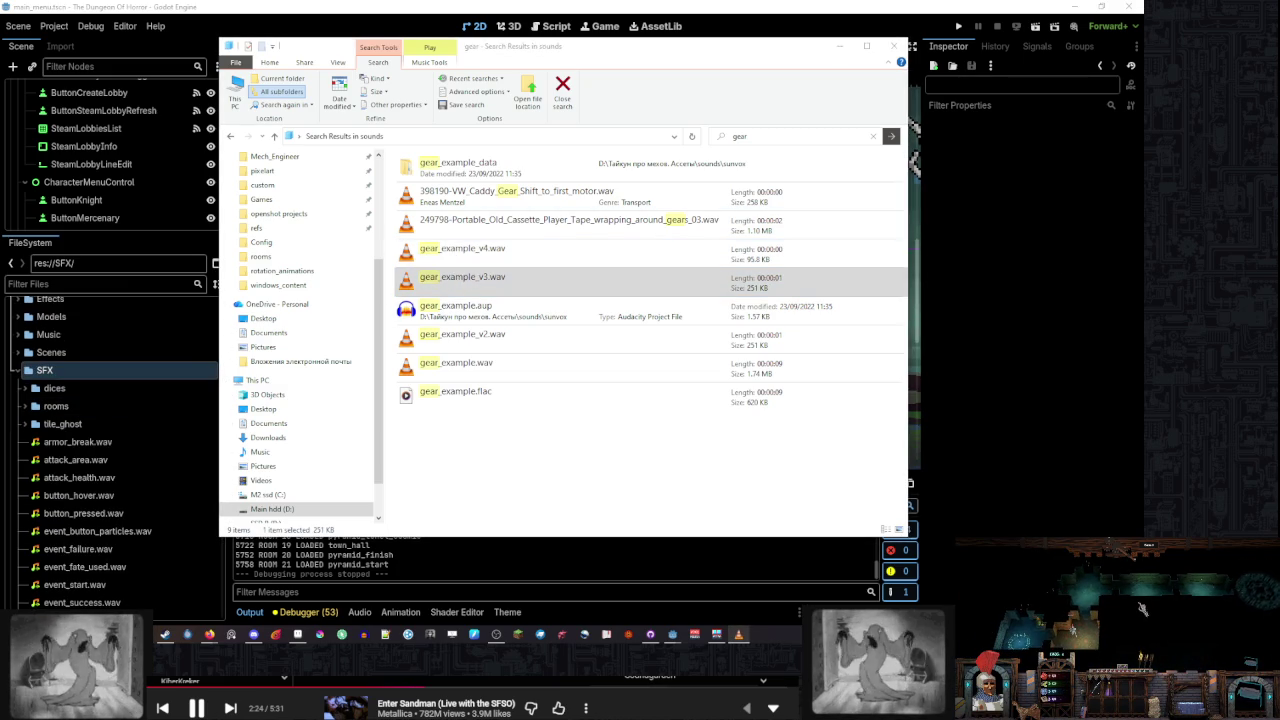
left_click(547, 285)
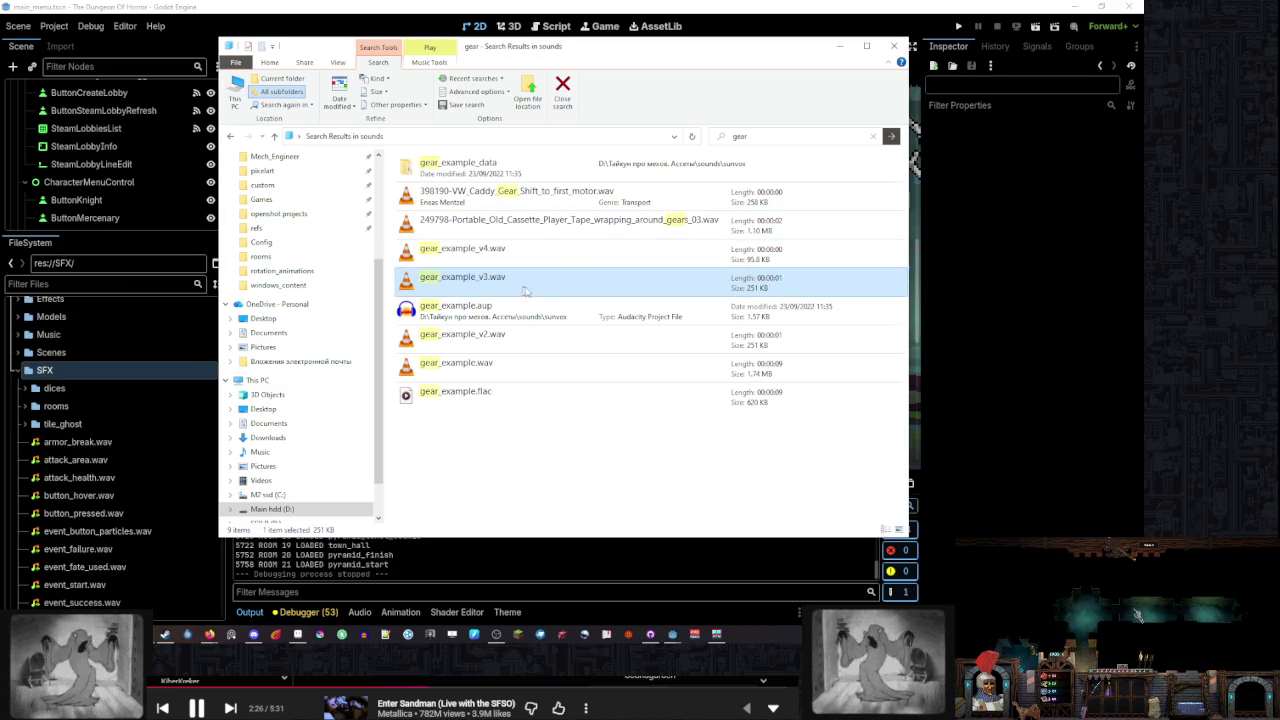
right_click(493, 284)
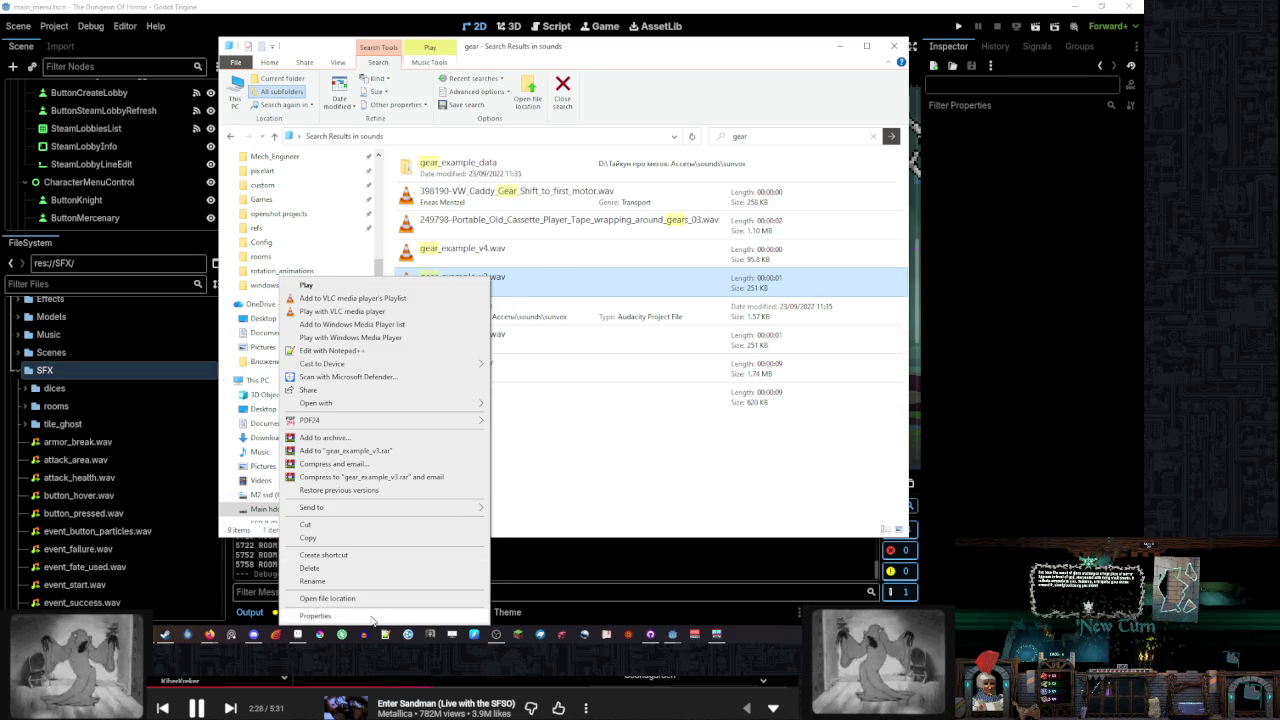
left_click(375, 617)
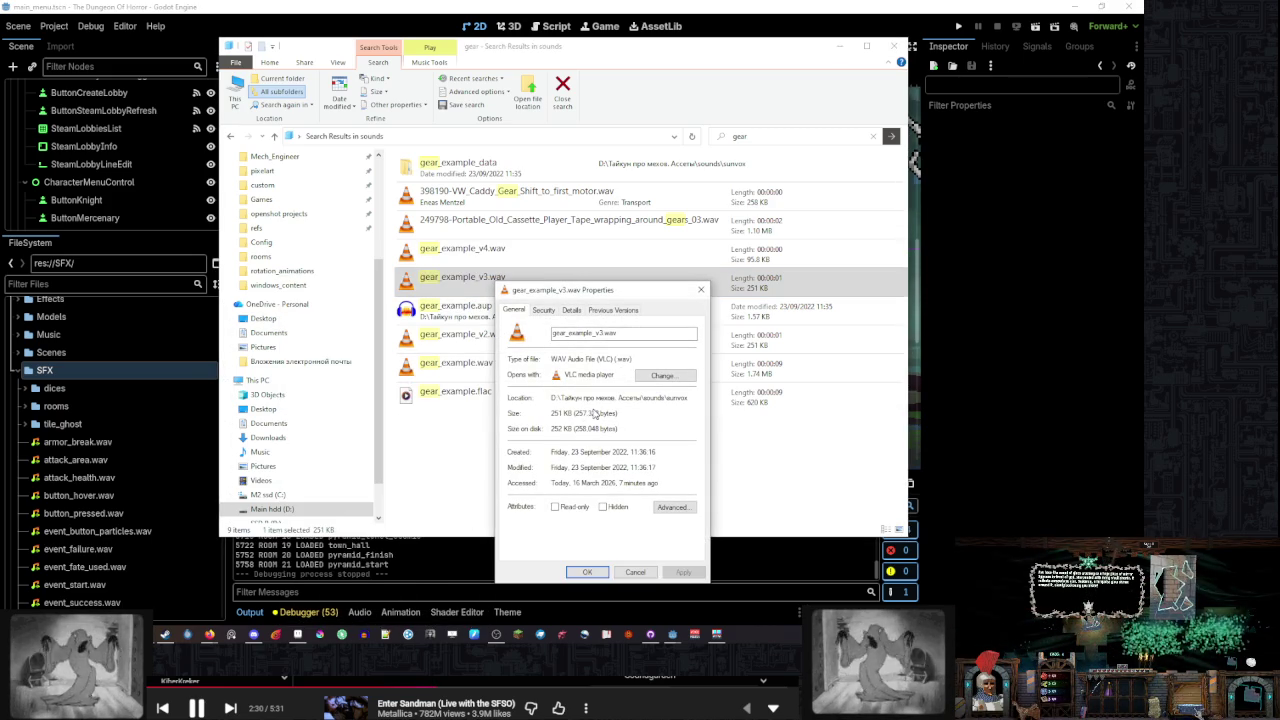
left_click(543, 310)
left_click(571, 310)
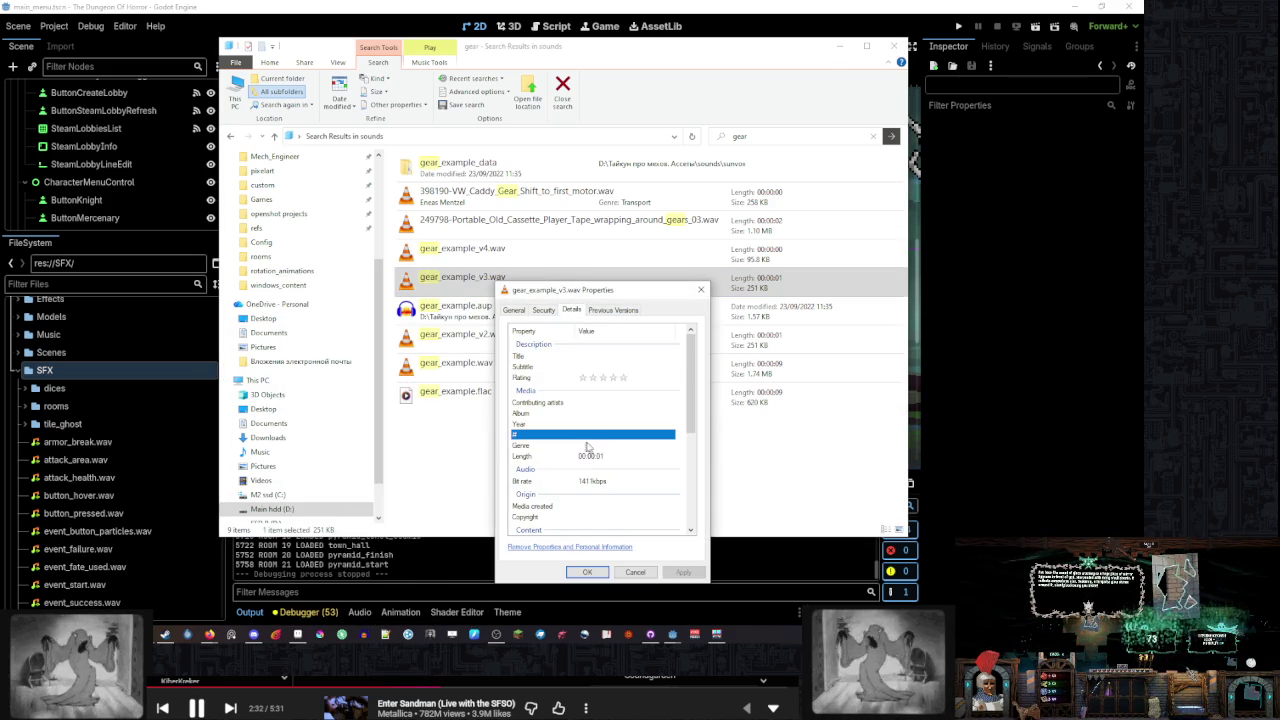
left_click(635, 572)
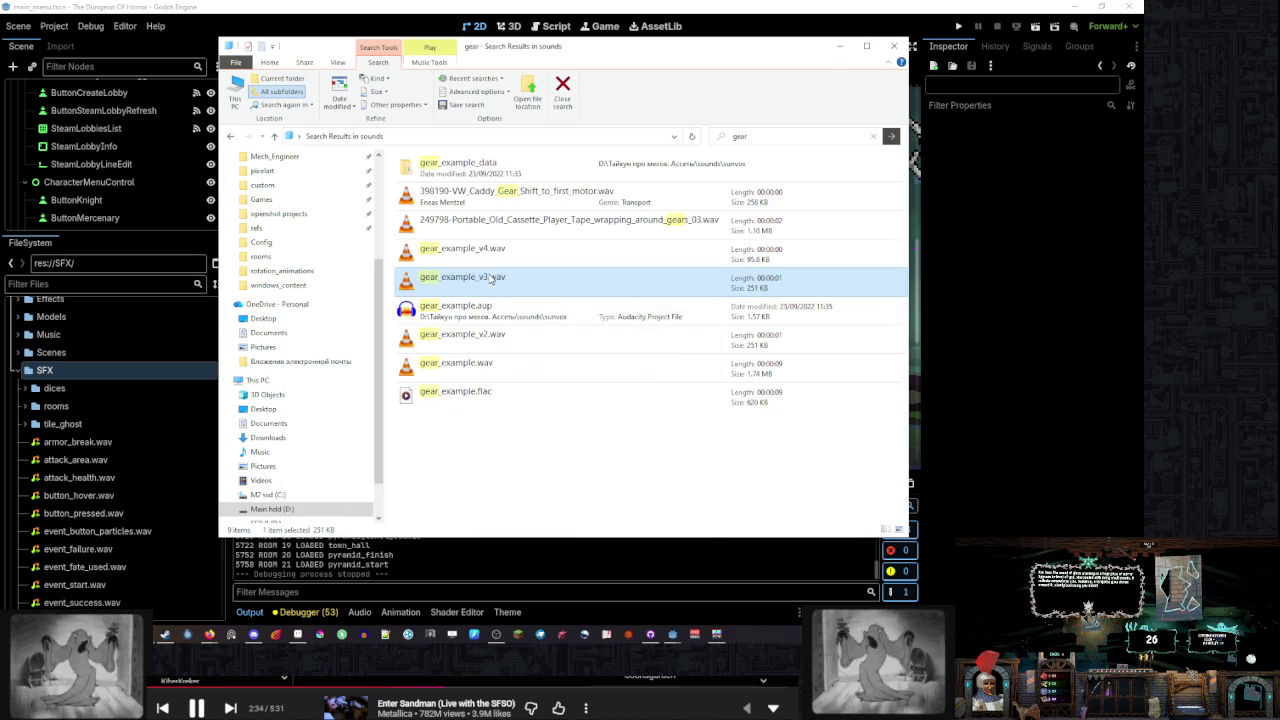
double_click(507, 348)
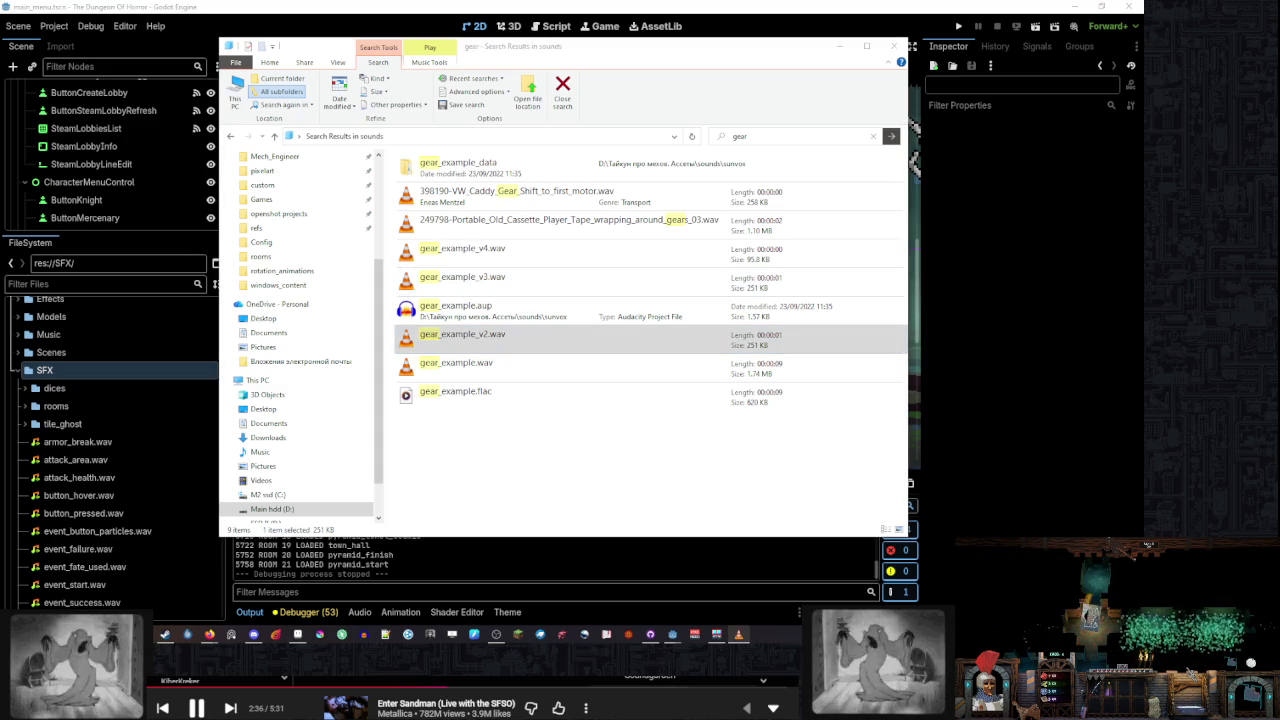
left_click(628, 368)
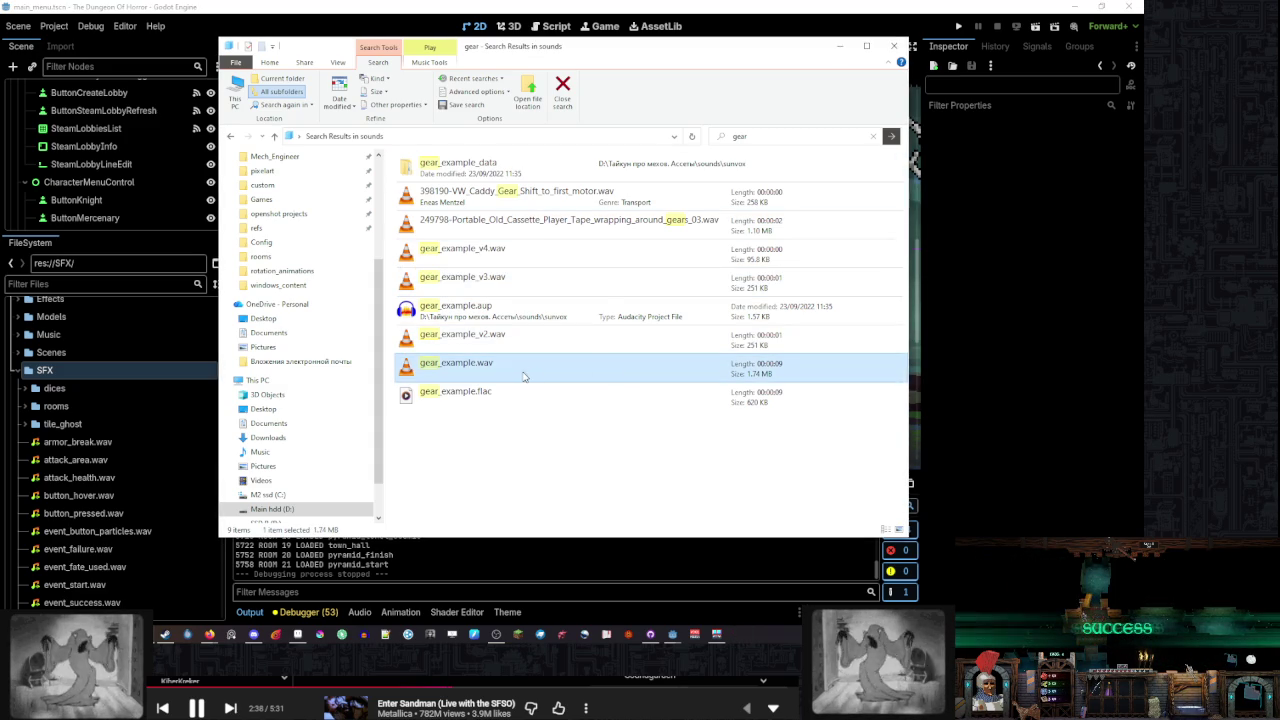
double_click(560, 376)
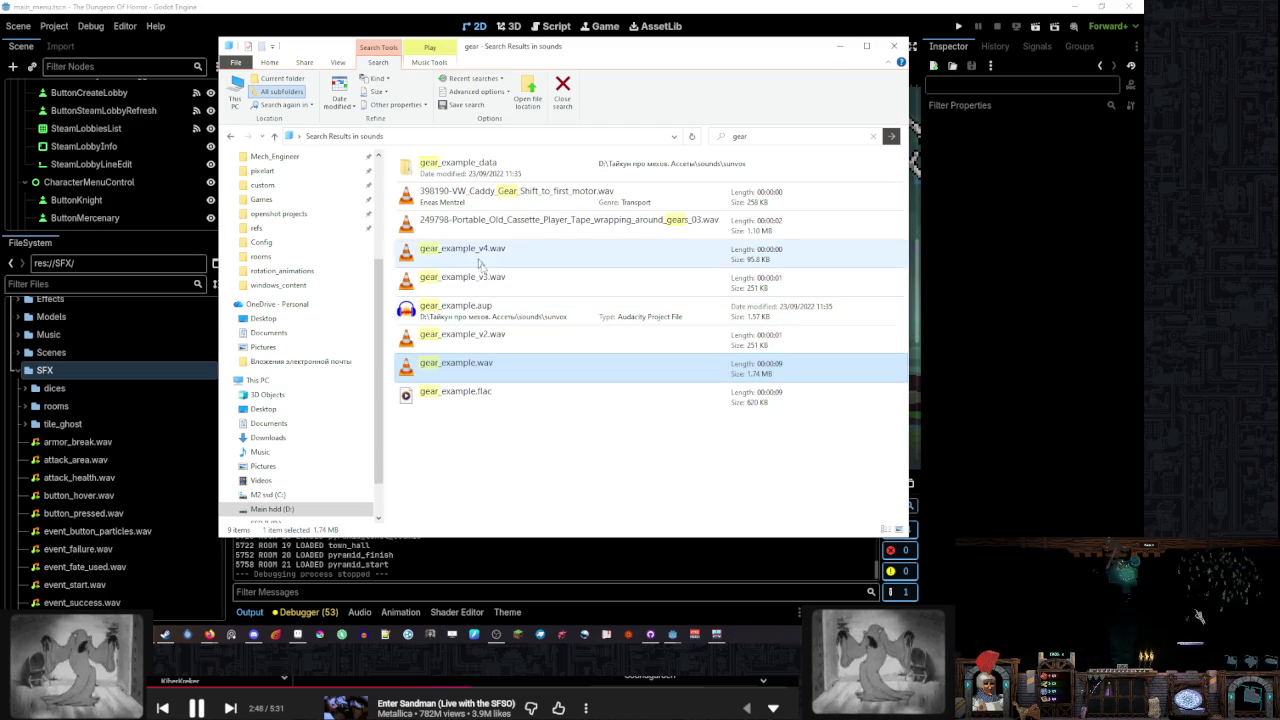
left_click(363, 634)
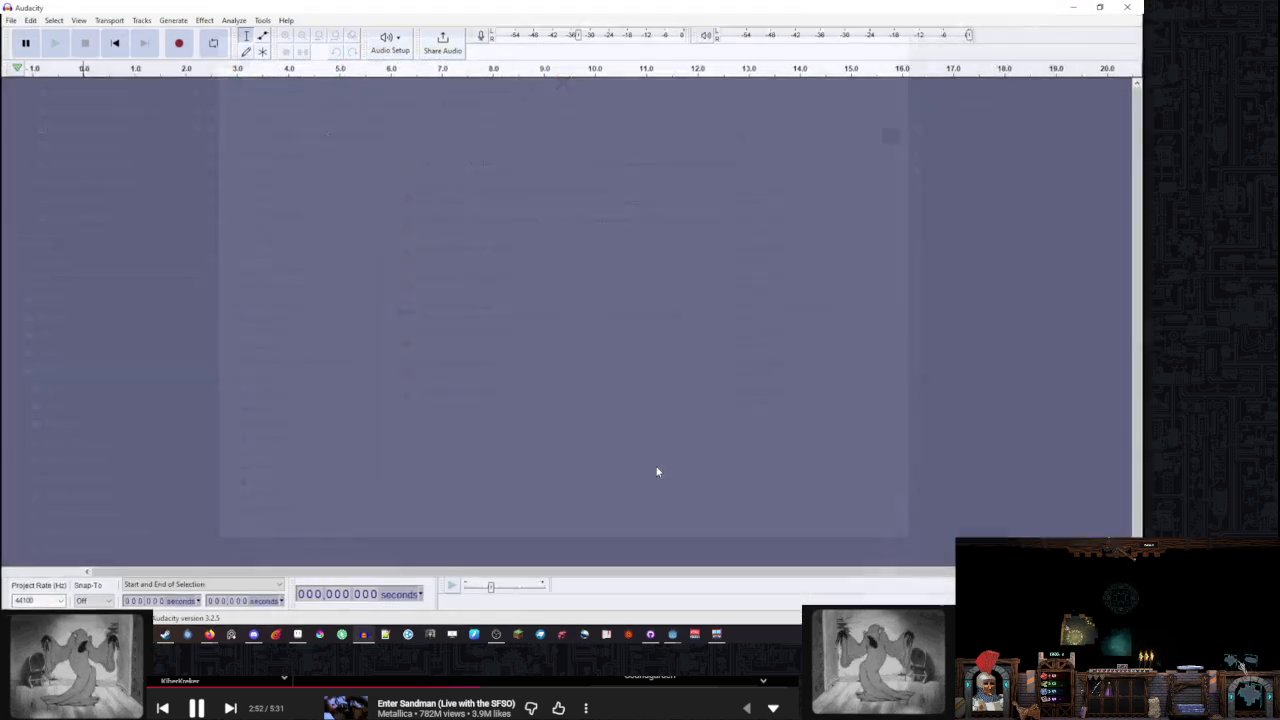
Import gear_example into Audacity by dragging it in from the Explorer search results
mouse_move(683, 632)
left_click(737, 583)
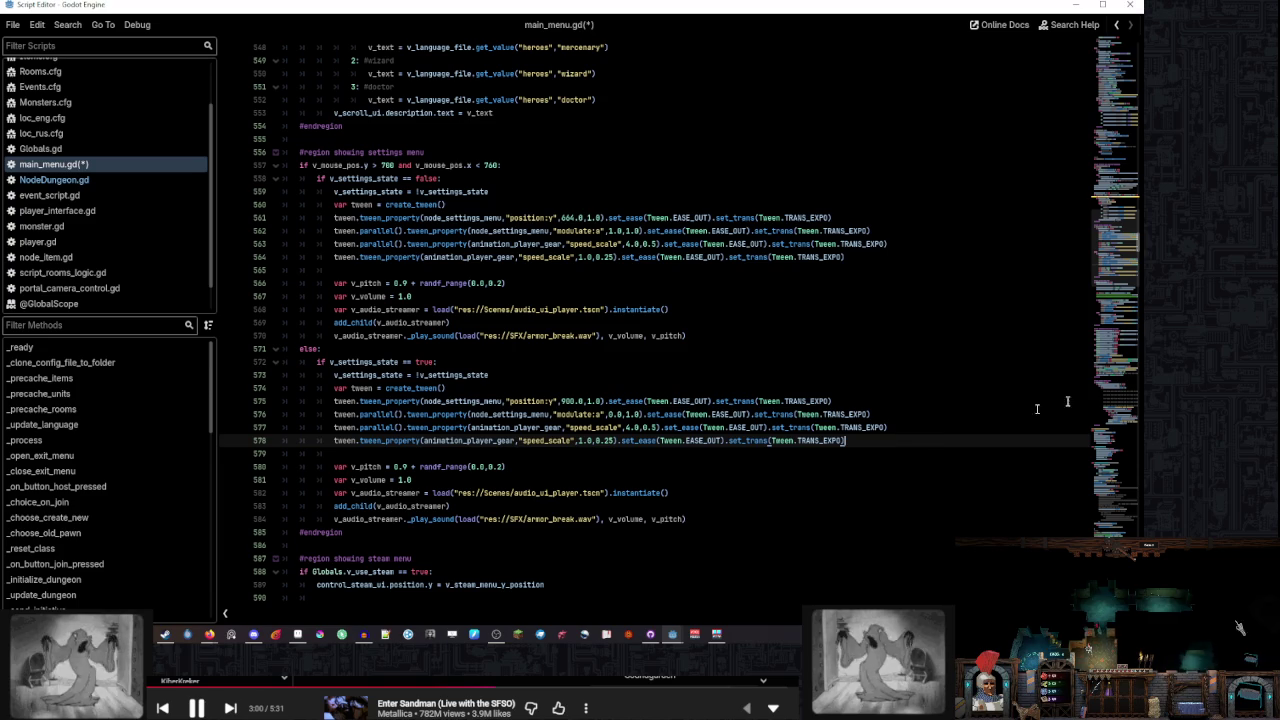
left_click(363, 634)
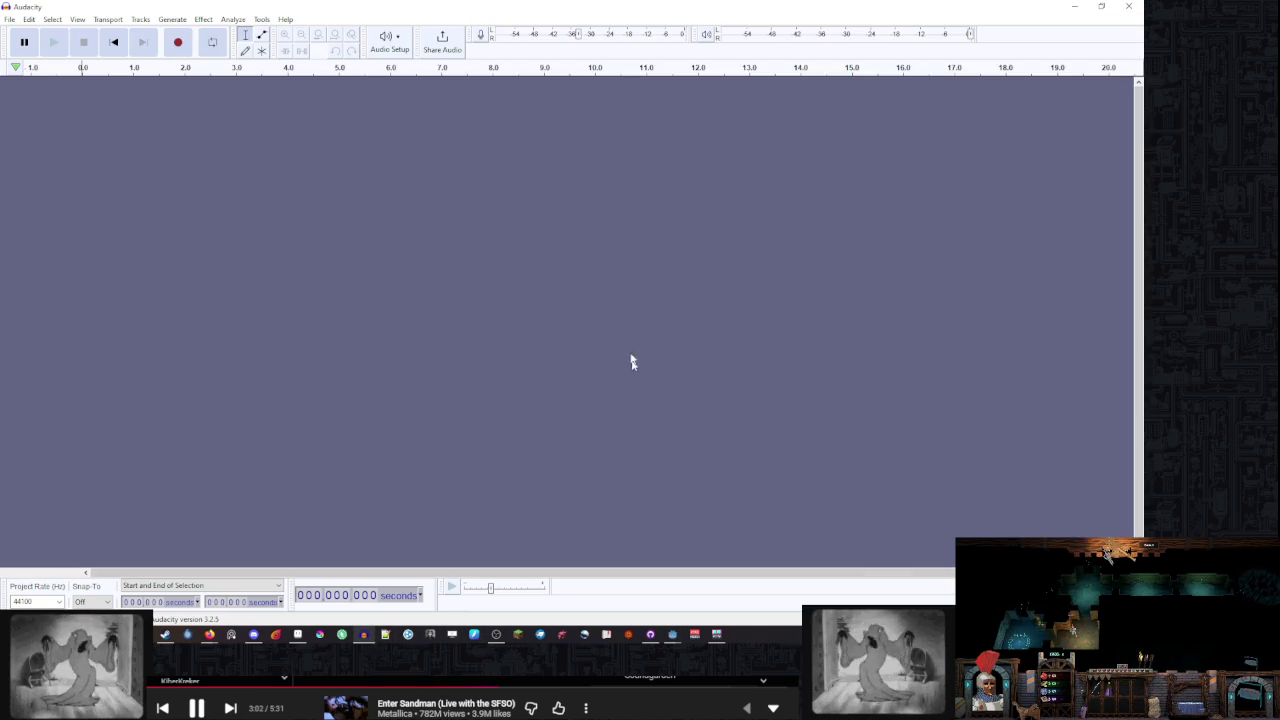
key("alt+Tab")
left_click_drag(515, 365, 970, 261)
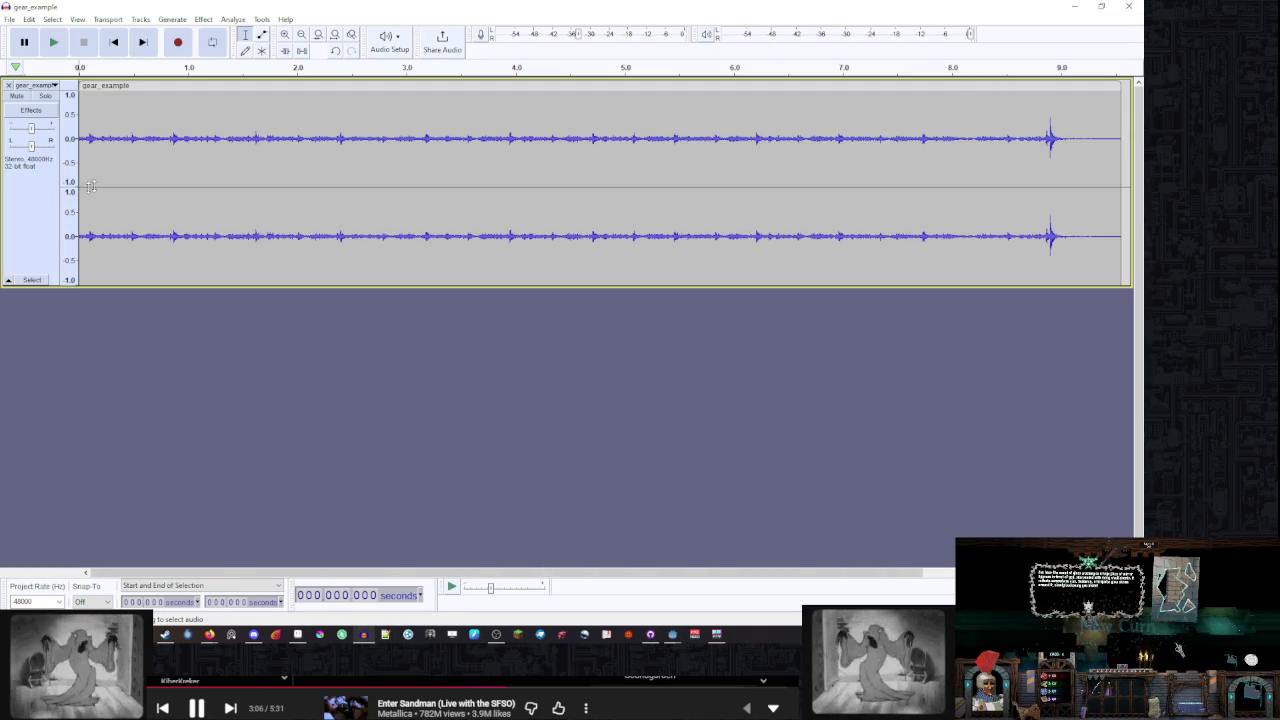
Apply Amplify to the whole gear track, undo it, and place the edit point near the end
key("ctrl+a")
left_click(136, 19)
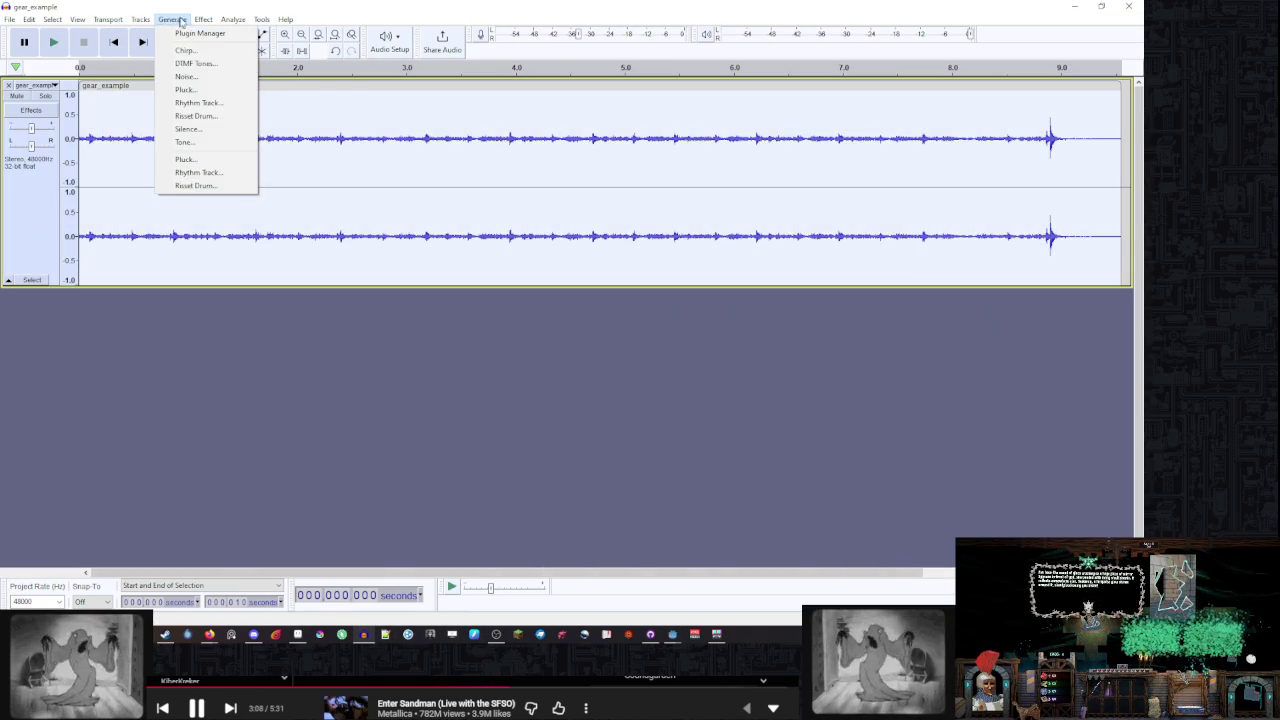
mouse_move(203, 19)
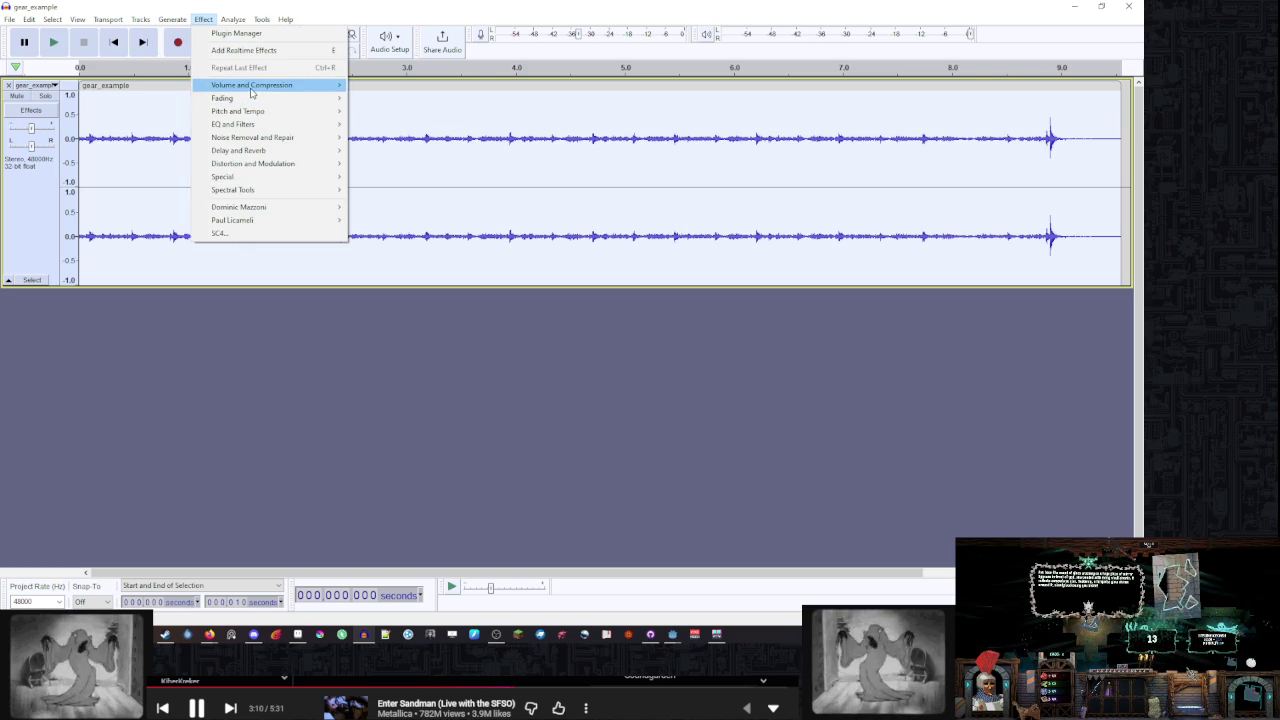
mouse_move(252, 86)
left_click(380, 85)
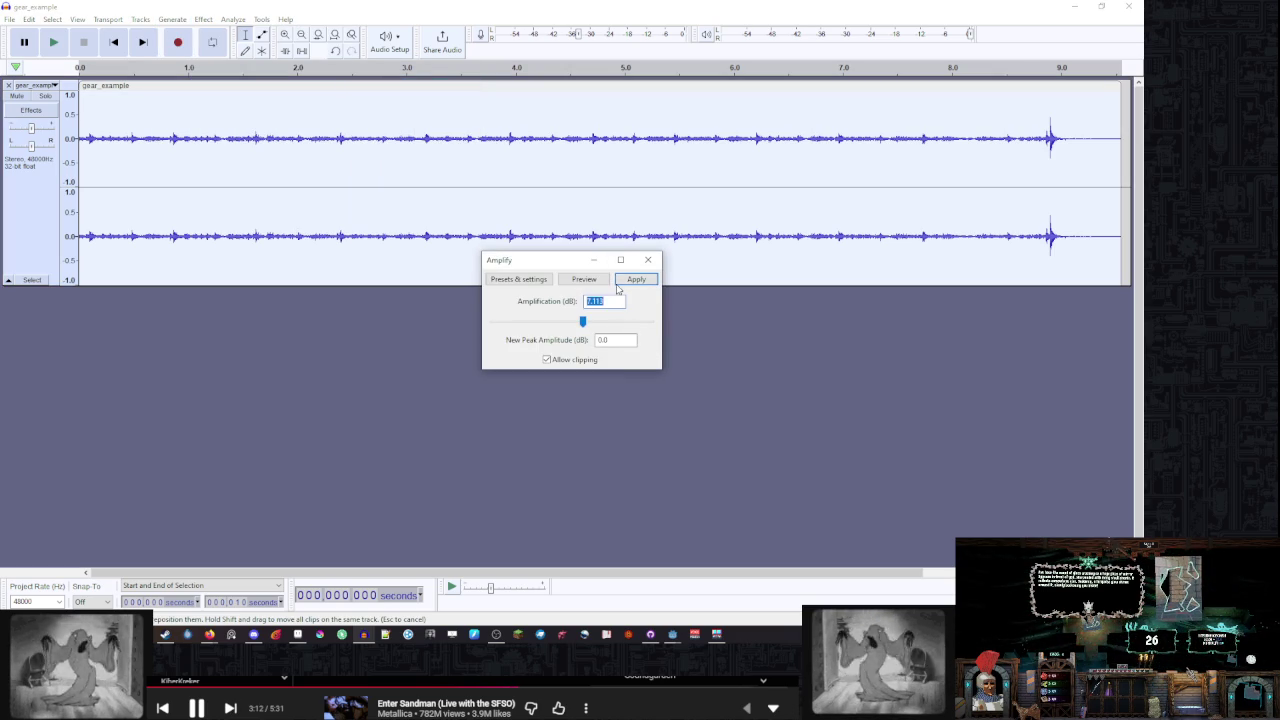
left_click(620, 282)
key("ctrl+z")
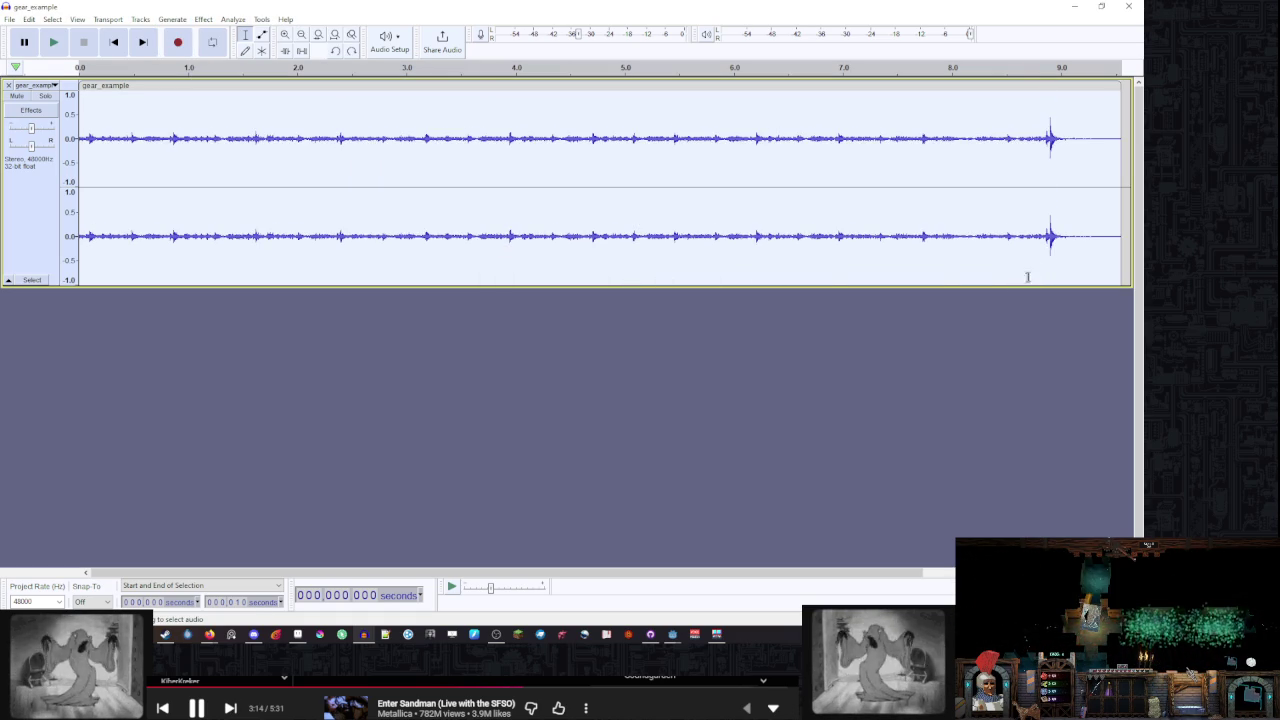
left_click_drag(1040, 113, 1116, 118)
left_click(1100, 118)
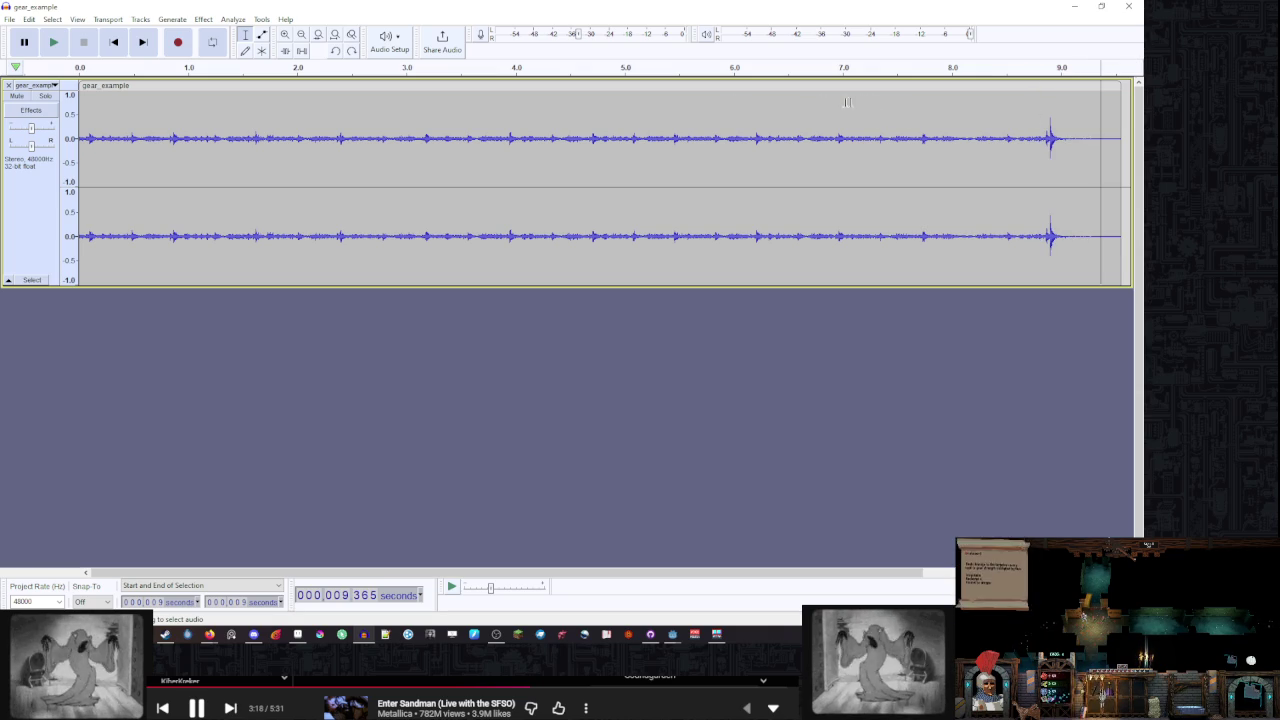
left_click(898, 97)
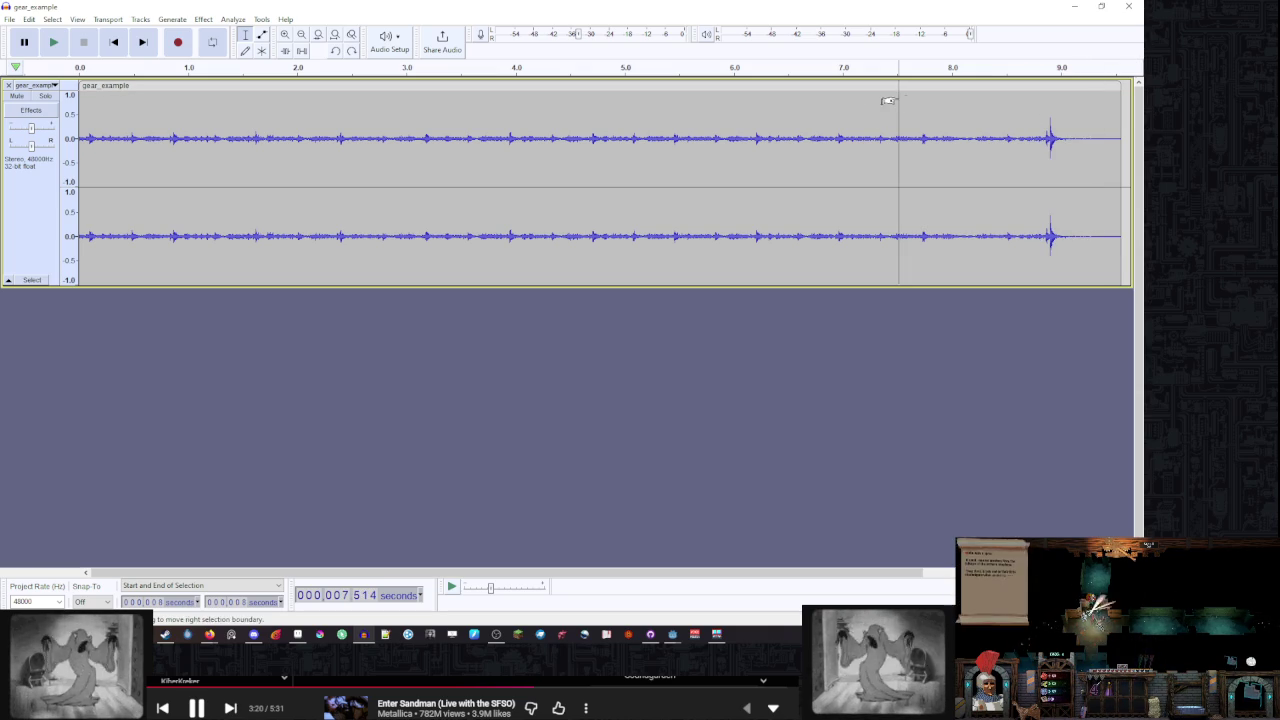
left_click(897, 97)
left_click(911, 98)
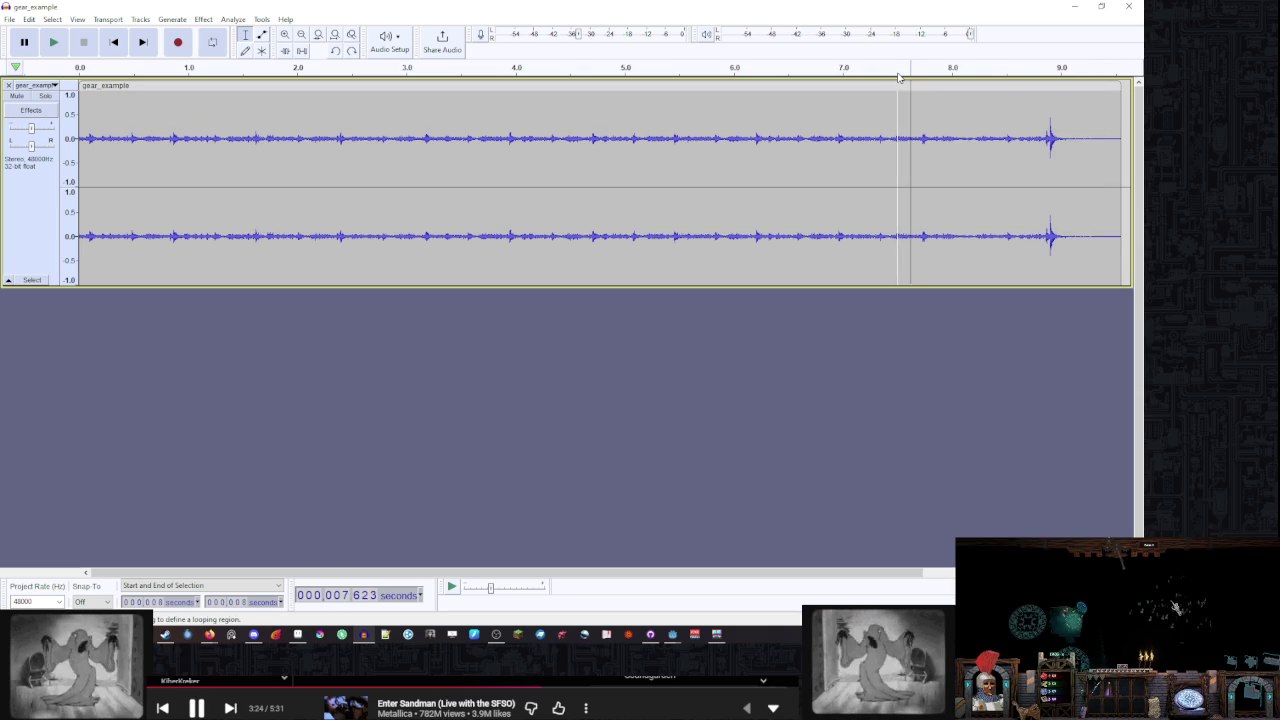
left_click(898, 77)
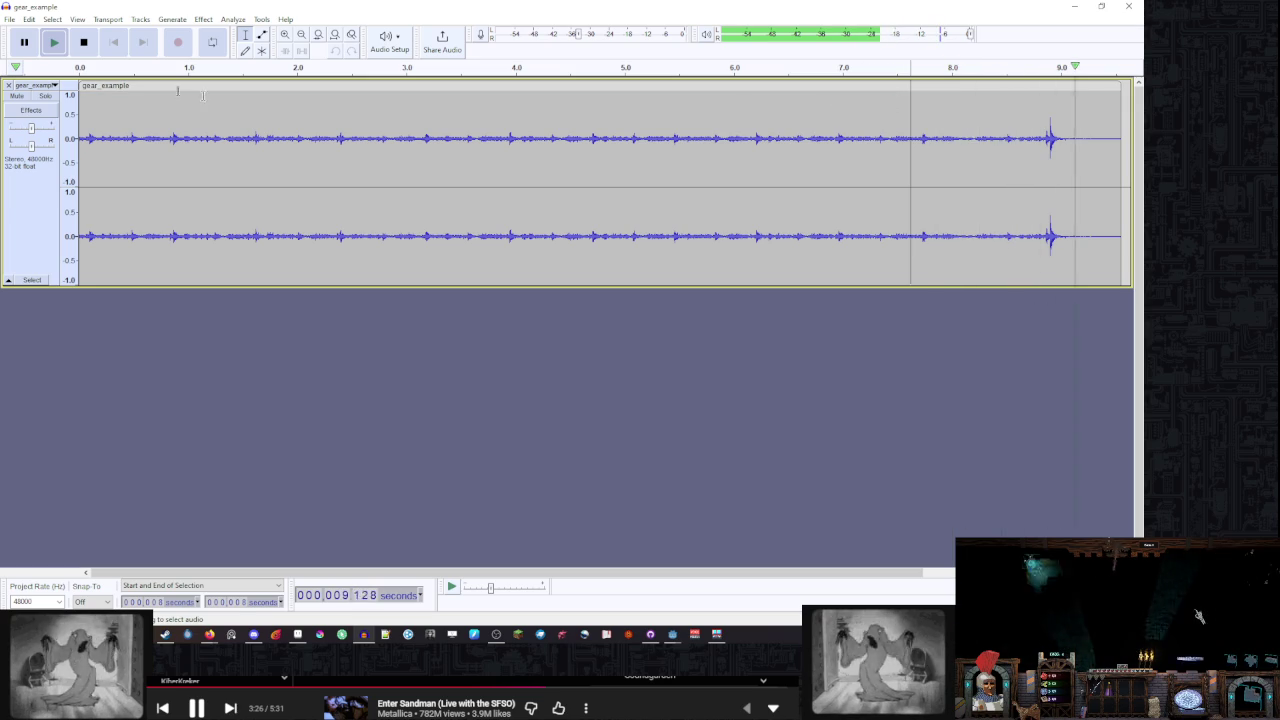
left_click(896, 103)
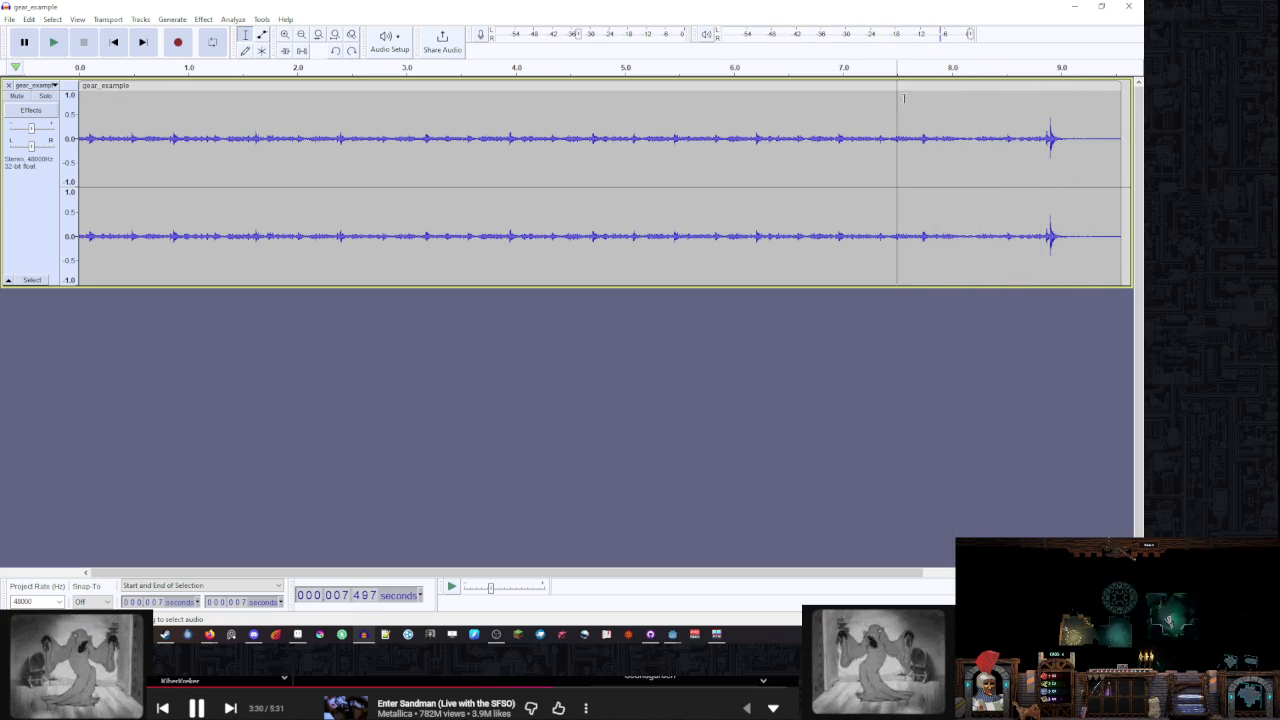
scroll(895, 104, "up", 4)
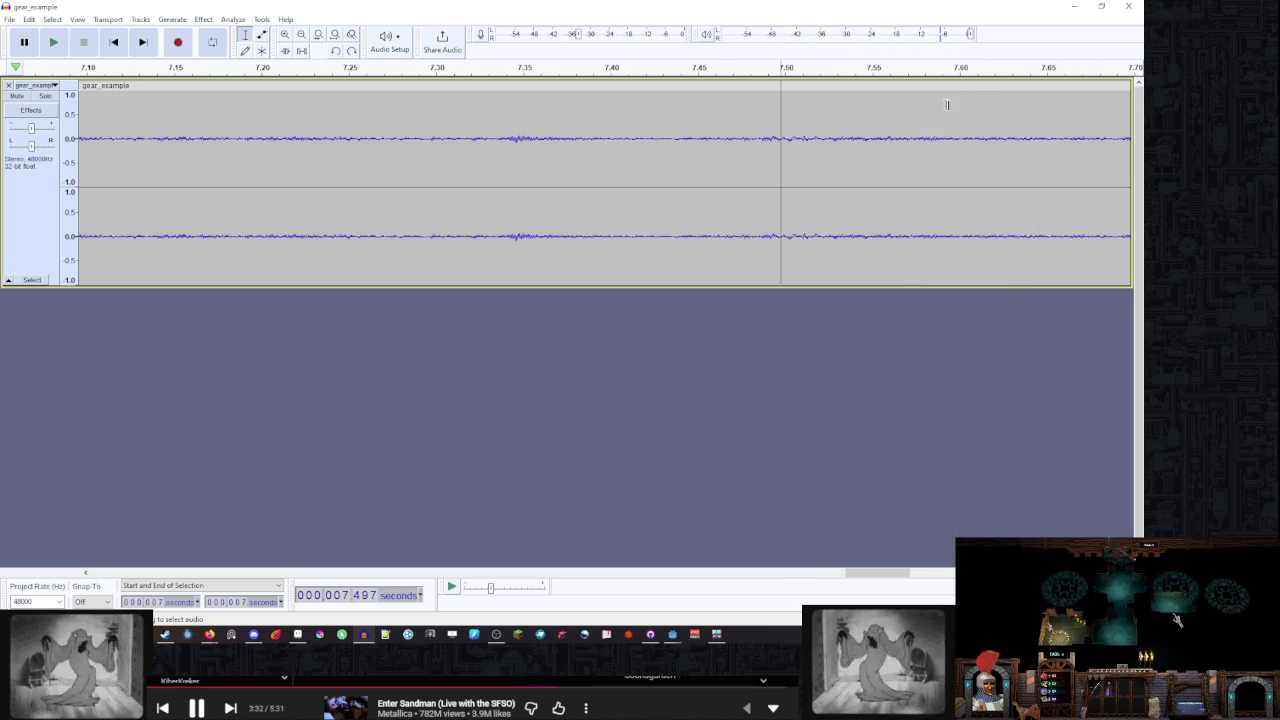
left_click_drag(888, 573, 929, 575)
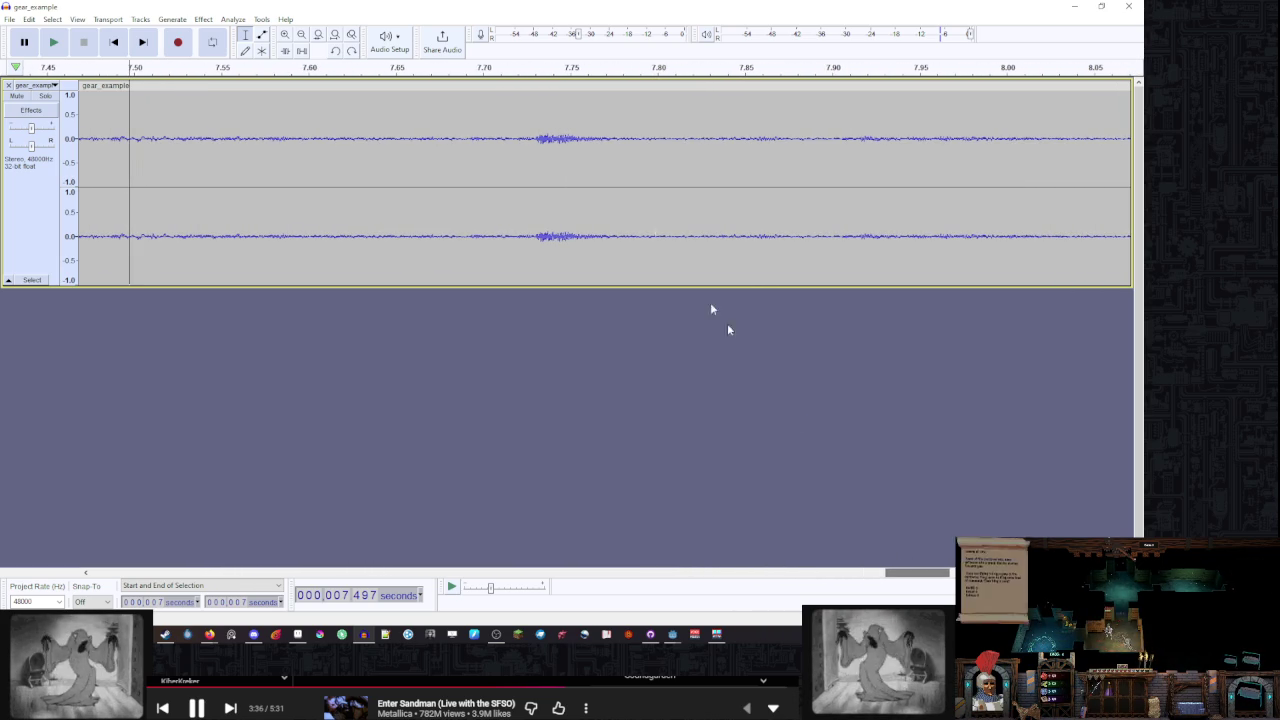
left_click_drag(576, 99, 1140, 110)
key("End")
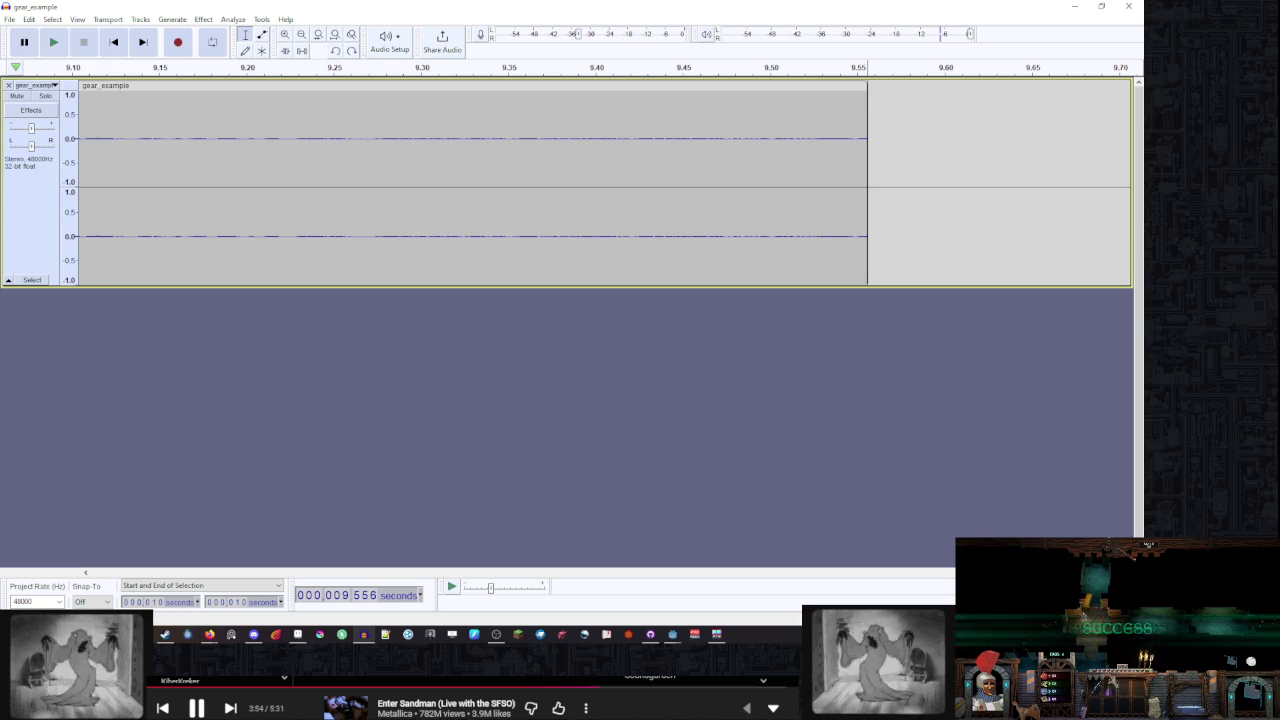
scroll(600, 185, "left", 5)
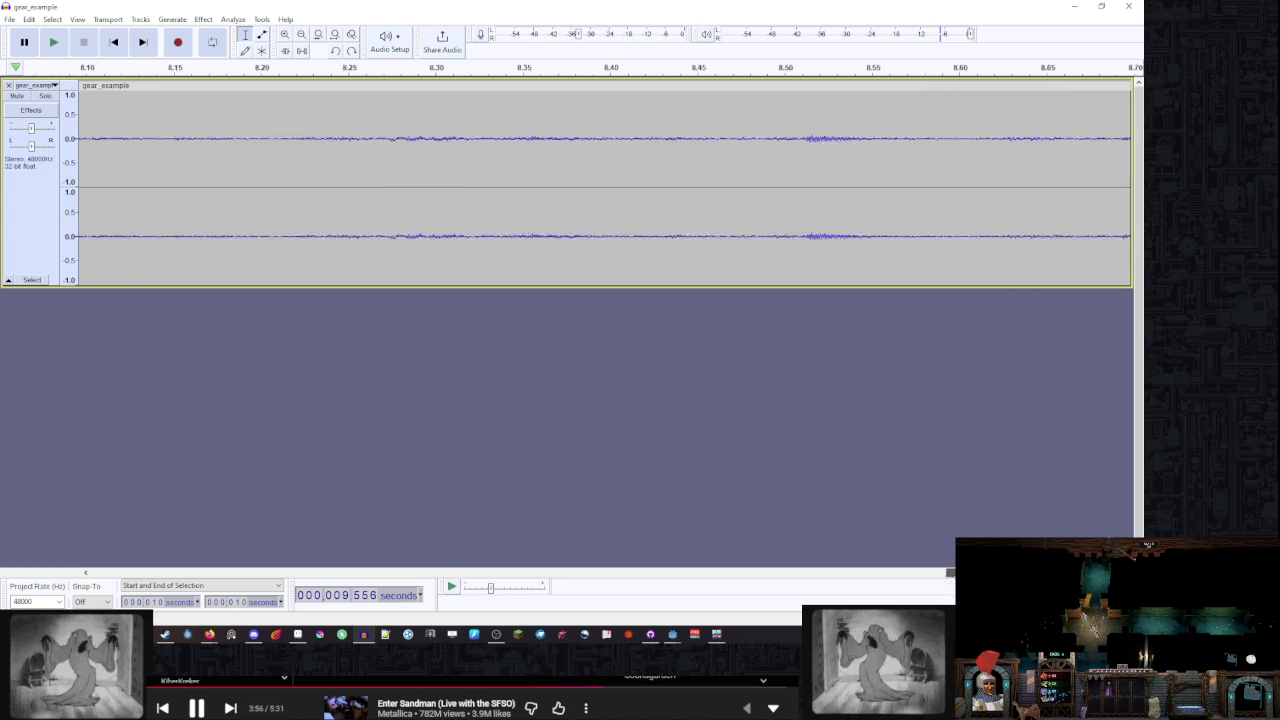
scroll(624, 233, "down", 6, "ctrl")
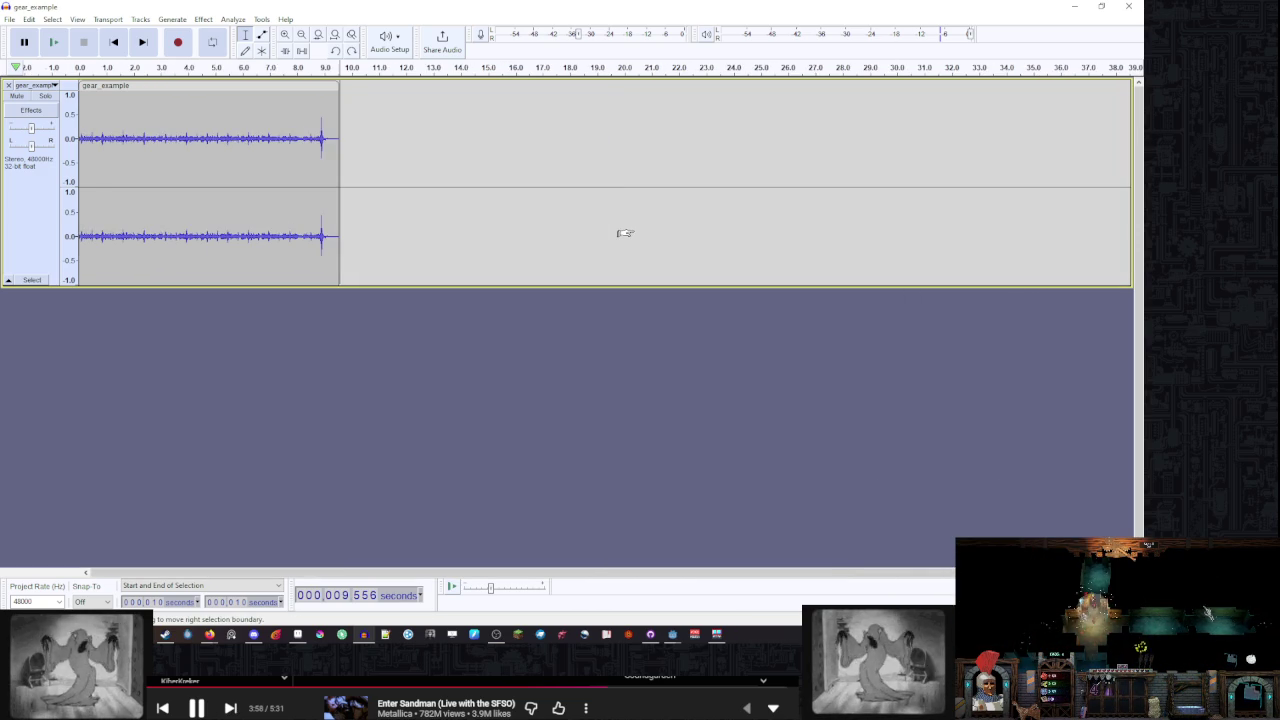
scroll(286, 157, "up", 4, "ctrl")
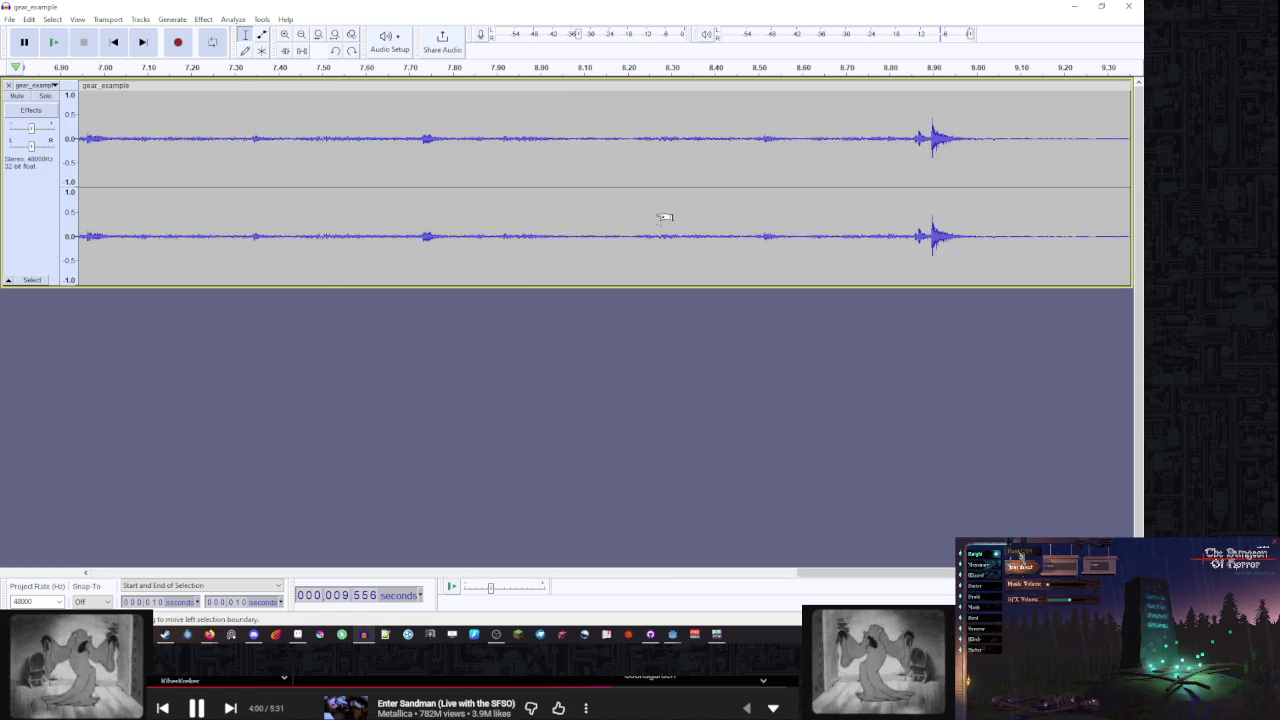
key("ctrl+z")
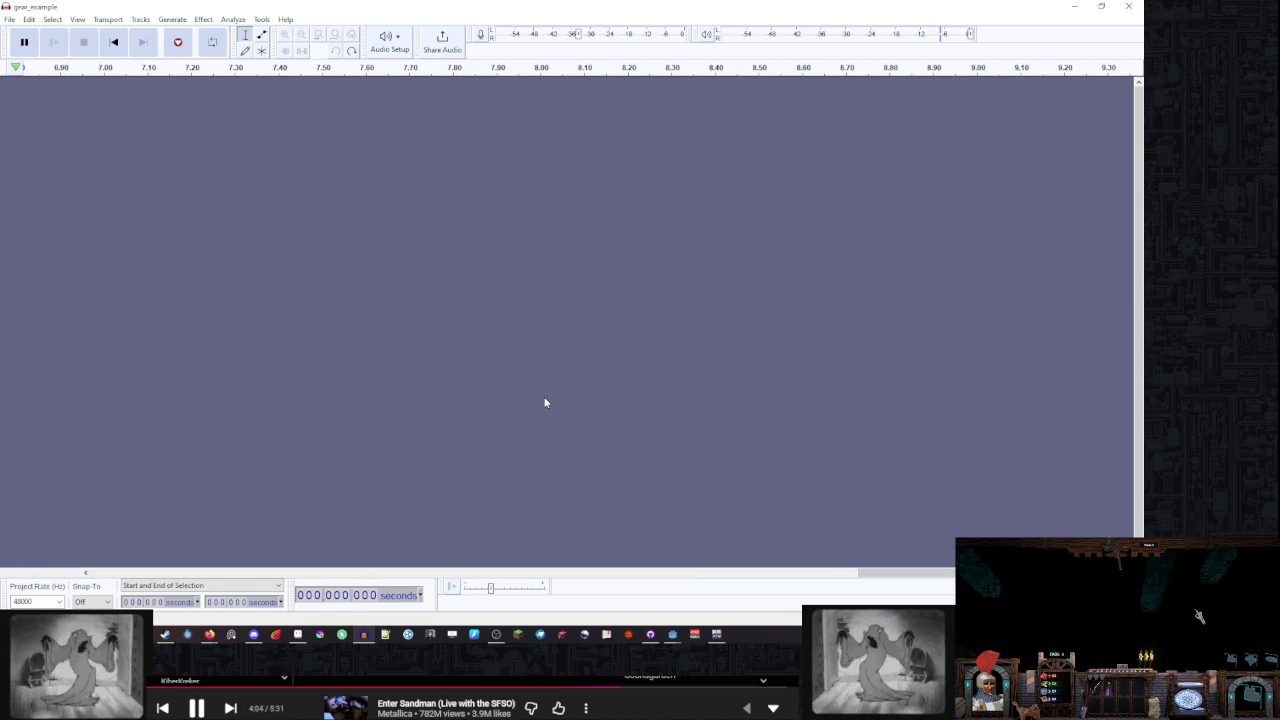
key("ctrl+y")
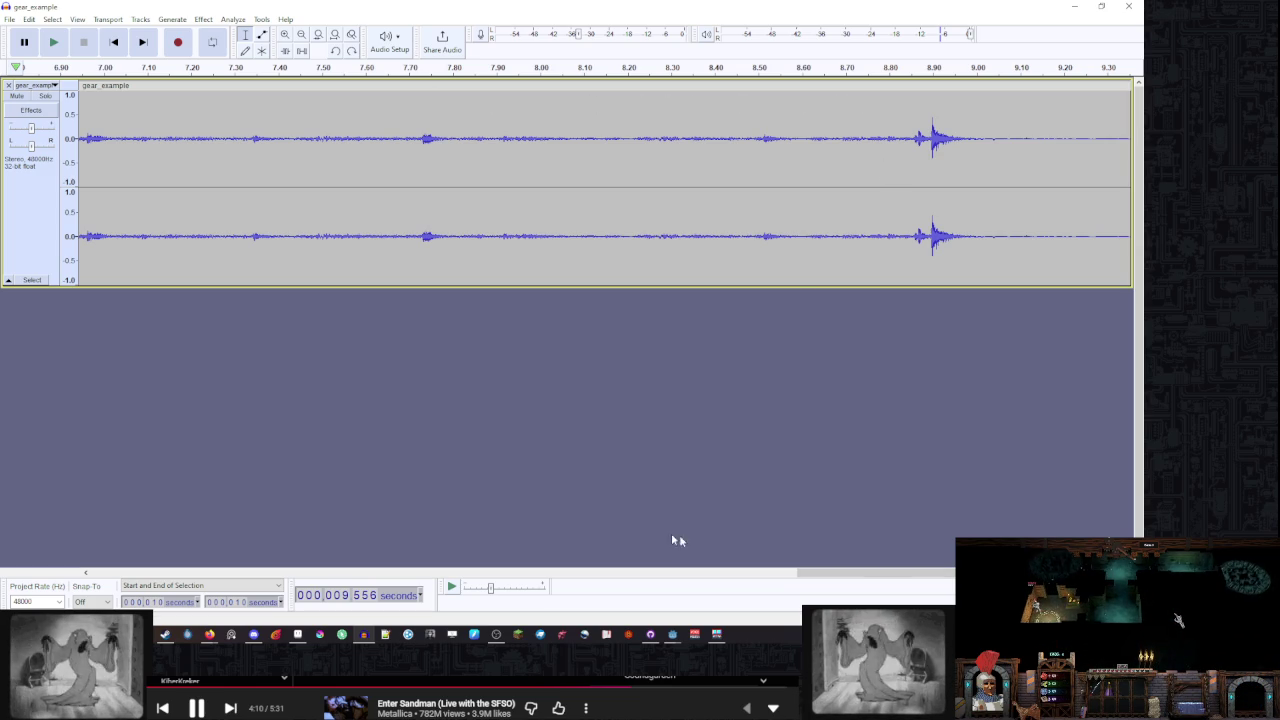
left_click_drag(806, 573, 2, 573)
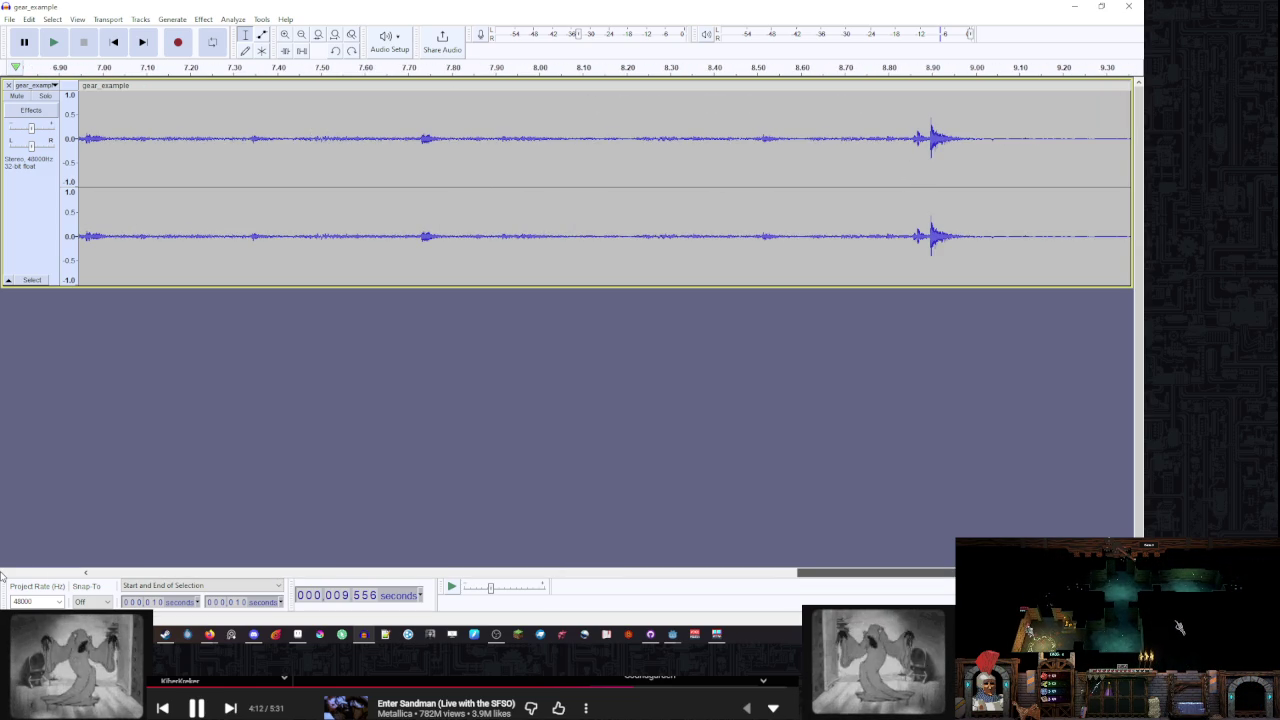
left_click(298, 226)
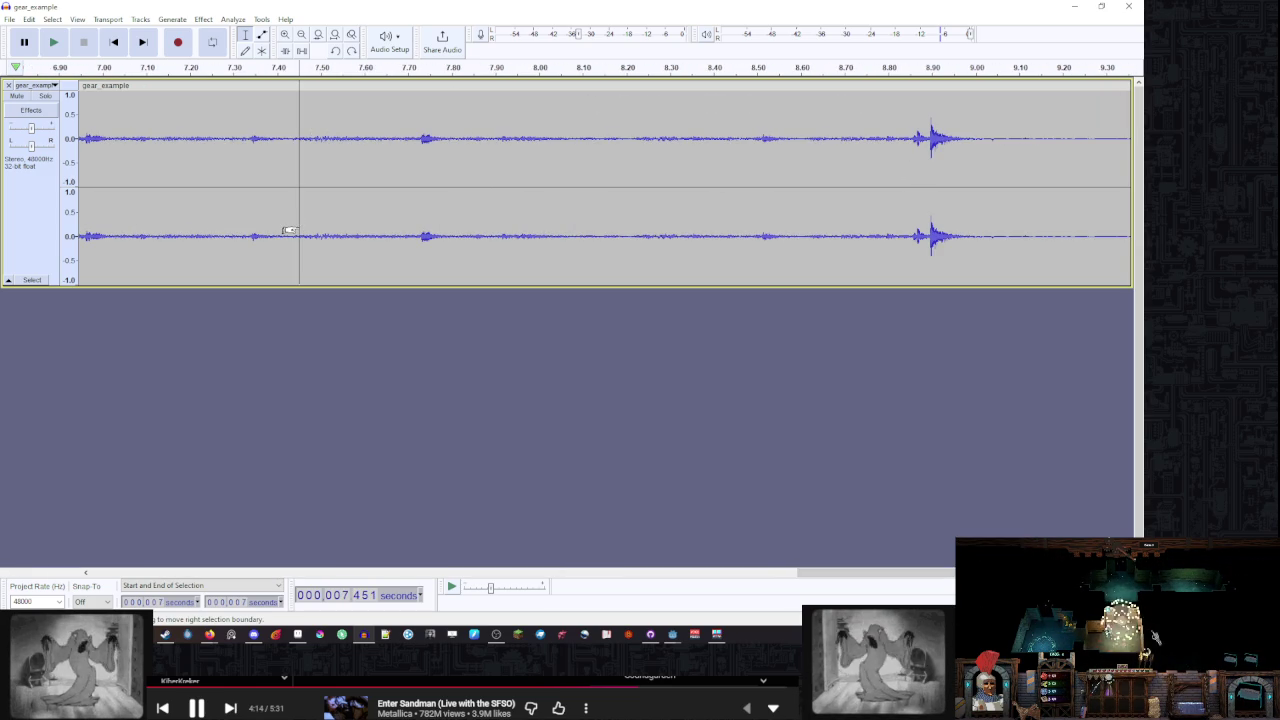
key("Home")
key("End")
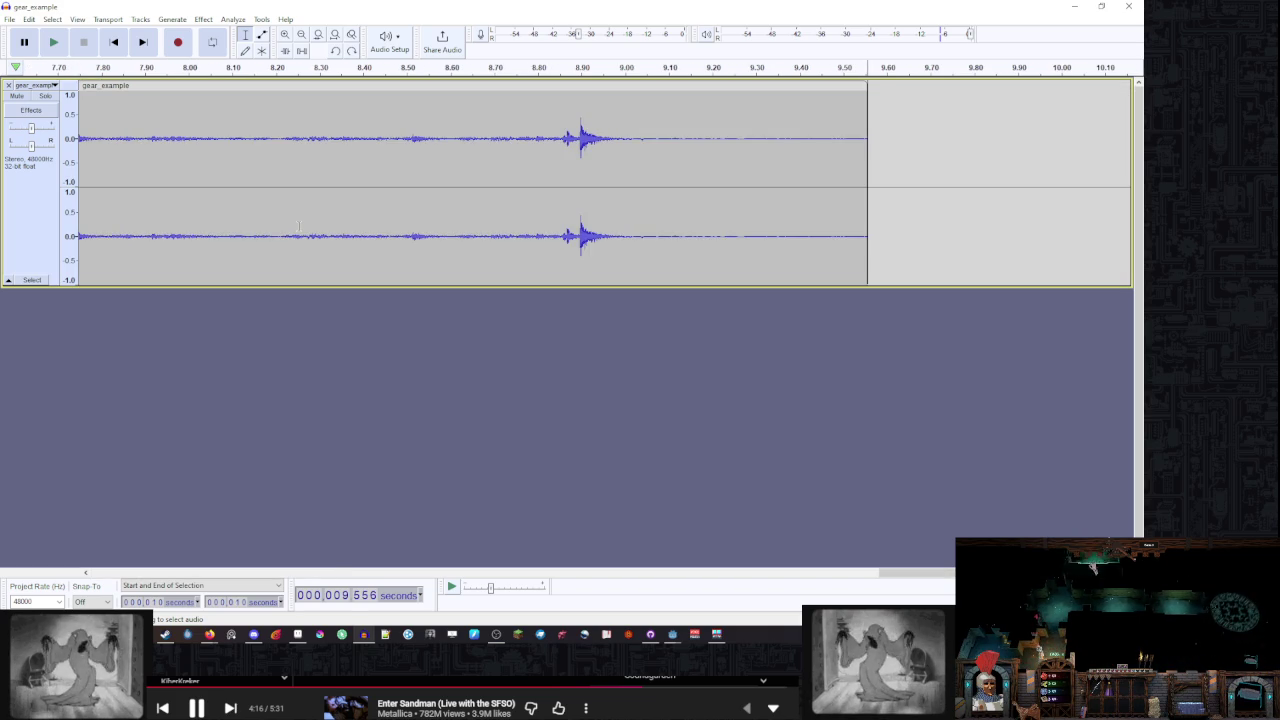
key("Home")
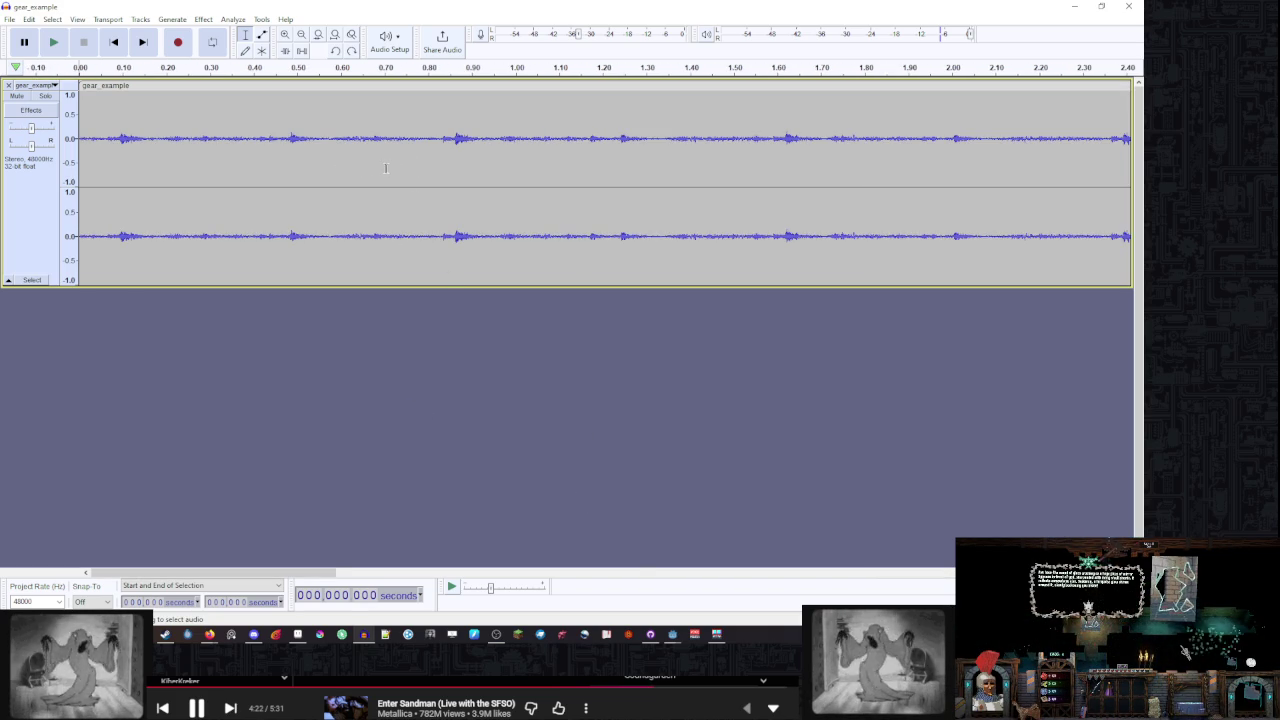
Delete the clip's tail from about 0.751 s through the end
mouse_move(419, 167)
left_mouse_down()
mouse_move(831, 180)
mouse_move(920, 286)
mouse_move(449, 200)
mouse_move(888, 199)
left_mouse_up()
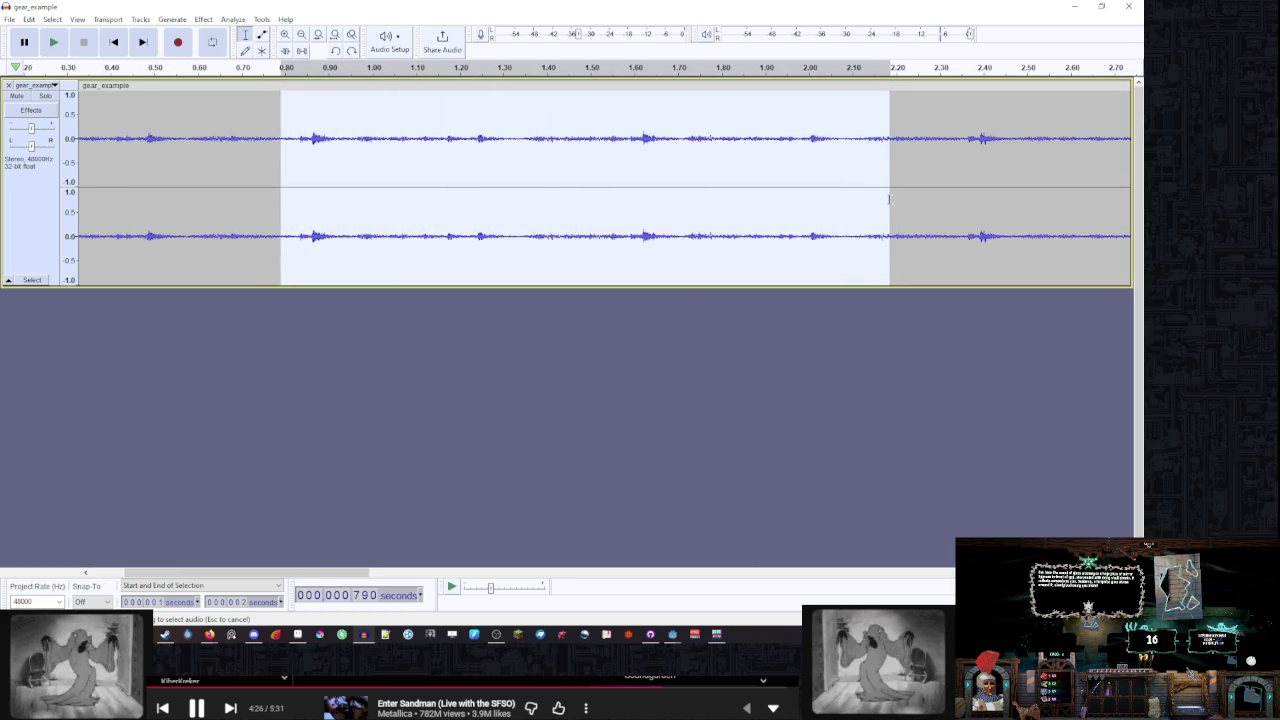
scroll(885, 200, "right", 10)
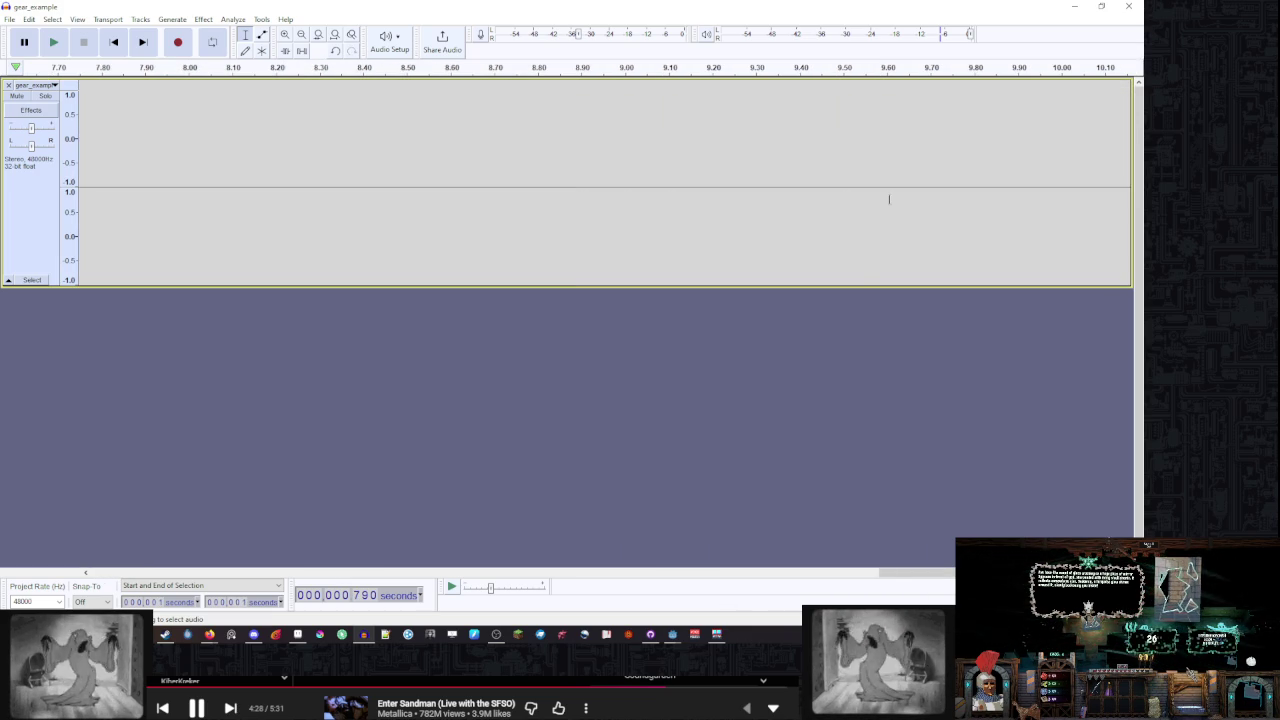
key("Home")
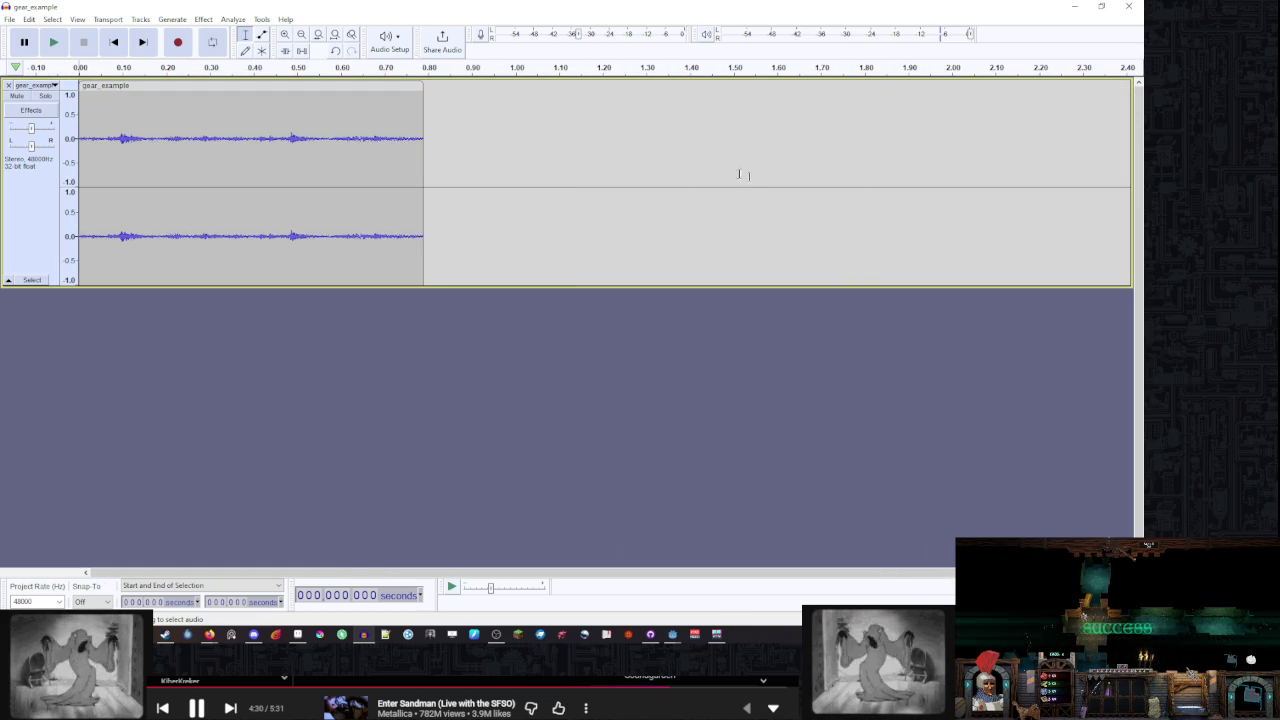
scroll(683, 166, "up", 1, "ctrl")
scroll(172, 143, "up", 1, "ctrl")
mouse_move(757, 572)
left_mouse_down()
mouse_move(196, 578)
mouse_move(382, 577)
left_mouse_up()
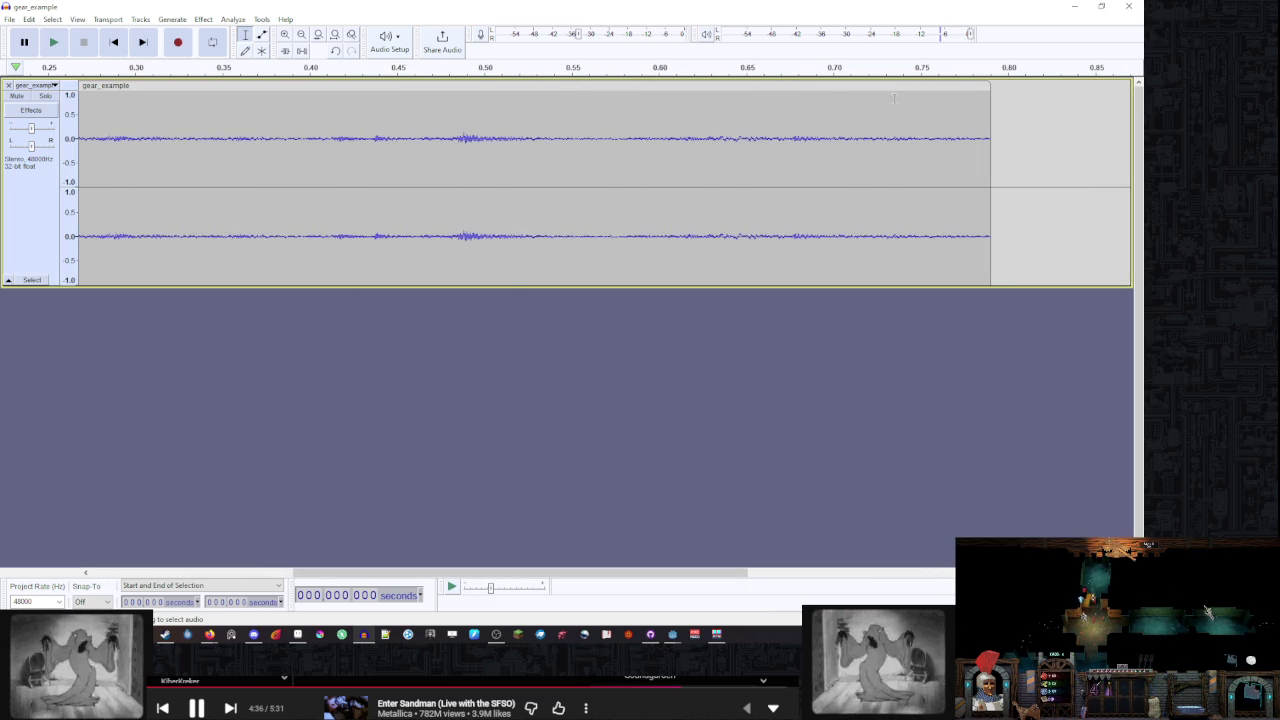
left_click_drag(922, 96, 1078, 103)
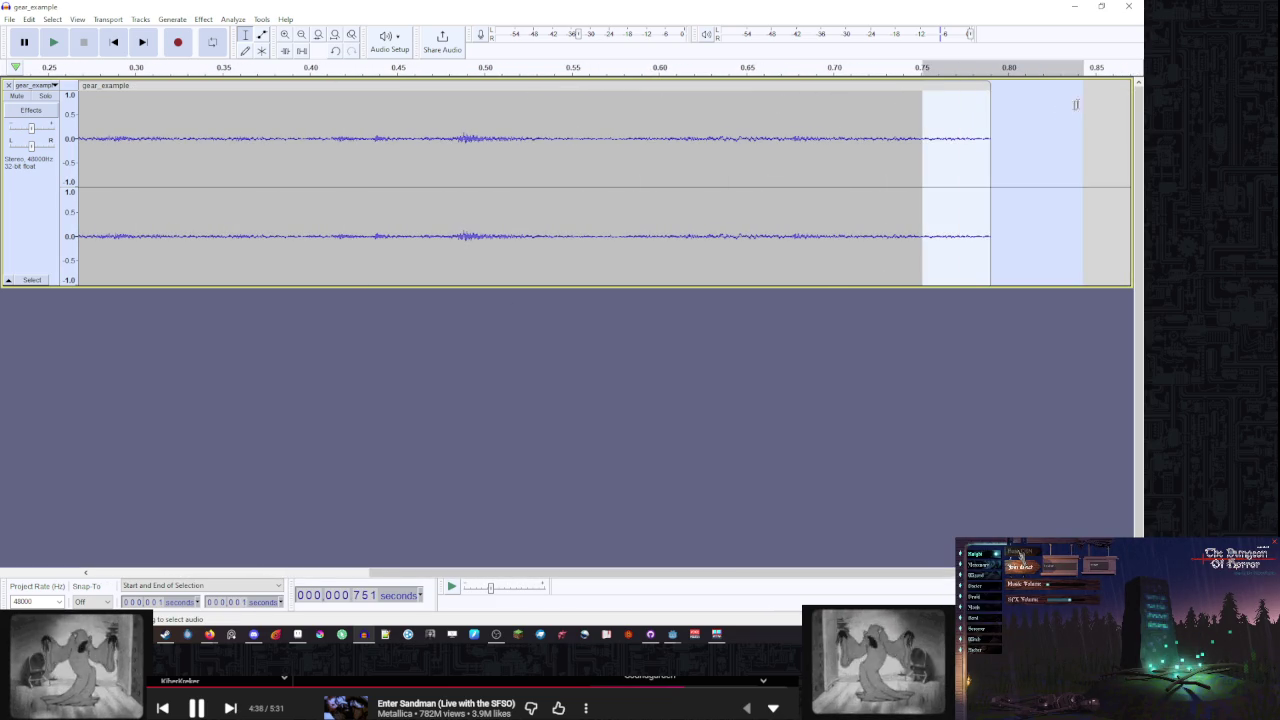
key("Delete")
Delete the last sliver so the clip ends exactly at 0.750 s, then select it all
scroll(882, 111, "up", 2, "ctrl")
scroll(882, 111, "up", 1, "ctrl")
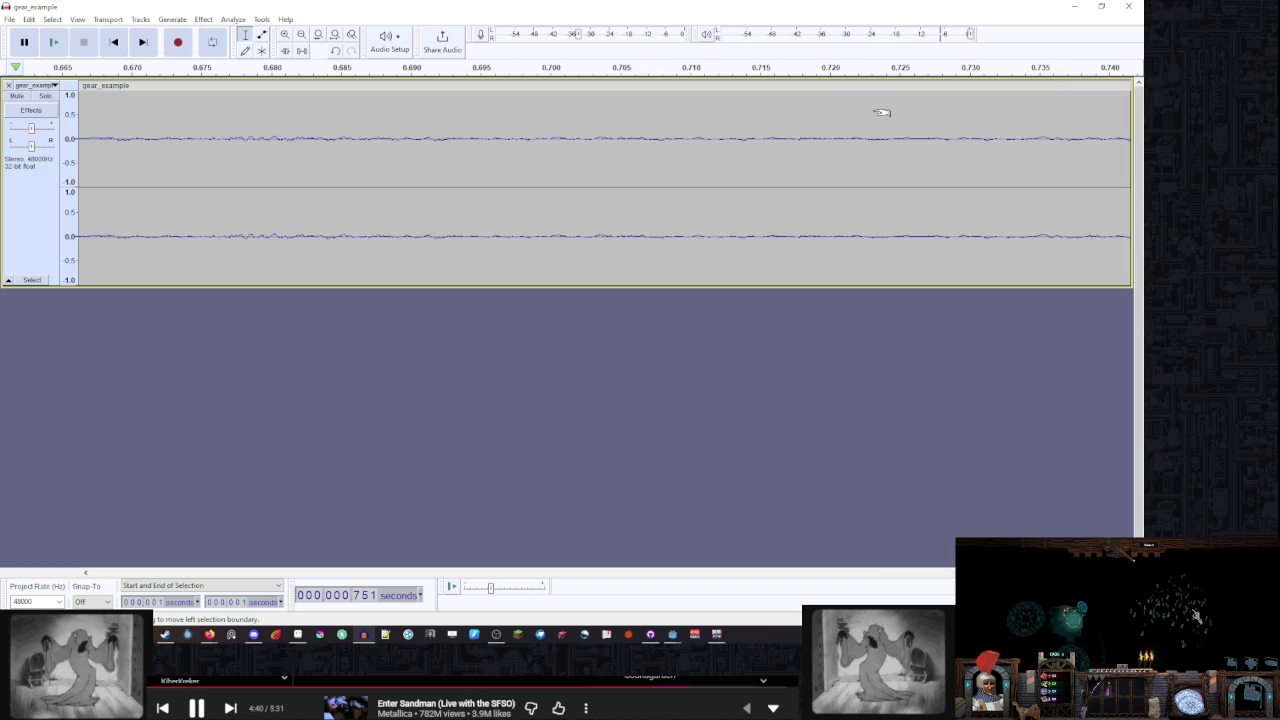
scroll(595, 185, "right", 3)
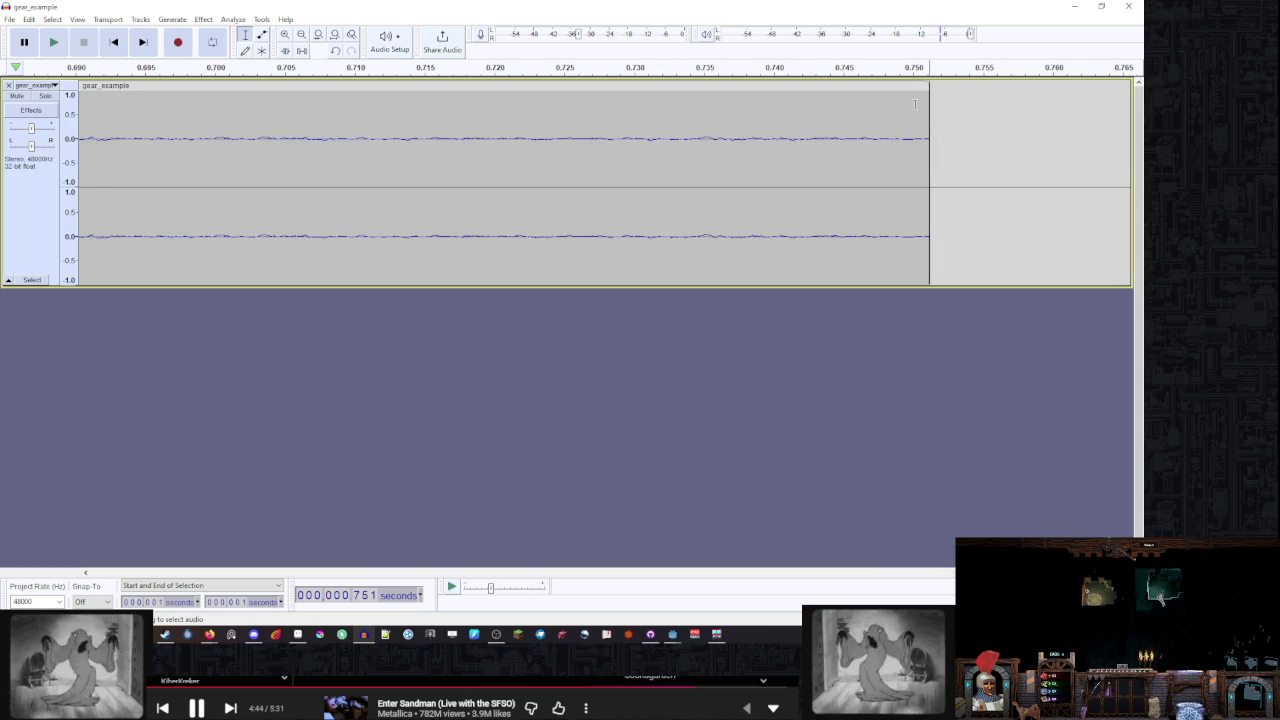
left_click_drag(914, 104, 1063, 134)
key("Delete")
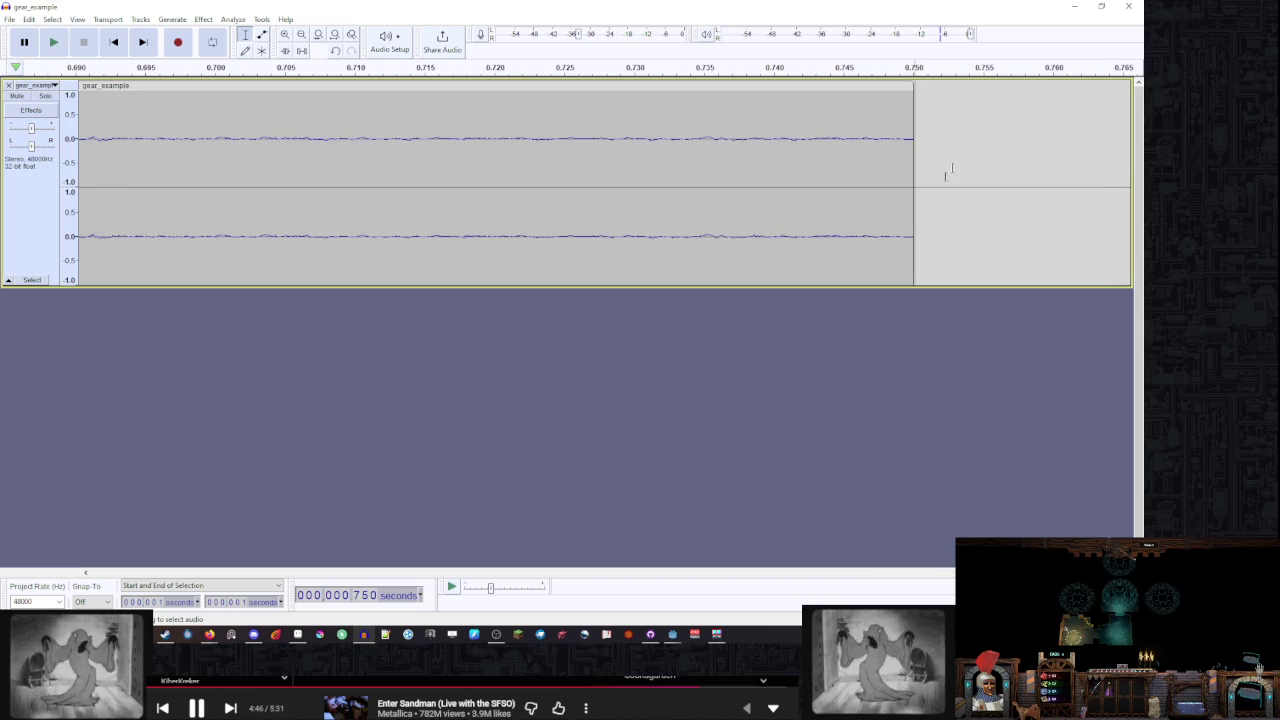
scroll(643, 174, "down", 7)
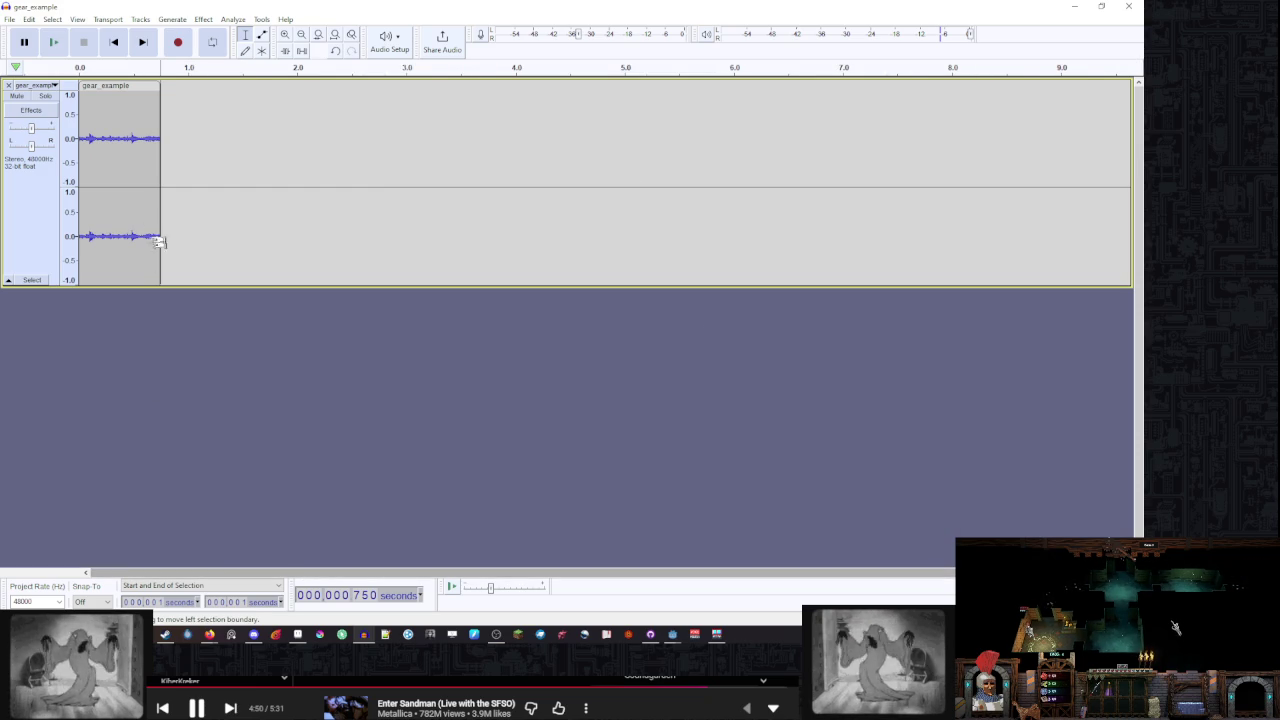
scroll(150, 225, "up", 3)
scroll(360, 320, "up", 3)
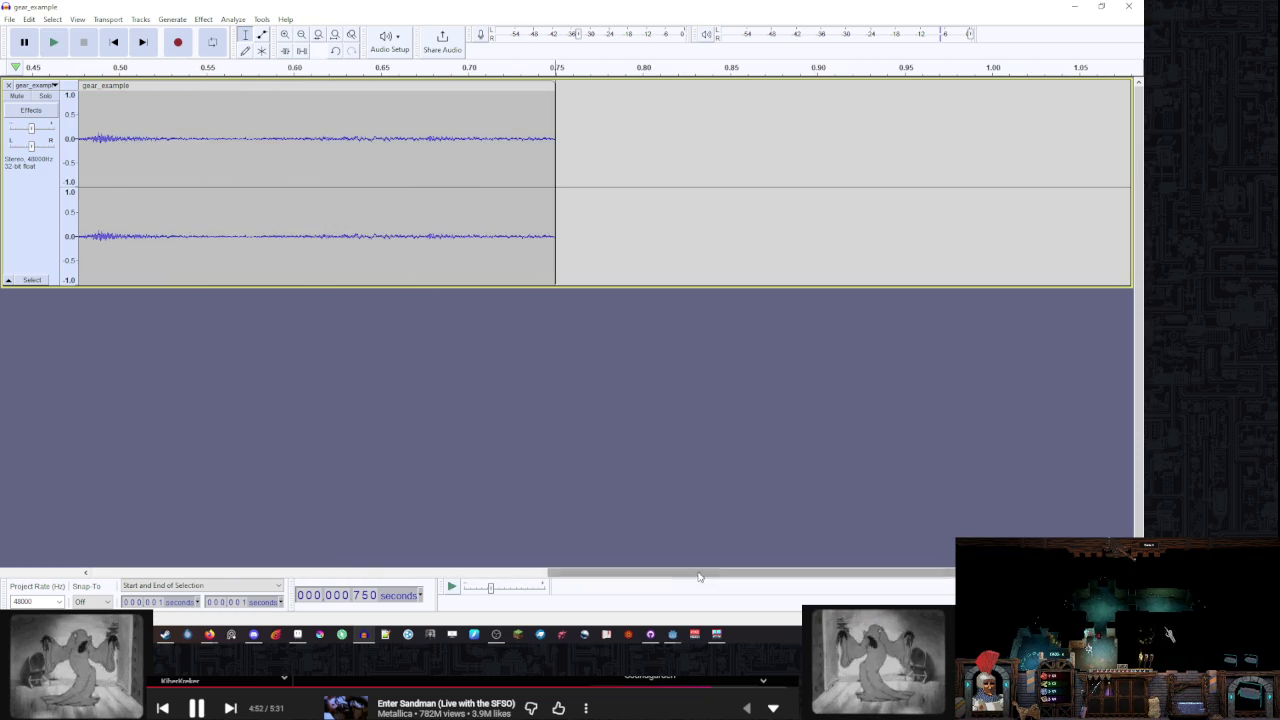
scroll(520, 391, "down", 2)
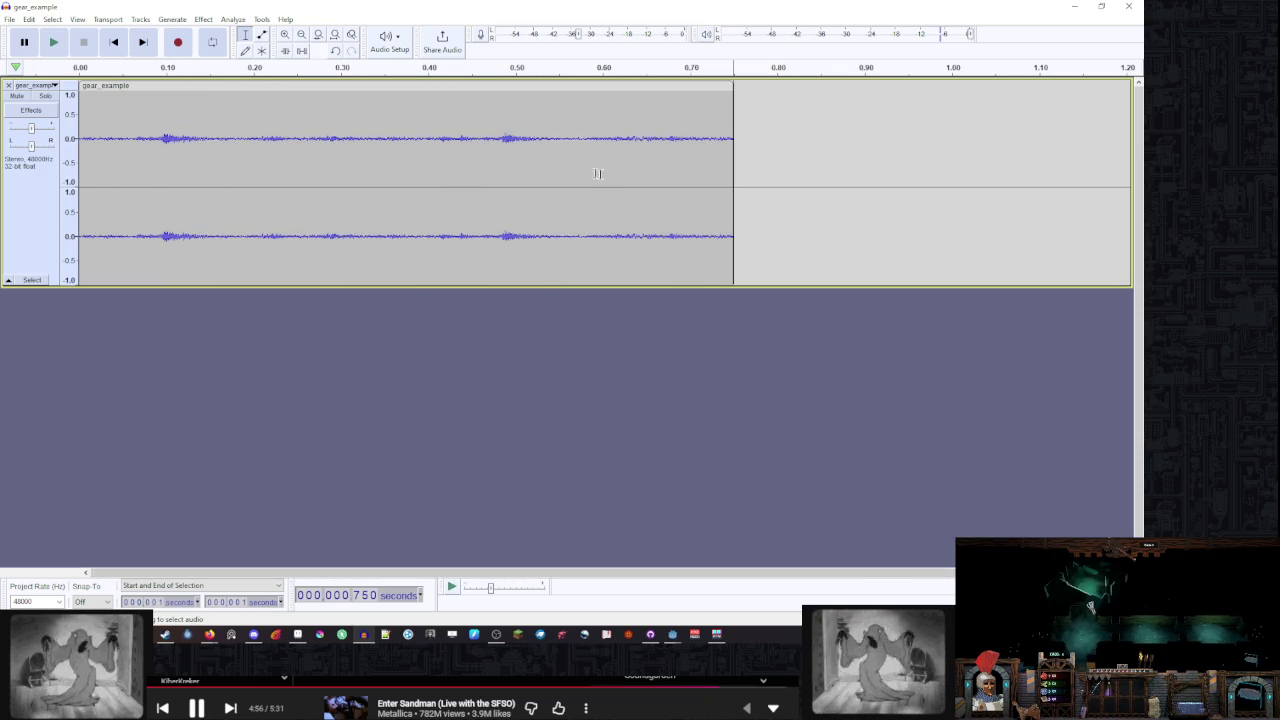
key("ctrl+a")
Amplify the trimmed gear clip to make it much louder
left_click(203, 19)
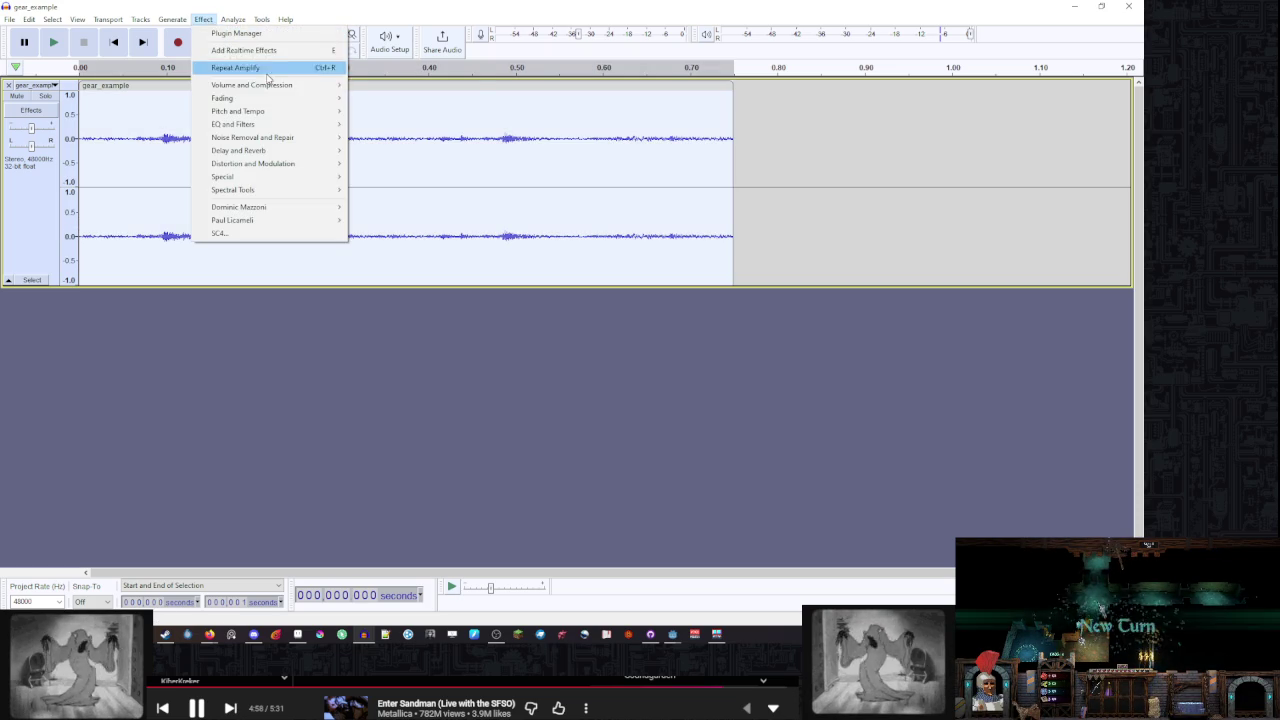
mouse_move(300, 85)
left_click(398, 86)
left_click(632, 279)
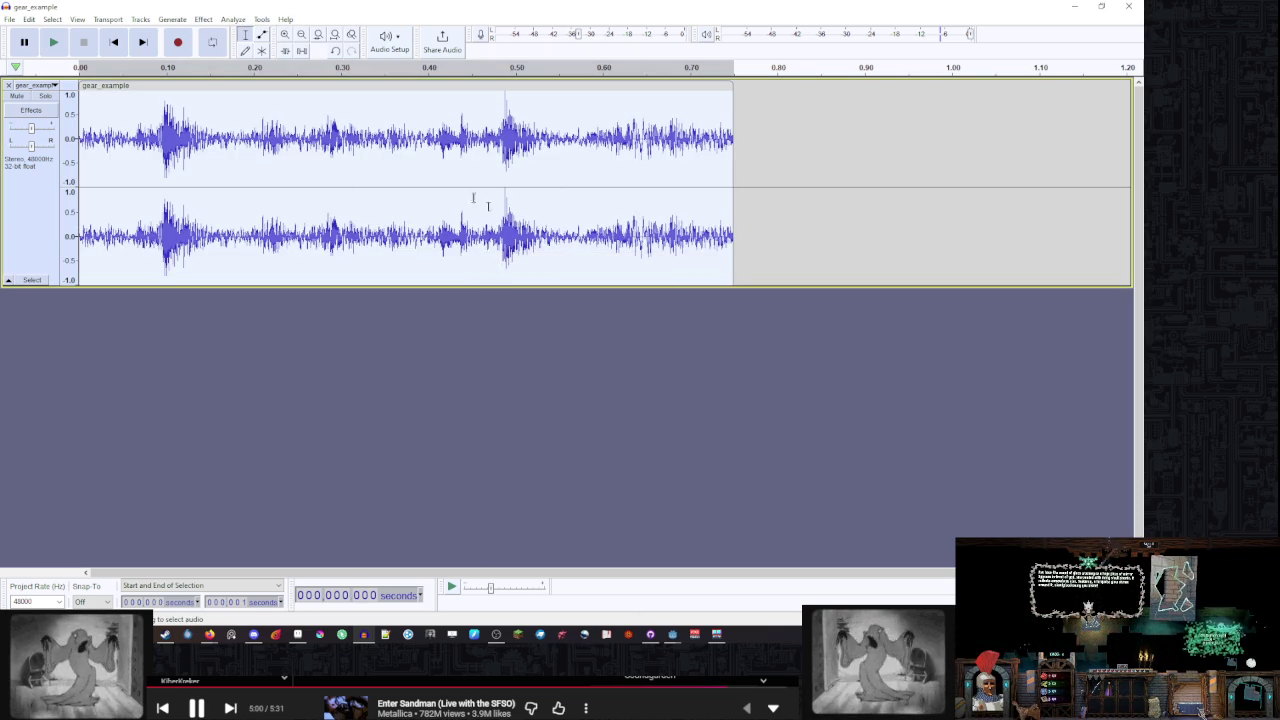
Preview the Bass and Treble effect at 12 dB bass and -27 dB treble
left_click(233, 19)
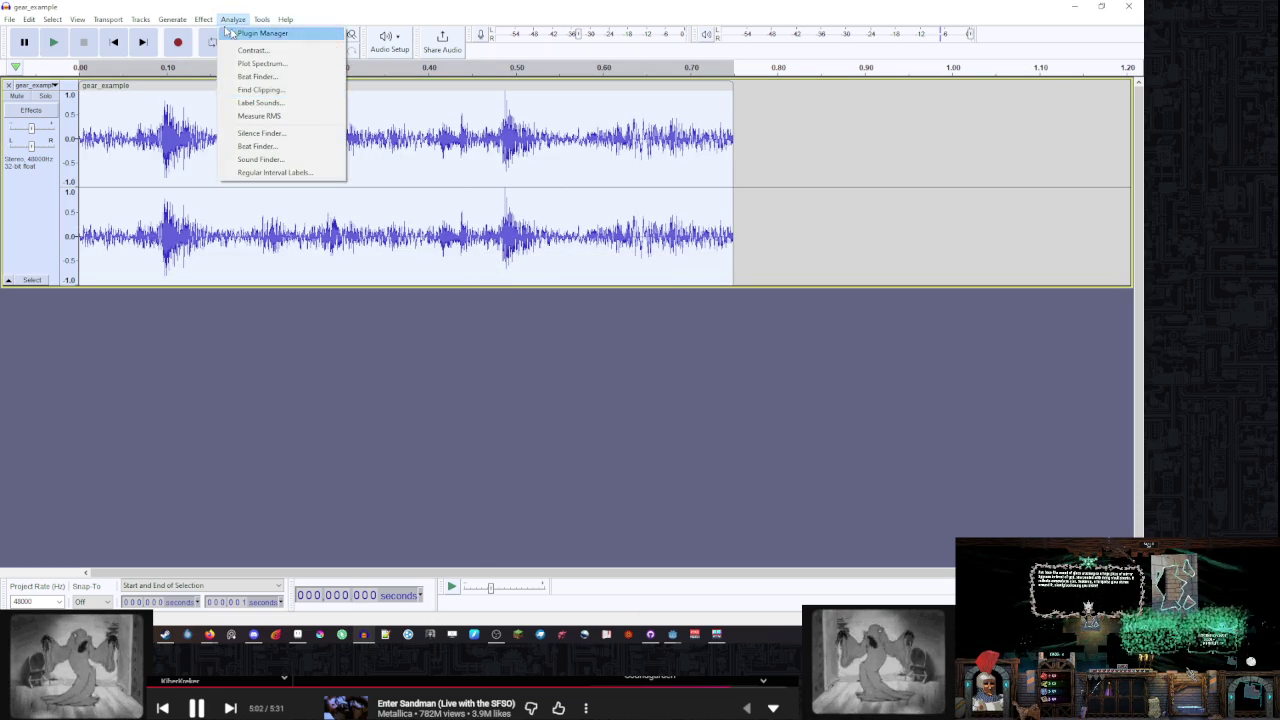
mouse_move(330, 111)
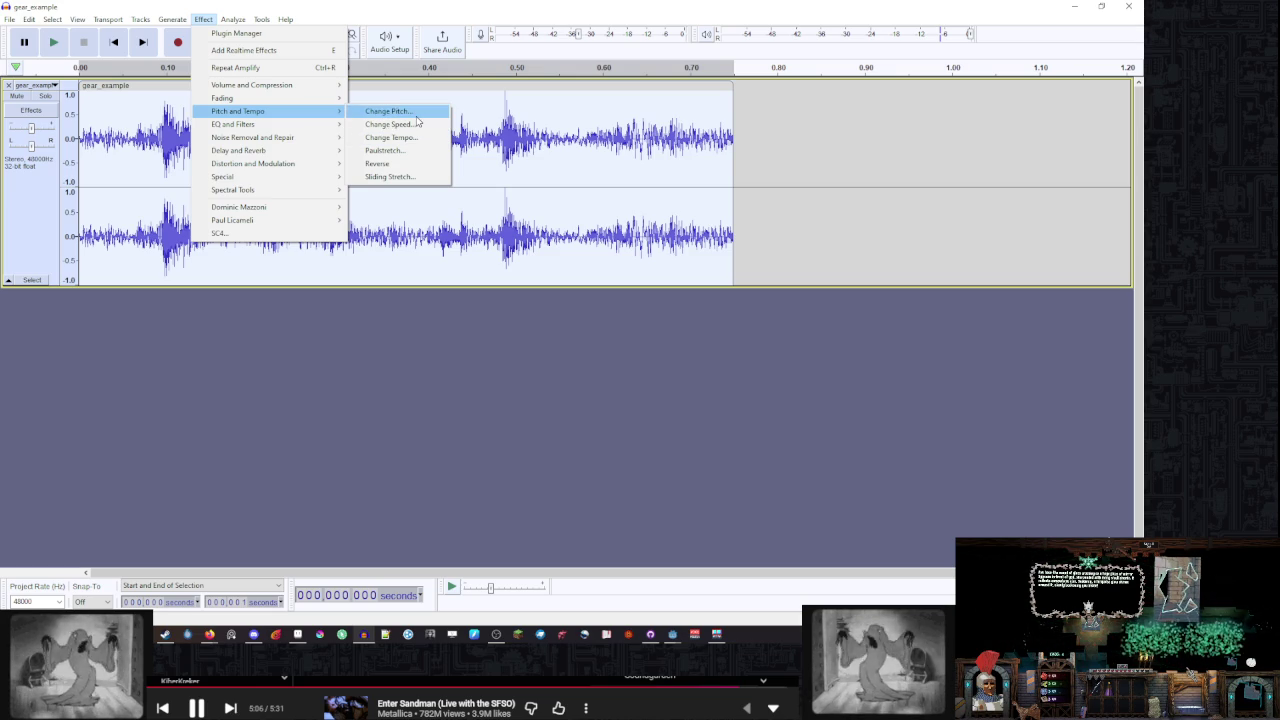
mouse_move(296, 126)
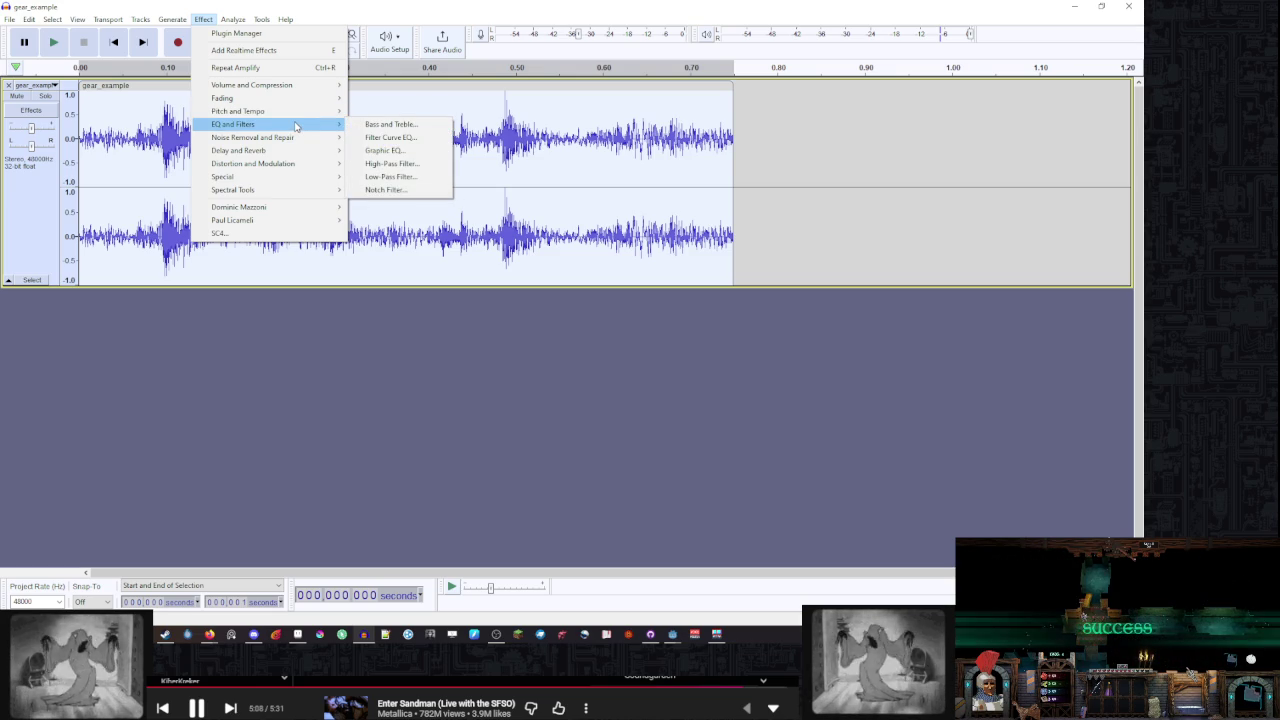
left_click(388, 124)
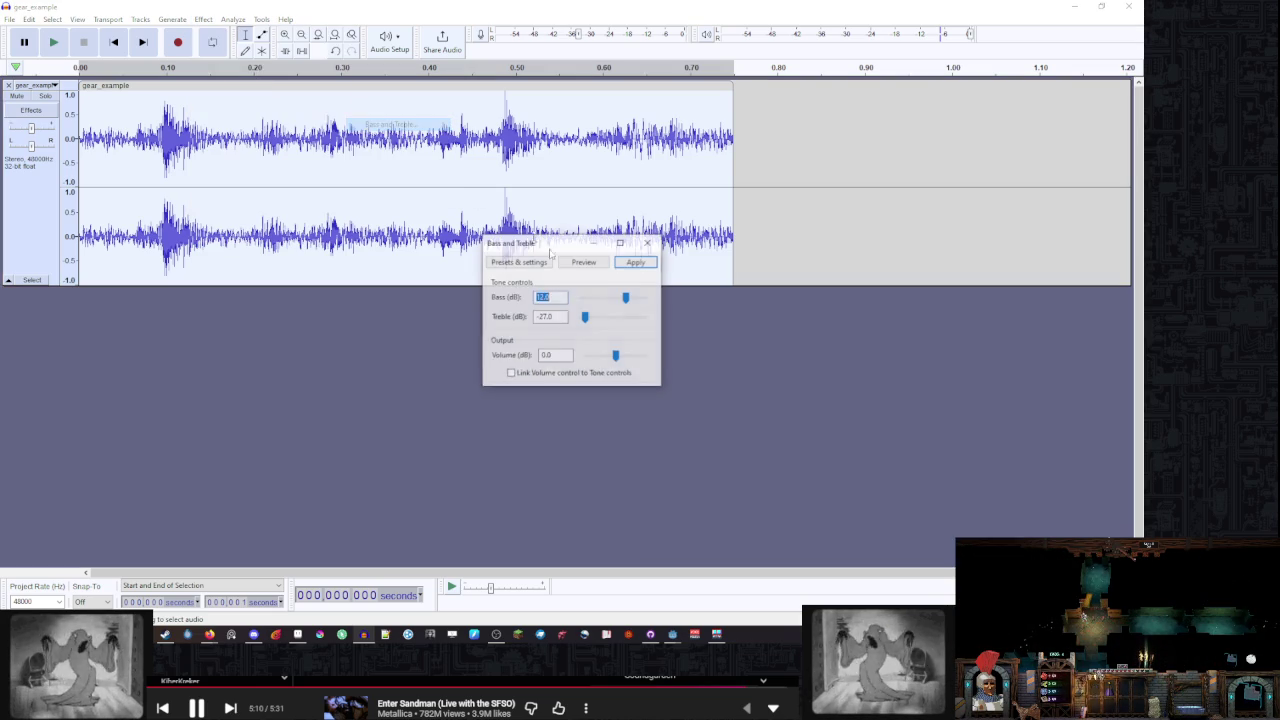
left_click(584, 262)
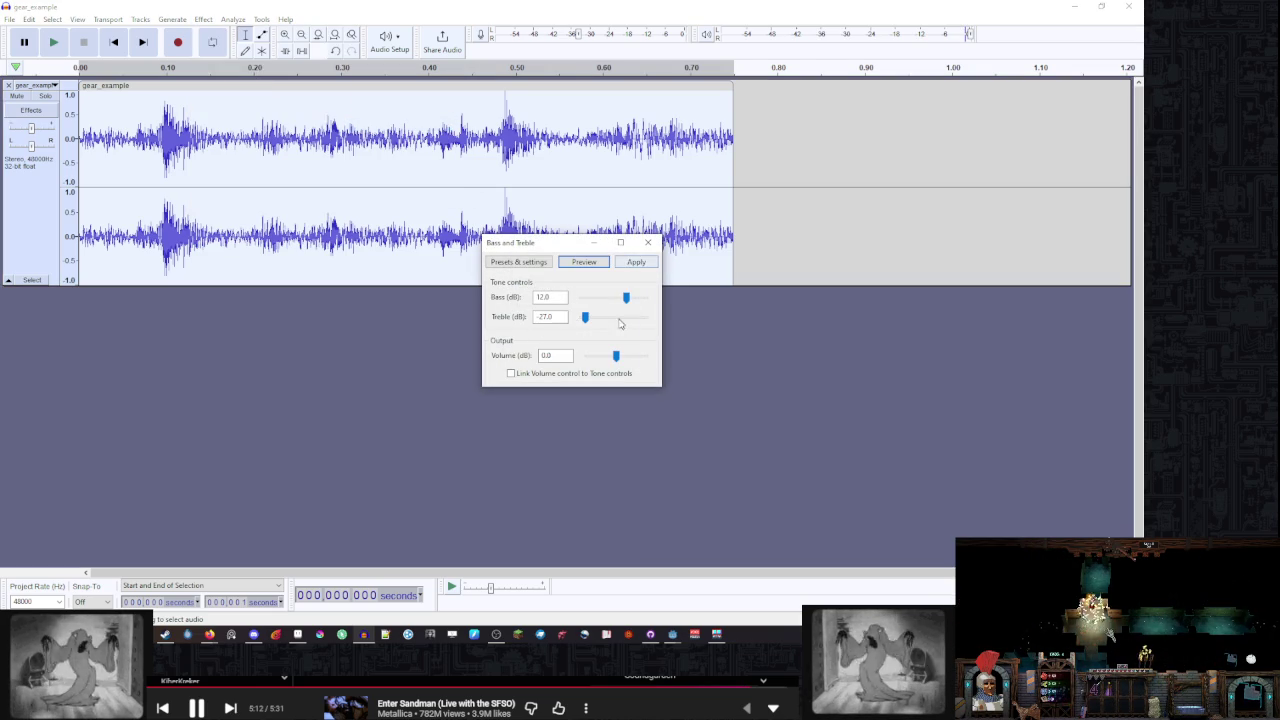